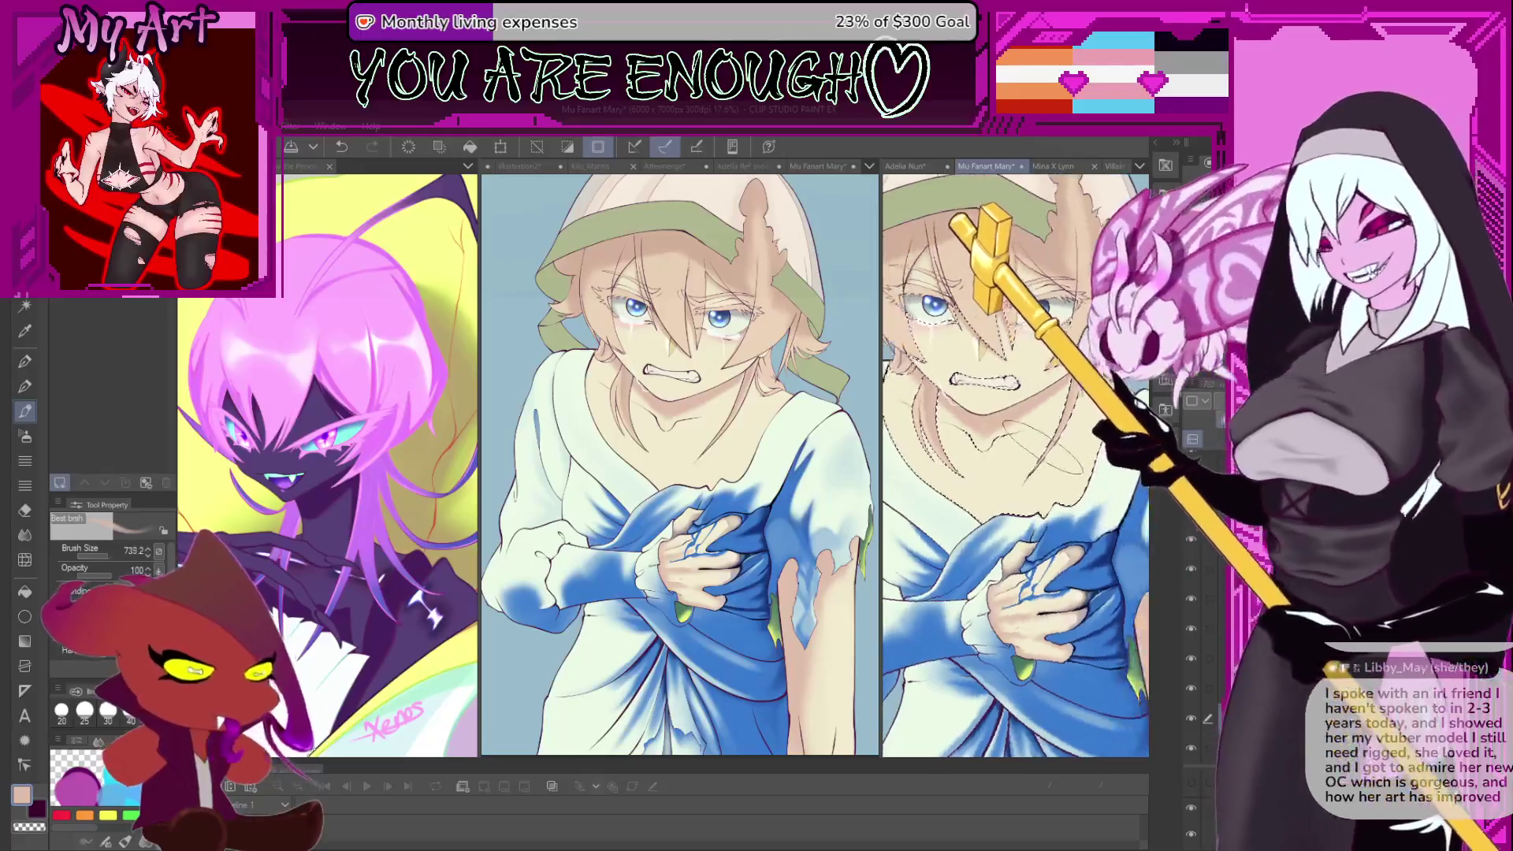
# - Undo a stray stroke, shrink the brush and zoom in on the right drawing's chest
pyautogui.moveTo(1042, 504); pyautogui.dragTo(1070, 536)
pyautogui.hotkey('ctrl', 'z')
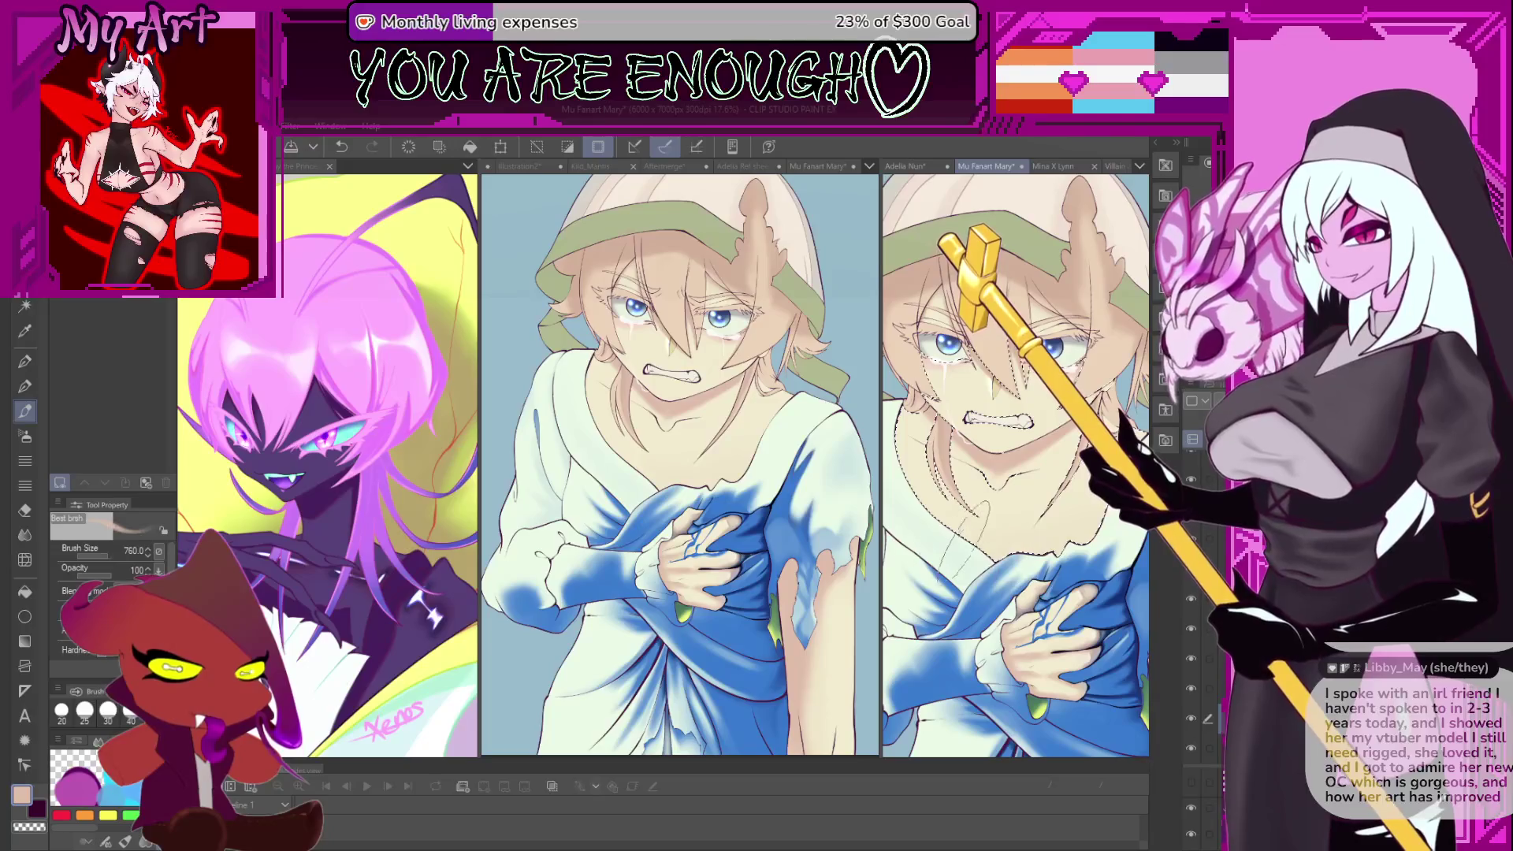
pyautogui.moveTo(1006, 520)
pyautogui.mouseDown()
pyautogui.moveTo(1037, 545)
pyautogui.moveTo(1017, 556)
pyautogui.moveTo(859, 502)
pyautogui.moveTo(820, 529)
pyautogui.mouseUp()
pyautogui.press('[')
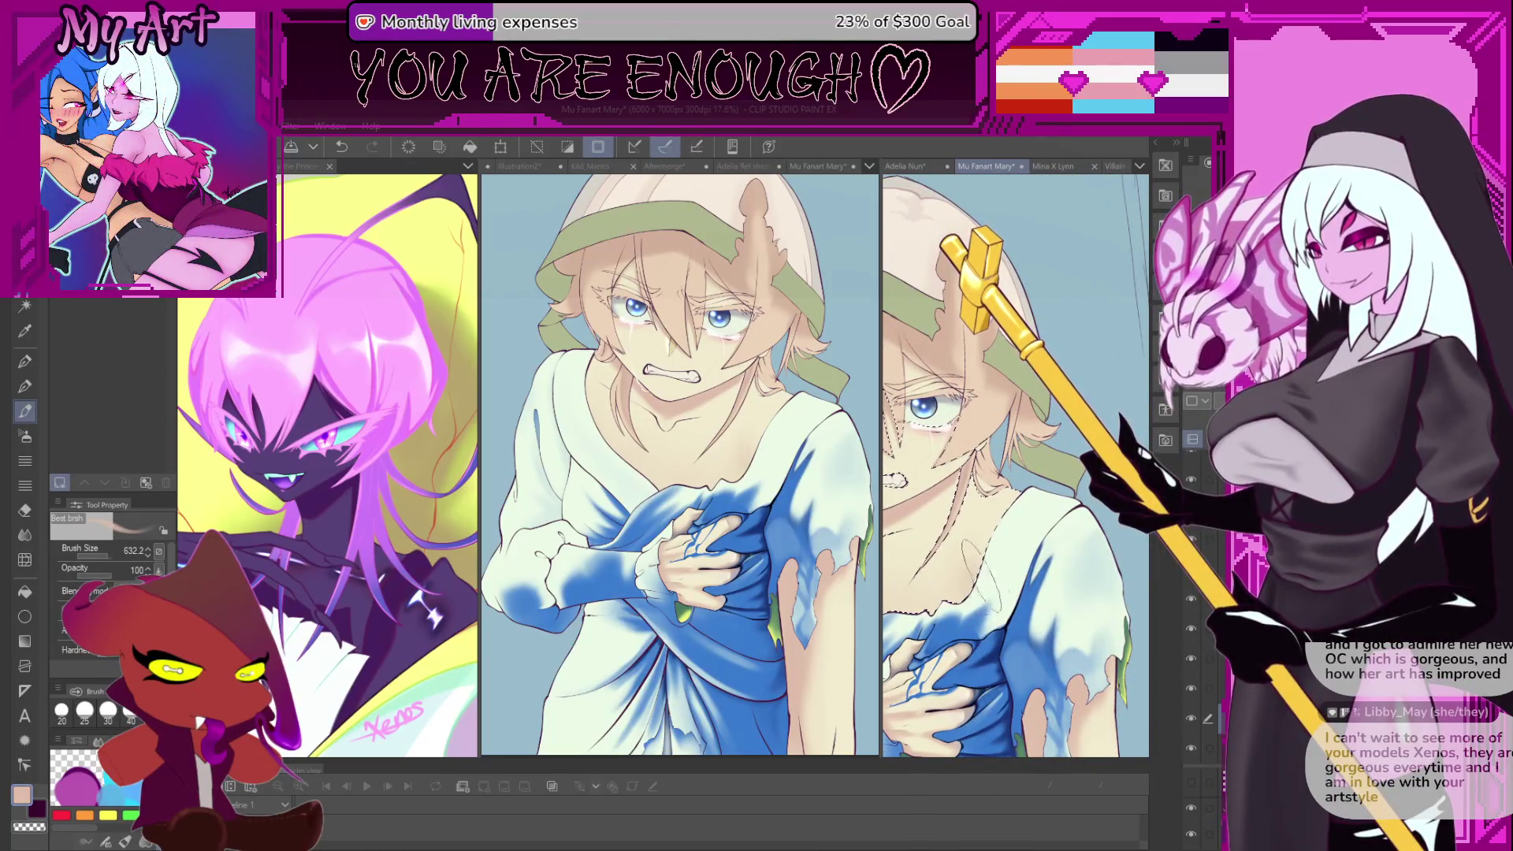
pyautogui.moveTo(992, 609); pyautogui.dragTo(1051, 594)
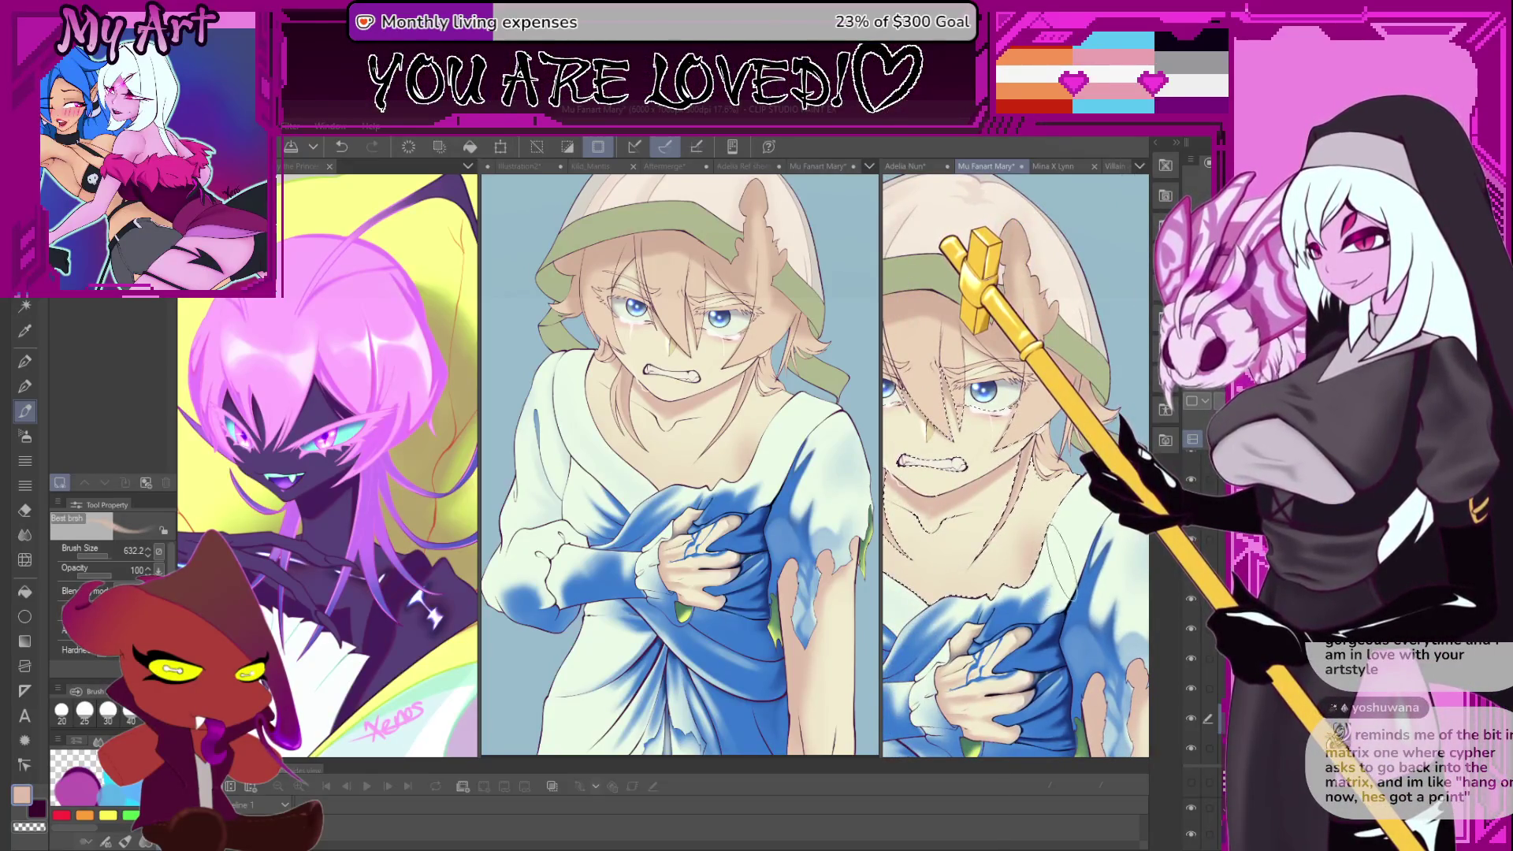
pyautogui.scroll(3, 1063, 559)
pyautogui.press('[')
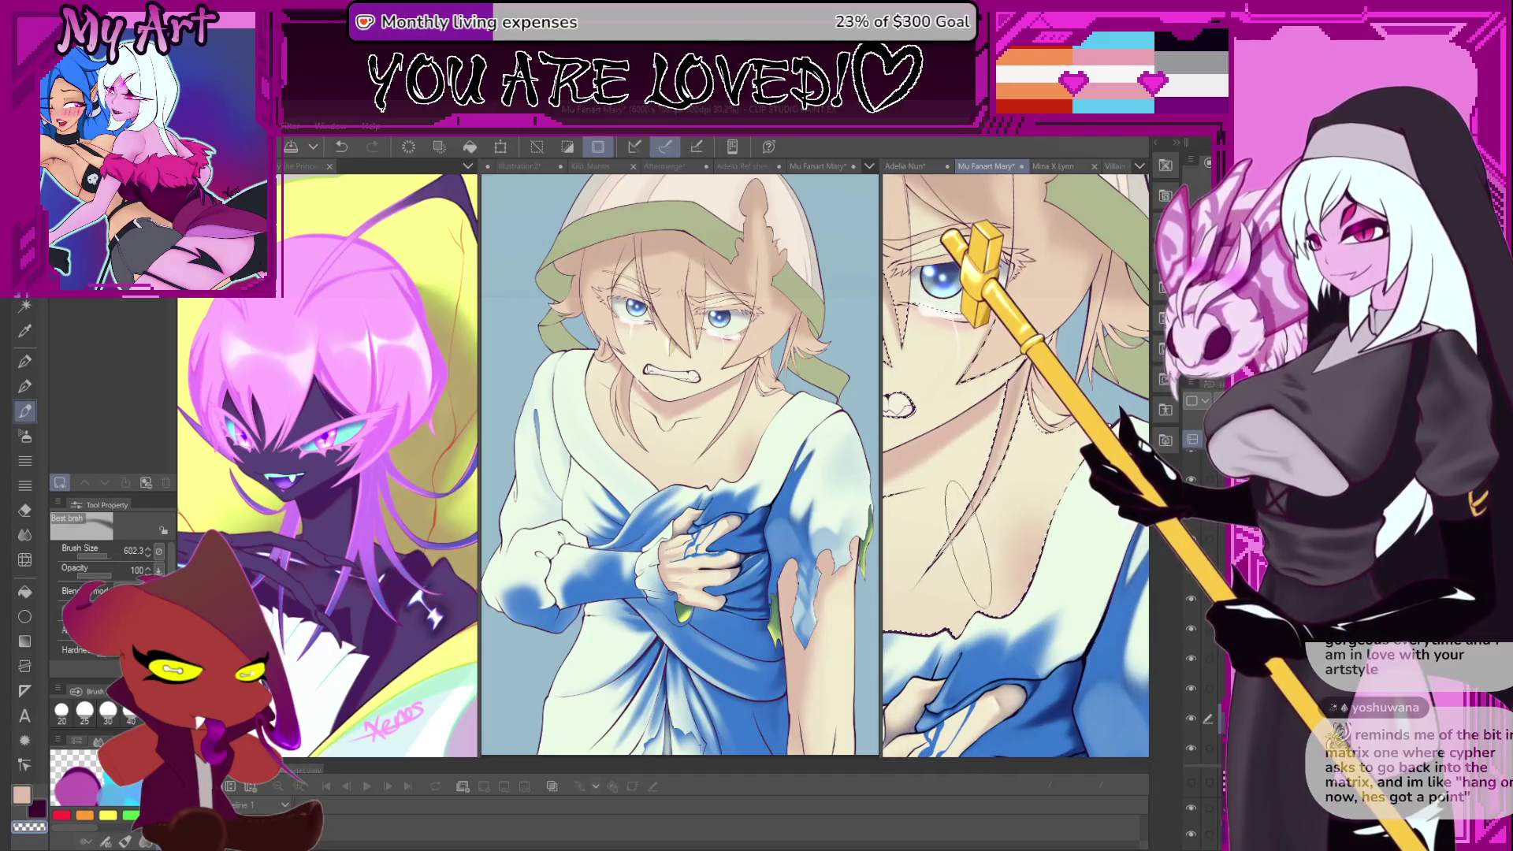
# - Undo and redo the recent chest sketch strokes, keeping them in place
pyautogui.hotkey('ctrl', 'z')
pyautogui.hotkey('ctrl', 'z')
pyautogui.hotkey('ctrl', 'z')
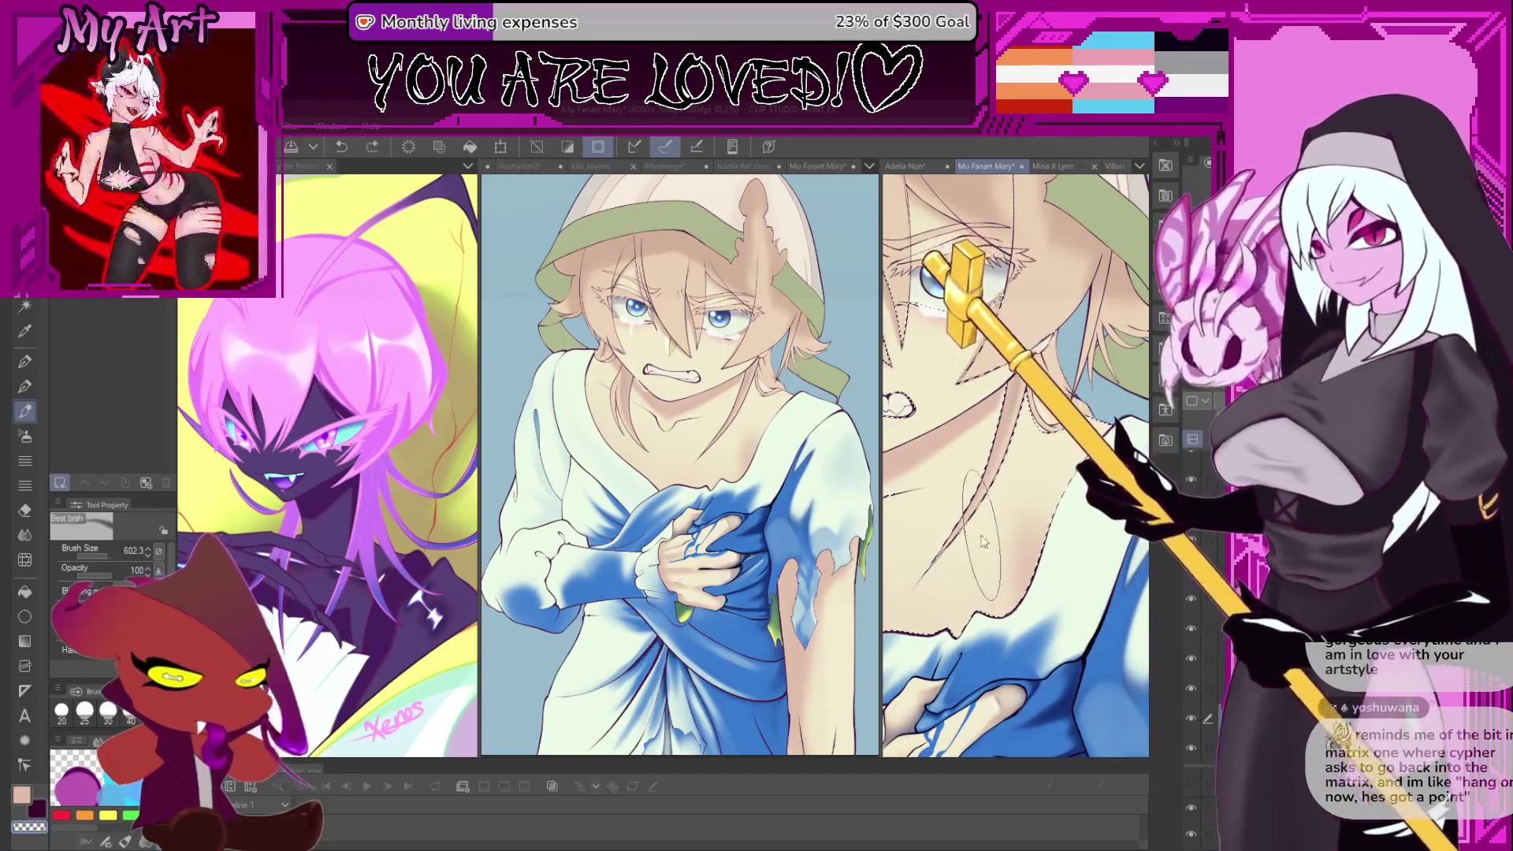
pyautogui.hotkey('ctrl', 'y')
pyautogui.hotkey('ctrl', 'y')
pyautogui.hotkey('ctrl', 'y')
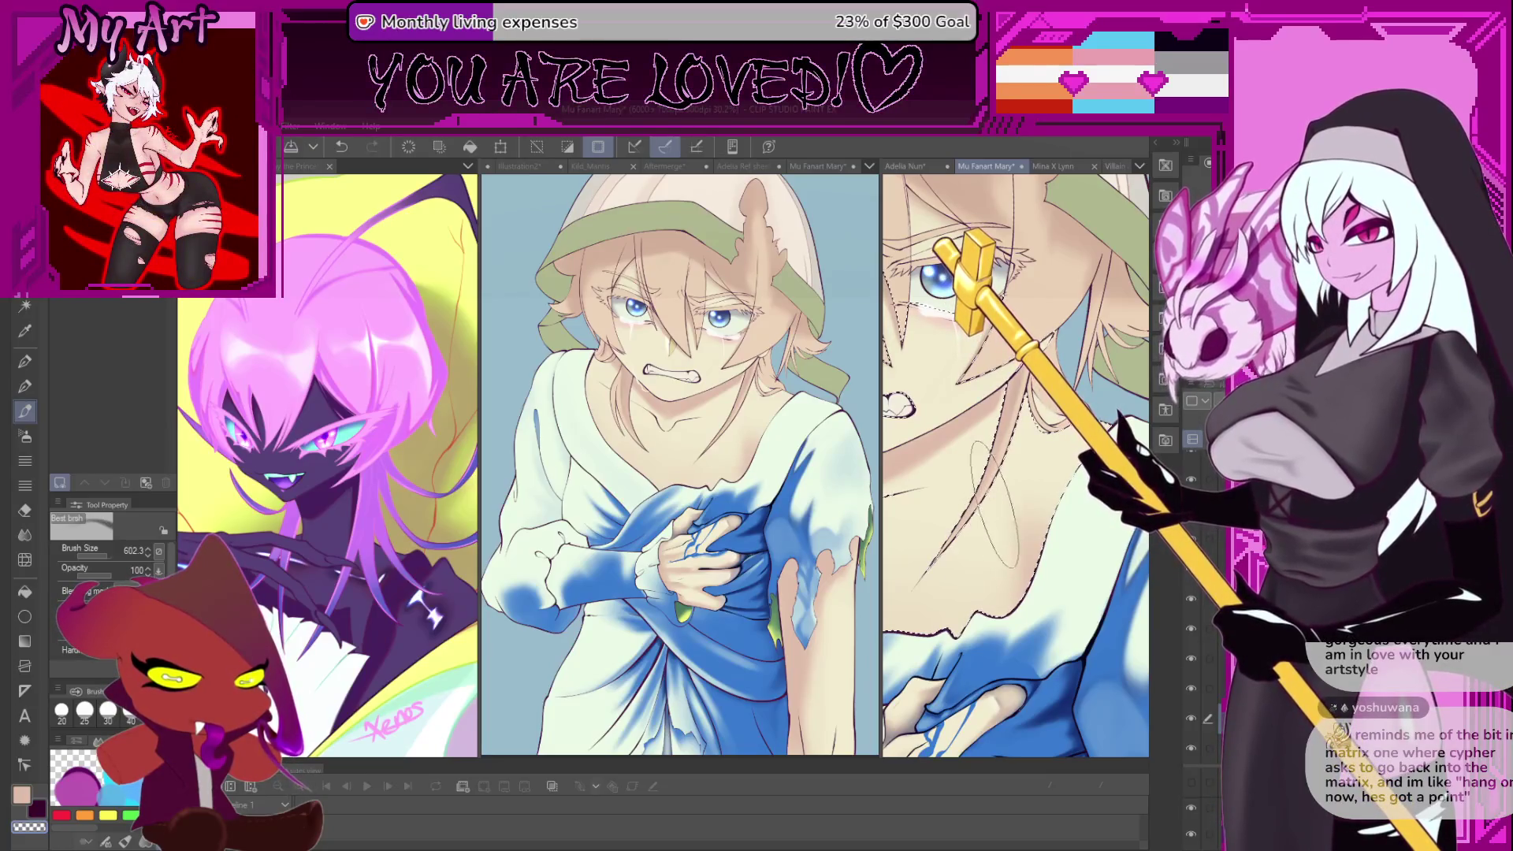
pyautogui.hotkey('ctrl', 'z')
pyautogui.hotkey('ctrl', 'z')
pyautogui.hotkey('ctrl', 'z')
pyautogui.hotkey('ctrl', 'y')
pyautogui.hotkey('ctrl', 'y')
pyautogui.hotkey('ctrl', 'y')
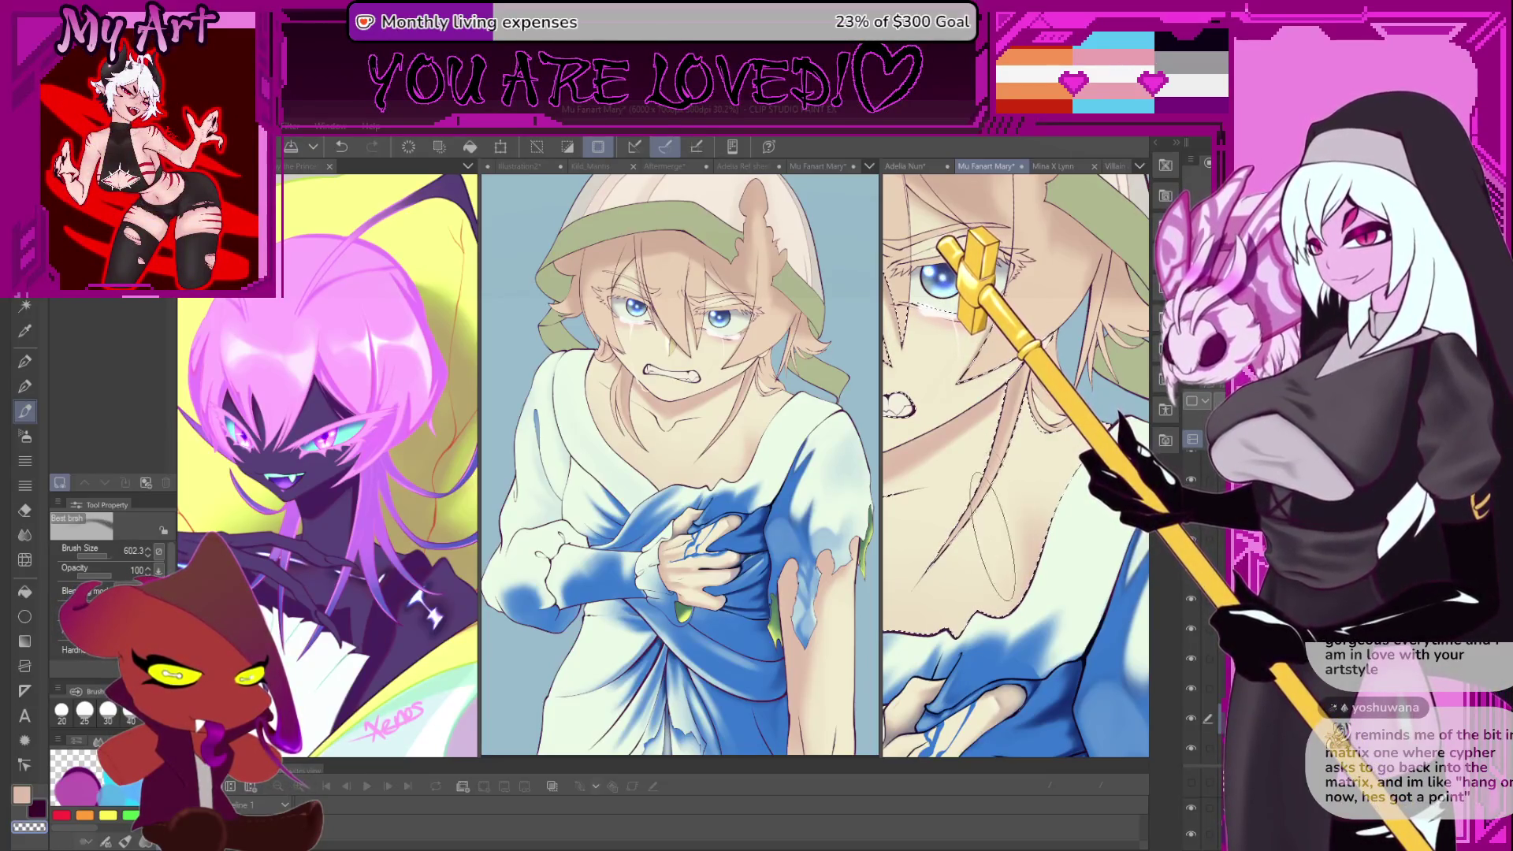
pyautogui.scroll(-3, 867, 508)
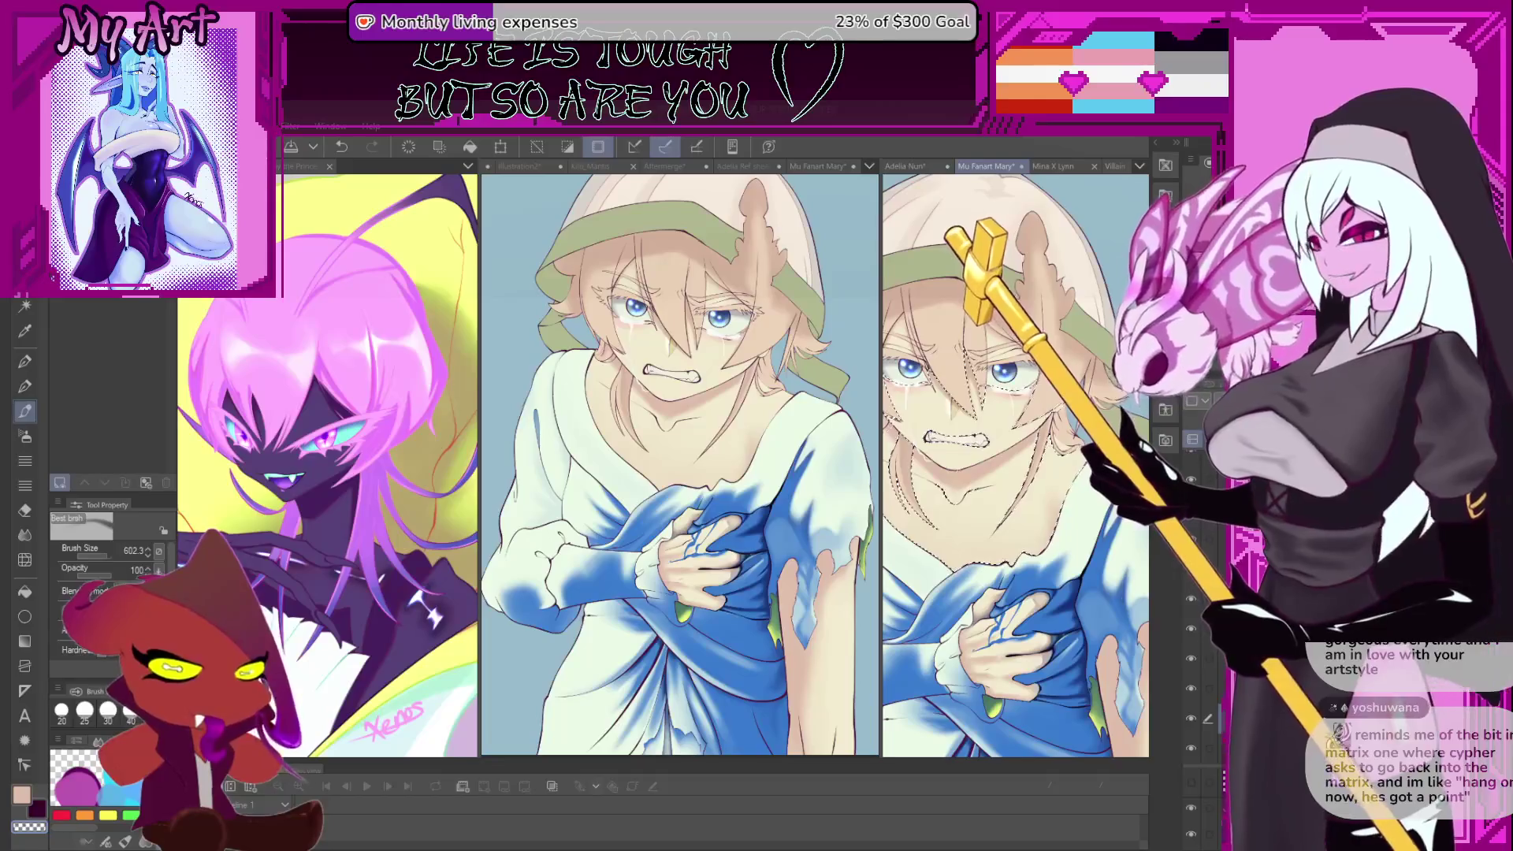
# - Clear the selection, zoom onto the eye, try the airbrush, then return to a smaller brush
pyautogui.scroll(2, 1016, 362)
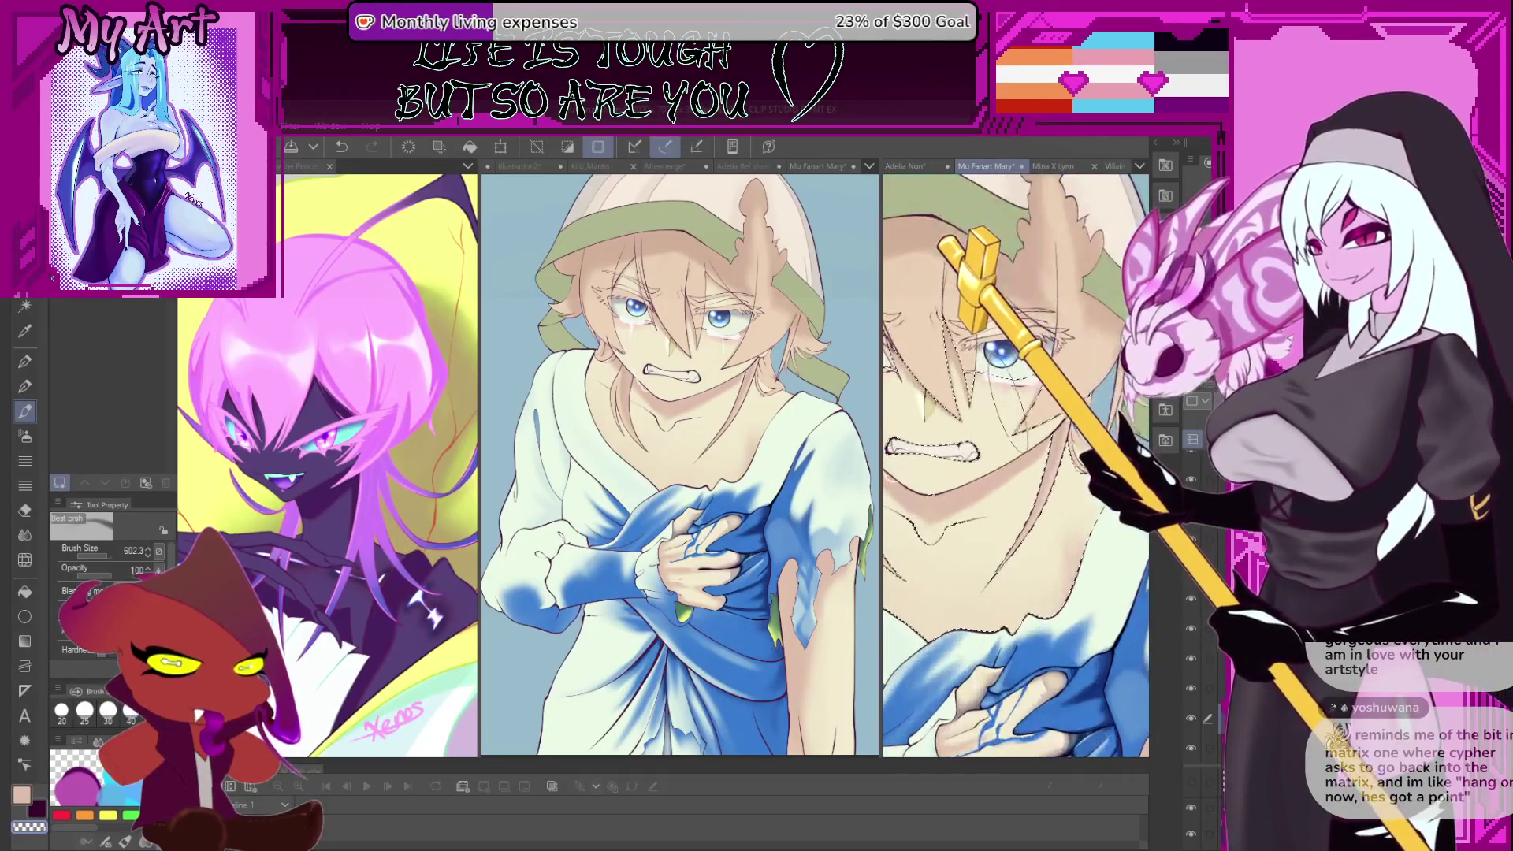
pyautogui.hotkey('ctrl', 'd')
pyautogui.press('b')
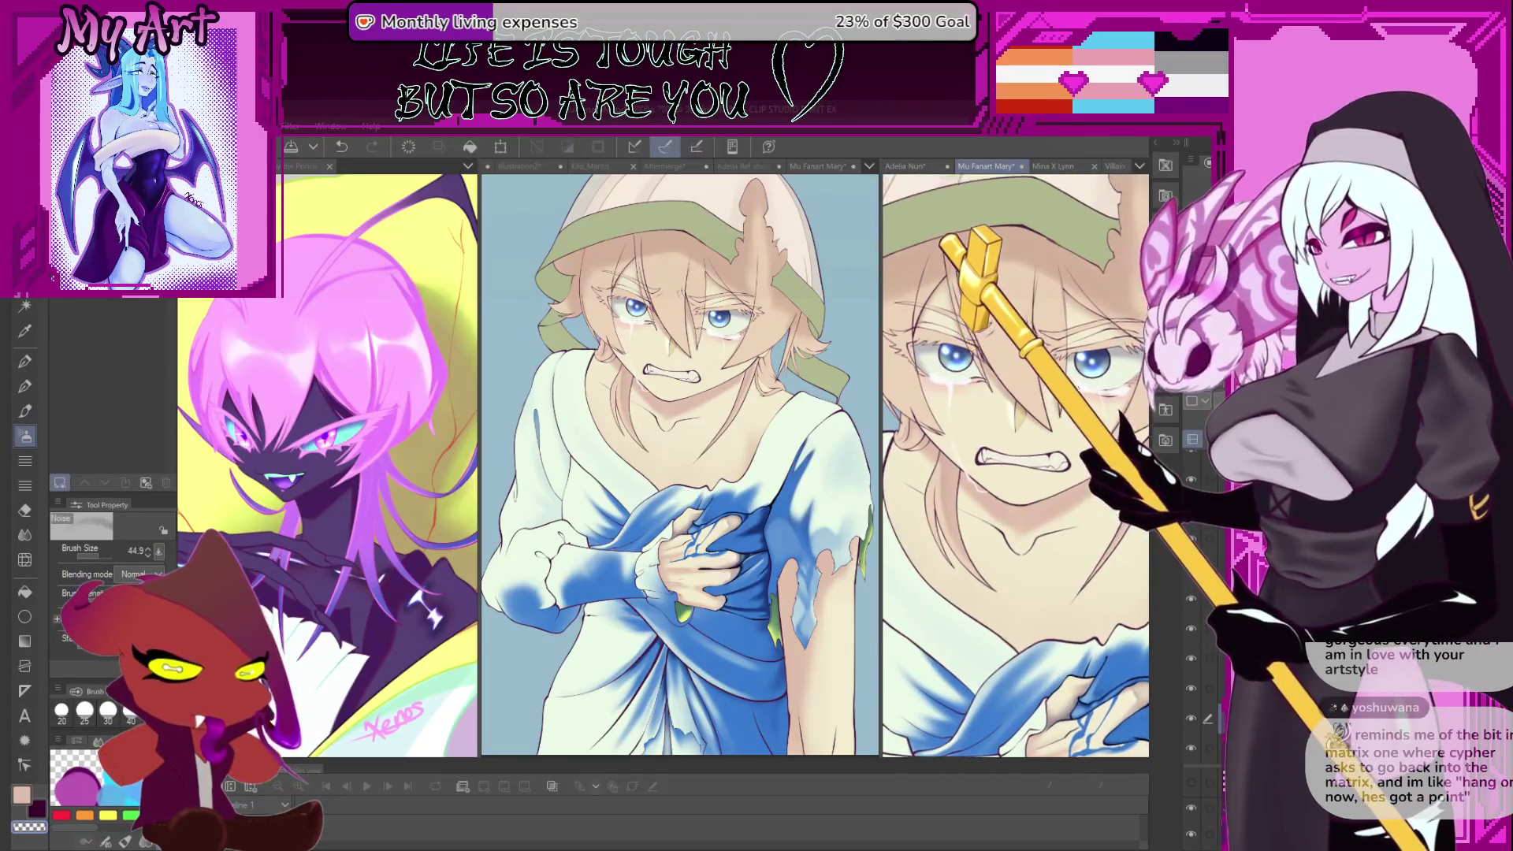
pyautogui.scroll(2, 1017, 465)
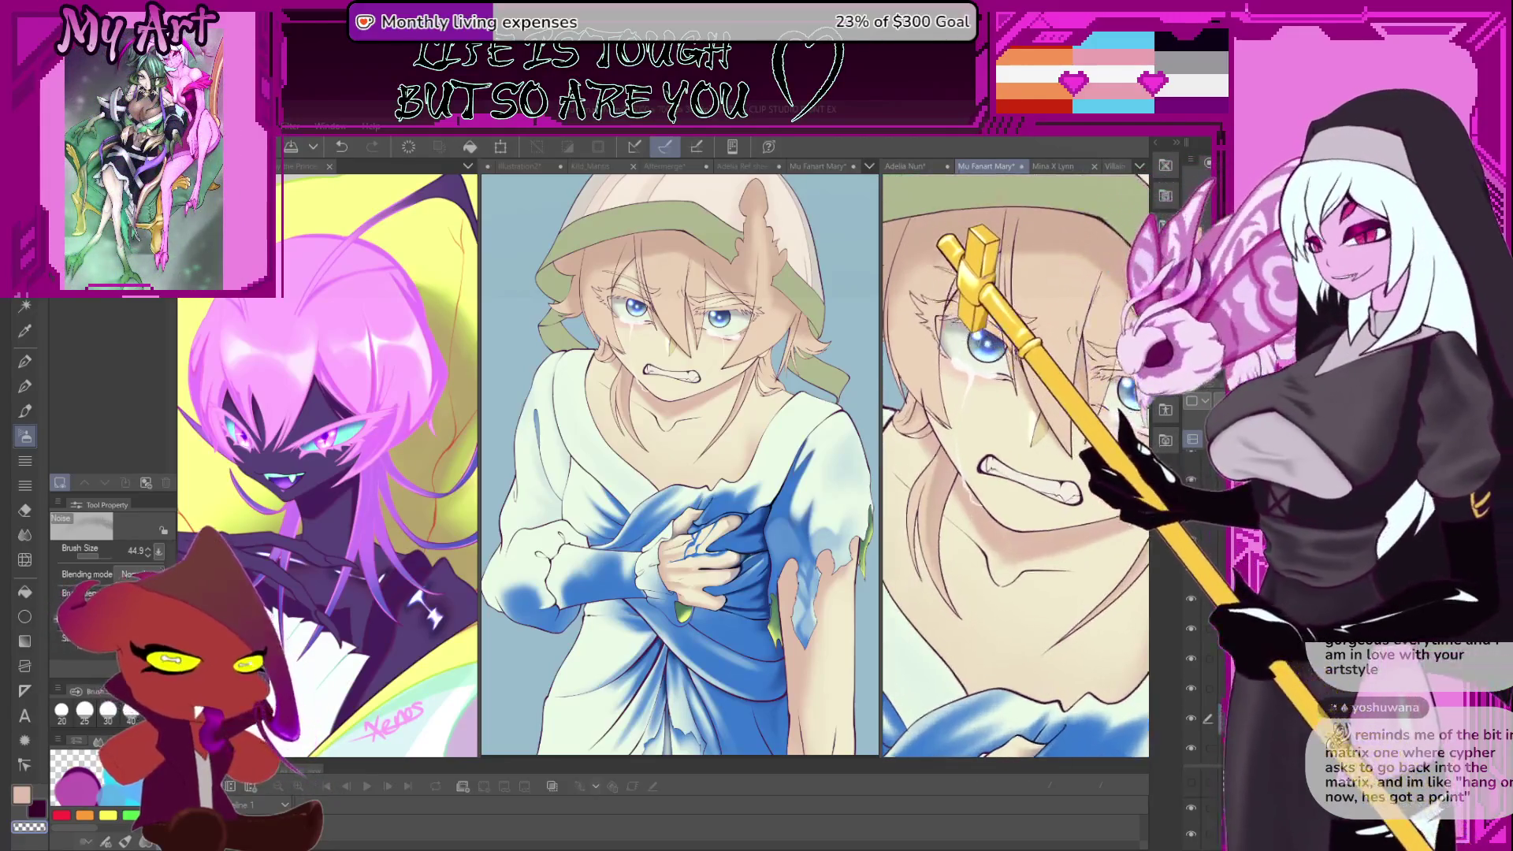
pyautogui.scroll(2, 1016, 465)
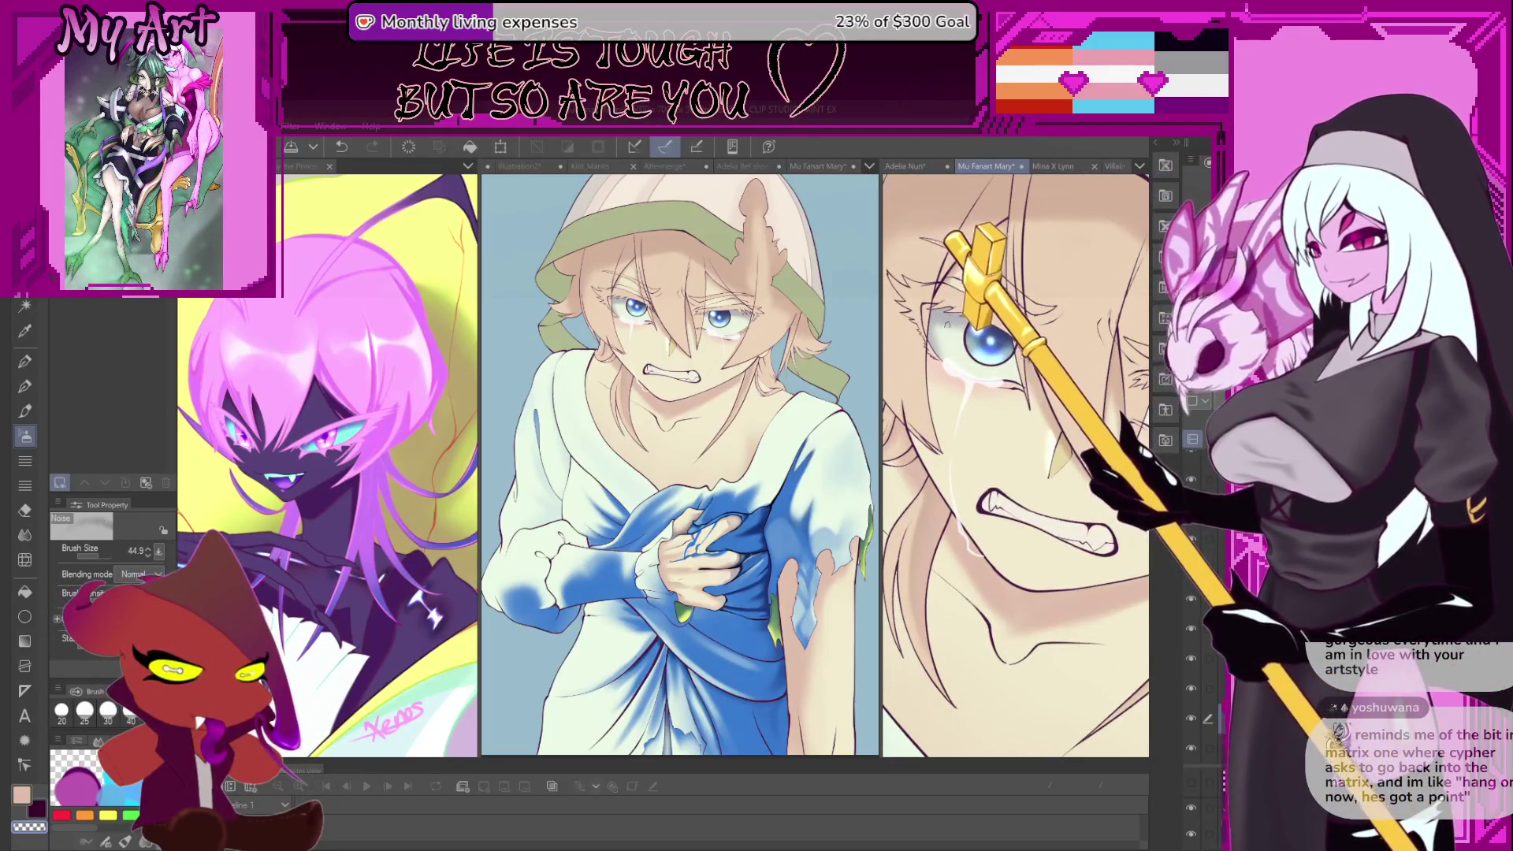
pyautogui.press('b')
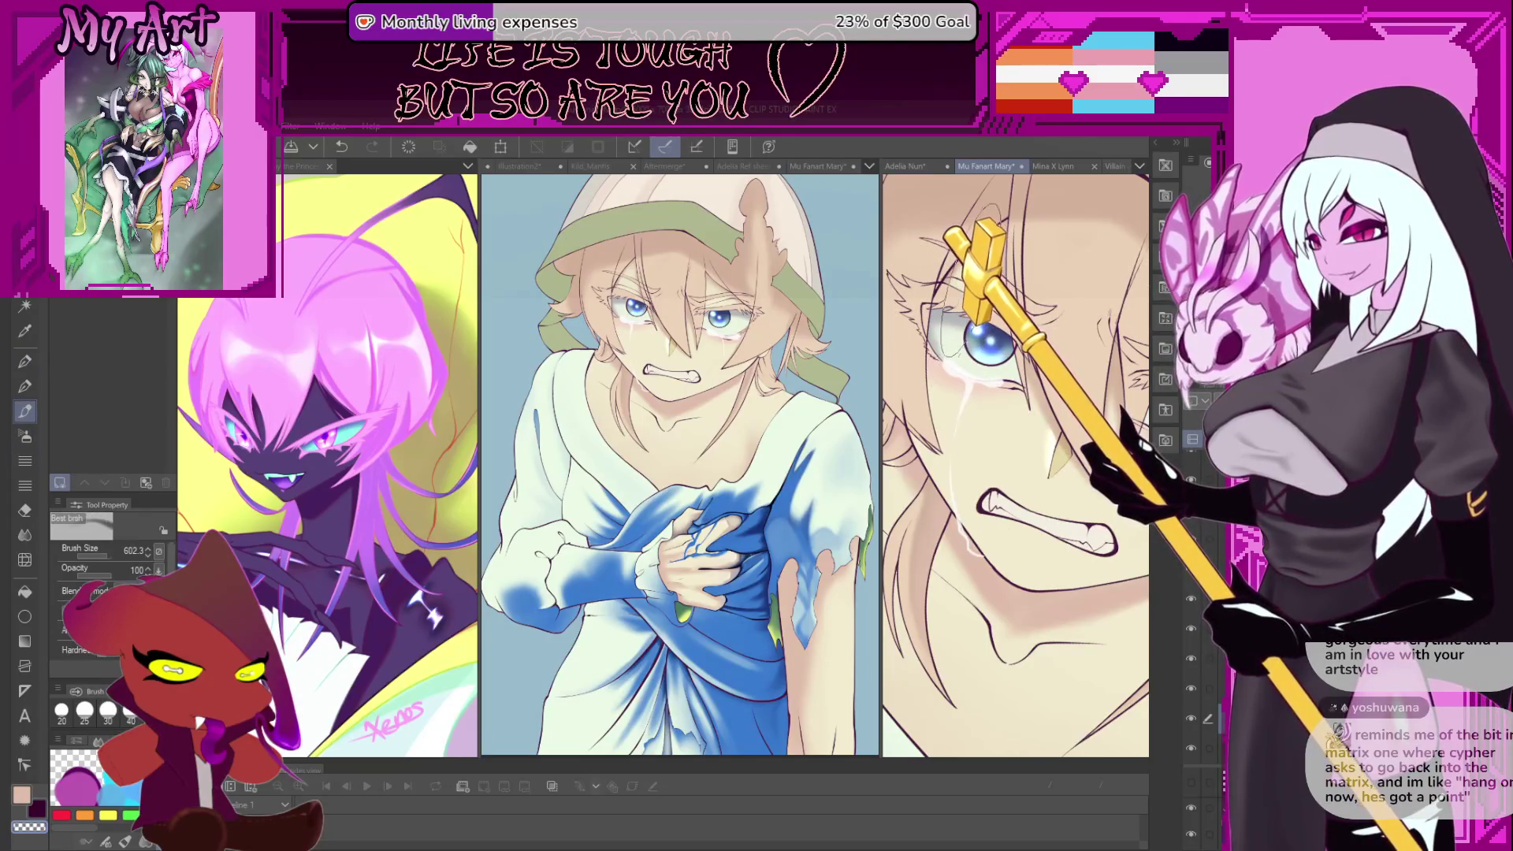
pyautogui.scroll(-3, 1016, 465)
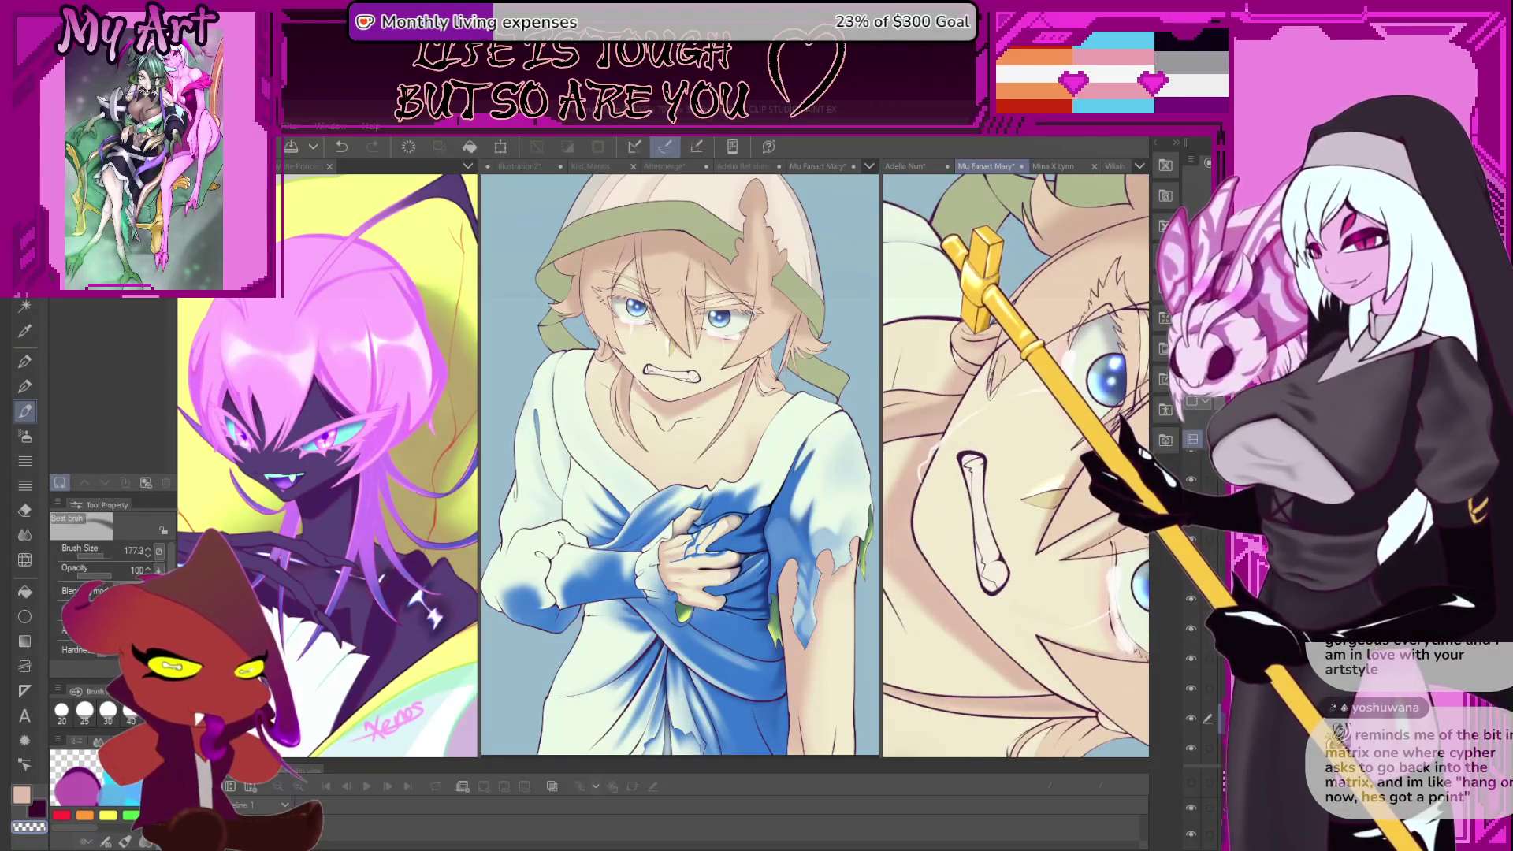
pyautogui.scroll(2, 1082, 378)
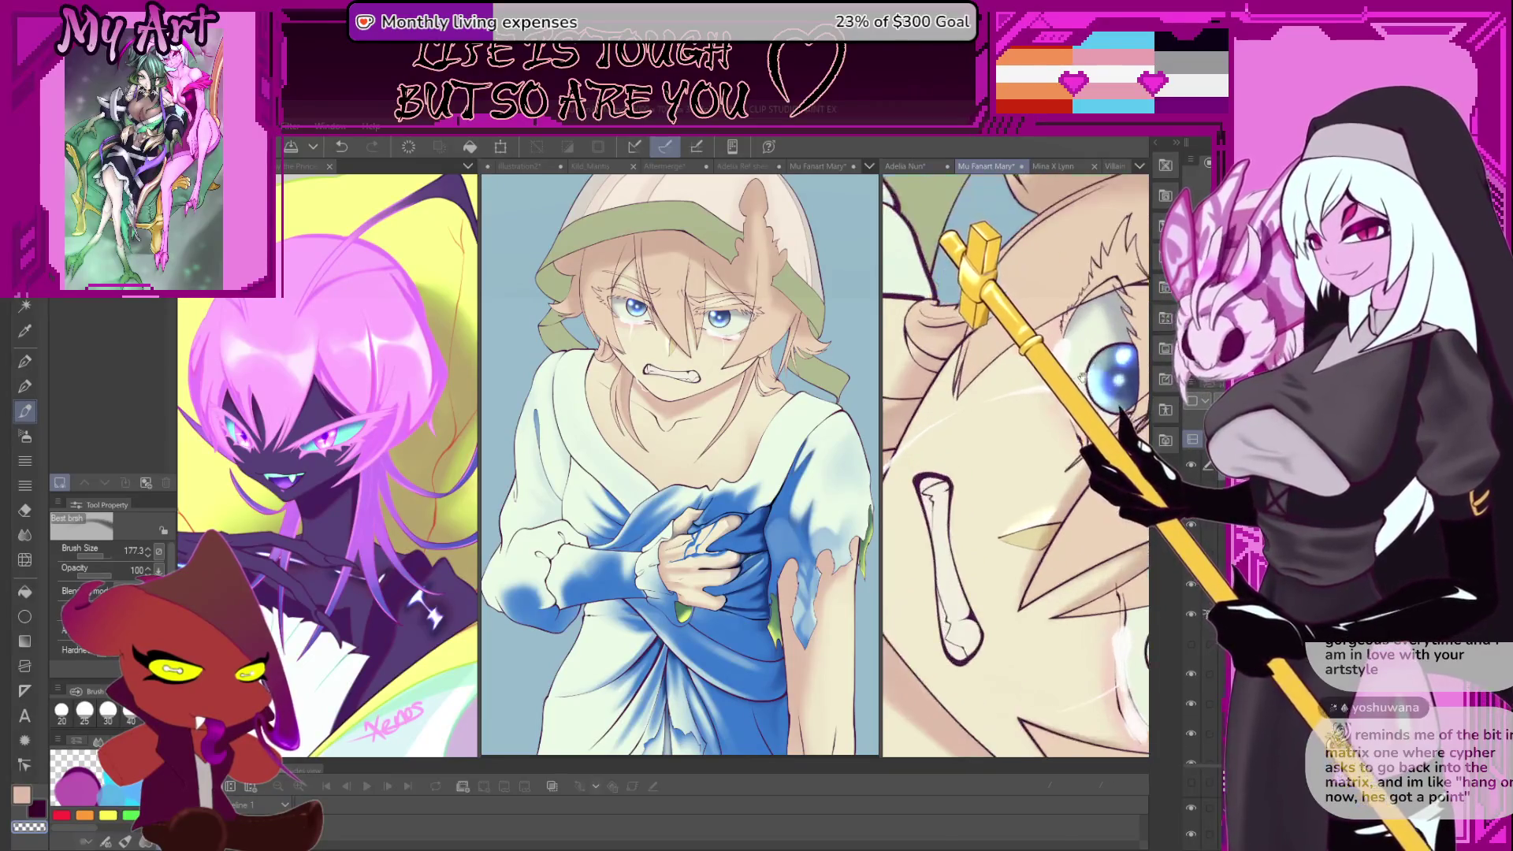
pyautogui.scroll(-2, 1081, 378)
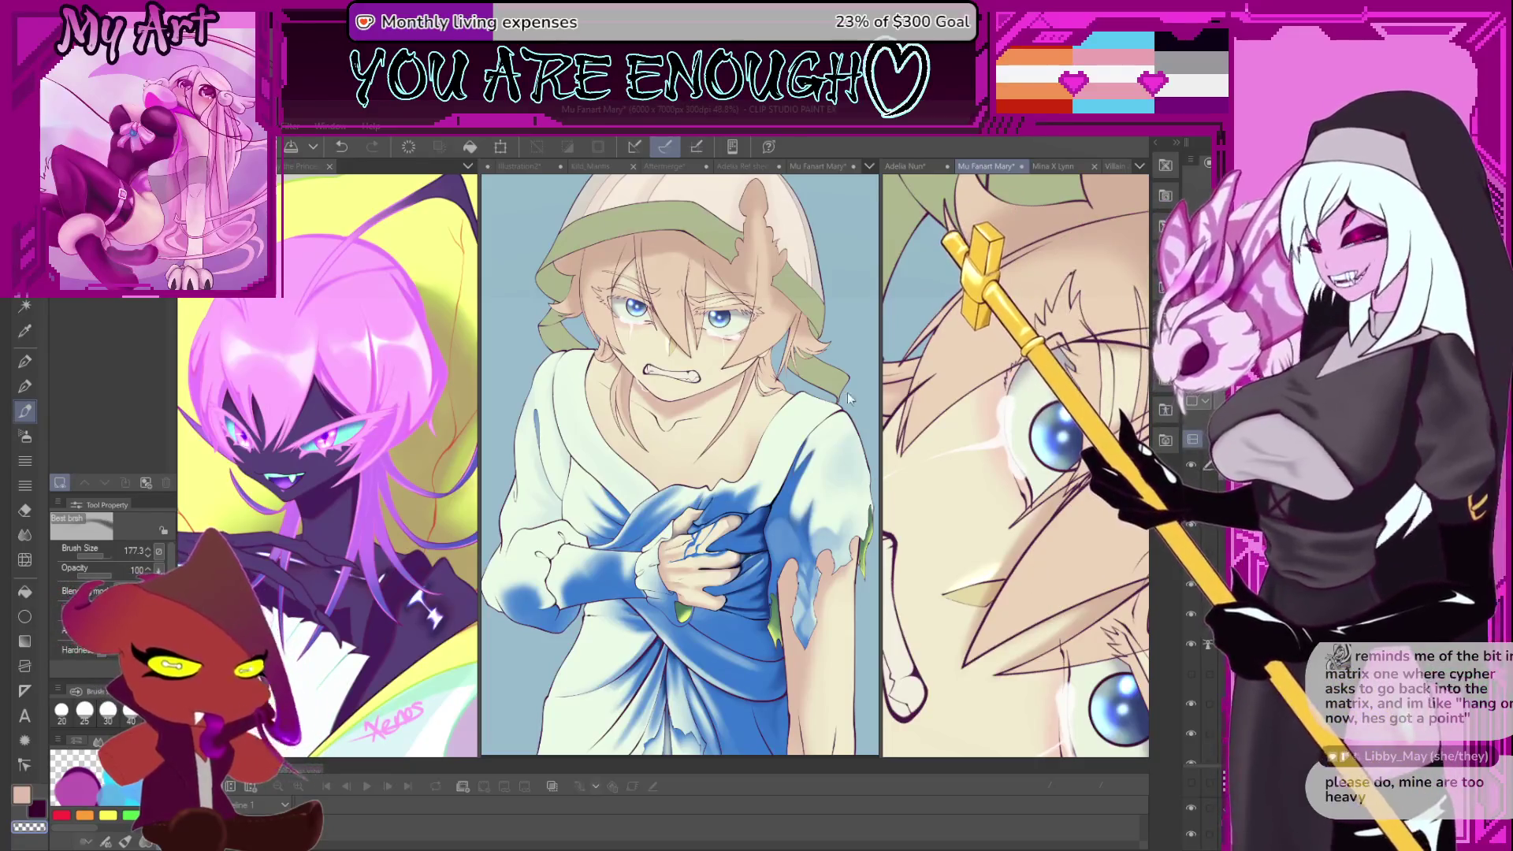
pyautogui.press('[')
pyautogui.press('[')
pyautogui.press('[')
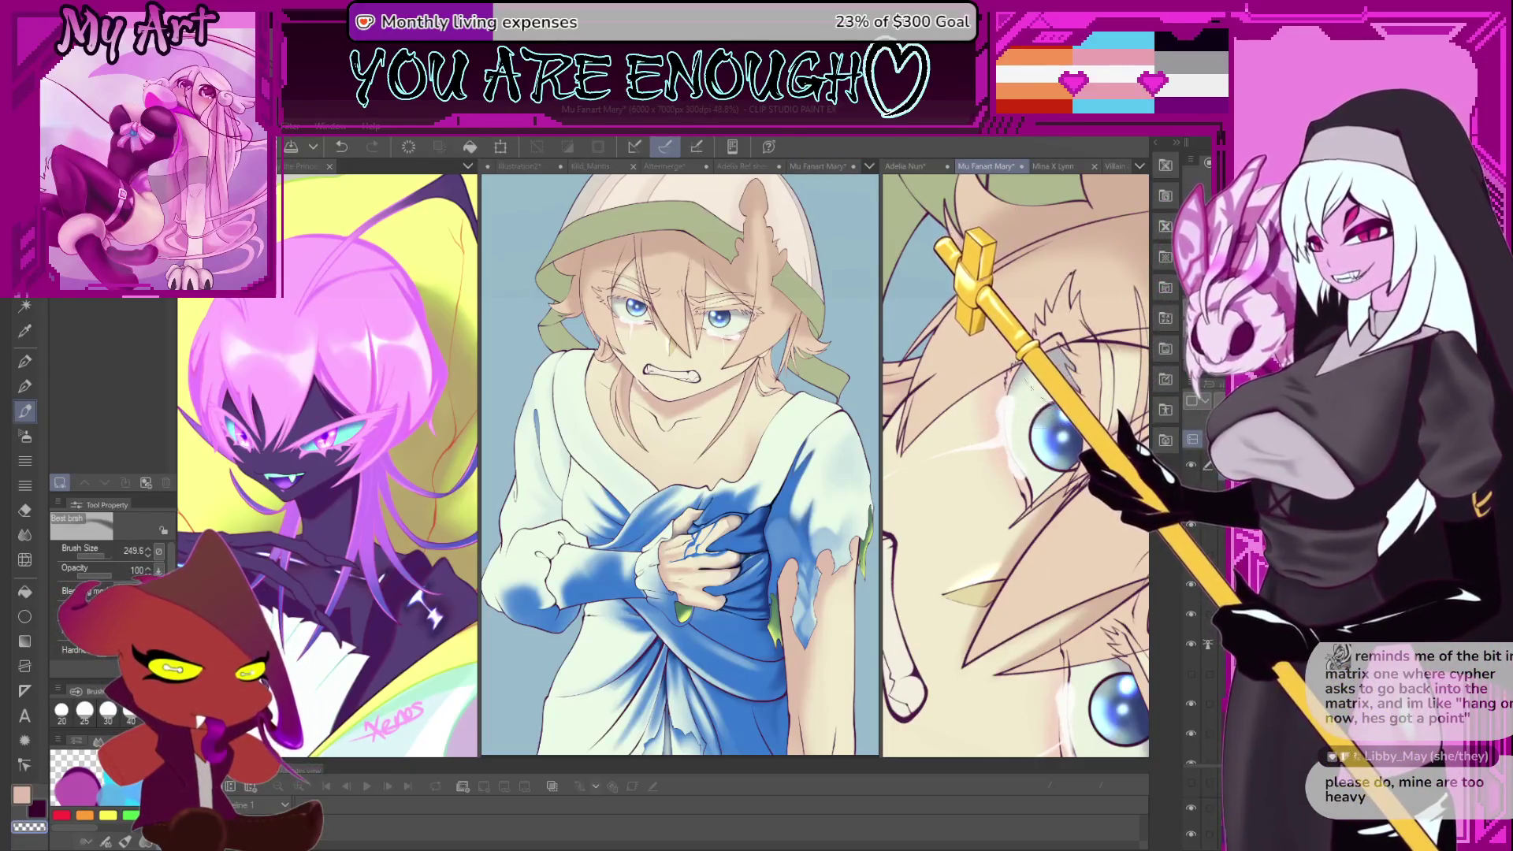
# - Paint white glare highlights on the eye with a smaller brush, undoing one stroke
pyautogui.keyDown('alt'); pyautogui.click(1014, 413); pyautogui.keyUp('alt')
pyautogui.scroll(3, 1014, 413)
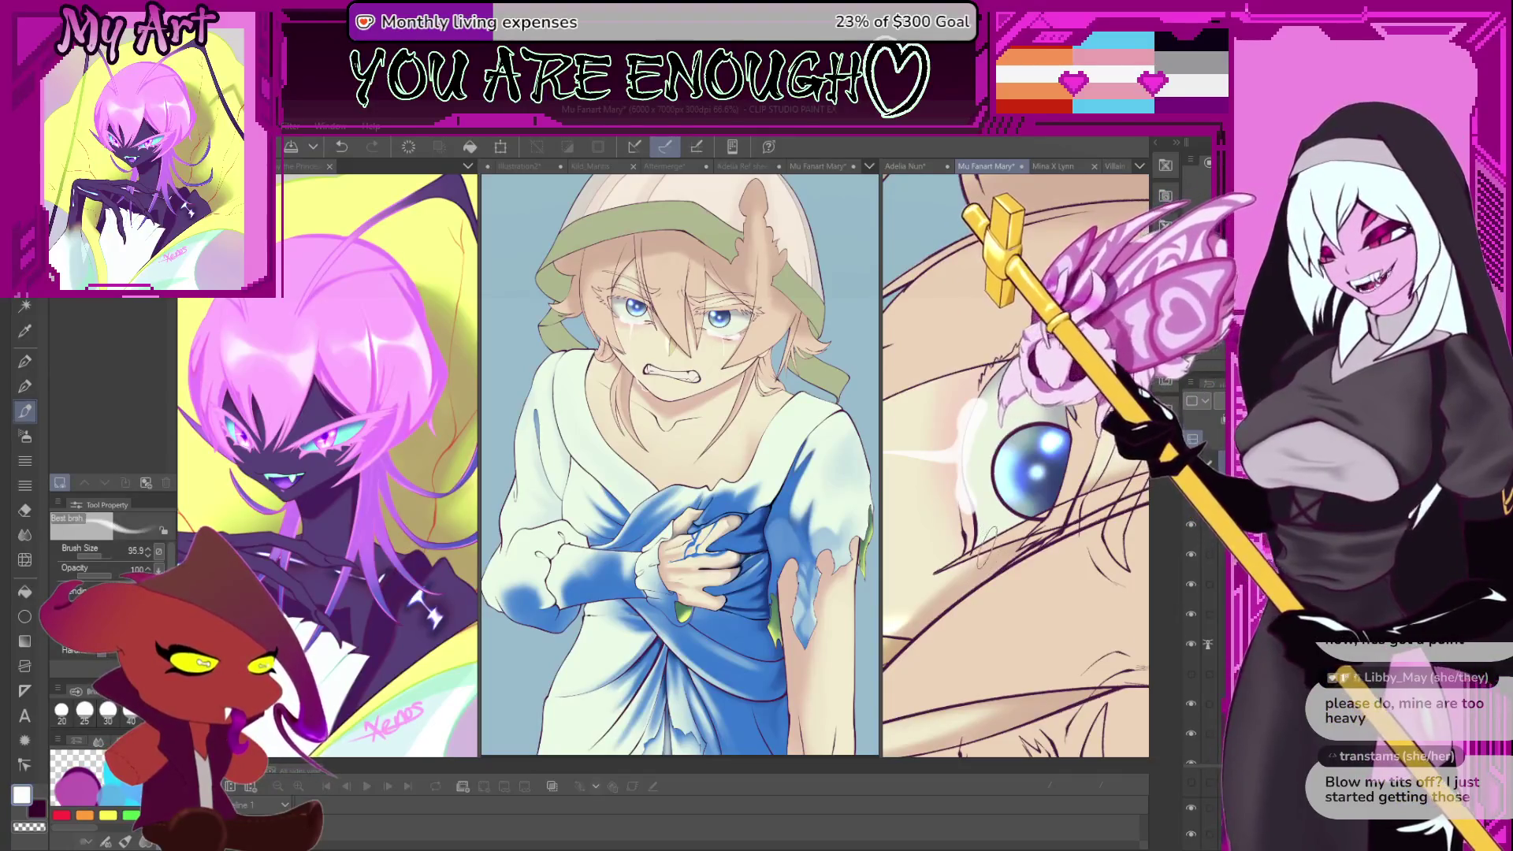
pyautogui.press('[')
pyautogui.press('[')
pyautogui.press('[')
pyautogui.press('[')
pyautogui.scroll(2, 972, 414)
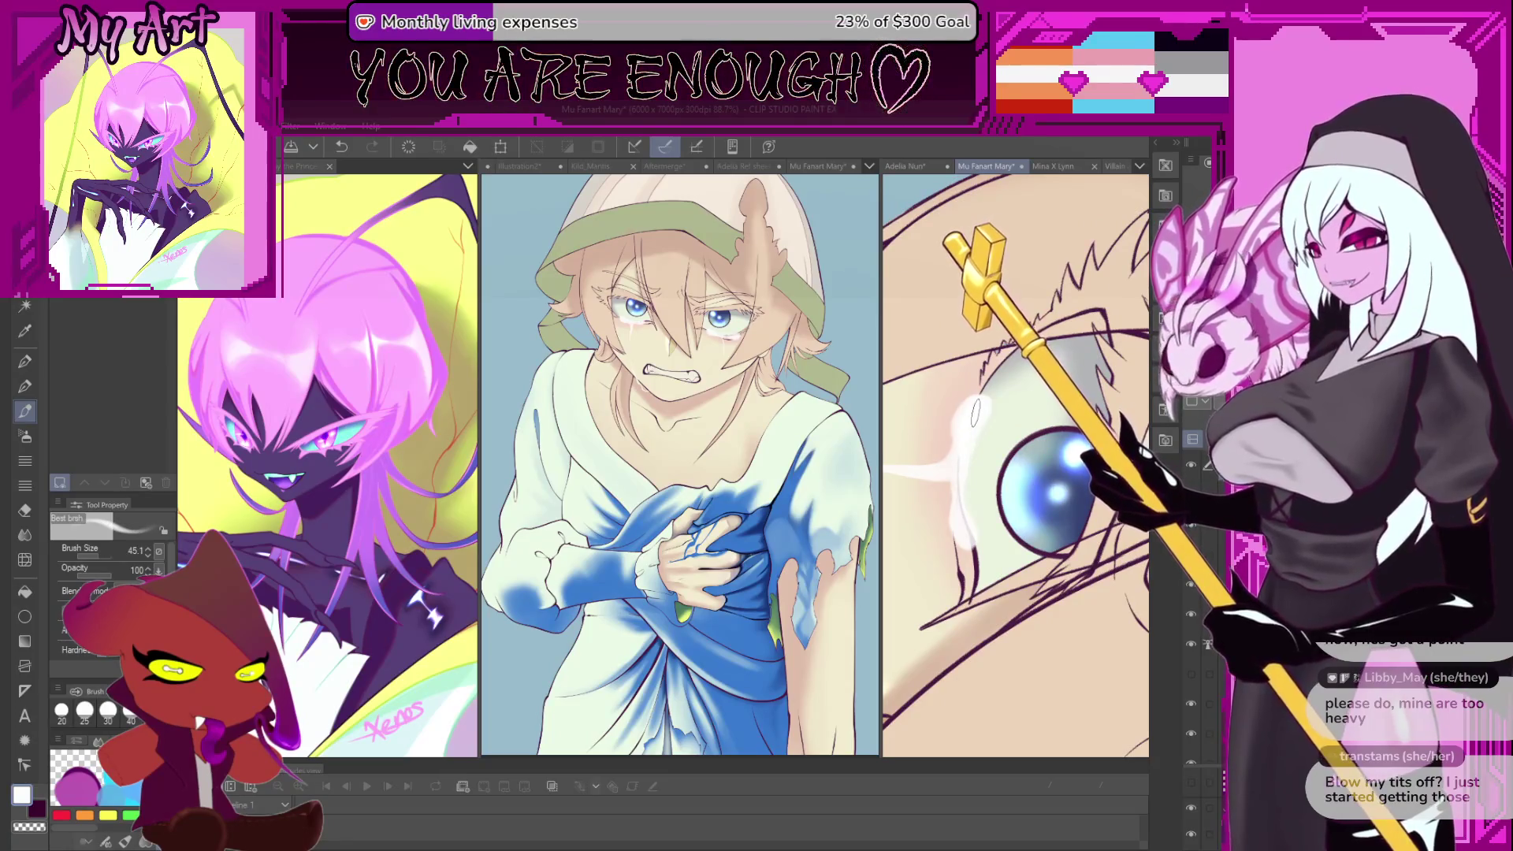
pyautogui.hotkey('ctrl', 'z')
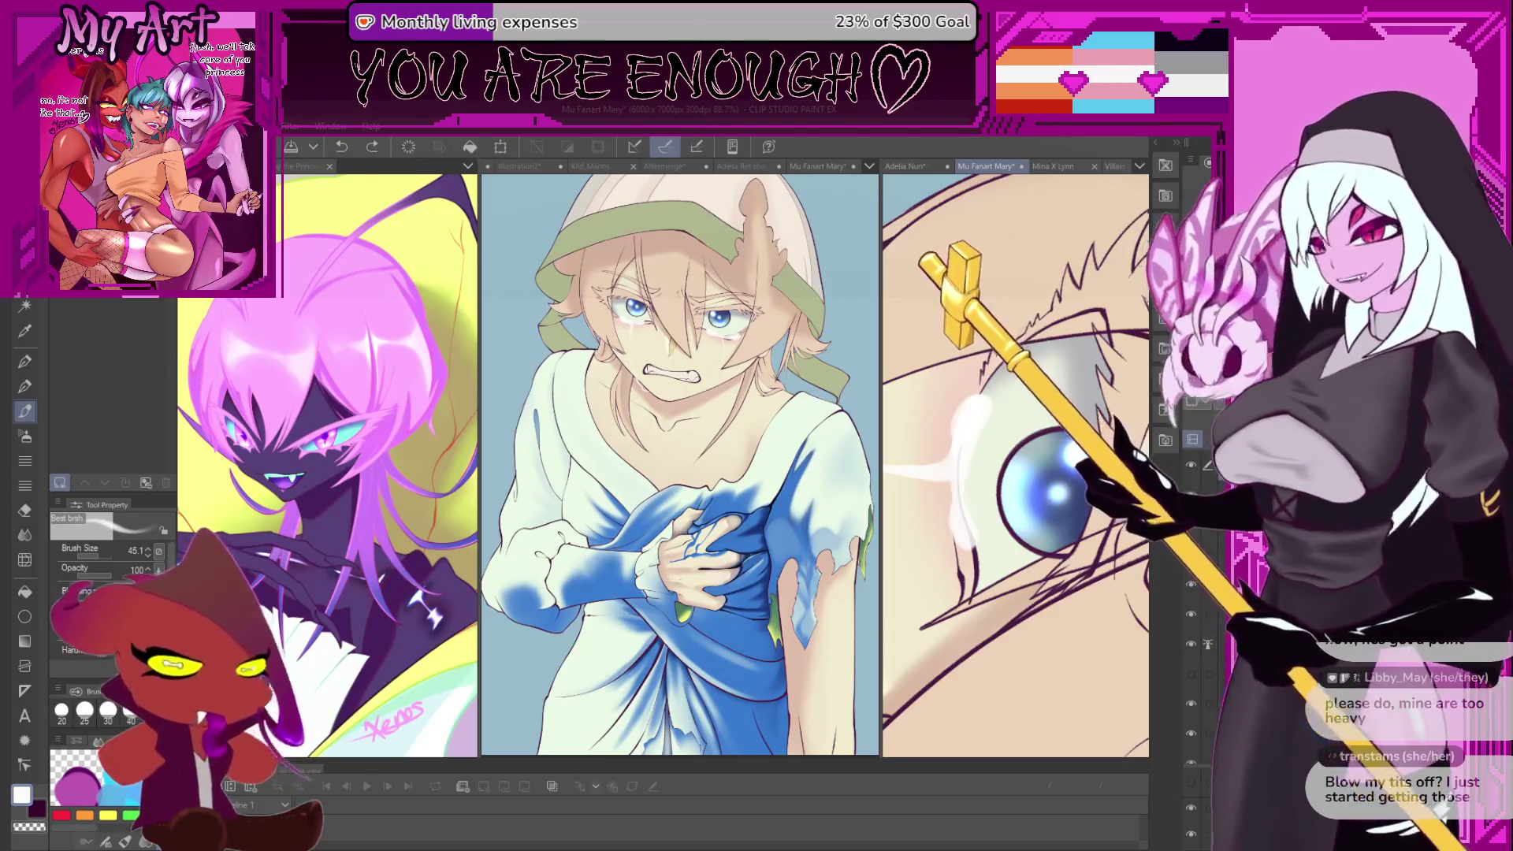
# - Sample the iris light blue, enlarge the brush and reframe the view around the eye
pyautogui.keyDown('alt'); pyautogui.click(1041, 467); pyautogui.keyUp('alt')
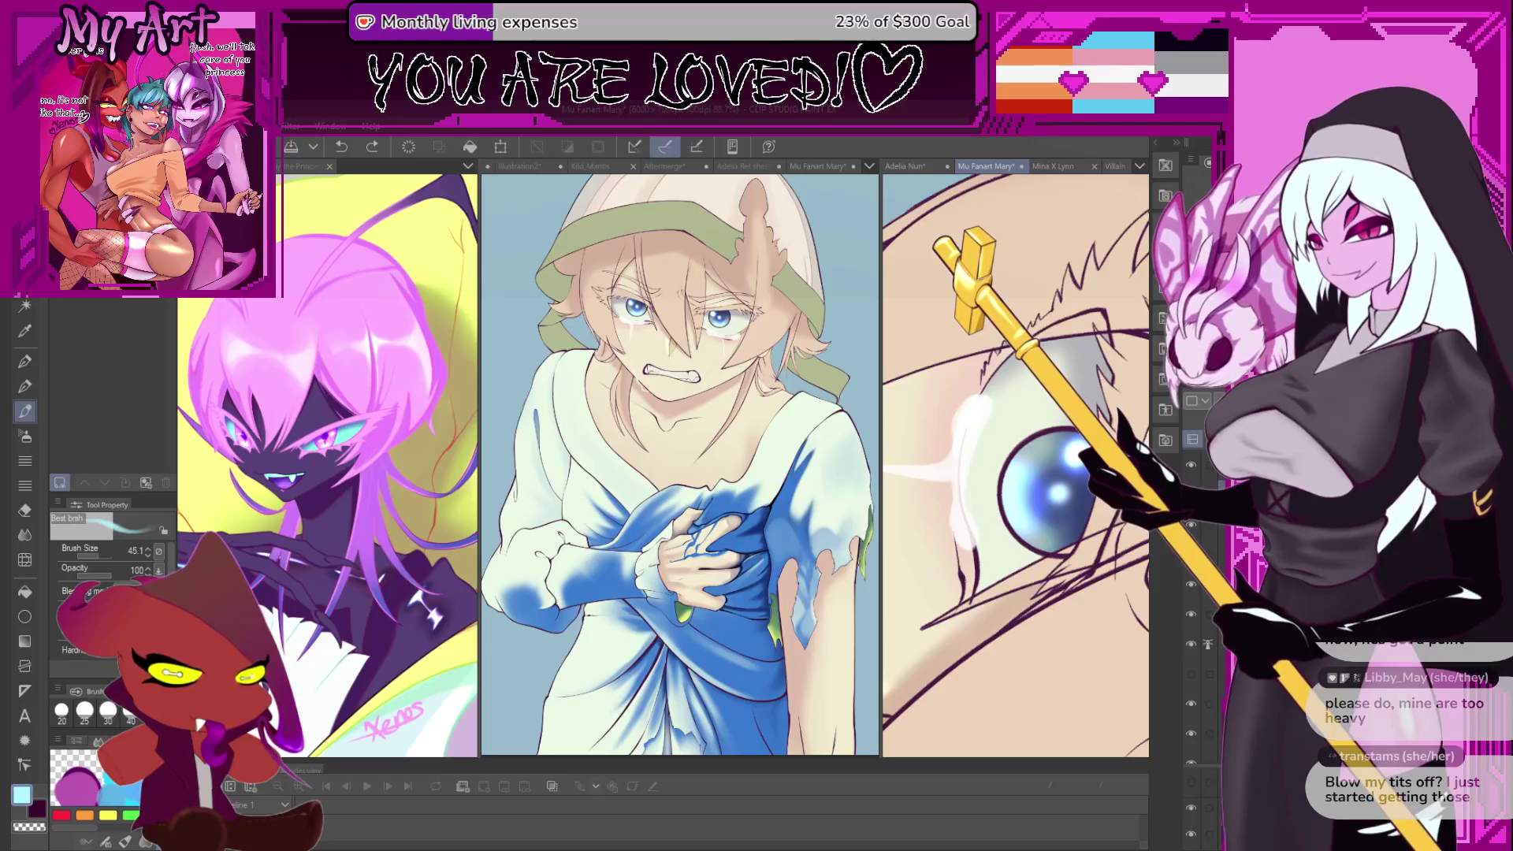
pyautogui.moveTo(973, 516); pyautogui.dragTo(1016, 516)
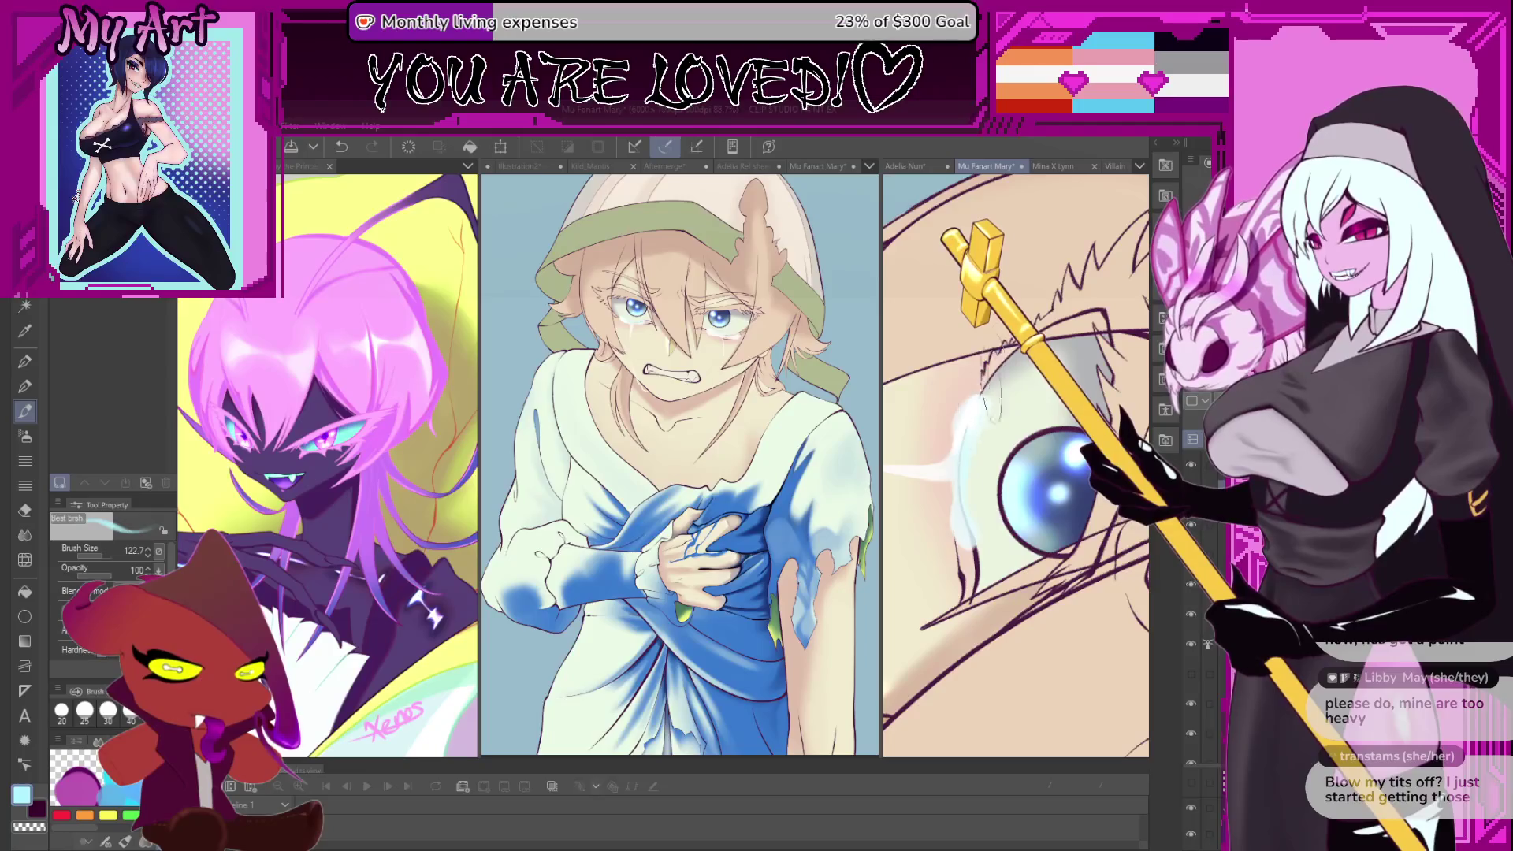
pyautogui.scroll(-3, 980, 423)
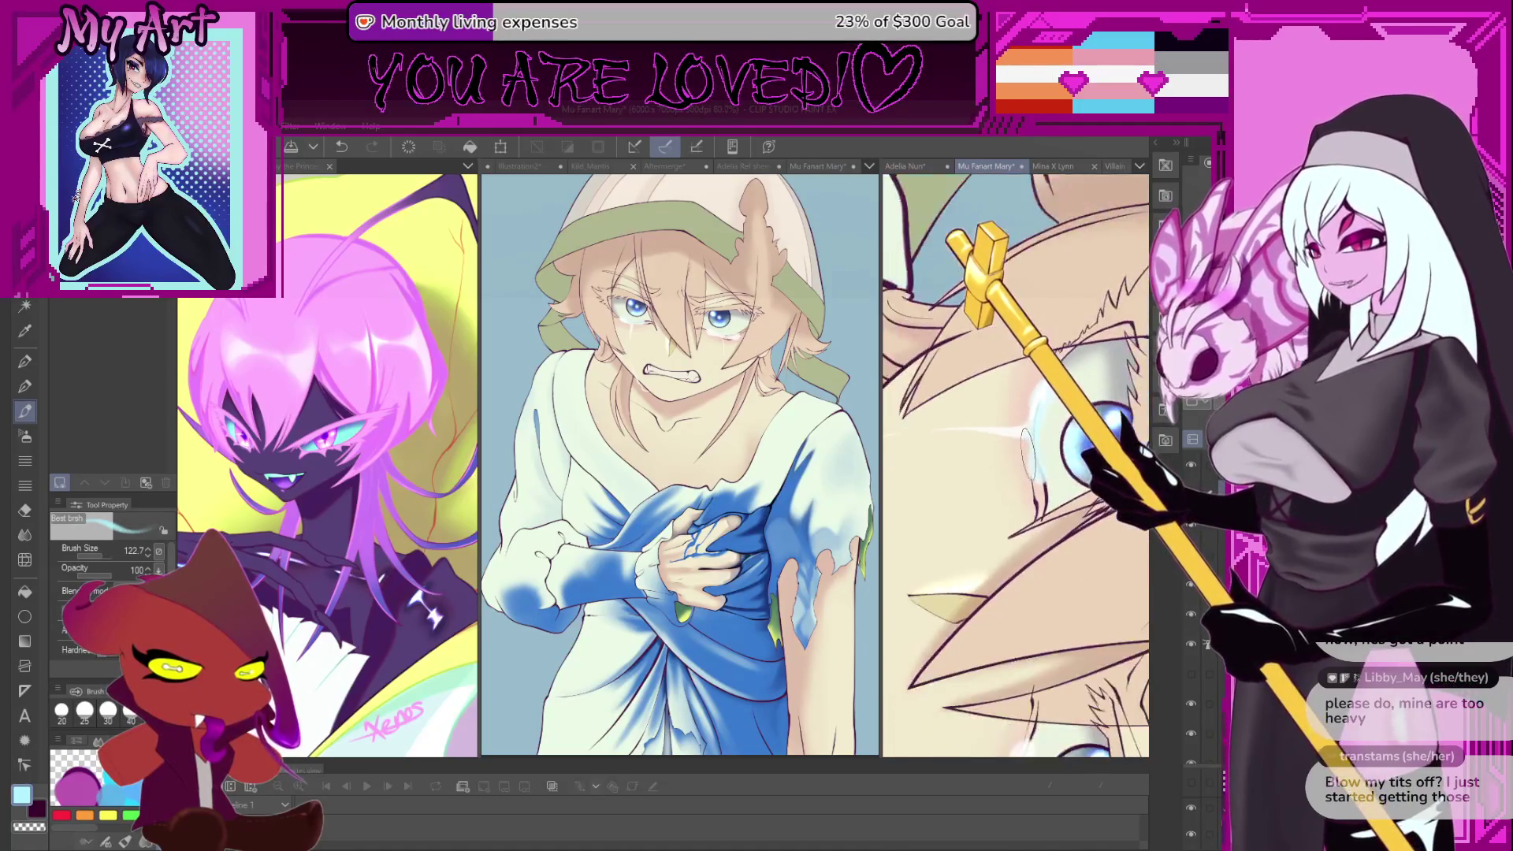
pyautogui.scroll(-5, 980, 424)
pyautogui.moveTo(1027, 537)
pyautogui.mouseDown()
pyautogui.moveTo(1053, 529)
pyautogui.moveTo(1038, 586)
pyautogui.mouseUp()
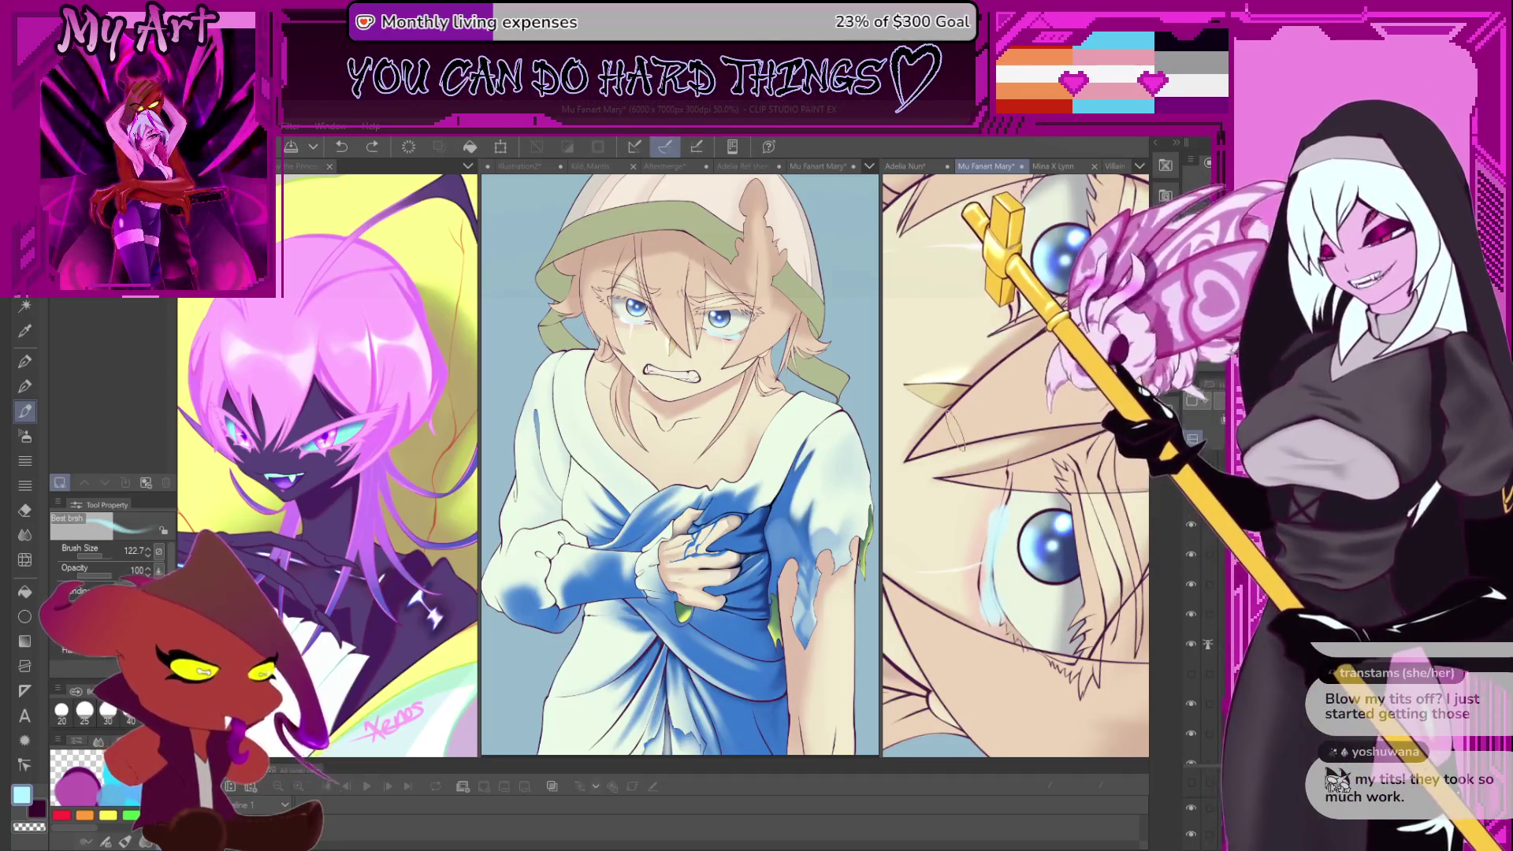
pyautogui.scroll(4, 1011, 360)
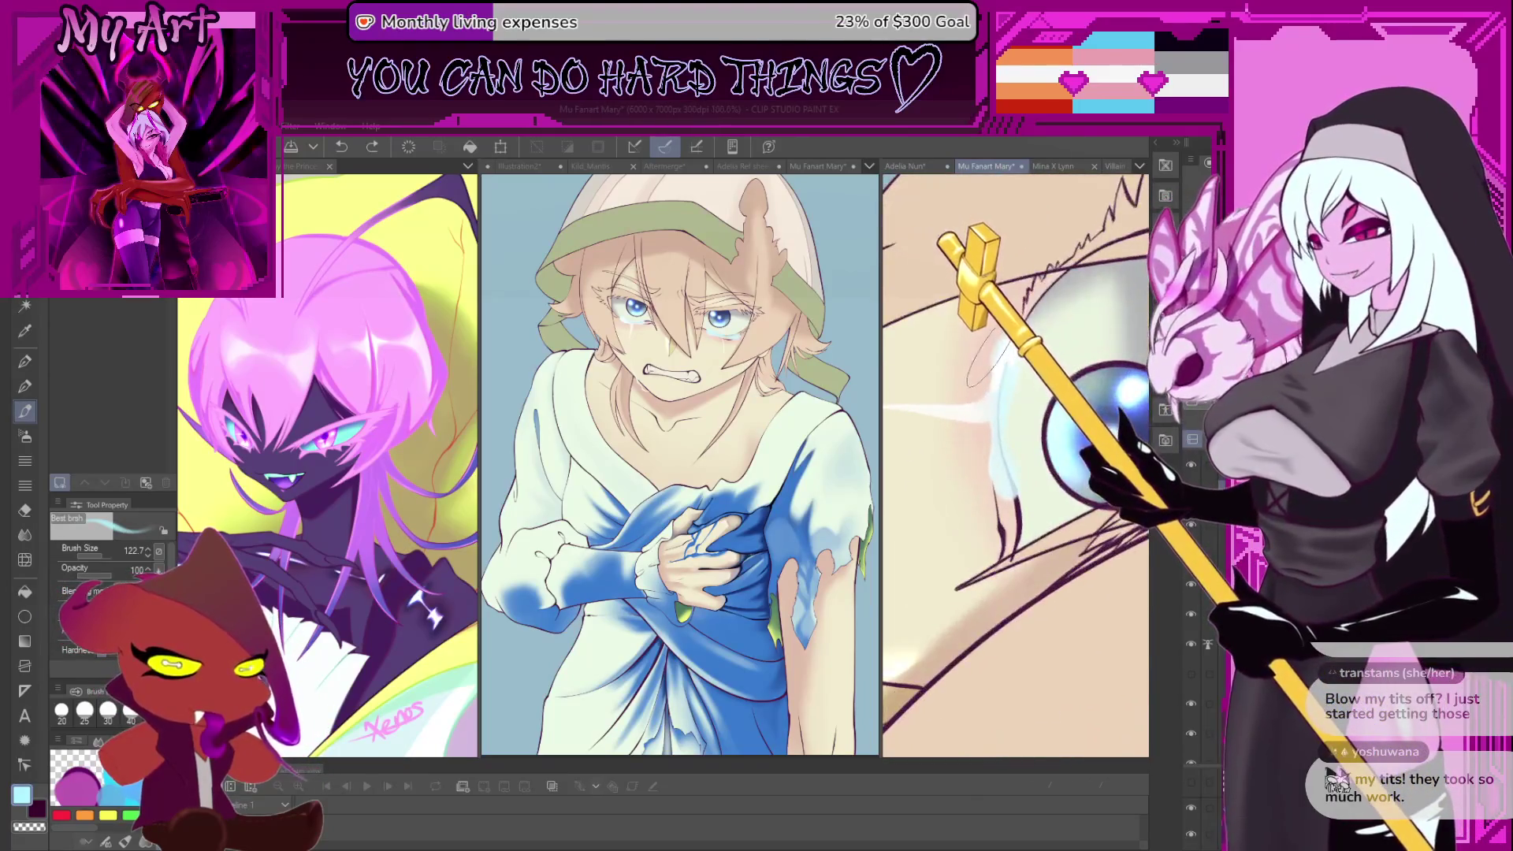
pyautogui.moveTo(1010, 360)
pyautogui.mouseDown()
pyautogui.moveTo(1048, 353)
pyautogui.moveTo(992, 535)
pyautogui.moveTo(1016, 456)
pyautogui.moveTo(1001, 418)
pyautogui.moveTo(966, 473)
pyautogui.mouseUp()
pyautogui.press('b')
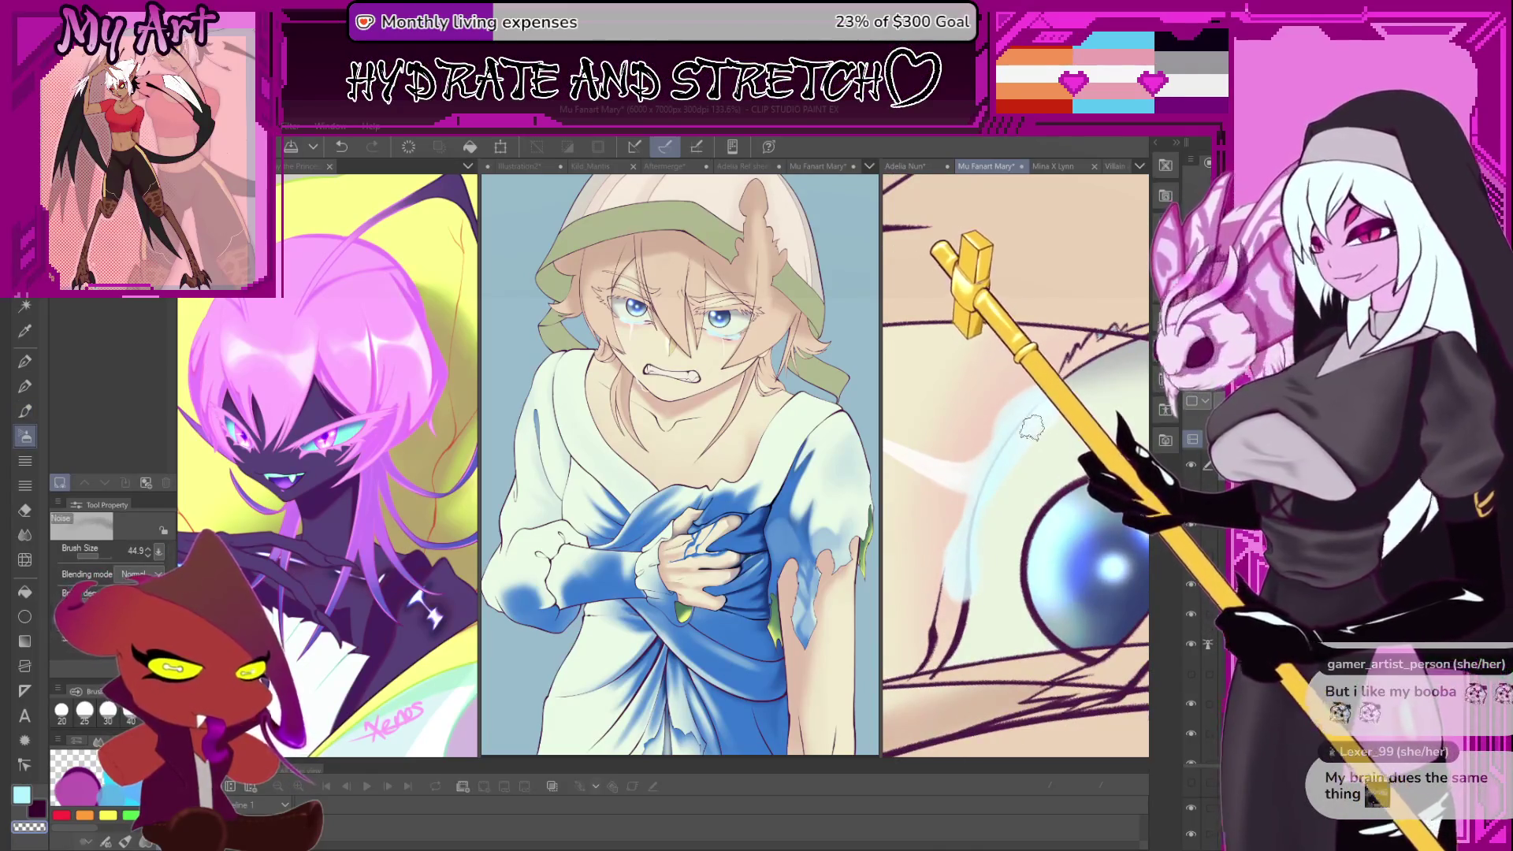
# - Select the Running color spray airbrush, shrink it, and spray light blue along the eye's rim
pyautogui.press('b')
pyautogui.press('p')
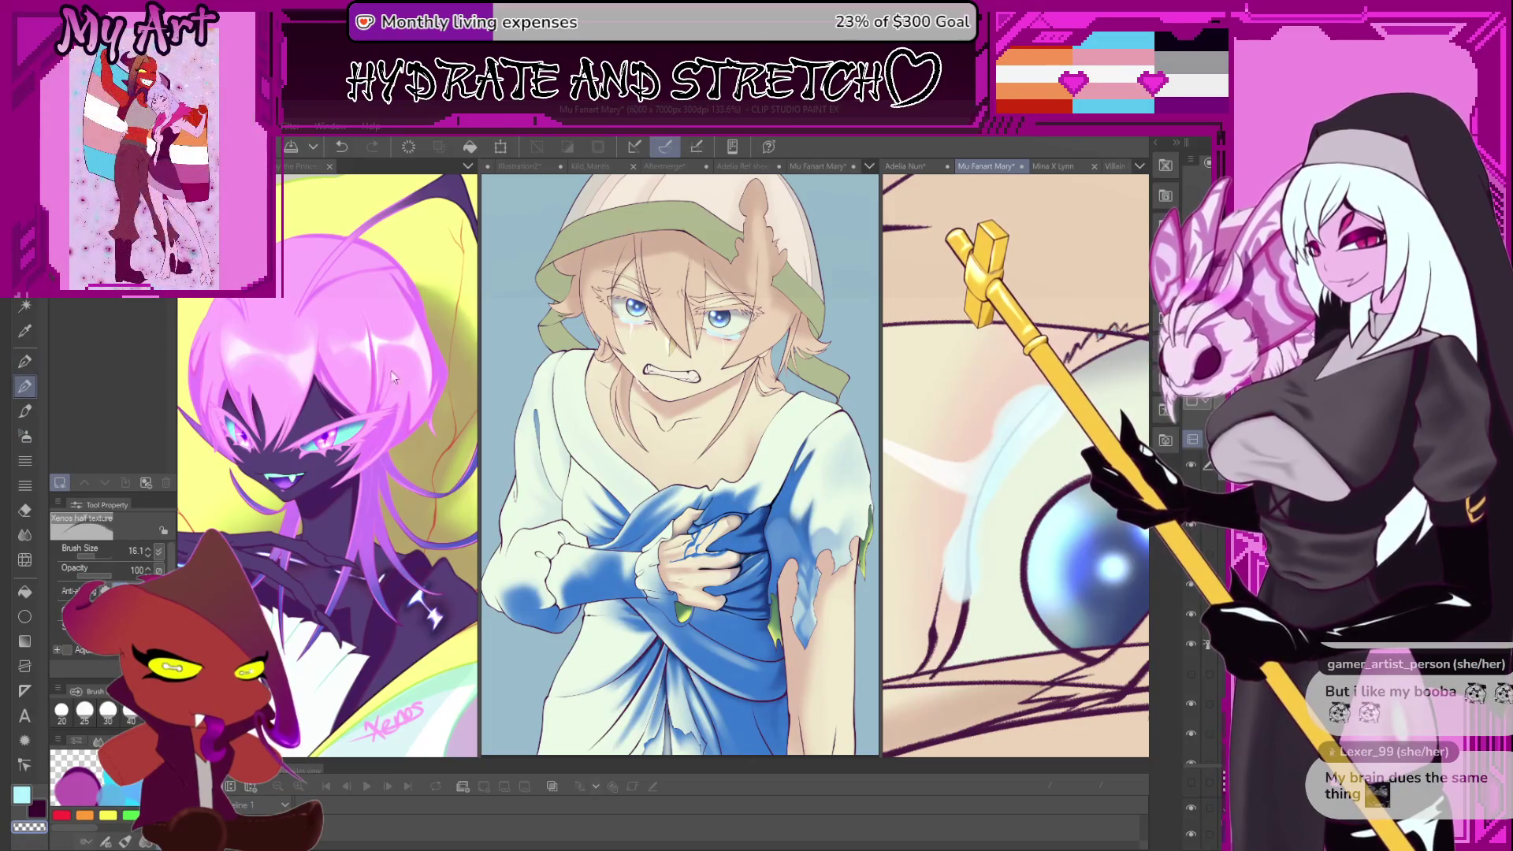
pyautogui.press('b')
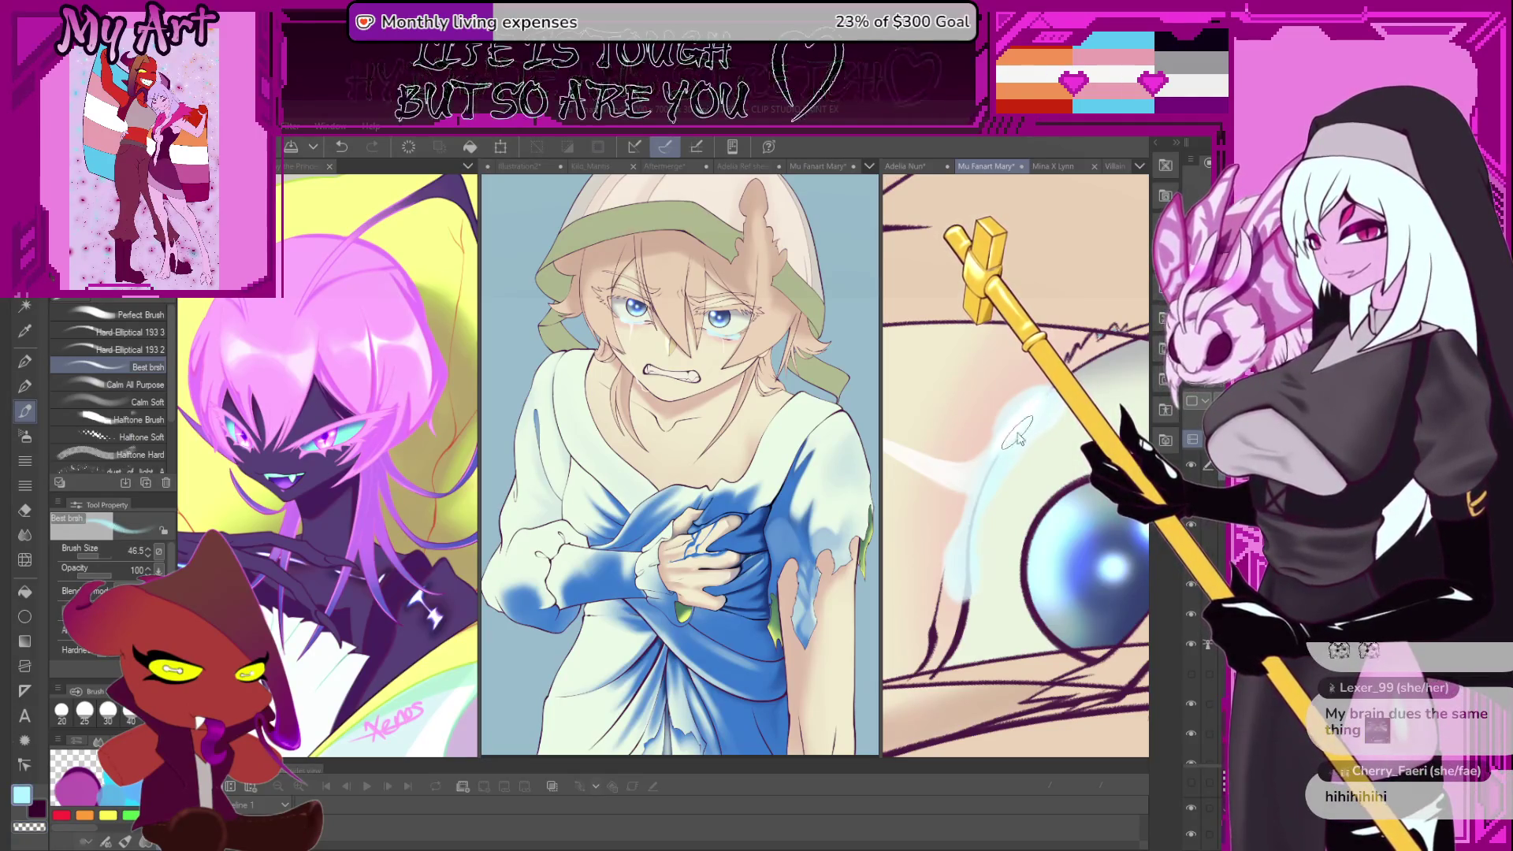
pyautogui.press('b')
pyautogui.press('b')
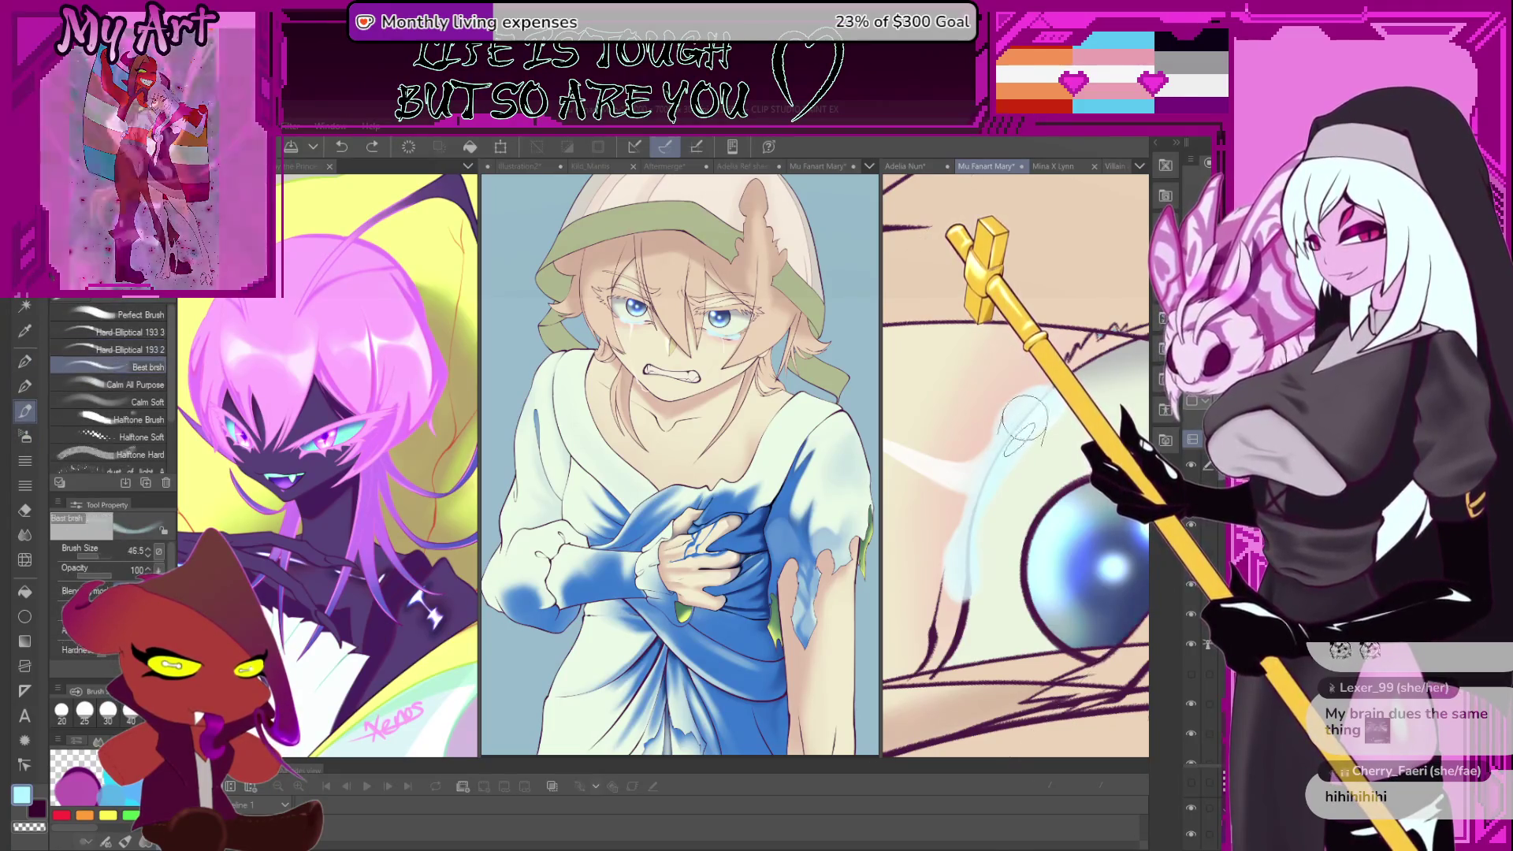
pyautogui.press('b')
pyautogui.moveTo(1029, 434); pyautogui.dragTo(1020, 424)
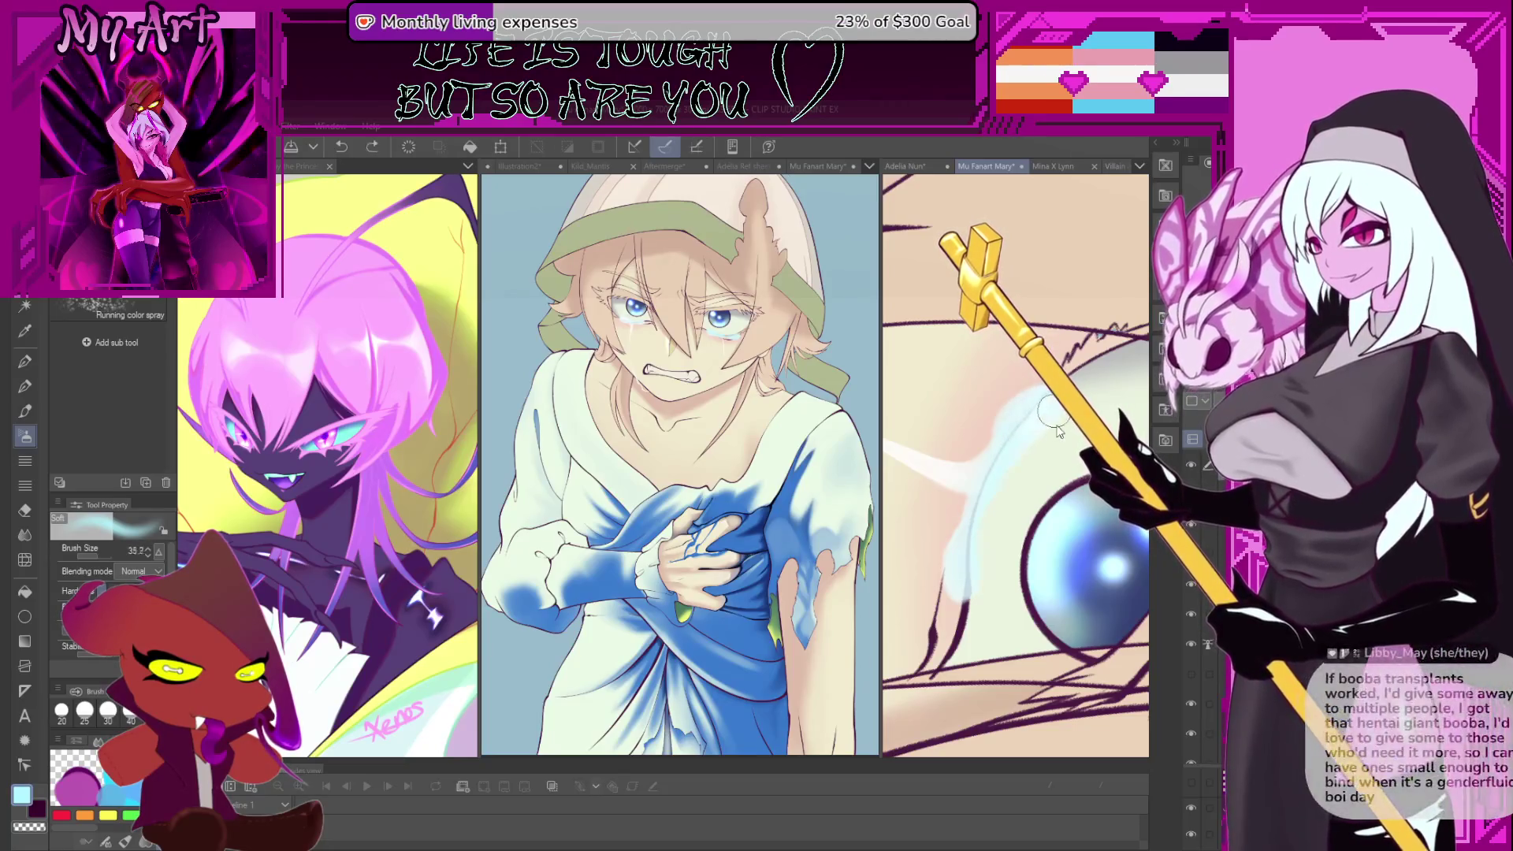
pyautogui.moveTo(1058, 432); pyautogui.dragTo(1017, 460)
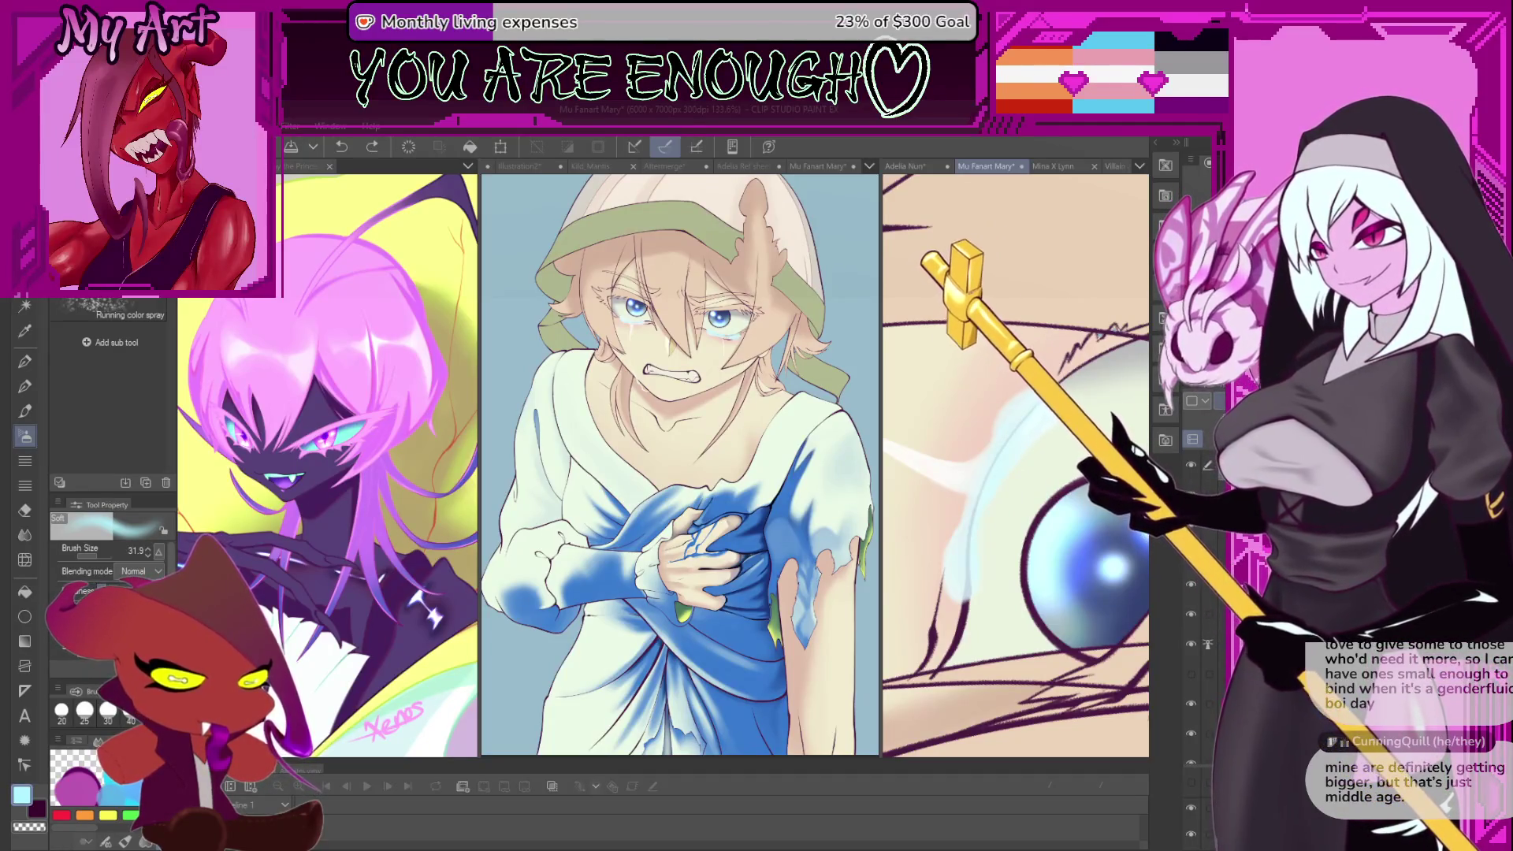
pyautogui.hotkey('ctrl', '-')
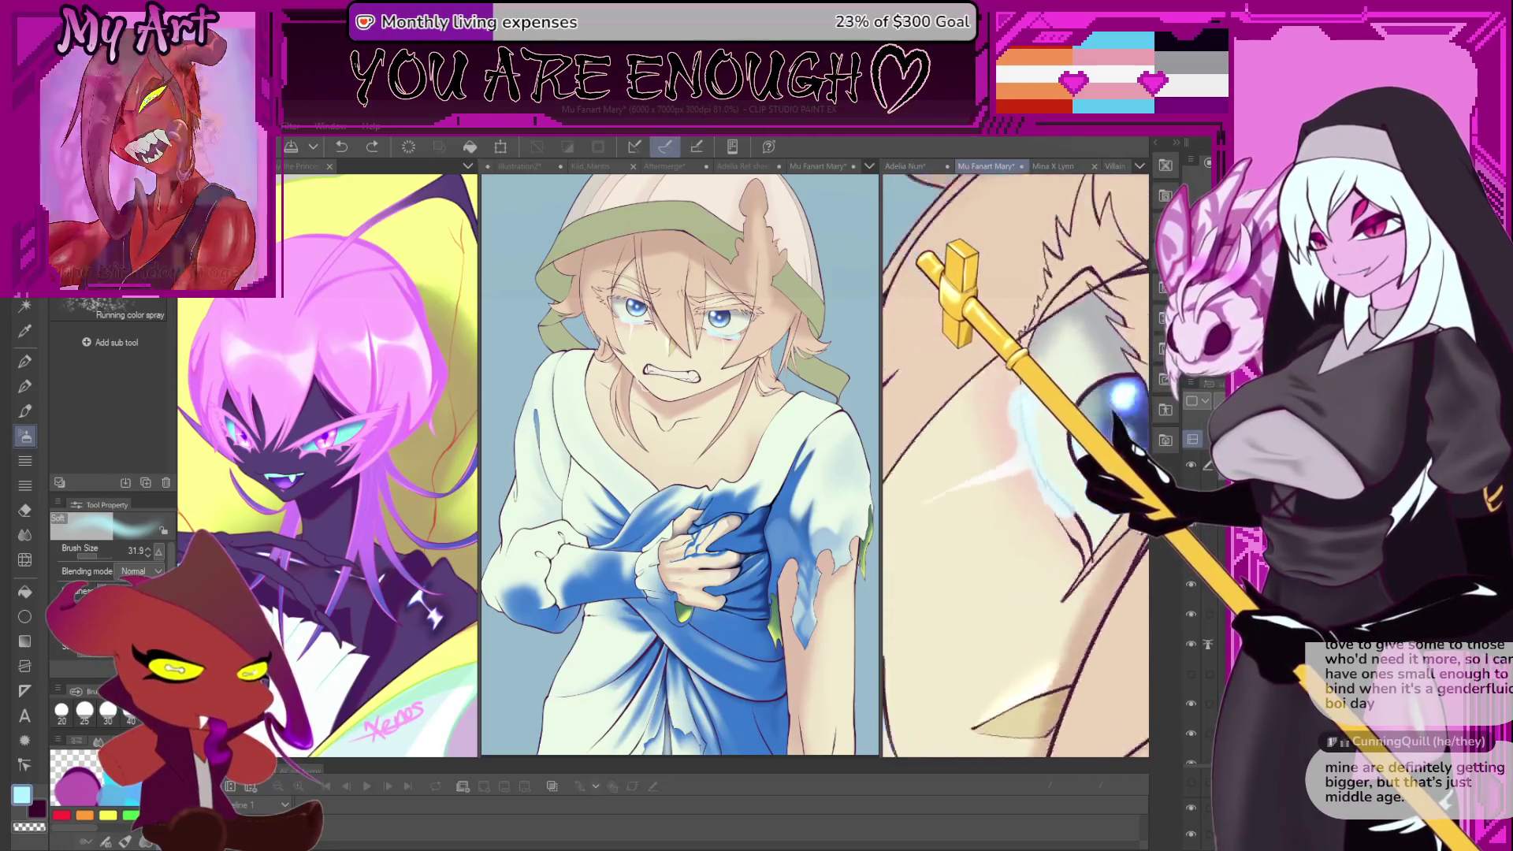
# - Zoom out and reframe on the upper eye, cutting the airbrush size in half
pyautogui.hotkey('ctrl', '-')
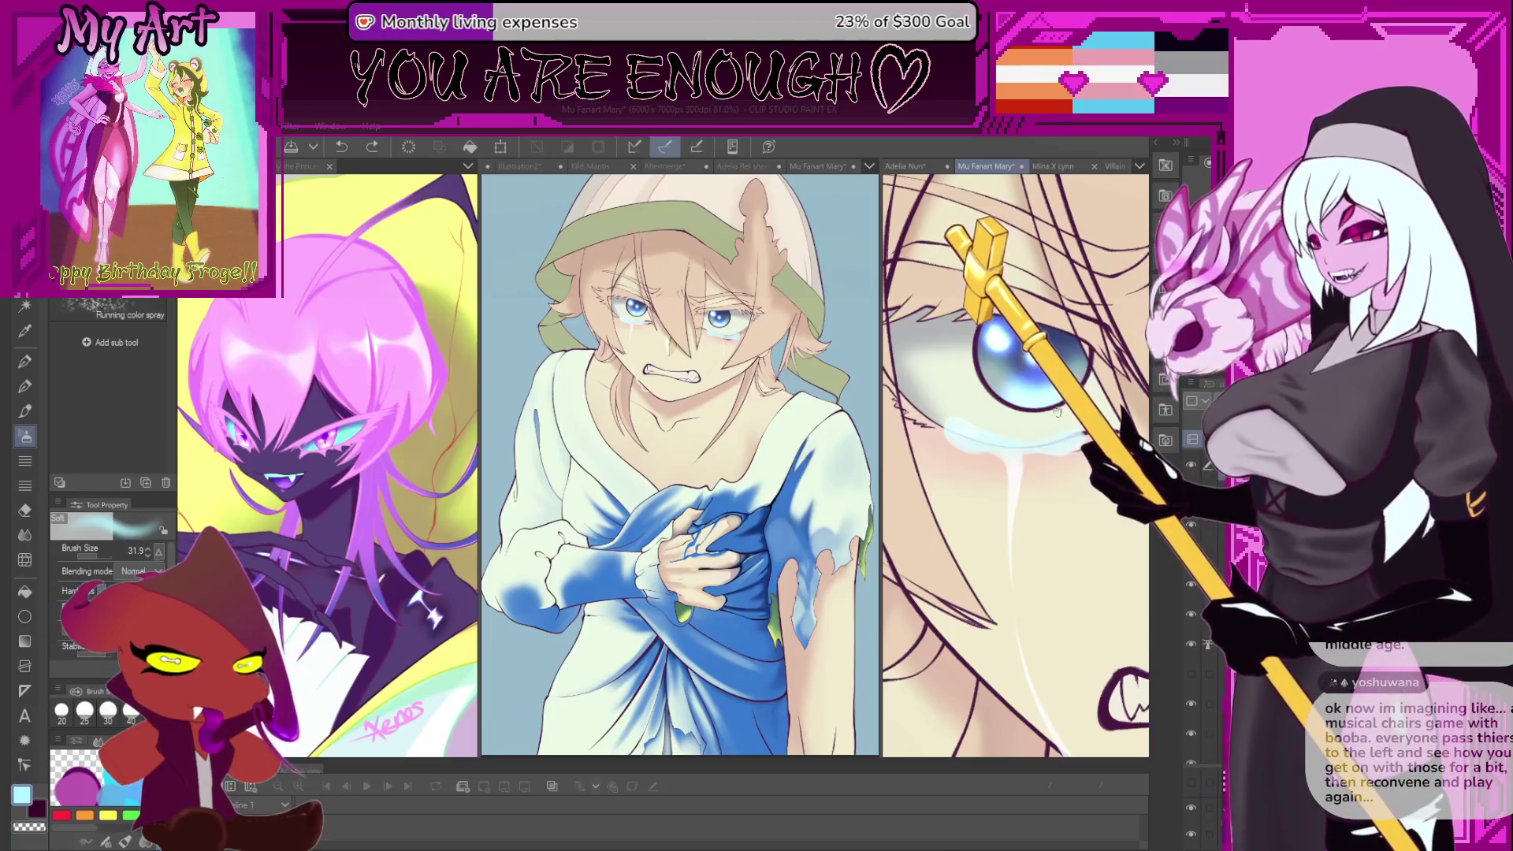
pyautogui.moveTo(1058, 411); pyautogui.dragTo(985, 524)
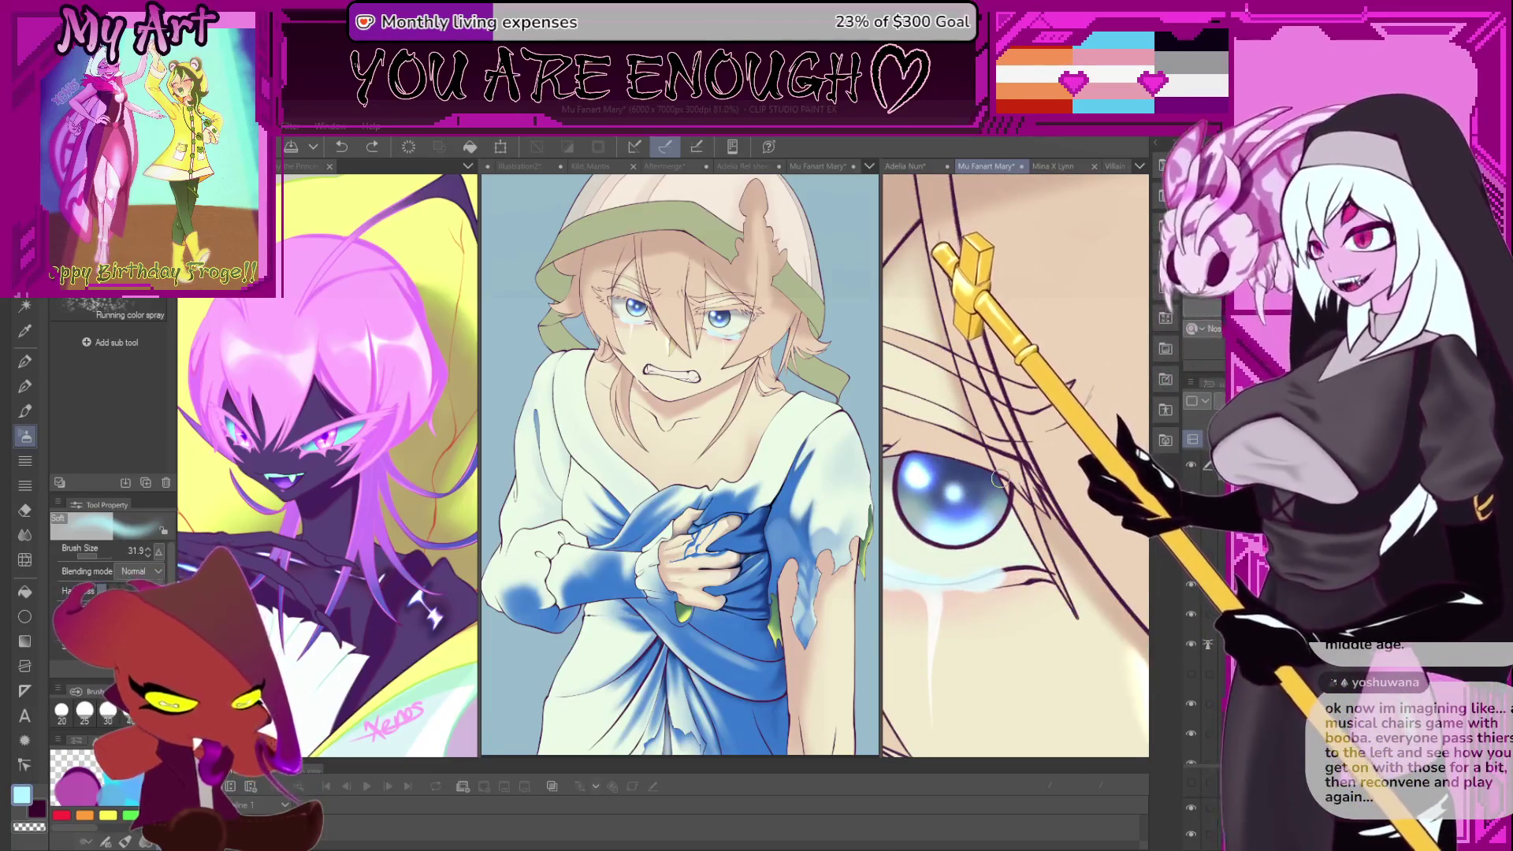
pyautogui.hotkey('ctrl', '-')
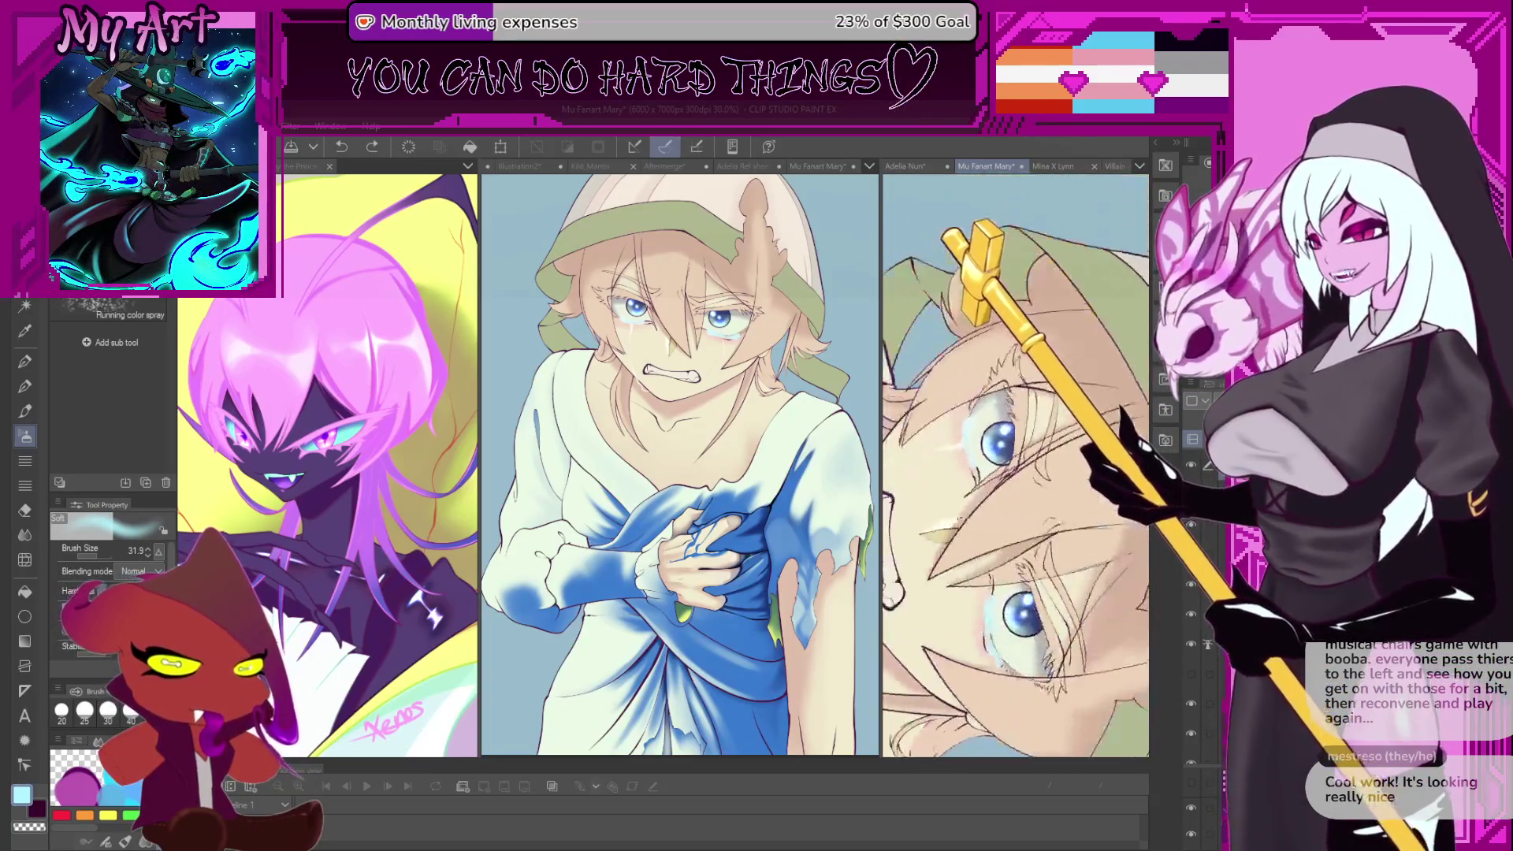
pyautogui.moveTo(1002, 499); pyautogui.dragTo(1002, 532)
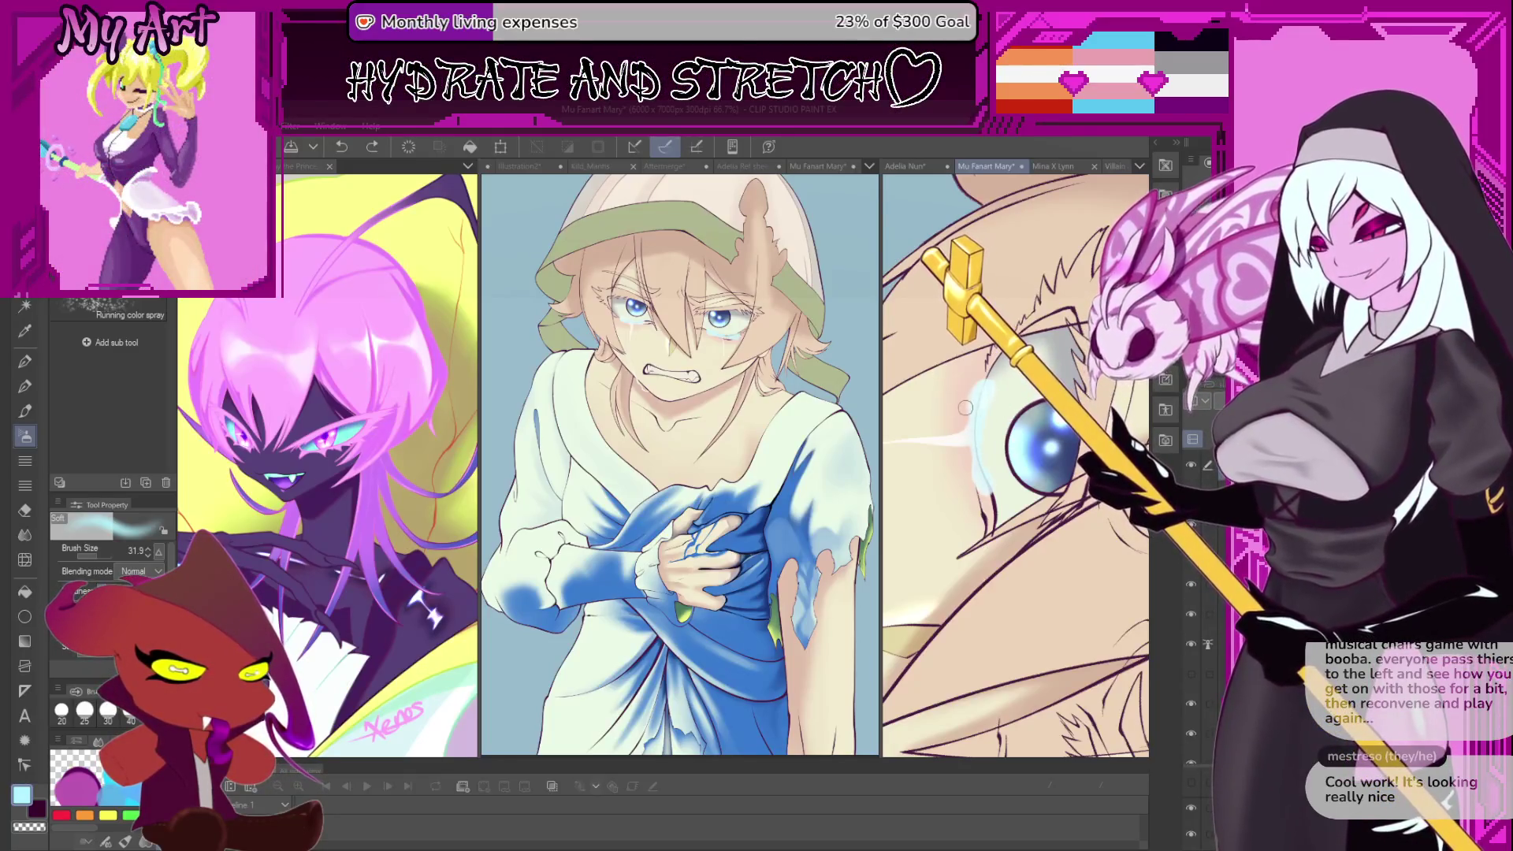
pyautogui.scroll(4, 965, 408)
pyautogui.press('[')
pyautogui.press('[')
pyautogui.press('[')
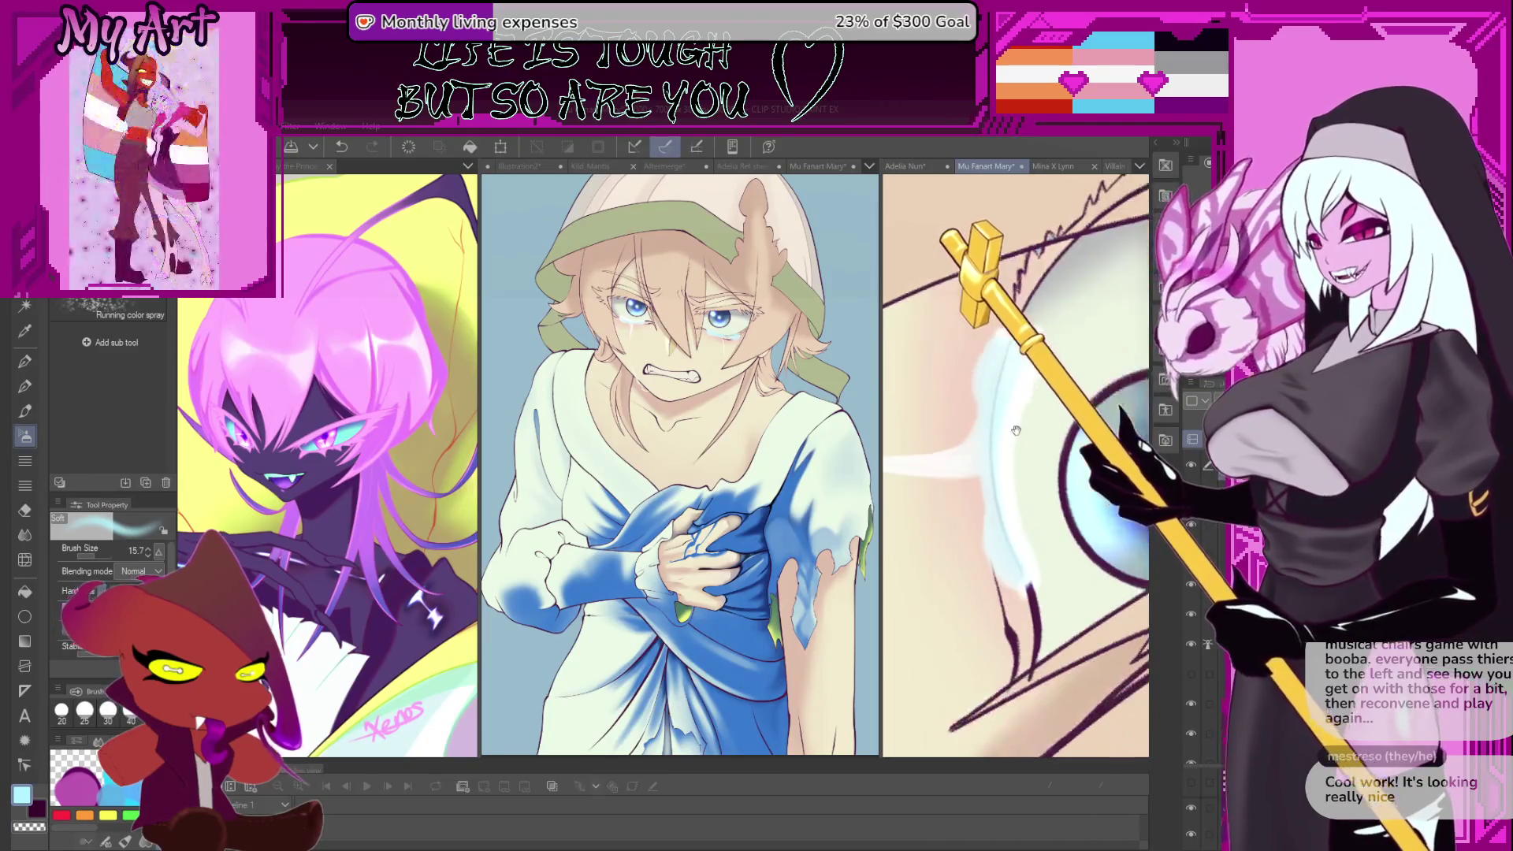
pyautogui.scroll(-4, 985, 354)
pyautogui.scroll(4, 983, 354)
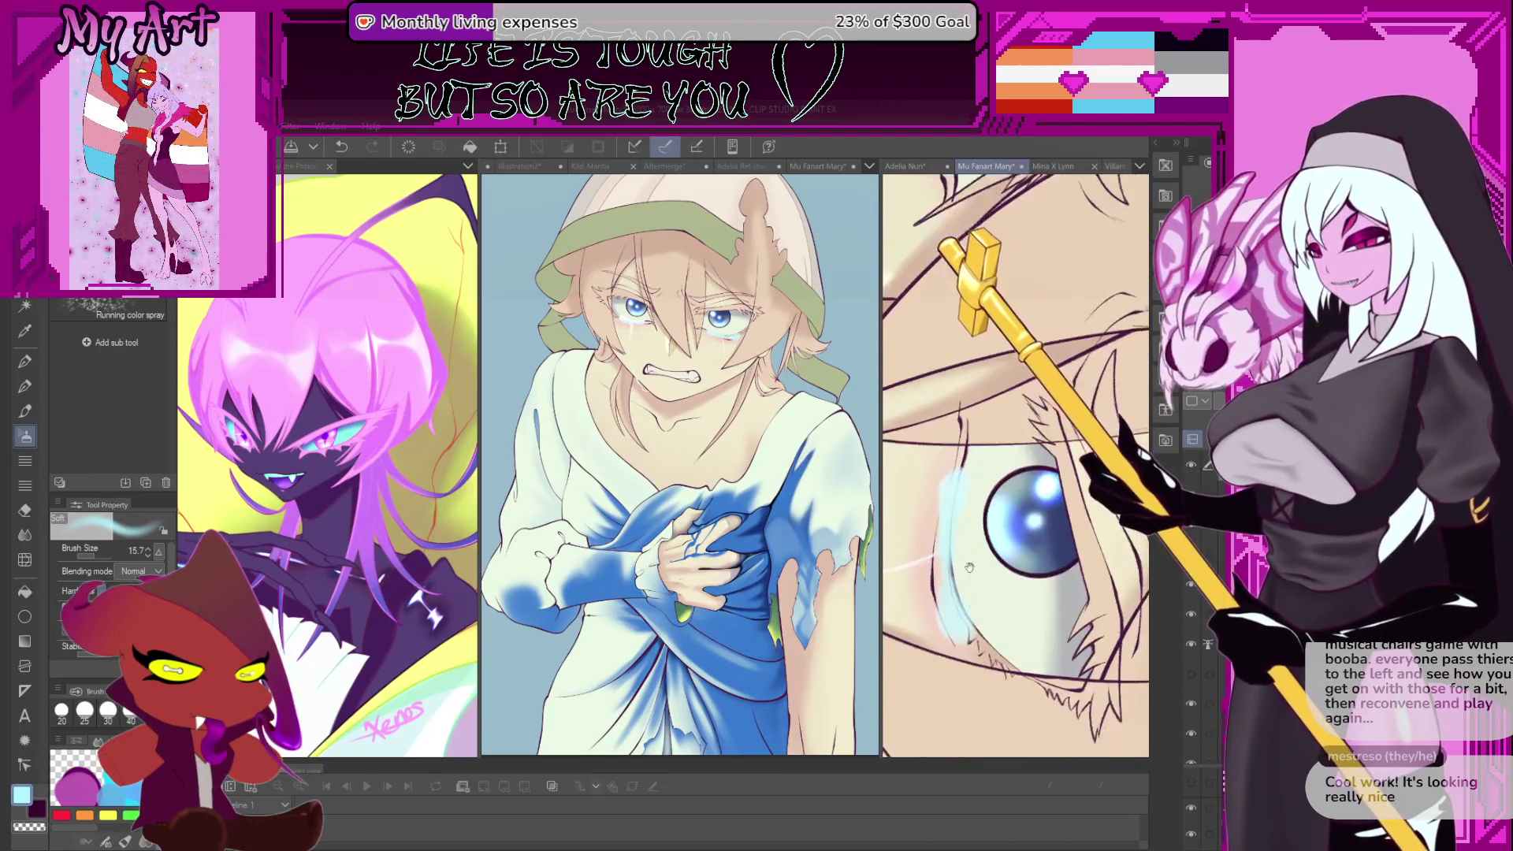
# - Replace the last stroke with a soft light-blue glow up the eye's left edge
pyautogui.hotkey('ctrl', 'z')
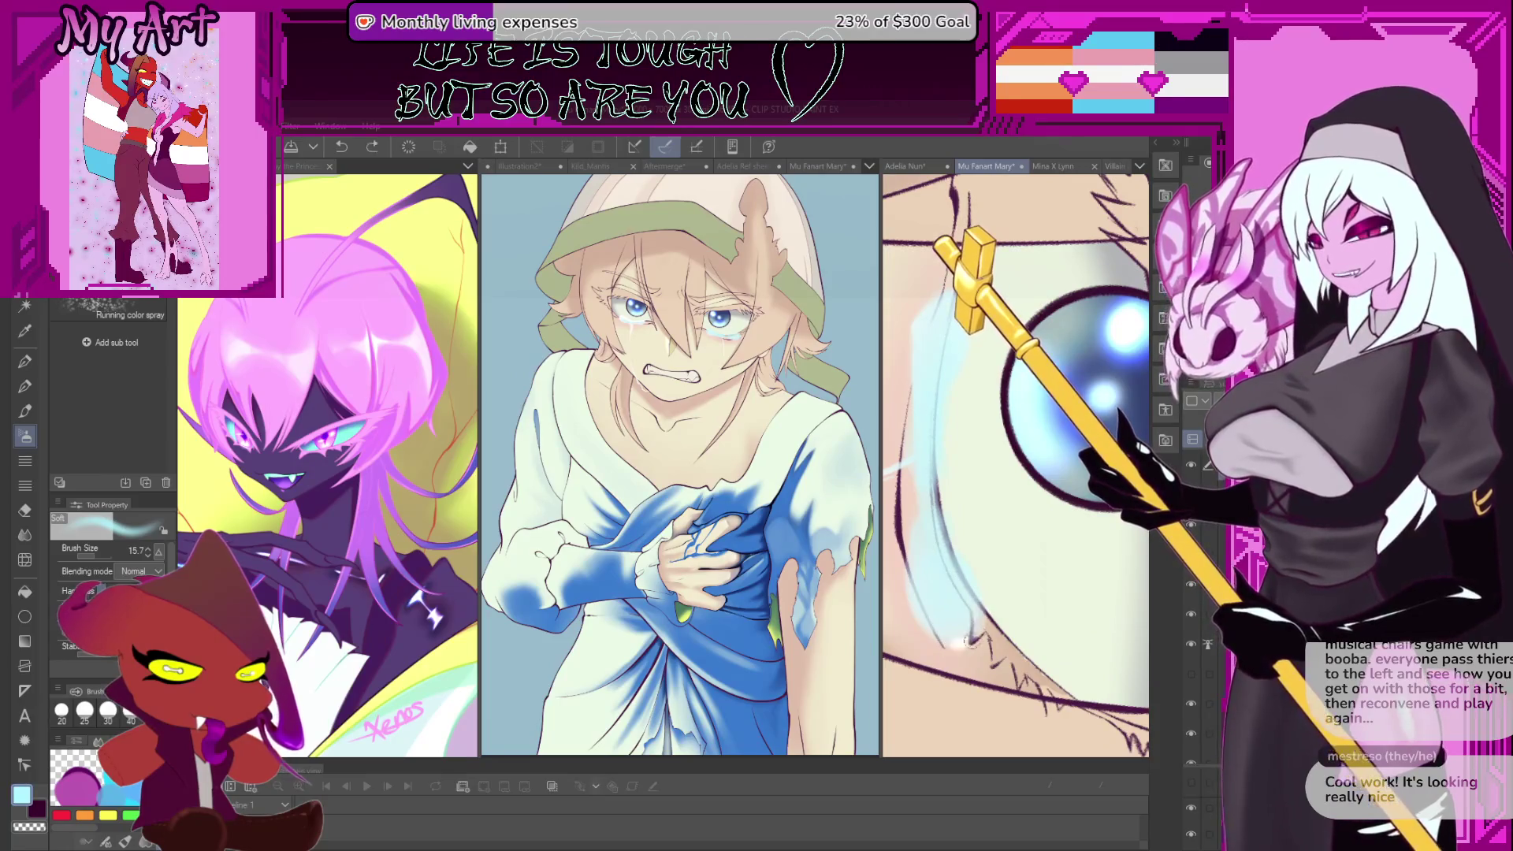
pyautogui.moveTo(967, 568)
pyautogui.mouseDown()
pyautogui.moveTo(942, 492)
pyautogui.moveTo(953, 358)
pyautogui.mouseUp()
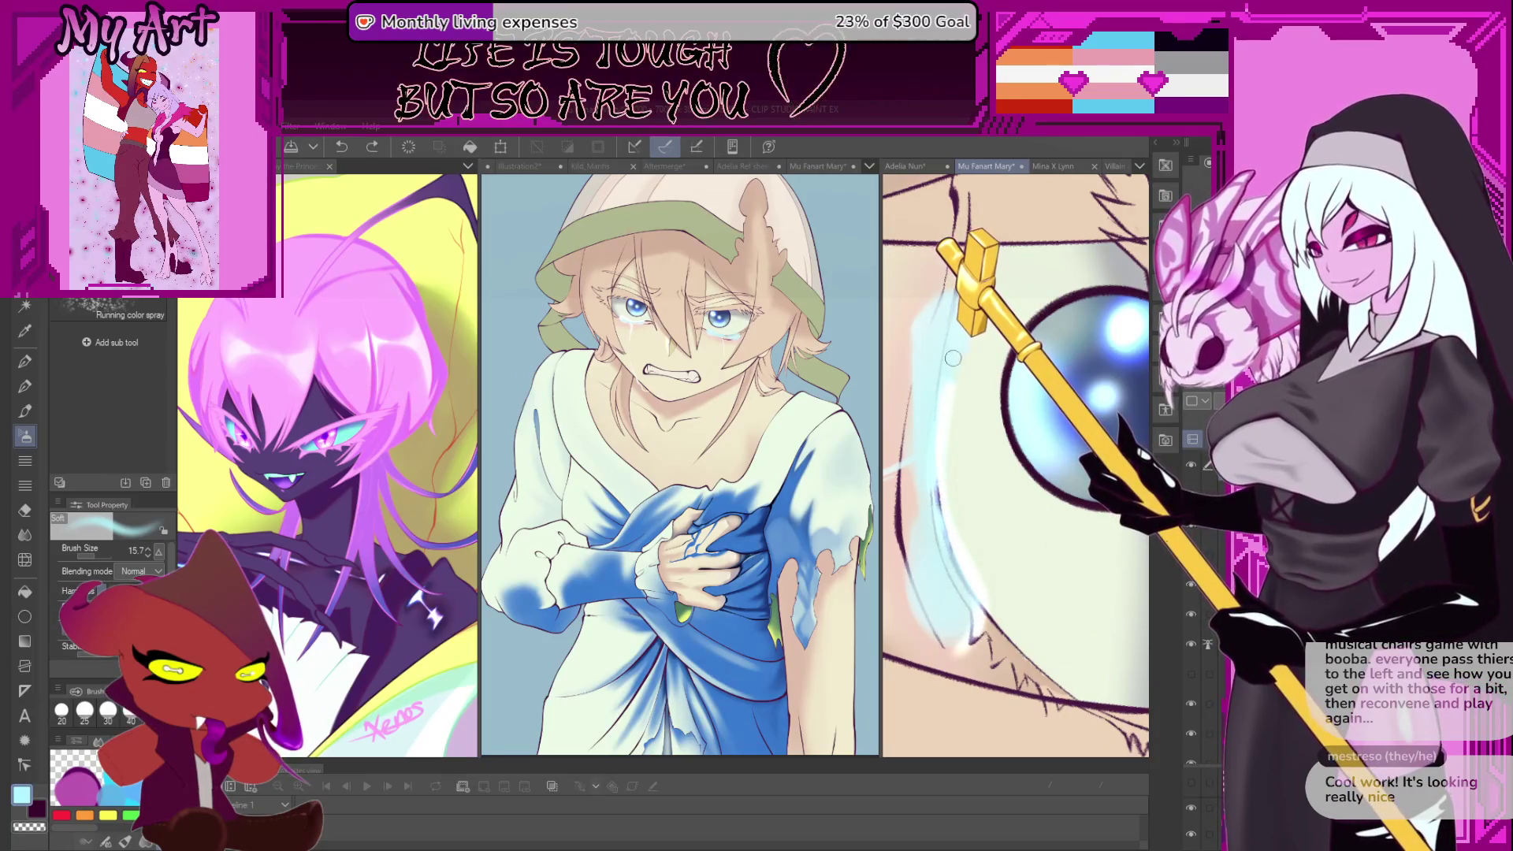
pyautogui.scroll(-2, 945, 377)
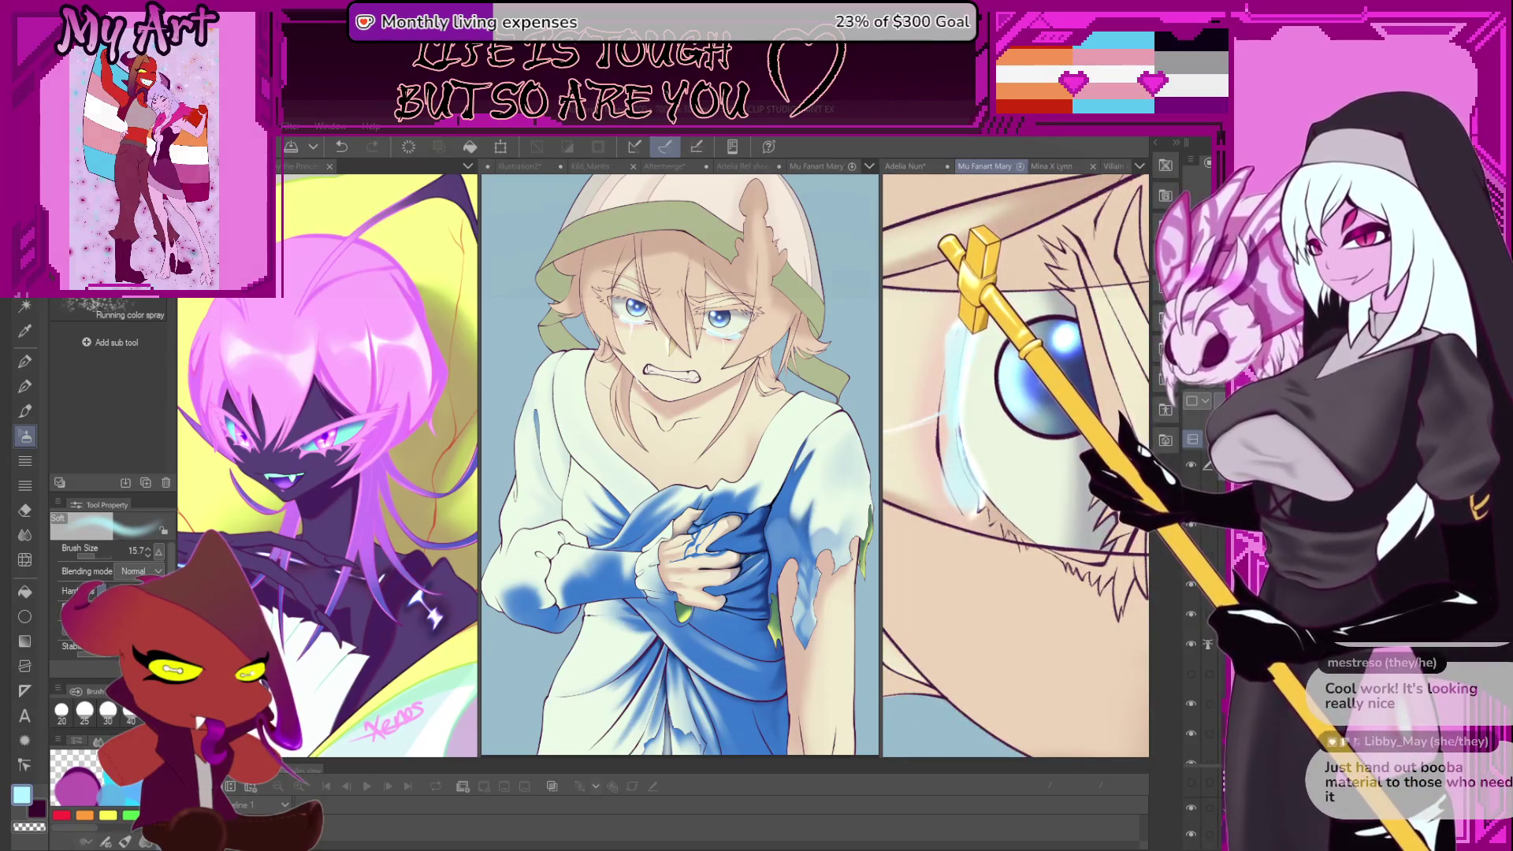
pyautogui.scroll(-2, 1028, 484)
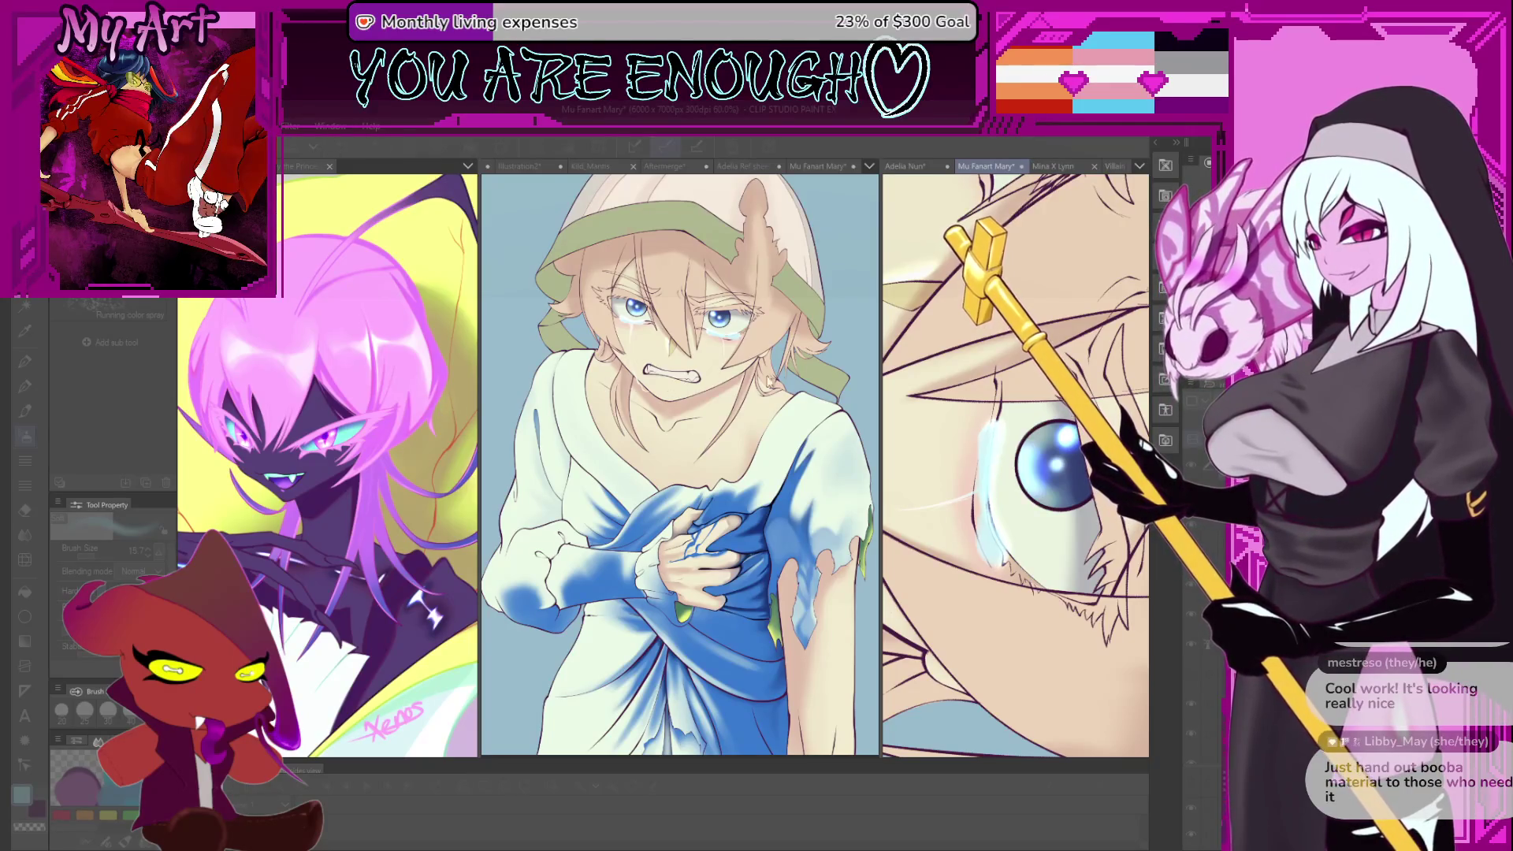
pyautogui.scroll(-5, 1005, 476)
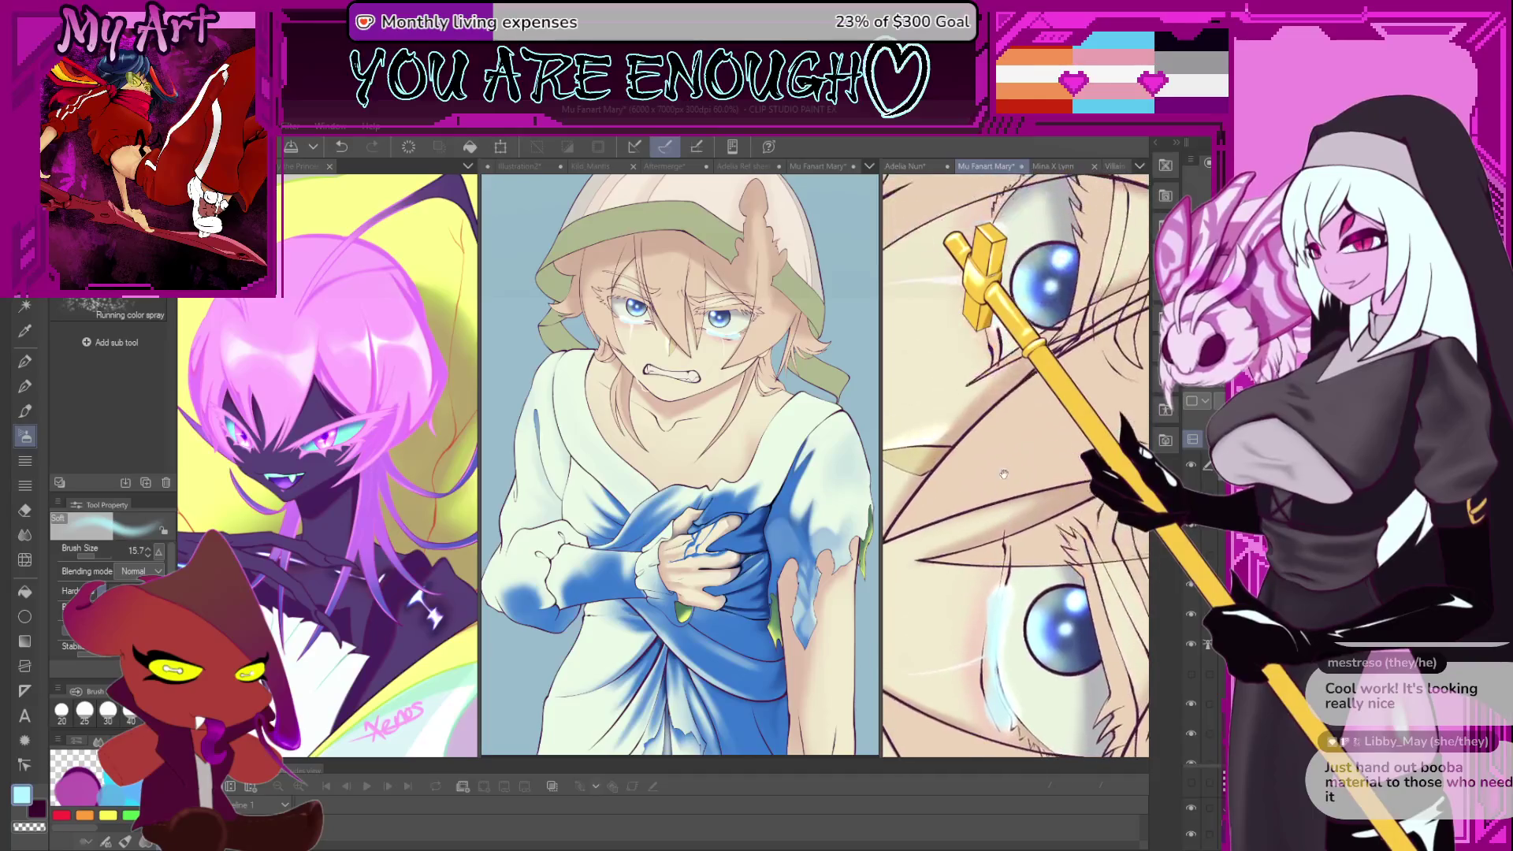
pyautogui.scroll(-3, 1005, 477)
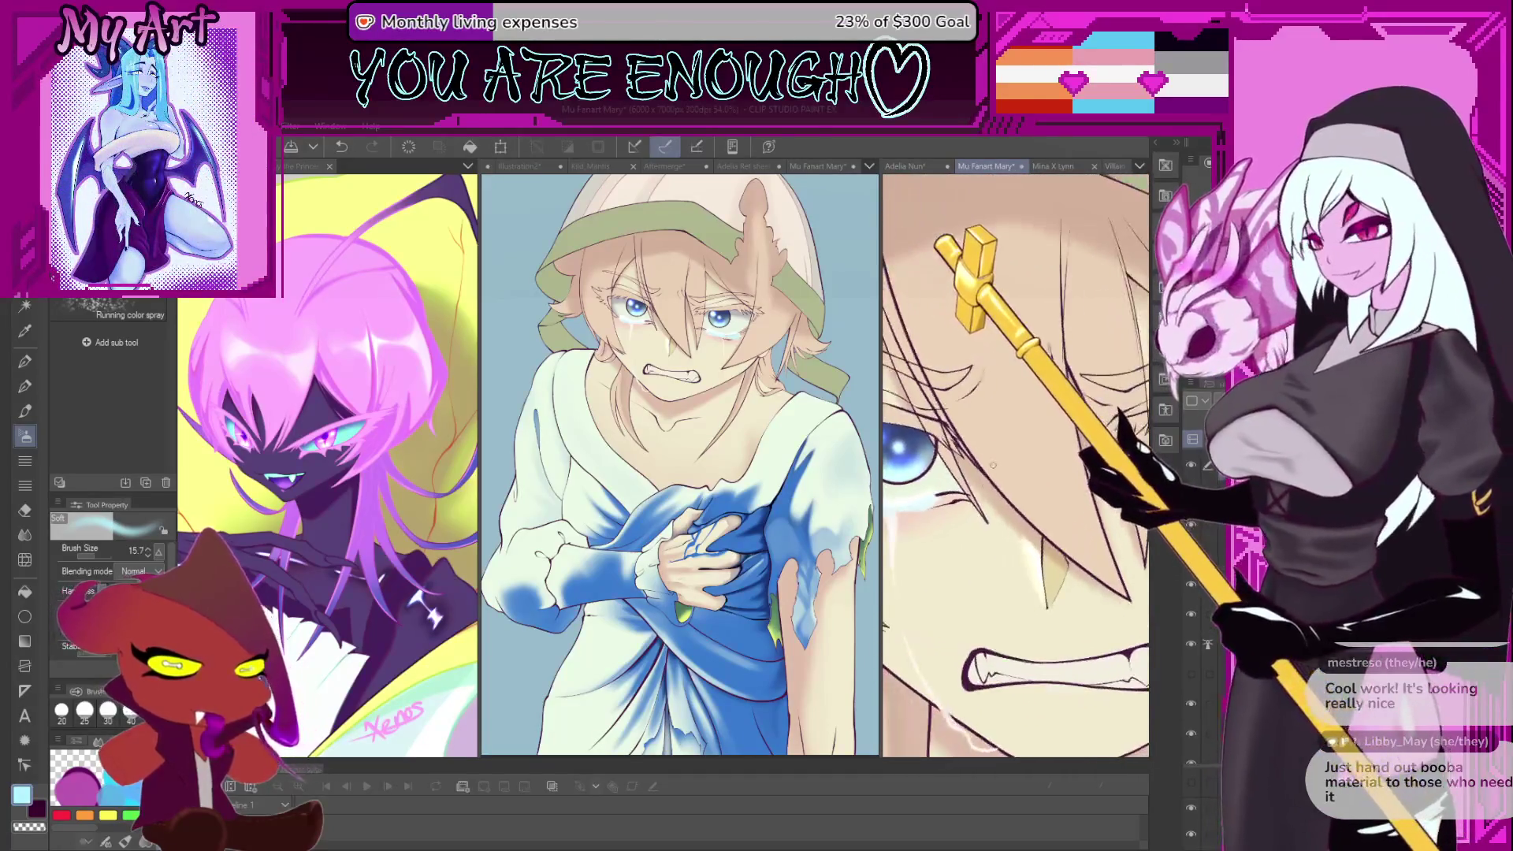
pyautogui.moveTo(1005, 471); pyautogui.dragTo(954, 490)
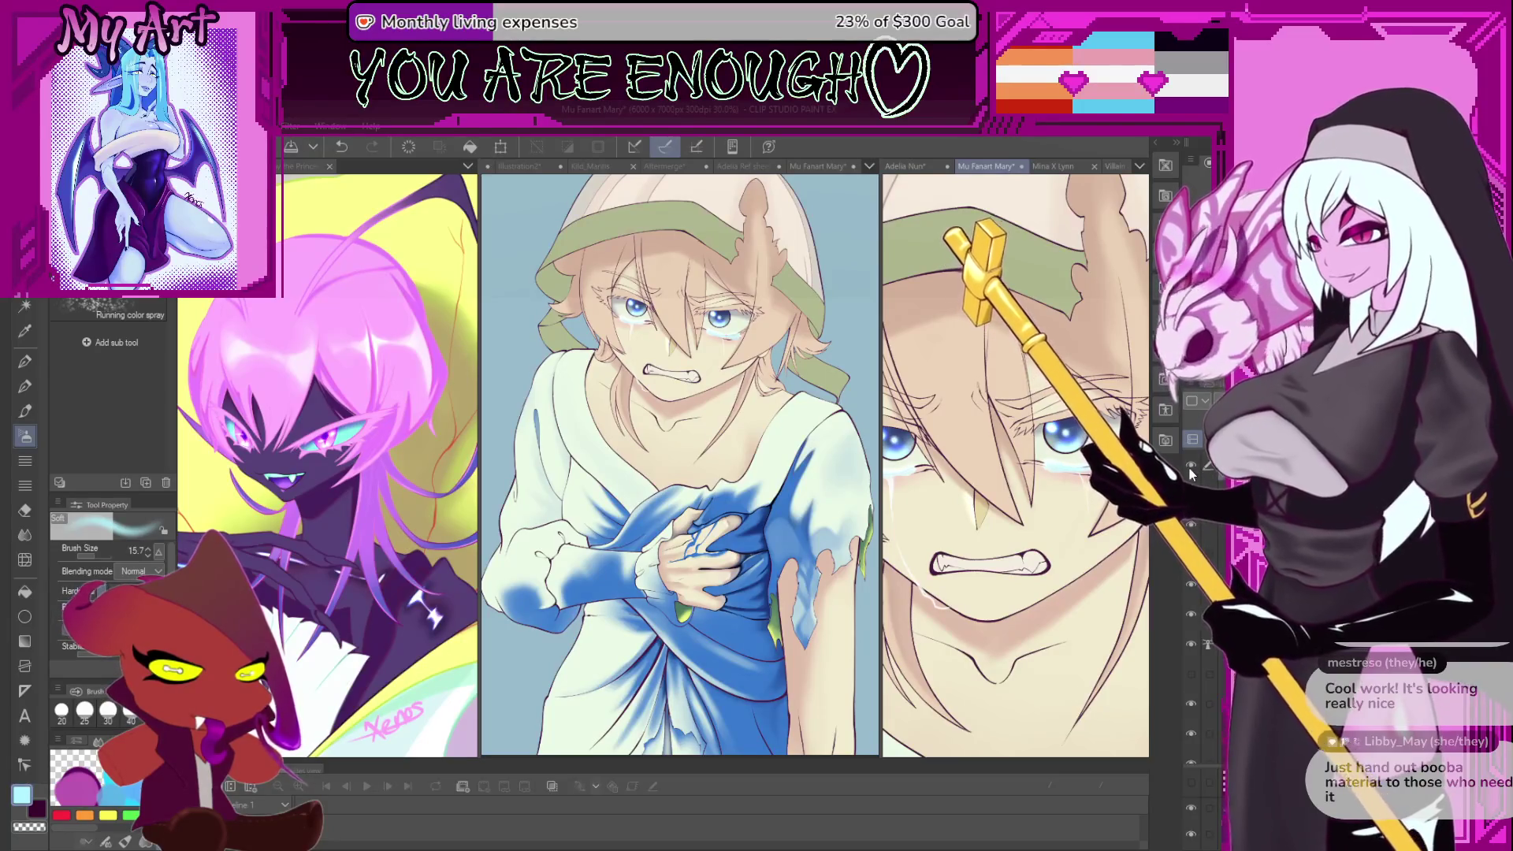
pyautogui.scroll(4, 1049, 464)
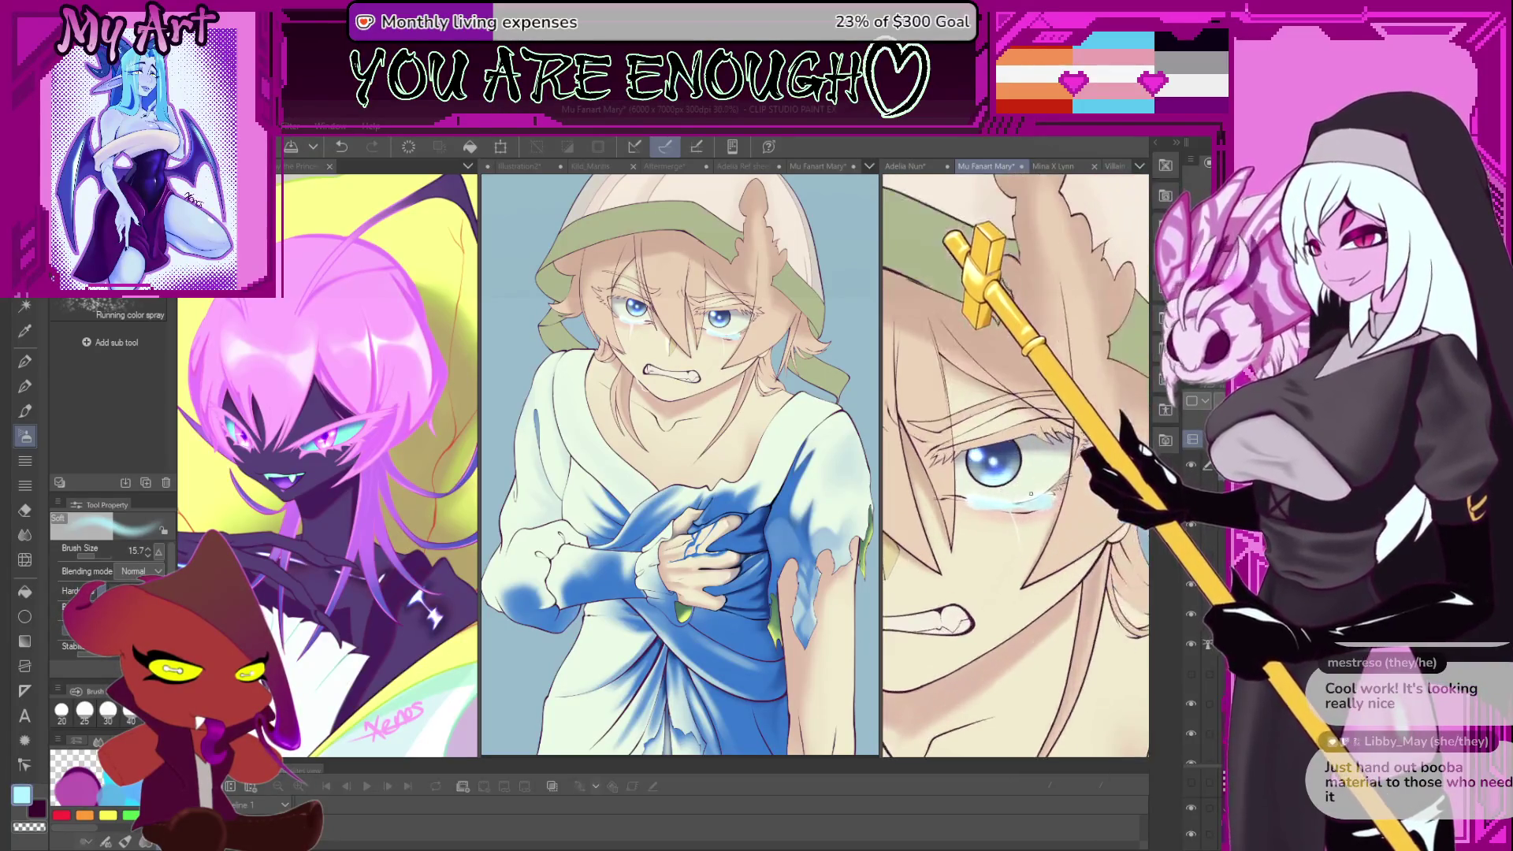
# - Try another light-blue stroke over the eye at an adjusted size, then undo it
pyautogui.hotkey('ctrl', 'z')
pyautogui.press('[')
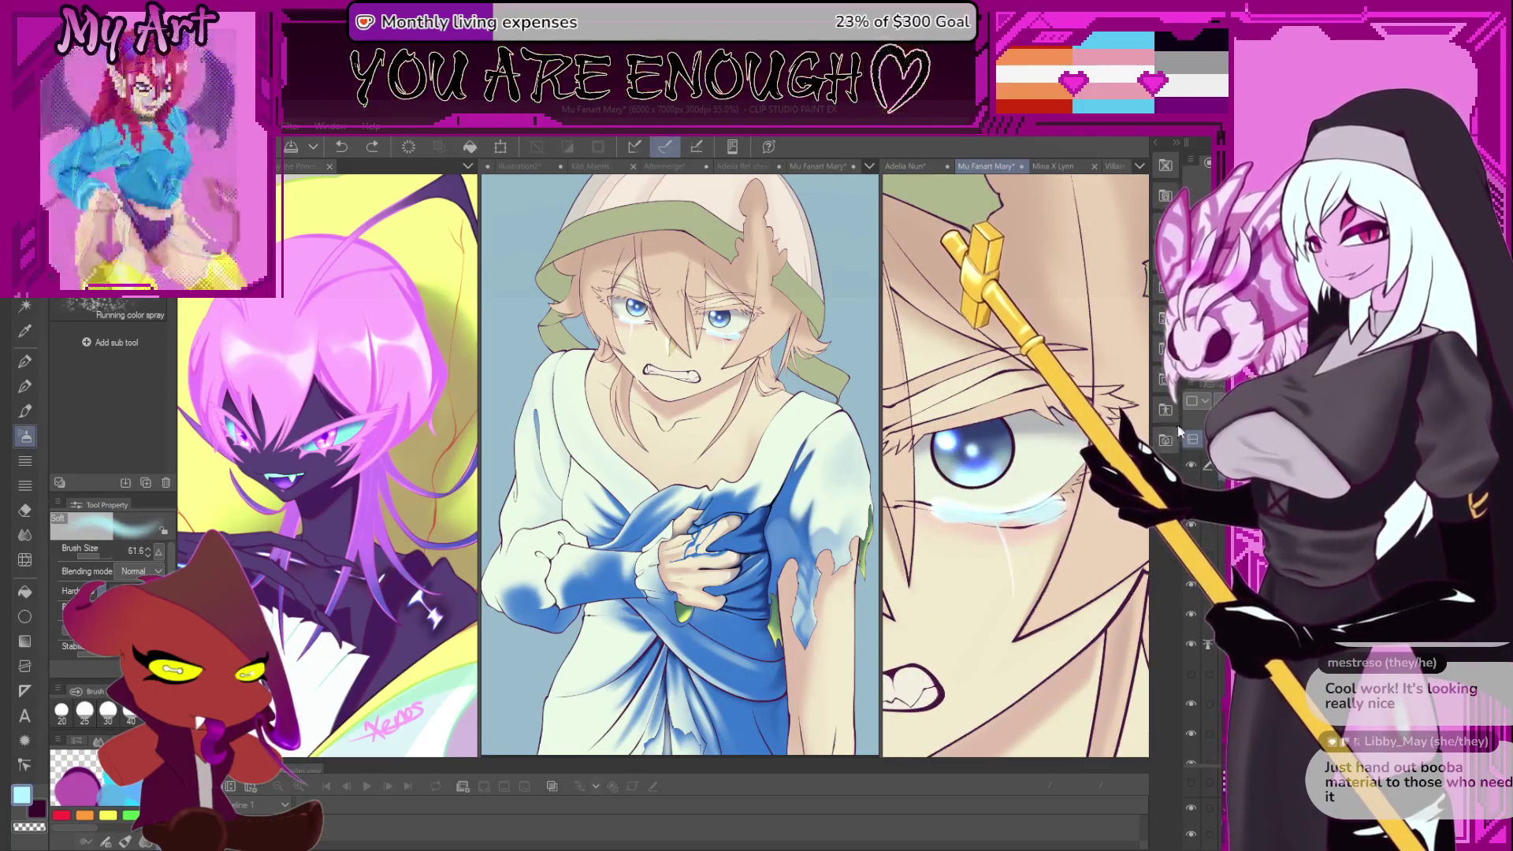
pyautogui.press(']')
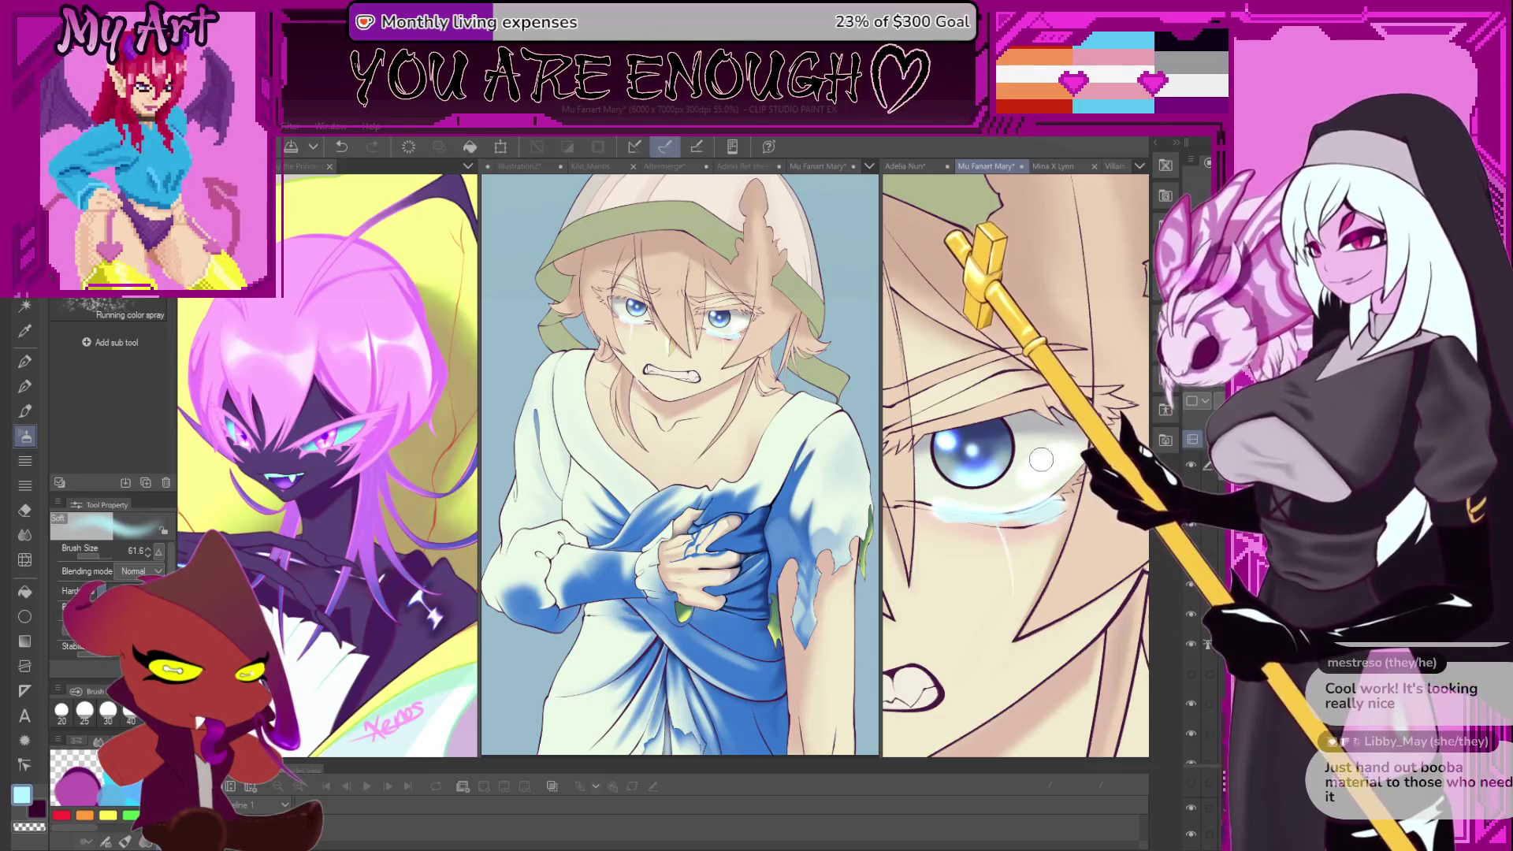
pyautogui.moveTo(1036, 465); pyautogui.dragTo(1017, 489)
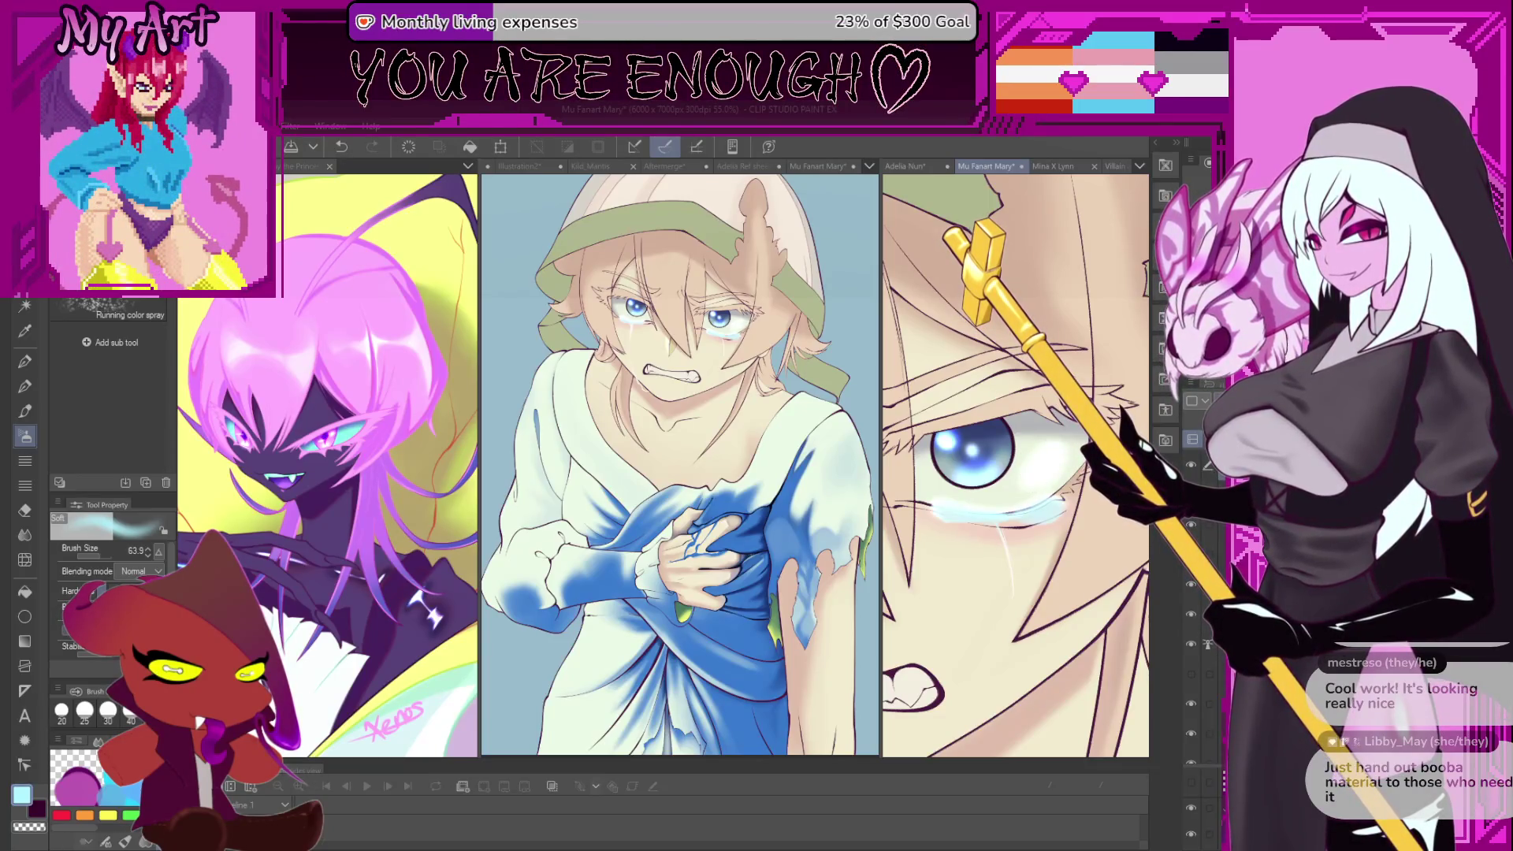
pyautogui.hotkey('ctrl', 'z')
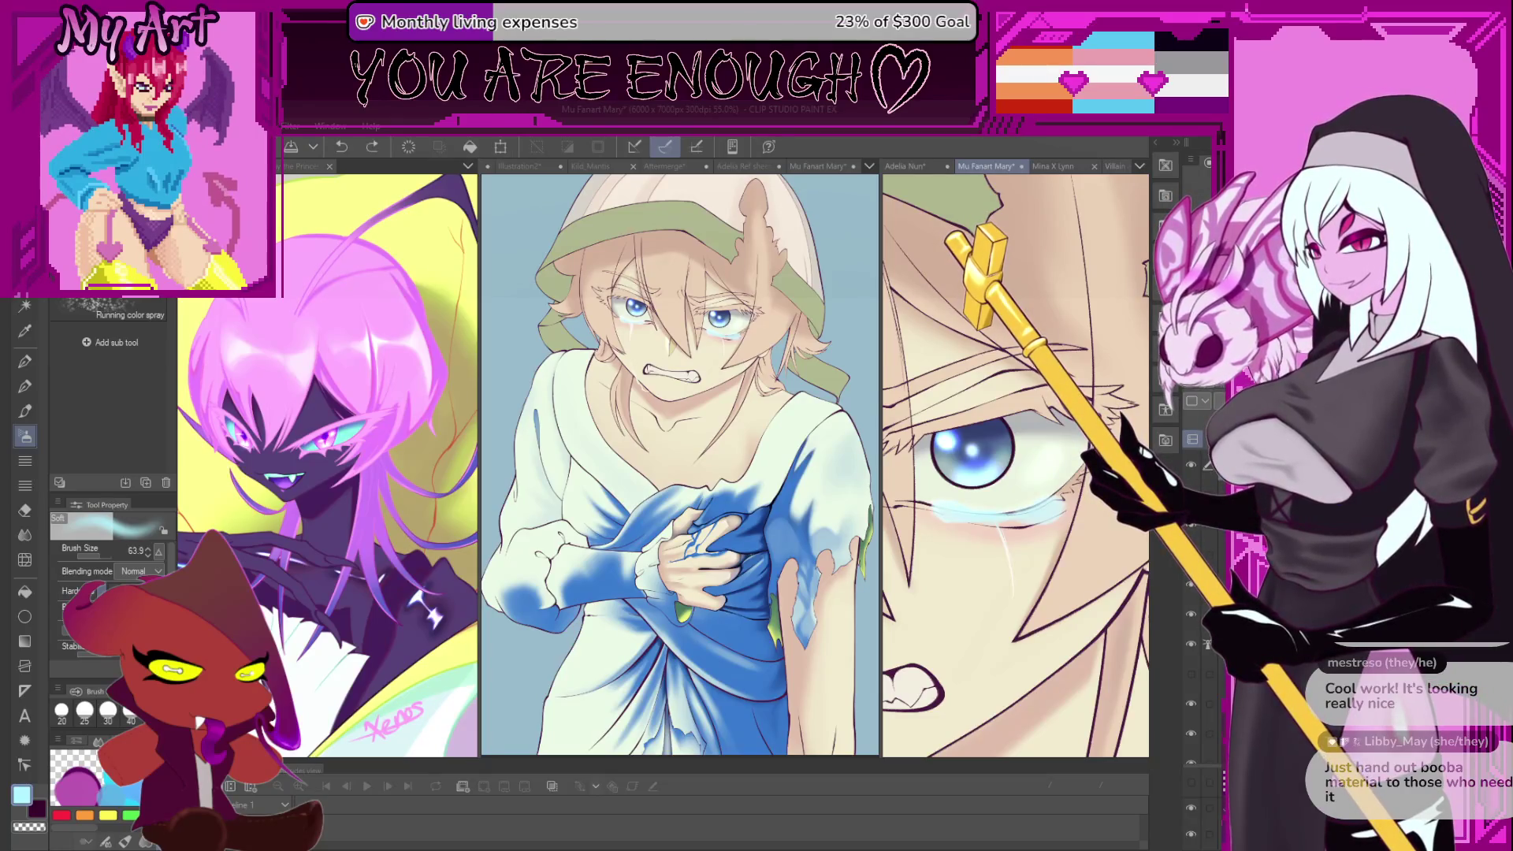
pyautogui.scroll(-3, 1016, 465)
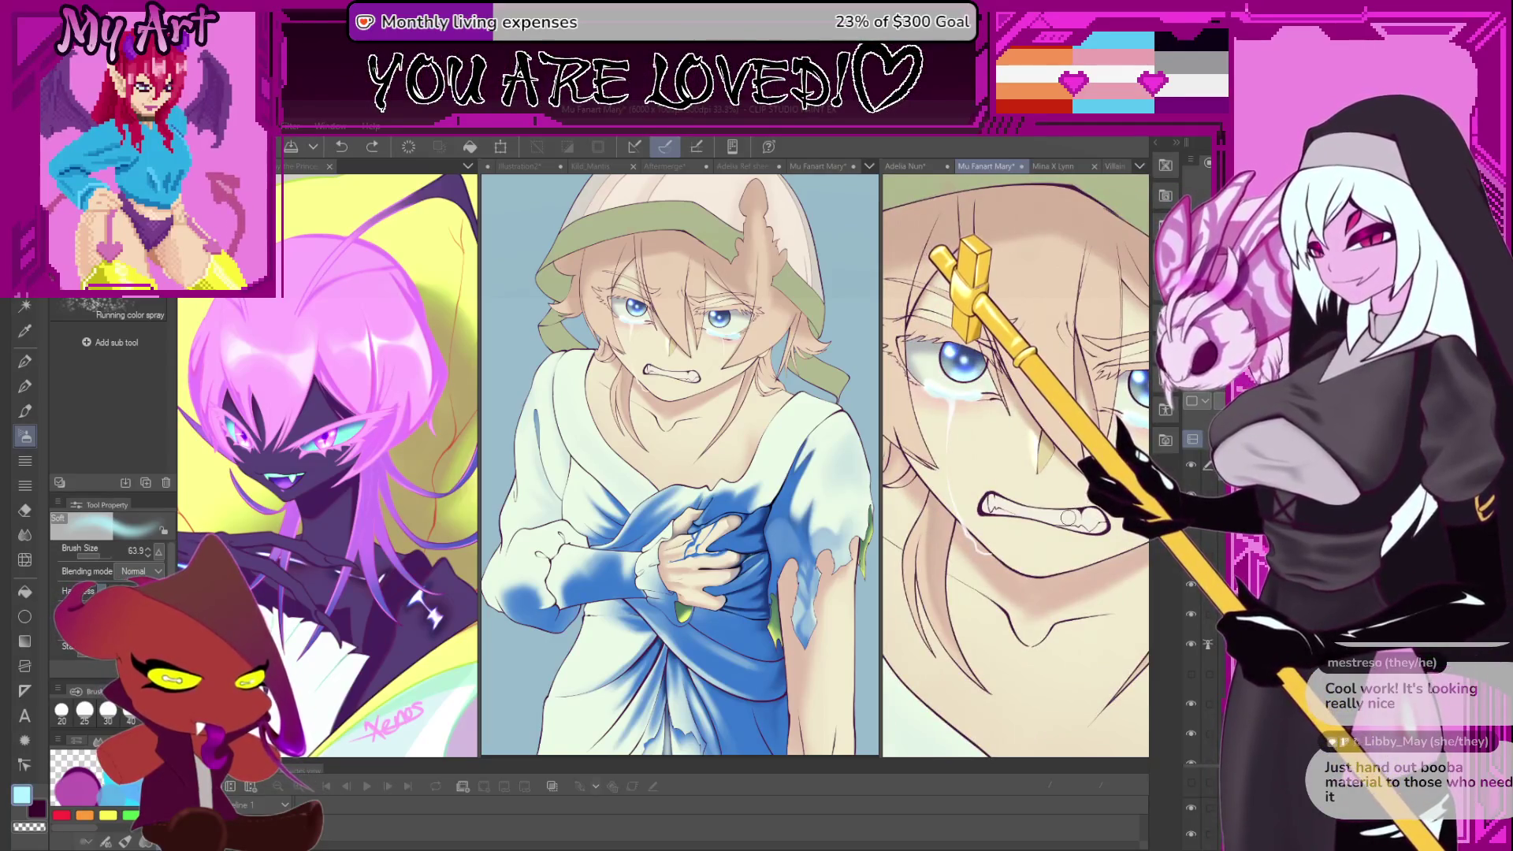
pyautogui.scroll(-2, 1067, 517)
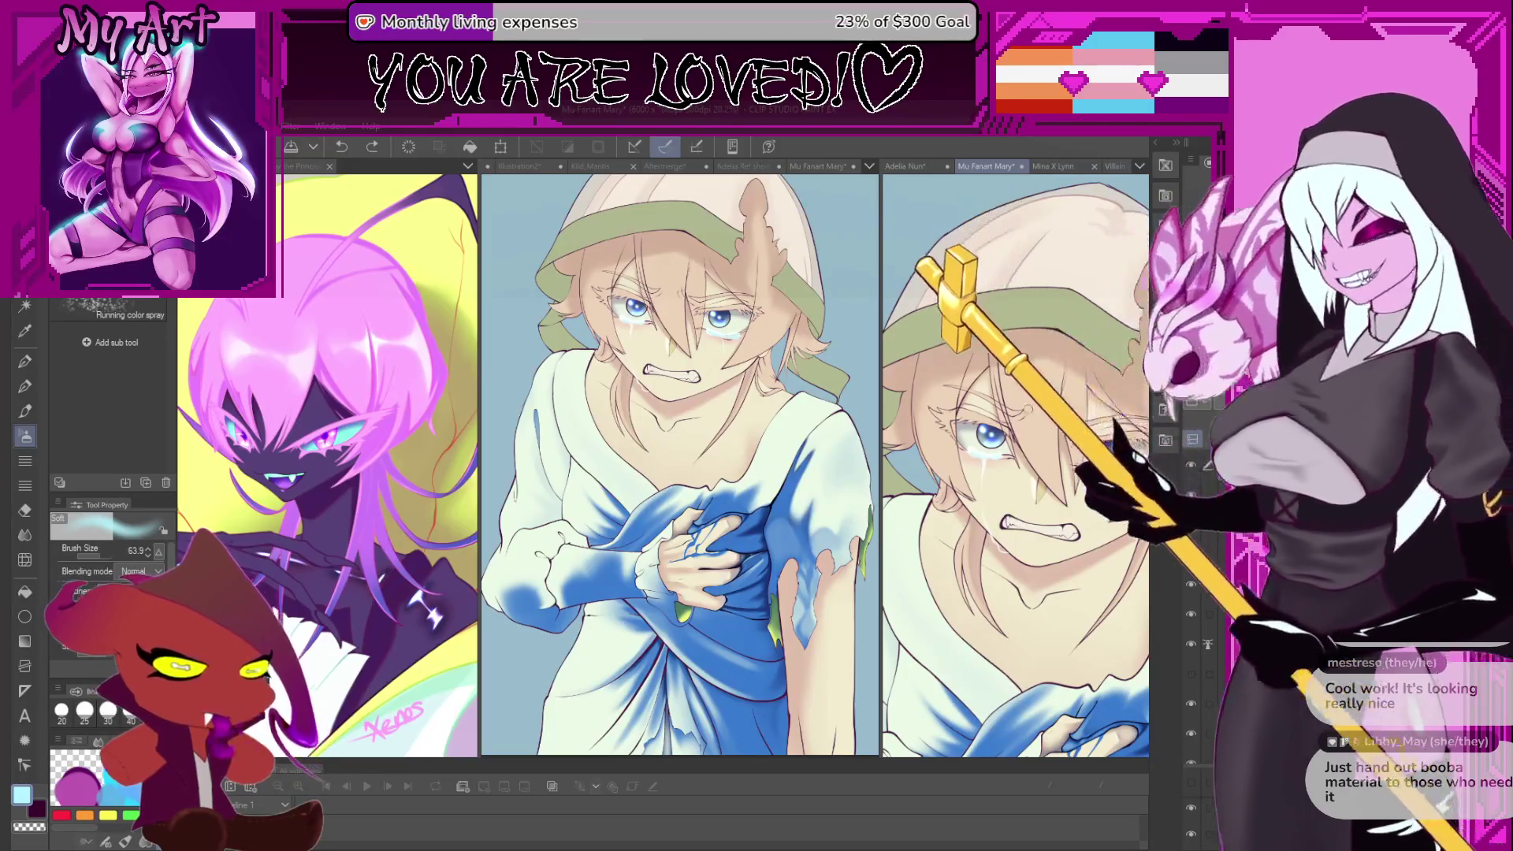
pyautogui.scroll(2, 942, 407)
# - Switch to the inking pen and rotate the view from the eye down to the hair and green cloth
pyautogui.press('p')
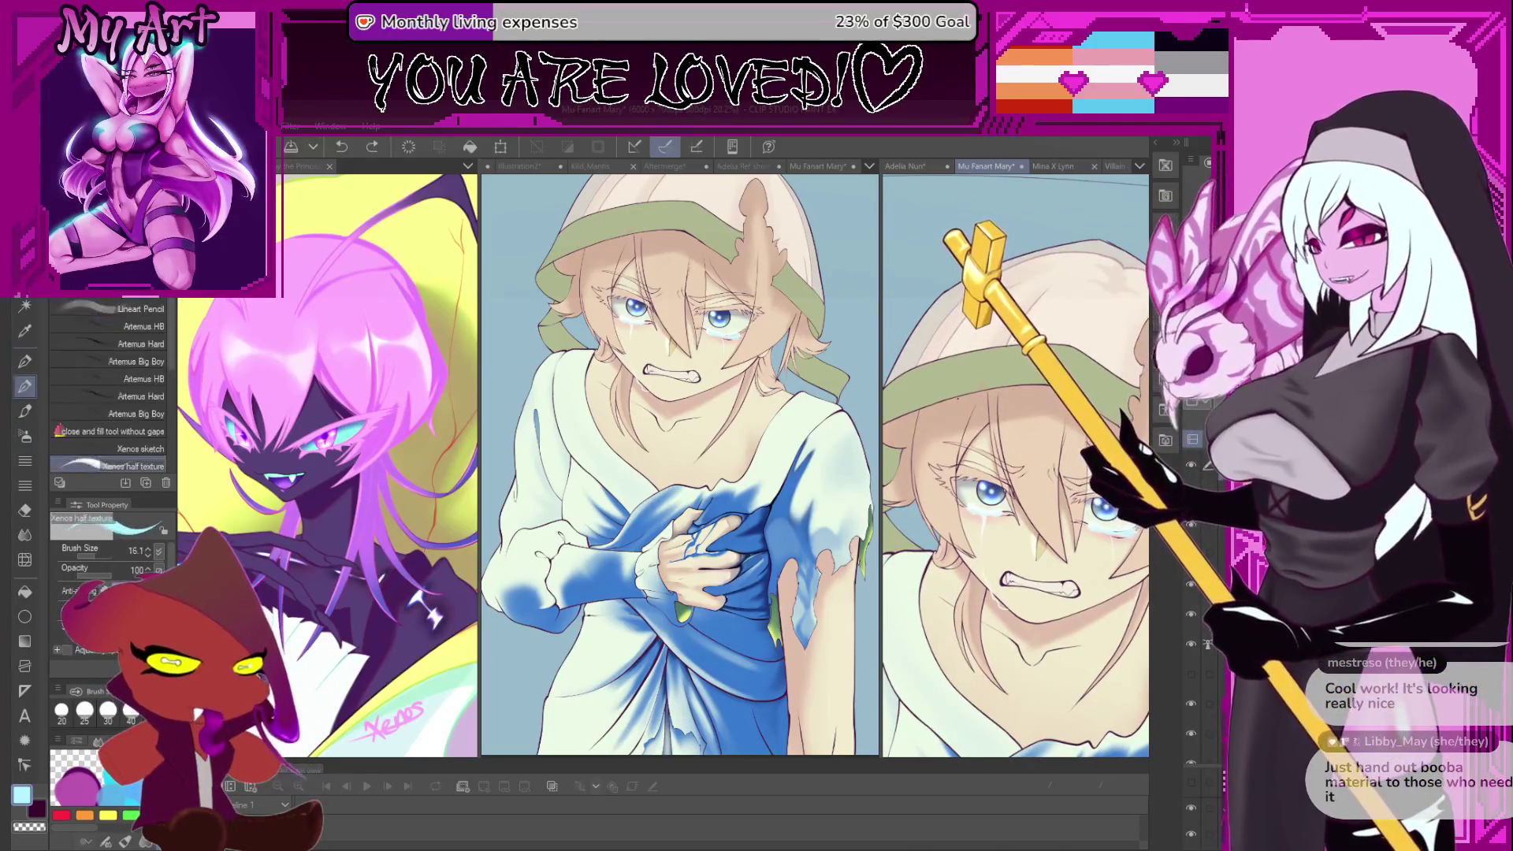
pyautogui.scroll(3, 1013, 465)
pyautogui.moveTo(1013, 465); pyautogui.dragTo(975, 396)
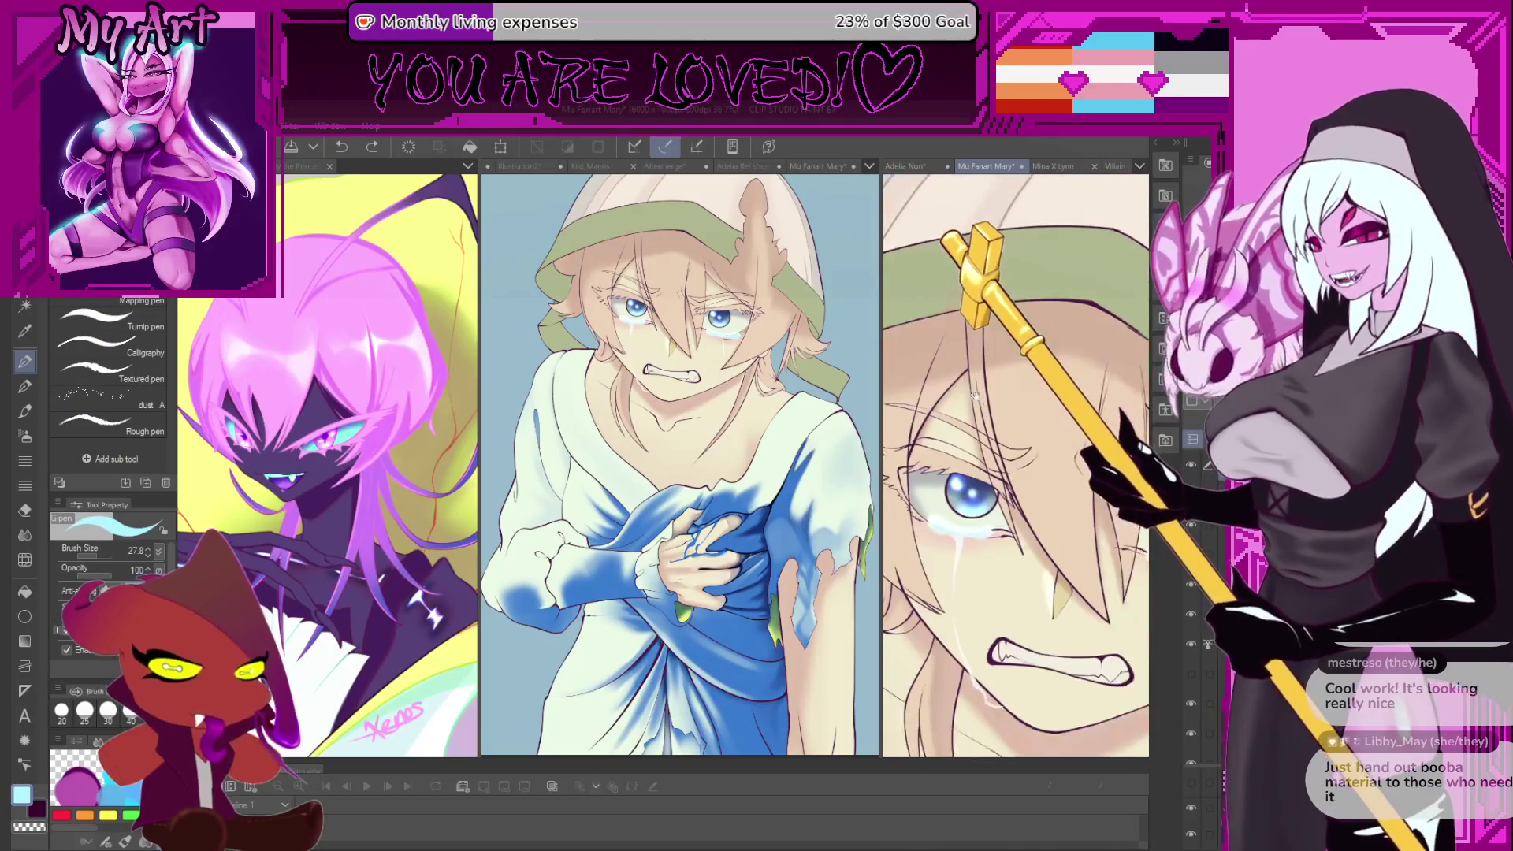
pyautogui.scroll(3, 948, 503)
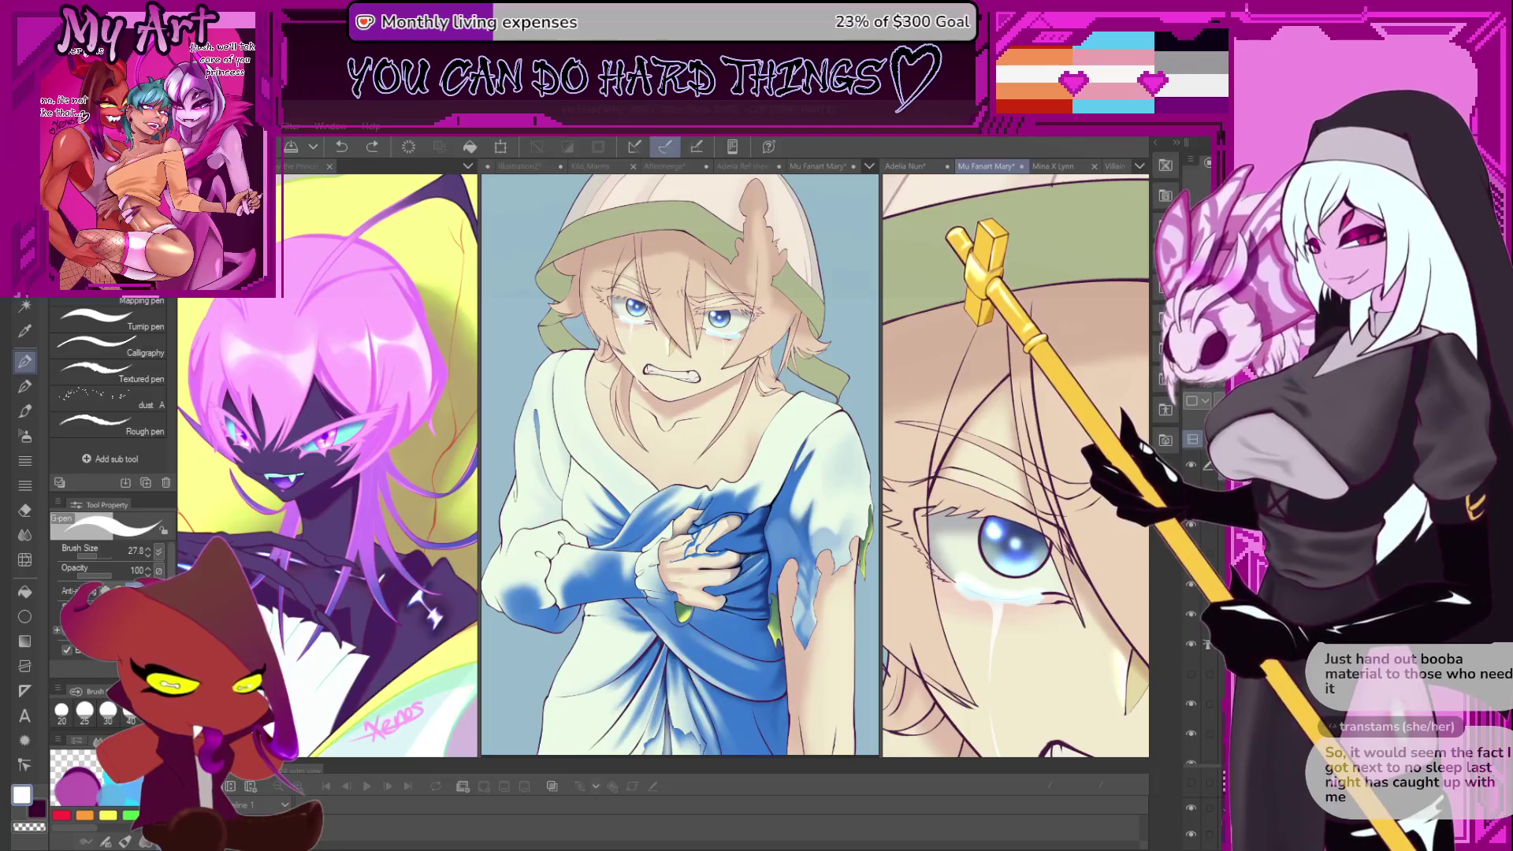
pyautogui.moveTo(901, 544)
pyautogui.mouseDown()
pyautogui.moveTo(1001, 594)
pyautogui.moveTo(999, 536)
pyautogui.moveTo(955, 601)
pyautogui.mouseUp()
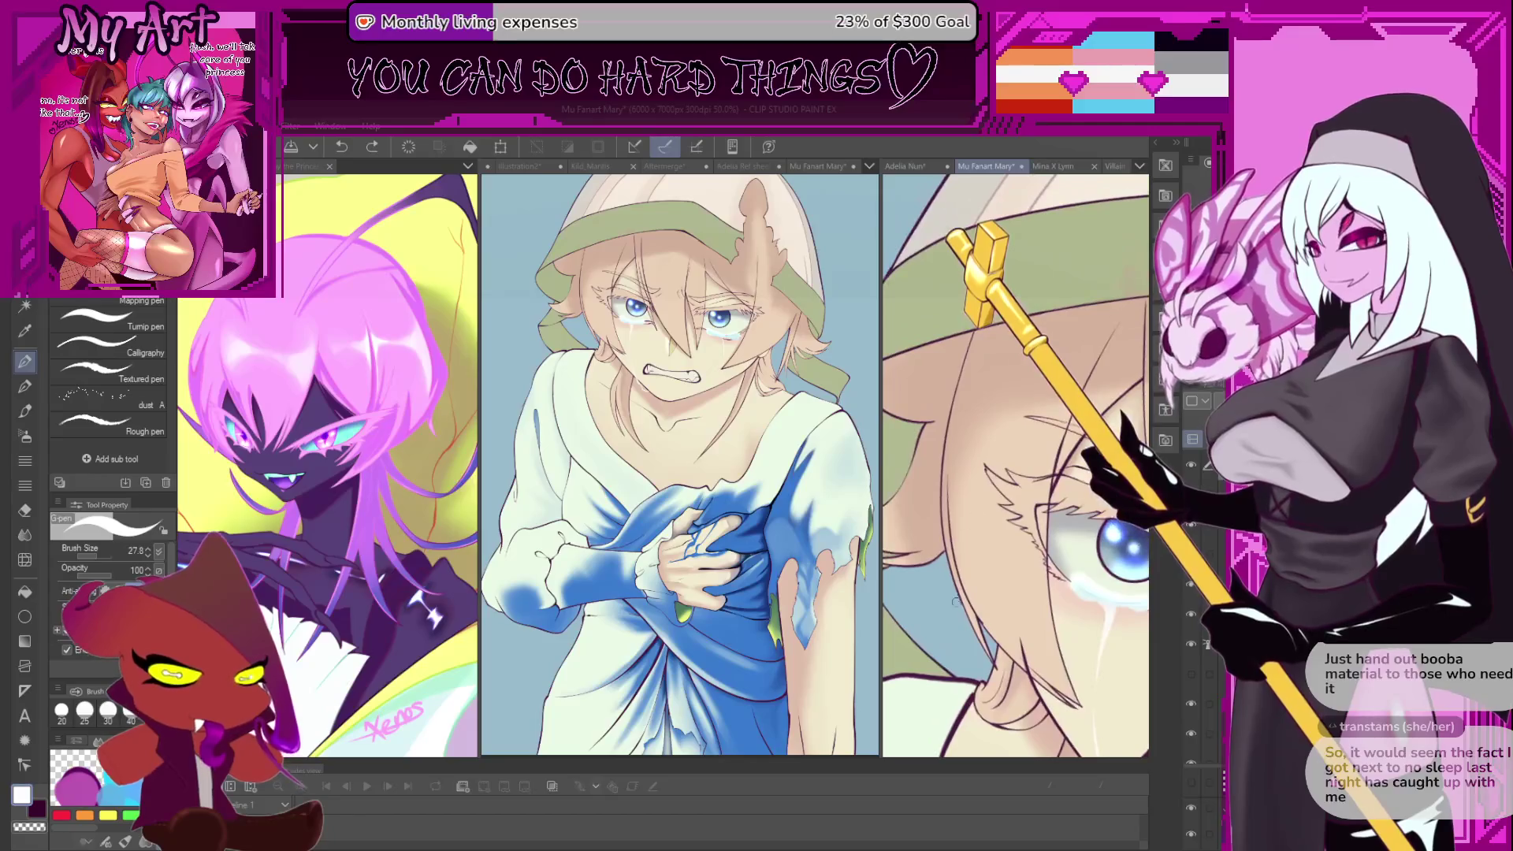
pyautogui.scroll(-1, 991, 440)
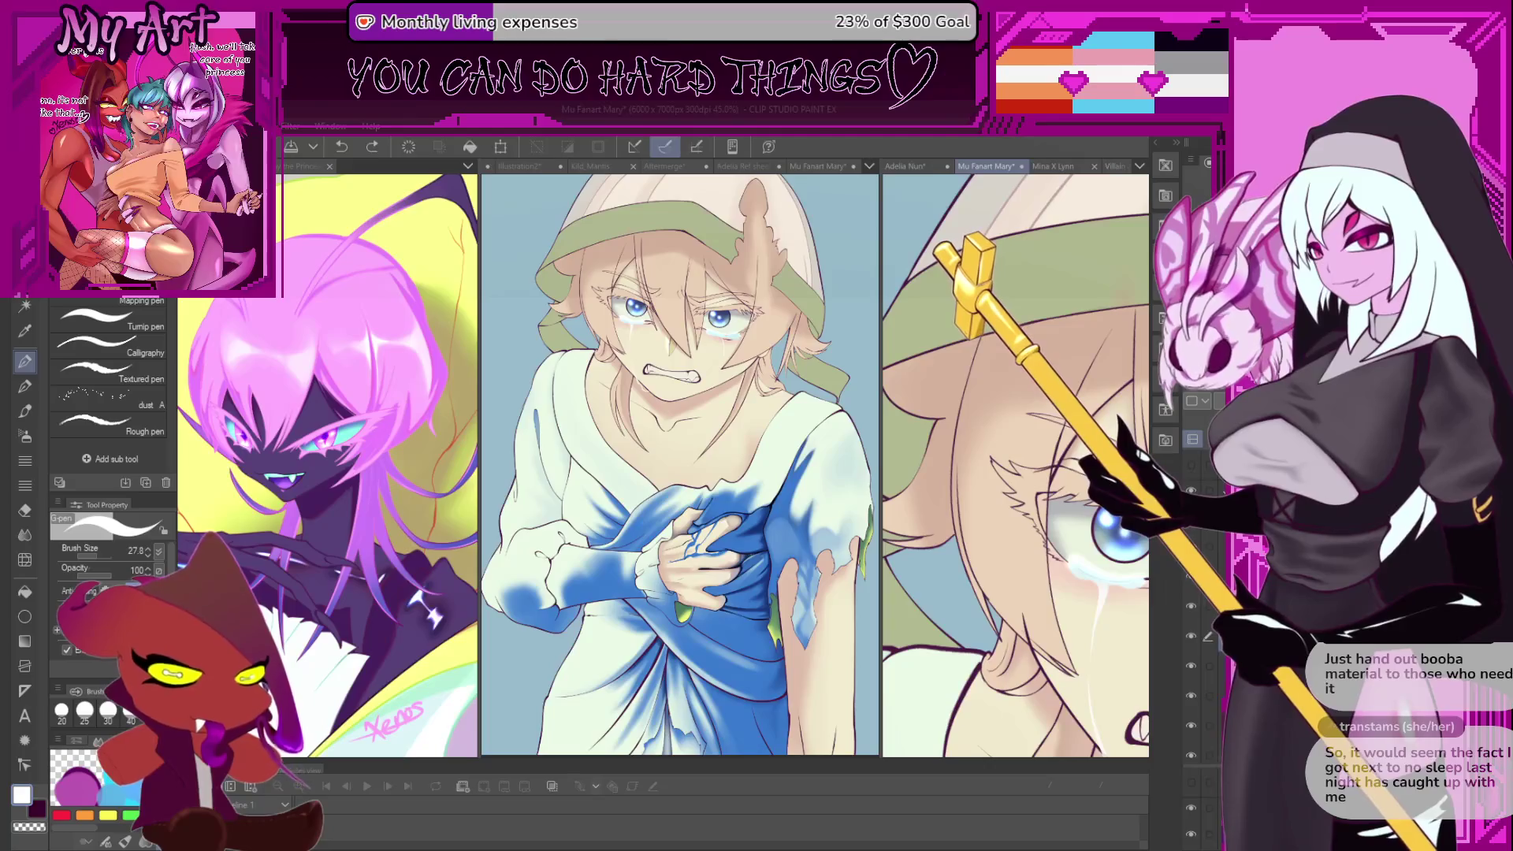
pyautogui.click(1277, 783)
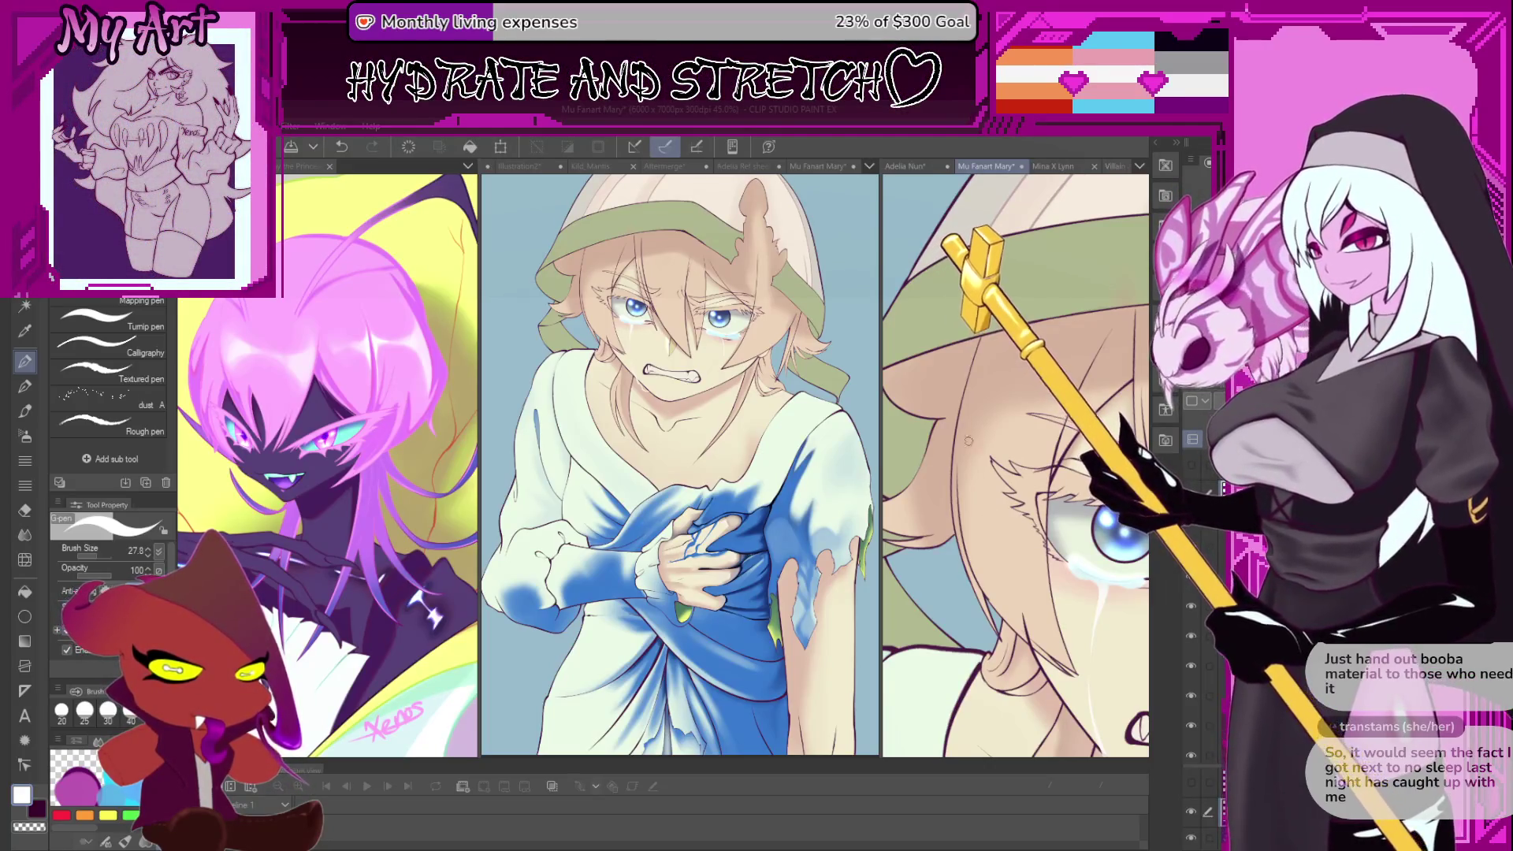
pyautogui.moveTo(939, 678); pyautogui.dragTo(933, 634)
pyautogui.moveTo(980, 530)
pyautogui.mouseDown()
pyautogui.moveTo(1021, 595)
pyautogui.moveTo(1009, 472)
pyautogui.moveTo(1021, 542)
pyautogui.moveTo(968, 514)
pyautogui.moveTo(961, 657)
pyautogui.moveTo(1027, 568)
pyautogui.moveTo(990, 529)
pyautogui.moveTo(1007, 557)
pyautogui.mouseUp()
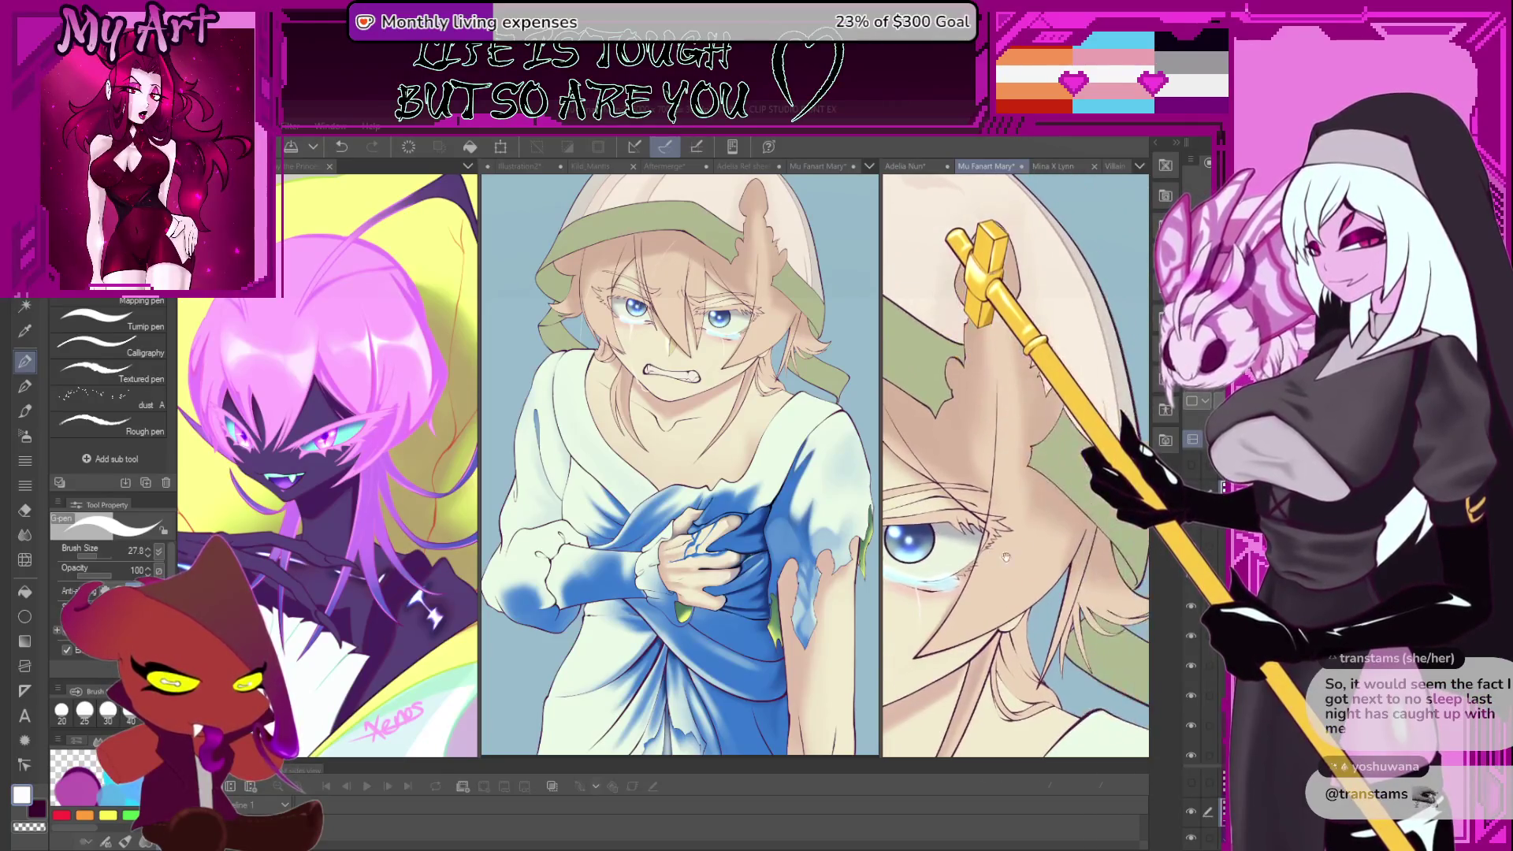
pyautogui.moveTo(1031, 617); pyautogui.dragTo(1009, 566)
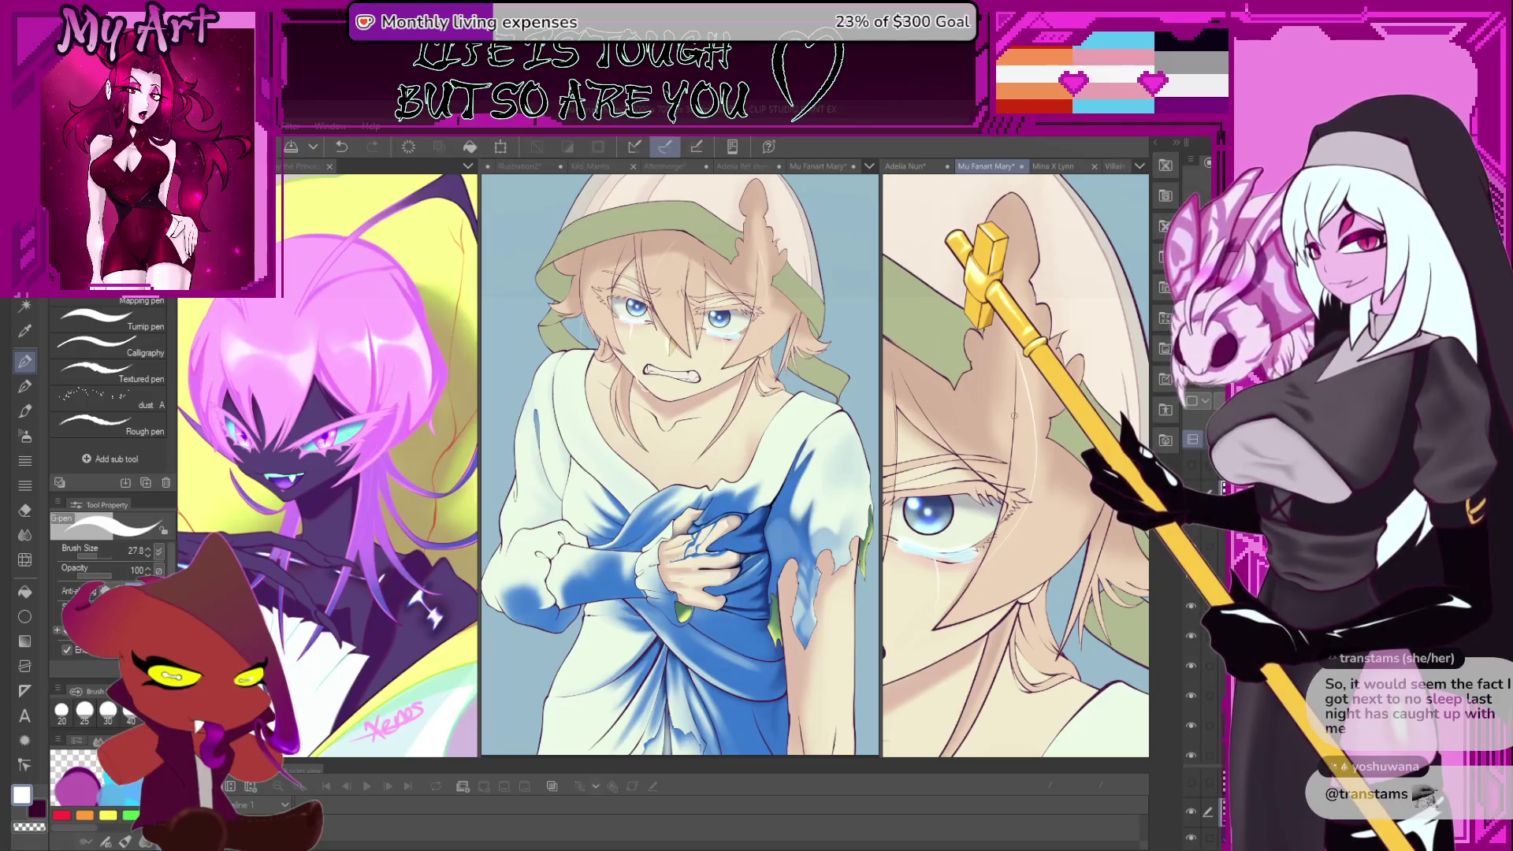
pyautogui.moveTo(995, 548)
pyautogui.mouseDown()
pyautogui.moveTo(965, 498)
pyautogui.moveTo(1027, 437)
pyautogui.mouseUp()
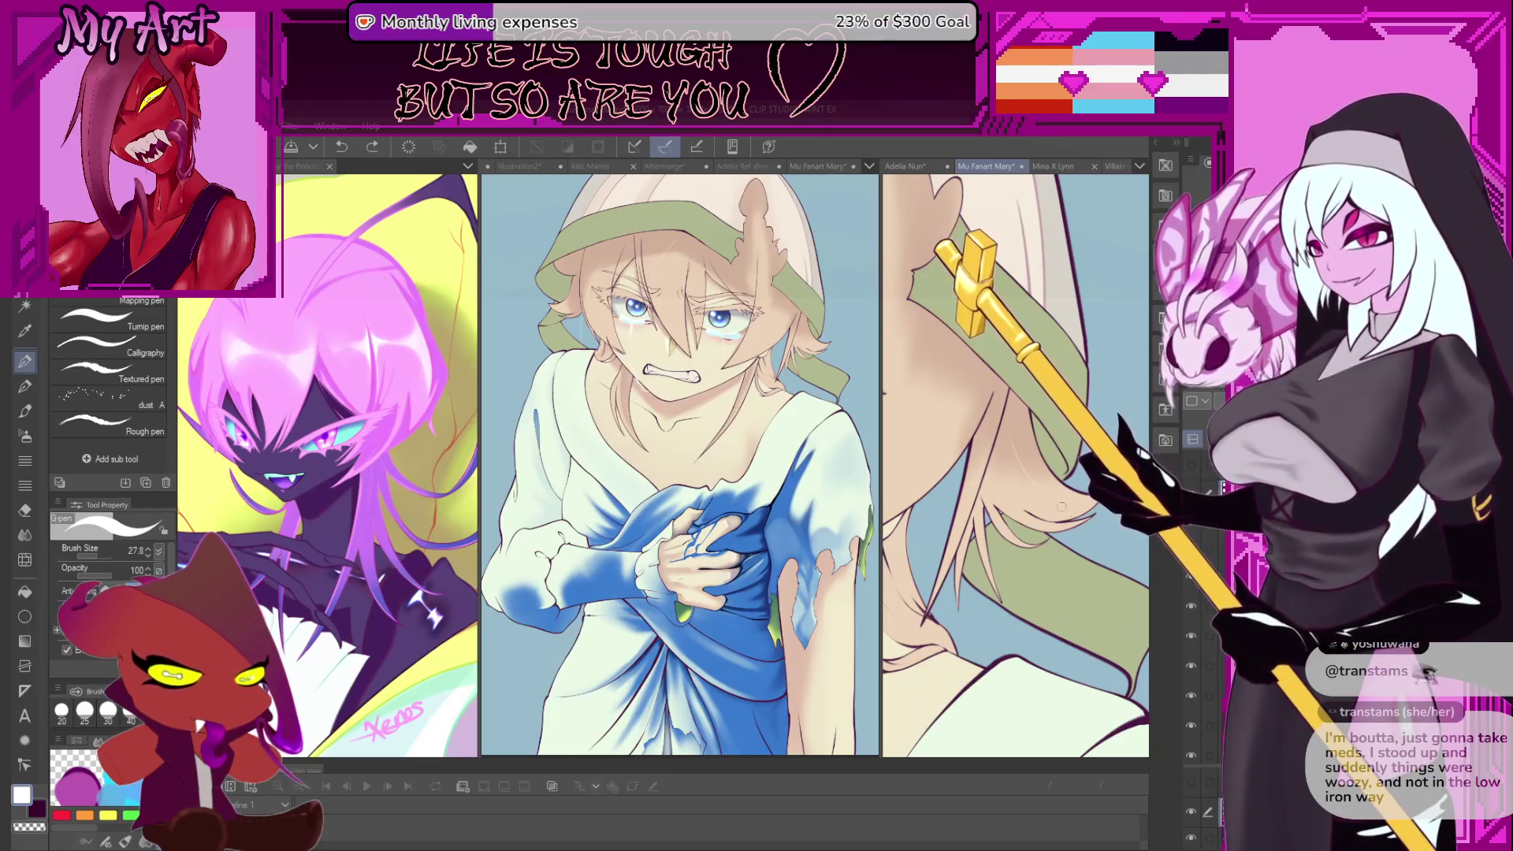
# - Angle the view along the long hair and draw one faint light strand with the G-pen
pyautogui.moveTo(1025, 513); pyautogui.dragTo(1033, 502)
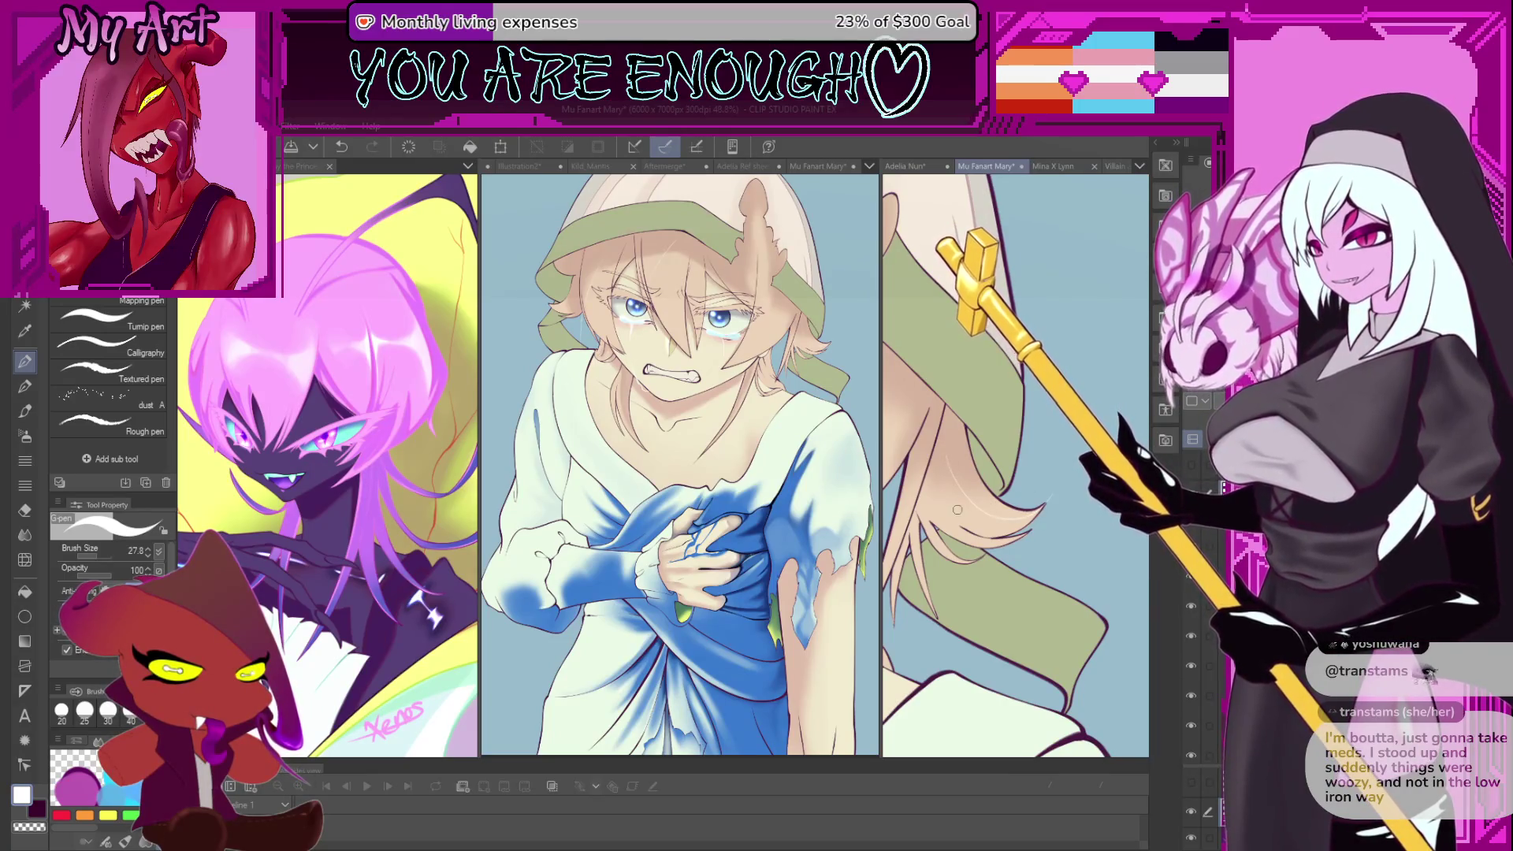
pyautogui.moveTo(957, 510); pyautogui.dragTo(958, 476)
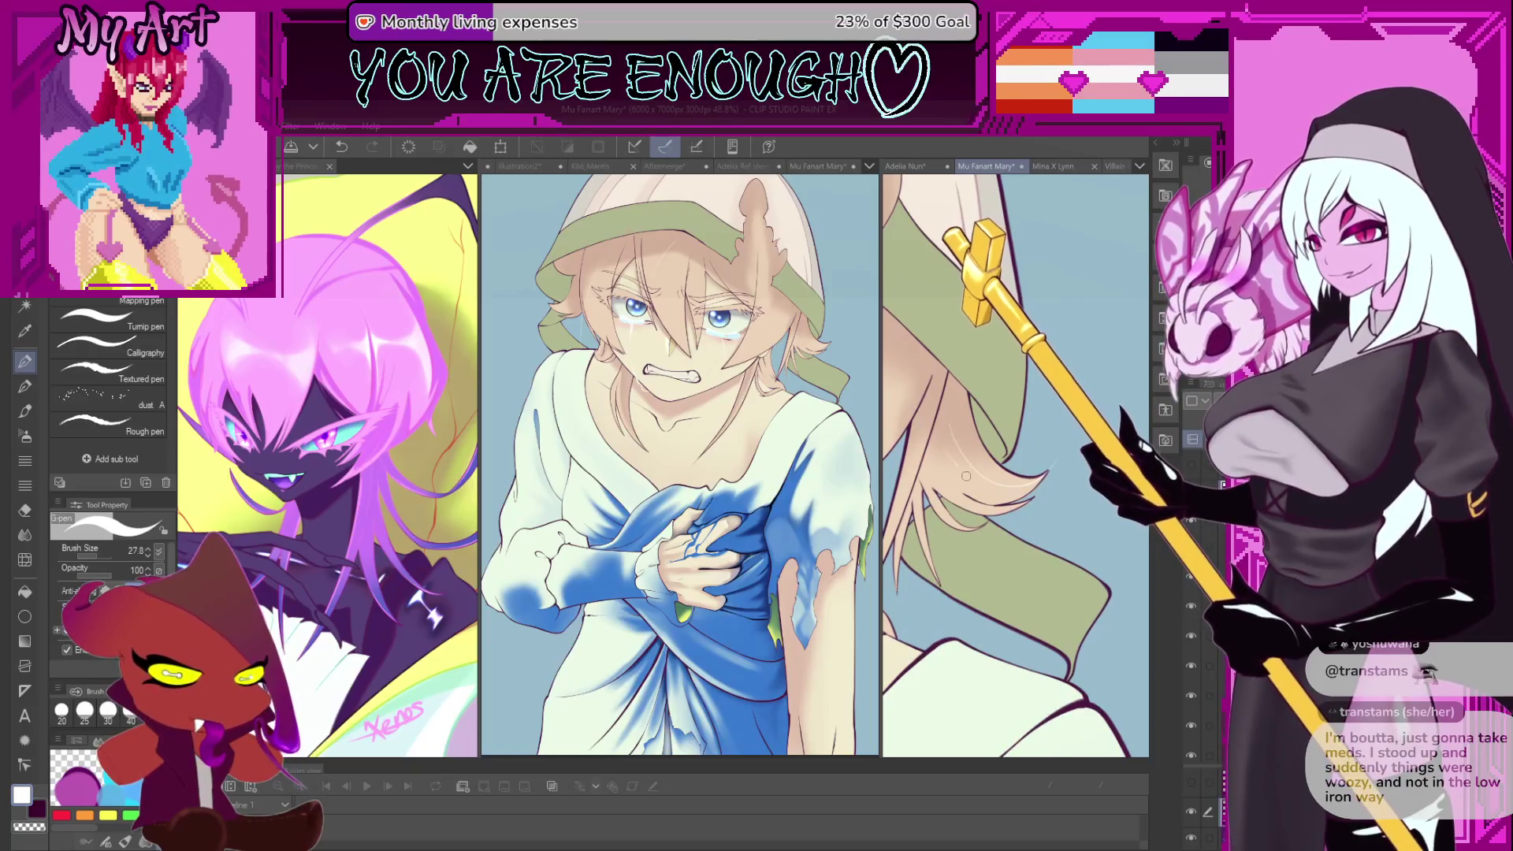
pyautogui.moveTo(1038, 456); pyautogui.dragTo(1008, 584)
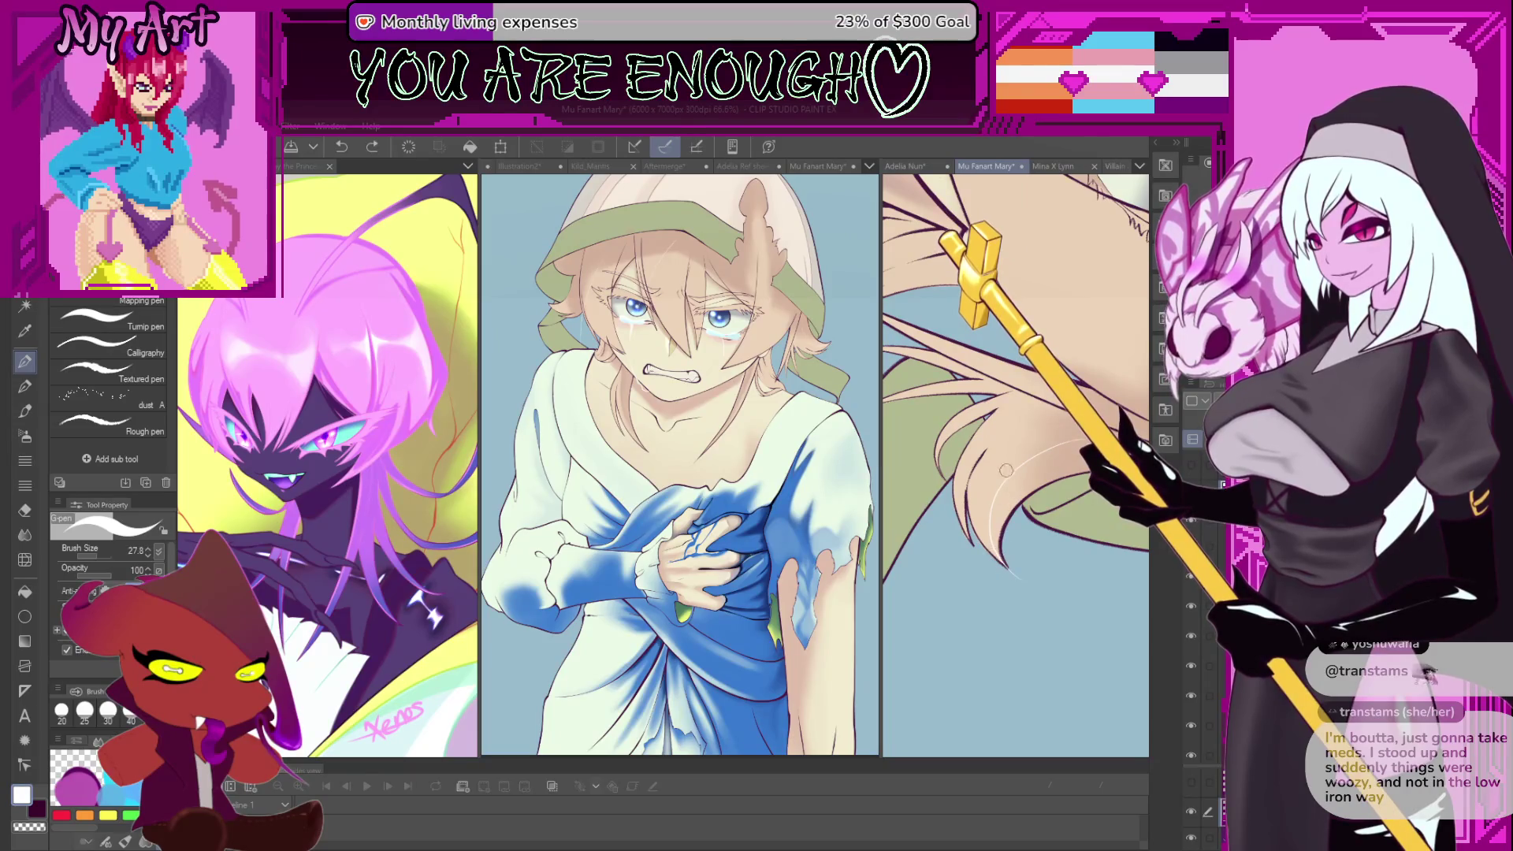
pyautogui.moveTo(973, 497); pyautogui.dragTo(1018, 592)
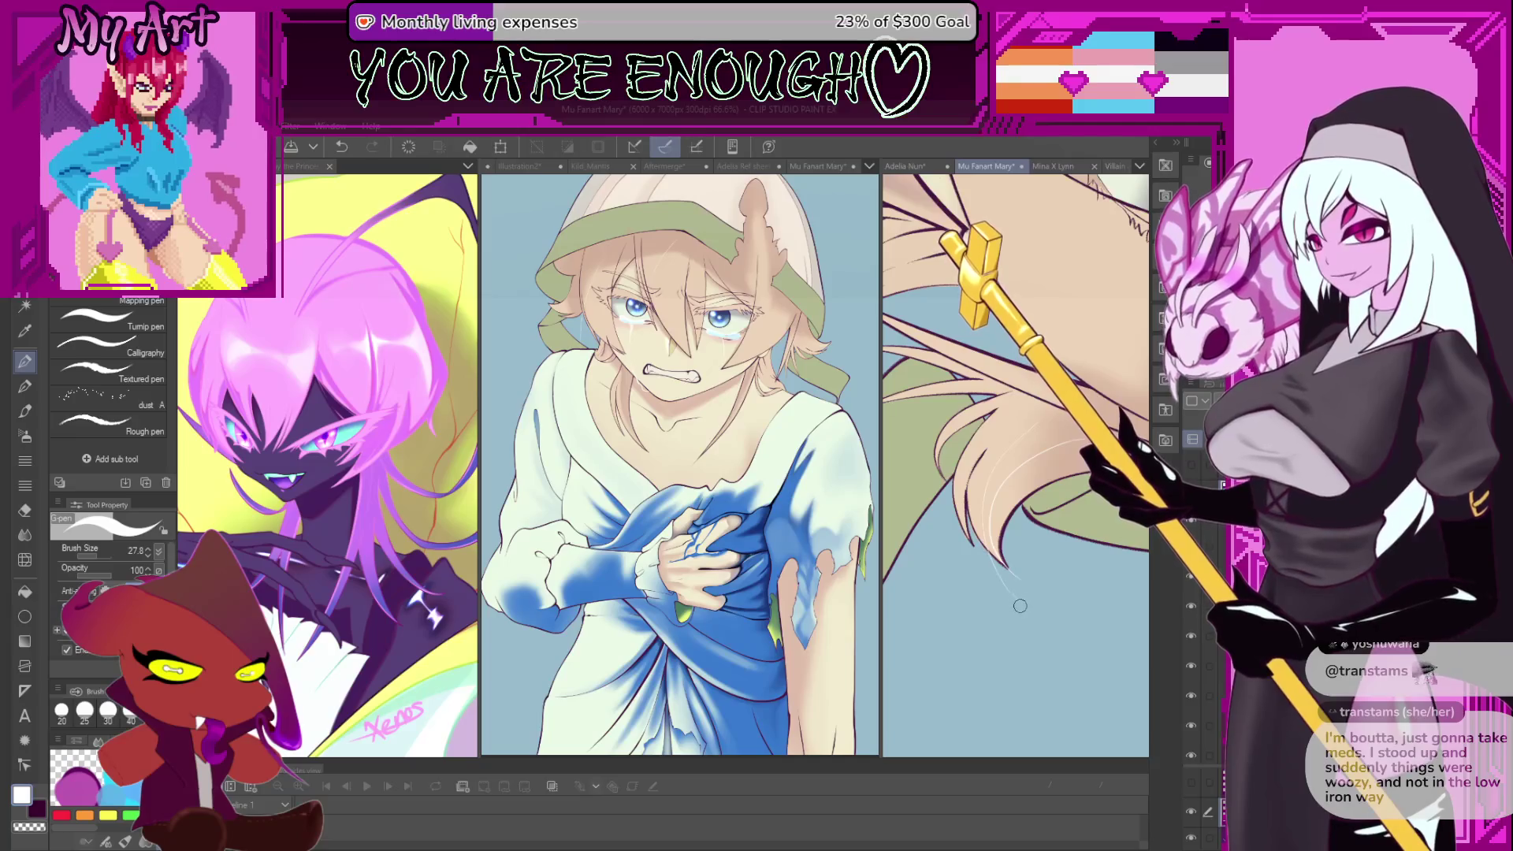
pyautogui.moveTo(1021, 605); pyautogui.dragTo(1000, 503)
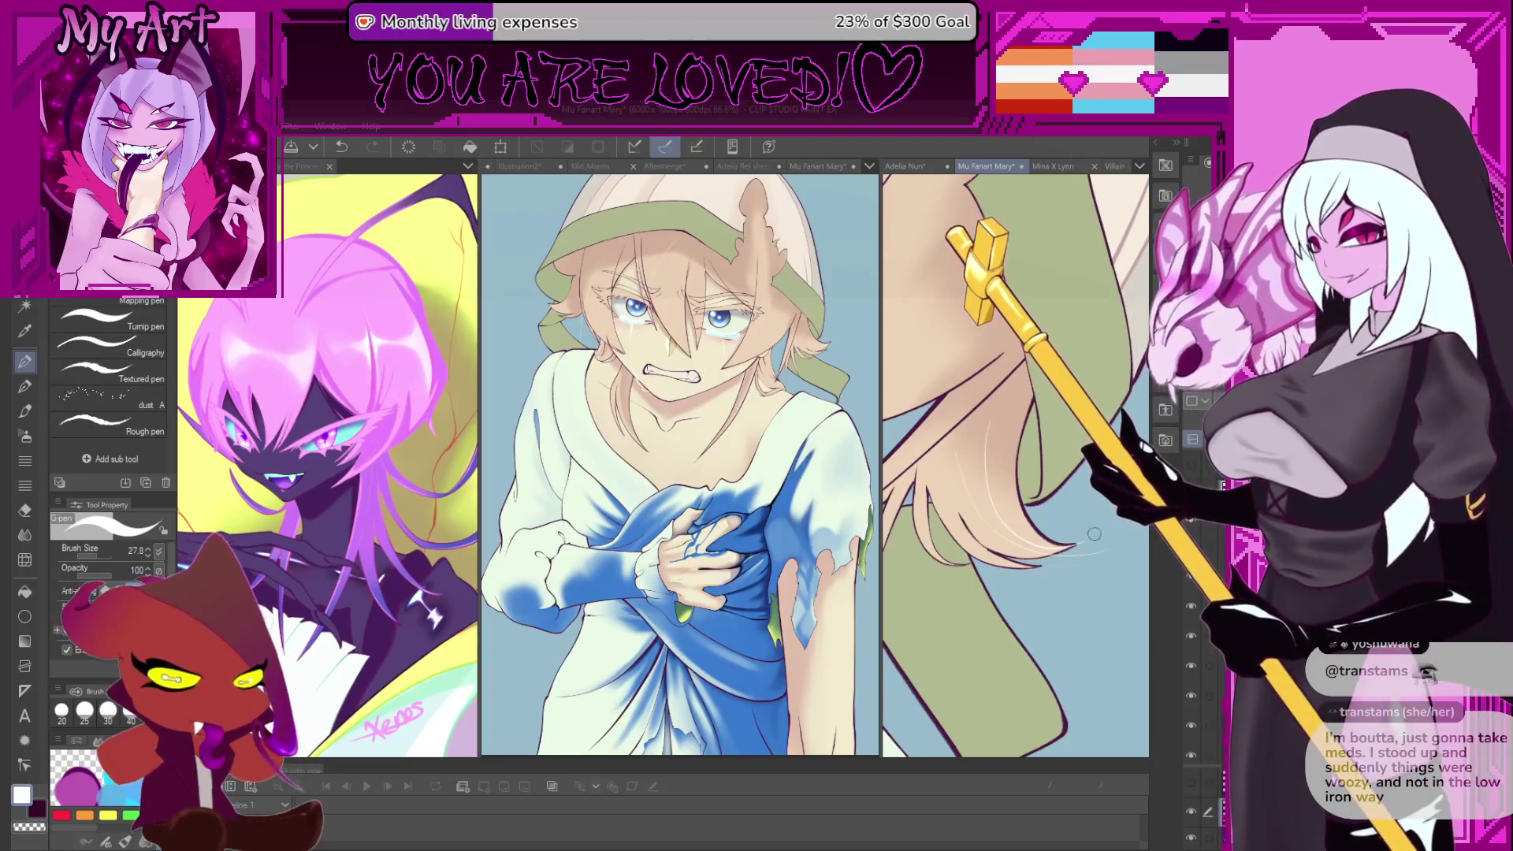
# - Zoom out and shift the view to show the whole crying face
pyautogui.scroll(-4, 971, 480)
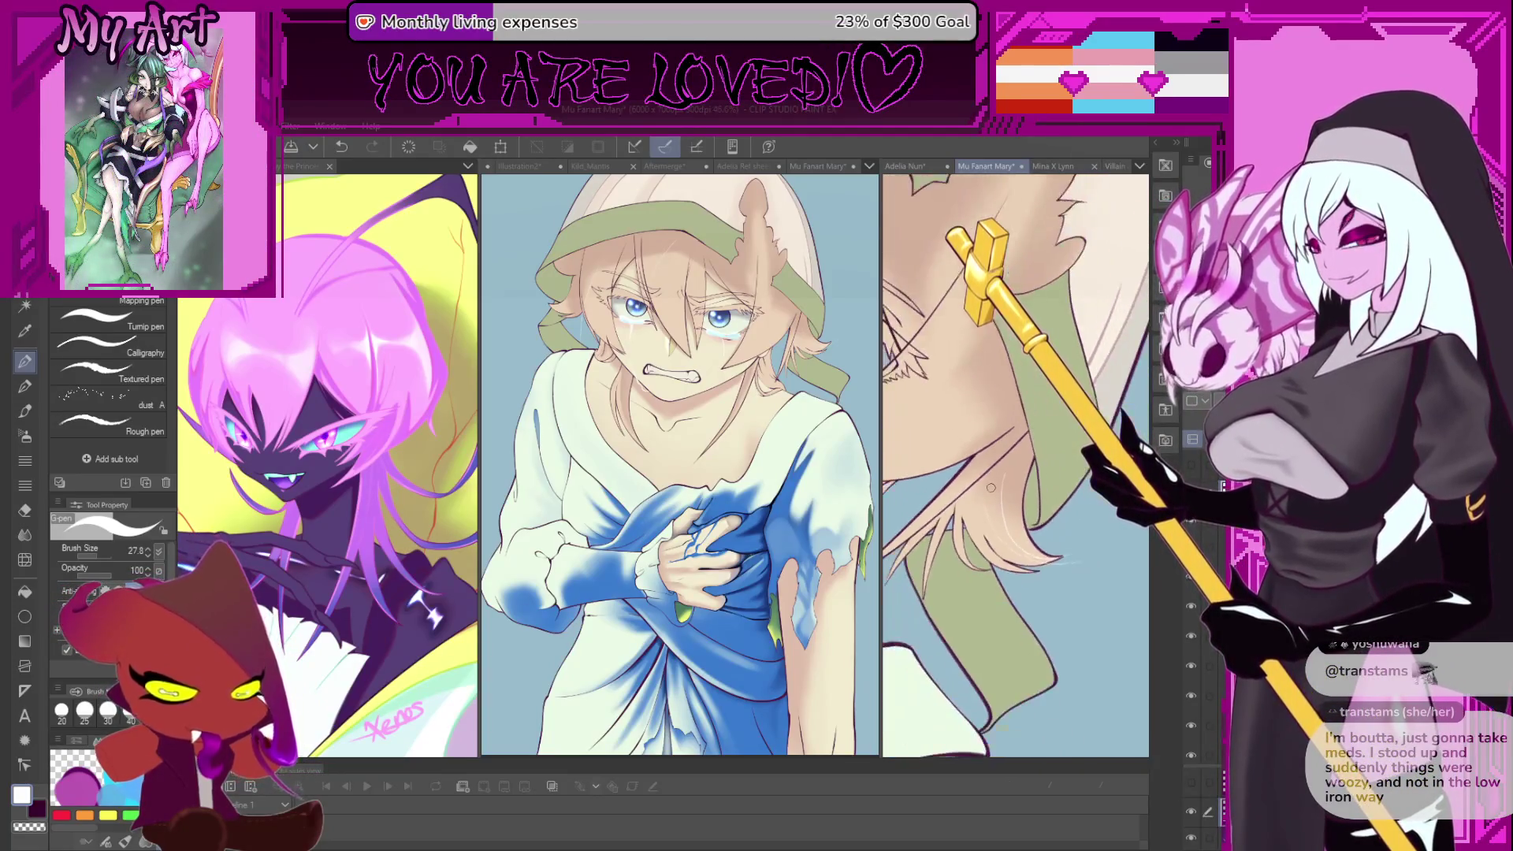
pyautogui.scroll(3, 975, 468)
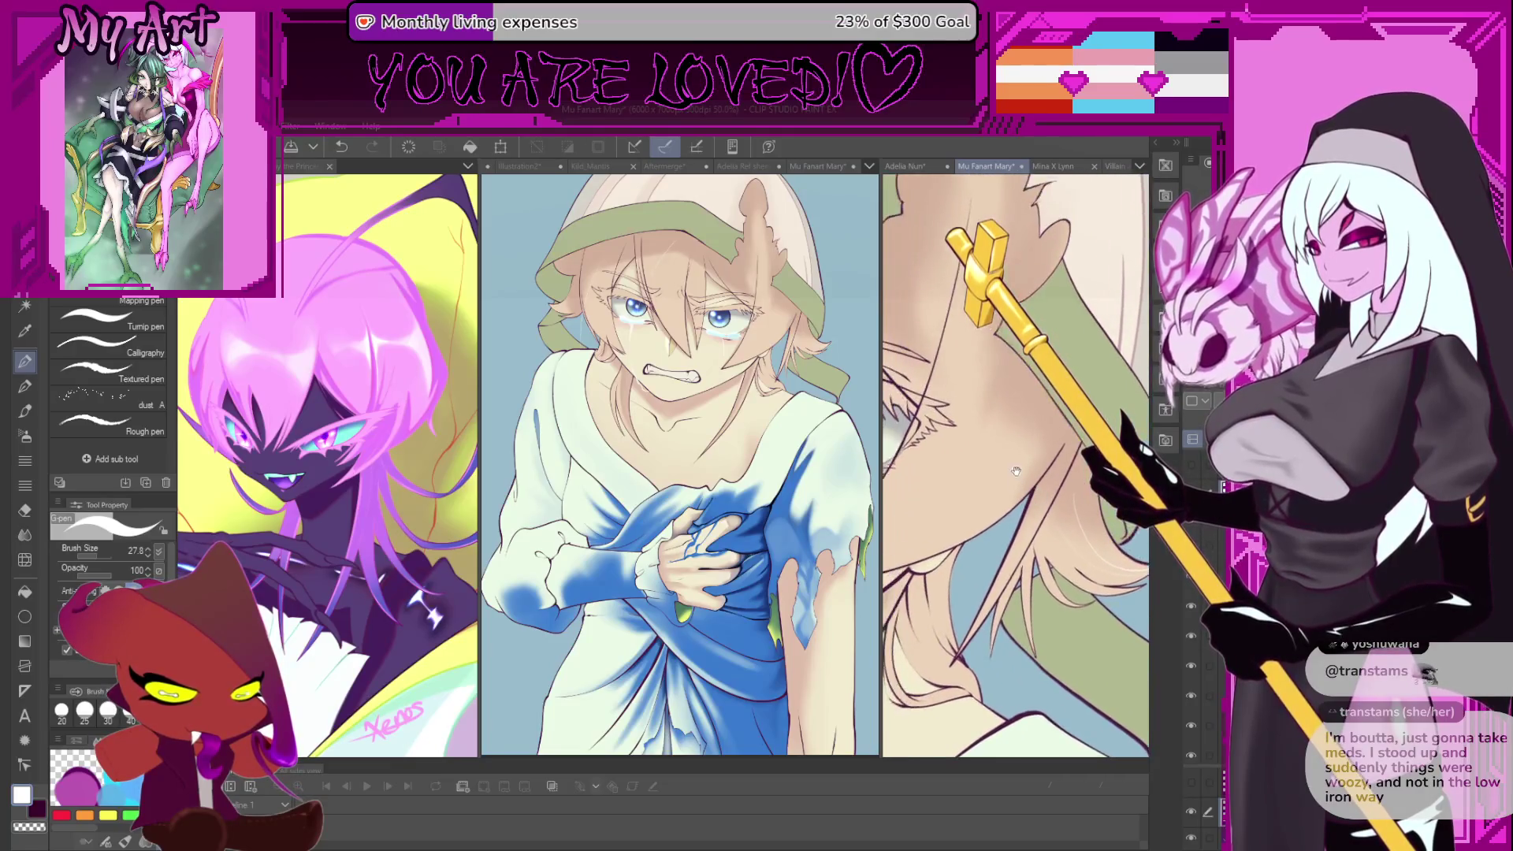
pyautogui.scroll(10, 931, 547)
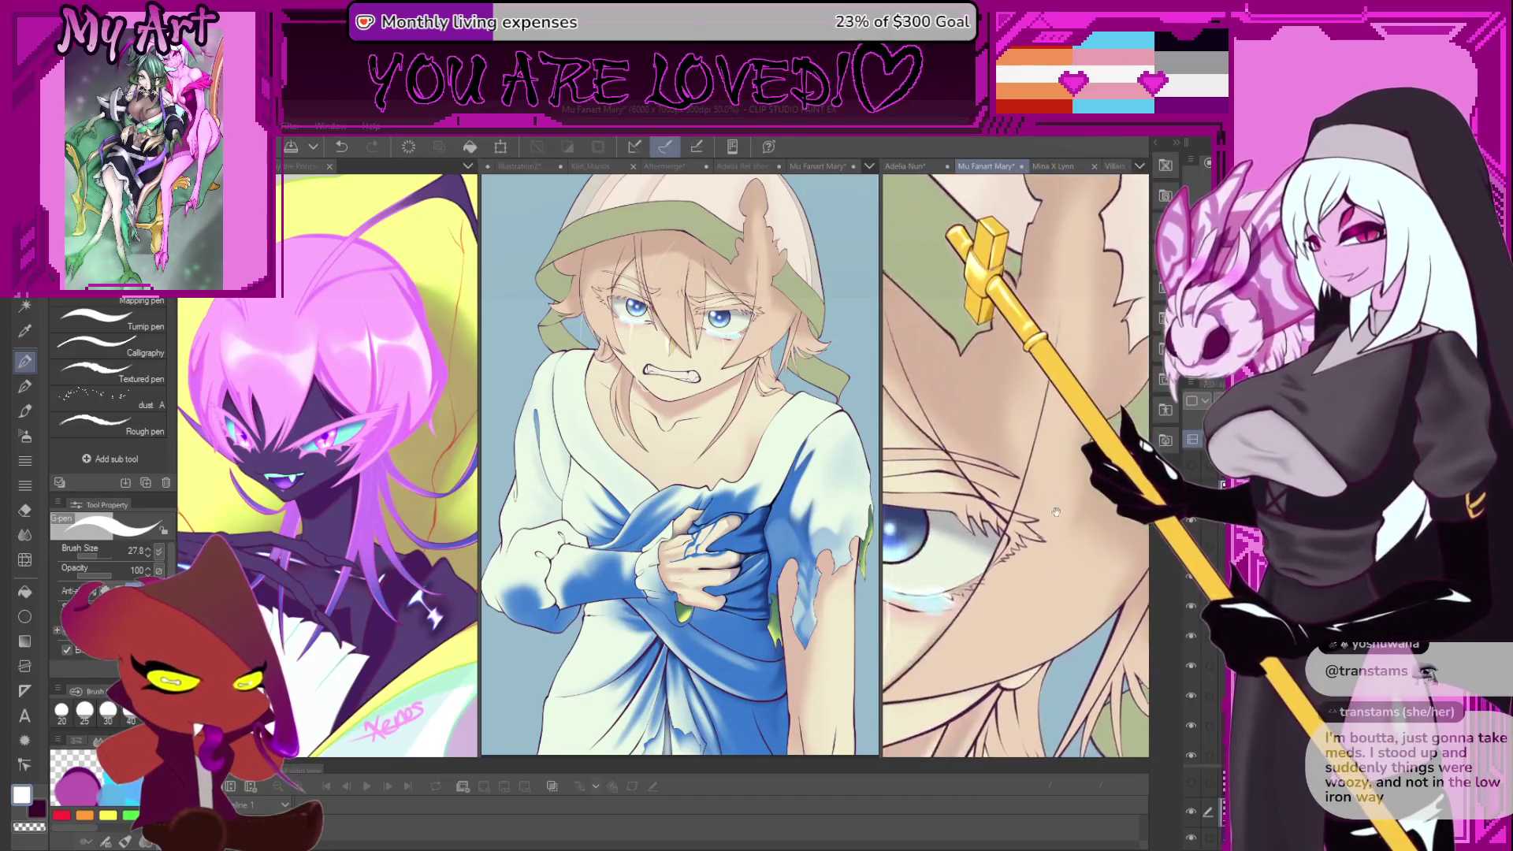
pyautogui.scroll(-4, 1058, 491)
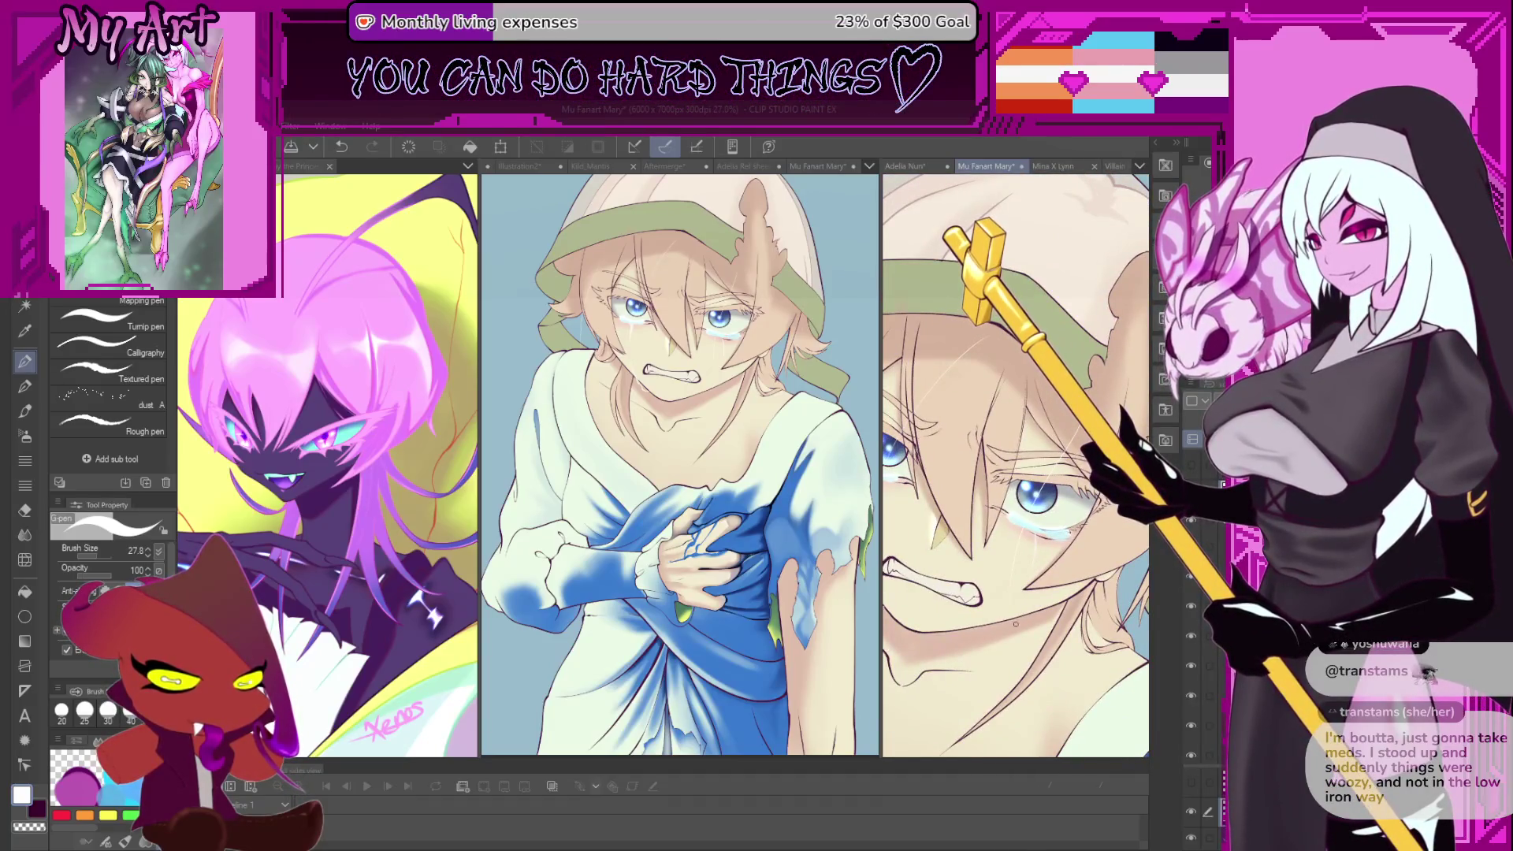
pyautogui.scroll(-1, 1015, 623)
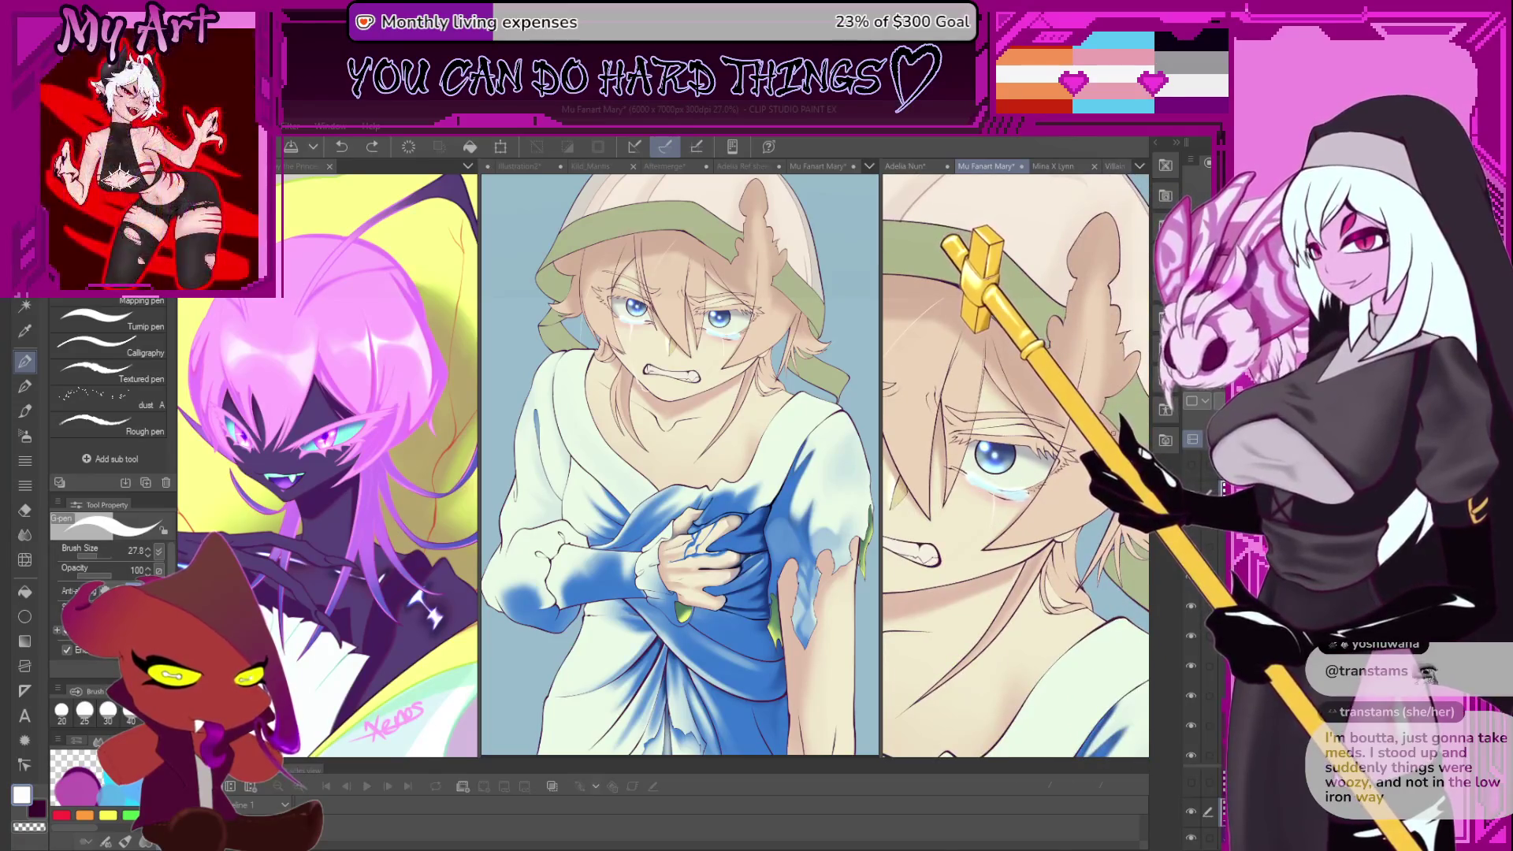
pyautogui.moveTo(994, 494)
pyautogui.mouseDown()
pyautogui.moveTo(1017, 520)
pyautogui.moveTo(1026, 495)
pyautogui.mouseUp()
# - Switch to the soft Running color spray airbrush, centre on the eye and pick the iris blue
pyautogui.press('b')
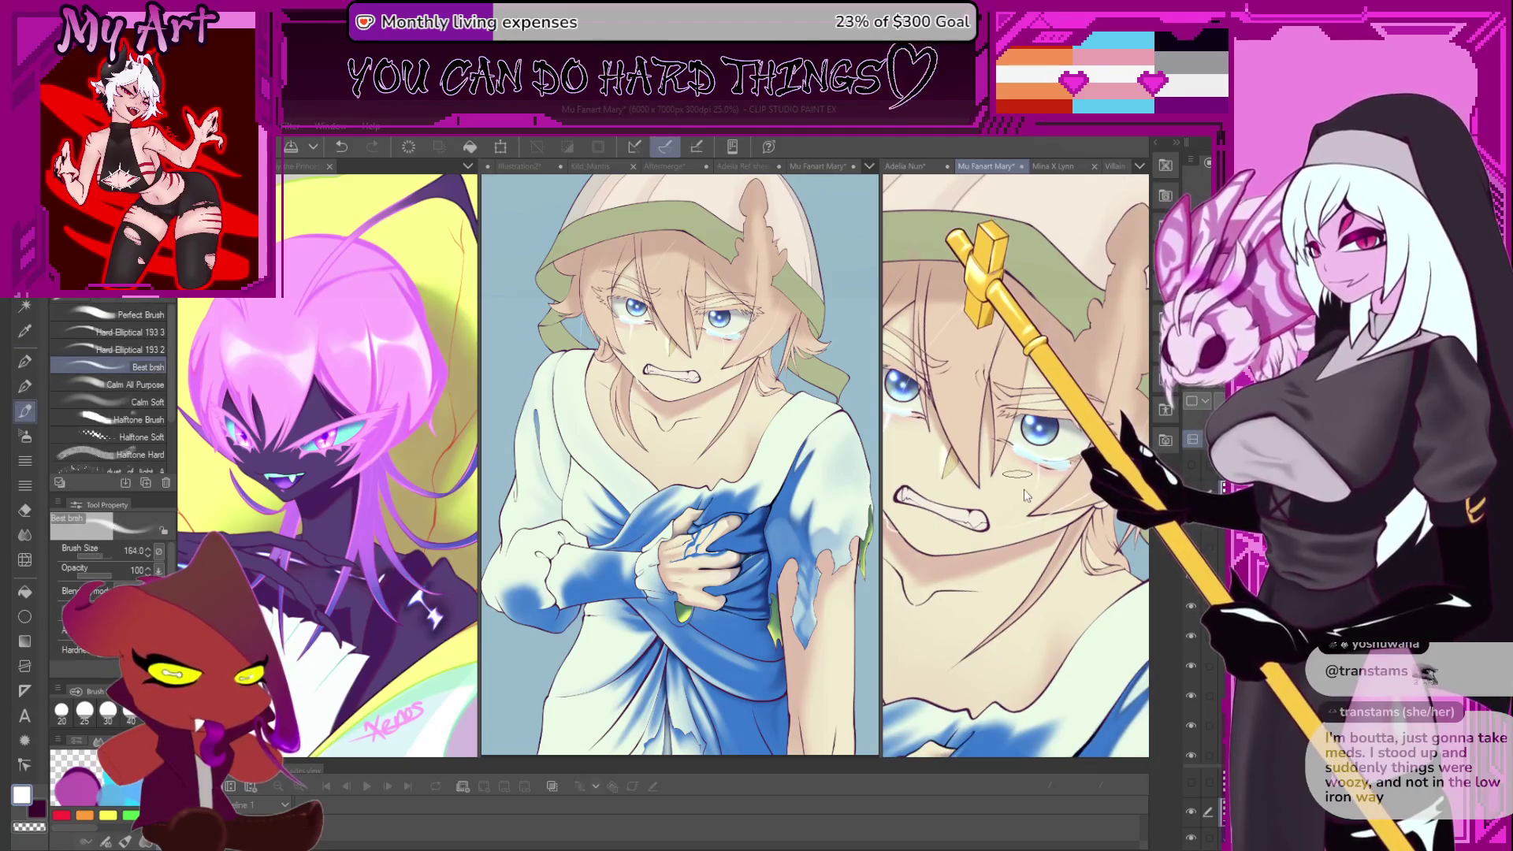
pyautogui.press('b')
pyautogui.scroll(2, 1025, 452)
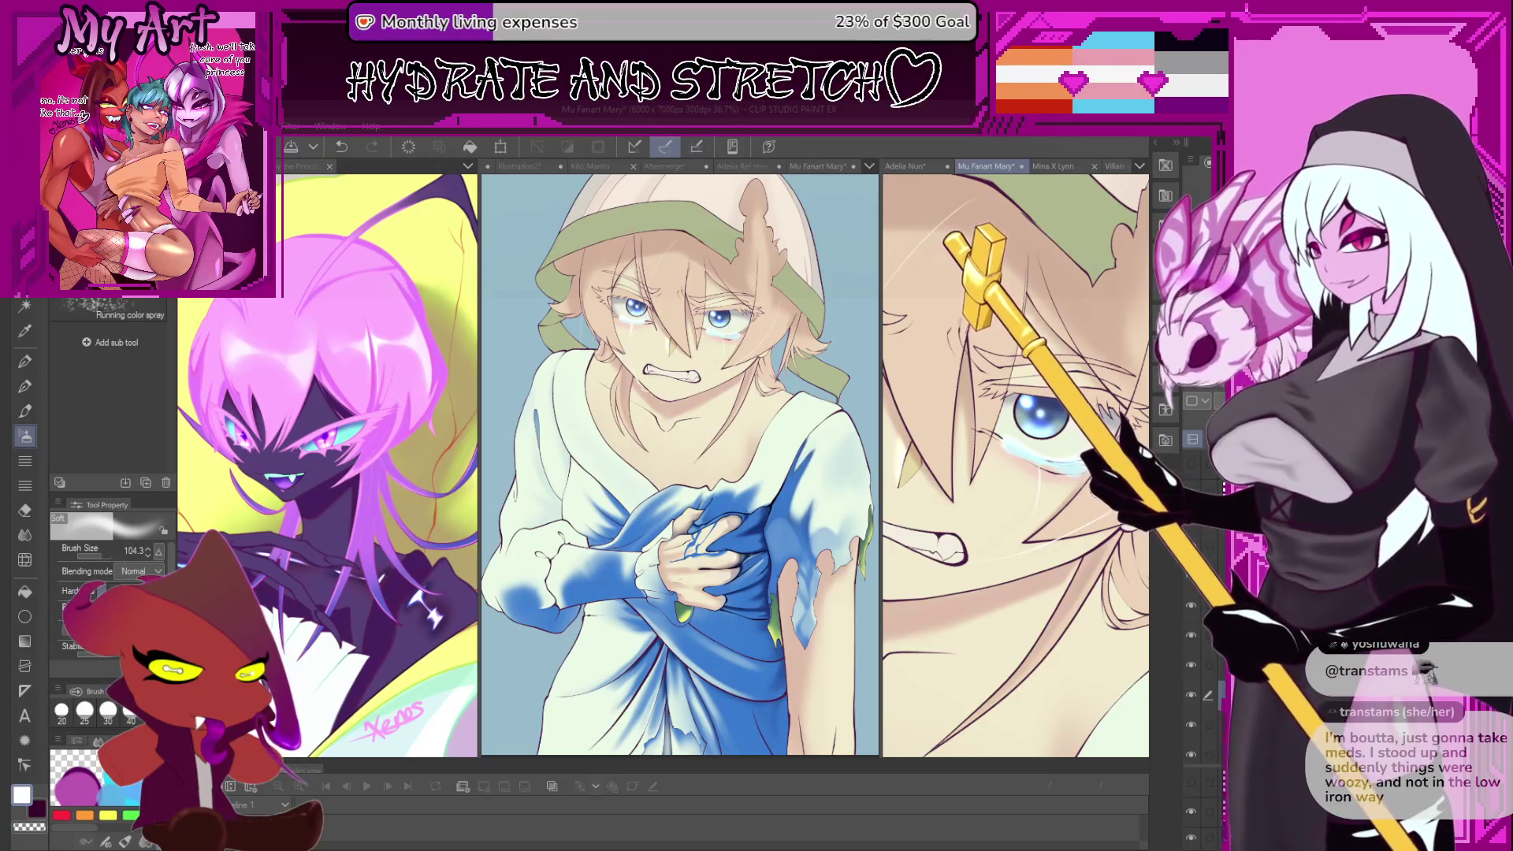
pyautogui.moveTo(1091, 471); pyautogui.dragTo(1025, 492)
pyautogui.scroll(3, 980, 486)
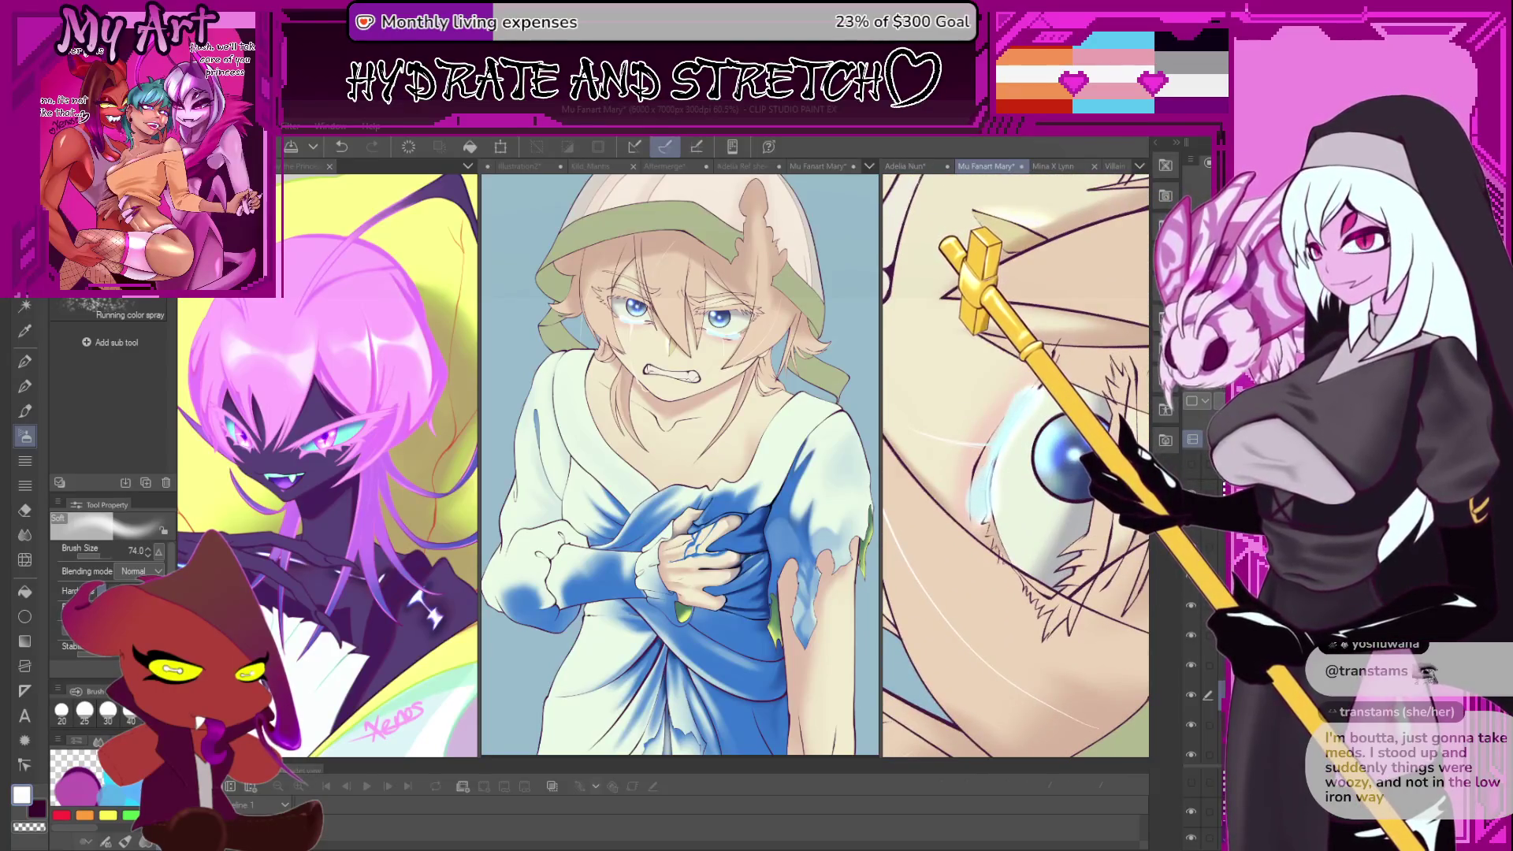
pyautogui.keyDown('alt'); pyautogui.click(963, 469); pyautogui.keyUp('alt')
pyautogui.keyDown('alt'); pyautogui.click(1074, 477); pyautogui.keyUp('alt')
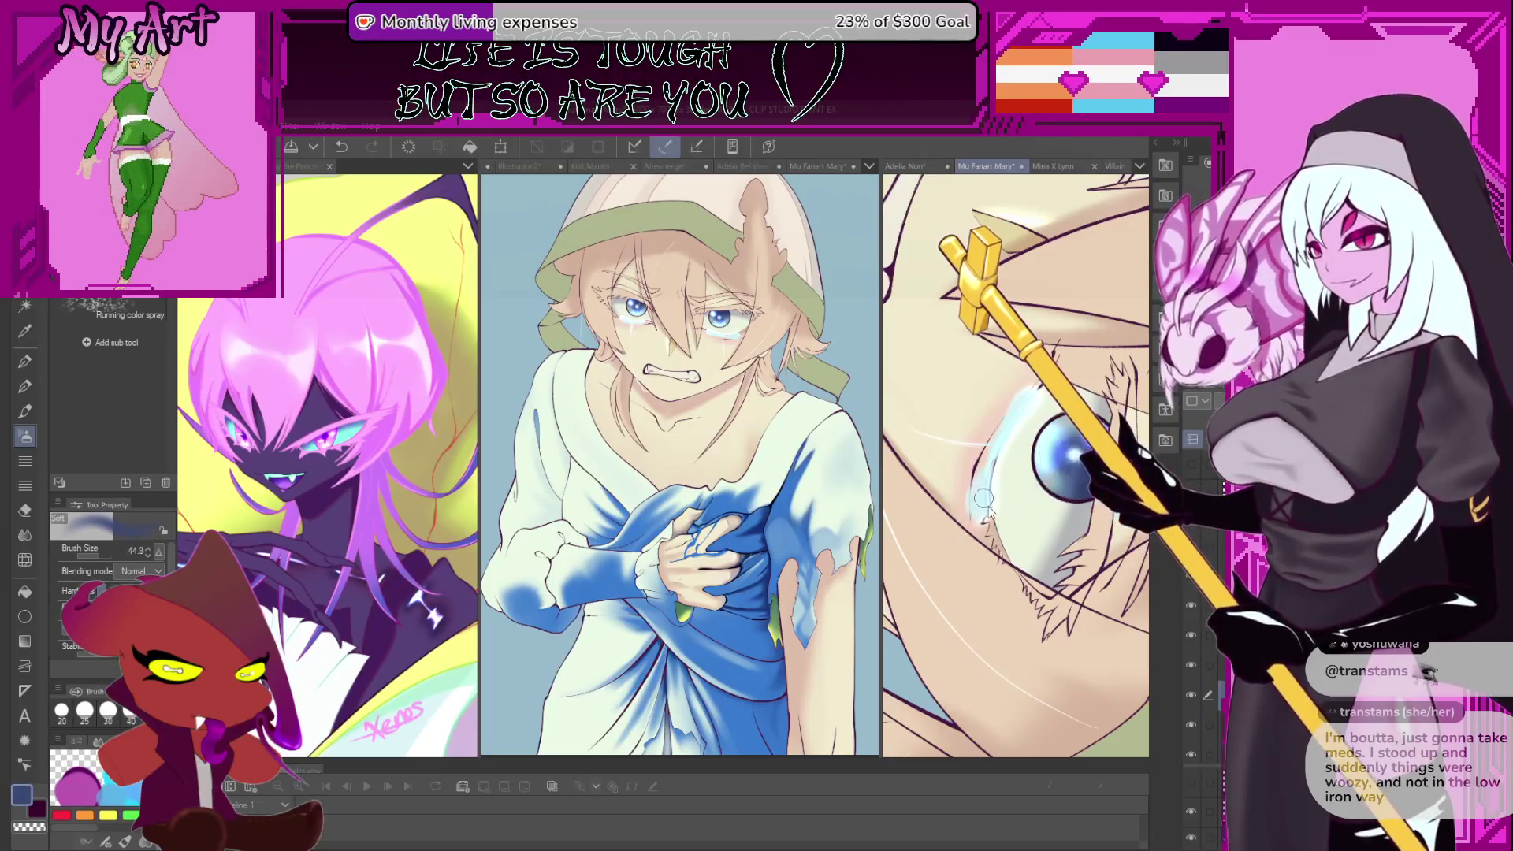
pyautogui.scroll(1, 985, 504)
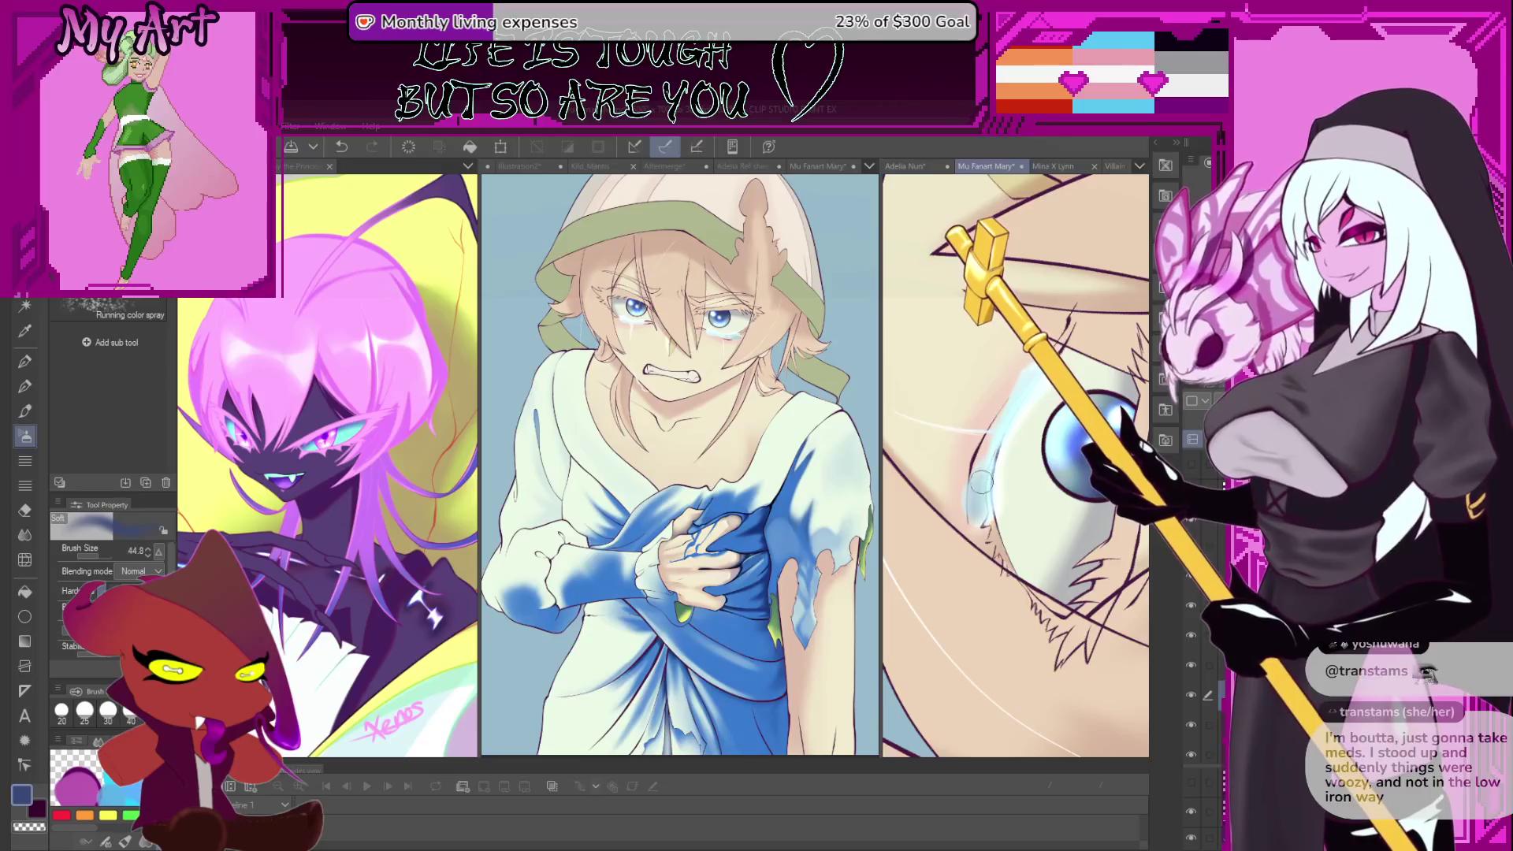
pyautogui.scroll(2, 977, 487)
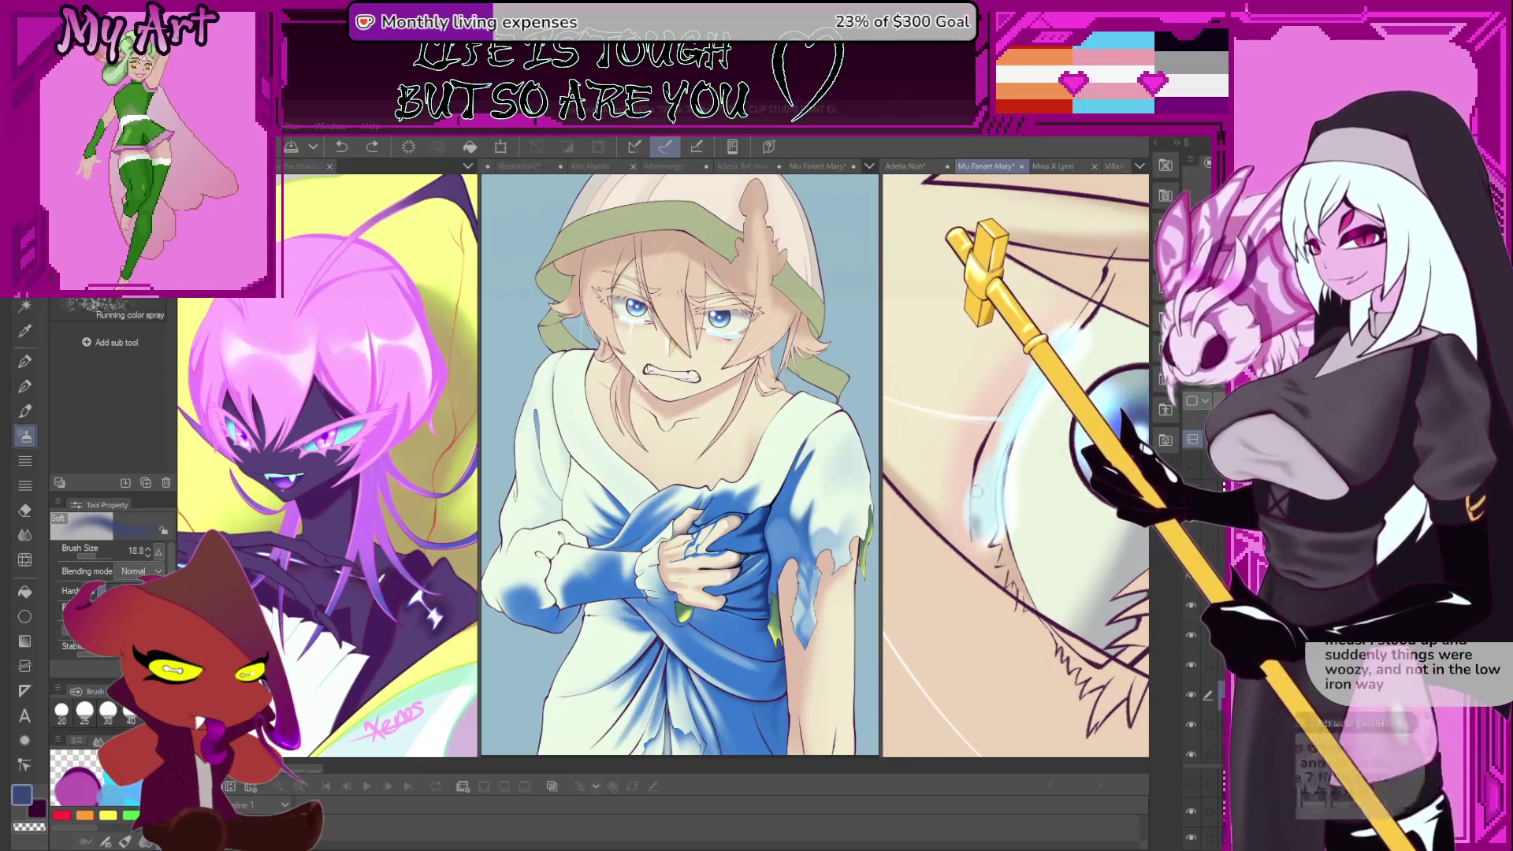
pyautogui.scroll(1, 975, 496)
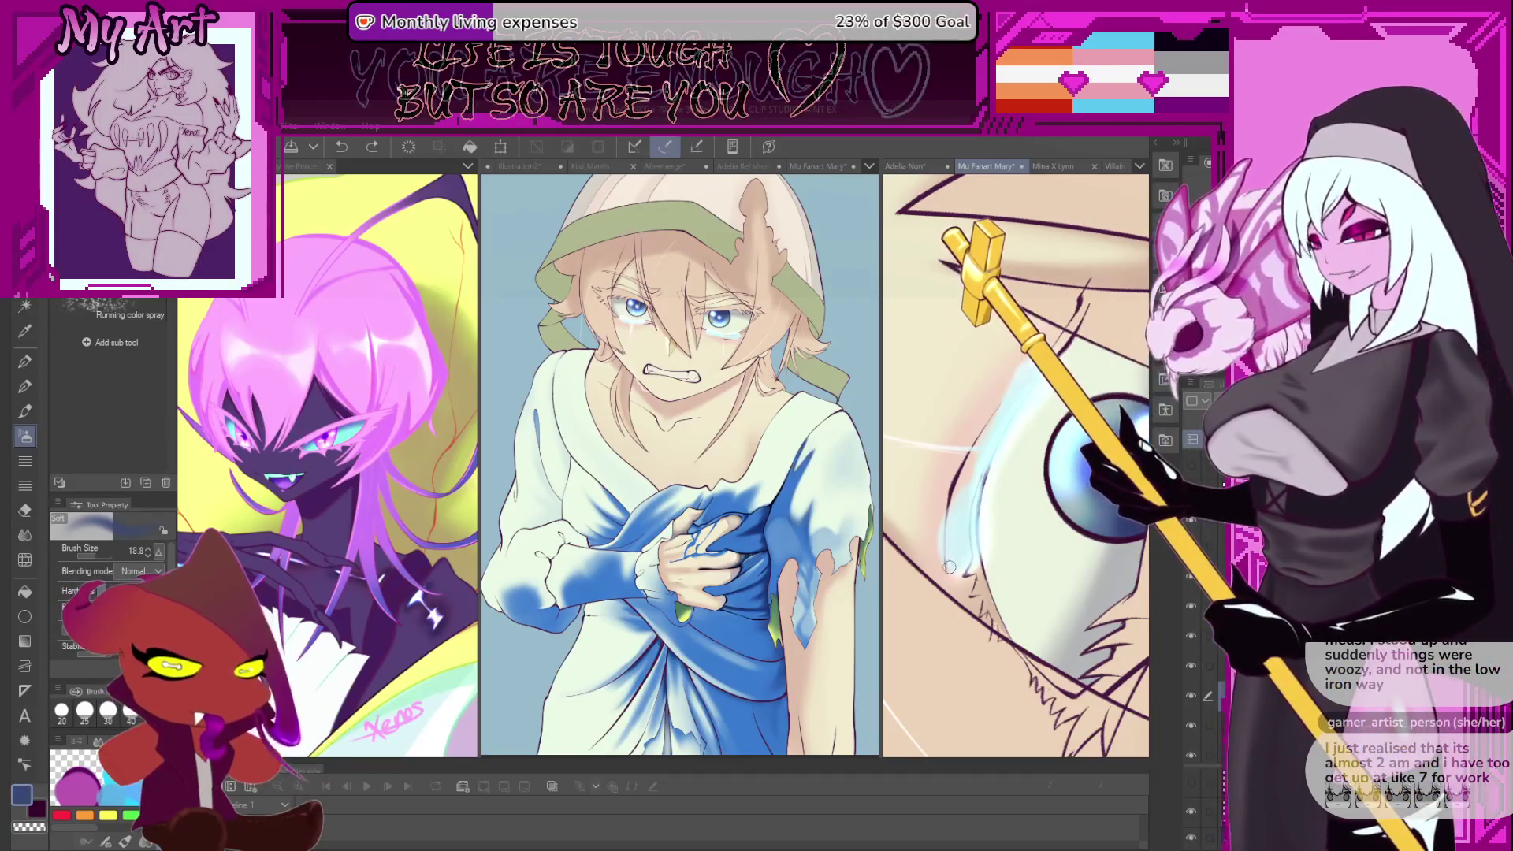
# - Airbrush a light-blue glow along the eye's lower rim, redoing the stroke several times
pyautogui.moveTo(972, 481); pyautogui.dragTo(942, 568)
pyautogui.hotkey('ctrl', 'z')
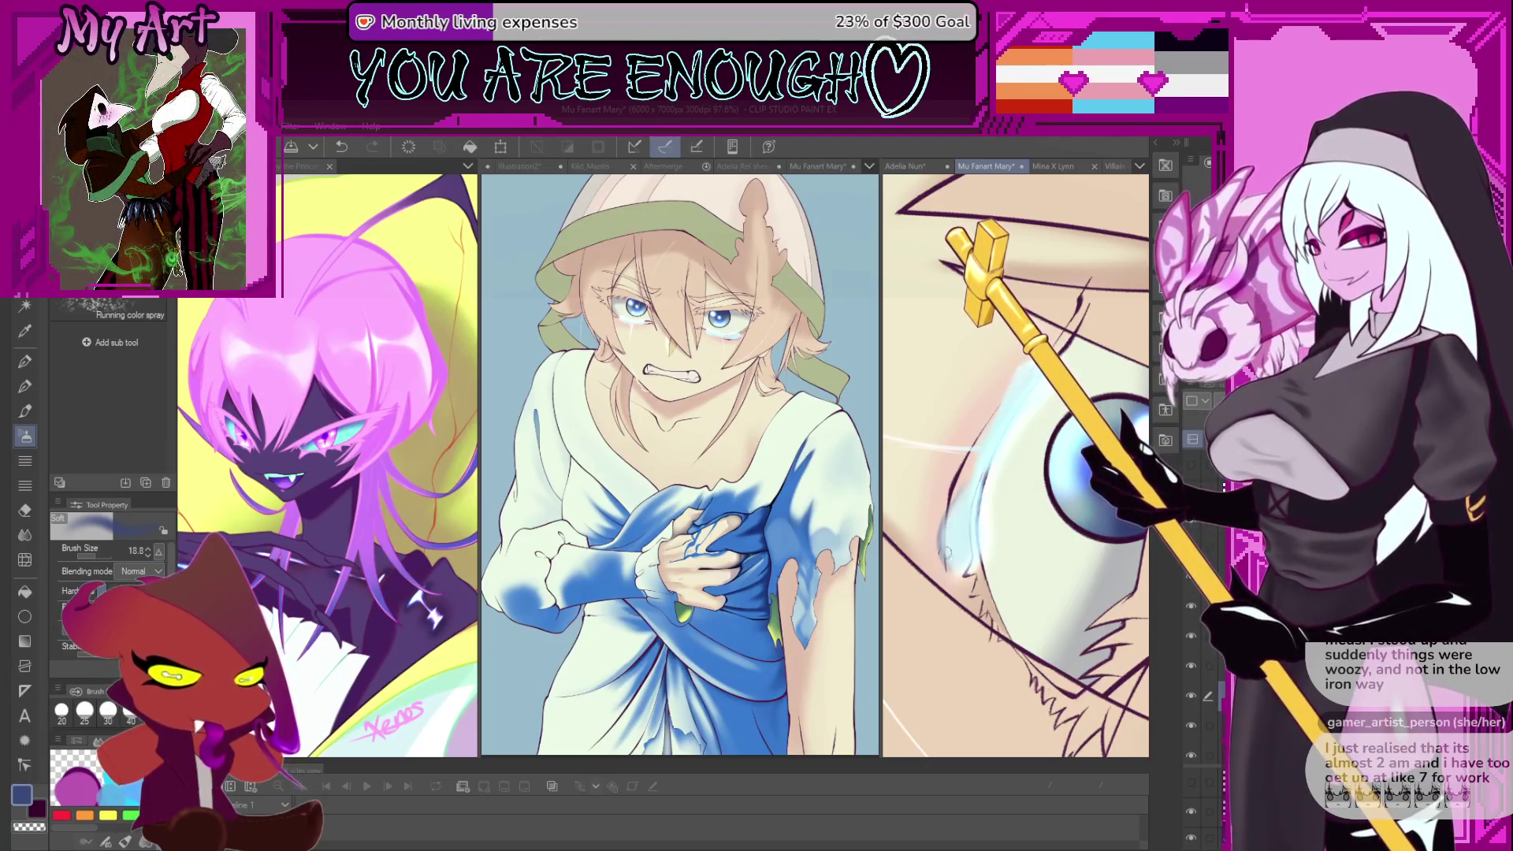
pyautogui.moveTo(964, 483); pyautogui.dragTo(959, 558)
pyautogui.moveTo(966, 496); pyautogui.dragTo(960, 583)
pyautogui.hotkey('ctrl', 'z')
pyautogui.moveTo(974, 469); pyautogui.dragTo(955, 562)
pyautogui.hotkey('ctrl', 'z')
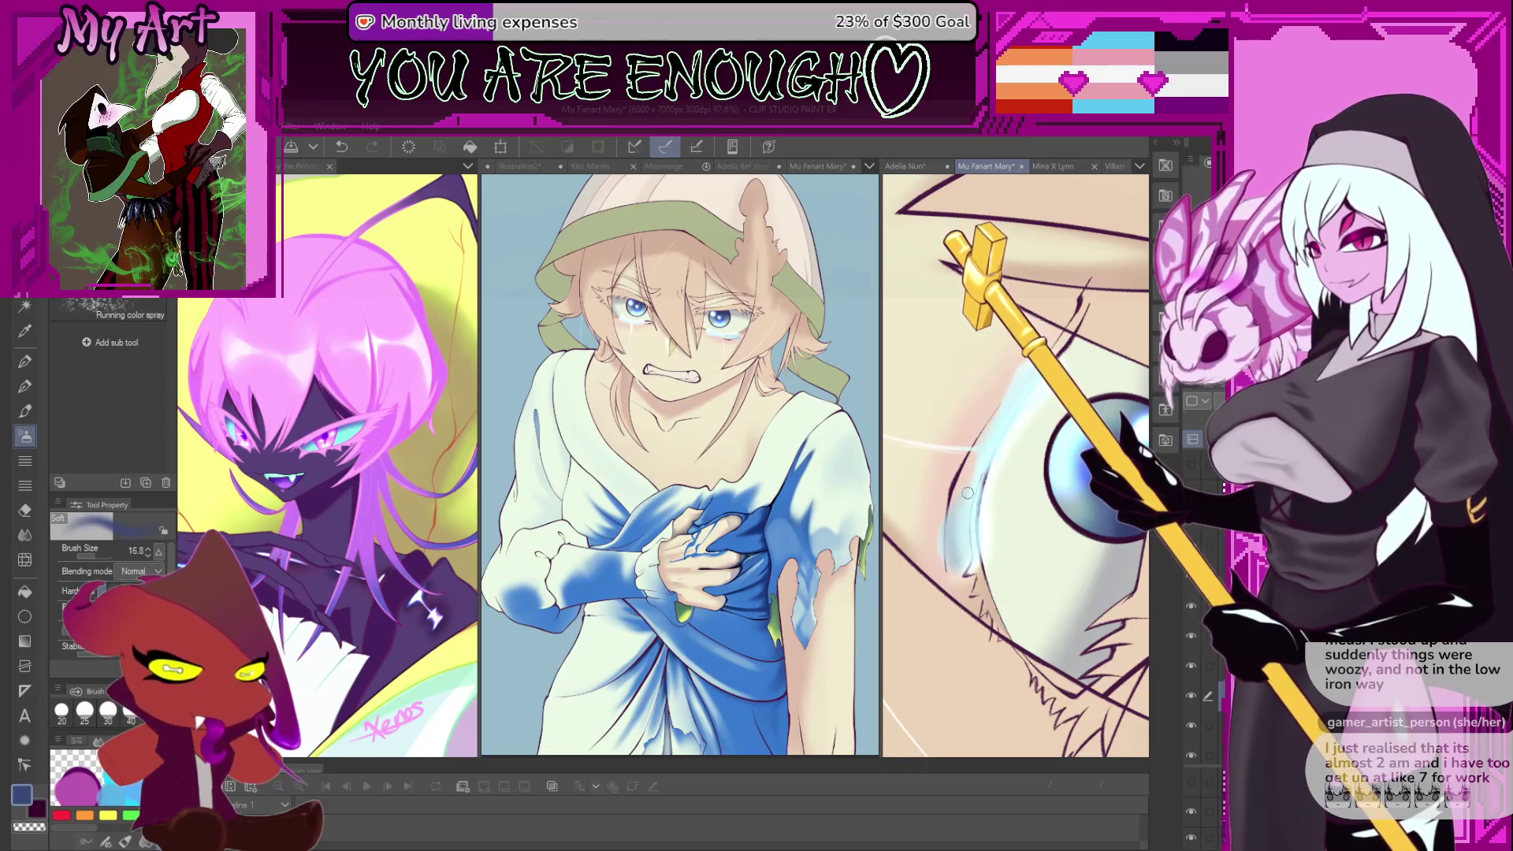
pyautogui.moveTo(1001, 400); pyautogui.dragTo(1012, 367)
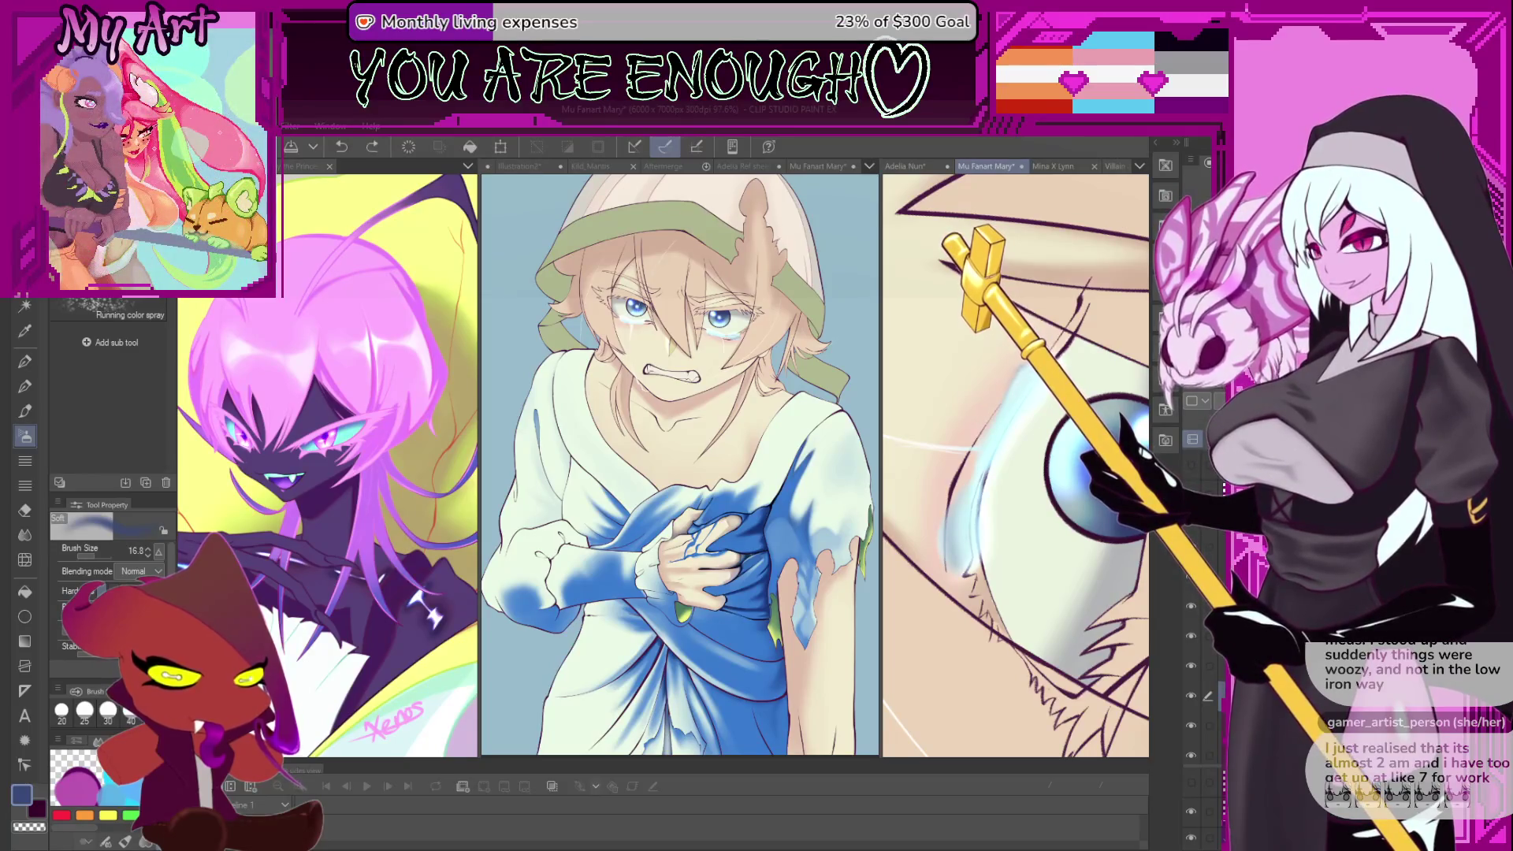
# - Pick a light blue and add a soft stroke near the eye highlight, then undo it
pyautogui.scroll(-3, 1009, 386)
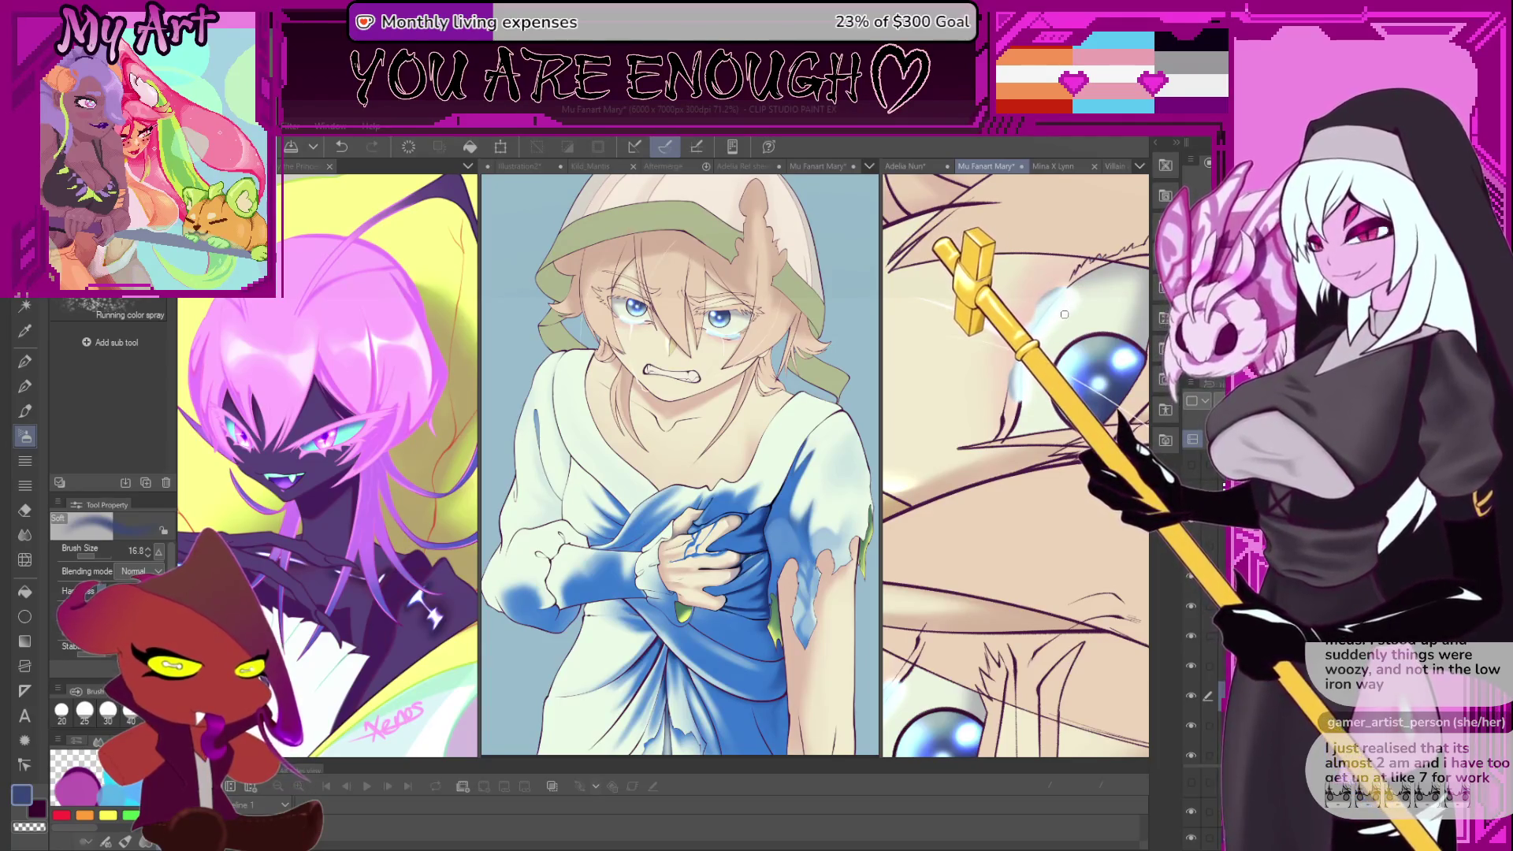
pyautogui.keyDown('alt'); pyautogui.click(1070, 304); pyautogui.keyUp('alt')
pyautogui.scroll(2, 1056, 309)
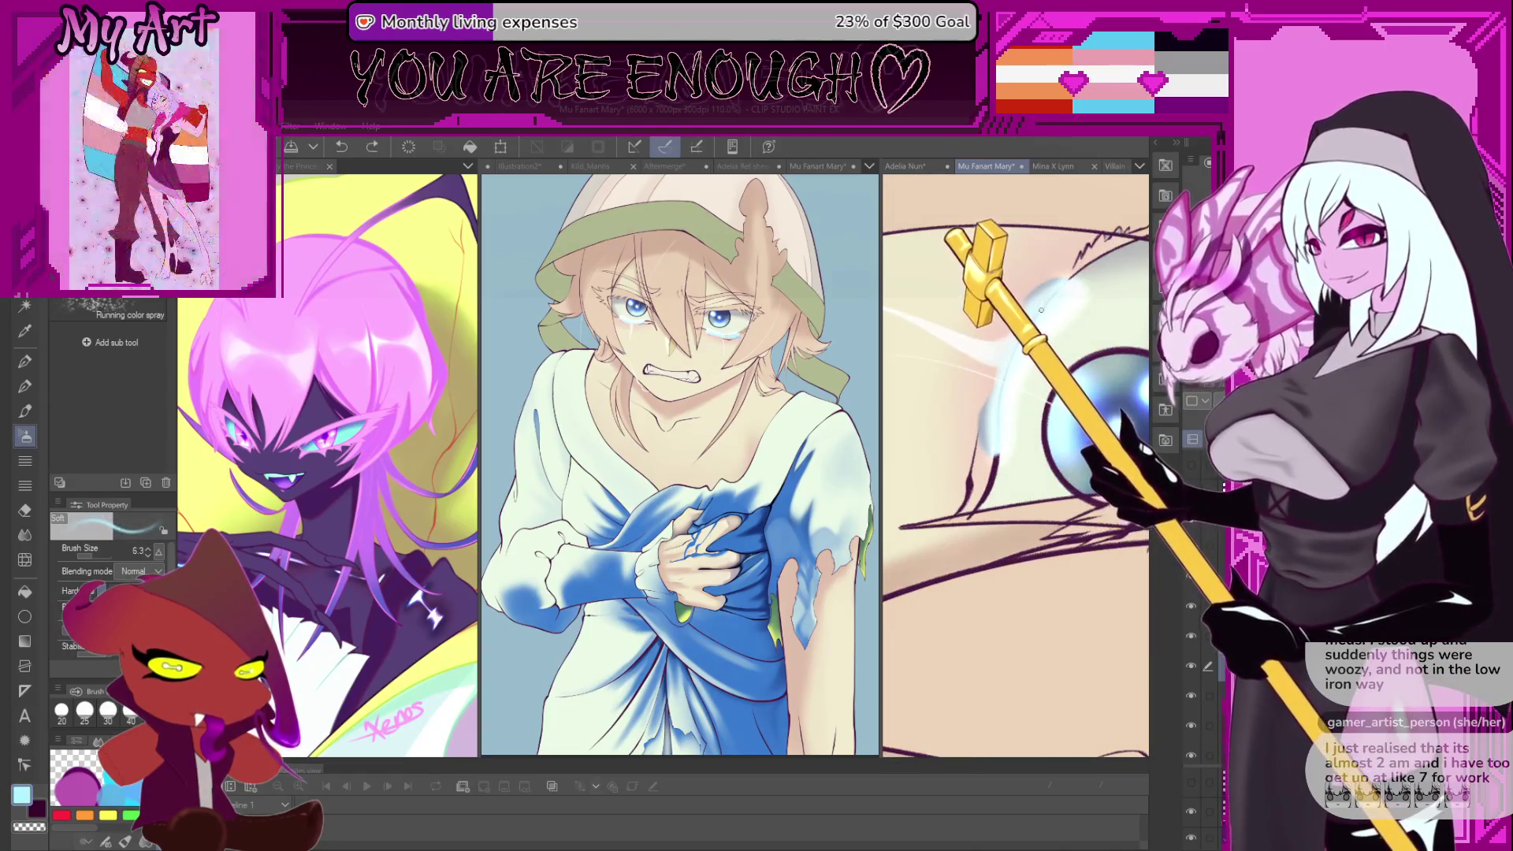
pyautogui.press('[')
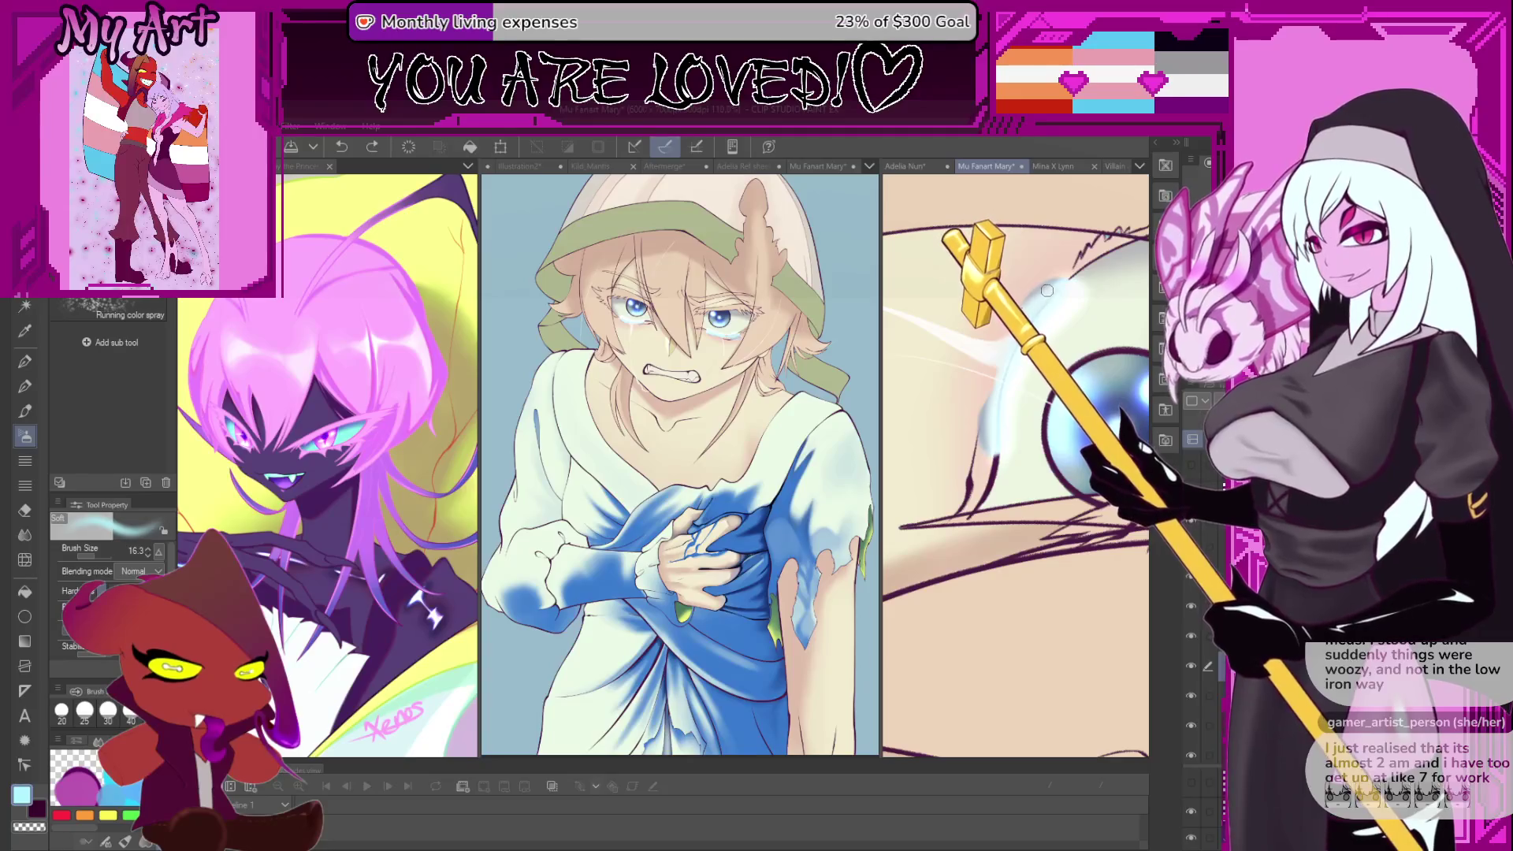
pyautogui.moveTo(1042, 308)
pyautogui.mouseDown()
pyautogui.moveTo(1048, 279)
pyautogui.moveTo(953, 544)
pyautogui.mouseUp()
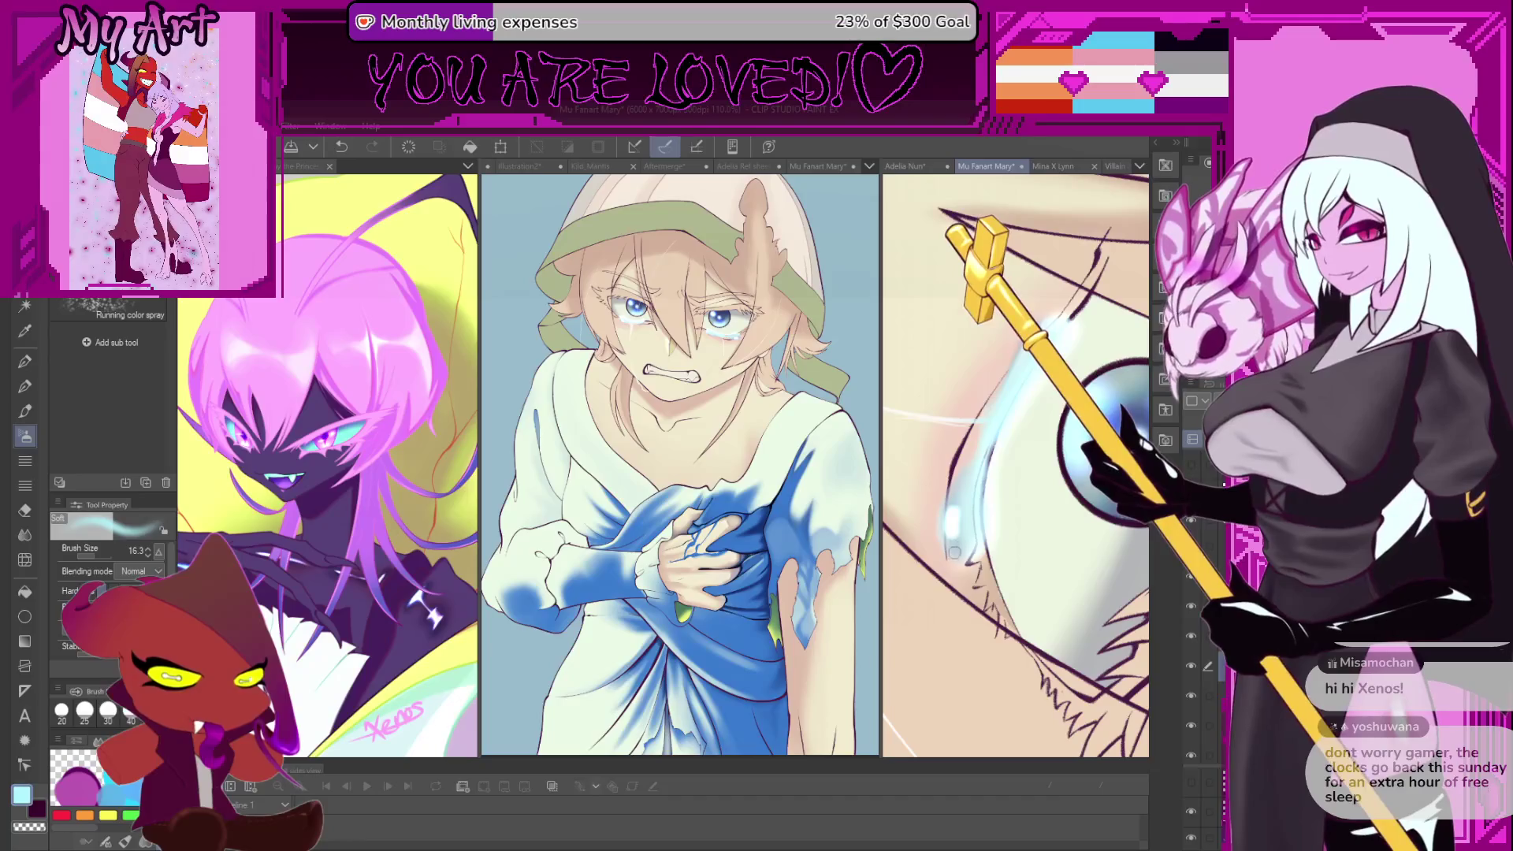
pyautogui.moveTo(1064, 488)
pyautogui.mouseDown()
pyautogui.moveTo(1017, 465)
pyautogui.moveTo(1059, 430)
pyautogui.moveTo(1015, 482)
pyautogui.mouseUp()
pyautogui.hotkey('ctrl', 'z')
# - Settle the brush size at 35.4 and return to the inking pen
pyautogui.press('[')
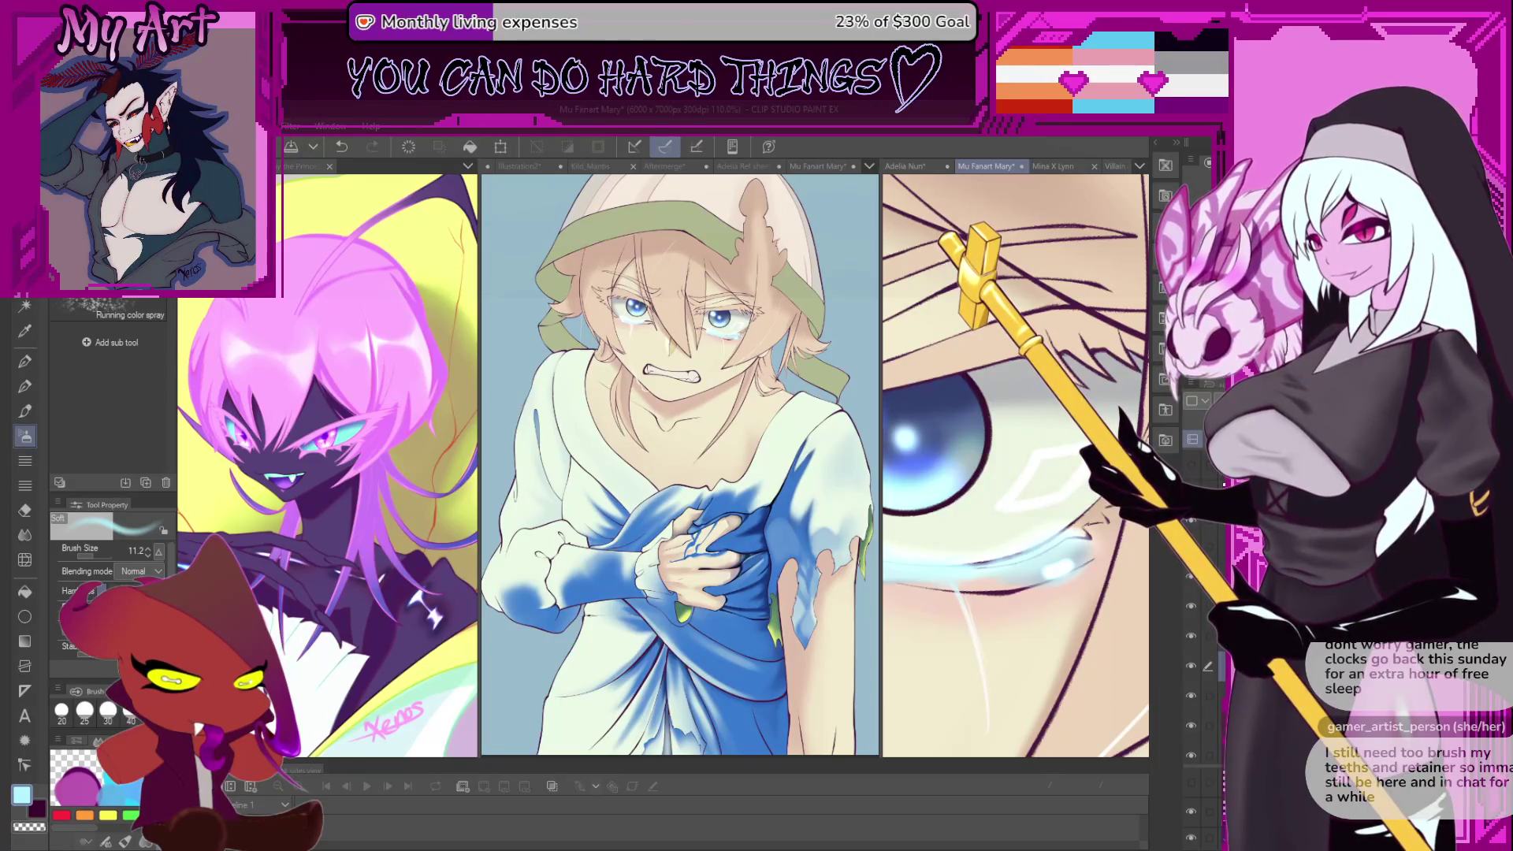
pyautogui.press(']')
pyautogui.press(']')
pyautogui.press(']')
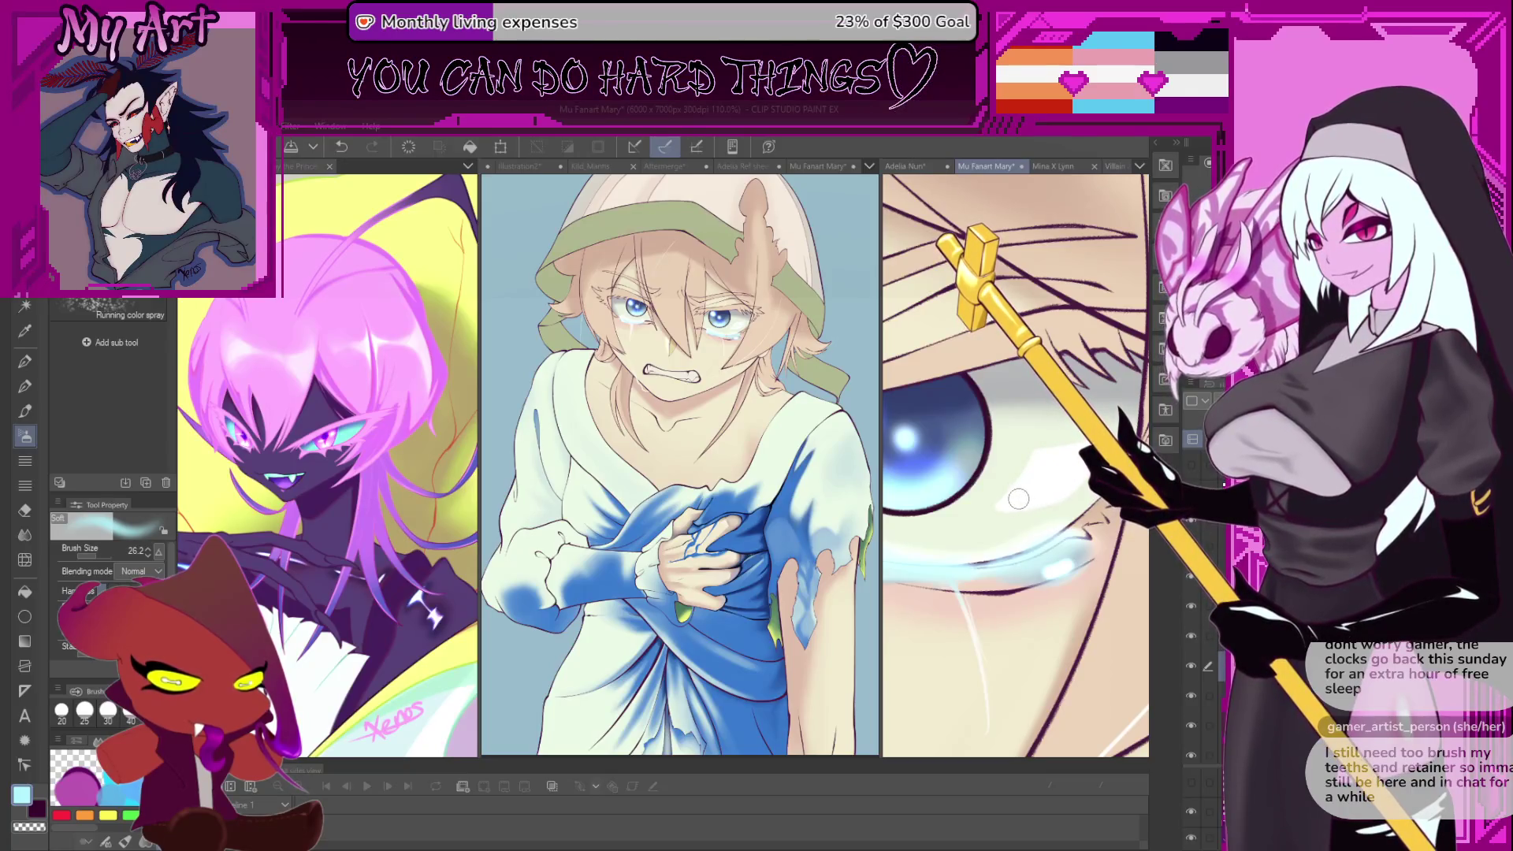
pyautogui.press('[')
pyautogui.press('[')
pyautogui.press('[')
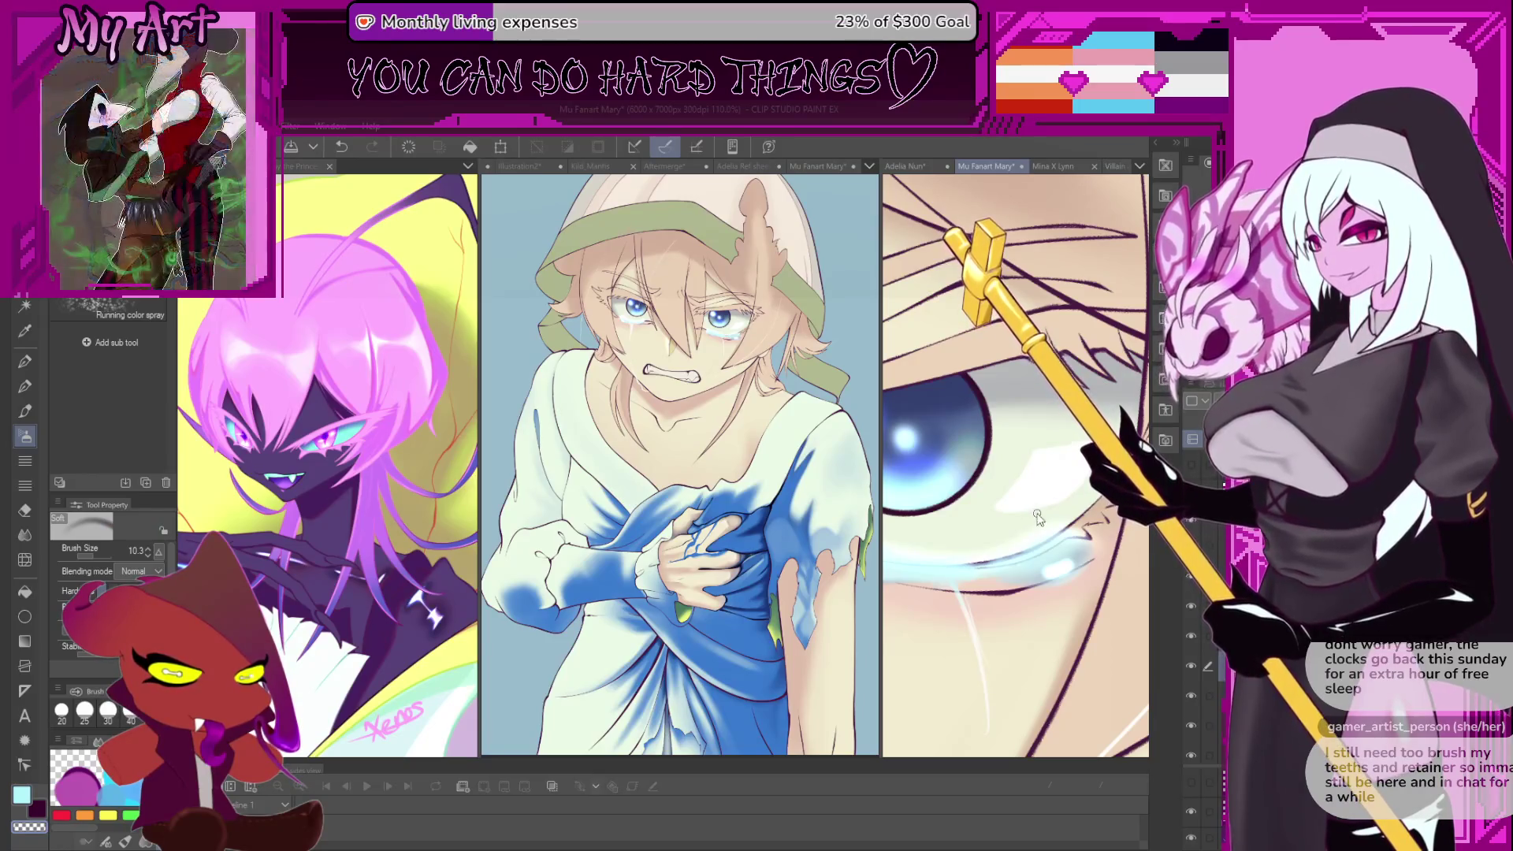
pyautogui.press('c')
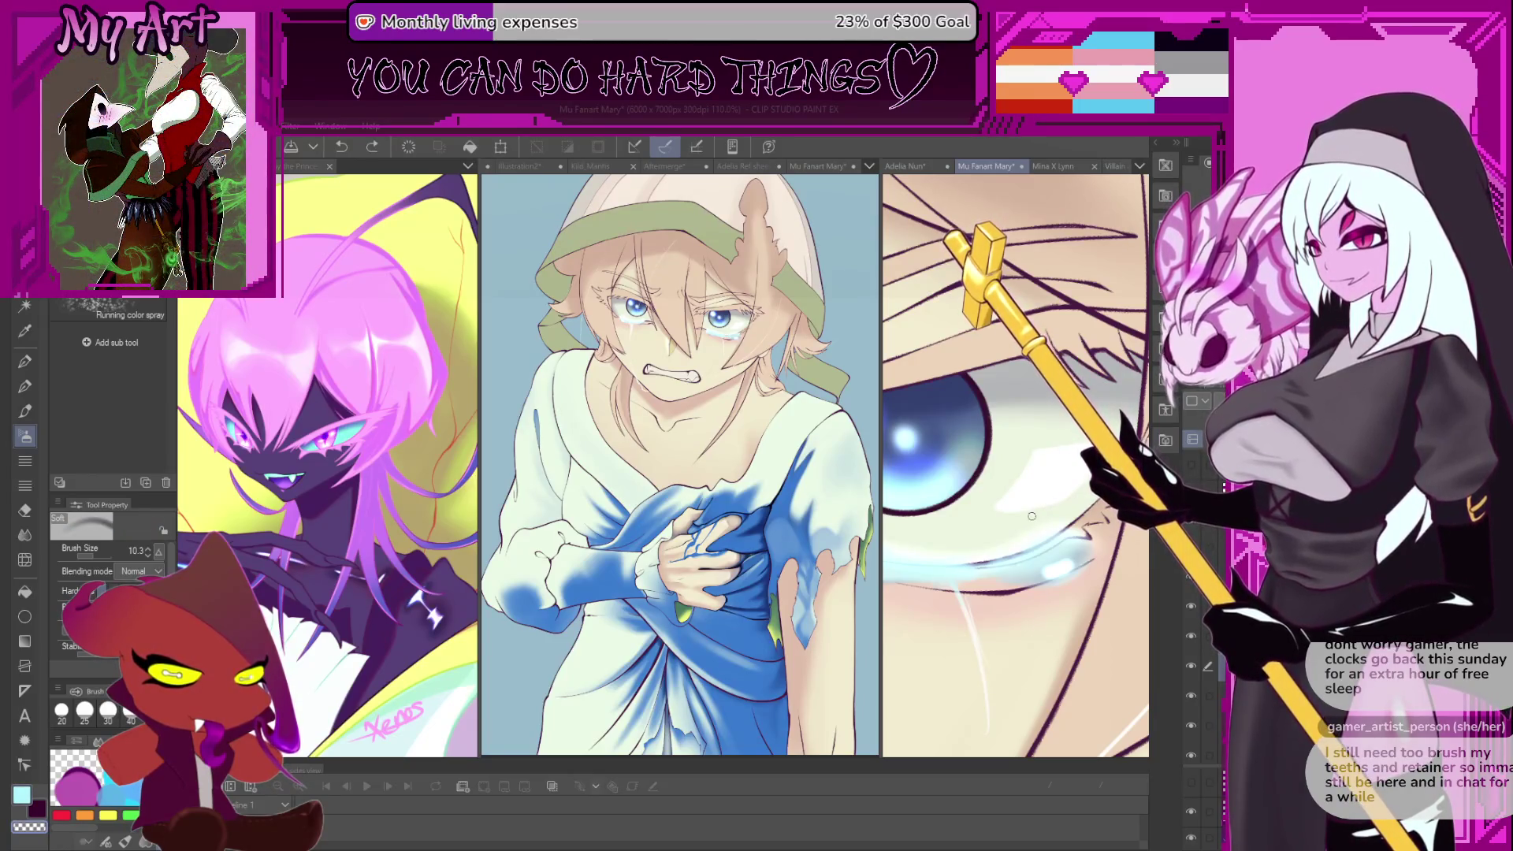
pyautogui.press('p')
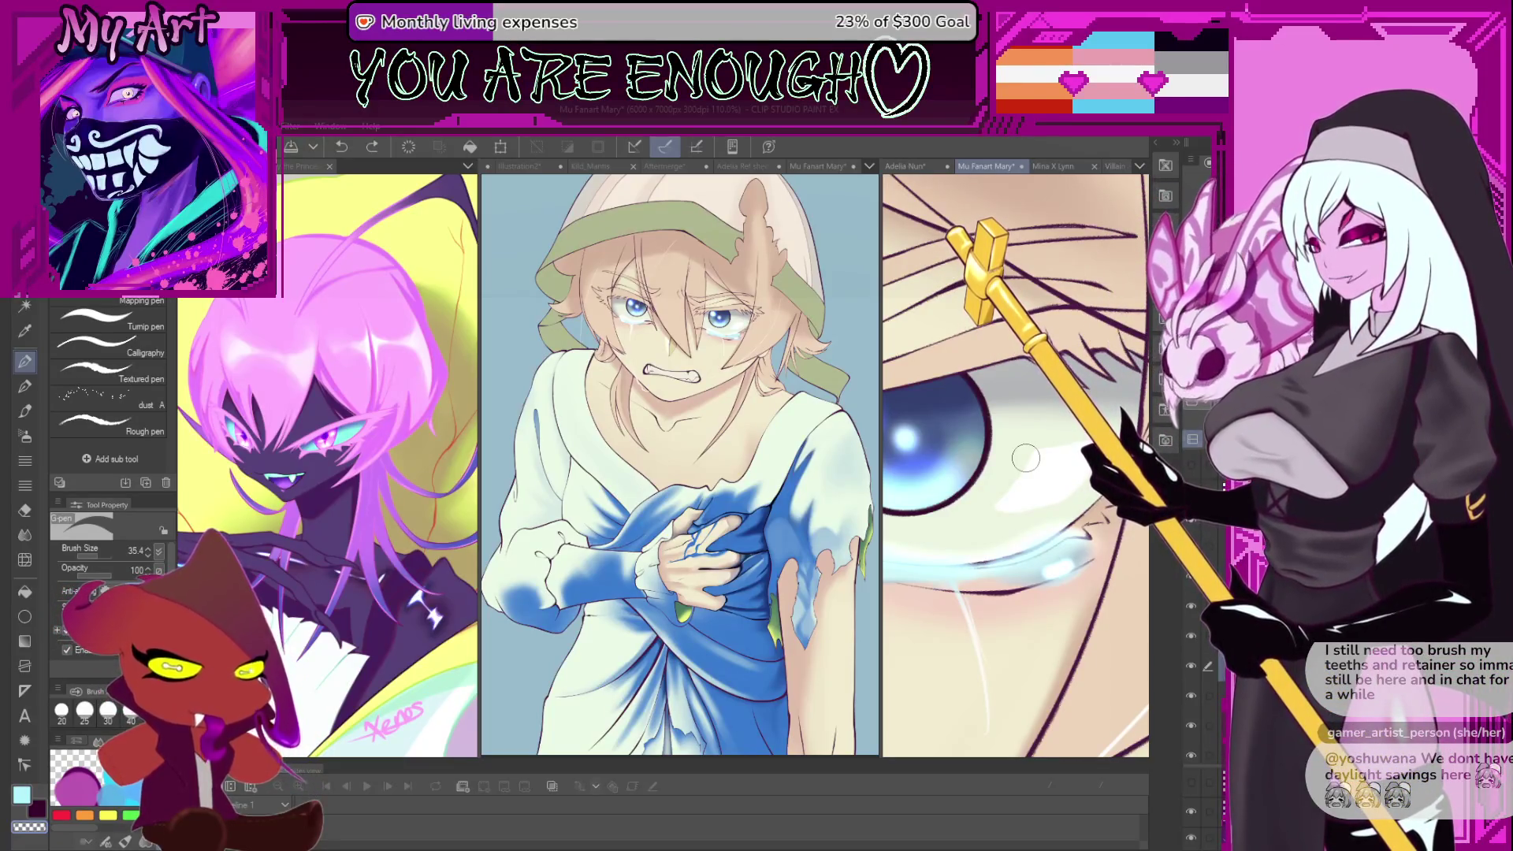
# - Add a short pen stroke to the crying blue eye
pyautogui.moveTo(1072, 437); pyautogui.dragTo(1068, 463)
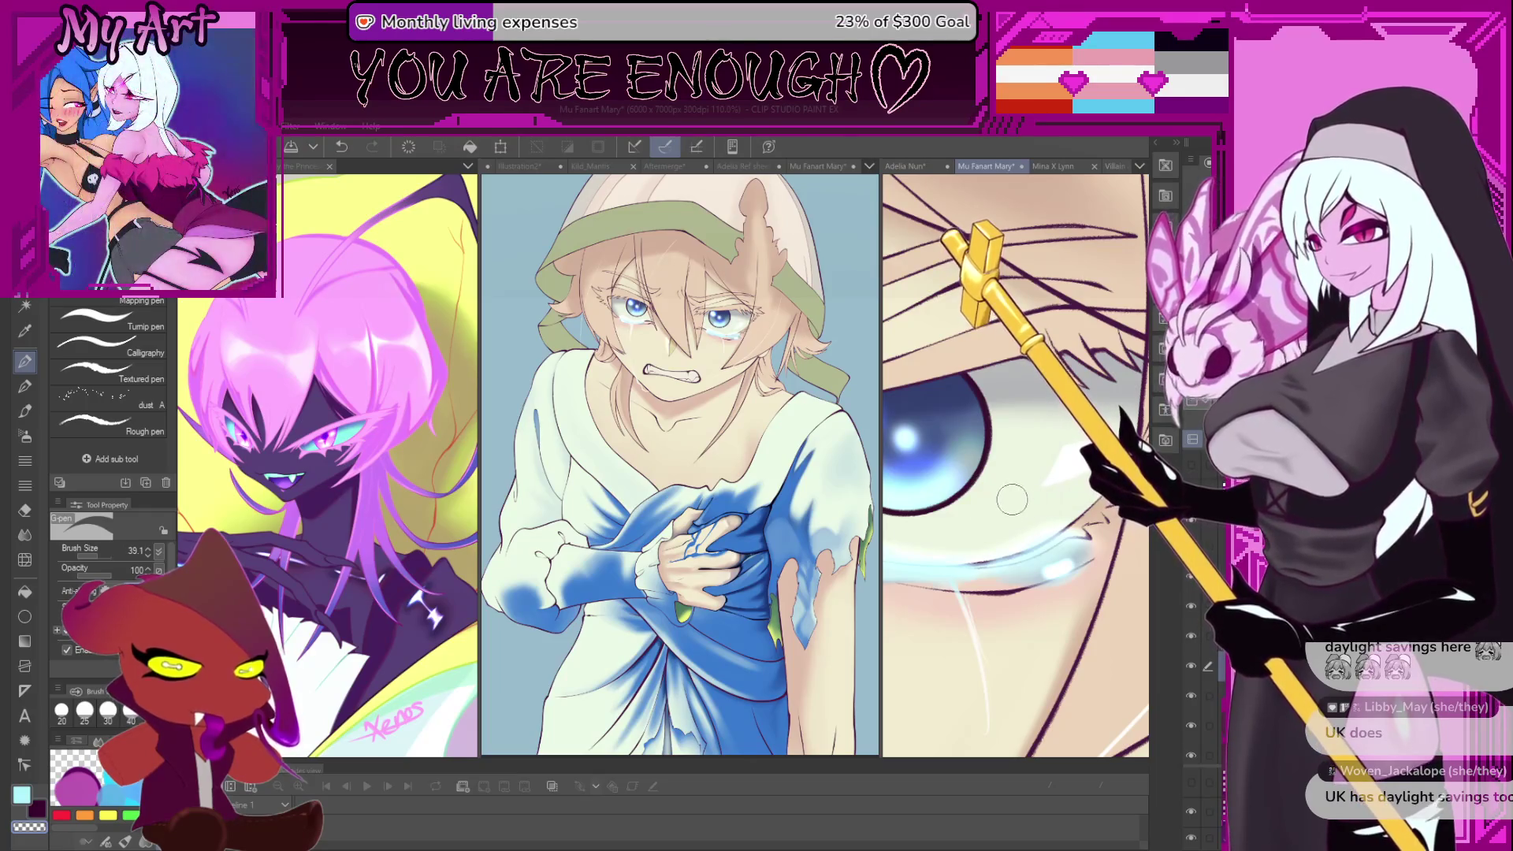
pyautogui.scroll(-3, 1033, 520)
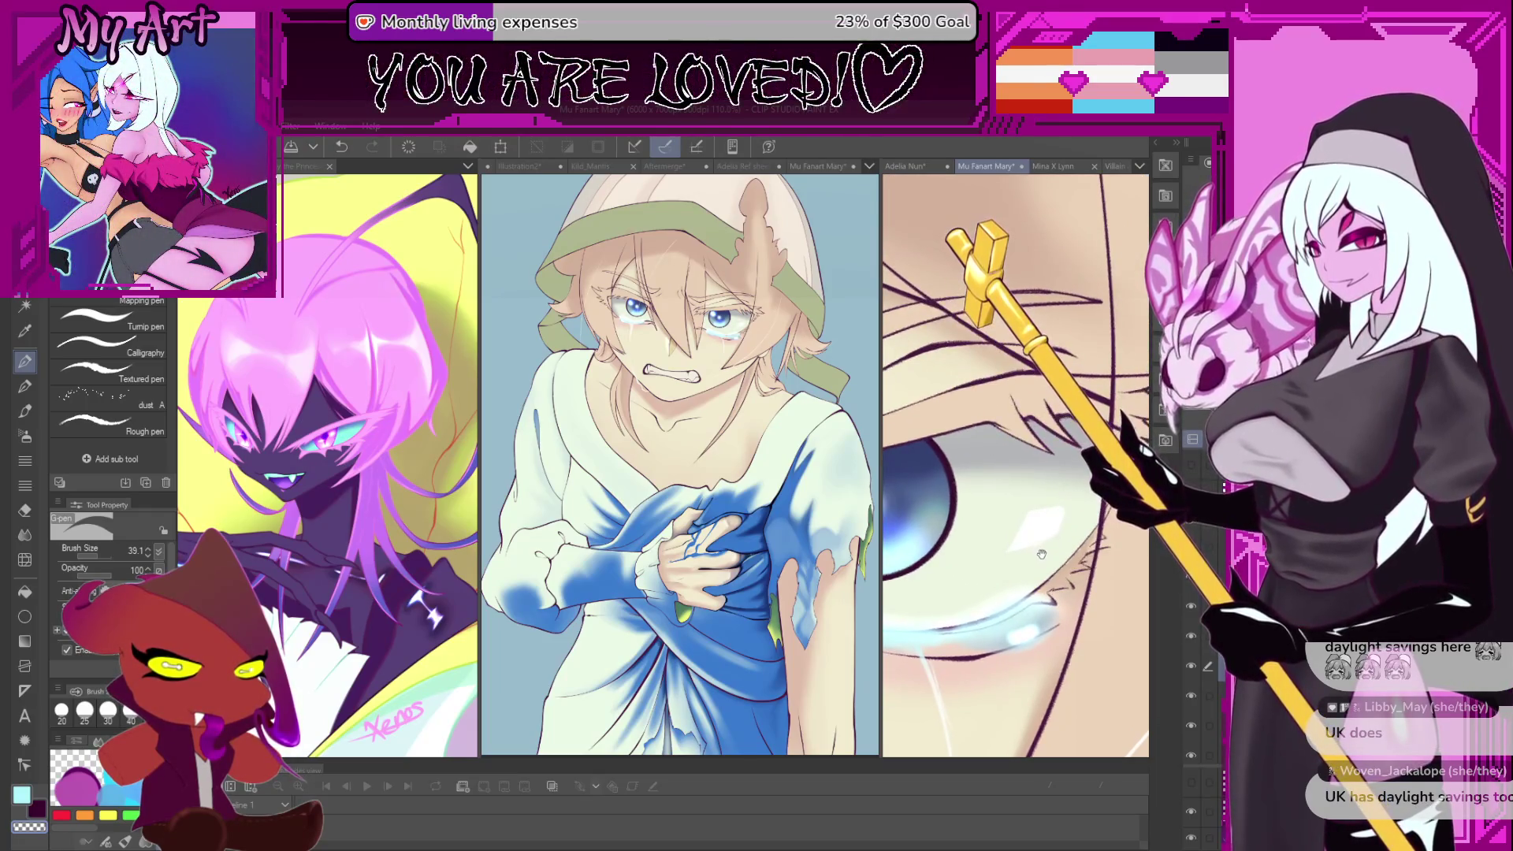
pyautogui.scroll(3, 1044, 565)
# - Lasso the area around the eye highlight, confirm the Ctrl+U adjustment dialog, and pan across the eye
pyautogui.press('m')
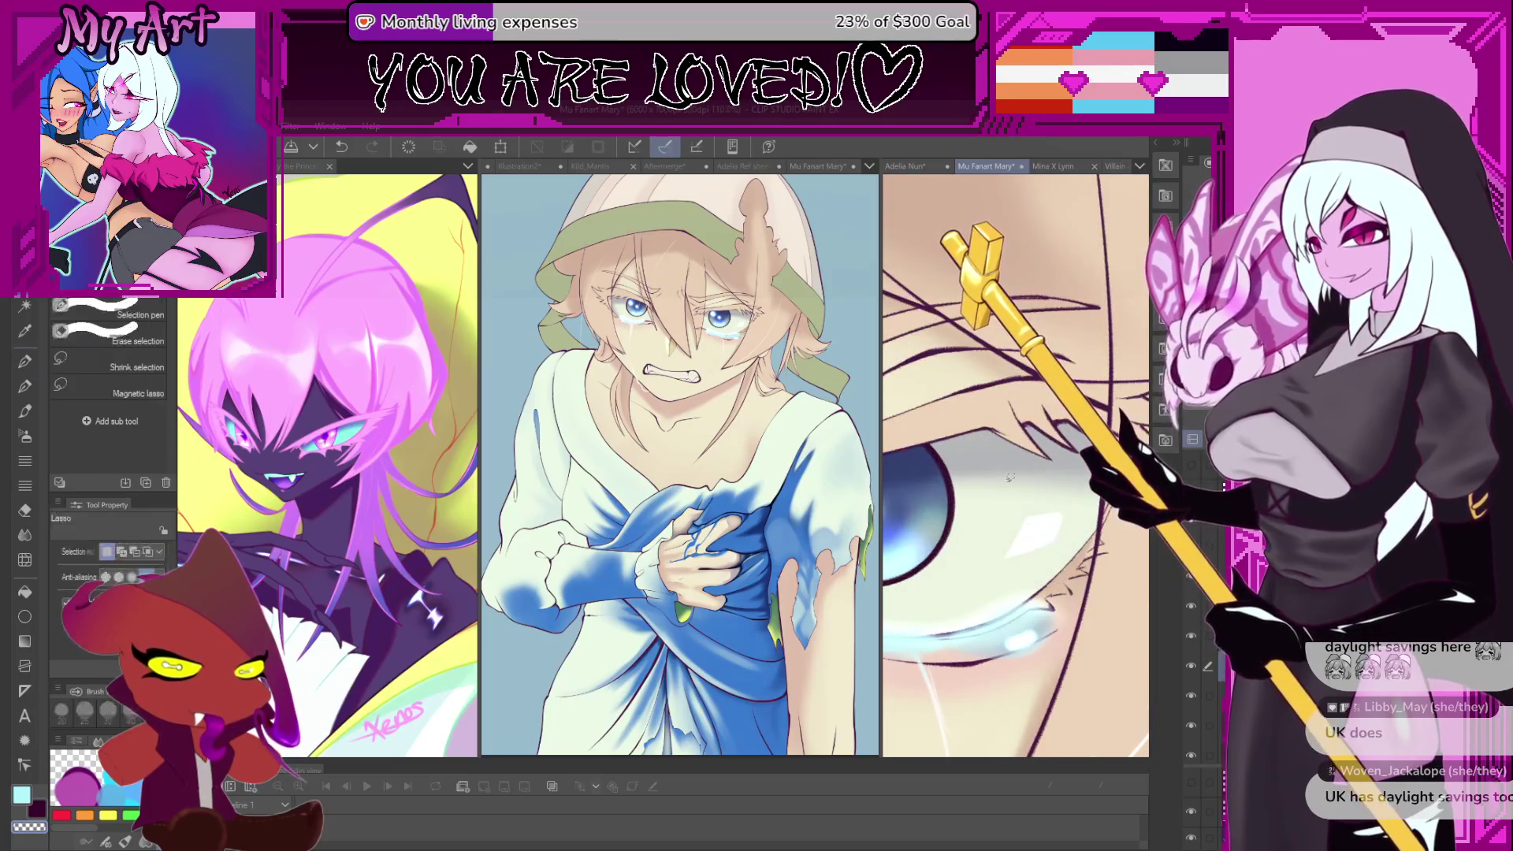
pyautogui.moveTo(1060, 565); pyautogui.dragTo(1016, 467)
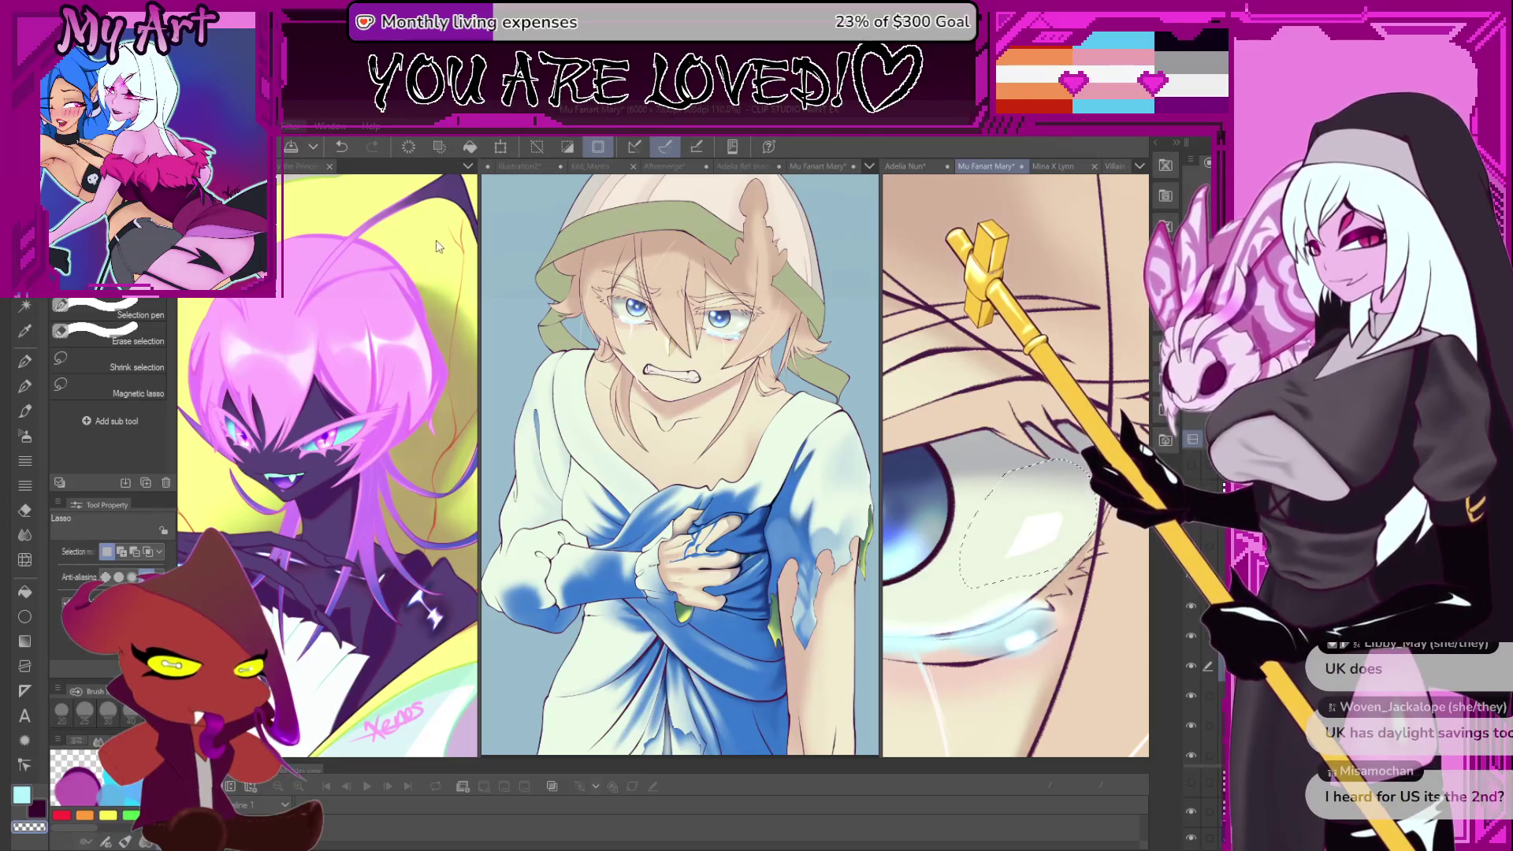
pyautogui.hotkey('ctrl', 'u')
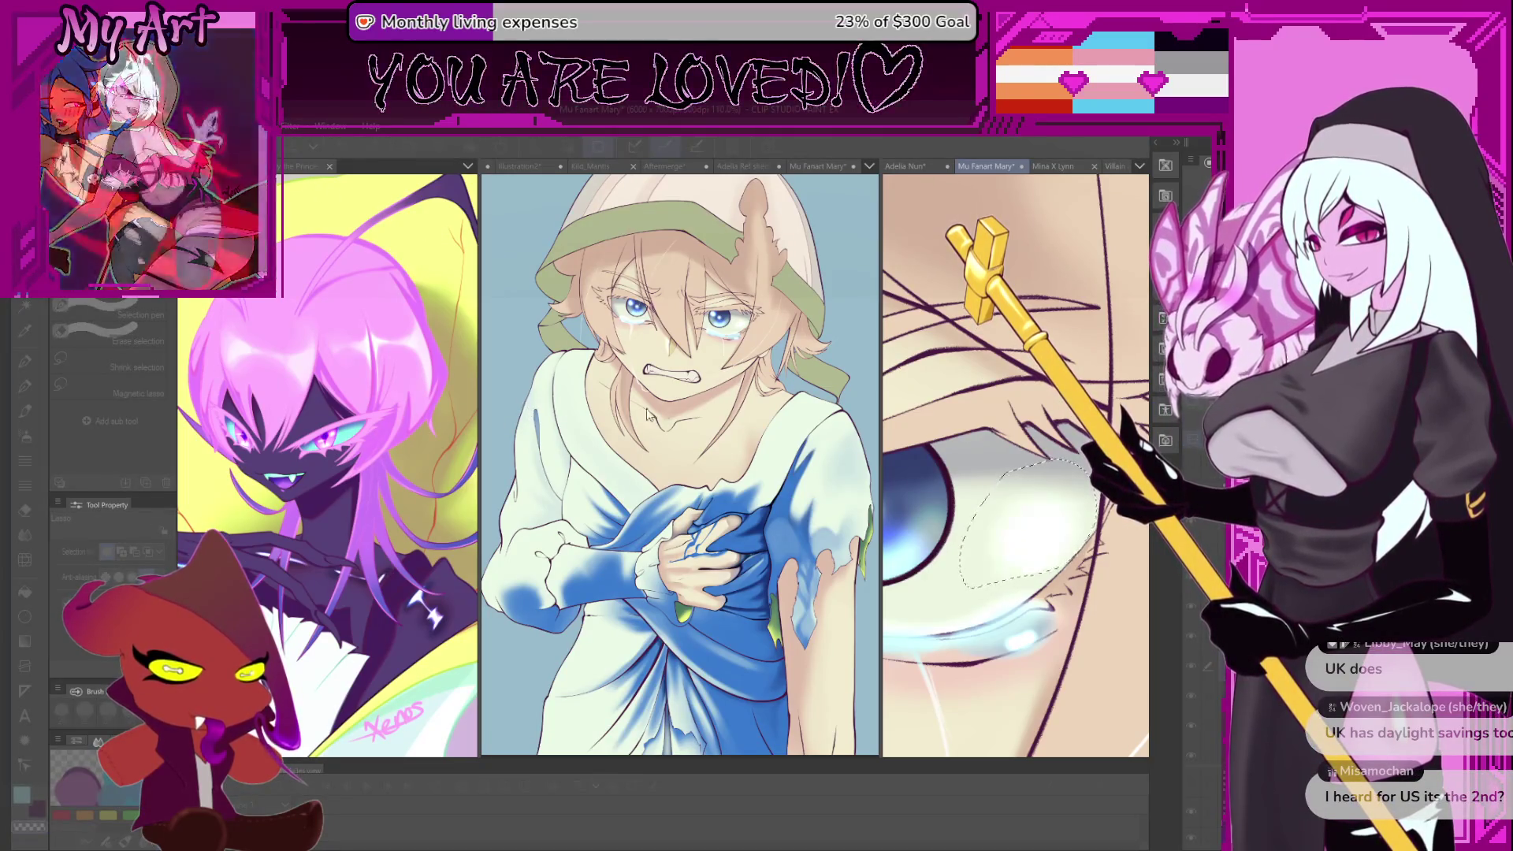
pyautogui.press('Return')
pyautogui.scroll(-2, 1076, 554)
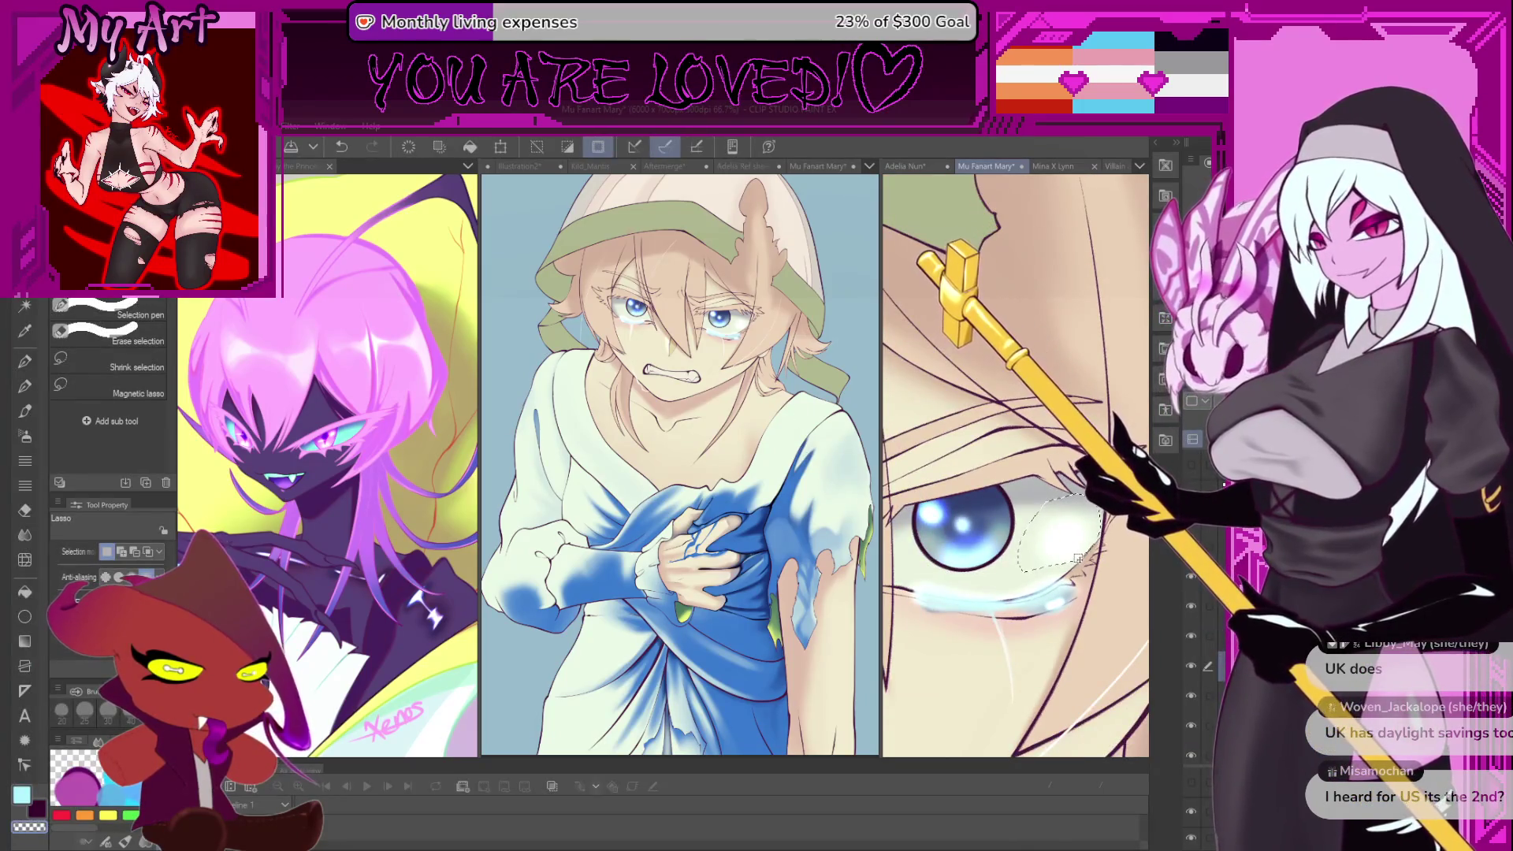
pyautogui.scroll(-1, 1076, 558)
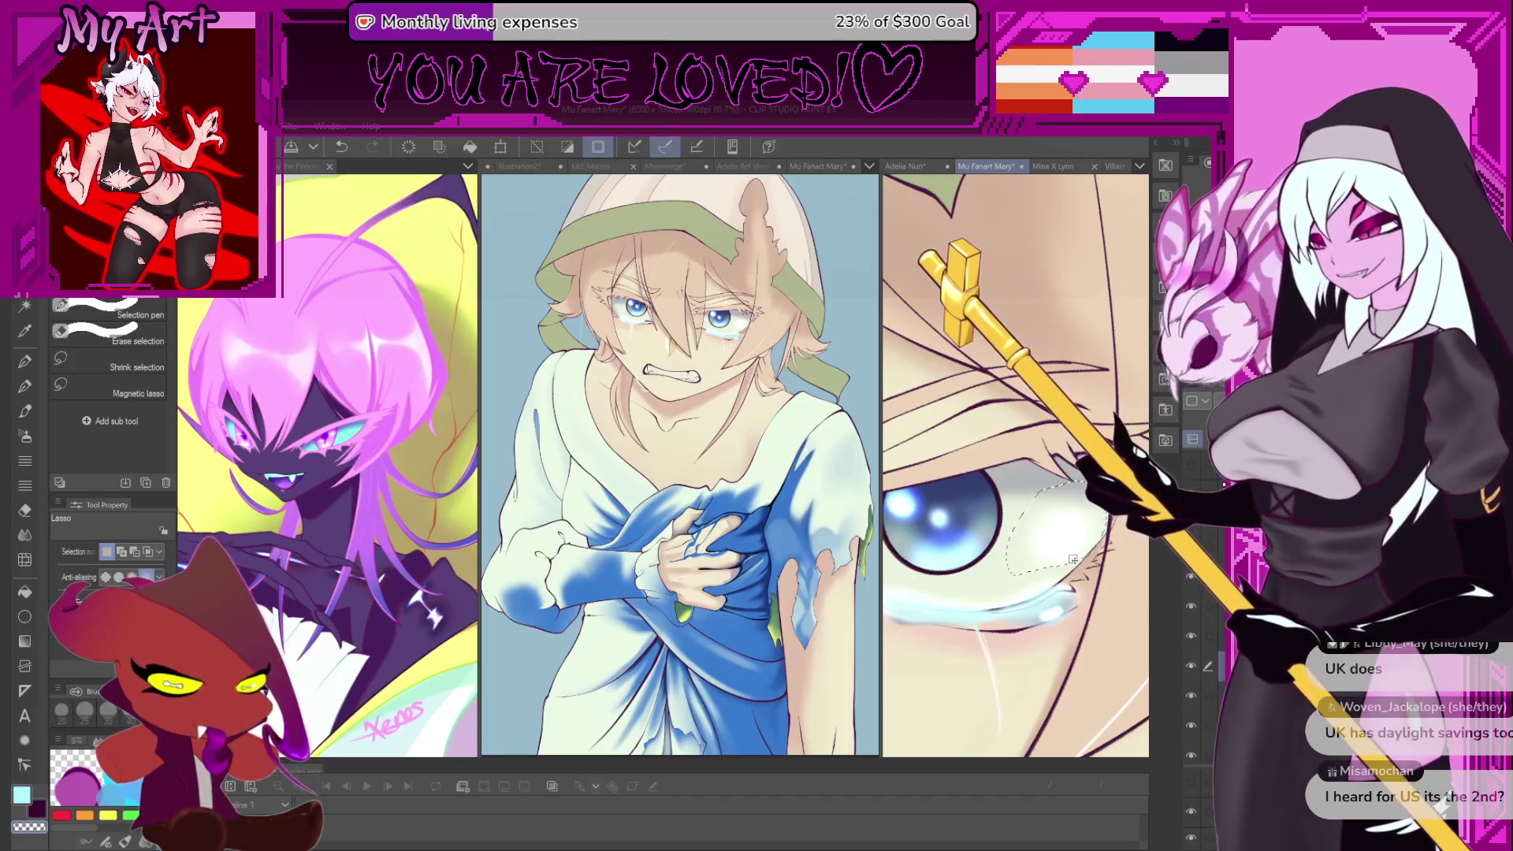
pyautogui.moveTo(974, 455); pyautogui.dragTo(1002, 443)
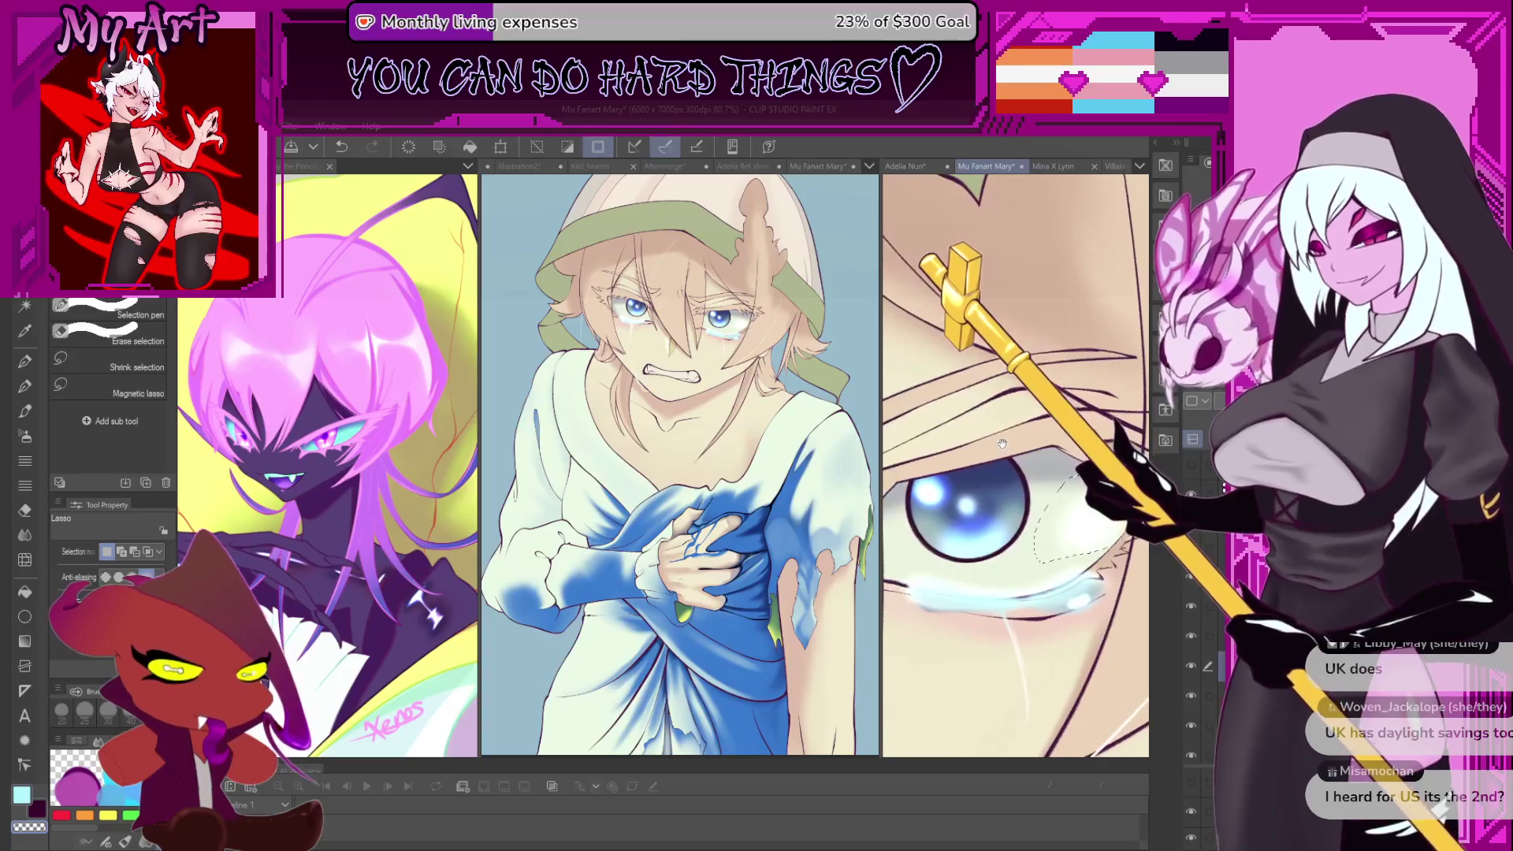
pyautogui.scroll(-3, 1002, 443)
# - Release the selection around the eye and zoom out and back in on the mouth
pyautogui.hotkey('ctrl', 'd')
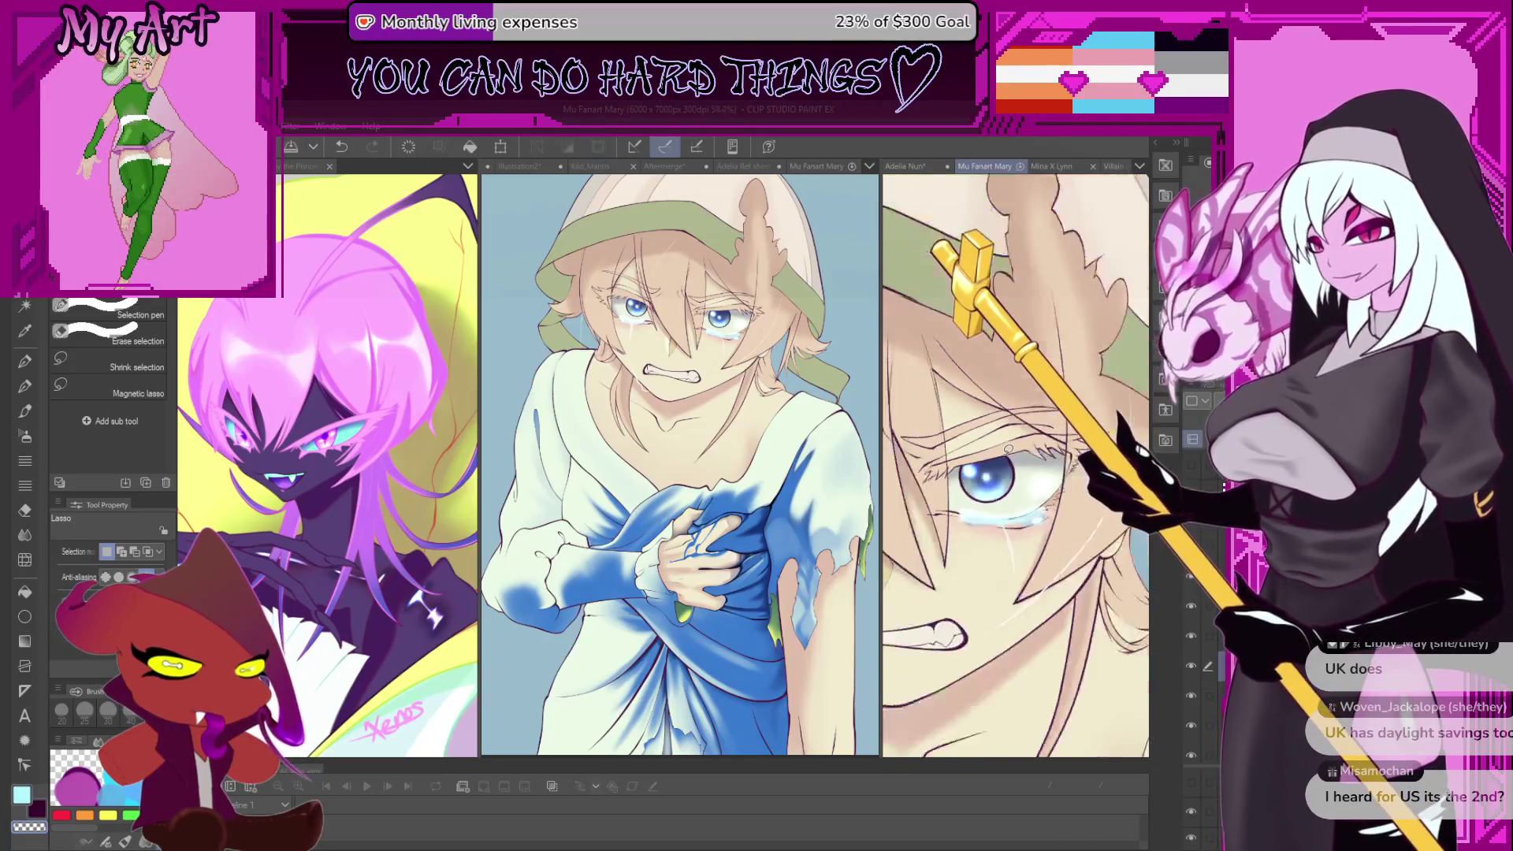
pyautogui.scroll(-2, 1008, 448)
pyautogui.scroll(-2, 1009, 457)
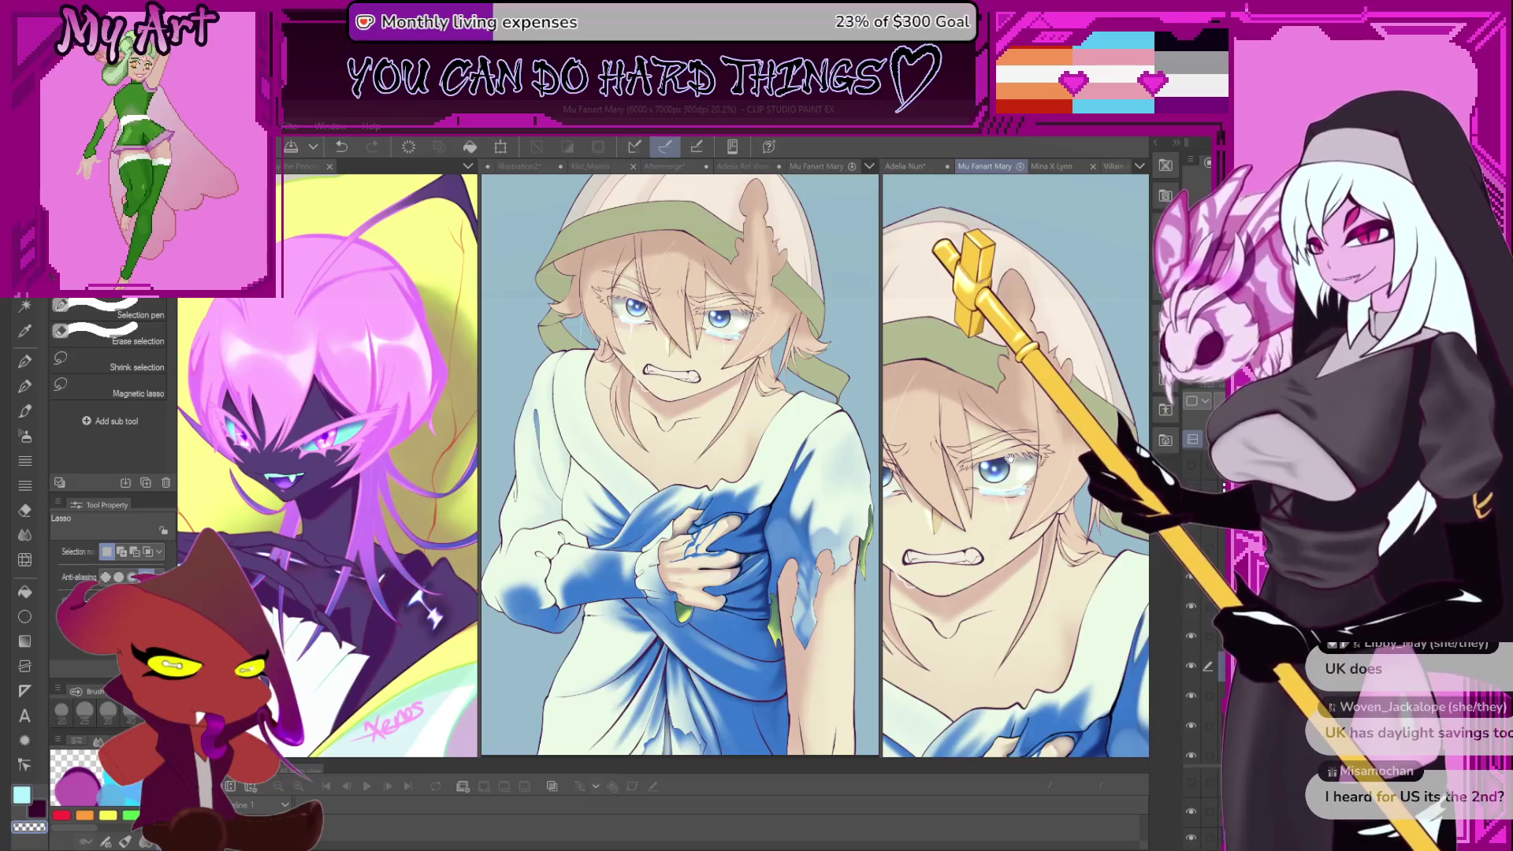
pyautogui.scroll(5, 1010, 459)
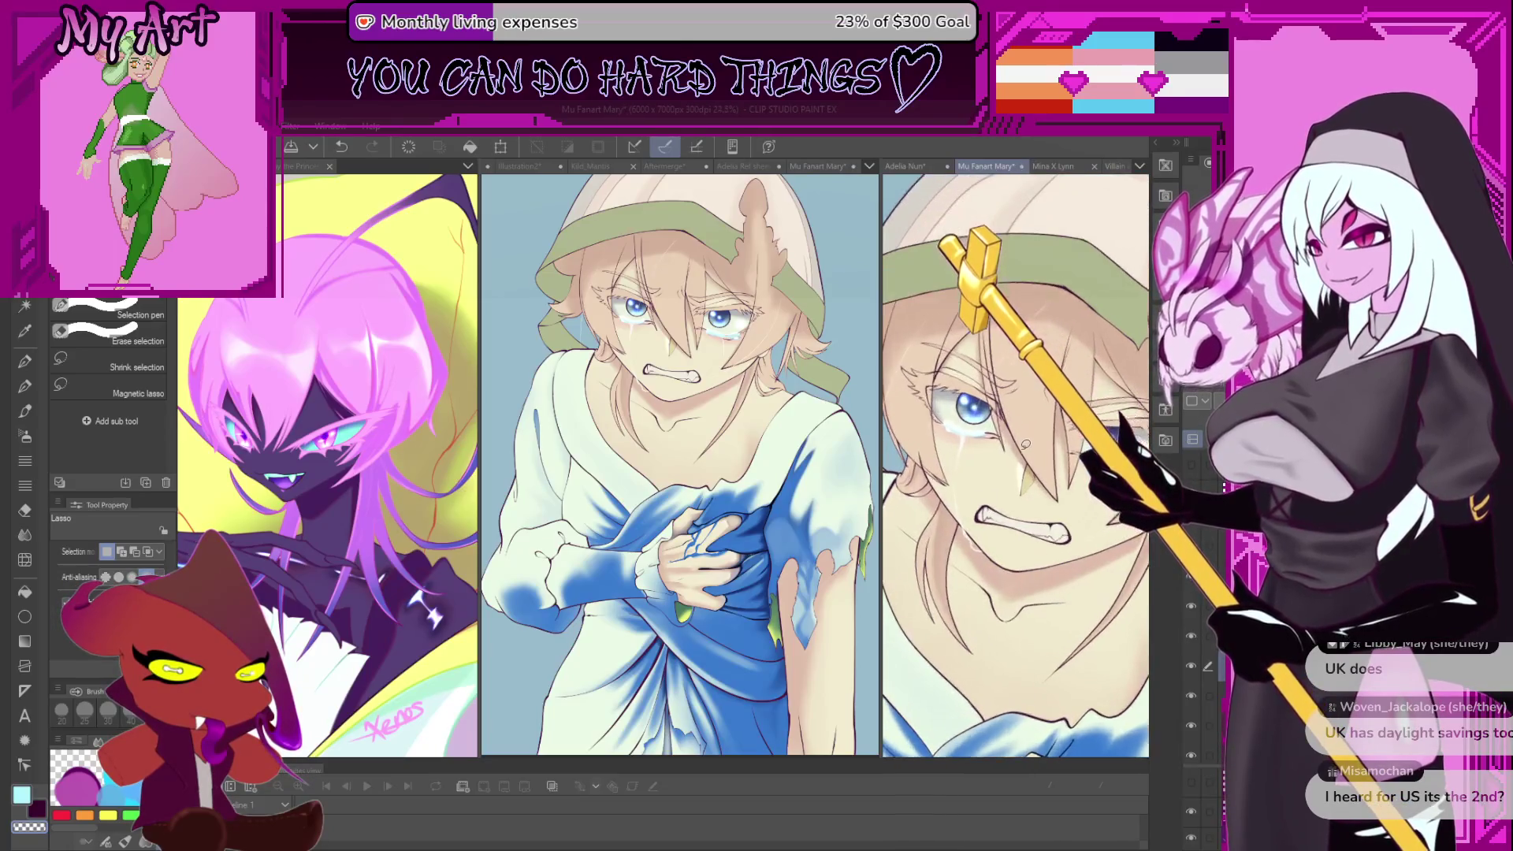
pyautogui.scroll(1, 1024, 603)
# - Cycle through the brush and pen tools, undo a stroke, and rotate the eye above the mouth
pyautogui.press('b')
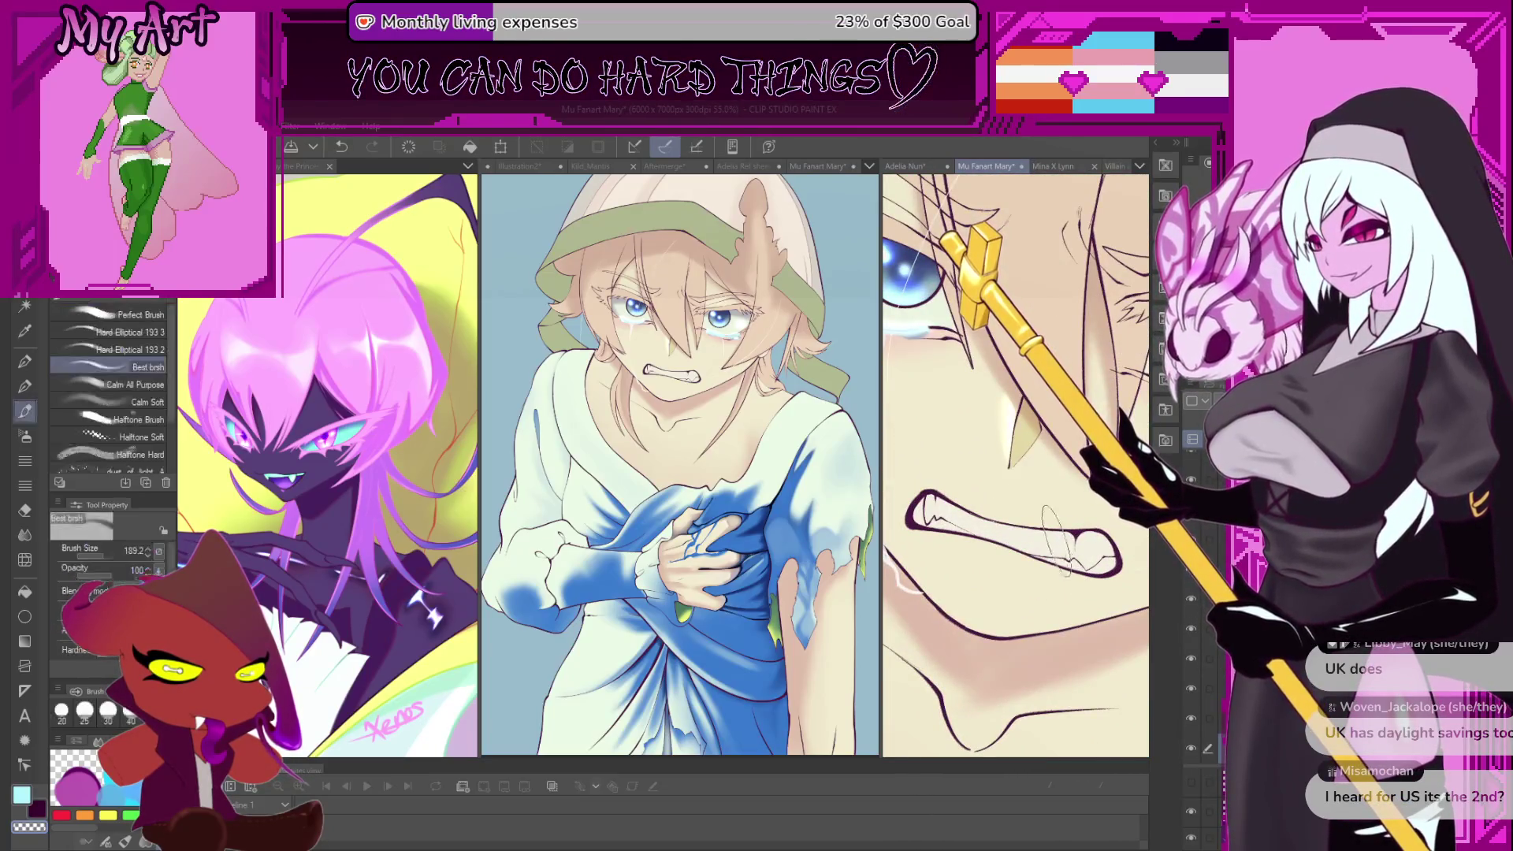
pyautogui.press('b')
pyautogui.press('p')
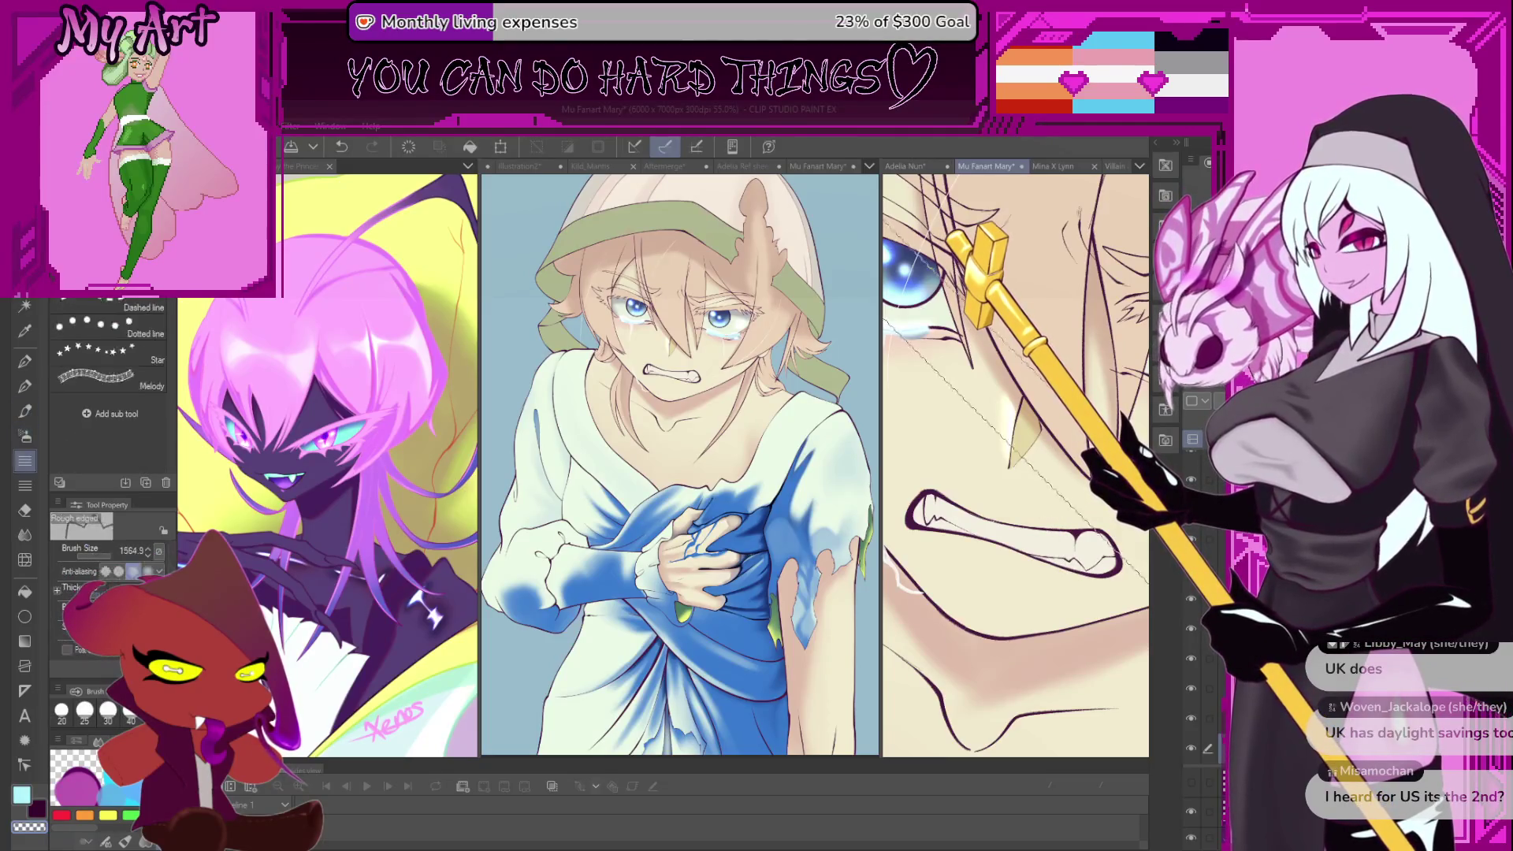
pyautogui.press('b')
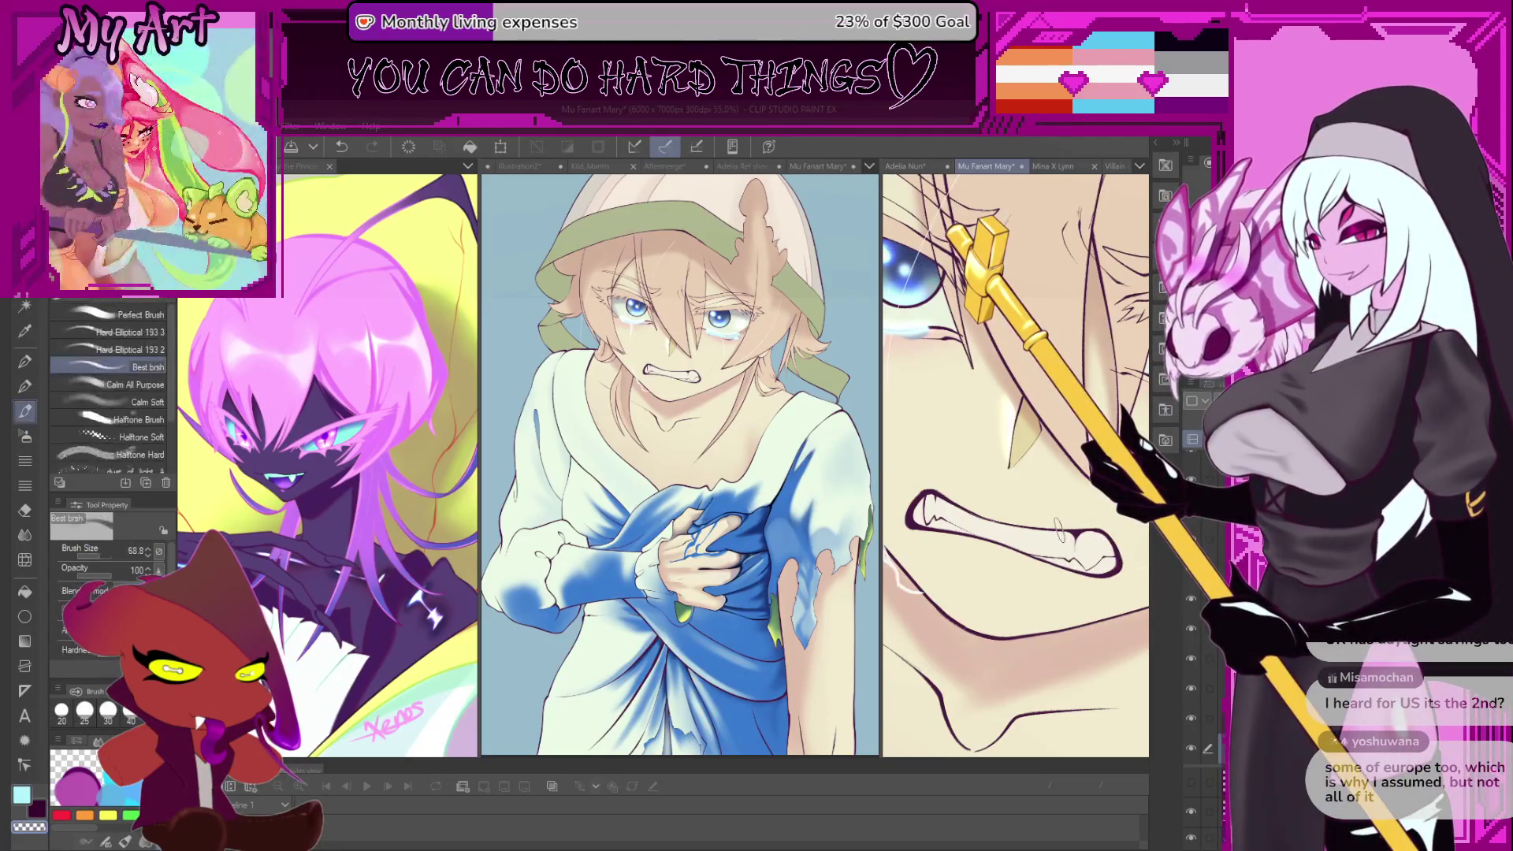
pyautogui.hotkey('ctrl', 'z')
pyautogui.press('b')
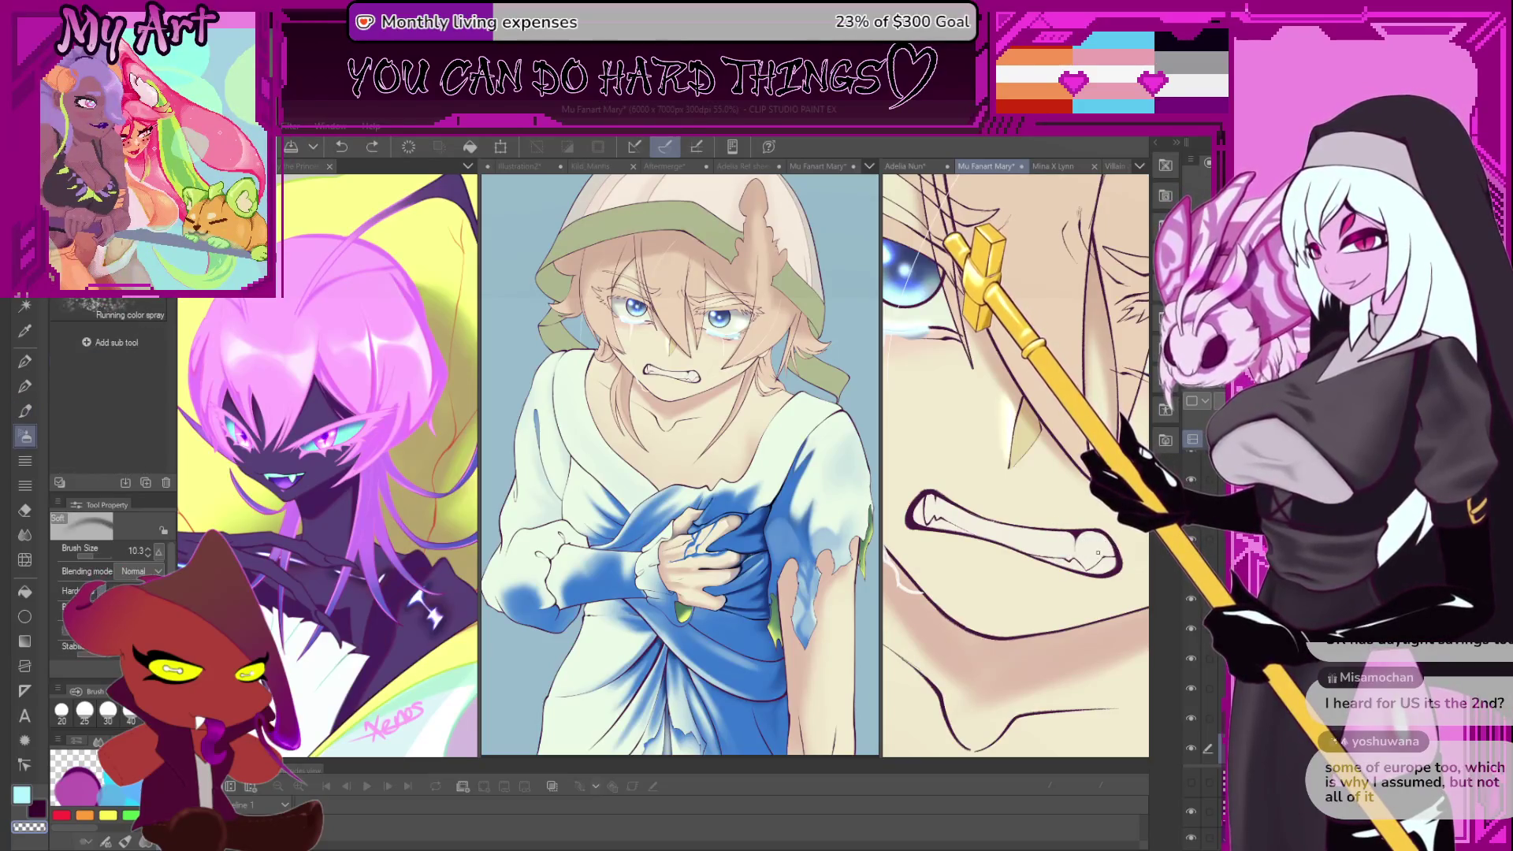
pyautogui.moveTo(1097, 552); pyautogui.dragTo(963, 543)
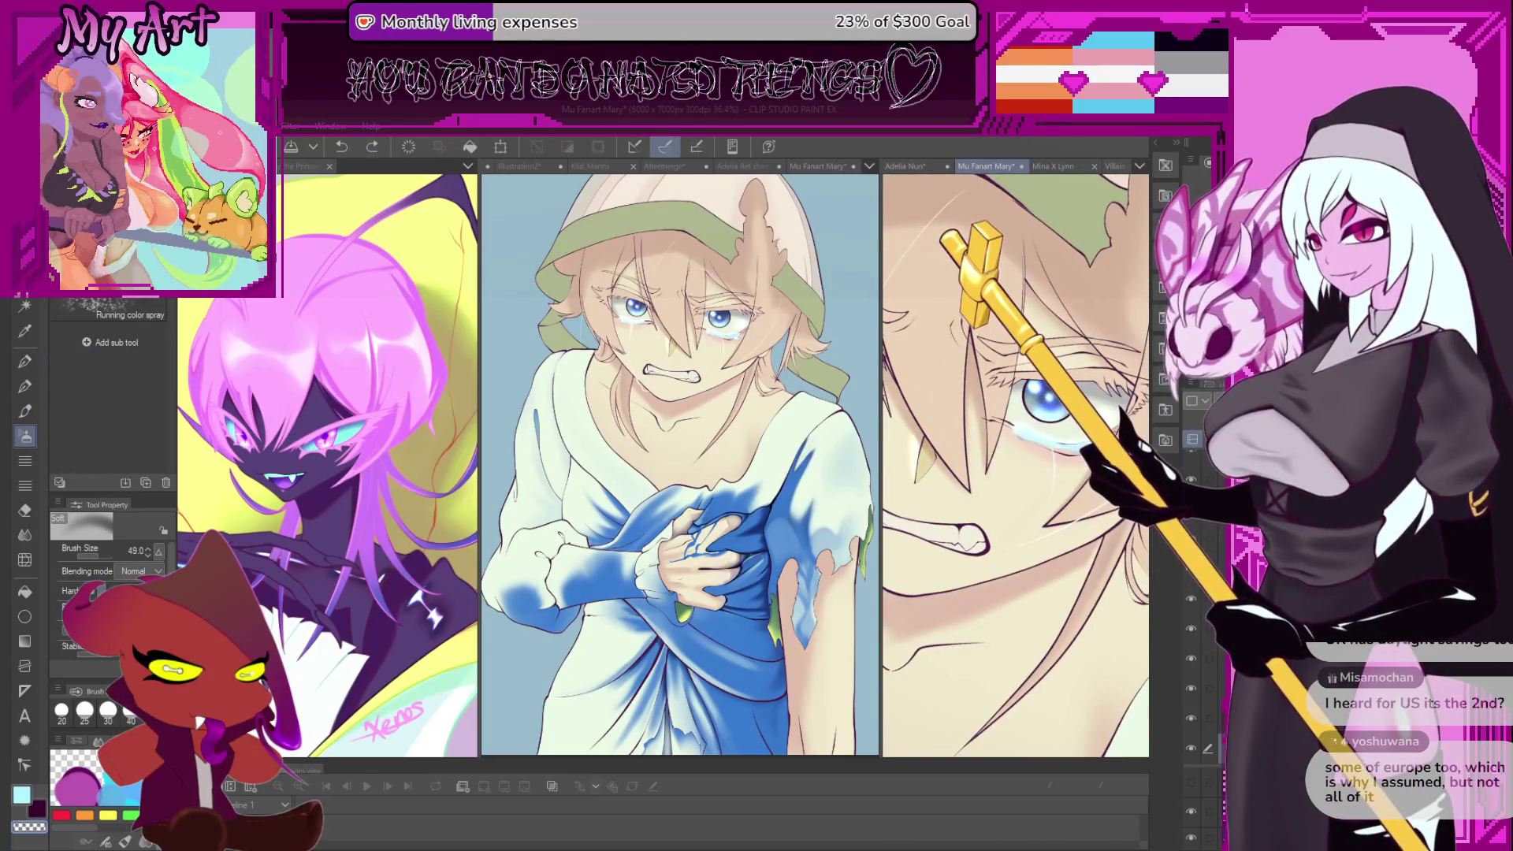
pyautogui.scroll(1, 963, 544)
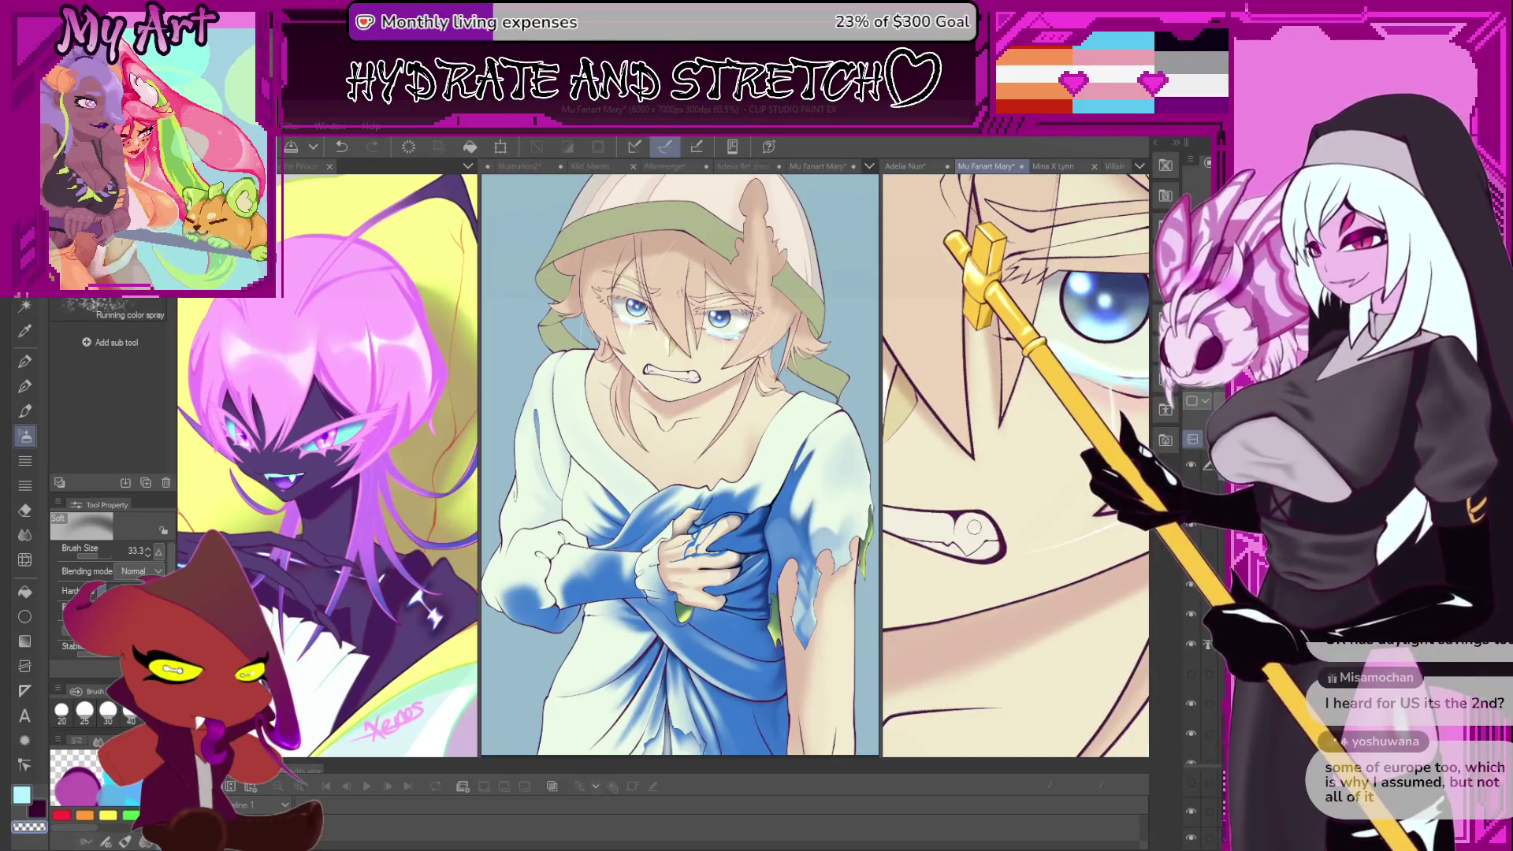
# - Test a small airbrush dab near the mouth, undo it, and switch to Auto Select
pyautogui.hotkey('ctrl', 'z')
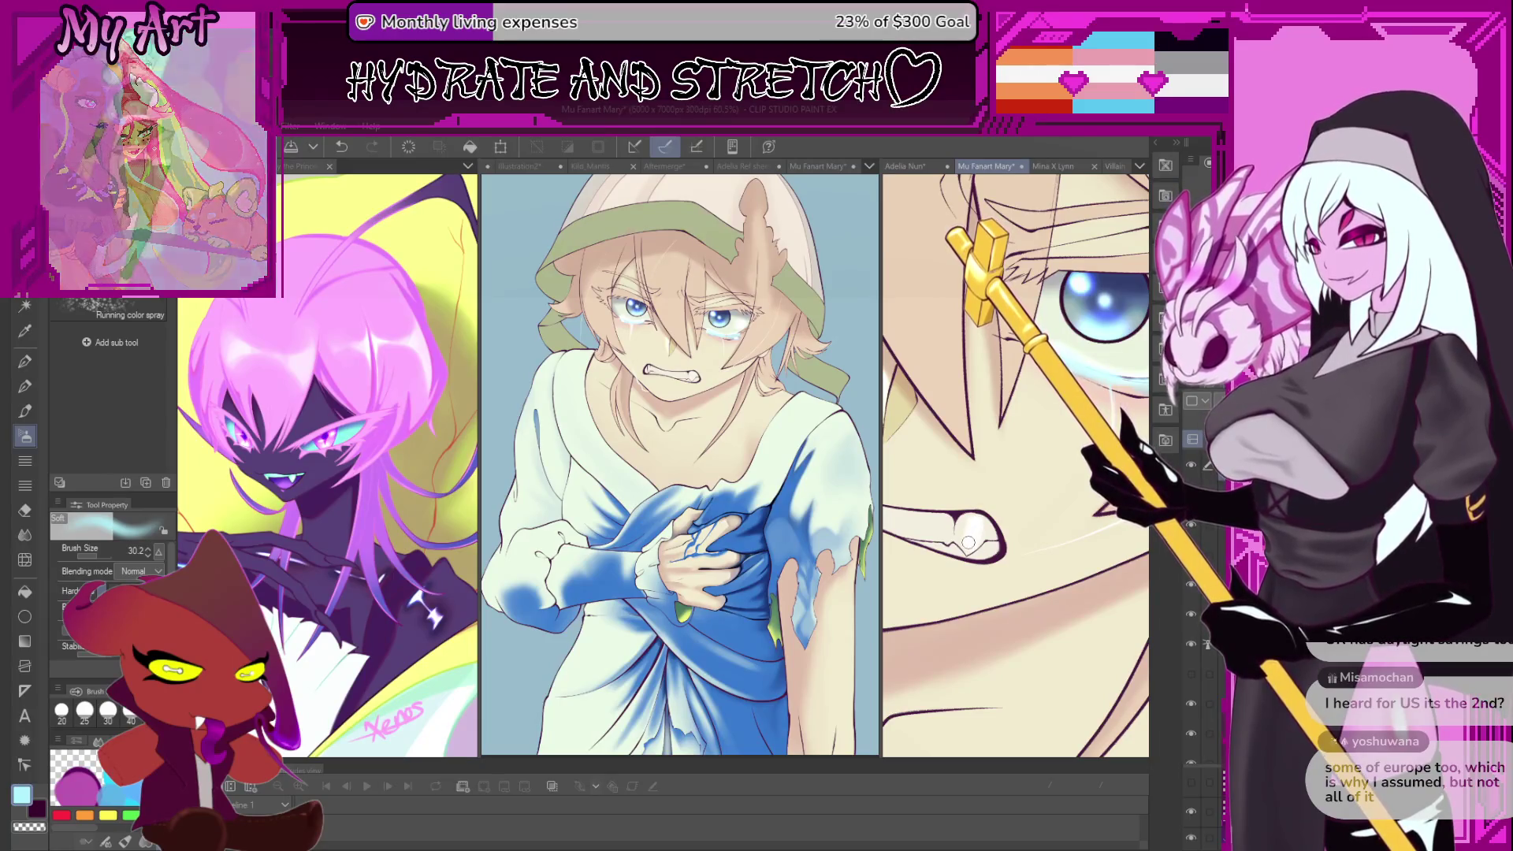
pyautogui.click(964, 530)
pyautogui.hotkey('ctrl', 'z')
pyautogui.scroll(2, 1050, 505)
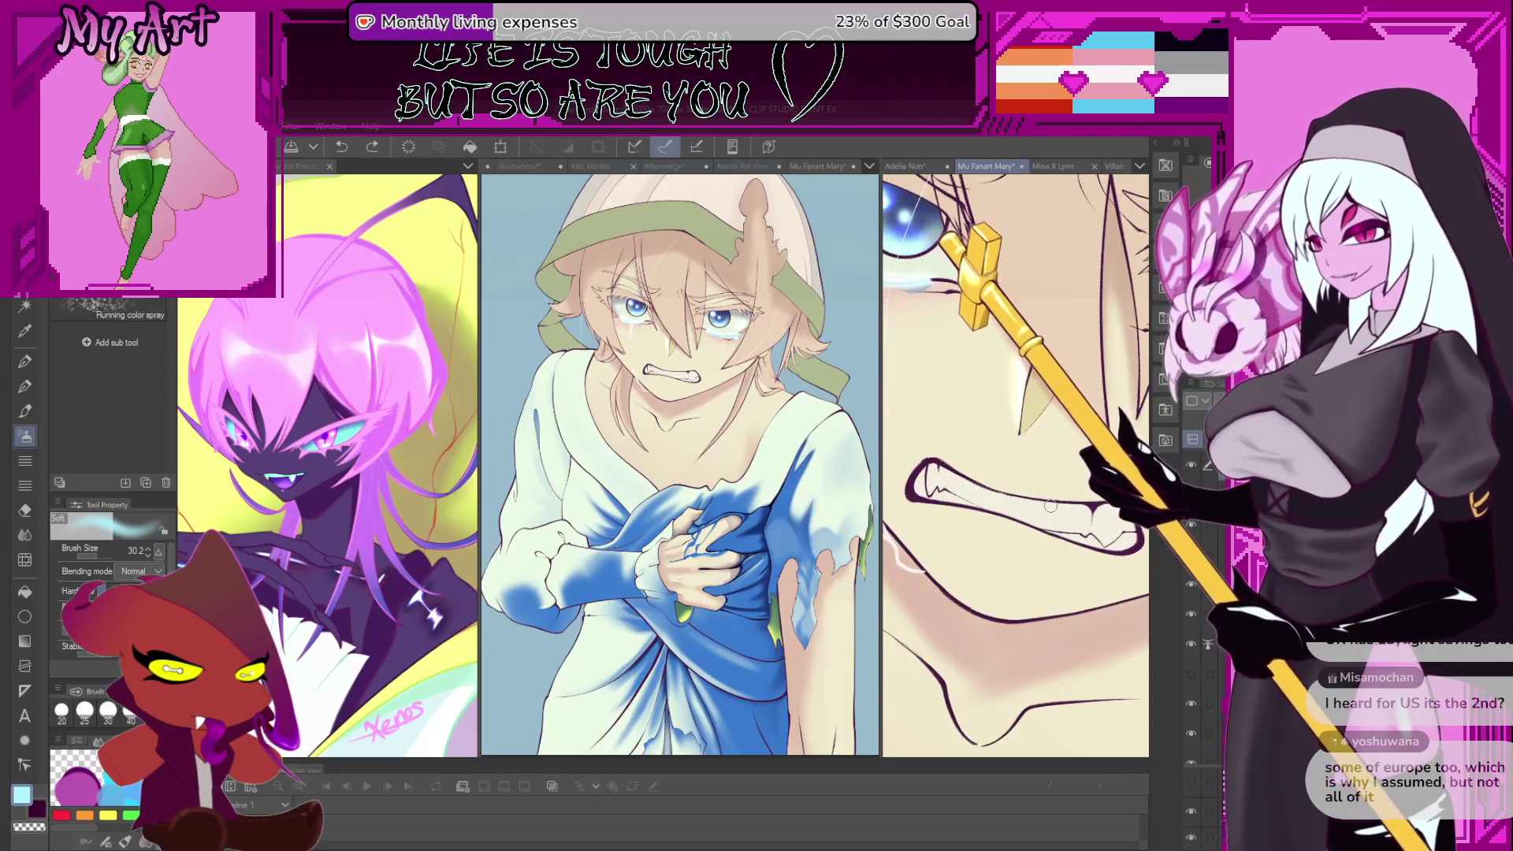
pyautogui.press('w')
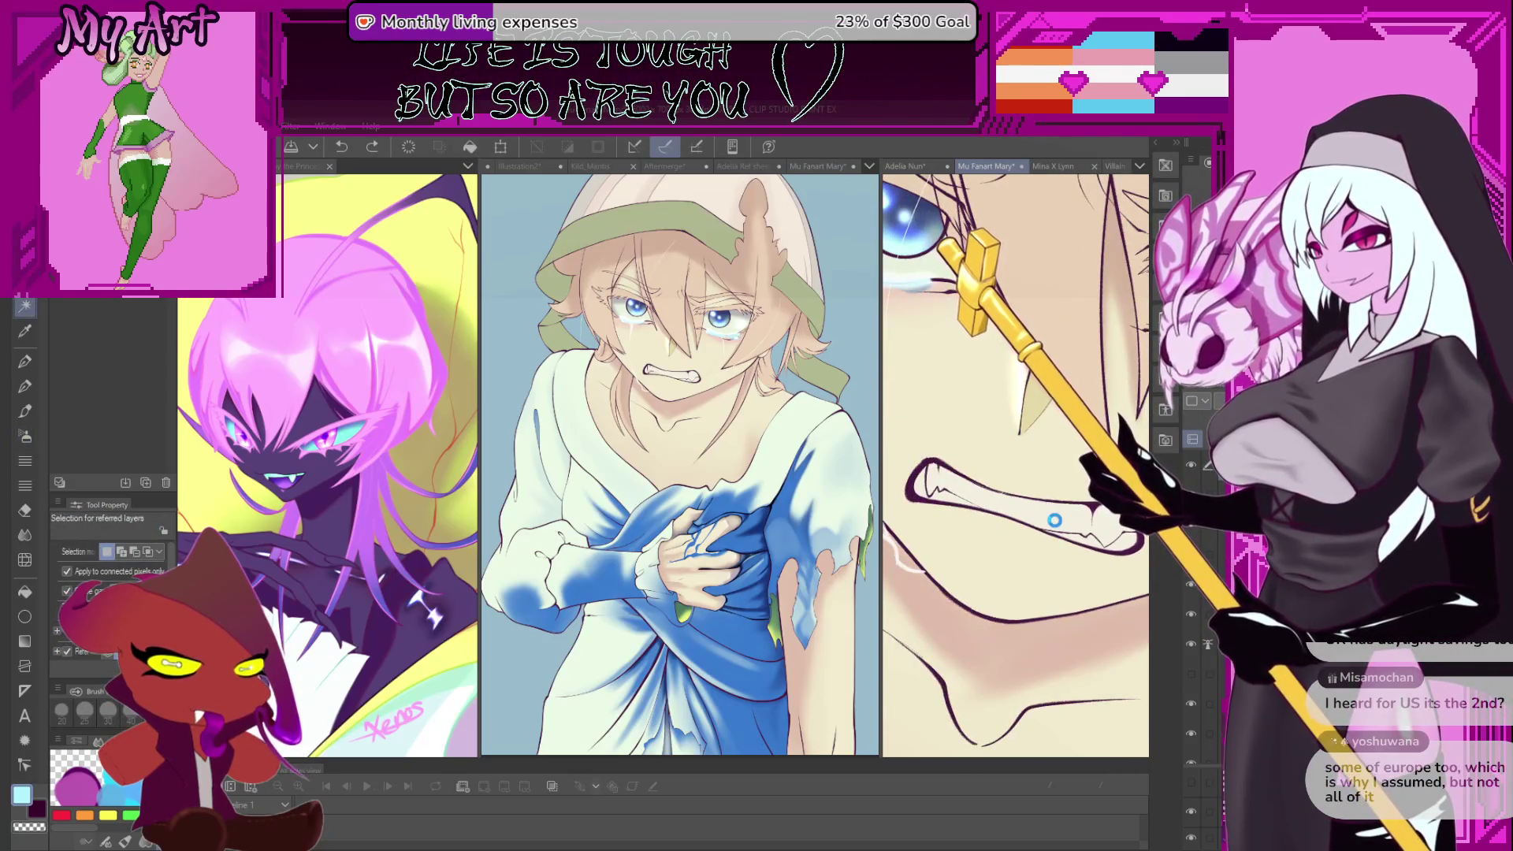
# - Select the clenched teeth area with Auto Select and ready the soft spray airbrush
pyautogui.click(1054, 521)
pyautogui.hotkey('ctrl', 'd')
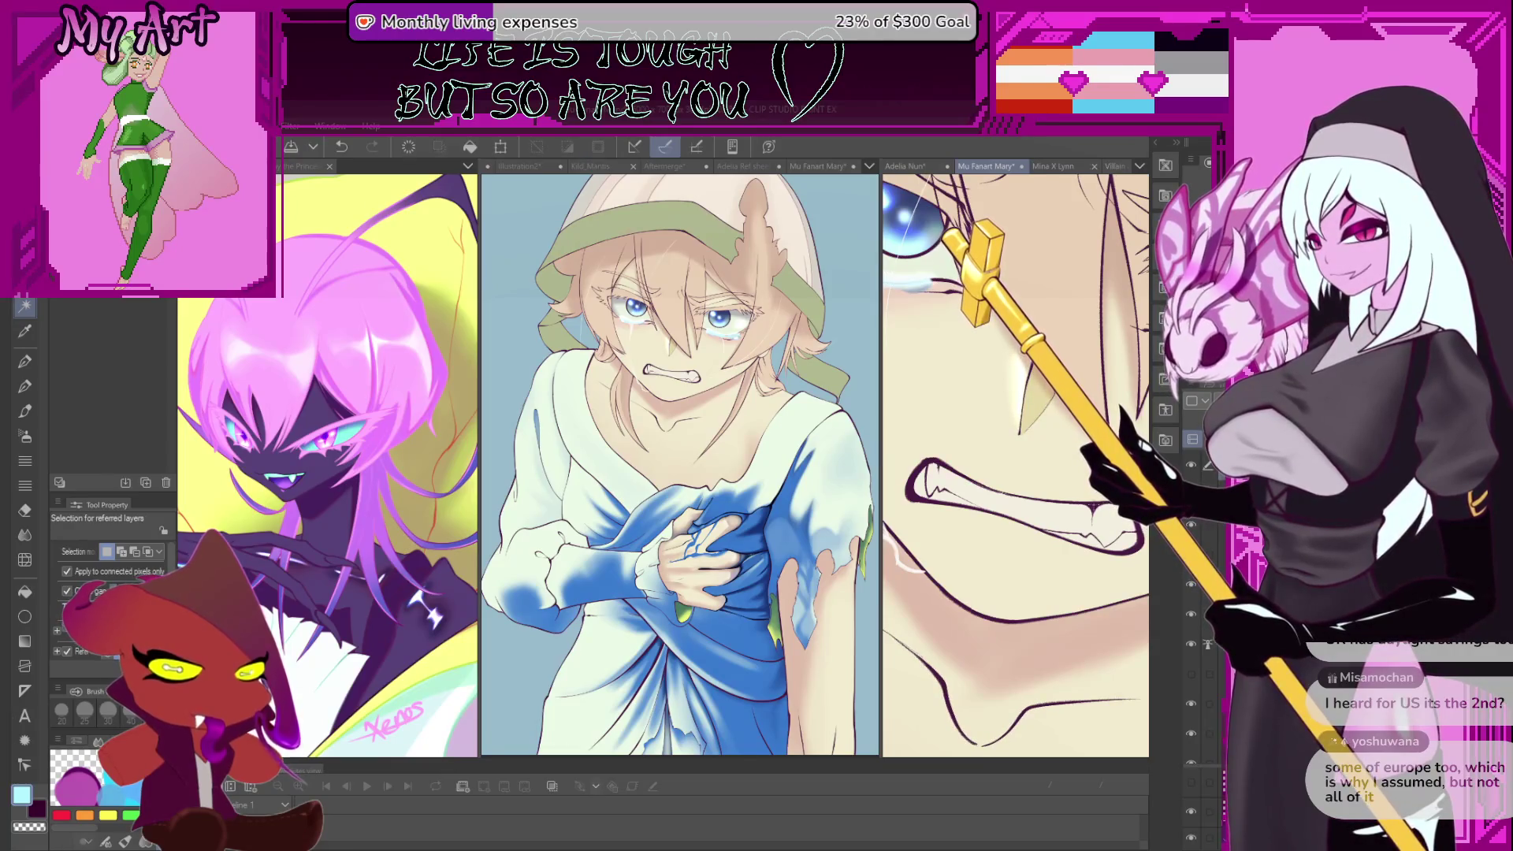
pyautogui.click(1079, 522)
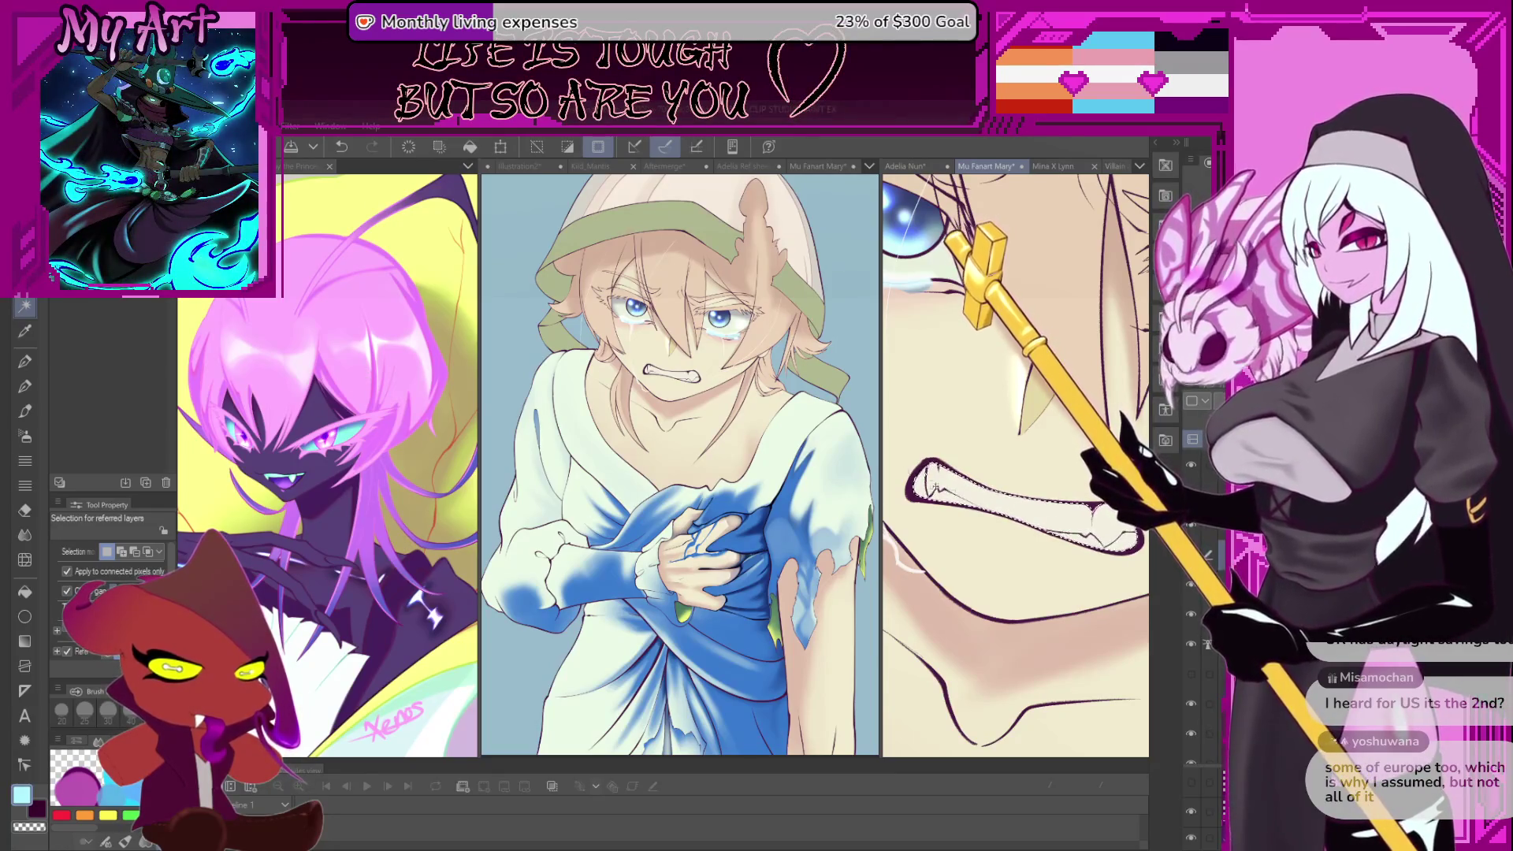
pyautogui.press('b')
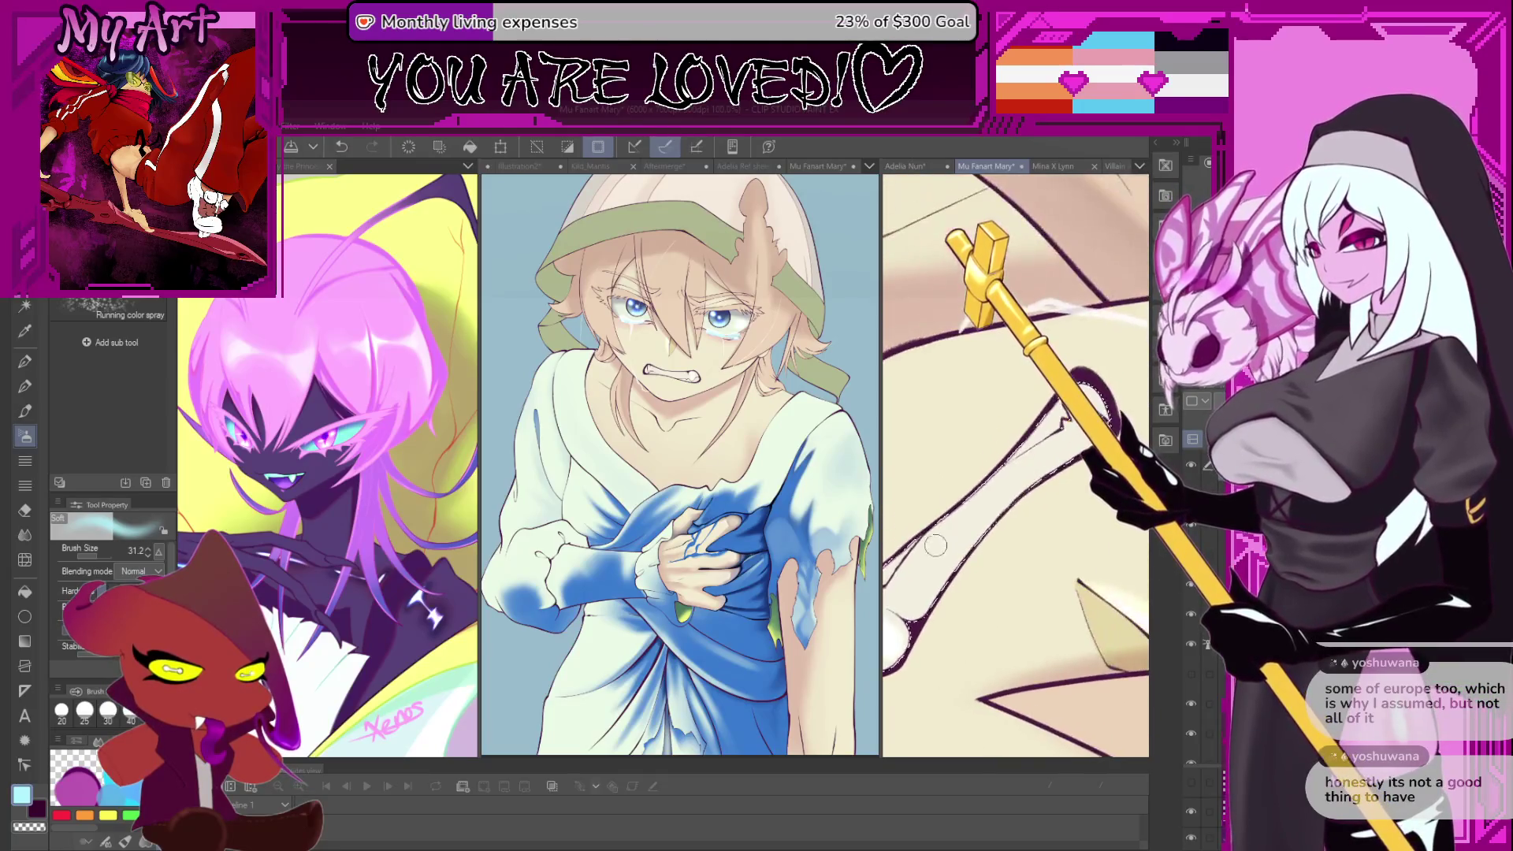
# - Undo two unwanted airbrush shading strokes along the arm
pyautogui.hotkey('ctrl', 'z')
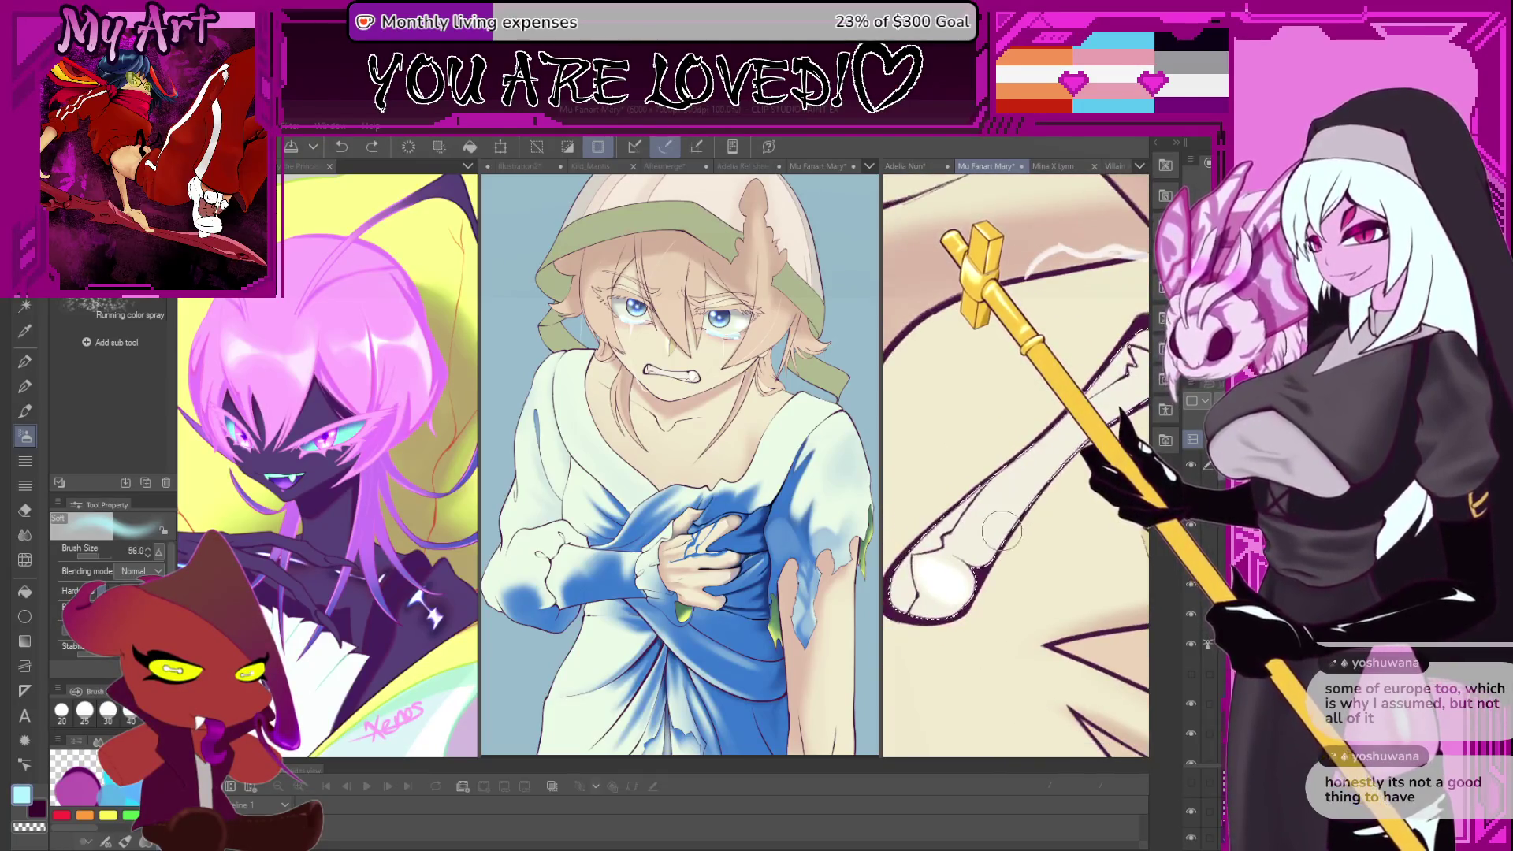
pyautogui.hotkey('ctrl', 'z')
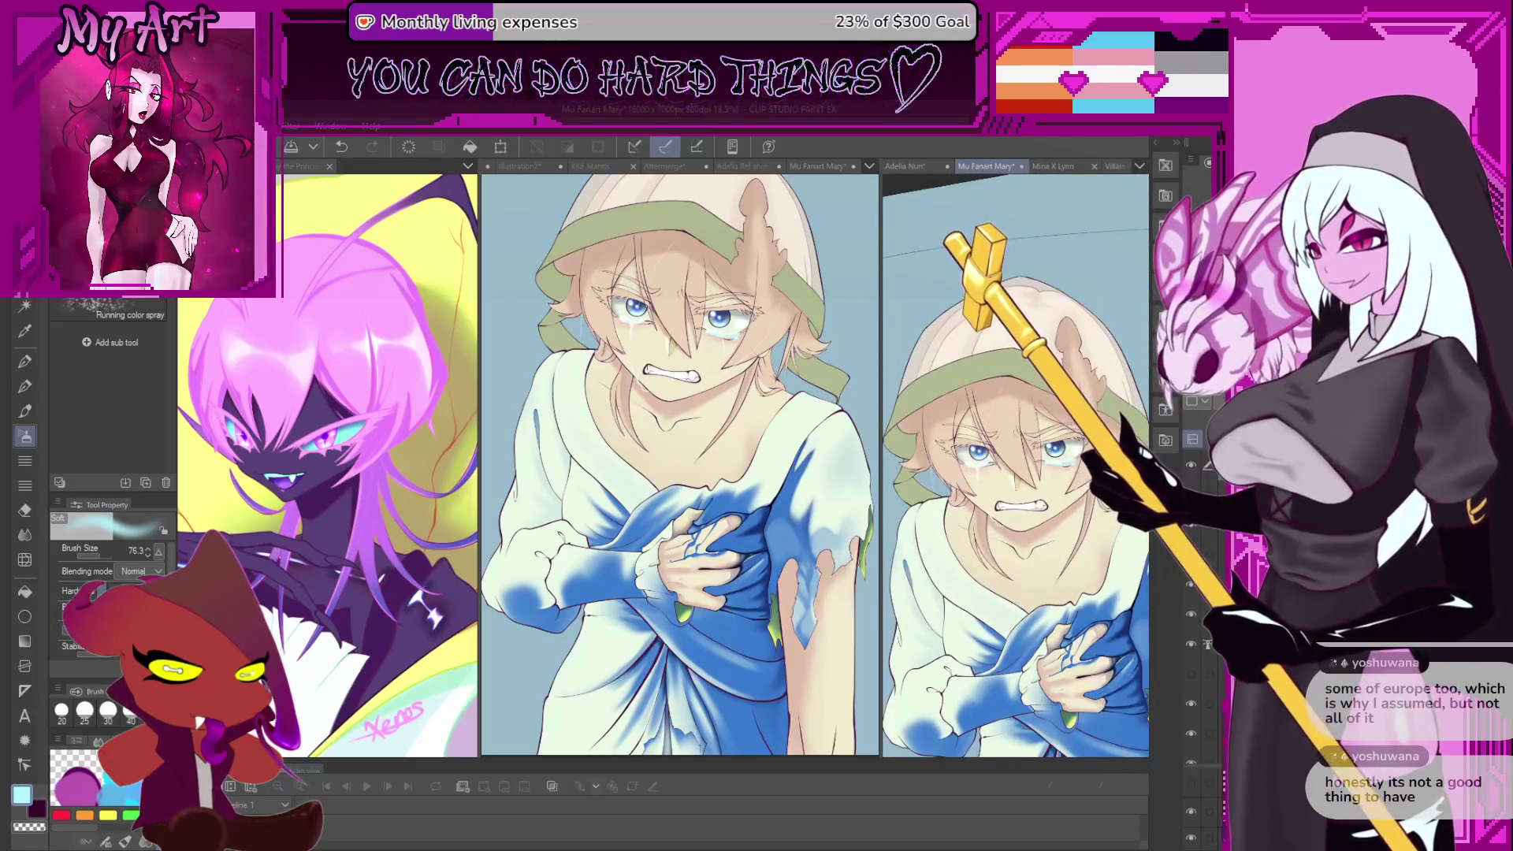
# - Switch to the inking pen and pan and zoom to frame the whole face
pyautogui.press('p')
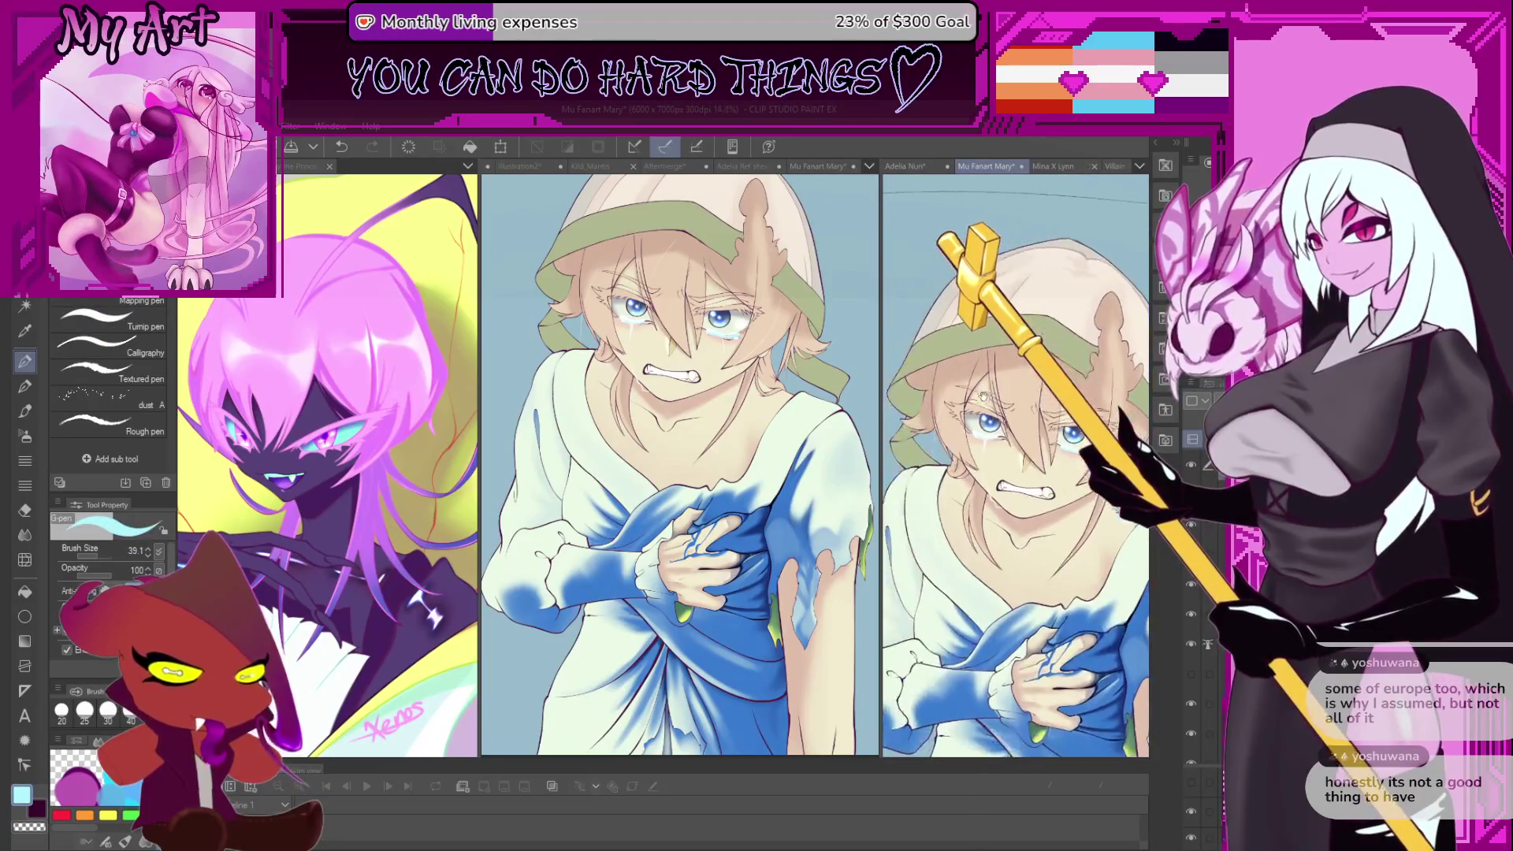
pyautogui.moveTo(981, 394); pyautogui.dragTo(1040, 435)
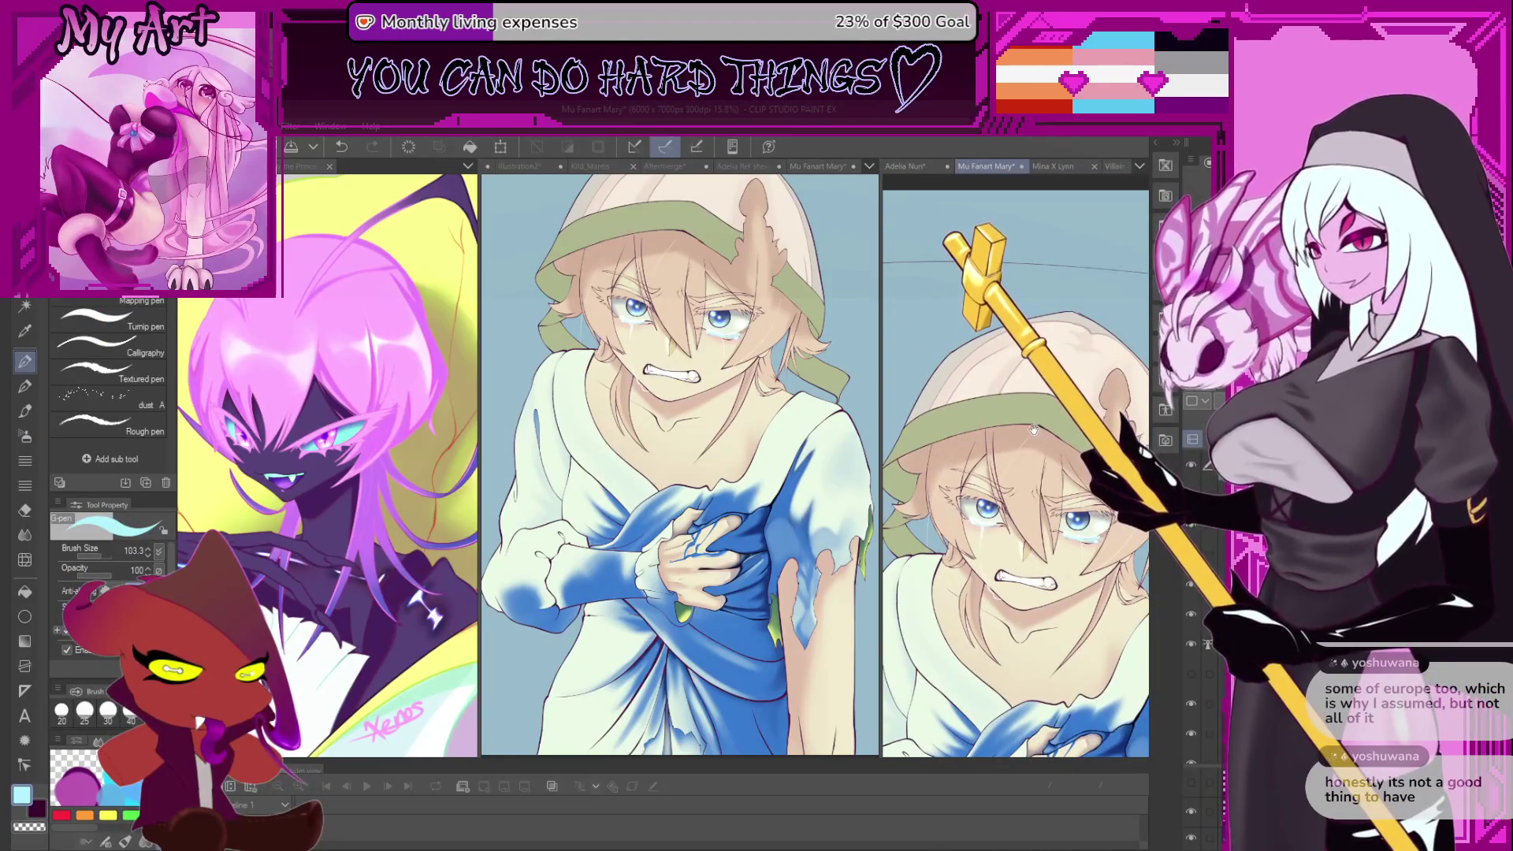
pyautogui.scroll(2, 1033, 434)
pyautogui.scroll(-3, 954, 474)
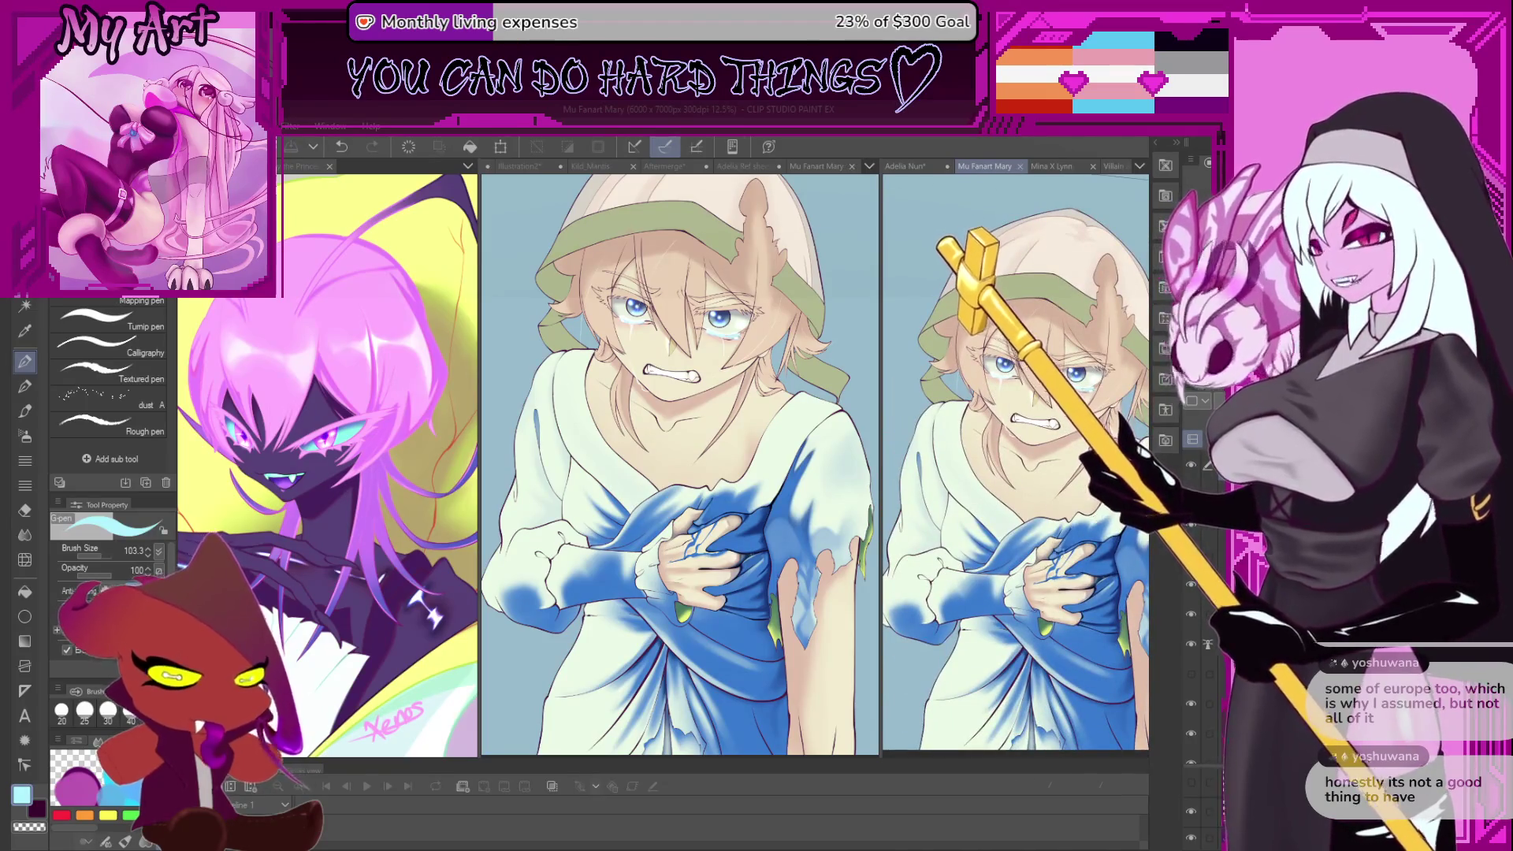
pyautogui.scroll(-3, 995, 473)
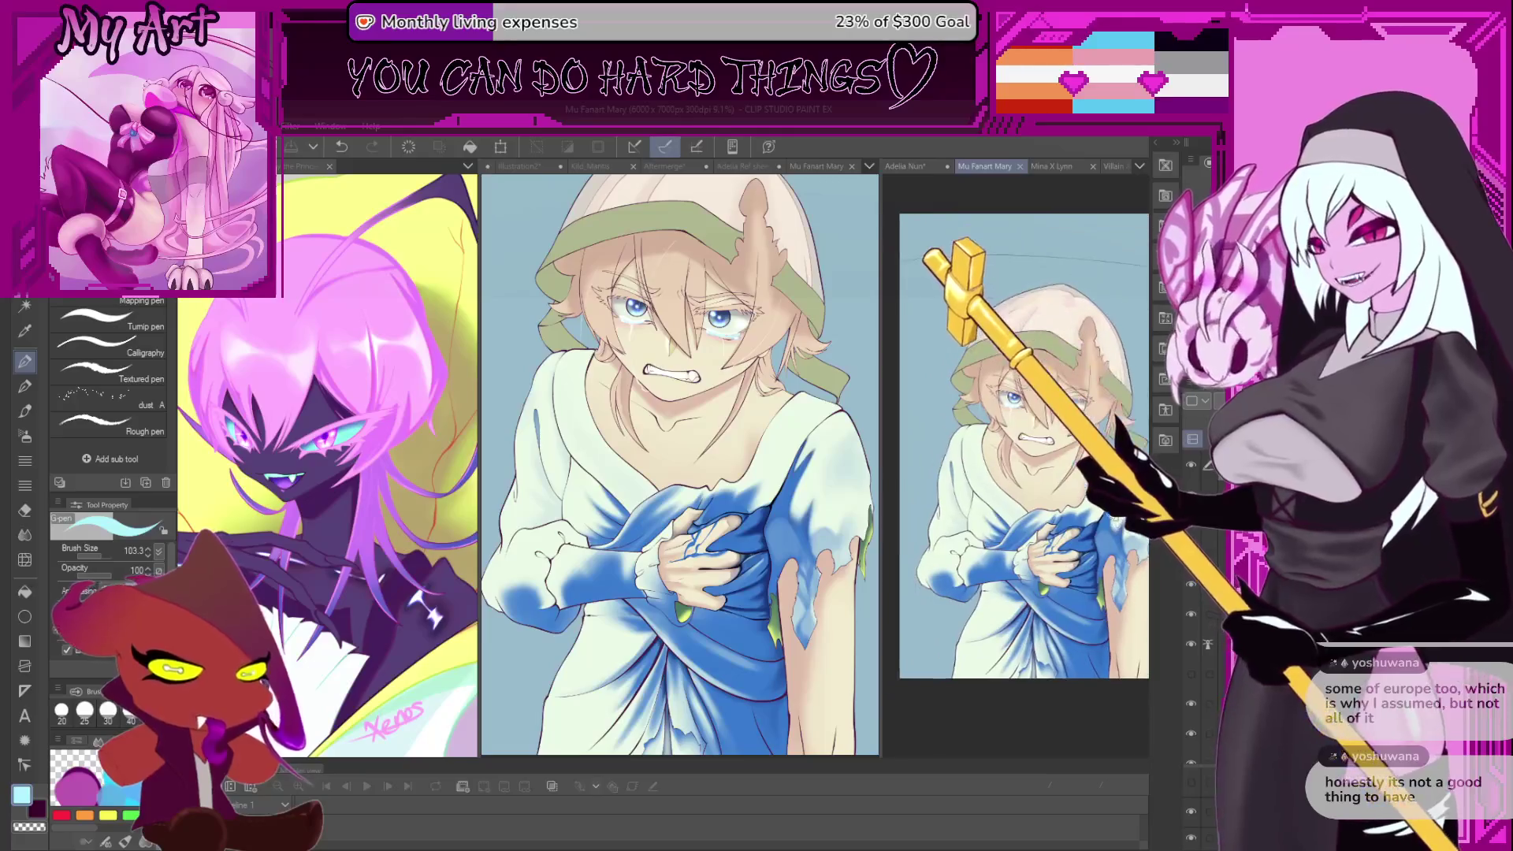
pyautogui.scroll(2, 1032, 292)
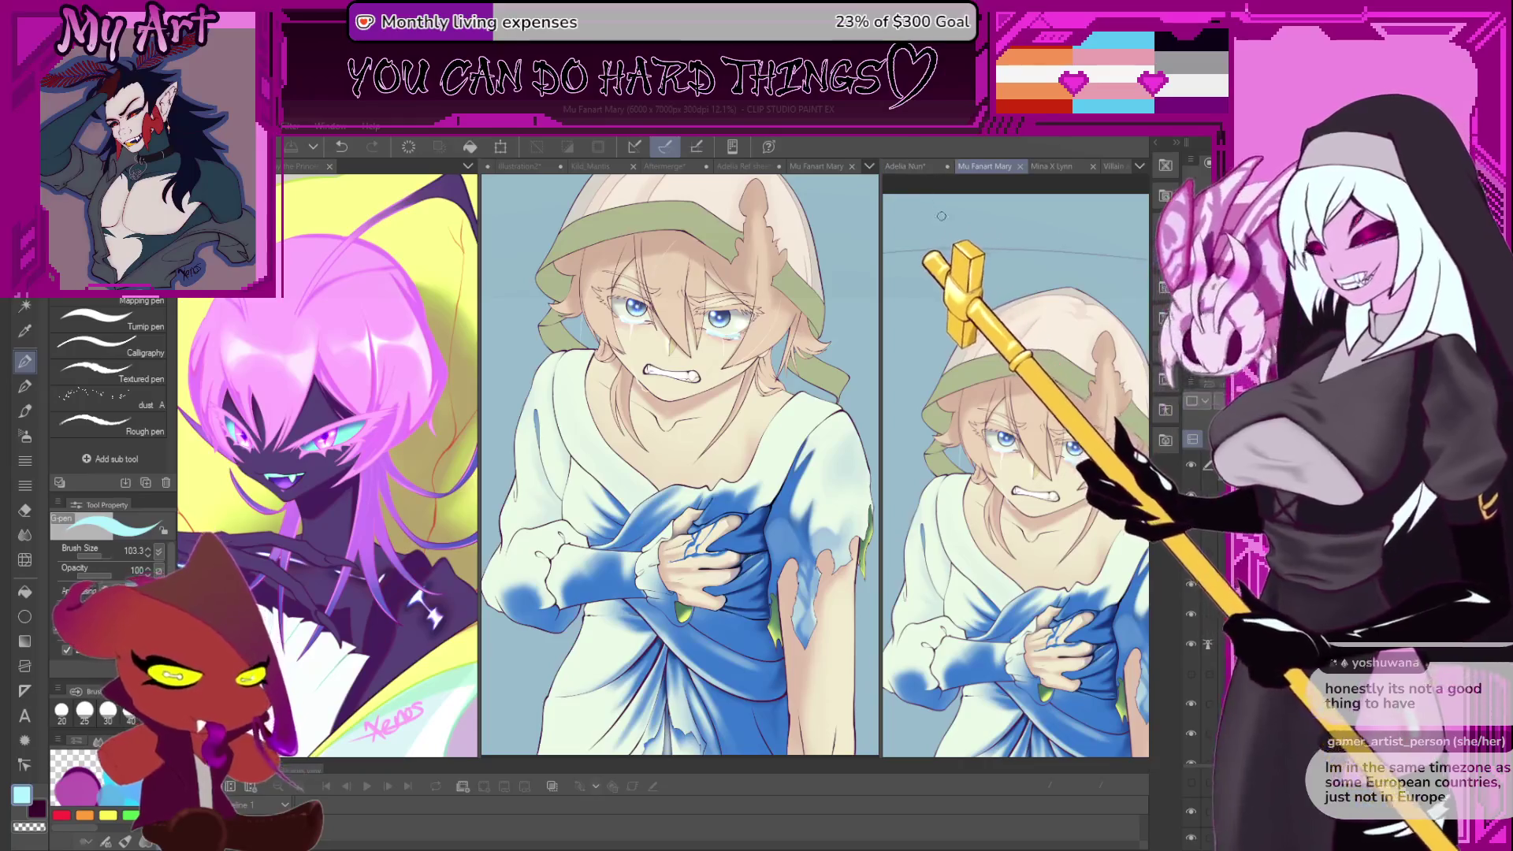
pyautogui.scroll(4, 1138, 493)
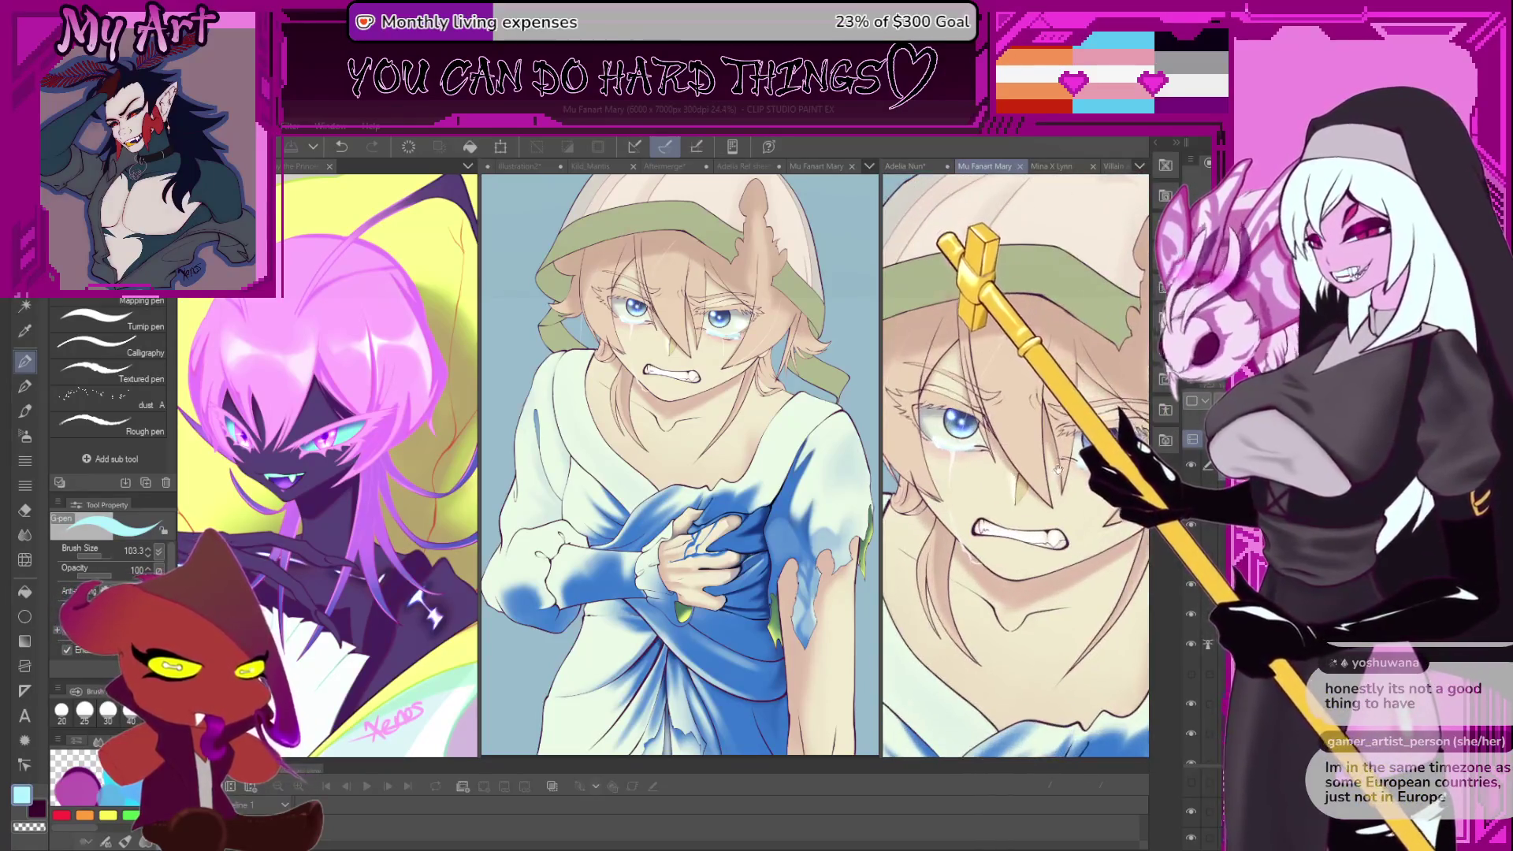
pyautogui.scroll(1, 1017, 465)
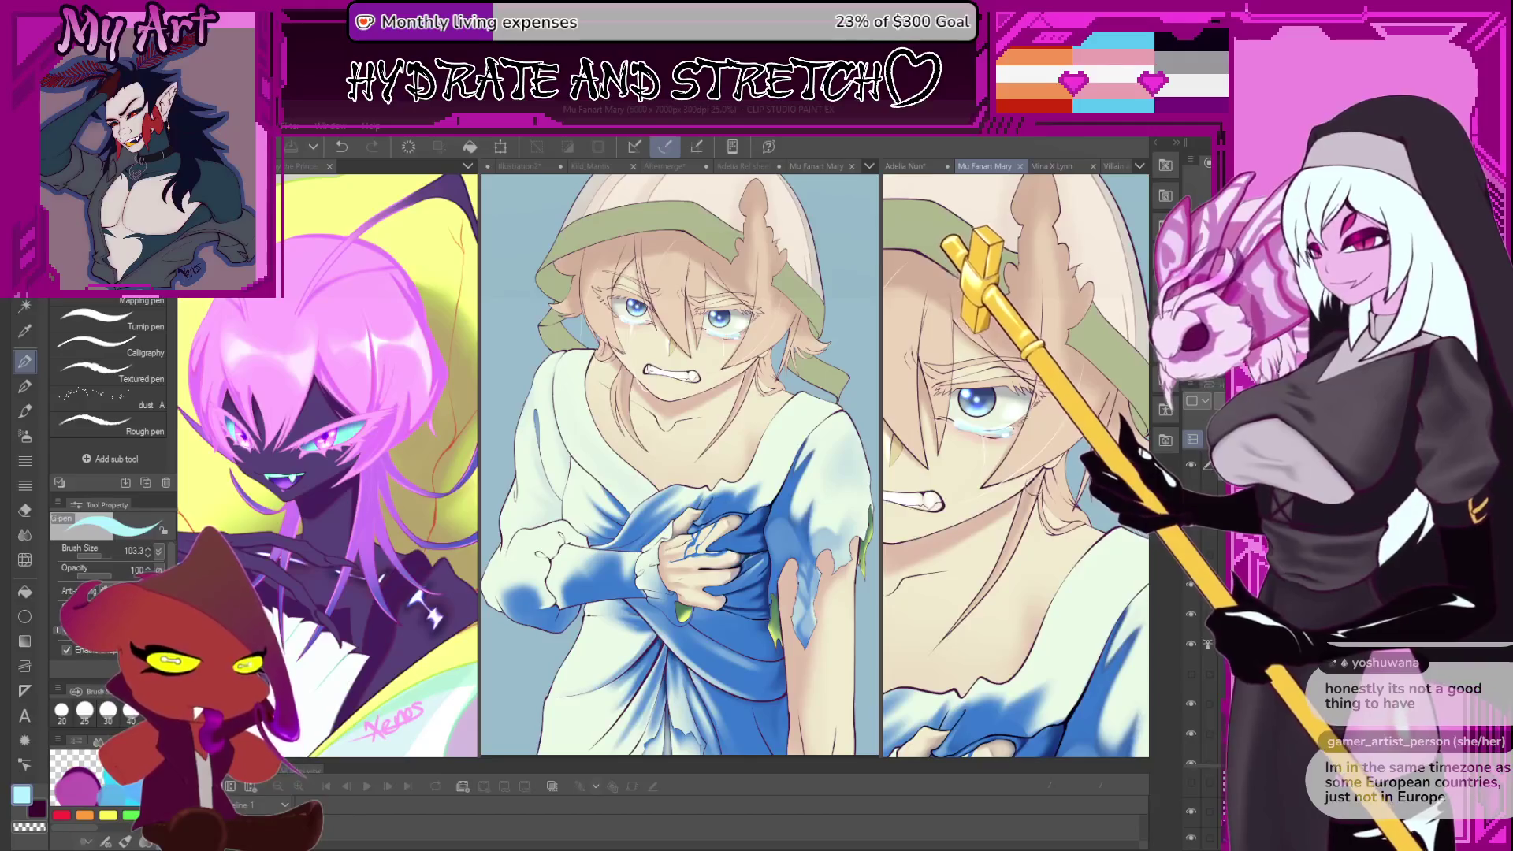
pyautogui.scroll(1, 1040, 463)
pyautogui.scroll(2, 1053, 457)
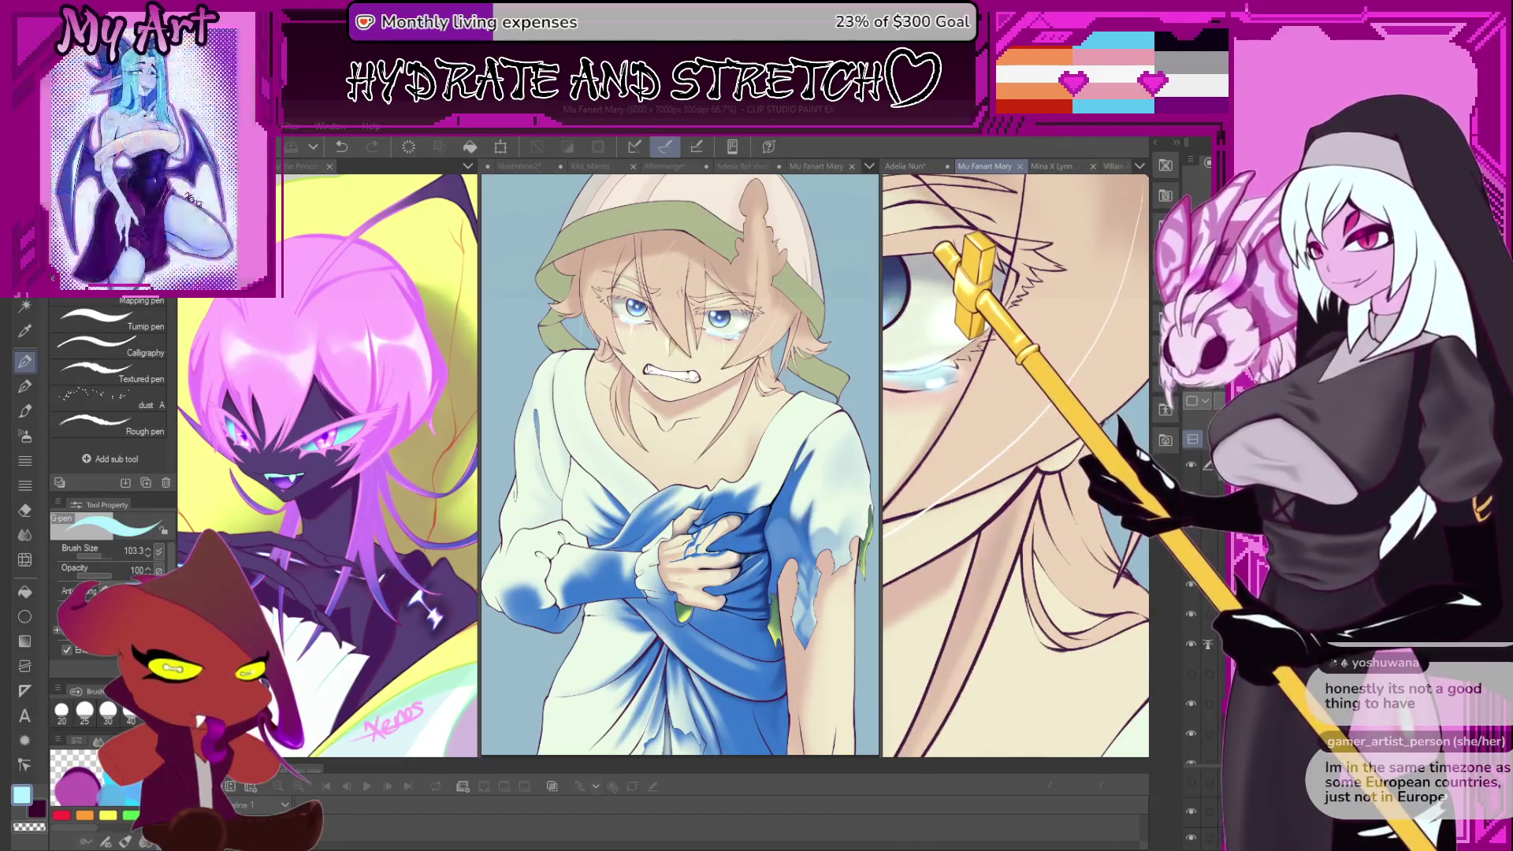
pyautogui.scroll(-2, 1119, 430)
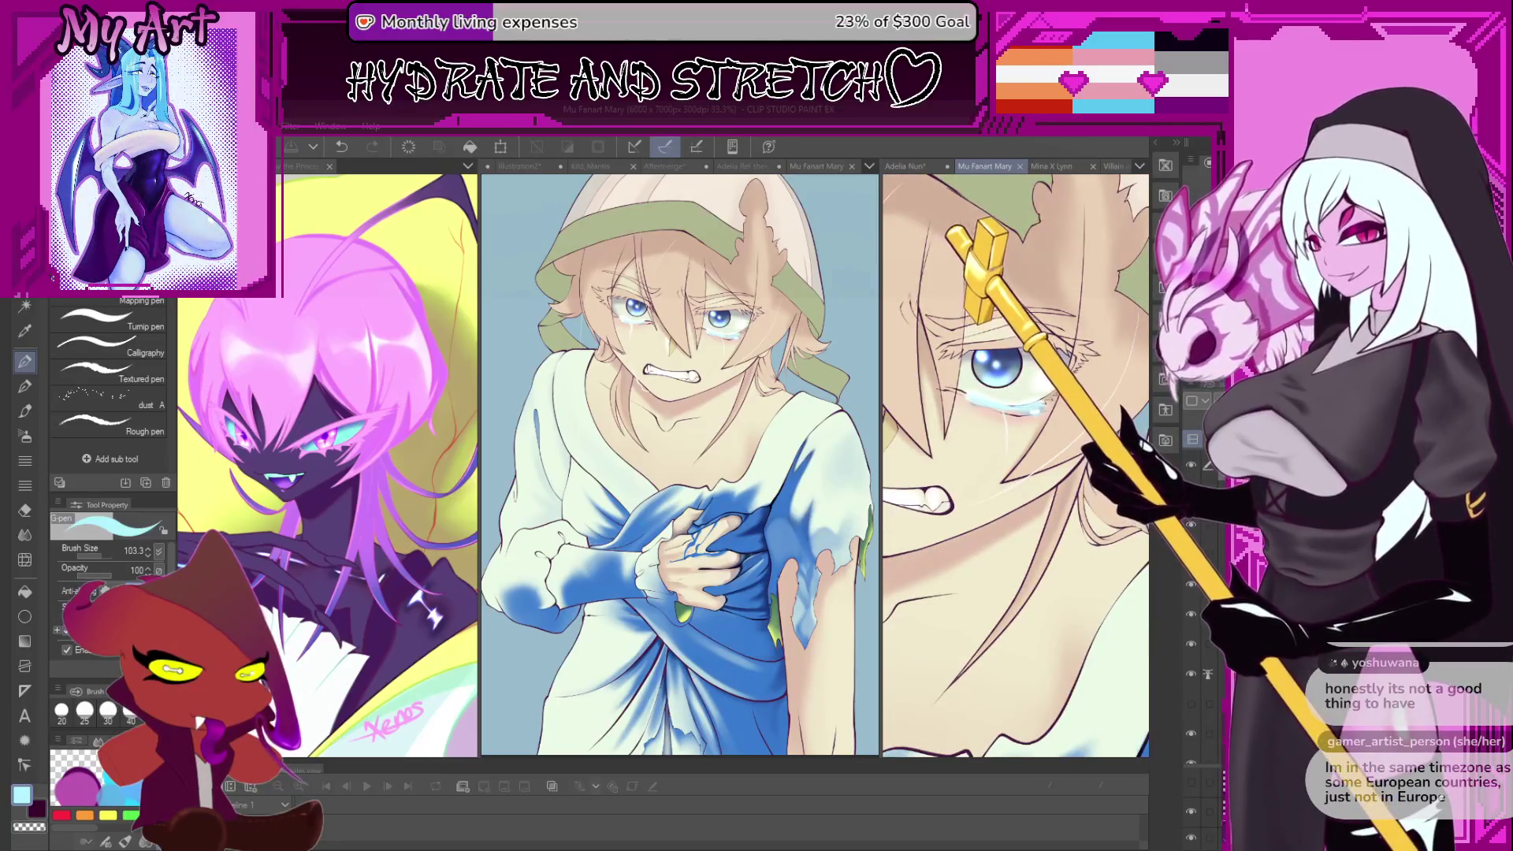
pyautogui.scroll(-2, 1024, 425)
# - Eyedrop the skin beige and draw hair strands over the forehead and face
pyautogui.keyDown('alt'); pyautogui.click(1030, 418); pyautogui.keyUp('alt')
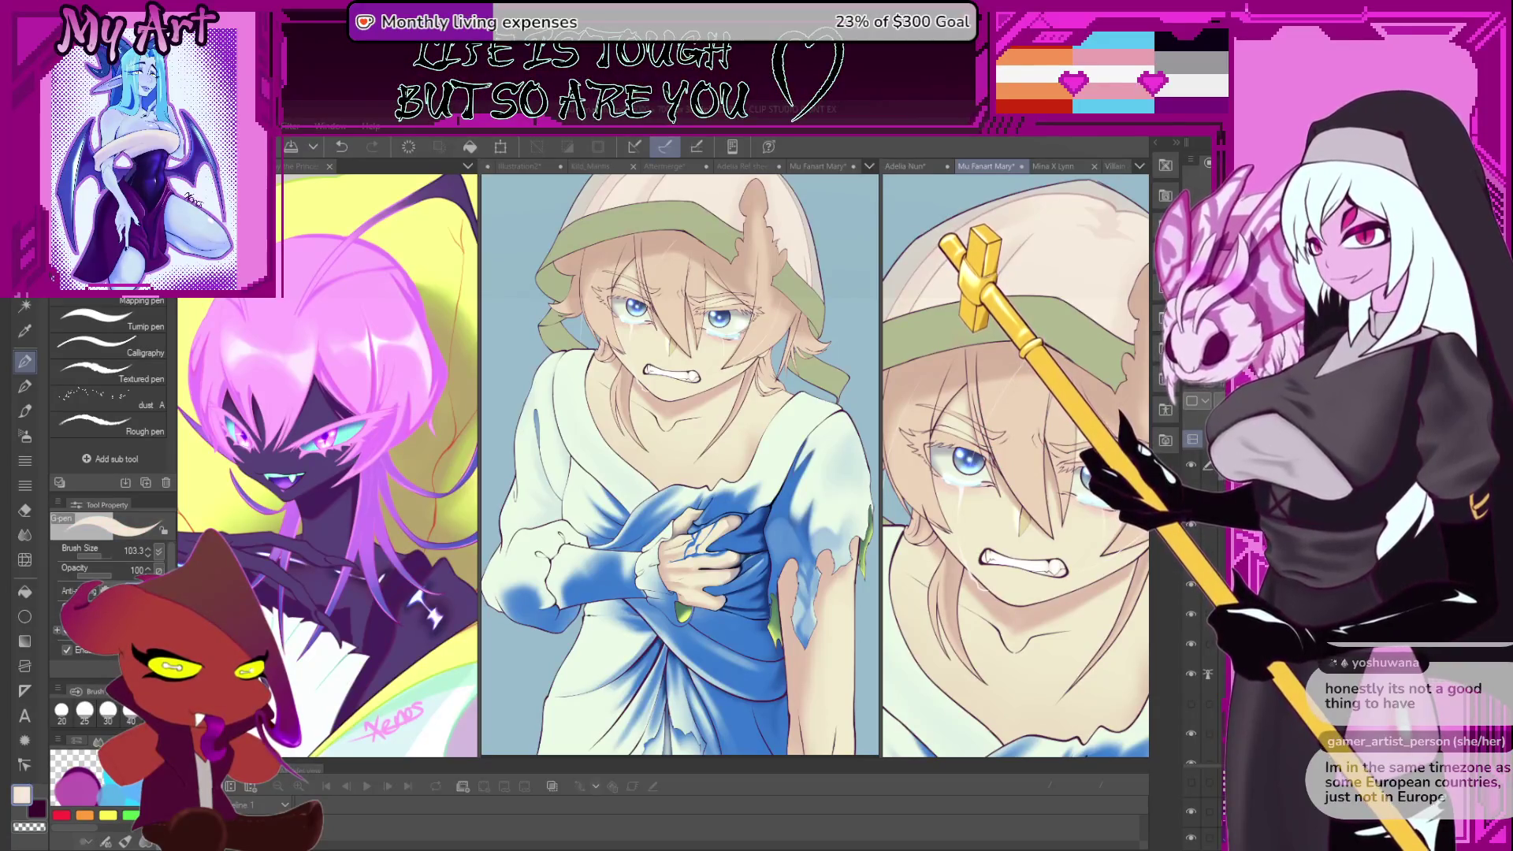
pyautogui.moveTo(614, 252); pyautogui.dragTo(701, 346)
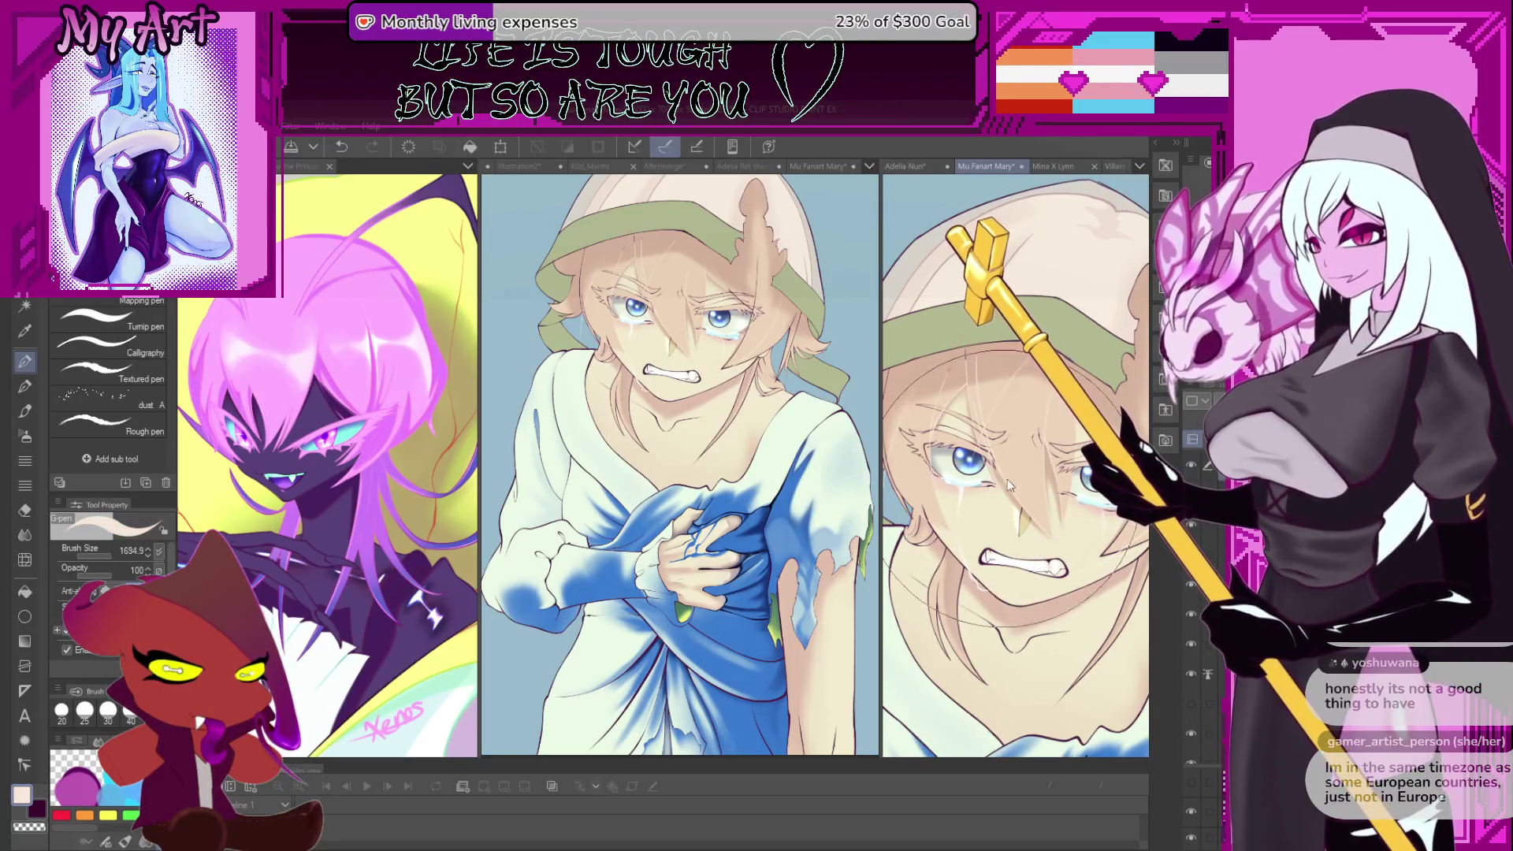
pyautogui.moveTo(1016, 315); pyautogui.dragTo(1052, 524)
# - Switch to the Running color spray airbrush and recentre the face in the right view
pyautogui.press('b')
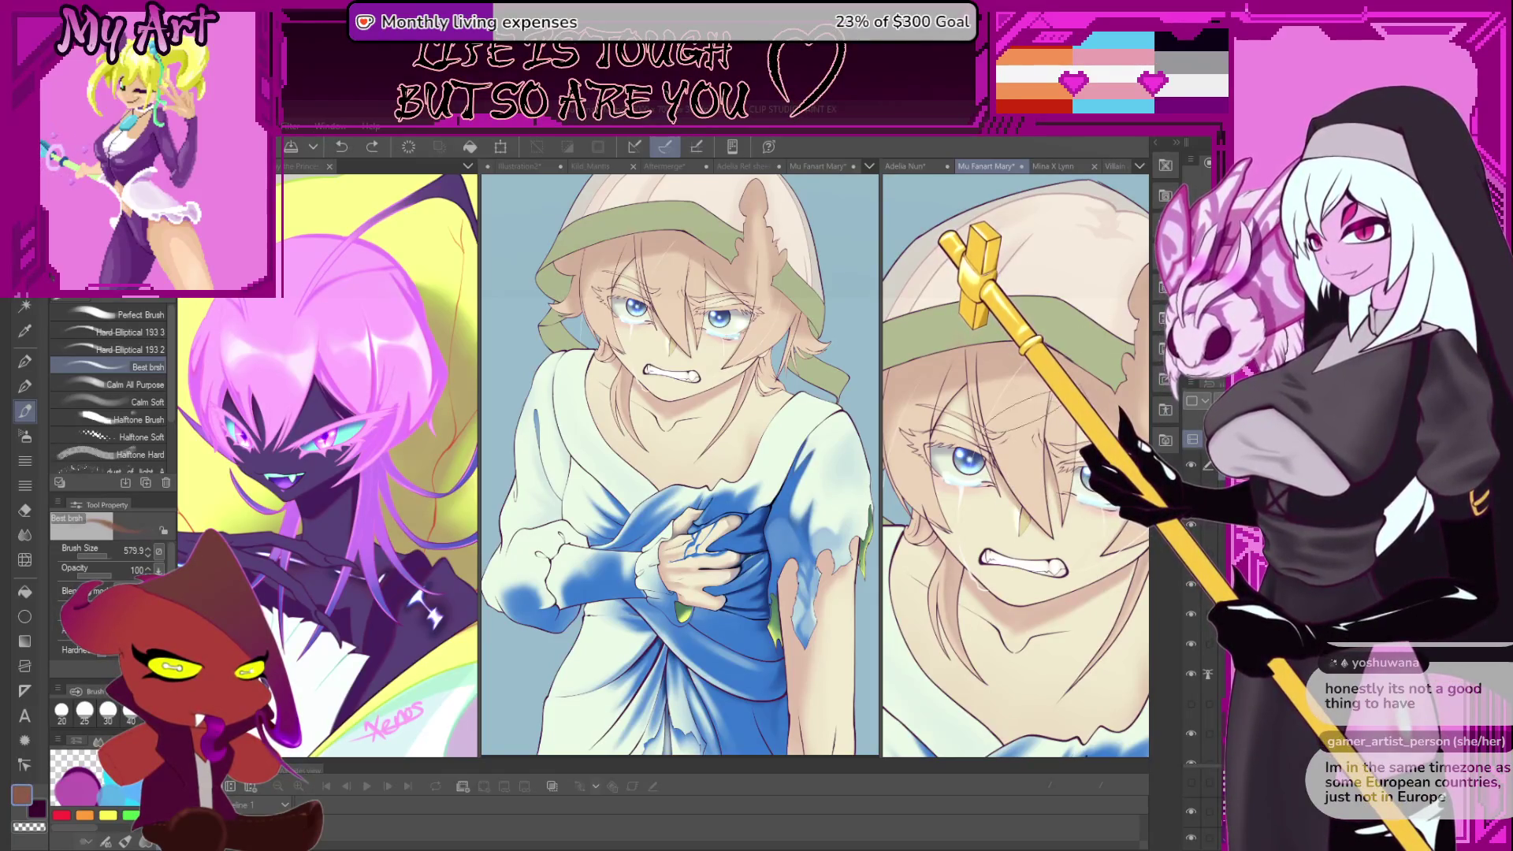
pyautogui.scroll(-3, 1054, 591)
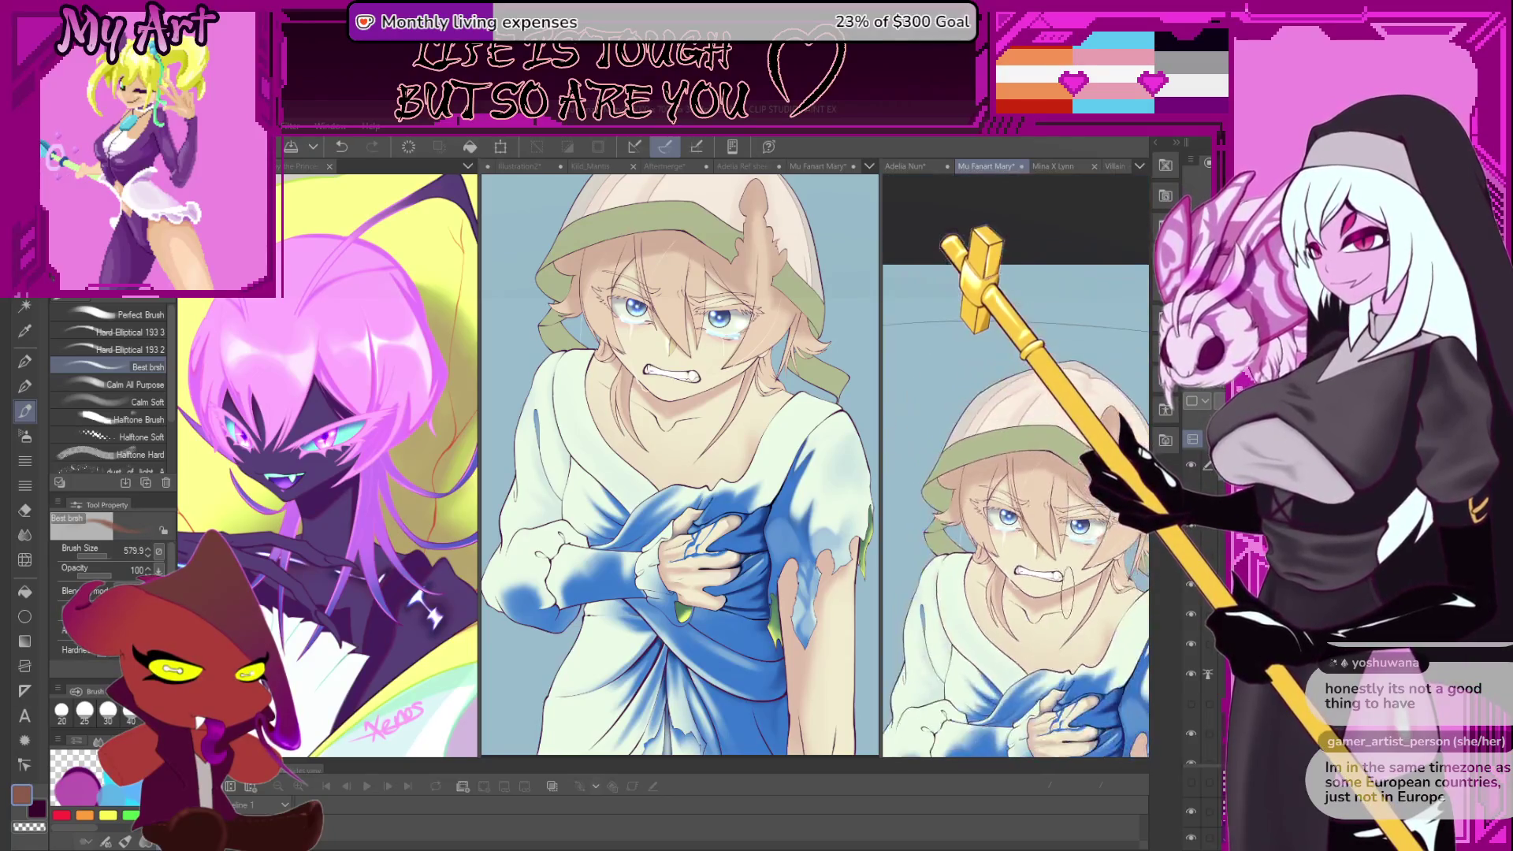
pyautogui.press('b')
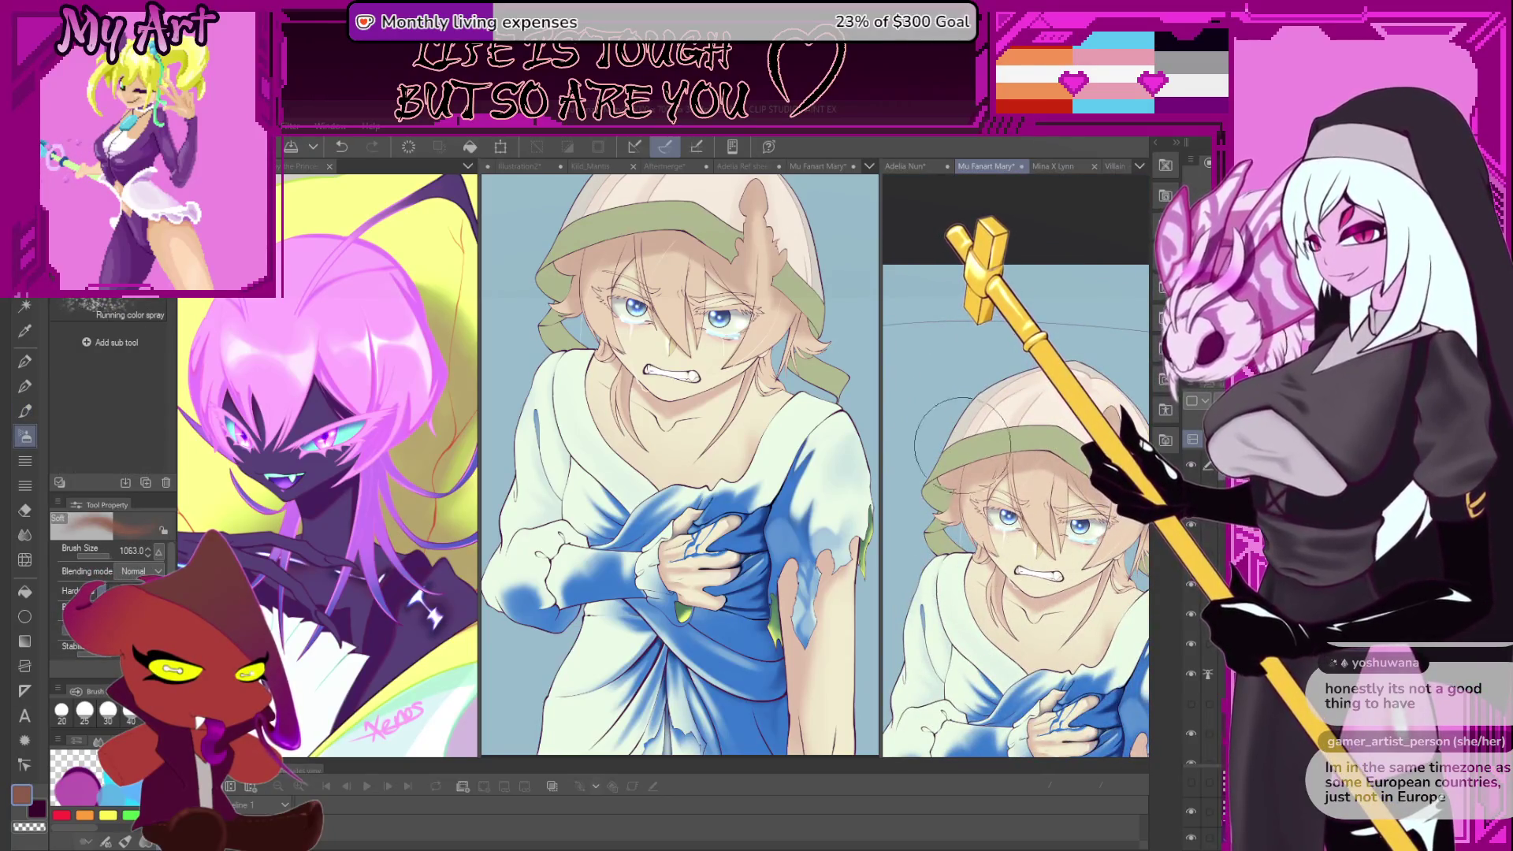
pyautogui.moveTo(999, 599)
pyautogui.mouseDown()
pyautogui.moveTo(969, 546)
pyautogui.moveTo(926, 529)
pyautogui.mouseUp()
pyautogui.scroll(4, 1017, 372)
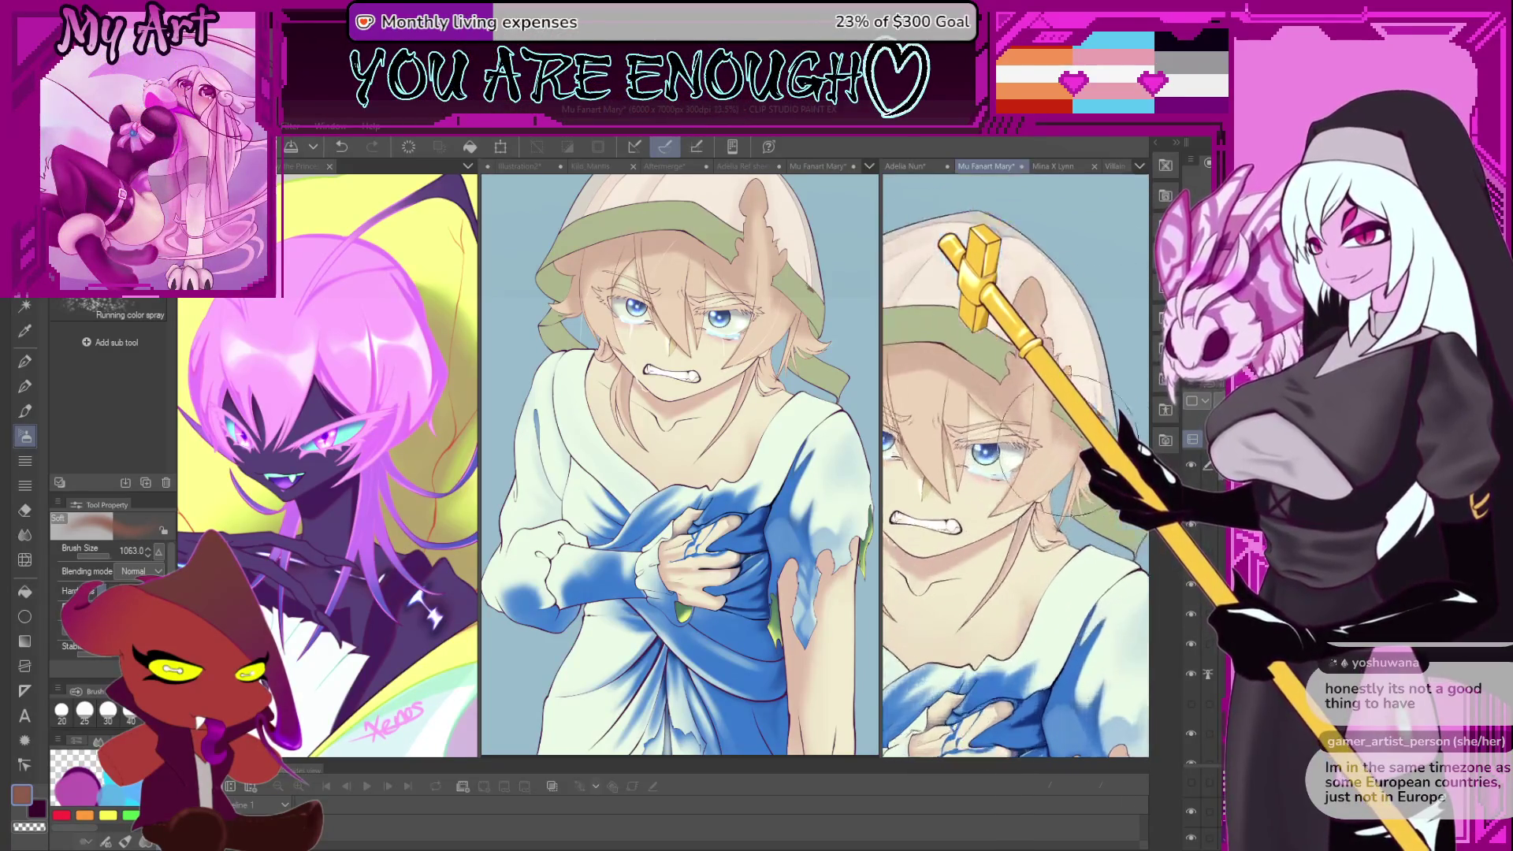
# - Turn the right canvas upside-down and zoom in on the headscarf and cloth edge
pyautogui.scroll(-2, 1018, 373)
pyautogui.moveTo(1018, 373); pyautogui.dragTo(933, 465)
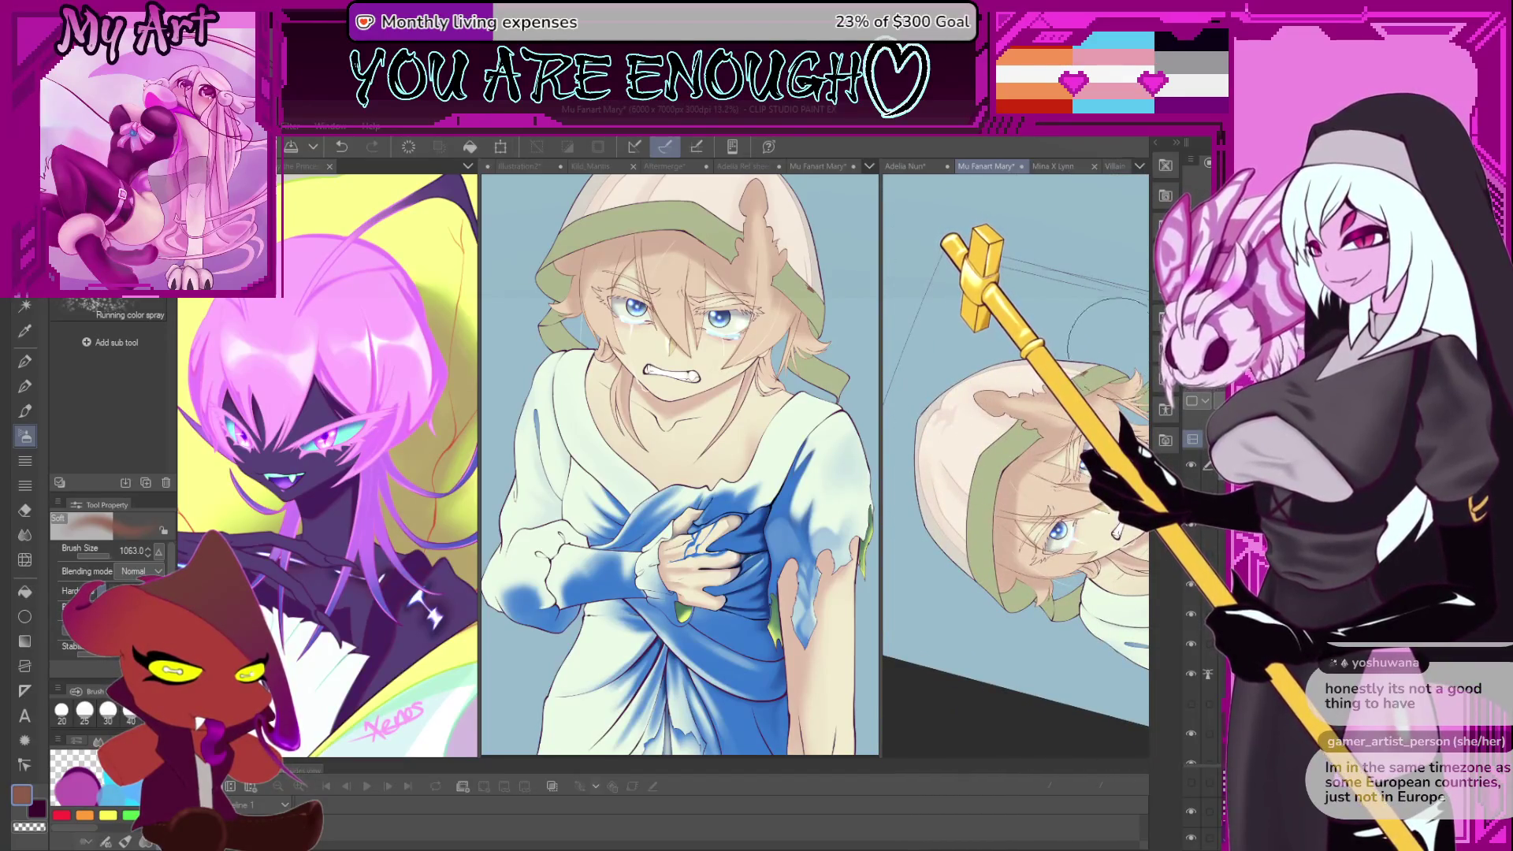
pyautogui.scroll(5, 1078, 495)
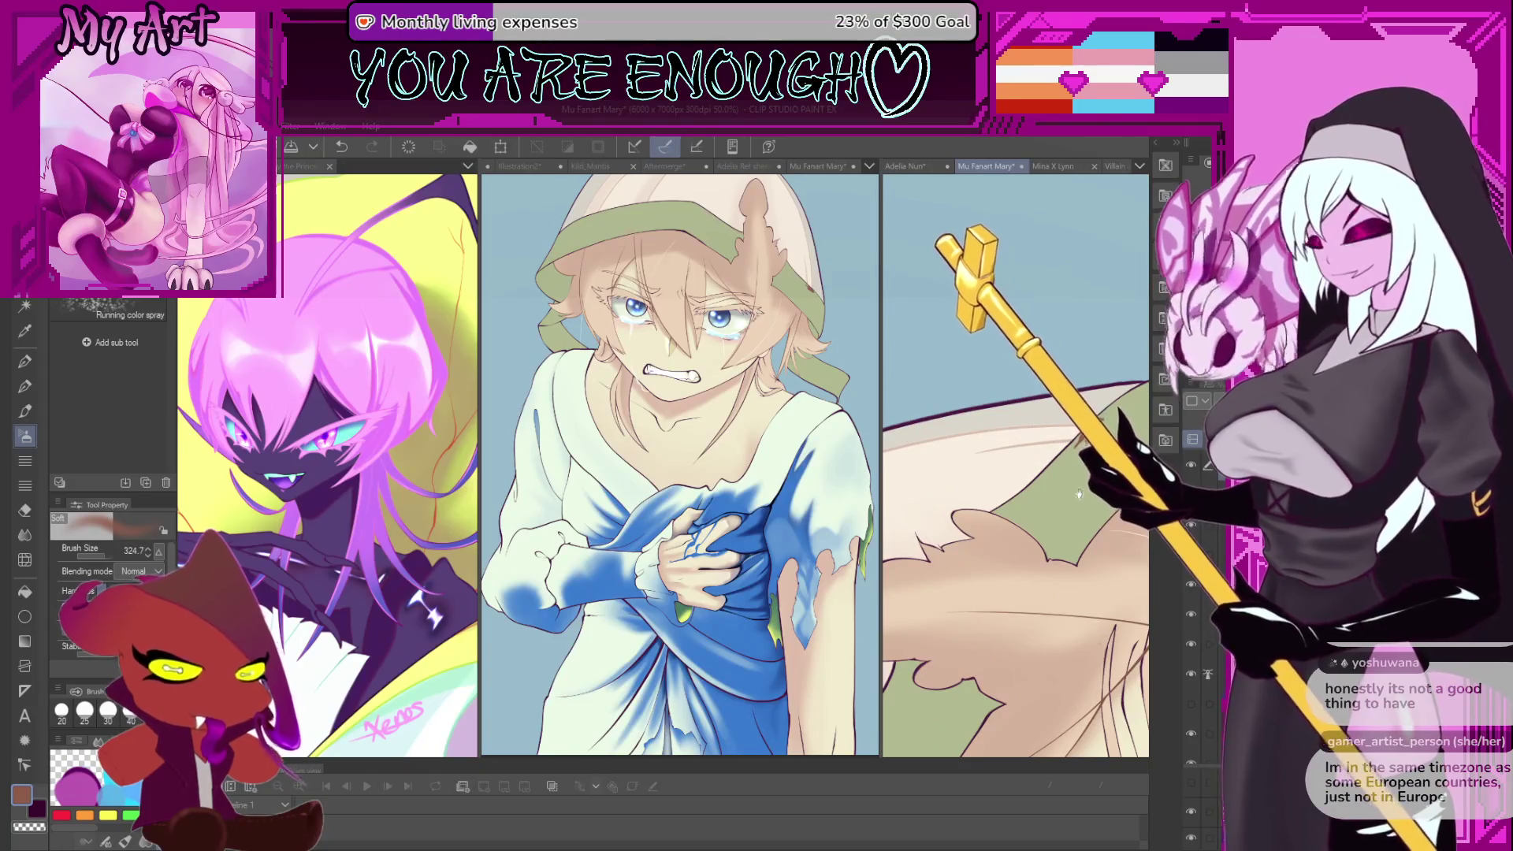
pyautogui.scroll(2, 997, 384)
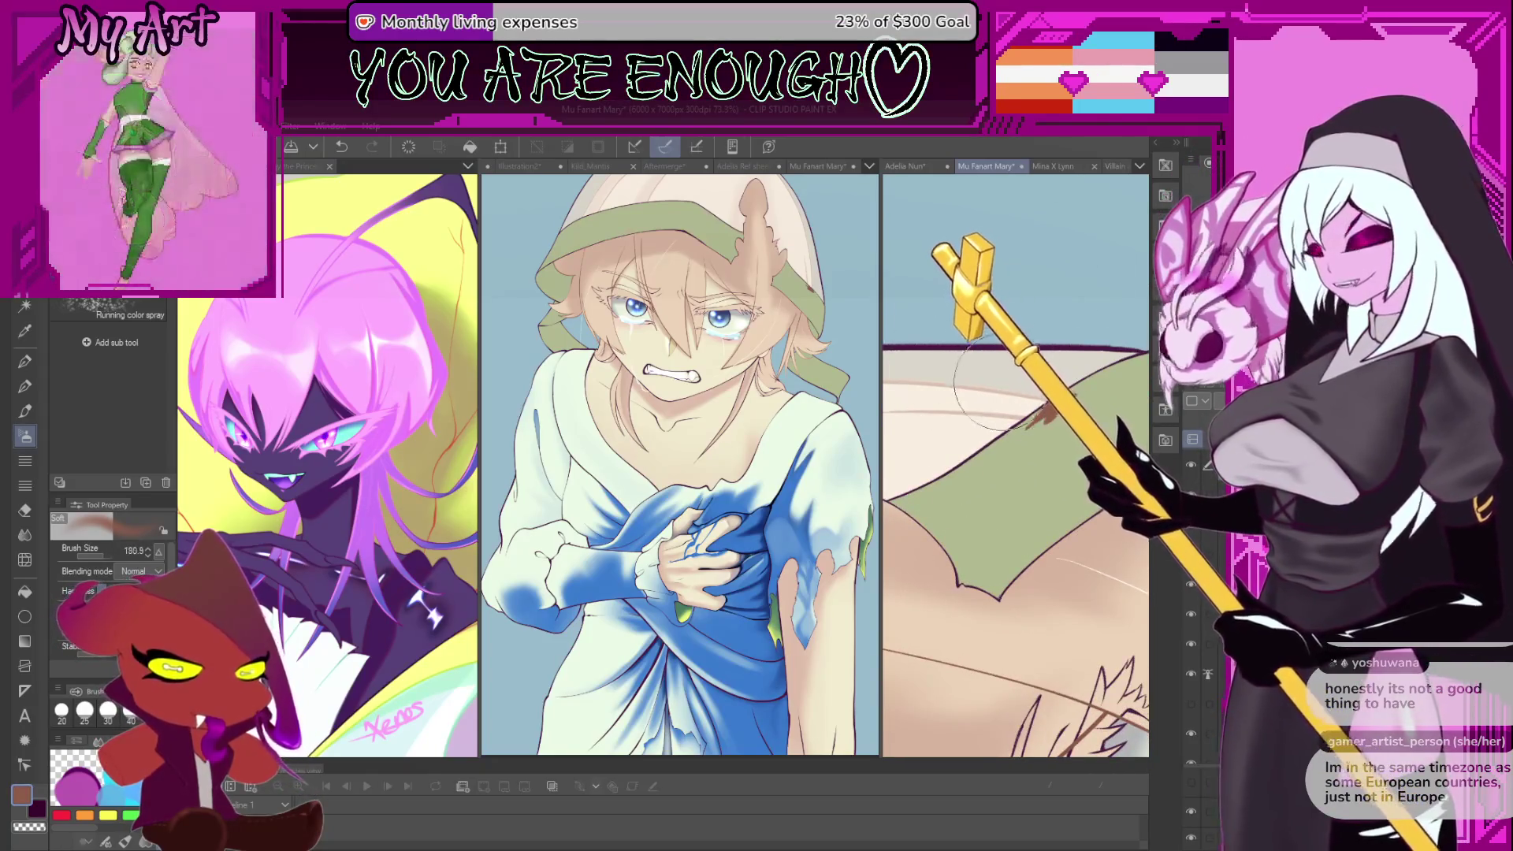
pyautogui.scroll(2, 1036, 433)
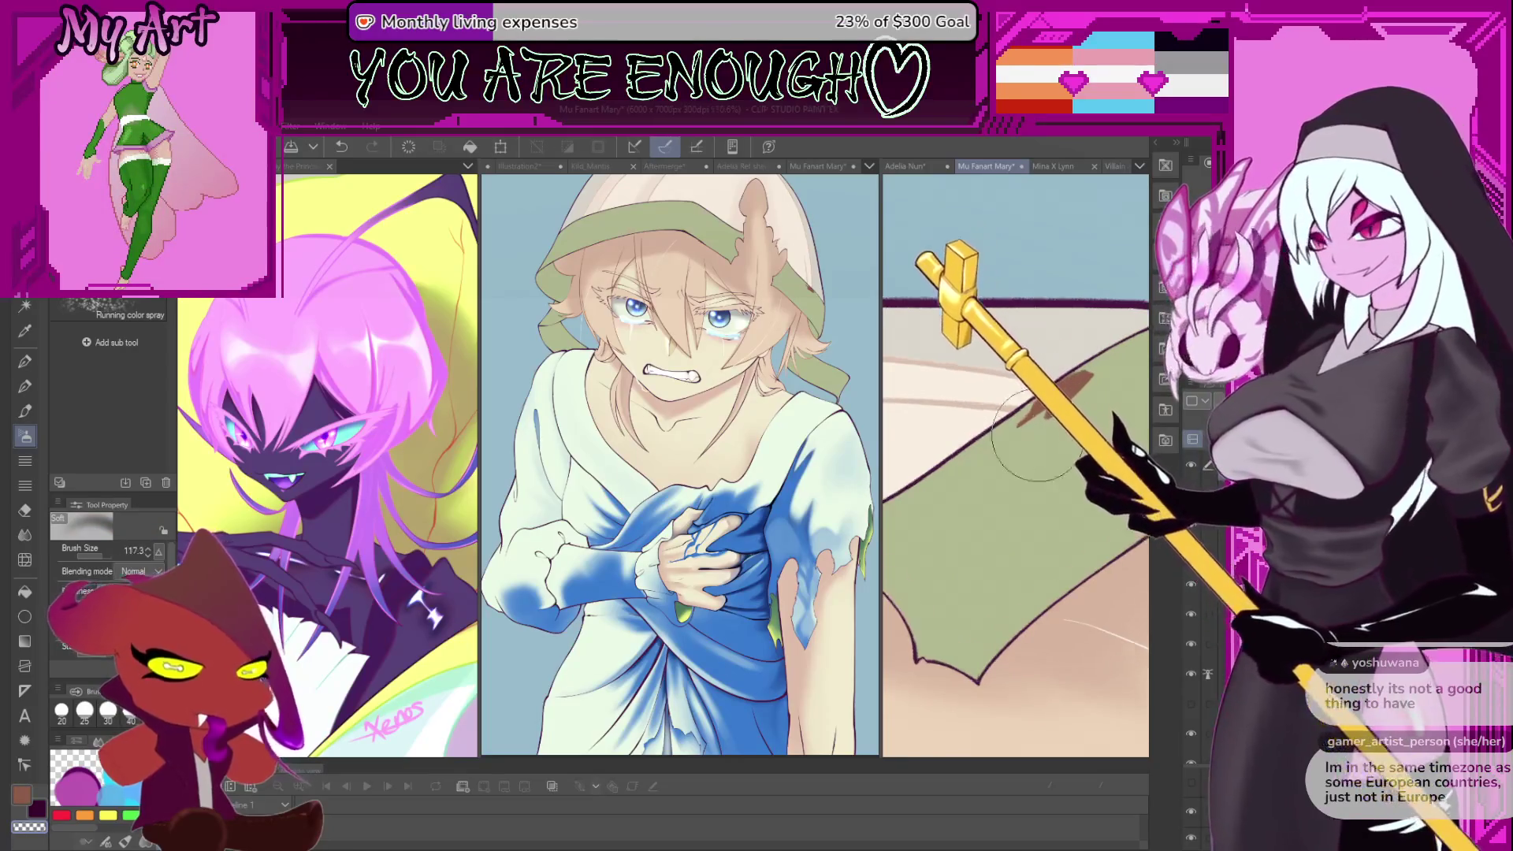
pyautogui.scroll(2, 1036, 434)
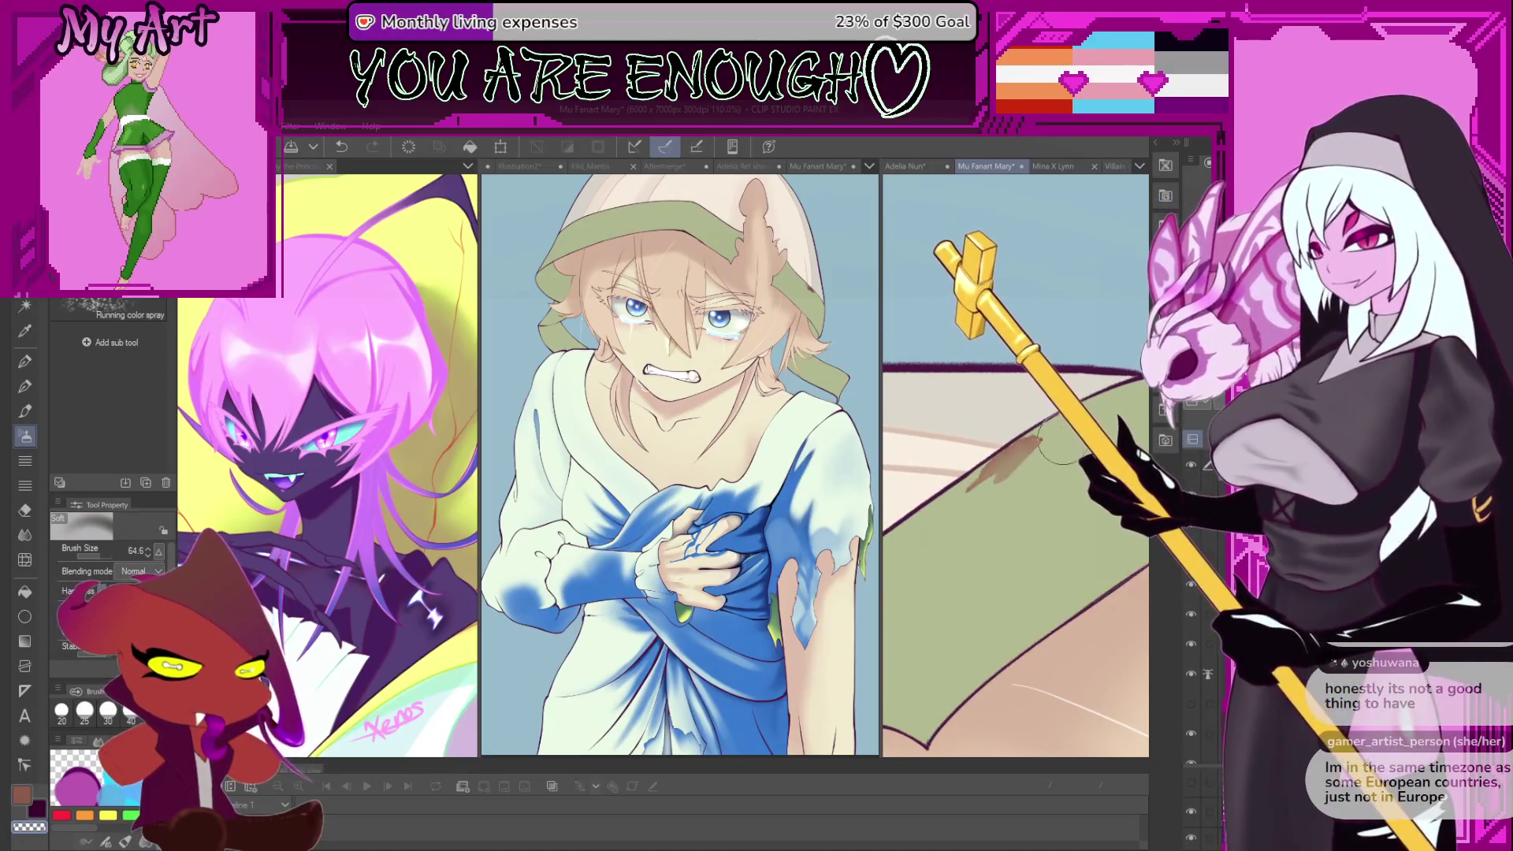
# - Return to the Turnip pen and zoom back out from the close-up
pyautogui.press('p')
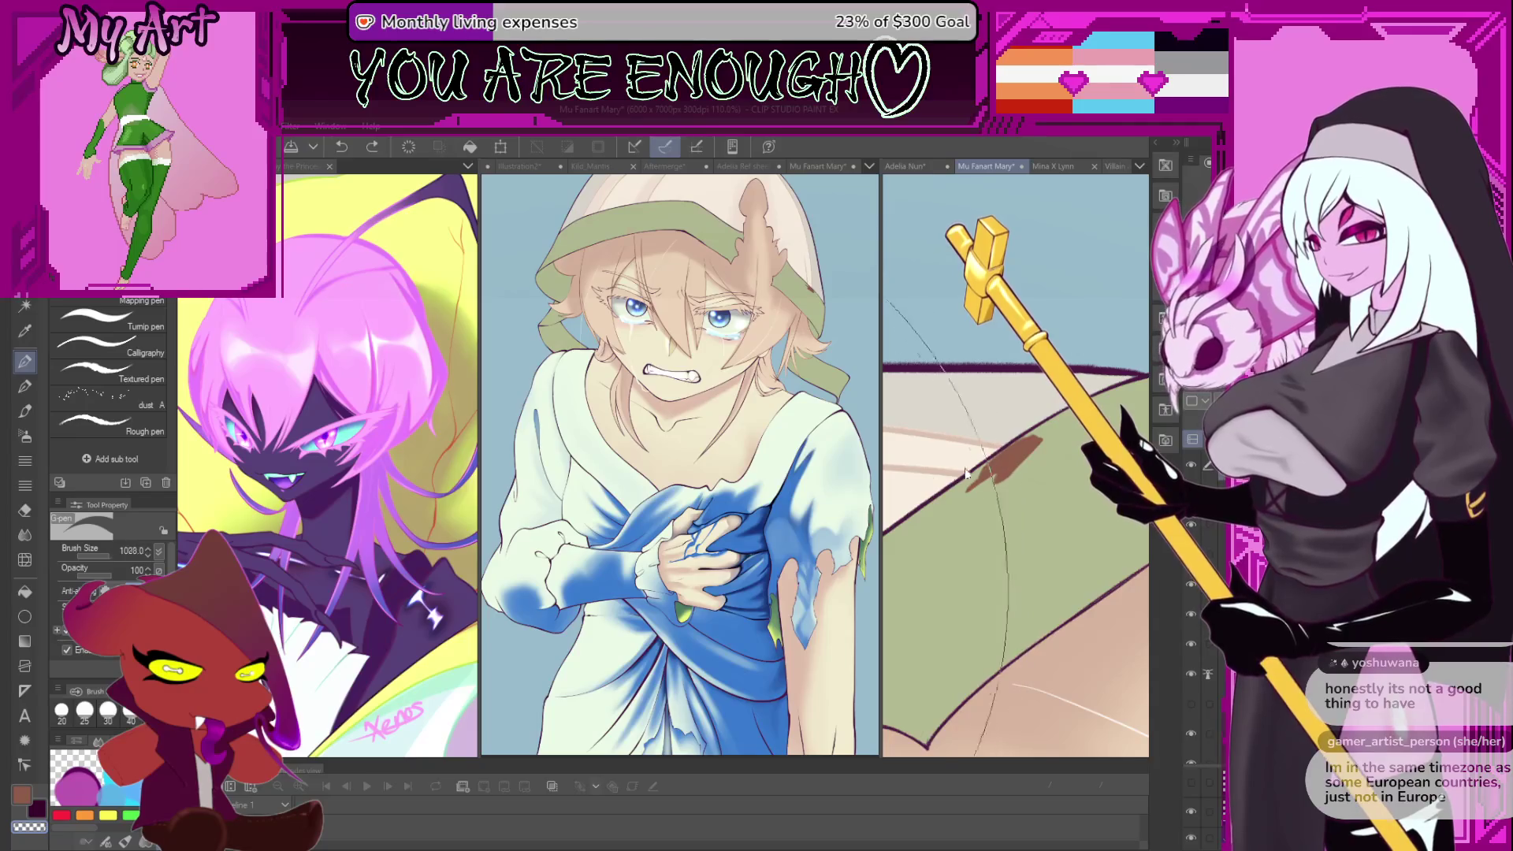
pyautogui.scroll(-2, 966, 471)
pyautogui.scroll(1, 1019, 438)
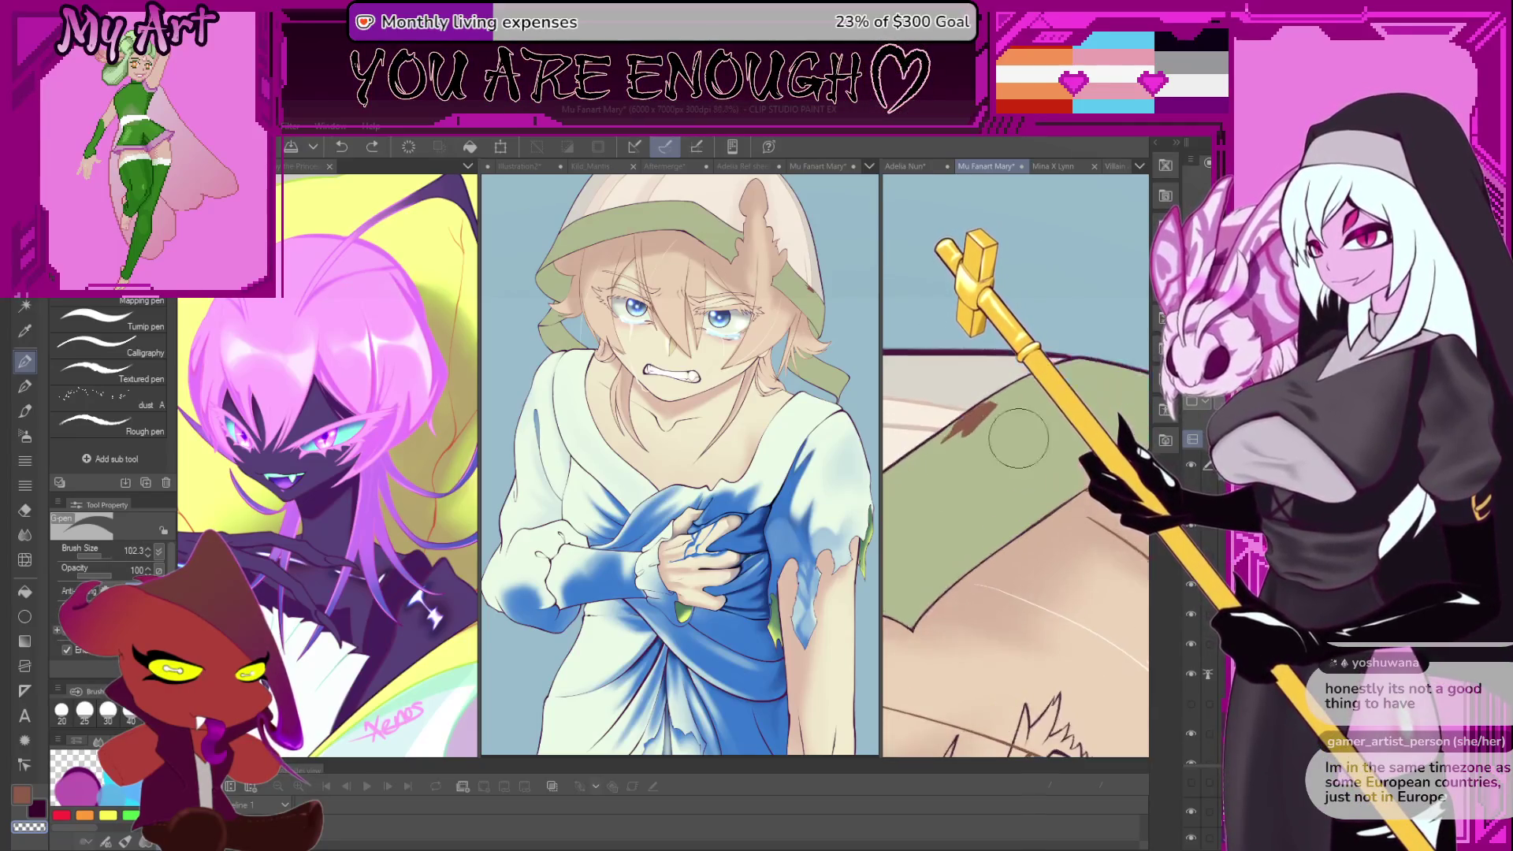
pyautogui.scroll(1, 1017, 438)
pyautogui.scroll(-1, 1103, 409)
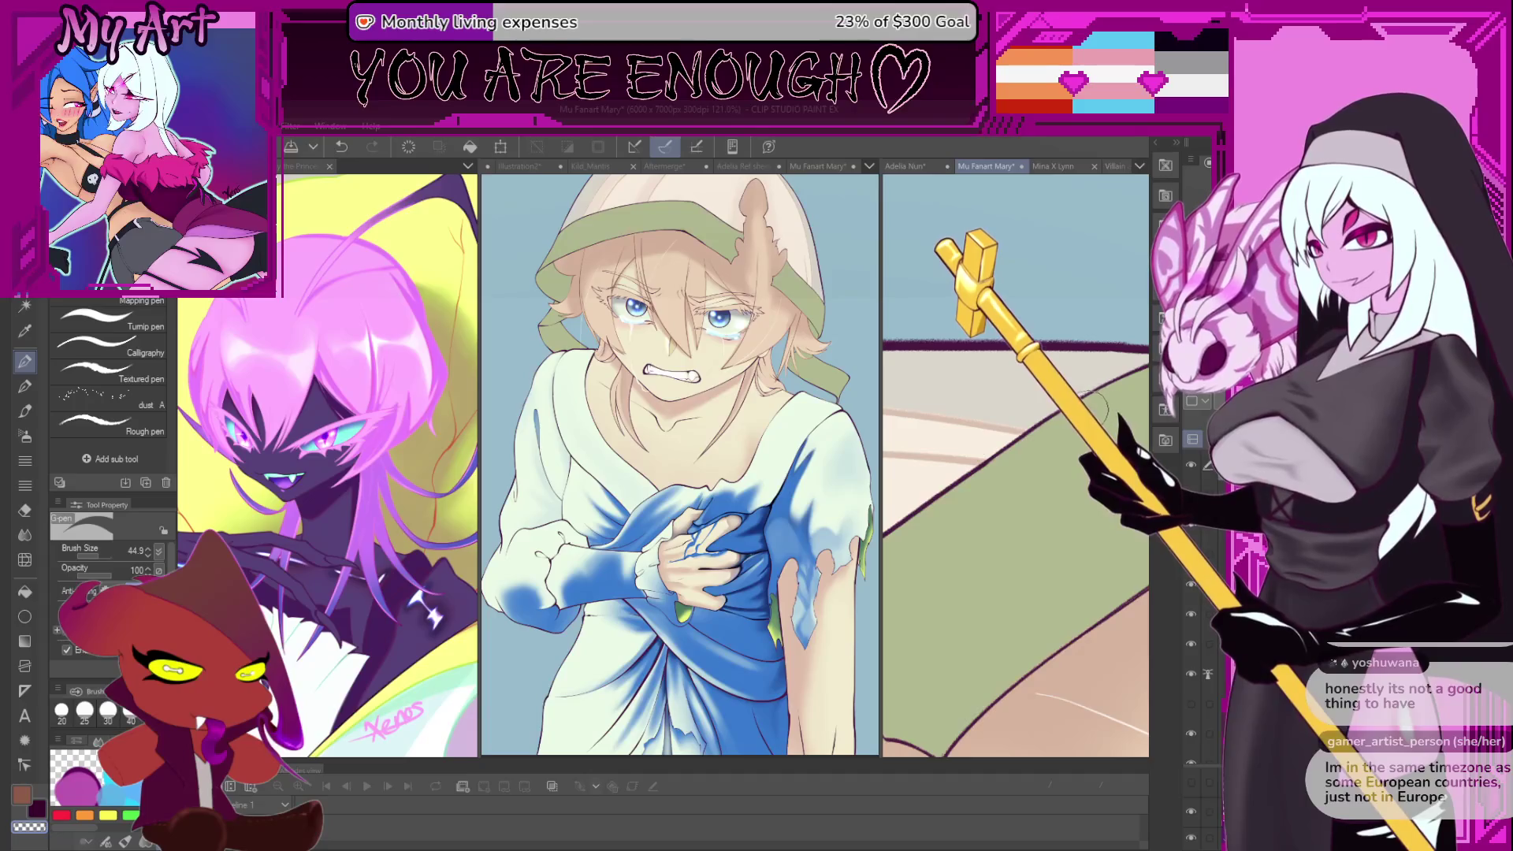
pyautogui.scroll(-4, 1096, 406)
pyautogui.scroll(1, 1053, 471)
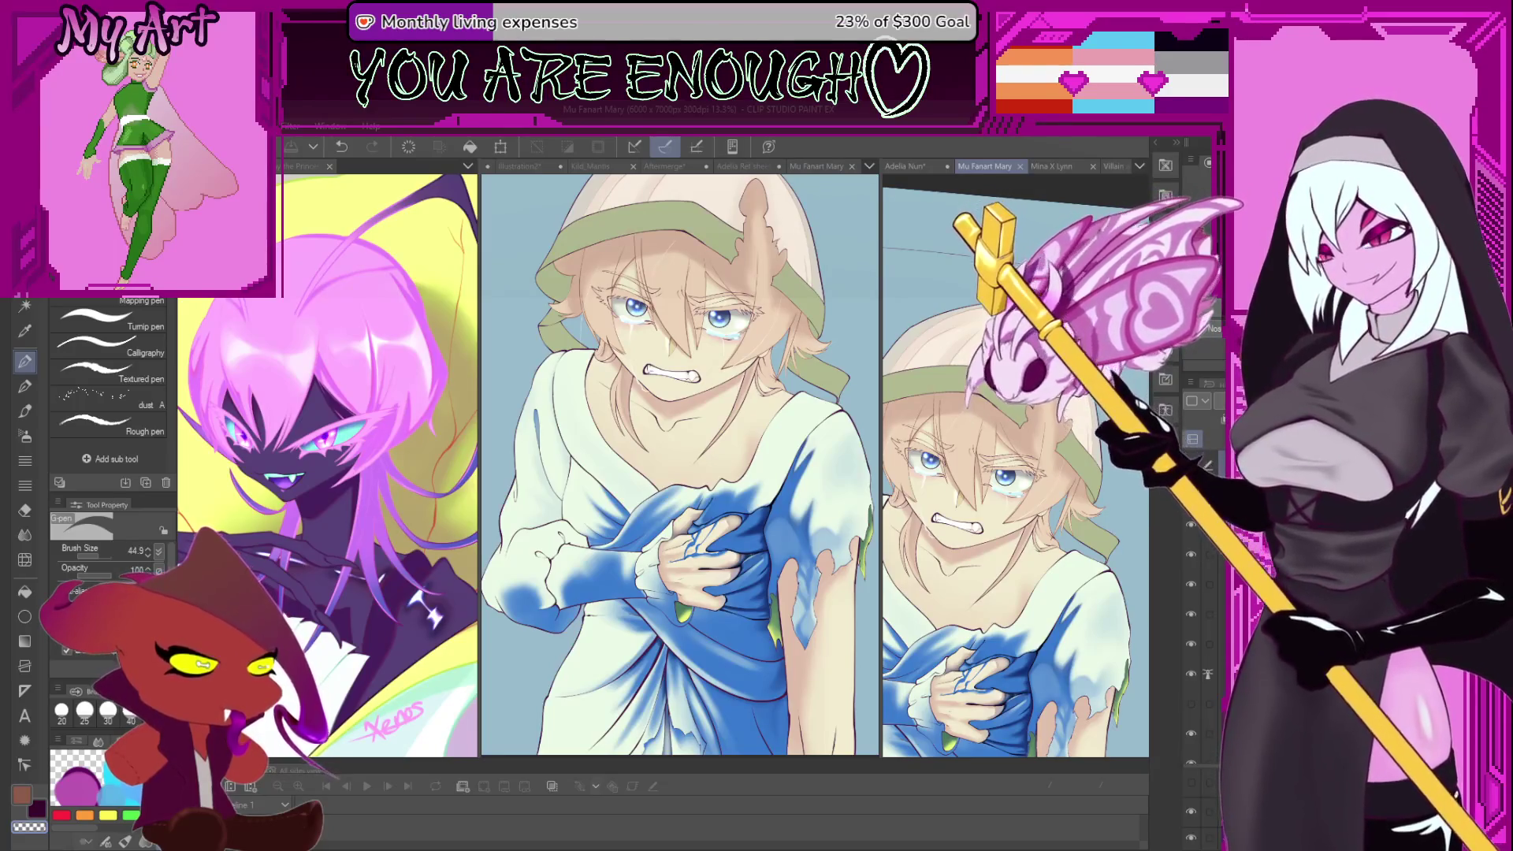
# - Zoom in, out and back in on the face to look it over
pyautogui.scroll(5, 958, 397)
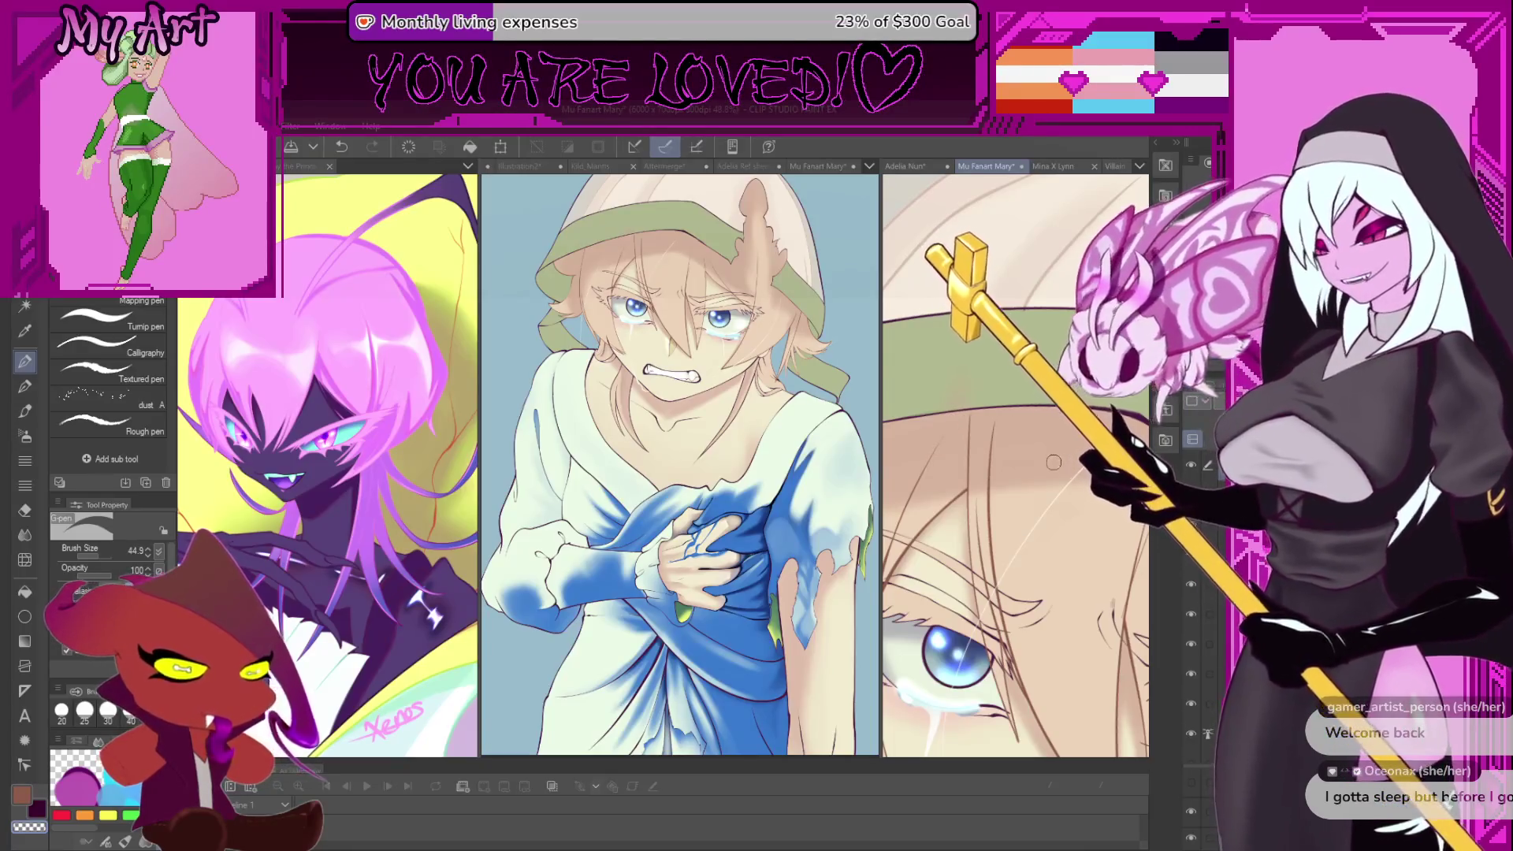
pyautogui.scroll(-5, 1054, 461)
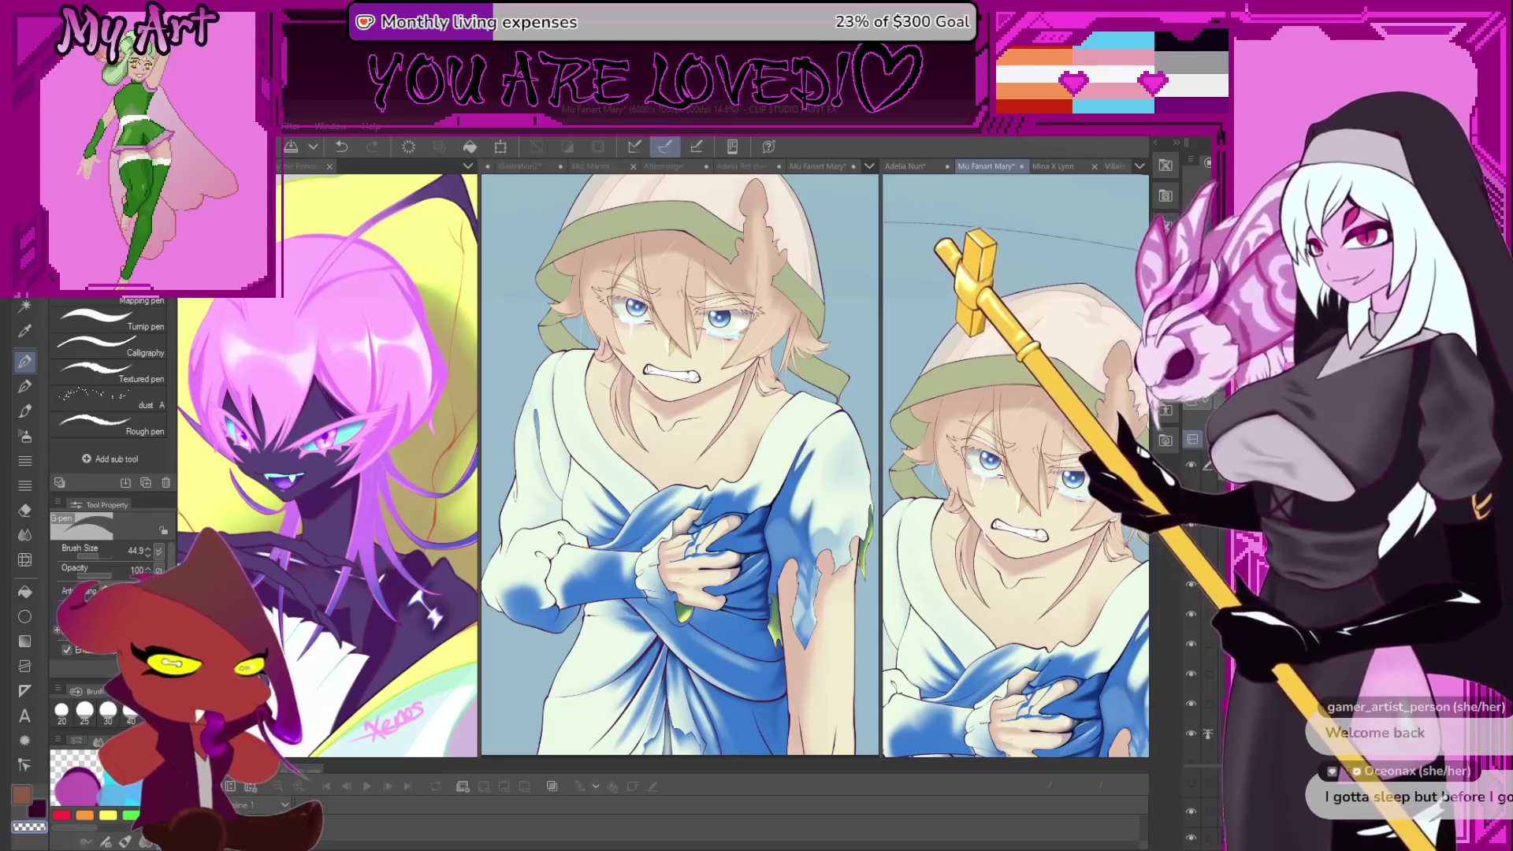
pyautogui.scroll(1, 1075, 331)
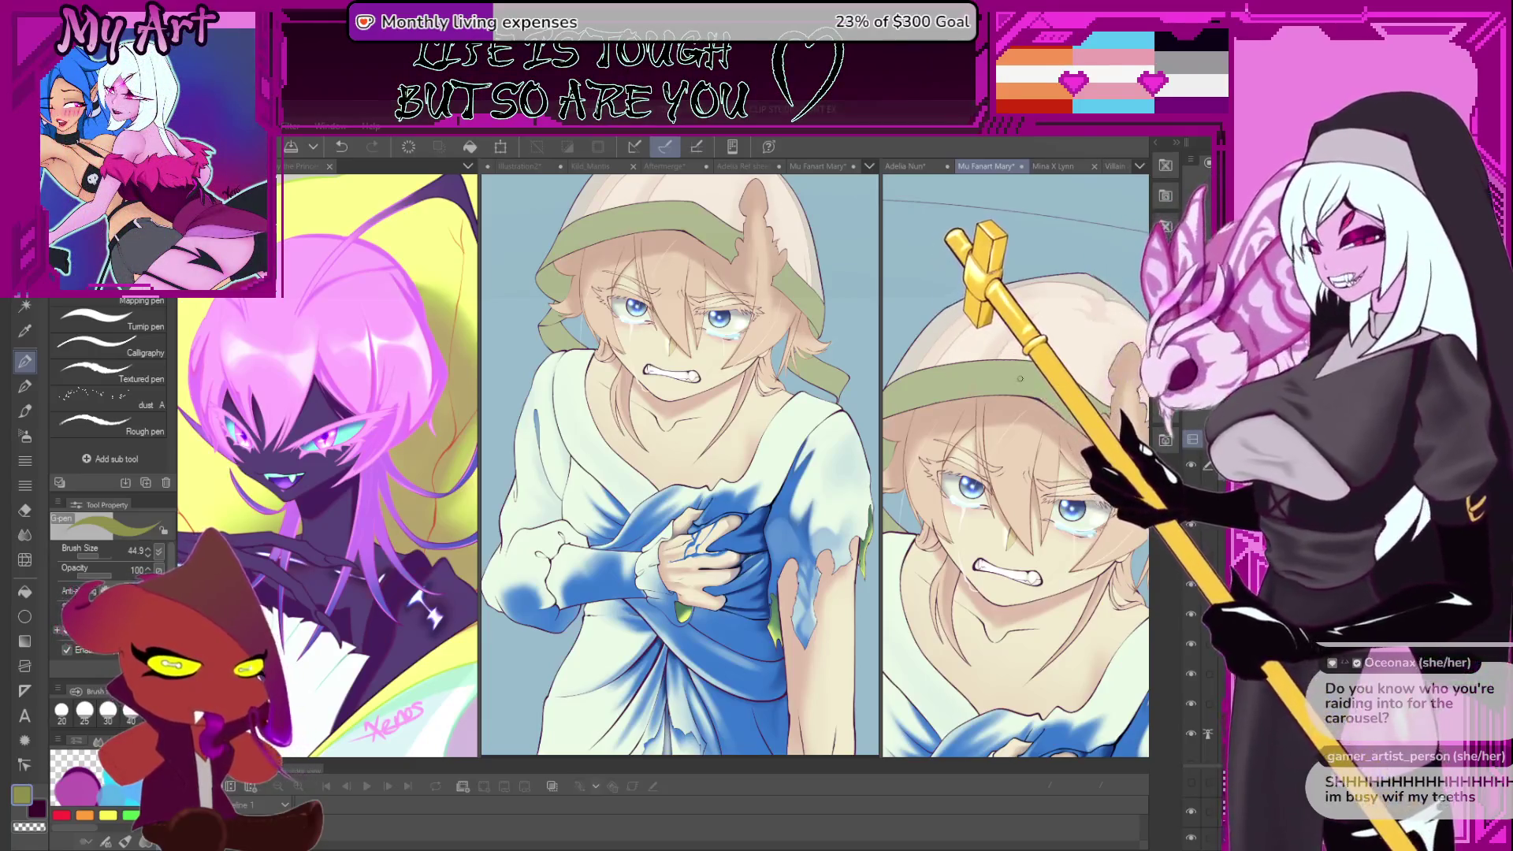
# - Pick a pale cream colour and paint cream strokes onto the hair
pyautogui.moveTo(1048, 258); pyautogui.dragTo(1045, 295)
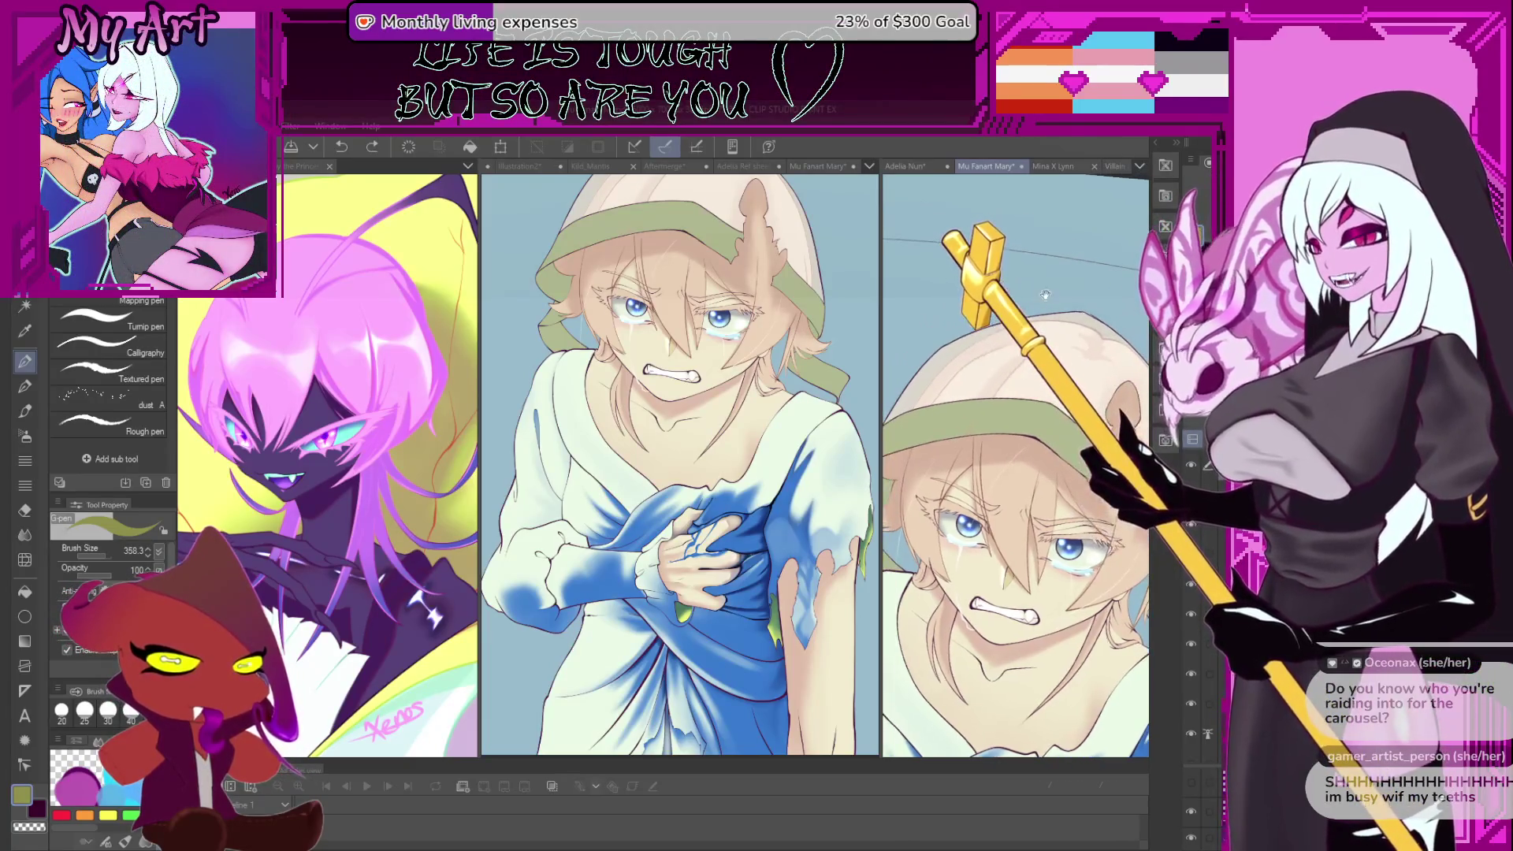
pyautogui.keyDown('alt'); pyautogui.click(1045, 331); pyautogui.keyUp('alt')
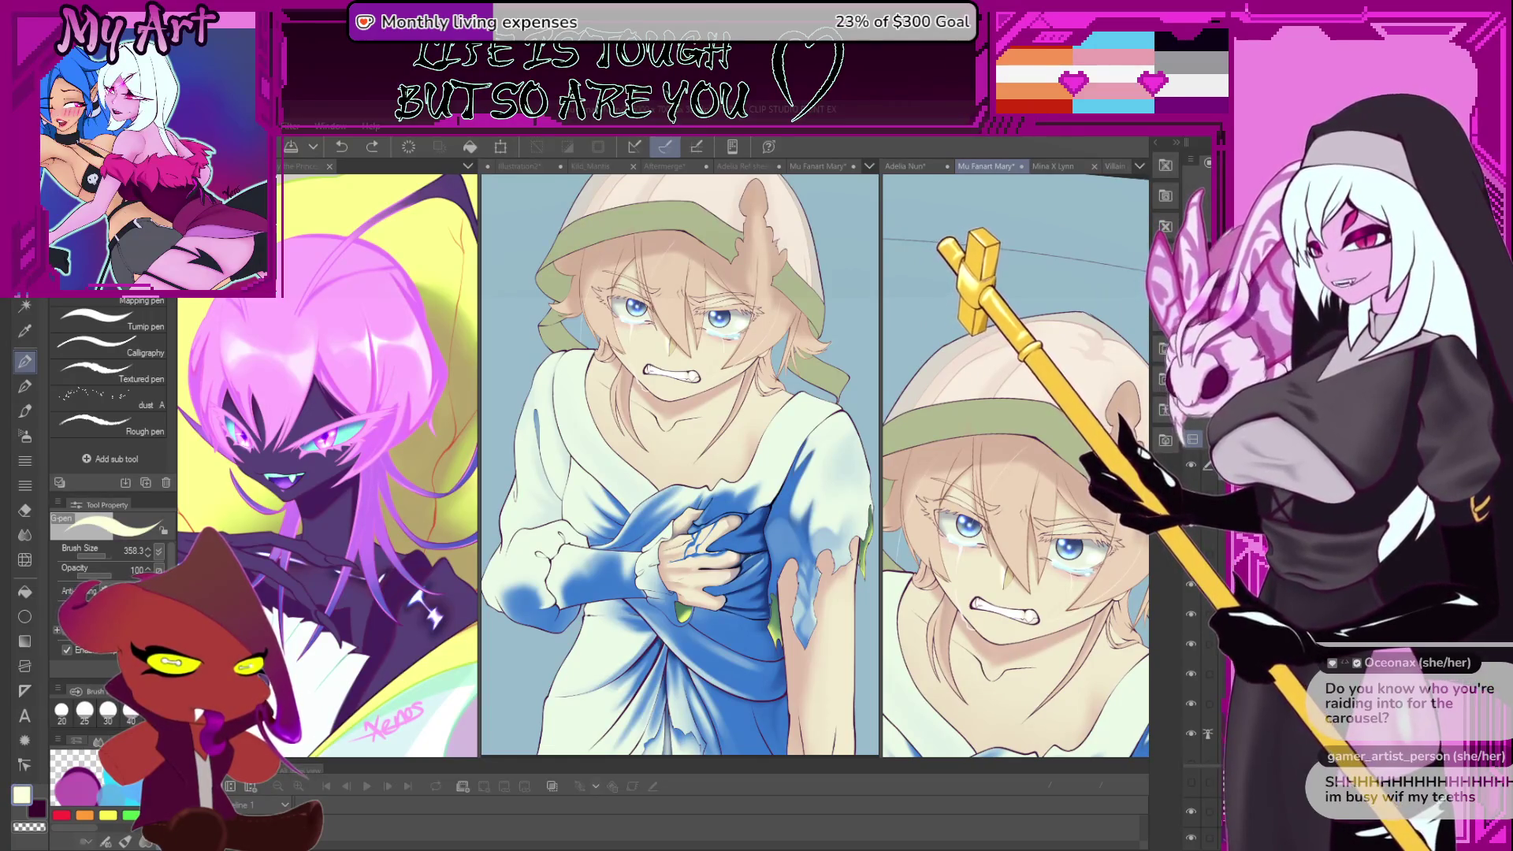
pyautogui.scroll(-3, 1015, 473)
pyautogui.hotkey('ctrl', 'z')
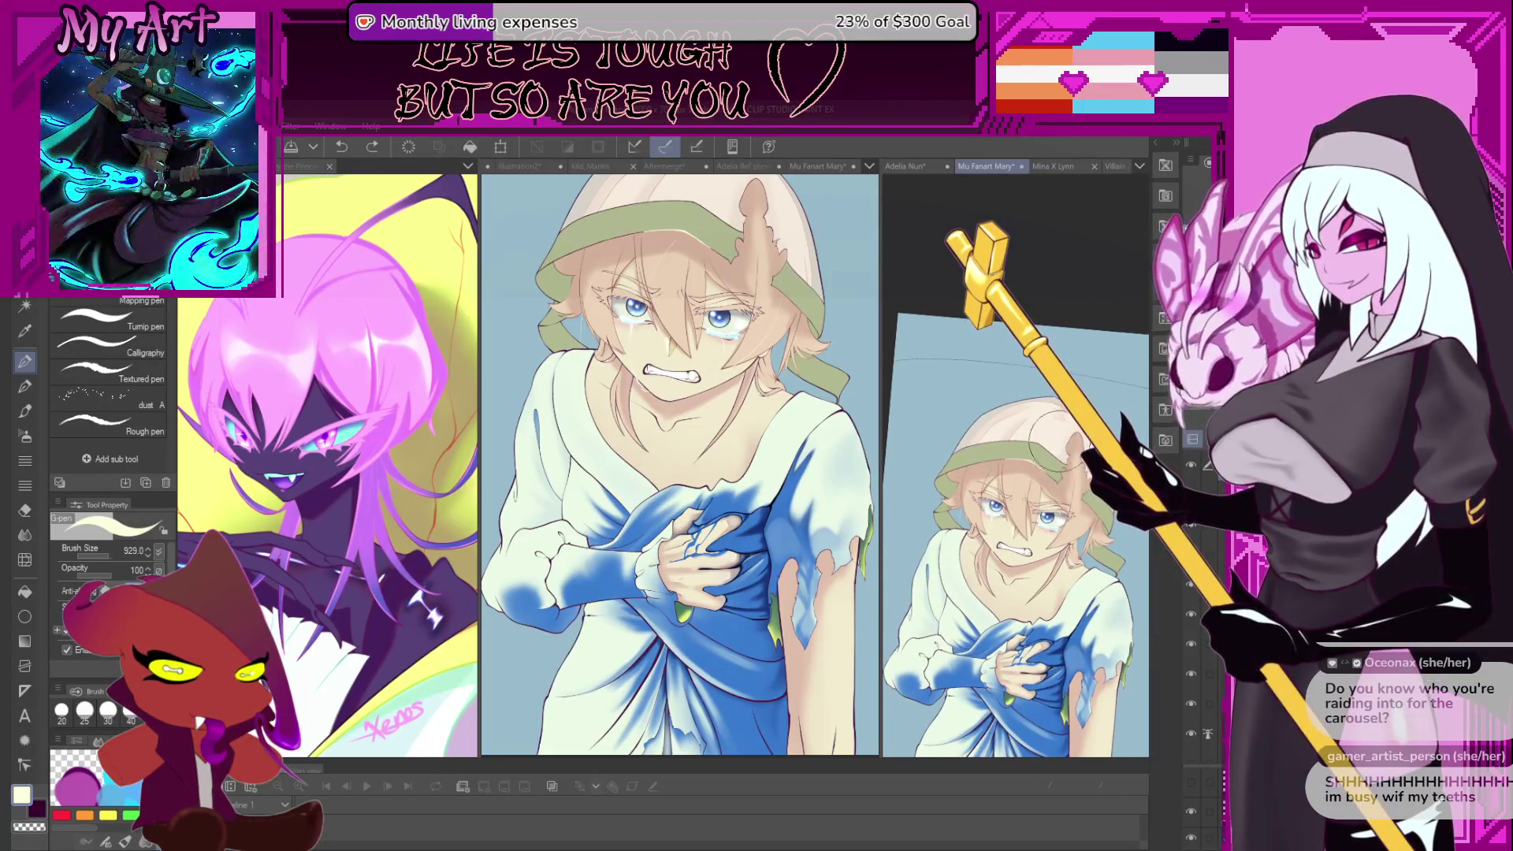
pyautogui.moveTo(946, 481); pyautogui.dragTo(965, 500)
pyautogui.moveTo(957, 446)
pyautogui.mouseDown()
pyautogui.moveTo(977, 473)
pyautogui.moveTo(949, 512)
pyautogui.moveTo(977, 457)
pyautogui.moveTo(930, 492)
pyautogui.moveTo(965, 504)
pyautogui.mouseUp()
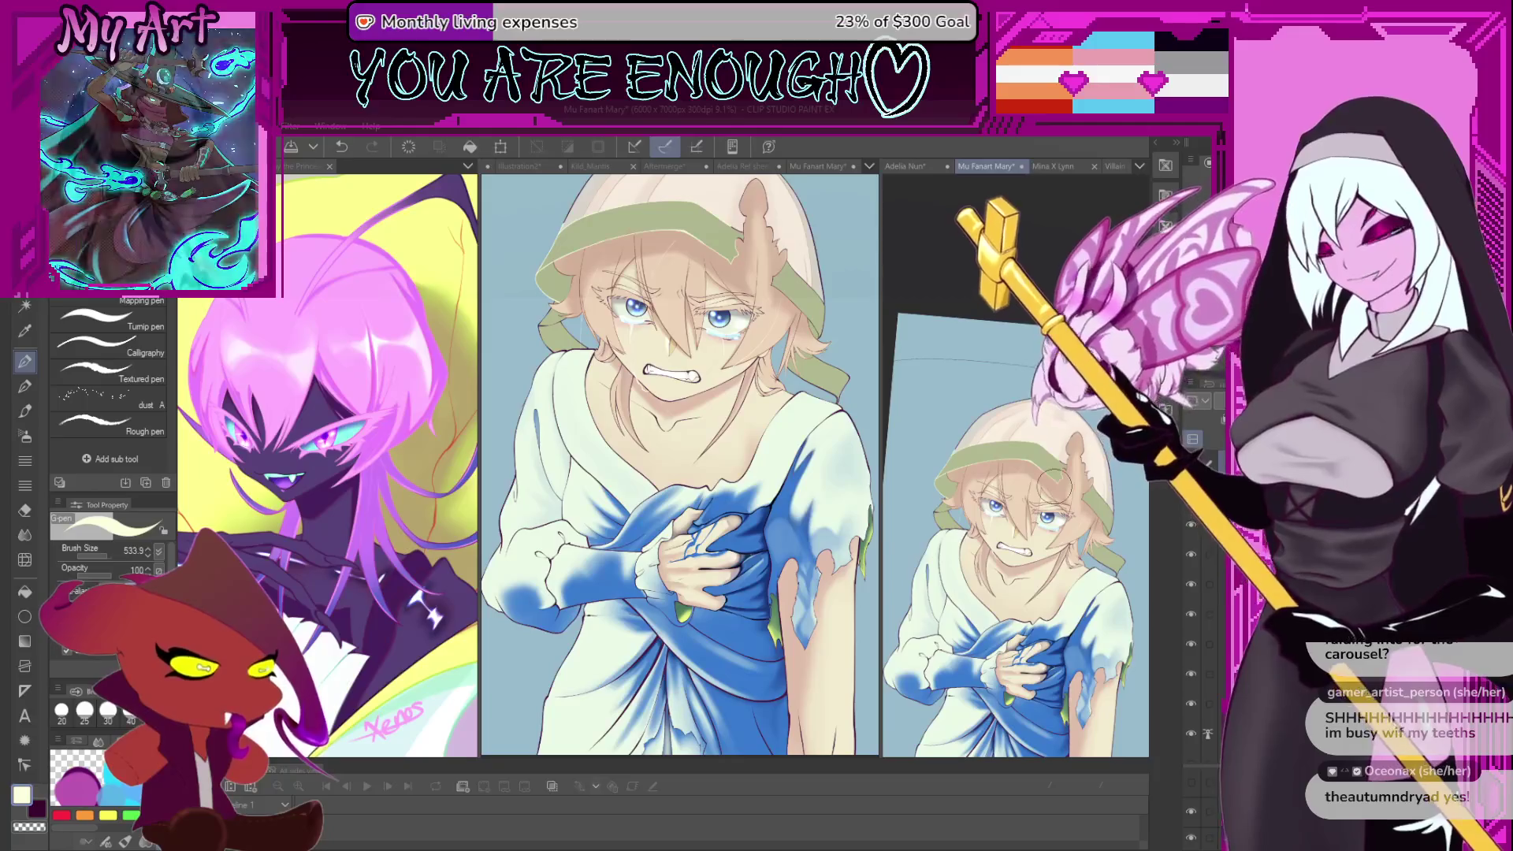
# - Tilt the canvas counterclockwise, bring the face into view, and undo then redo a stroke
pyautogui.press('-')
pyautogui.press('-')
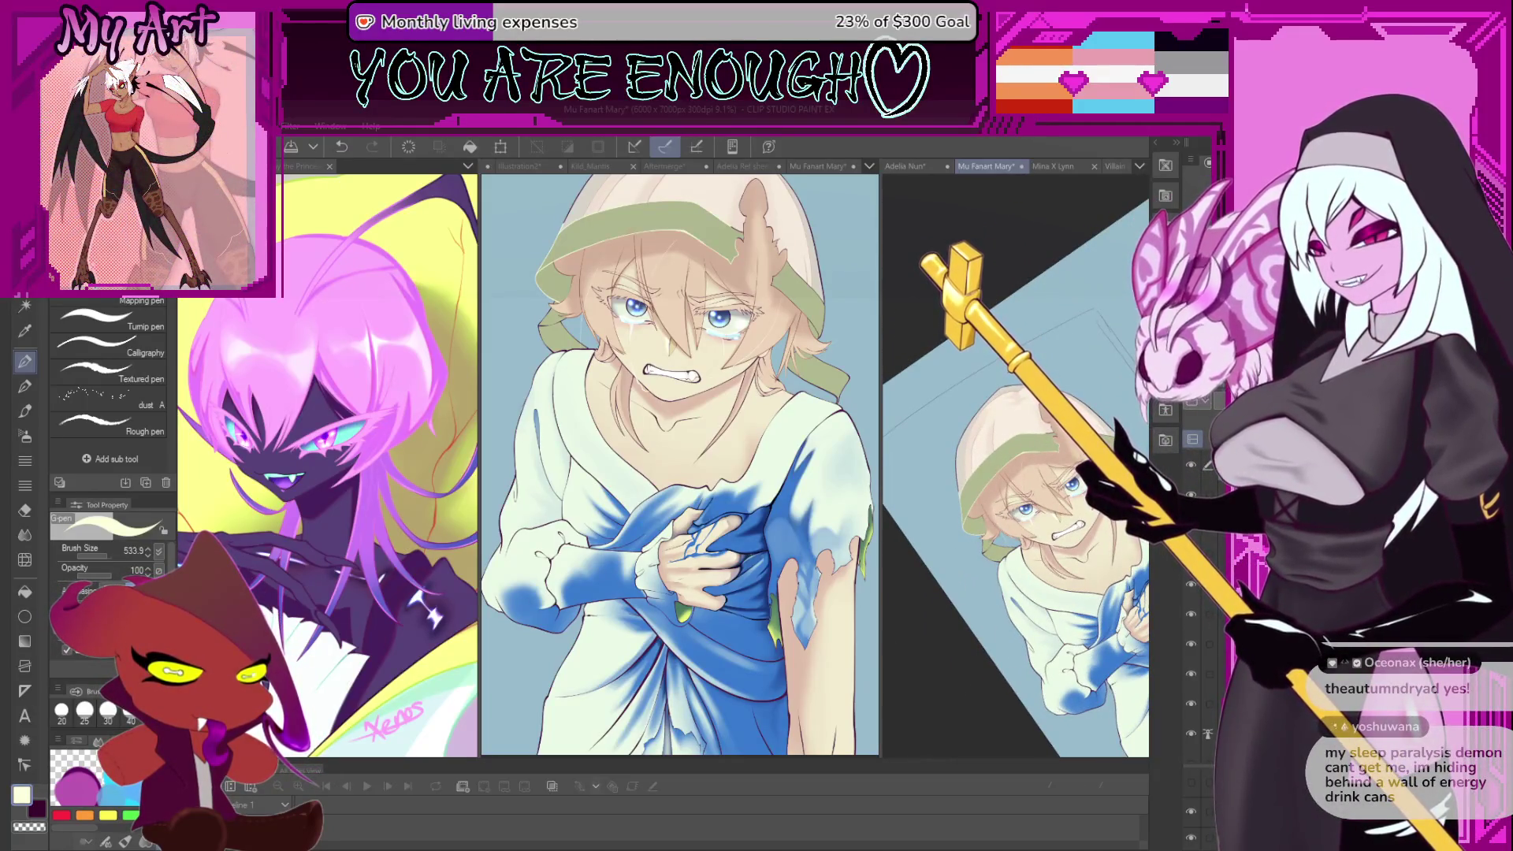
pyautogui.press('-')
pyautogui.press('-')
pyautogui.press('-')
pyautogui.press('-')
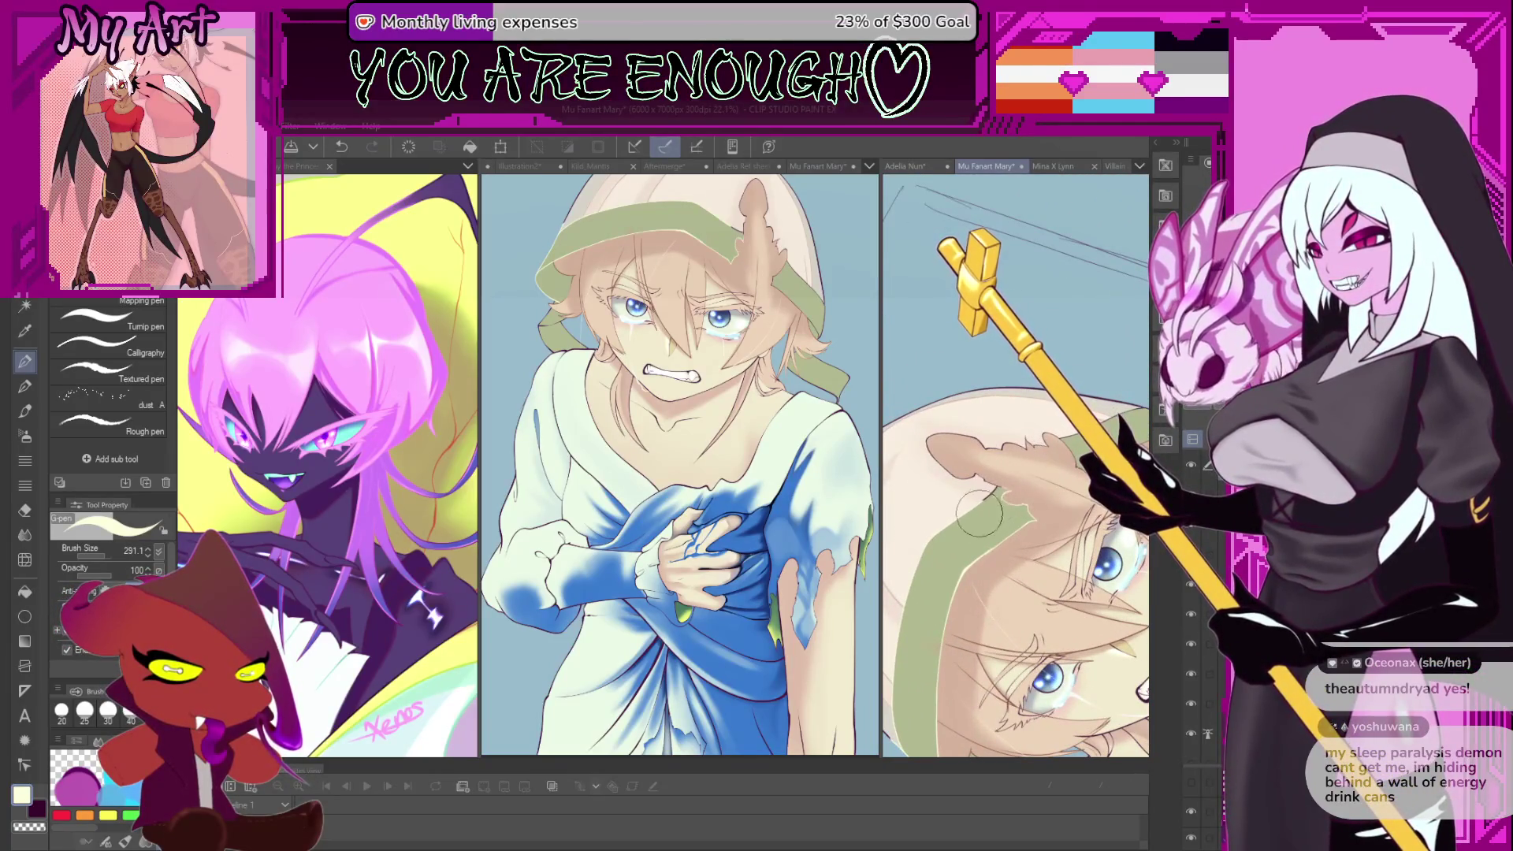
pyautogui.moveTo(1033, 453); pyautogui.dragTo(928, 534)
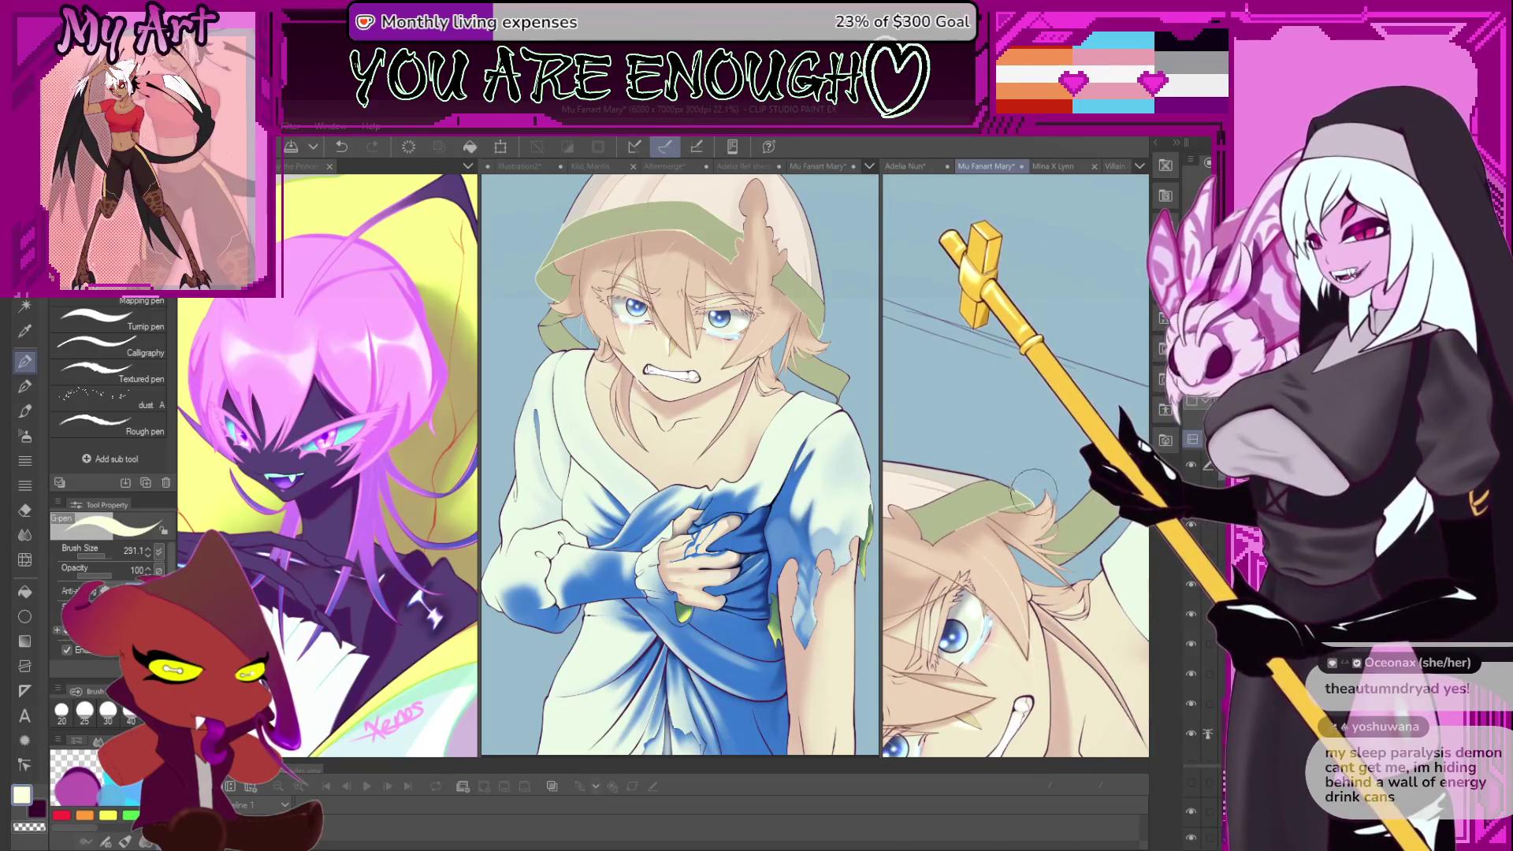
pyautogui.press('-')
pyautogui.hotkey('ctrl', 'z')
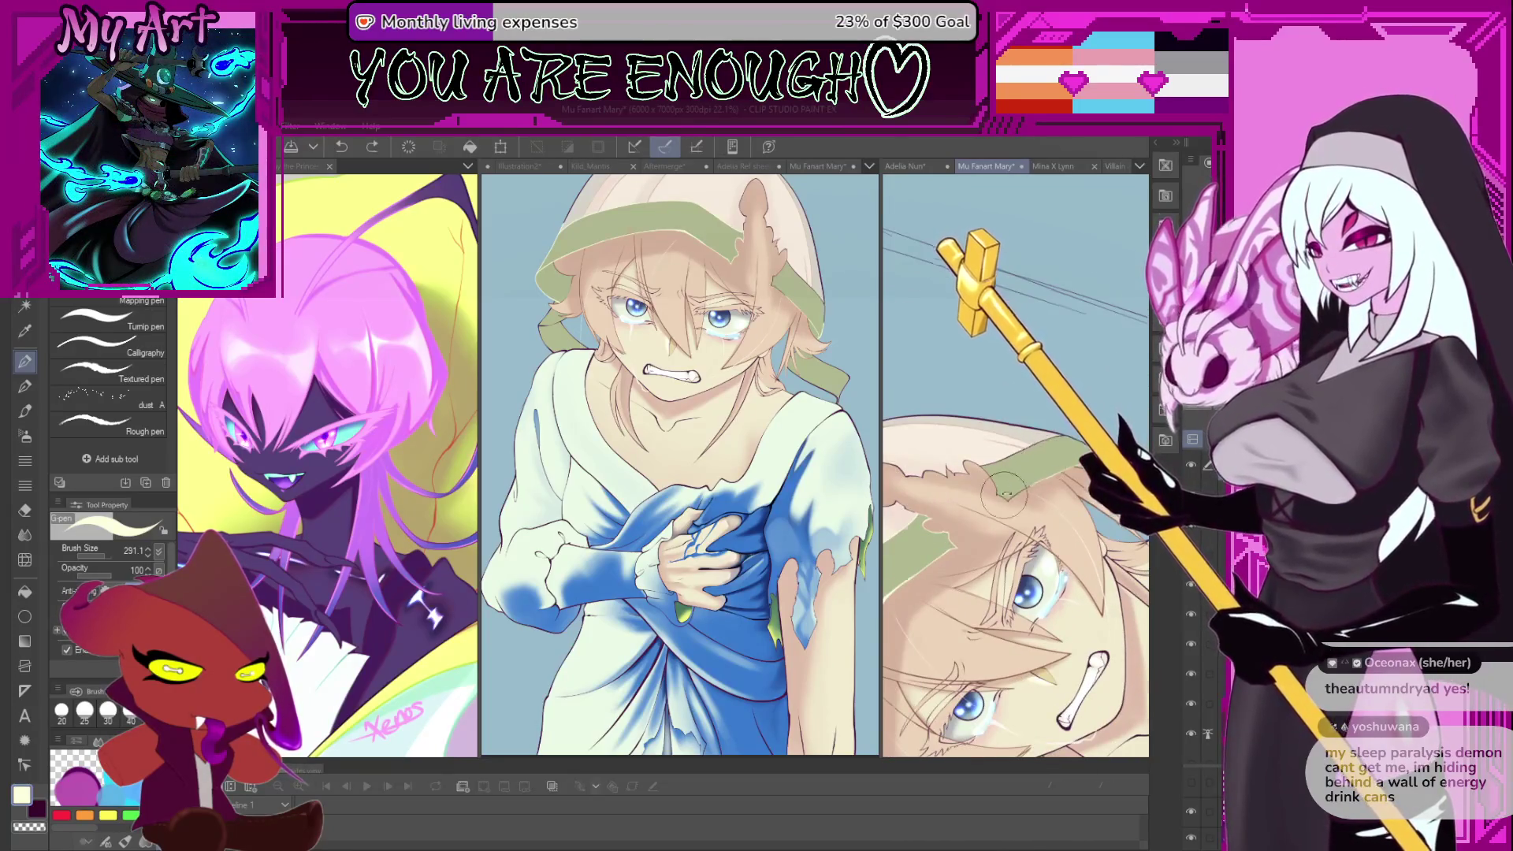
pyautogui.press('-')
pyautogui.hotkey('ctrl', 'y')
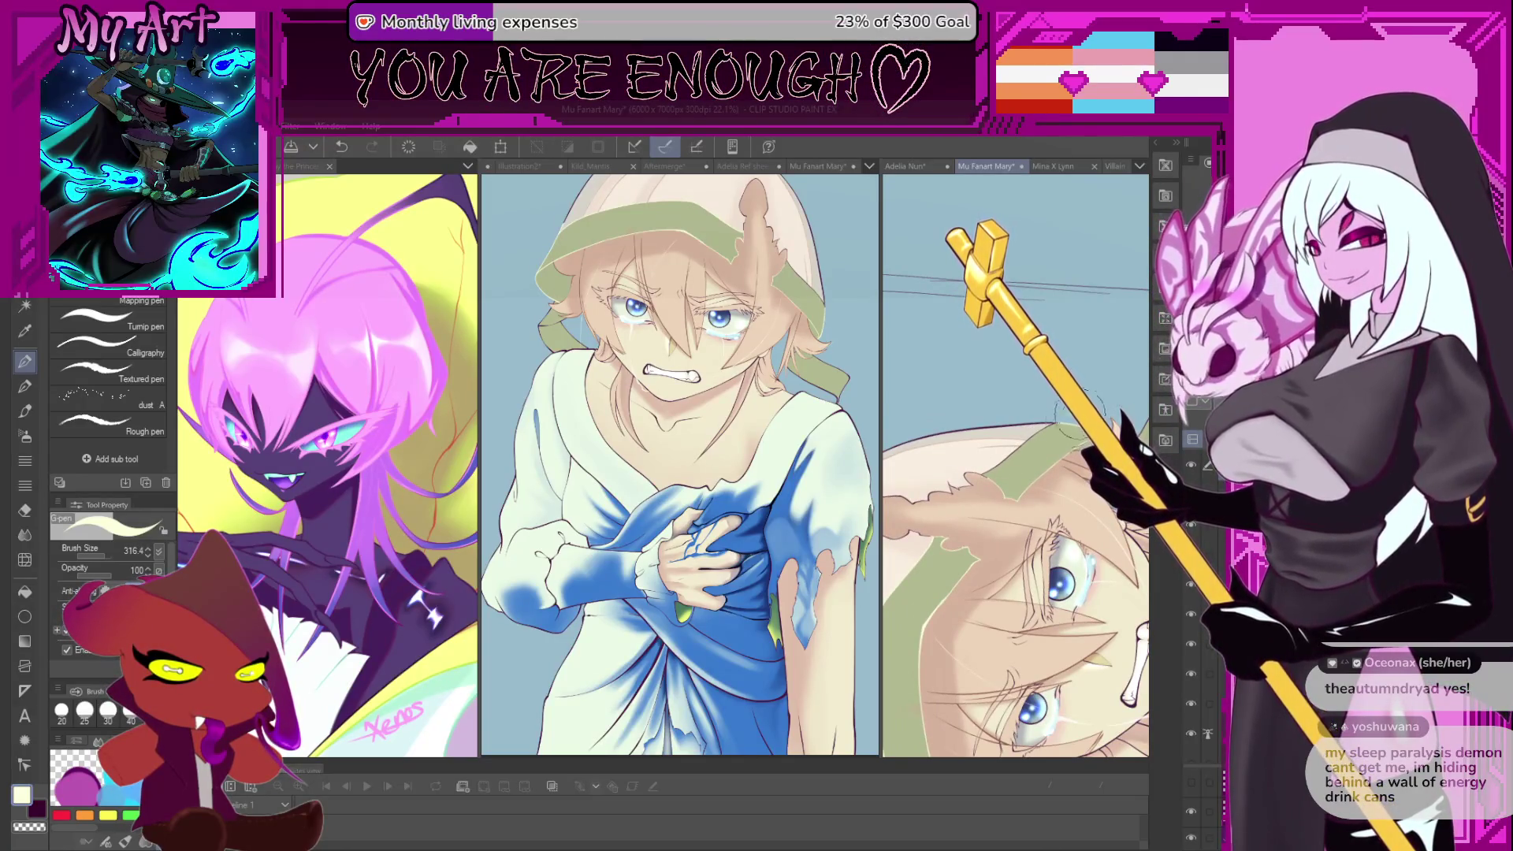
# - Zoom out, rotate the character upright, and zoom back in on the face and upper body
pyautogui.scroll(-2, 1064, 426)
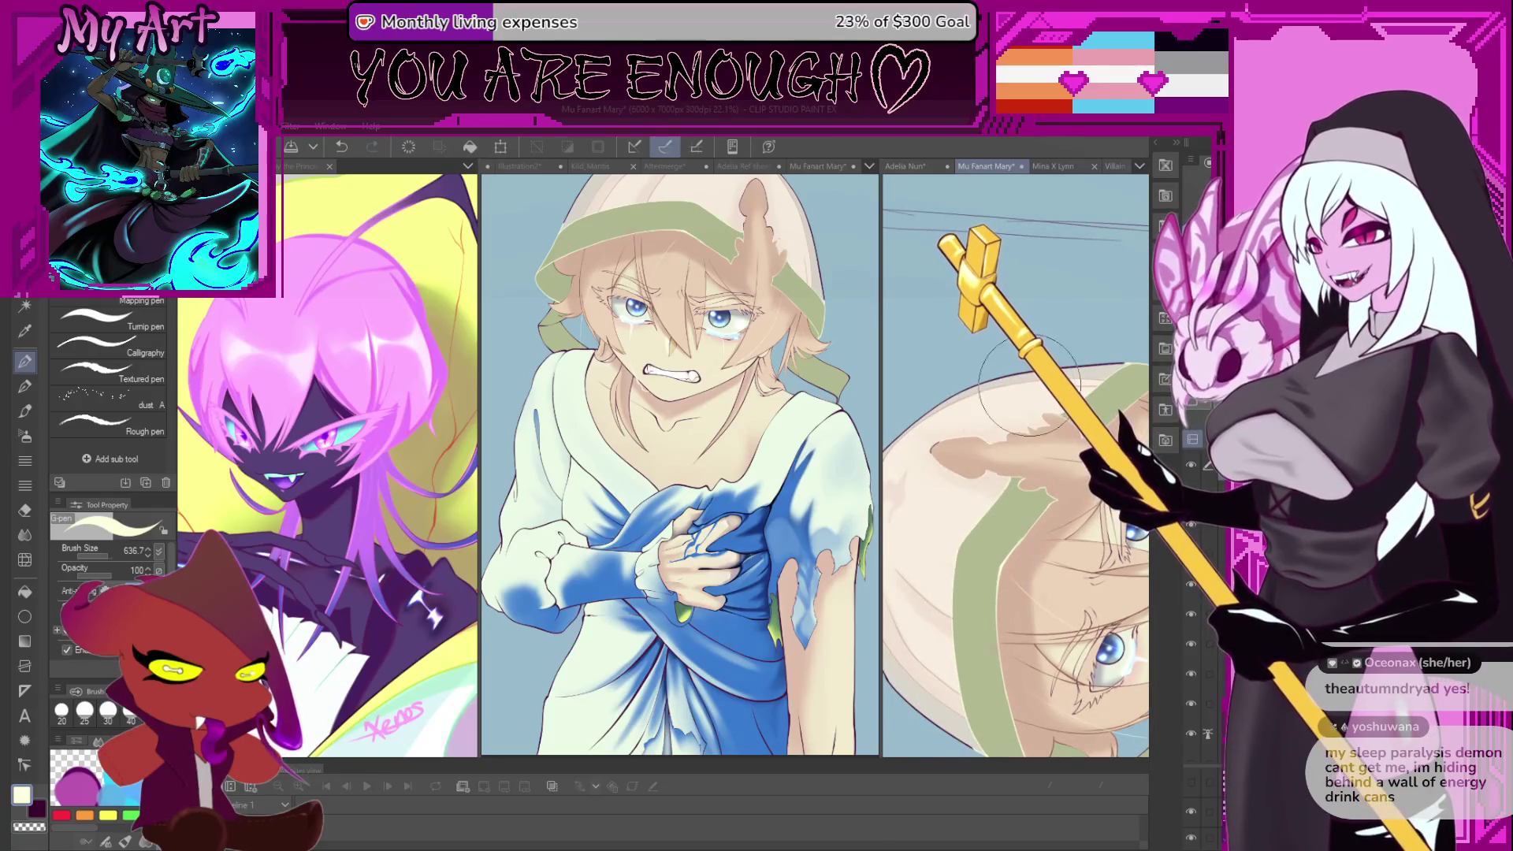
pyautogui.scroll(-1, 1040, 402)
pyautogui.moveTo(989, 622)
pyautogui.mouseDown()
pyautogui.moveTo(948, 501)
pyautogui.moveTo(1019, 510)
pyautogui.moveTo(1036, 473)
pyautogui.mouseUp()
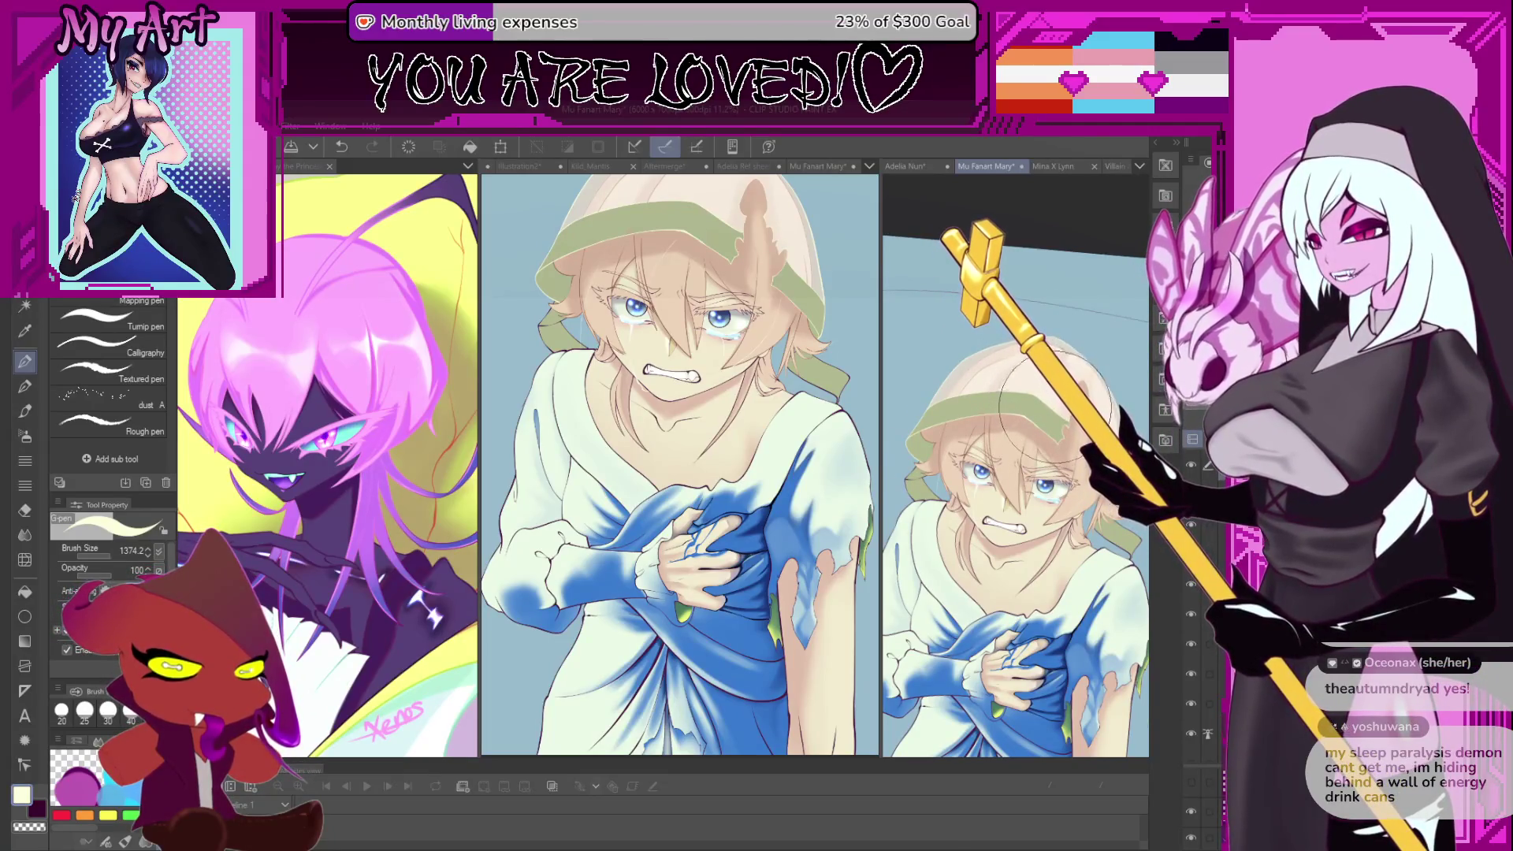
pyautogui.scroll(2, 1056, 402)
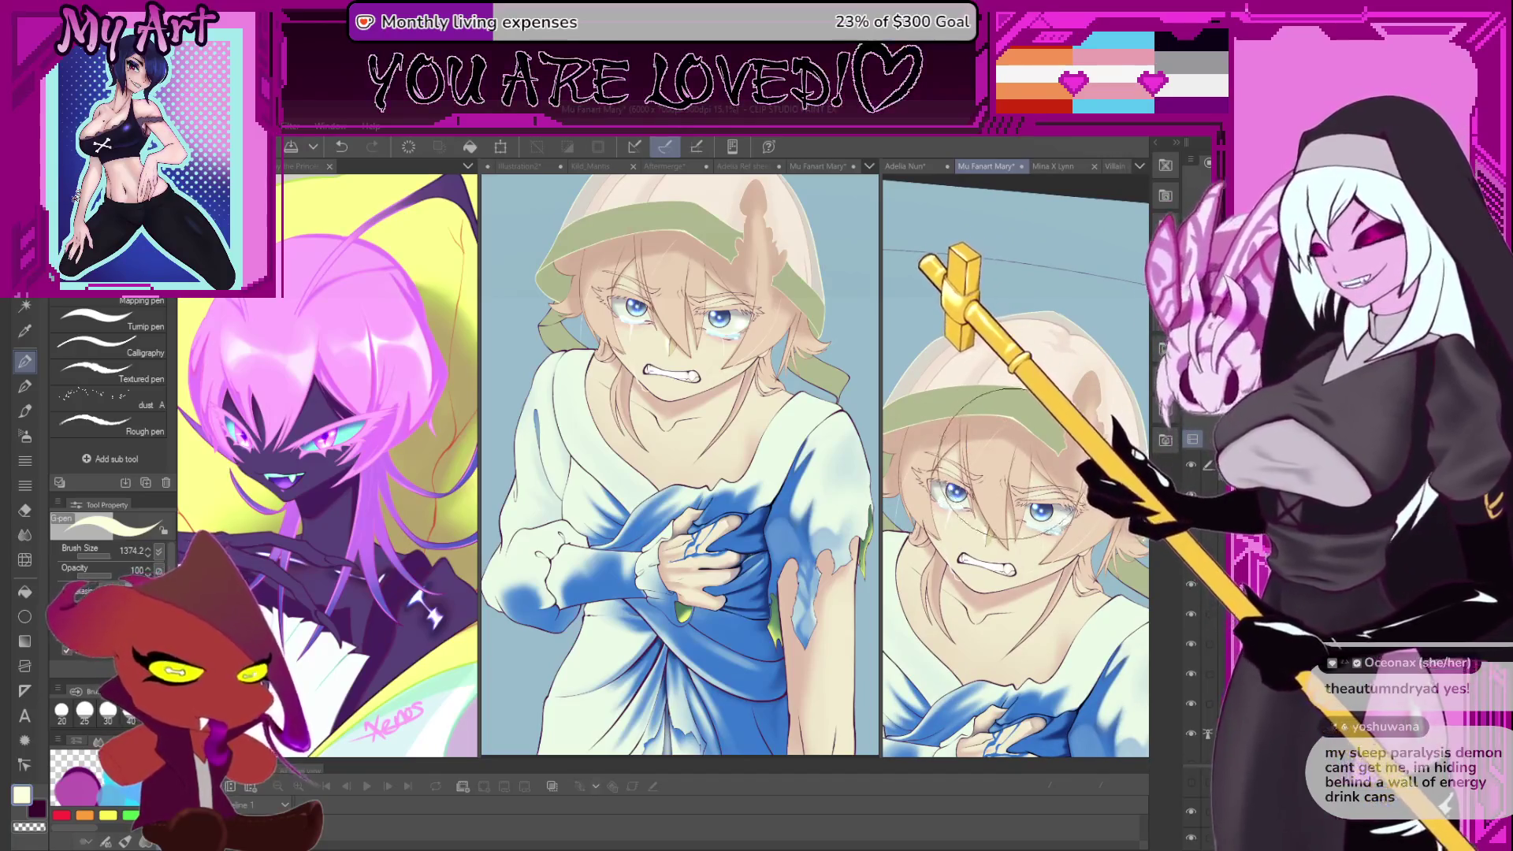
pyautogui.scroll(1, 1017, 473)
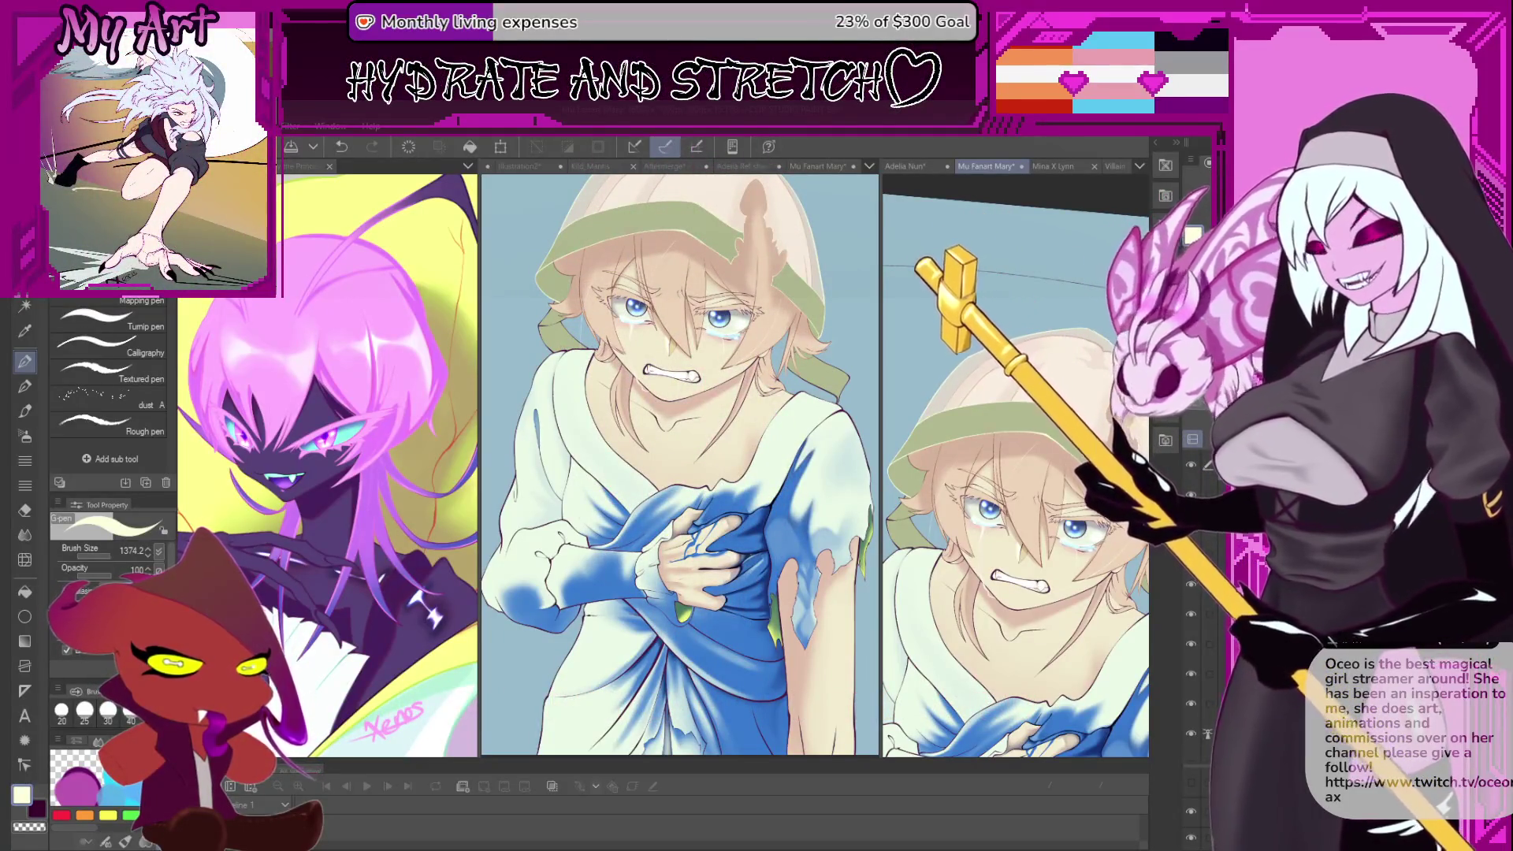
# - Zoom and pan the right-hand canvas until the eye and cheek fill the view
pyautogui.scroll(-2, 1028, 427)
pyautogui.moveTo(1068, 443); pyautogui.dragTo(1029, 426)
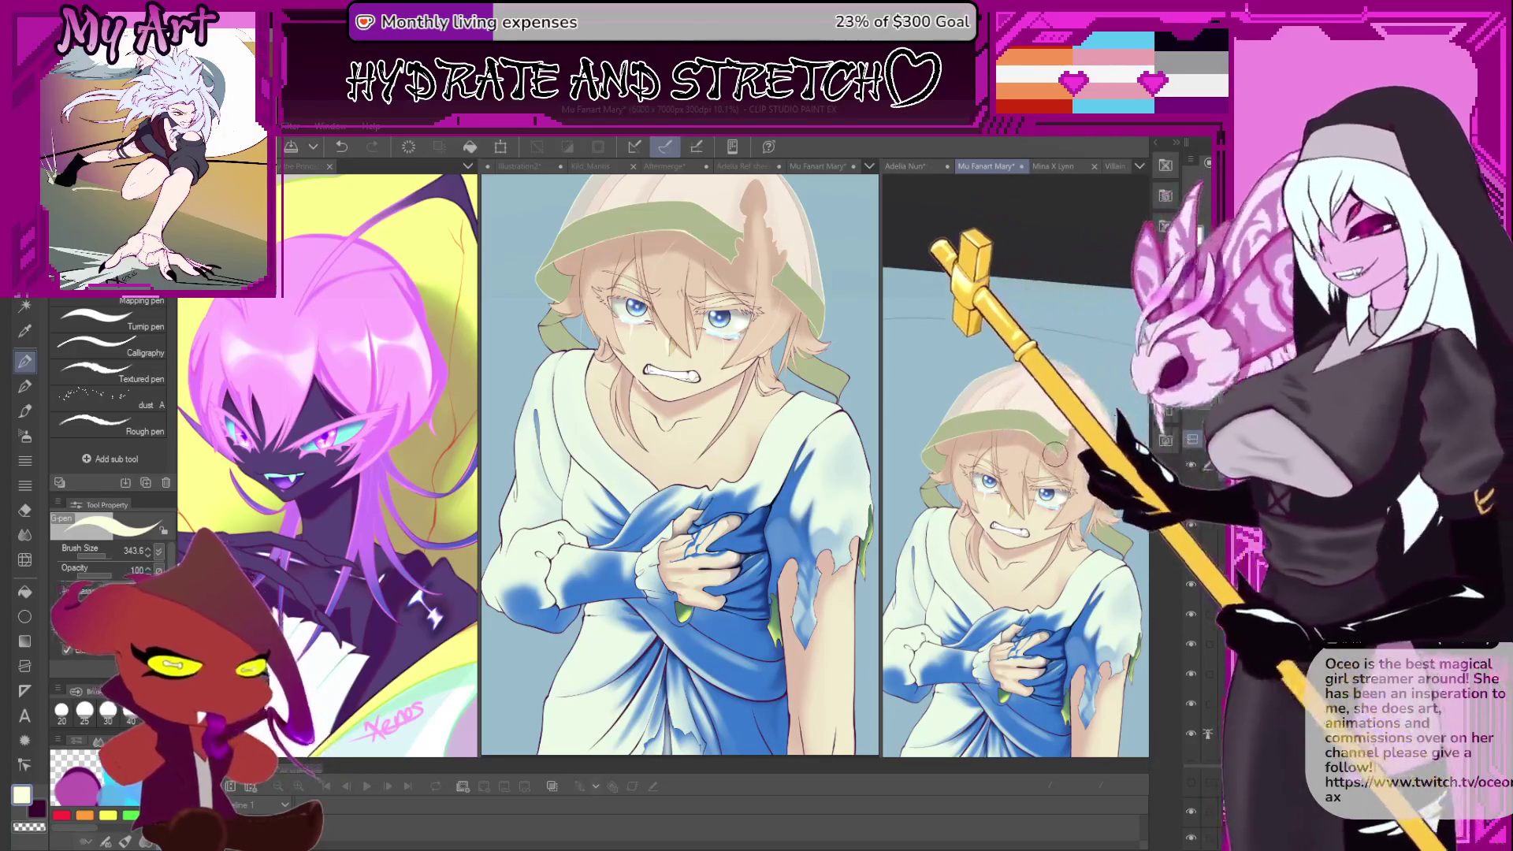
pyautogui.scroll(3, 1053, 489)
pyautogui.scroll(4, 1060, 492)
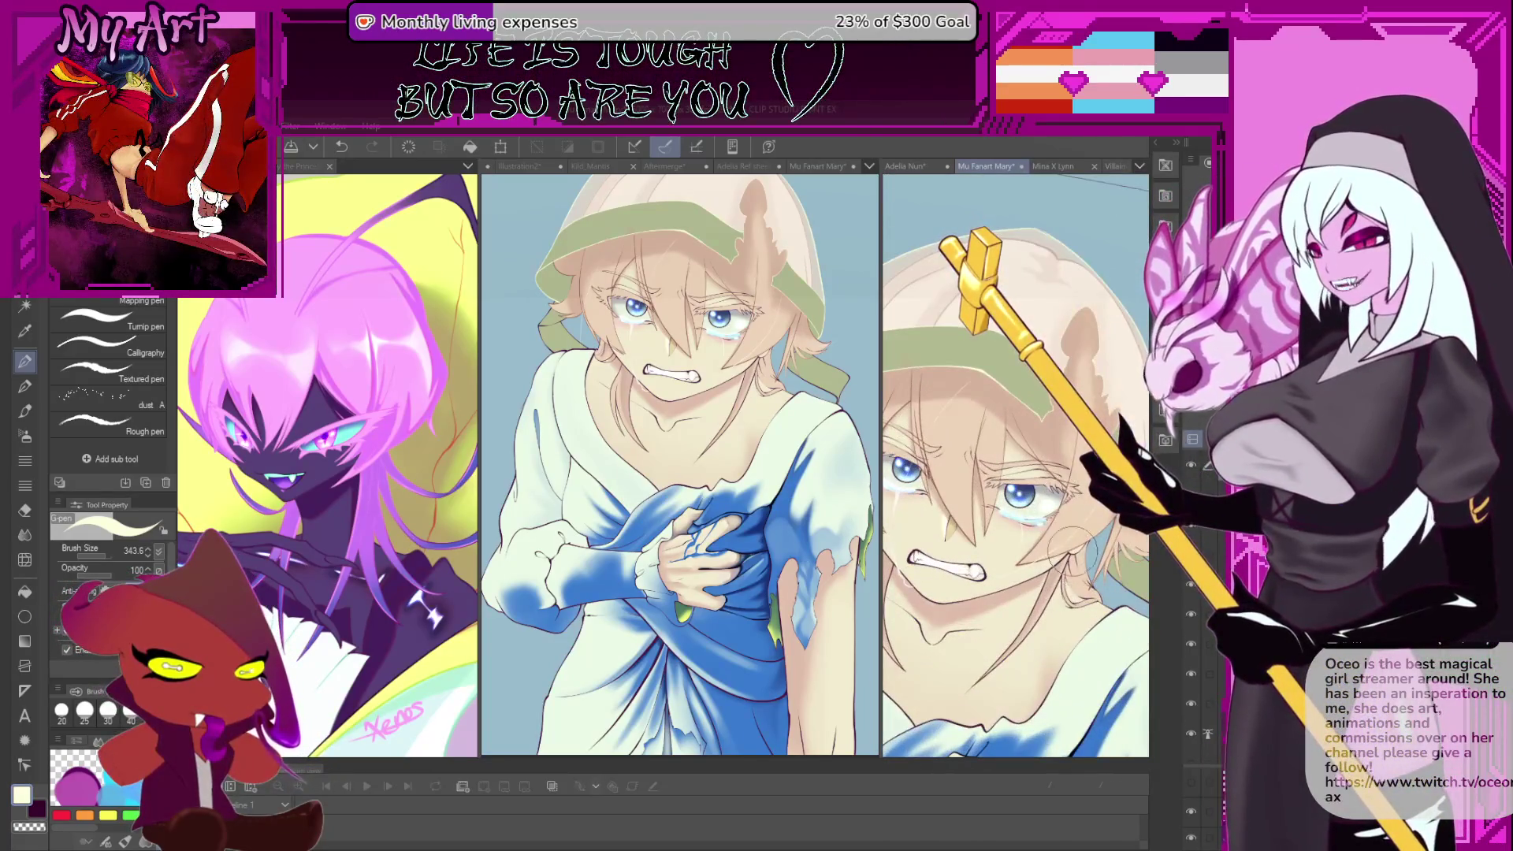
pyautogui.scroll(2, 1027, 468)
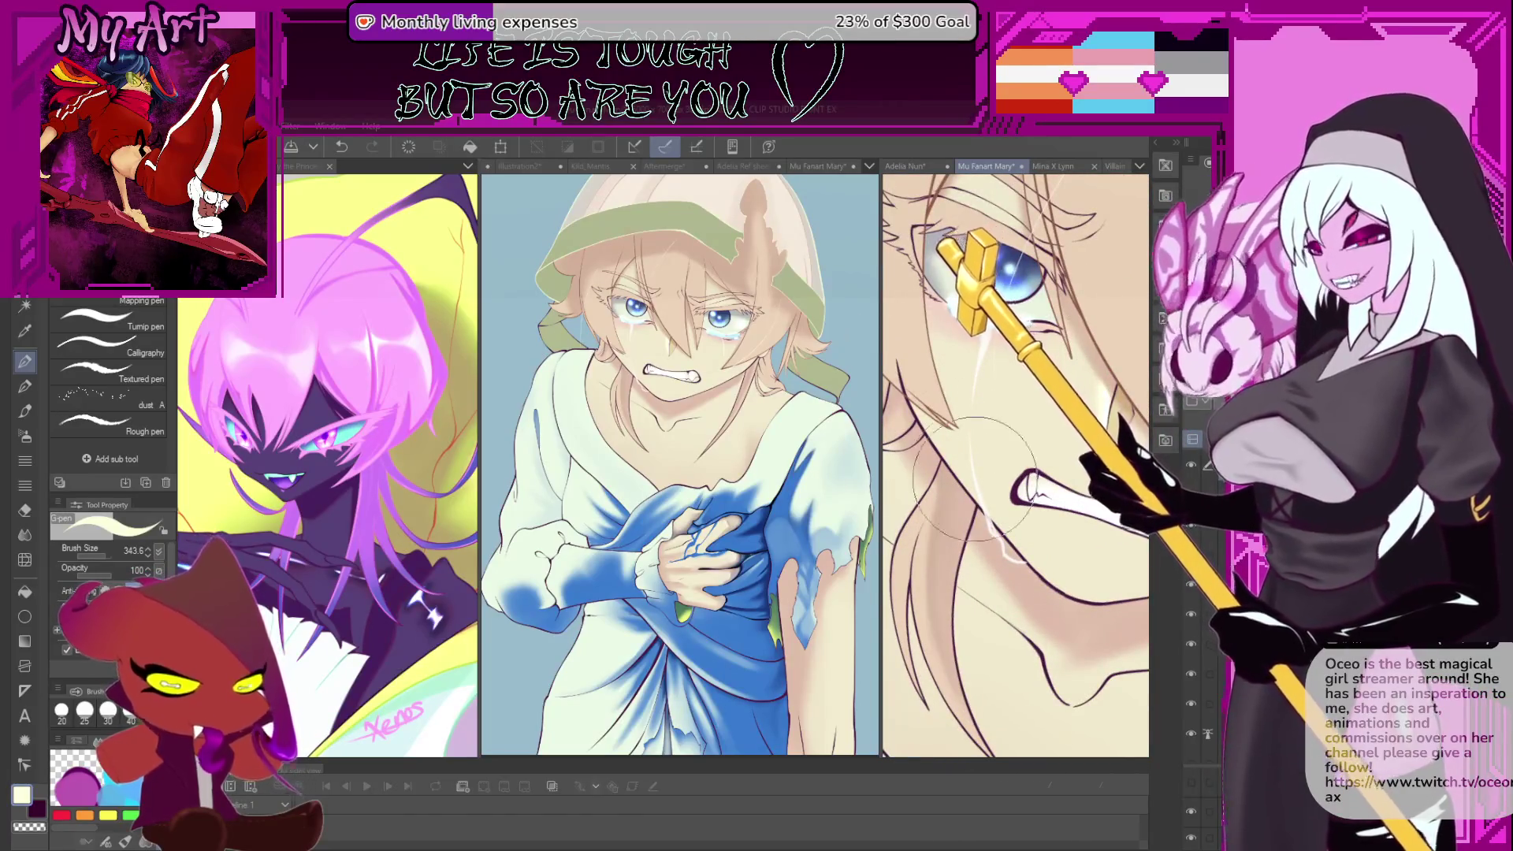
pyautogui.scroll(-2, 968, 429)
pyautogui.scroll(2, 968, 430)
pyautogui.moveTo(968, 429)
pyautogui.mouseDown()
pyautogui.moveTo(958, 351)
pyautogui.moveTo(1028, 333)
pyautogui.mouseUp()
pyautogui.scroll(-1, 1015, 465)
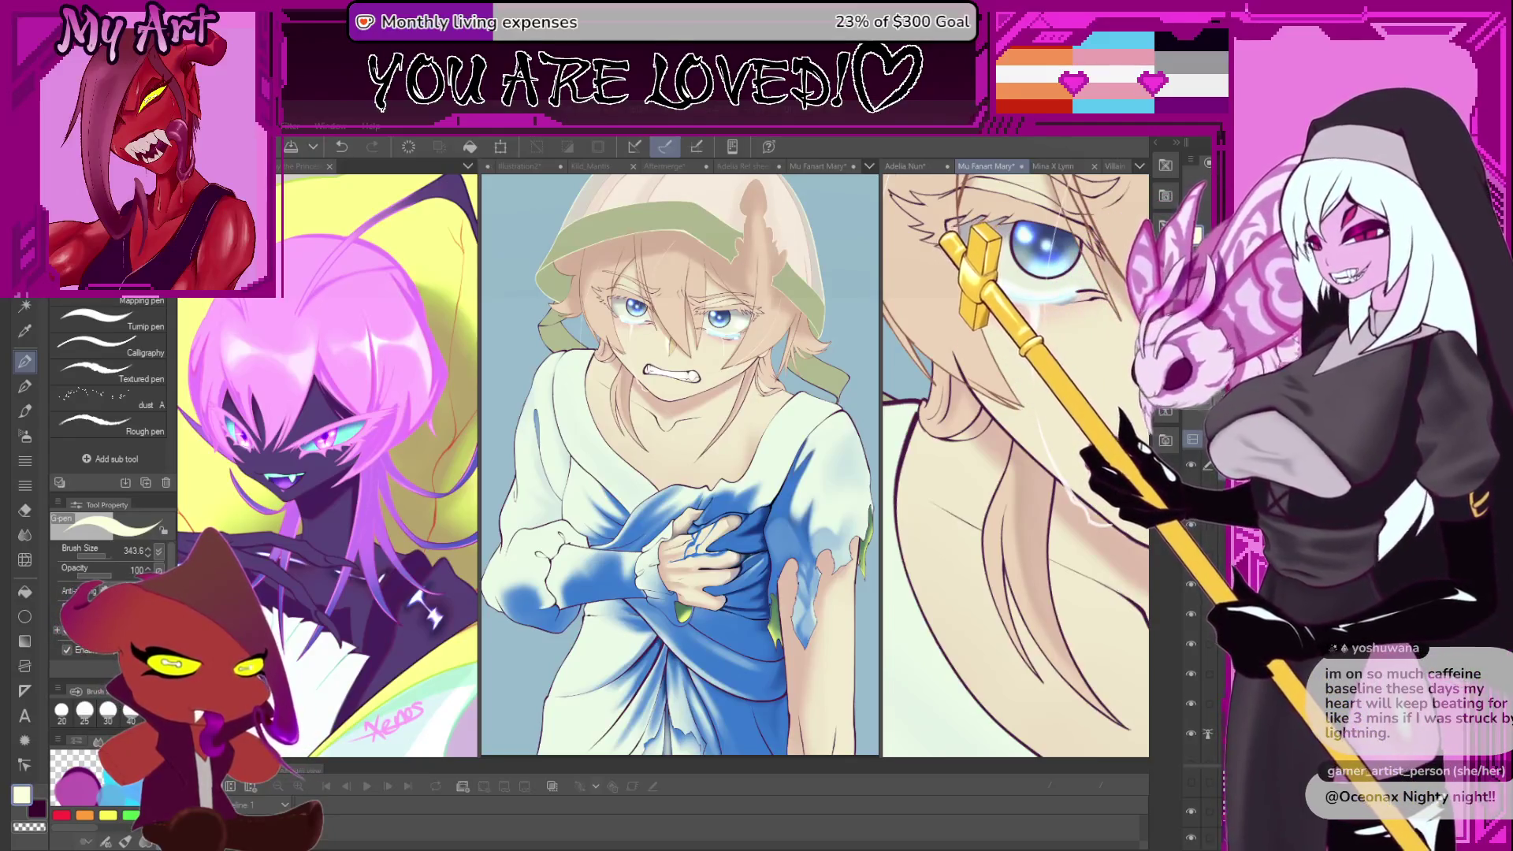
# - Zoom in on the face and eyedrop the blue of the eye
pyautogui.scroll(-5, 1025, 420)
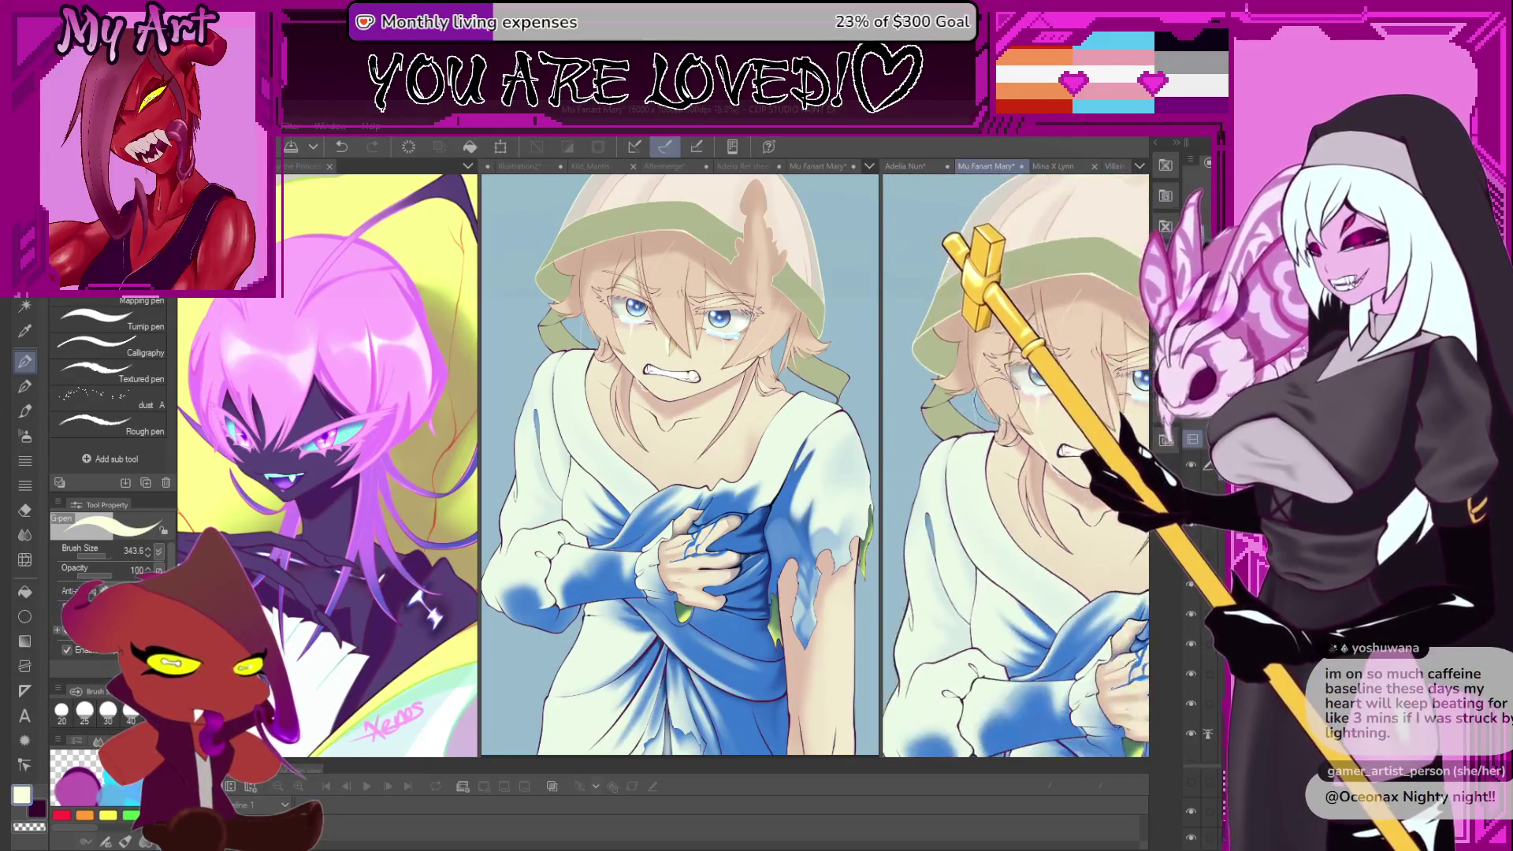
pyautogui.scroll(3, 1017, 473)
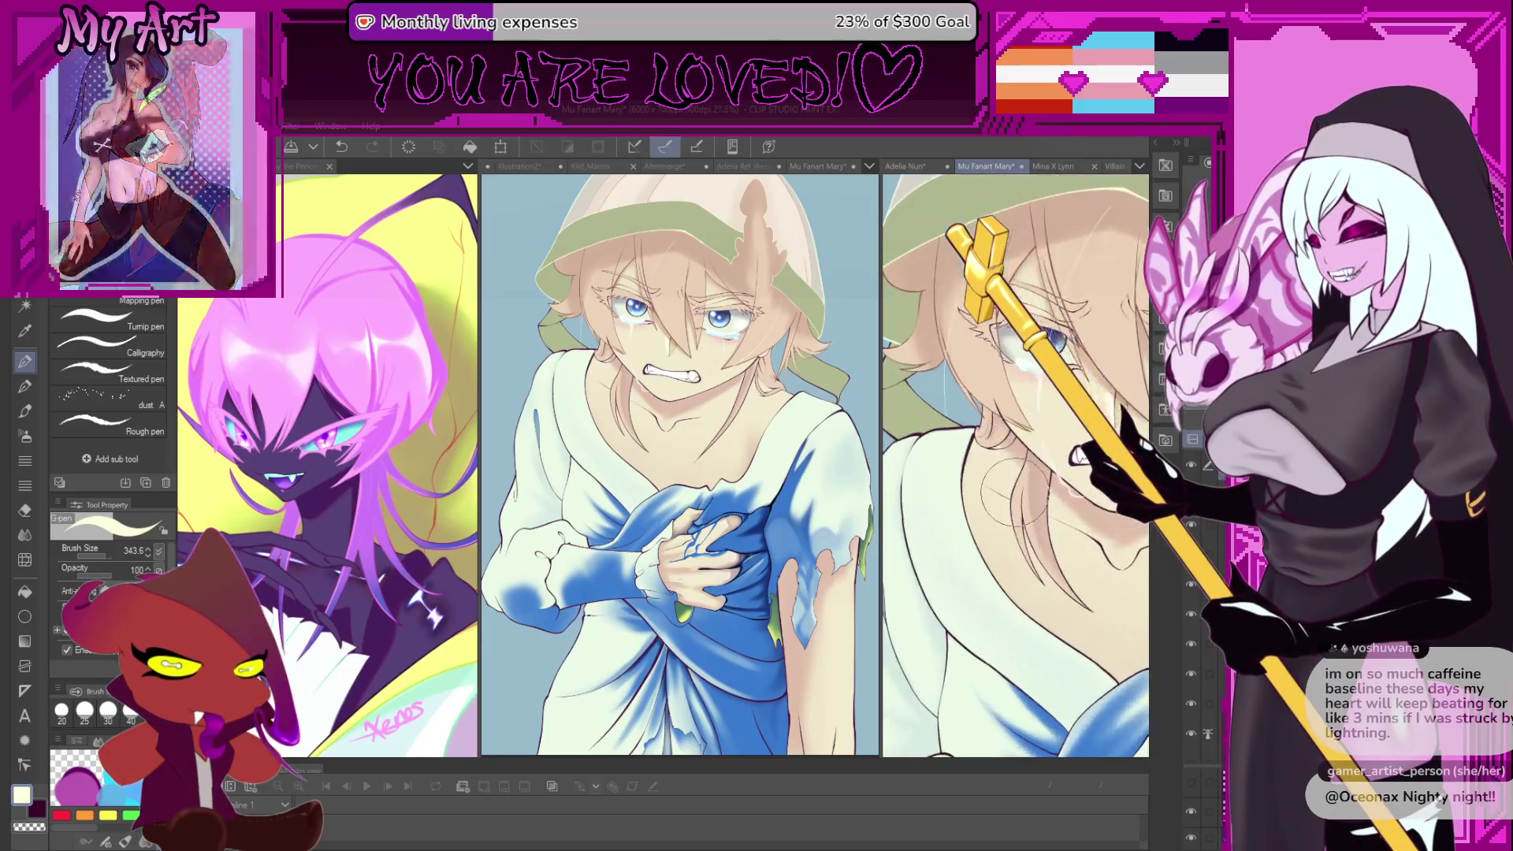
pyautogui.moveTo(1007, 491); pyautogui.dragTo(1066, 427)
pyautogui.scroll(4, 1064, 394)
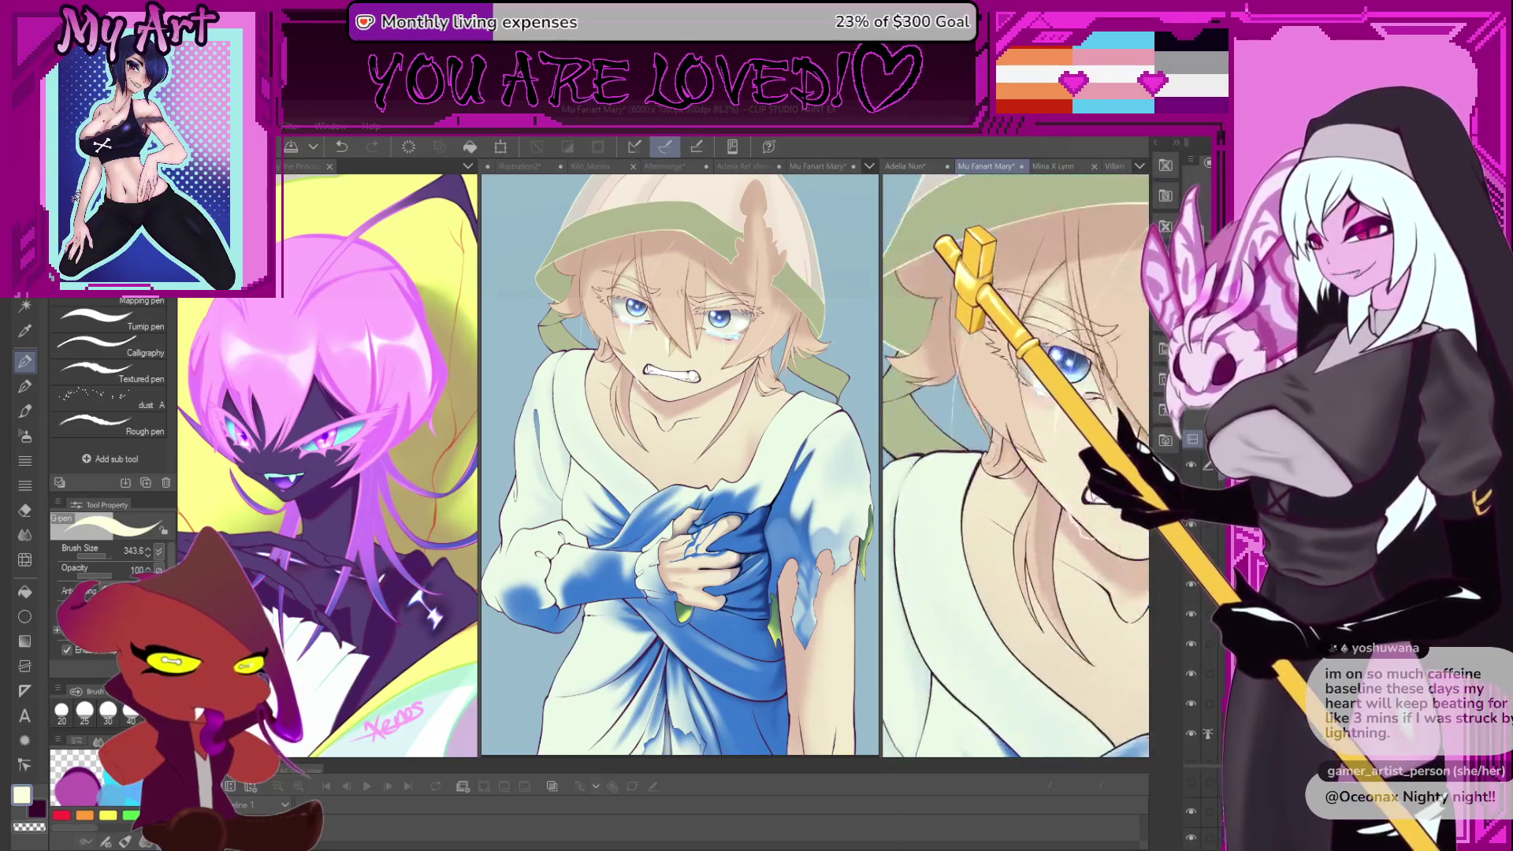
pyautogui.scroll(1, 1025, 338)
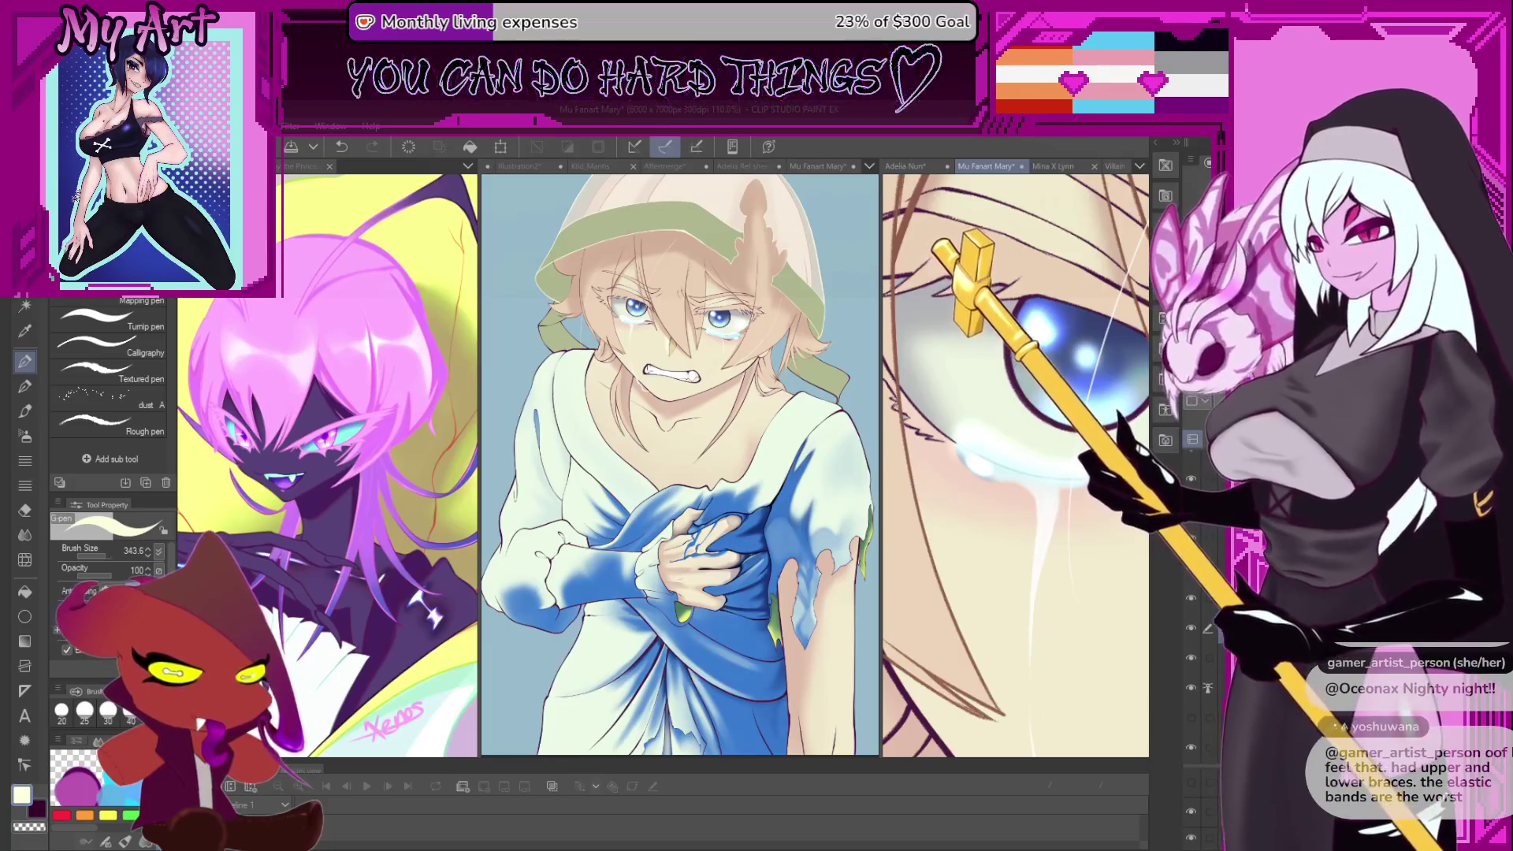
pyautogui.keyDown('alt'); pyautogui.click(1086, 314); pyautogui.keyUp('alt')
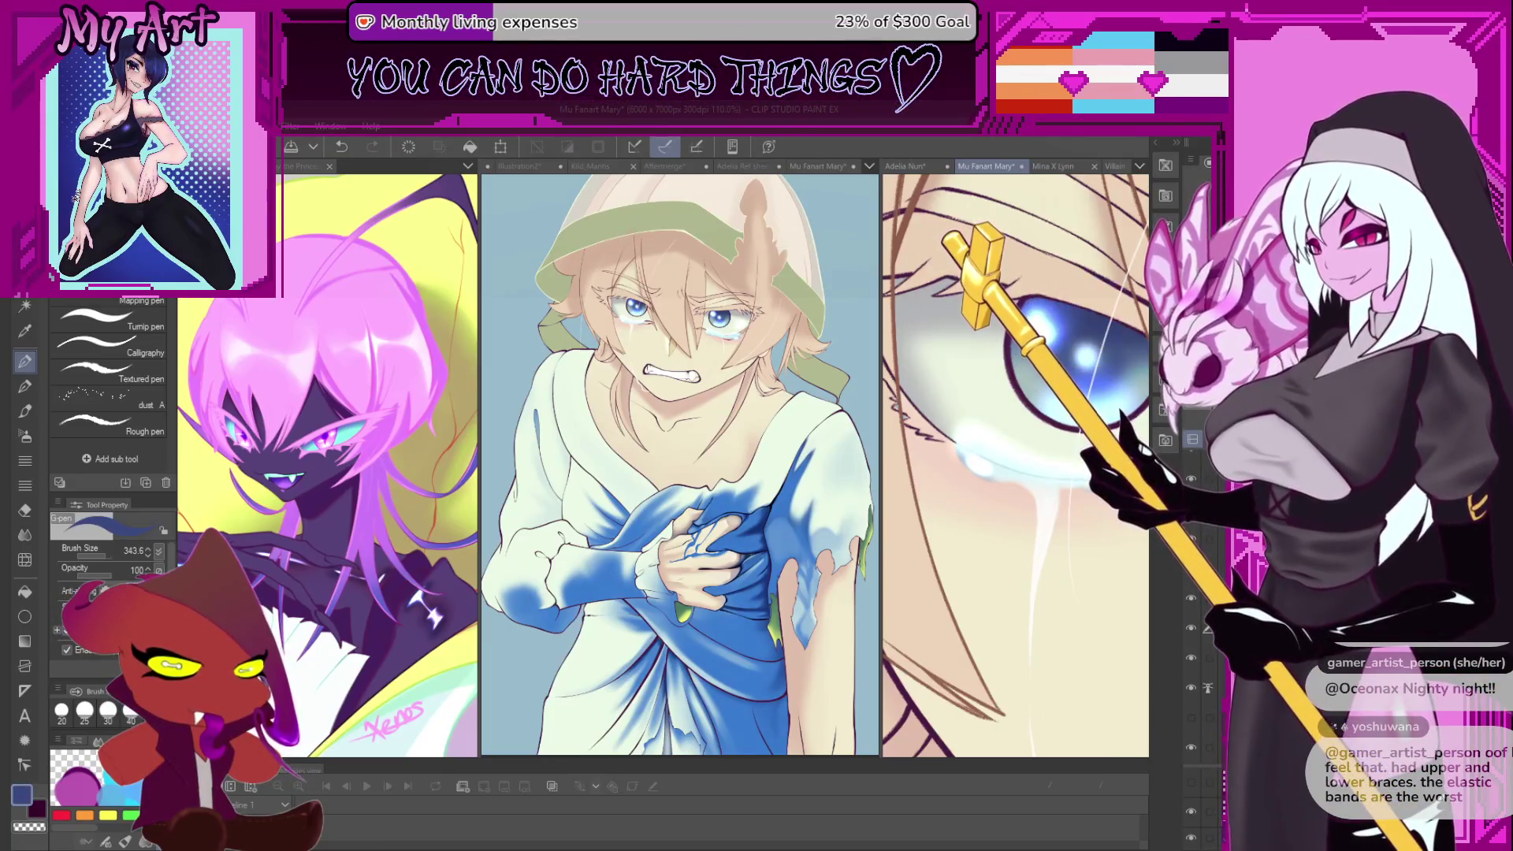
# - Pan and zoom to bring the lower face and mouth into view
pyautogui.scroll(-2, 1032, 351)
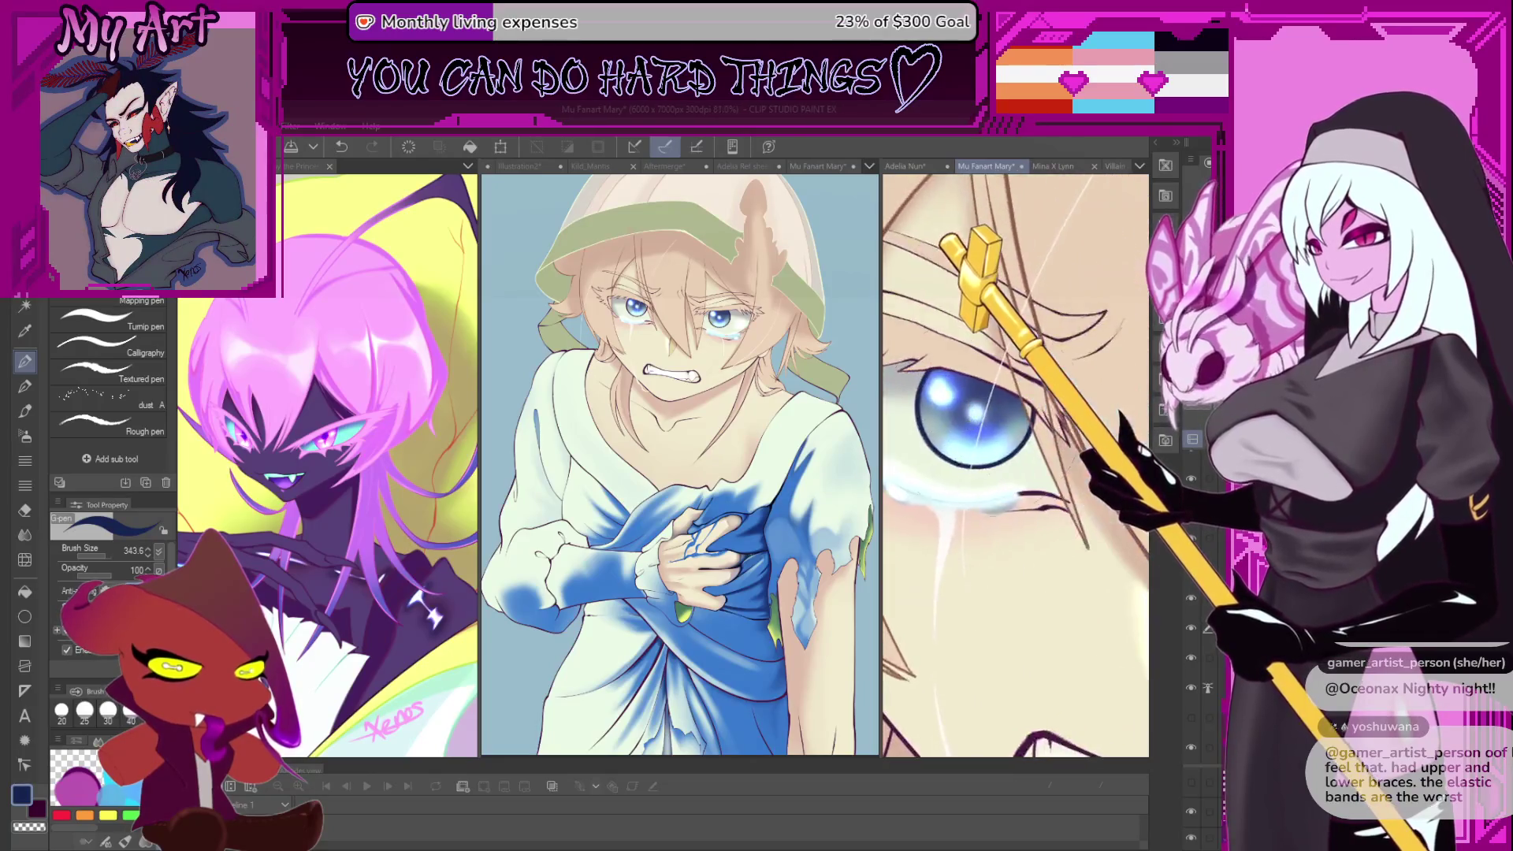
pyautogui.moveTo(1013, 383); pyautogui.dragTo(928, 418)
pyautogui.moveTo(1080, 436); pyautogui.dragTo(1025, 446)
pyautogui.scroll(3, 1024, 446)
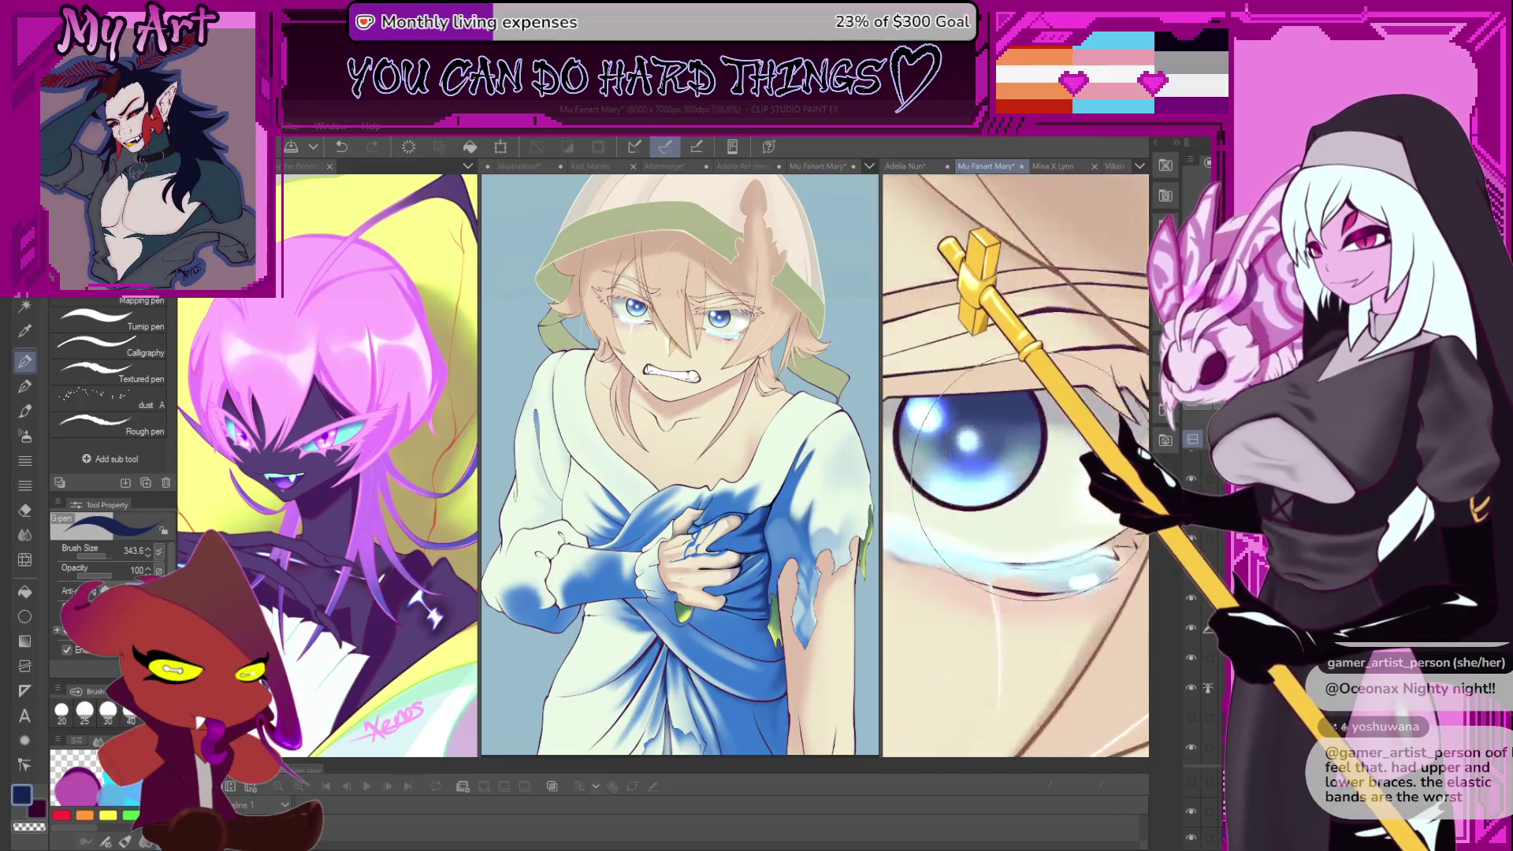
pyautogui.scroll(-4, 1002, 421)
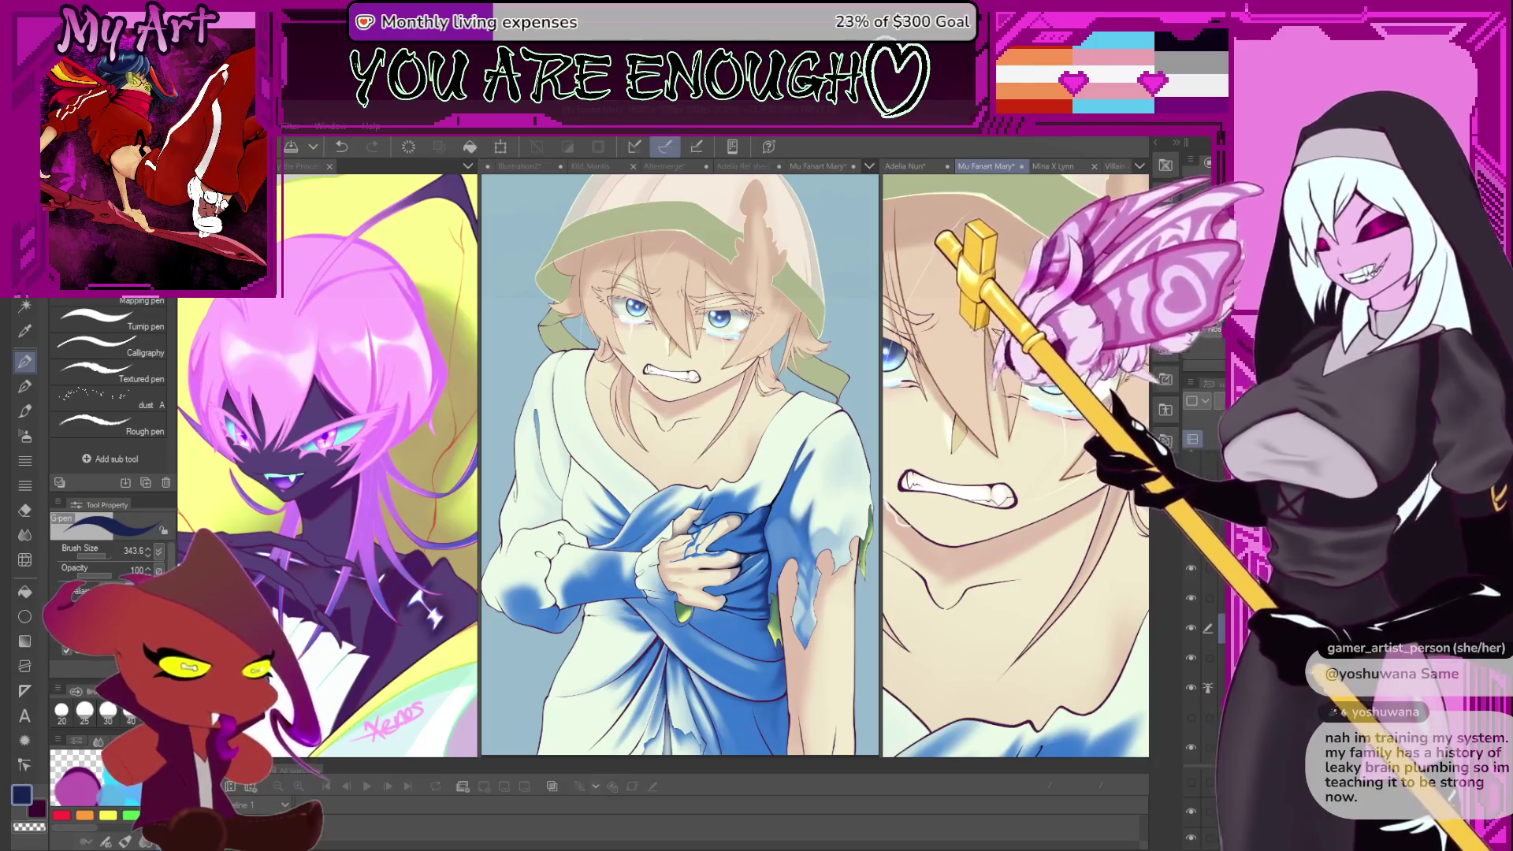
pyautogui.scroll(-5, 977, 495)
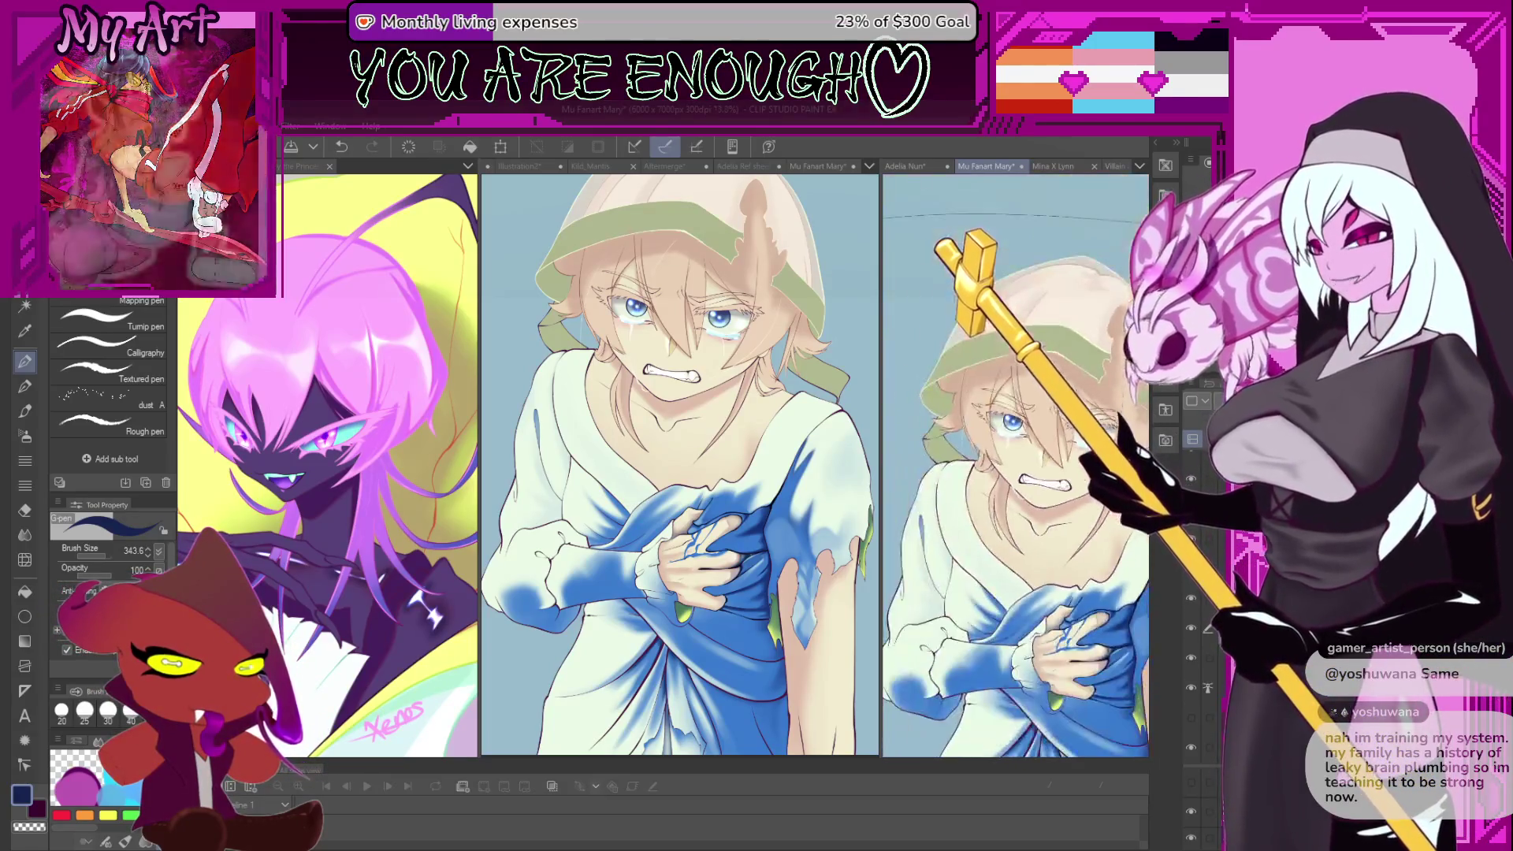
pyautogui.scroll(5, 977, 494)
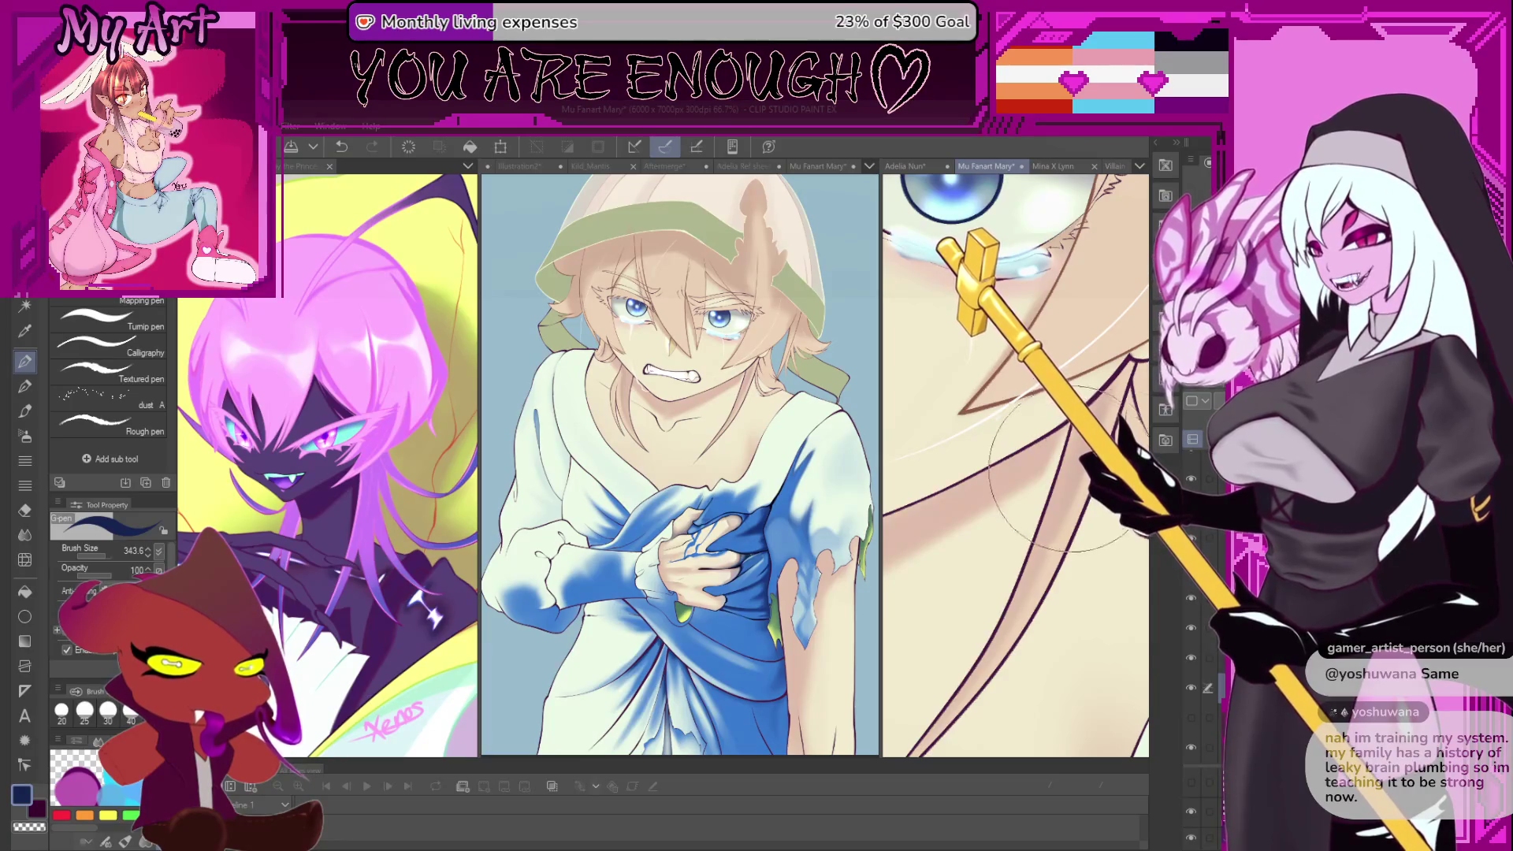
pyautogui.scroll(2, 974, 412)
# - Sample the brown skin tone, undo the last face stroke, and enlarge the Best brsh brush
pyautogui.keyDown('alt'); pyautogui.click(974, 412); pyautogui.keyUp('alt')
pyautogui.scroll(-5, 974, 412)
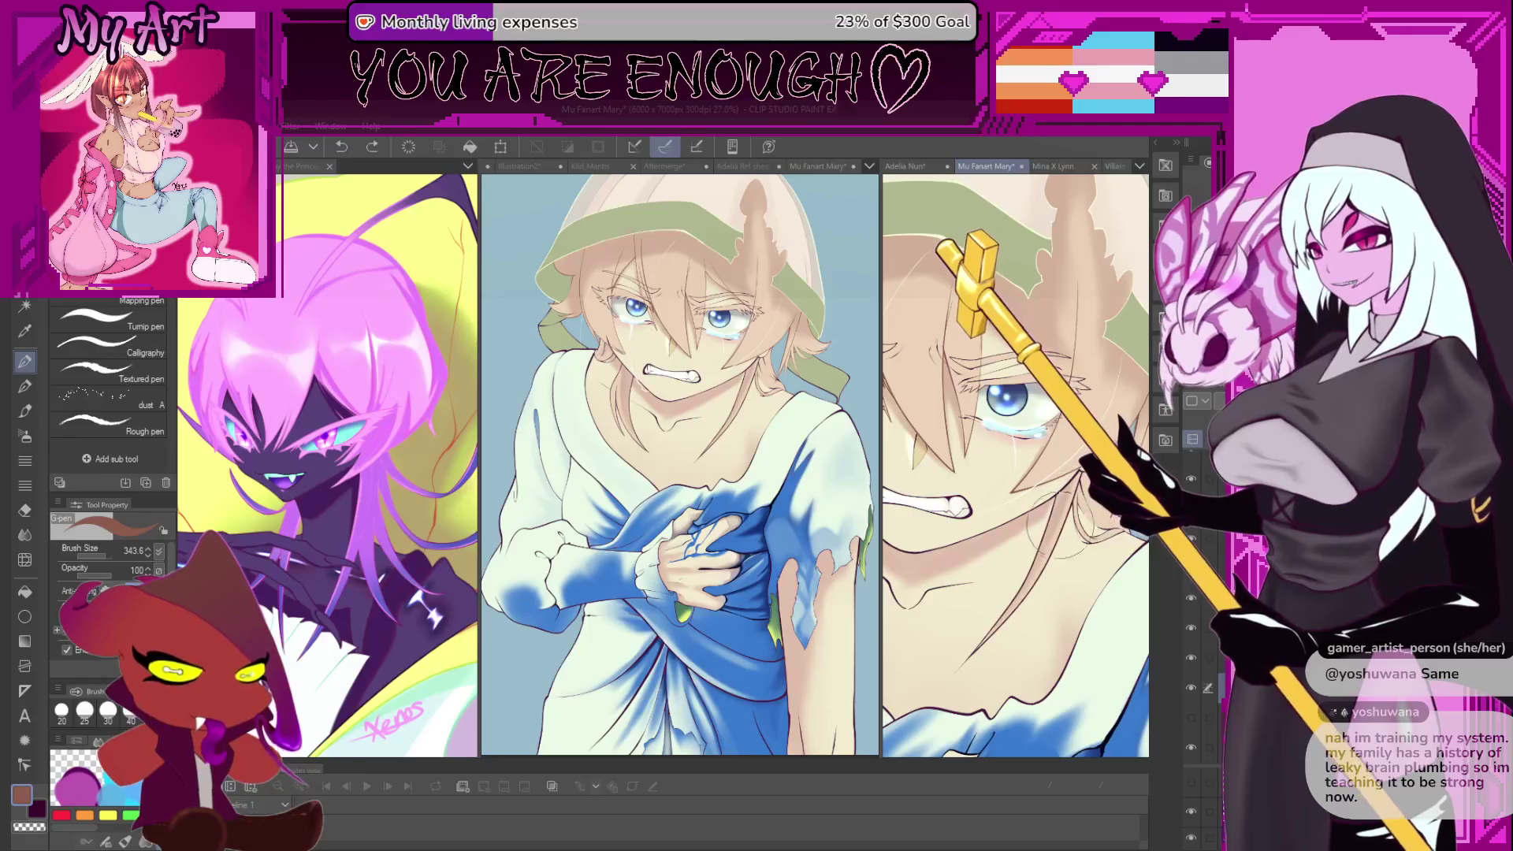
pyautogui.hscroll(3, 1015, 465)
pyautogui.hotkey('ctrl', 'z')
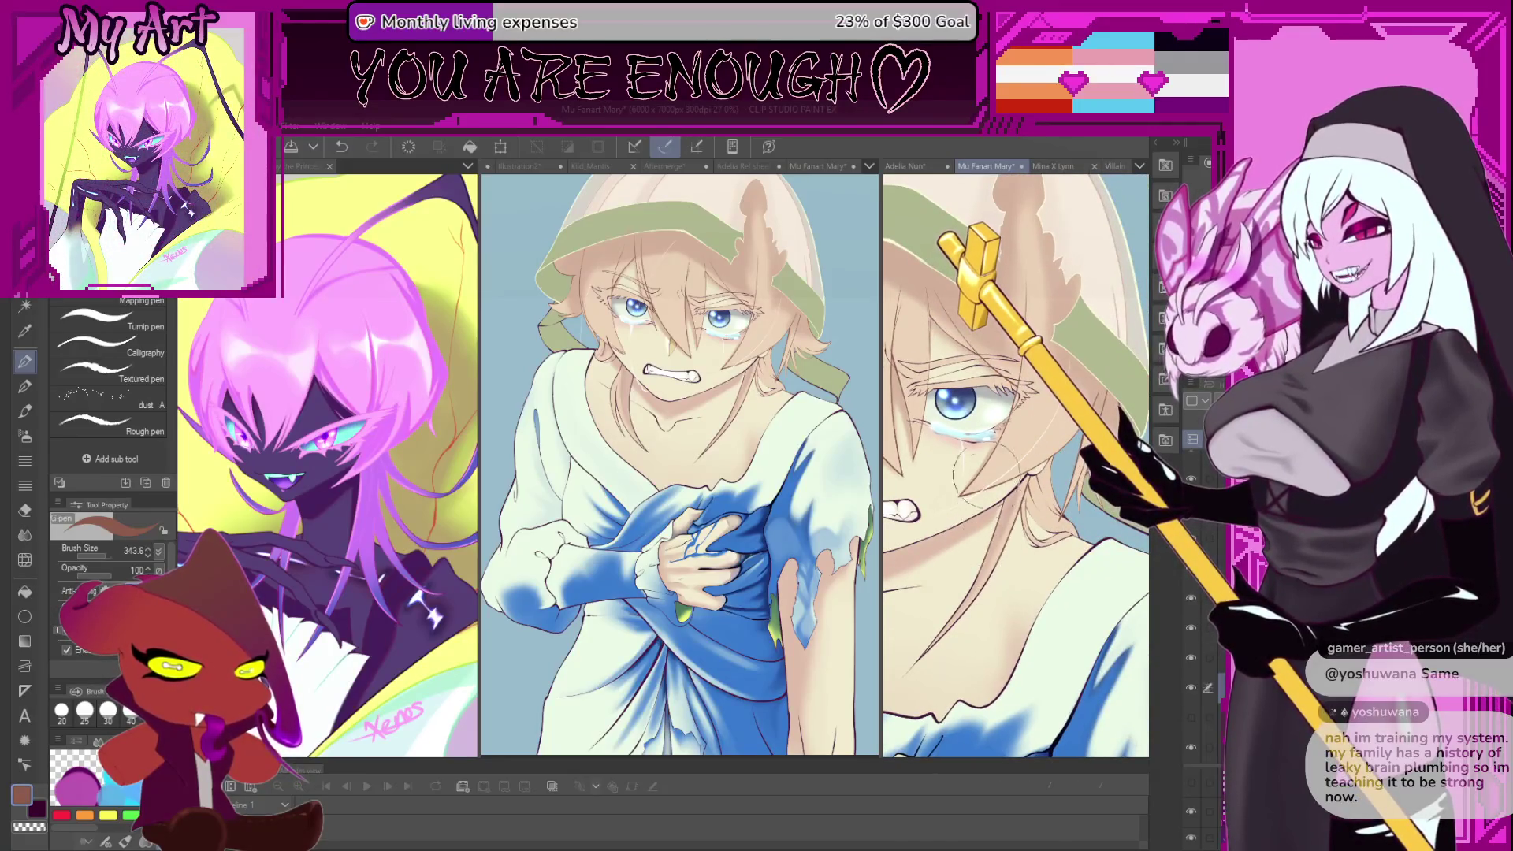
pyautogui.press('b')
pyautogui.press(']')
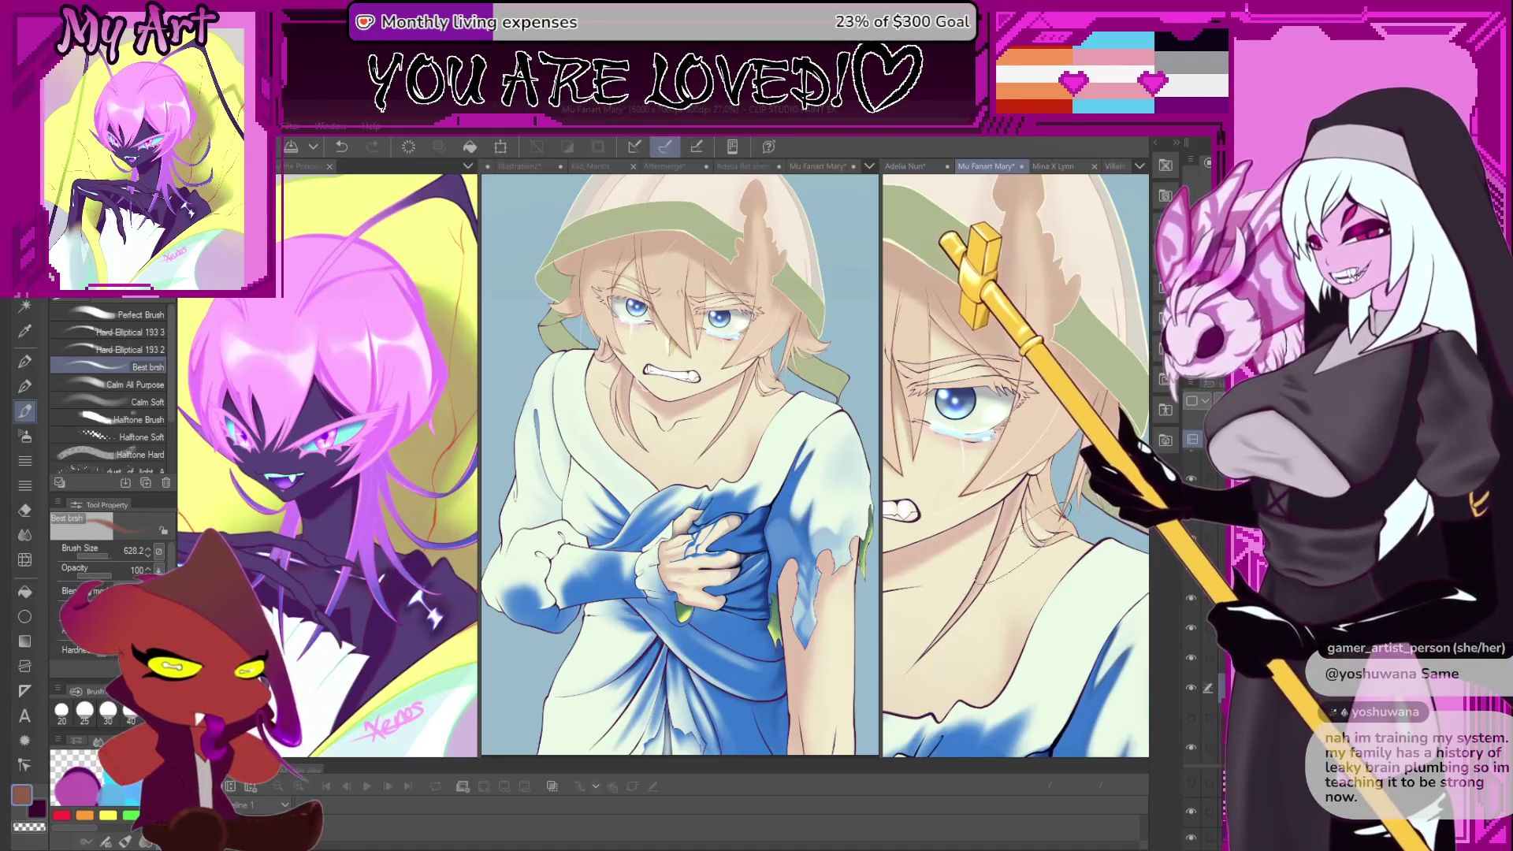
# - Switch to the Xenos half texture pencil, then rotate and zoom onto the hair beside the neck
pyautogui.moveTo(1011, 525)
pyautogui.mouseDown()
pyautogui.moveTo(1093, 504)
pyautogui.moveTo(1063, 496)
pyautogui.mouseUp()
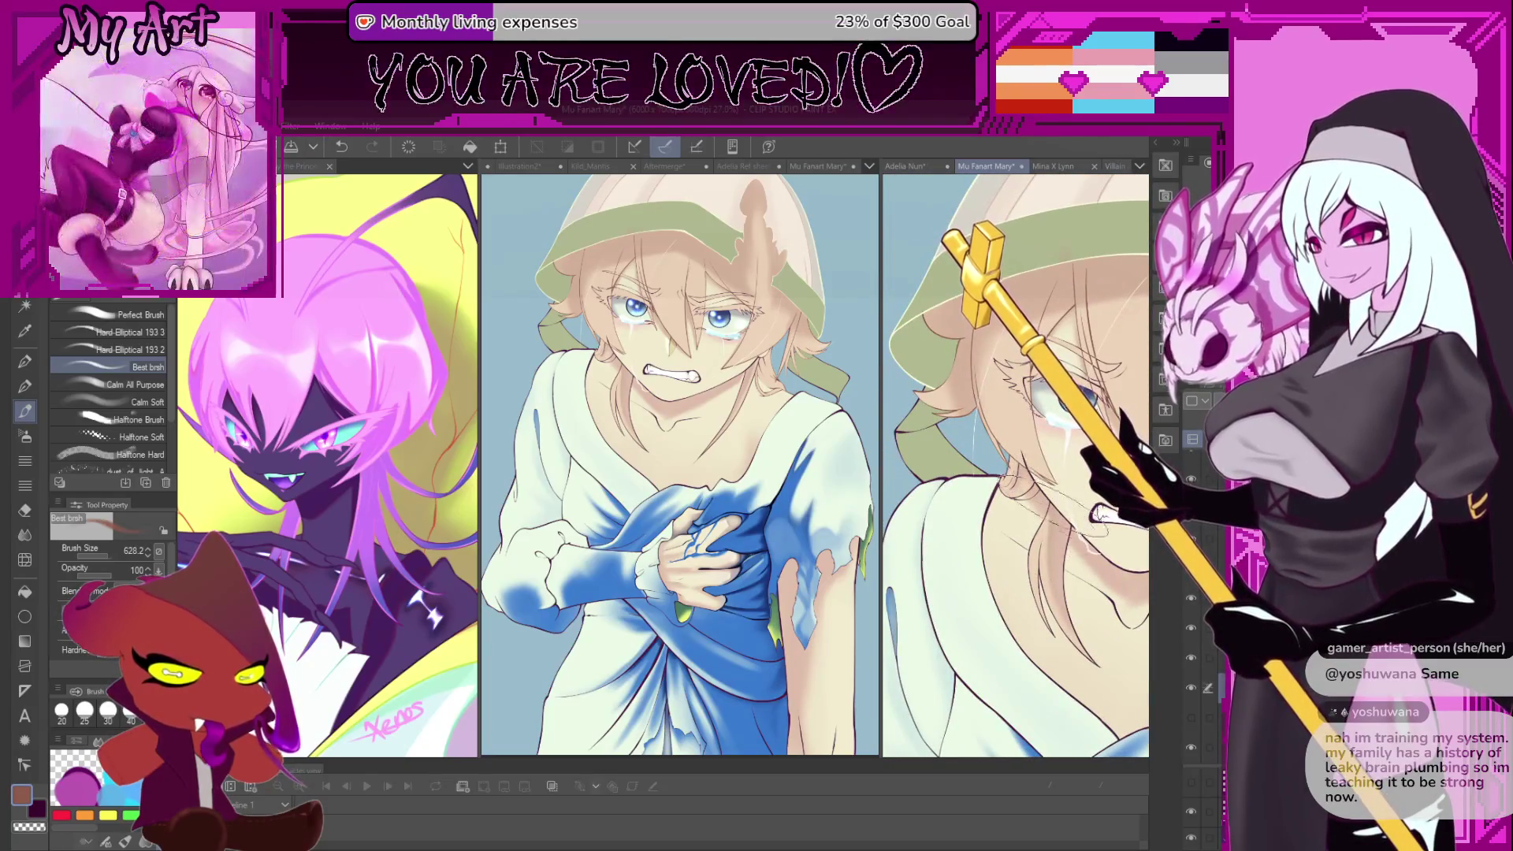
pyautogui.scroll(3, 1025, 480)
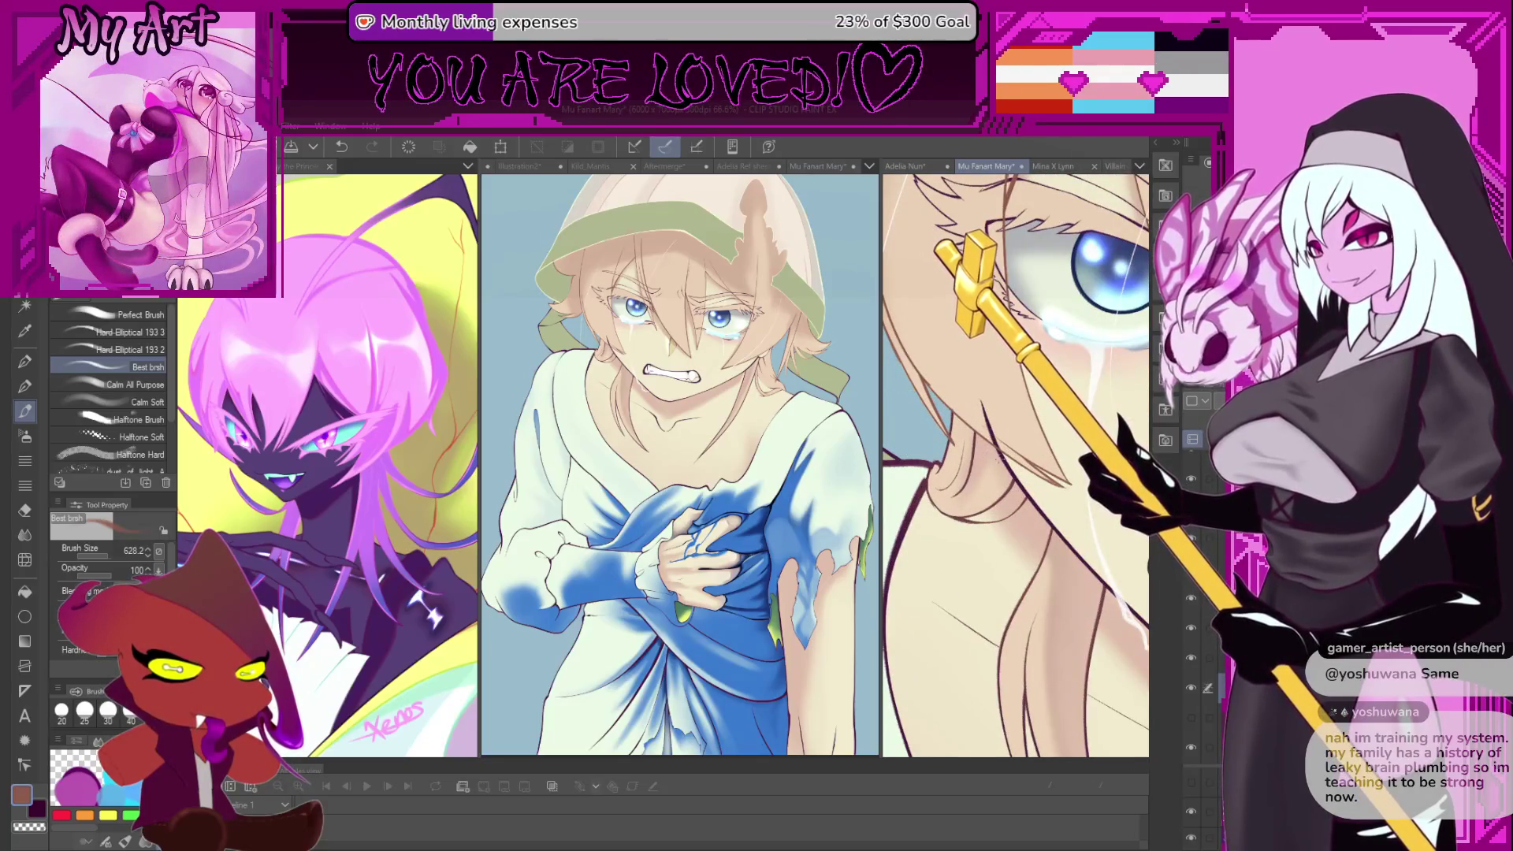
pyautogui.scroll(-2, 1044, 445)
pyautogui.press('p')
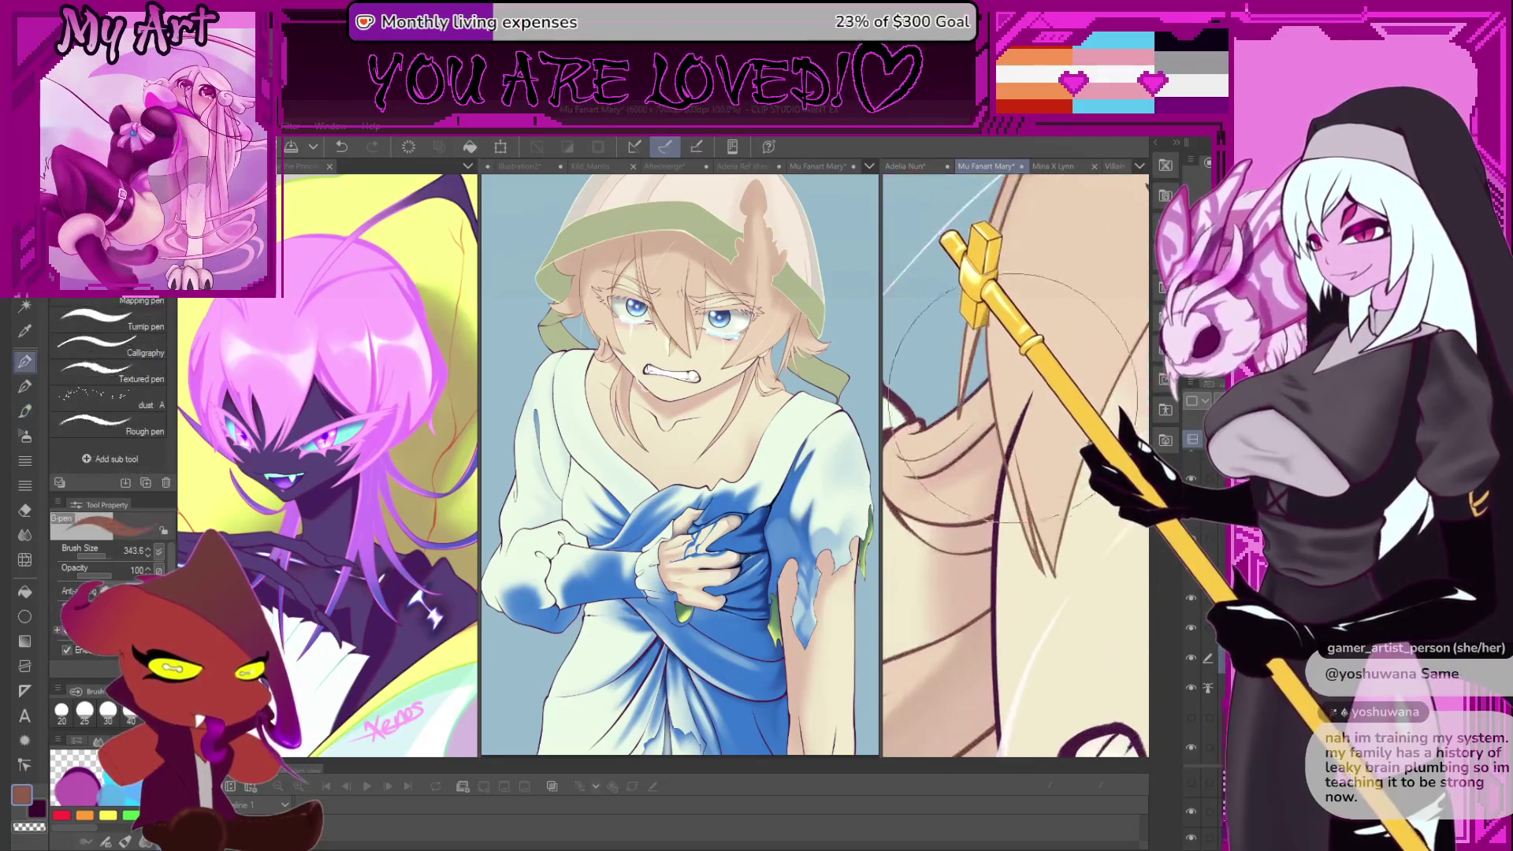
pyautogui.scroll(-2, 1024, 441)
pyautogui.press('p')
pyautogui.scroll(3, 1001, 431)
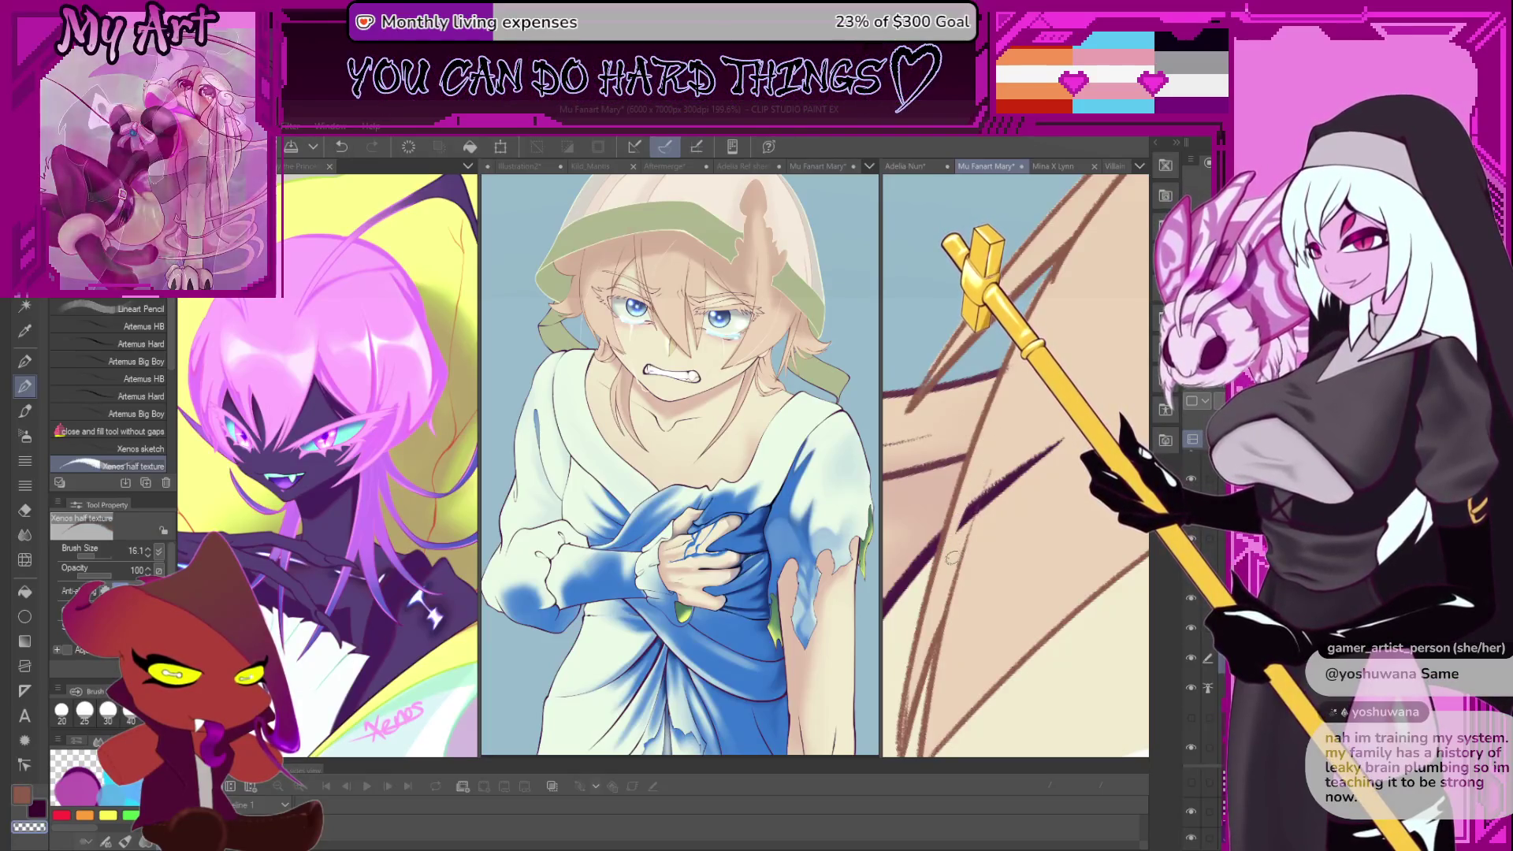
pyautogui.press('^')
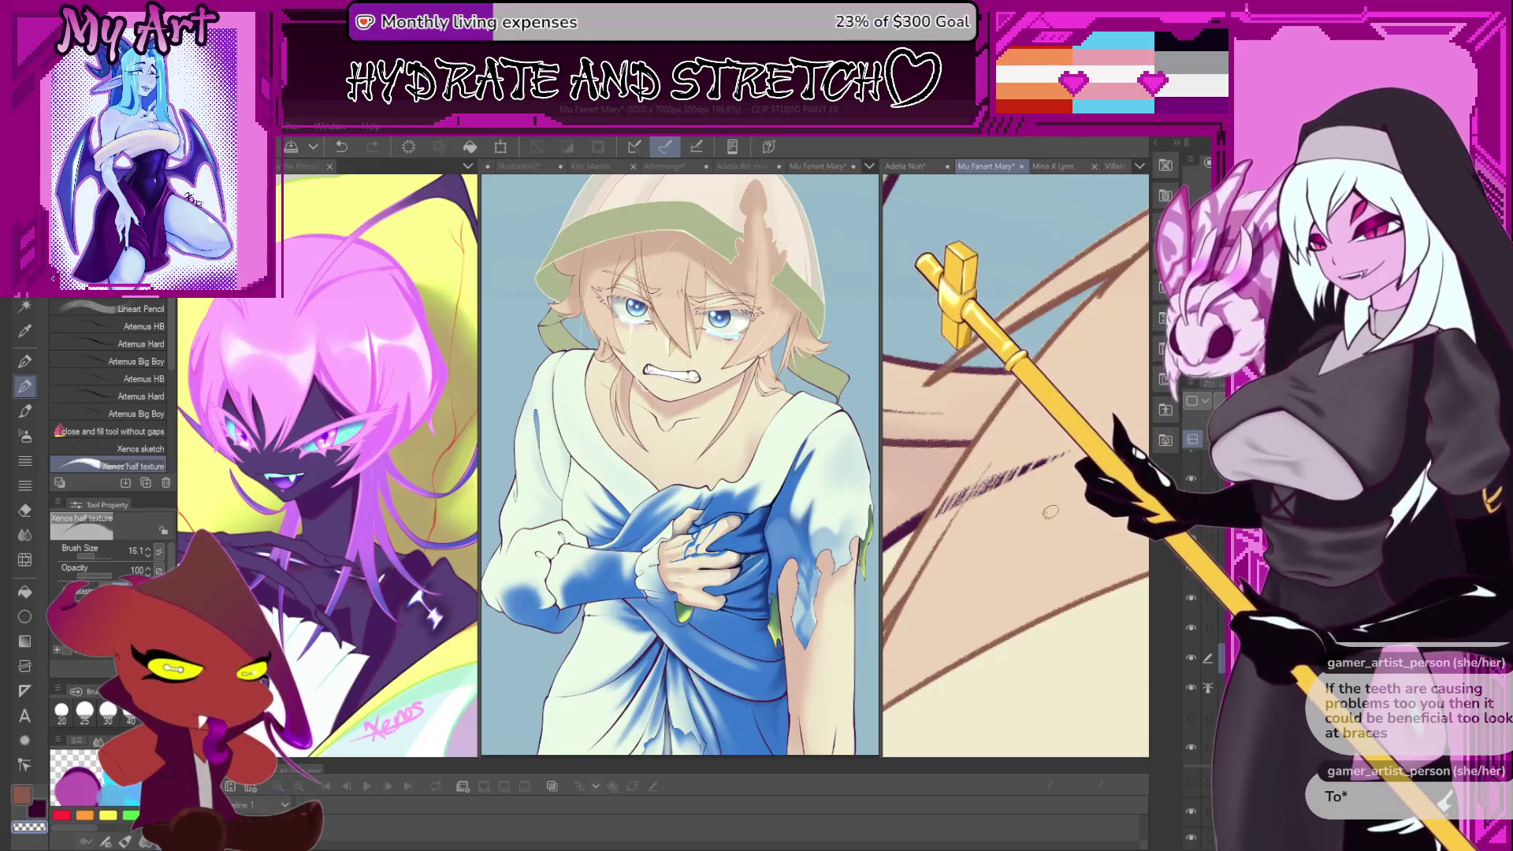
# - Zoom the Mu Fanart Mary canvas back out so the crying figure's face and chest show upright
pyautogui.scroll(2, 1040, 460)
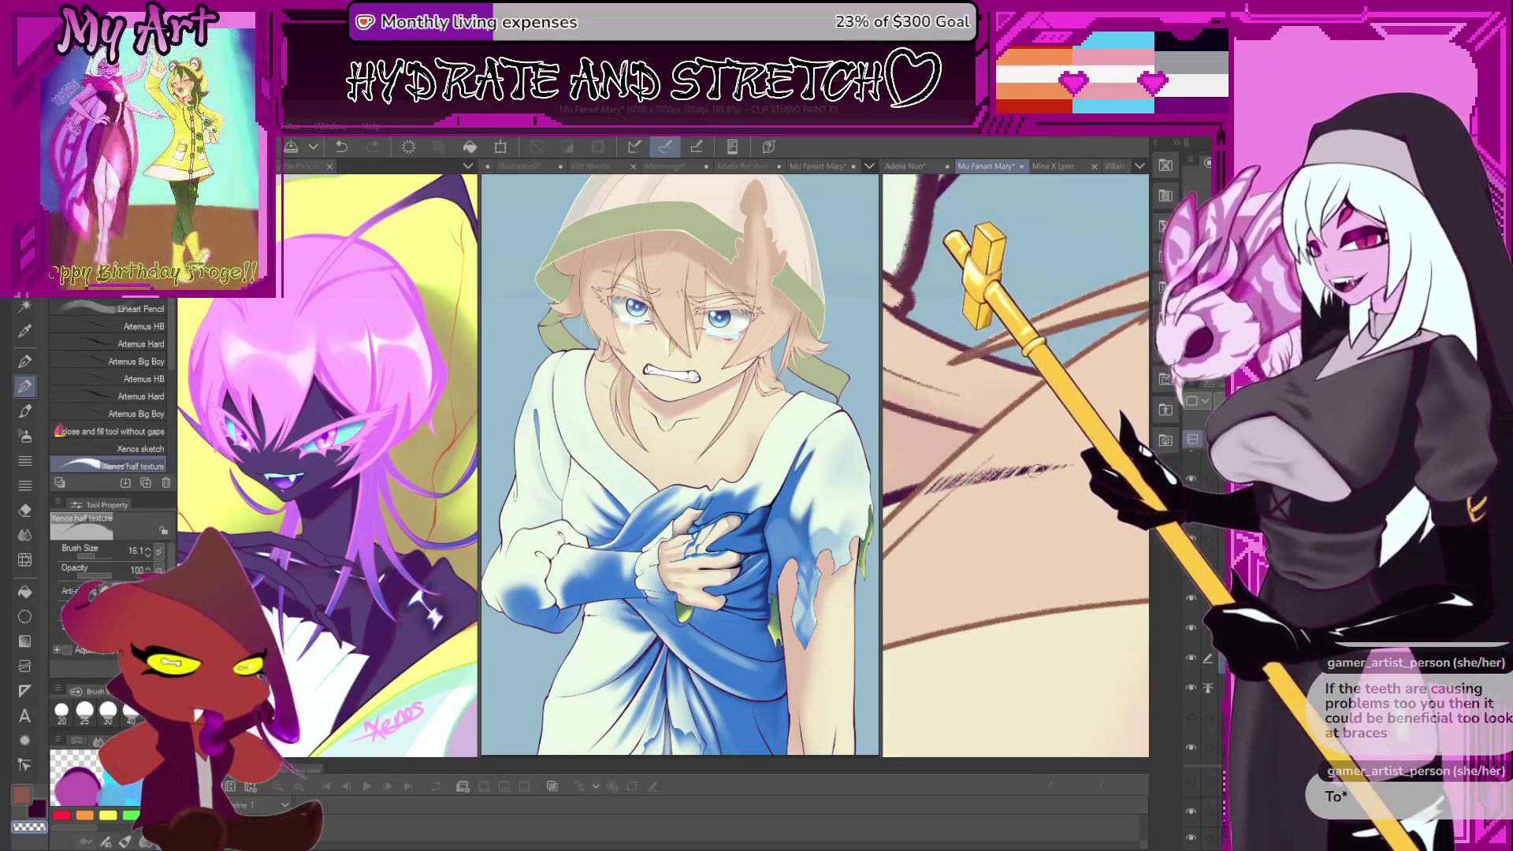
pyautogui.scroll(2, 1043, 517)
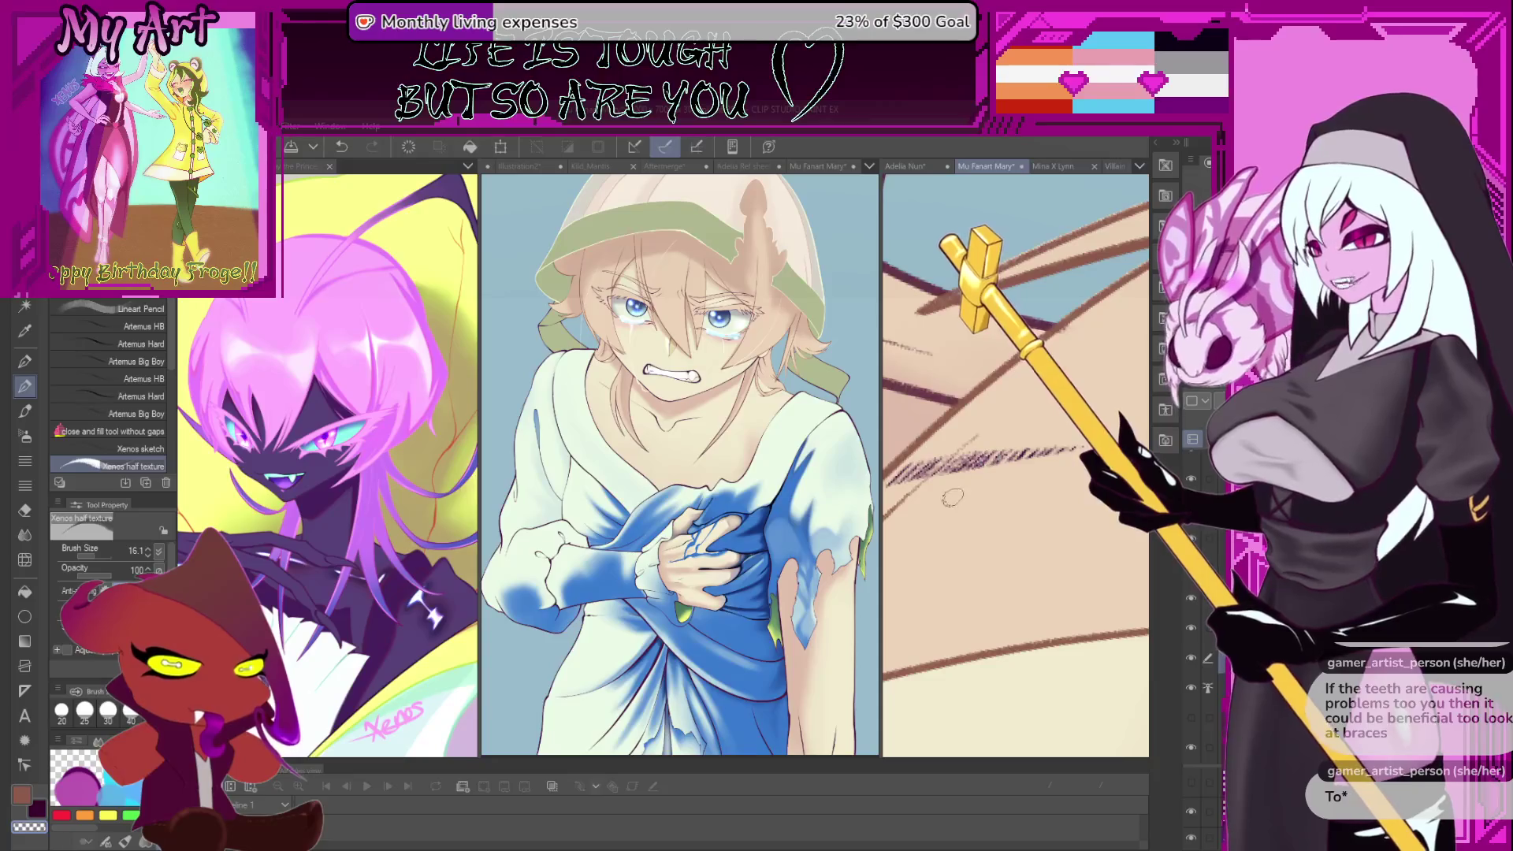
pyautogui.scroll(-6, 952, 497)
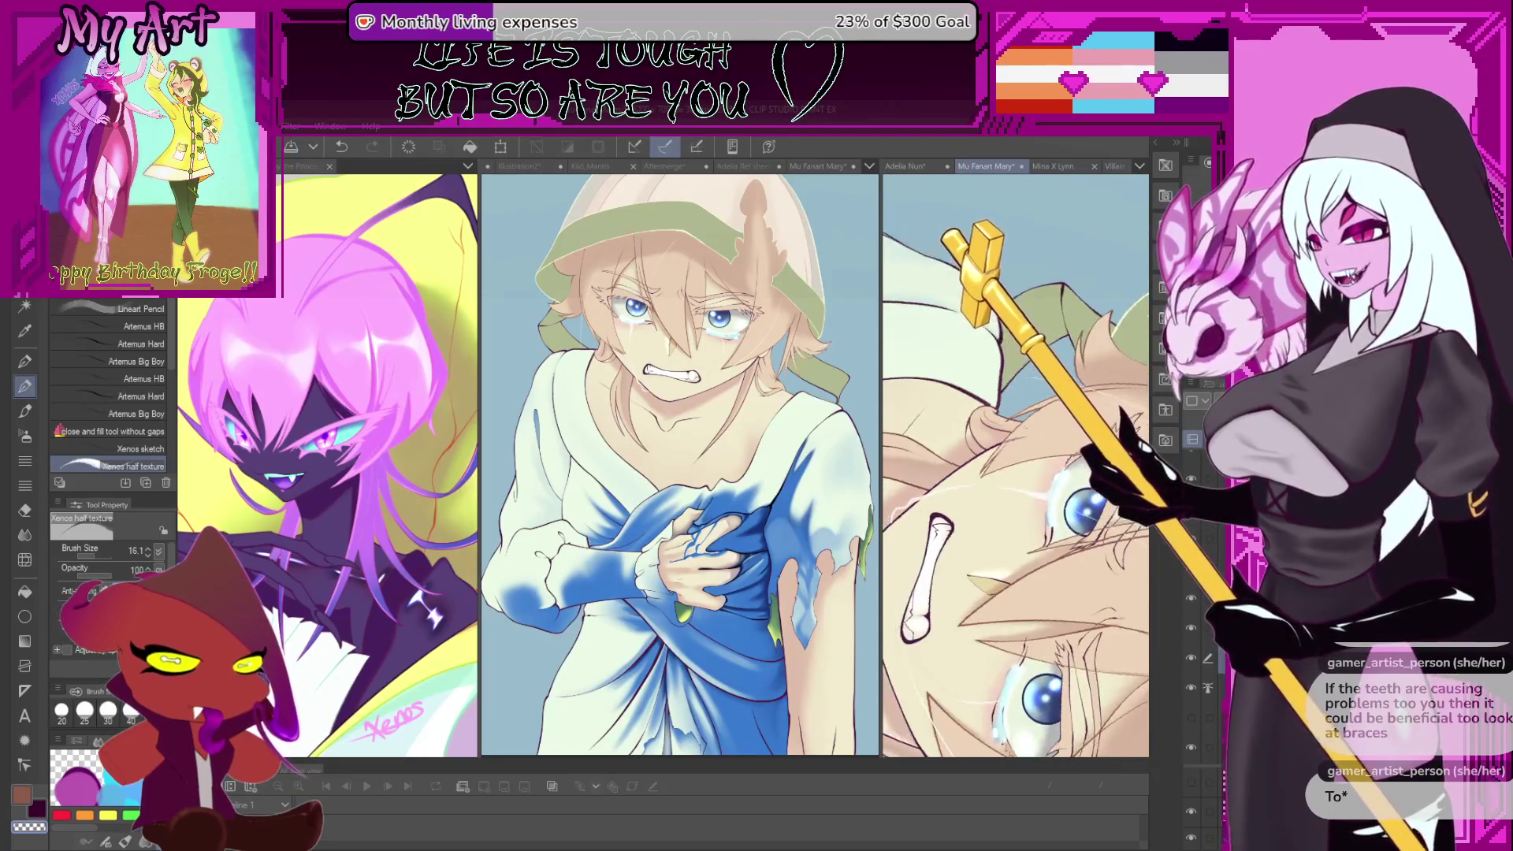
pyautogui.scroll(-3, 1015, 465)
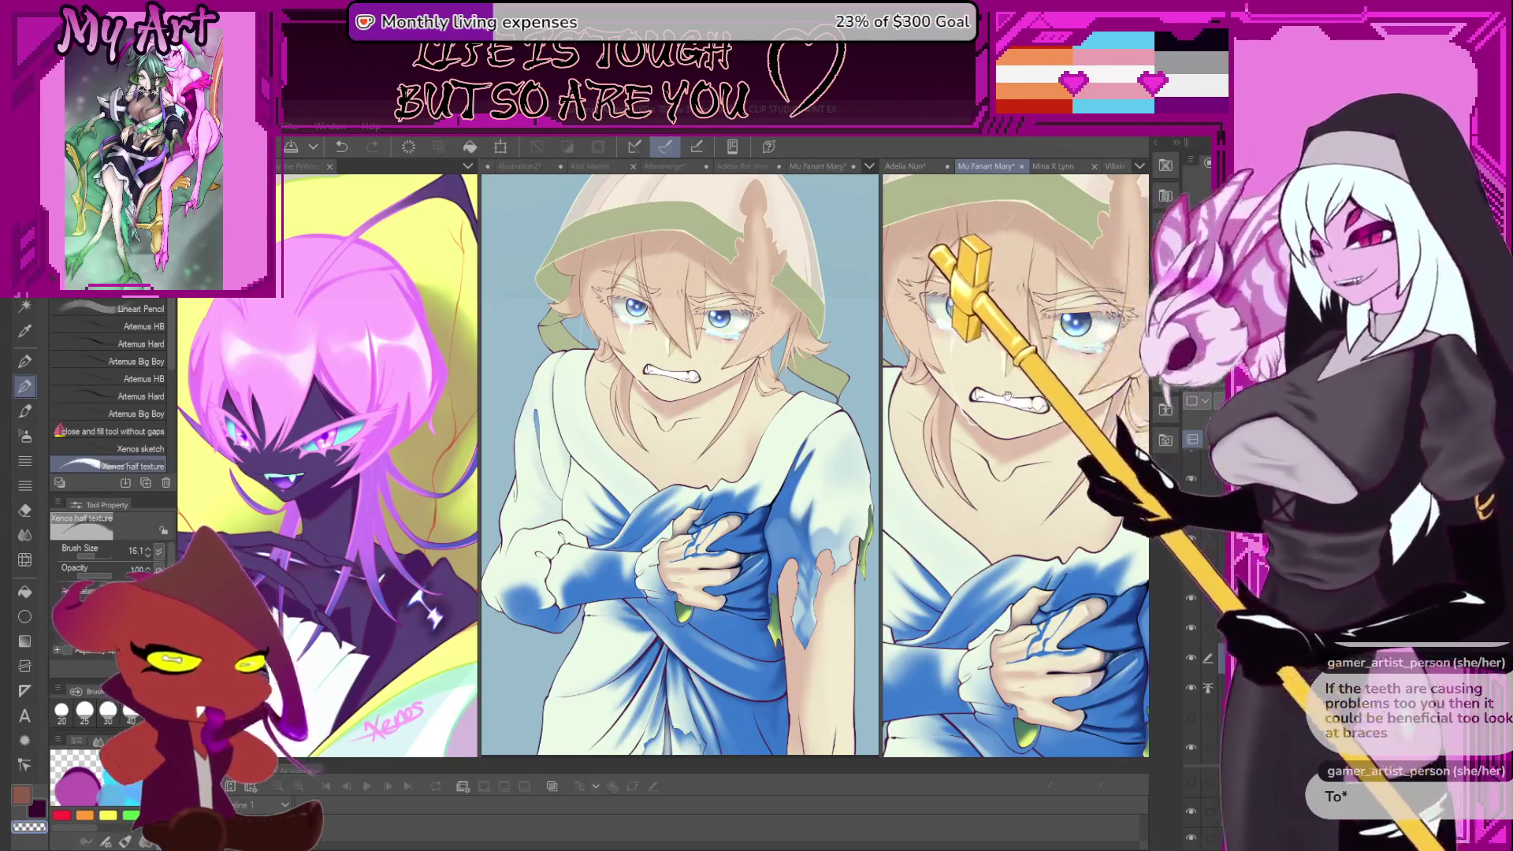
pyautogui.scroll(-3, 1015, 464)
# - Pan the Mu Fanart Mary canvas down to reveal the green-banded headscarf above the face
pyautogui.moveTo(1064, 223)
pyautogui.mouseDown()
pyautogui.moveTo(1064, 350)
pyautogui.moveTo(1040, 382)
pyautogui.mouseUp()
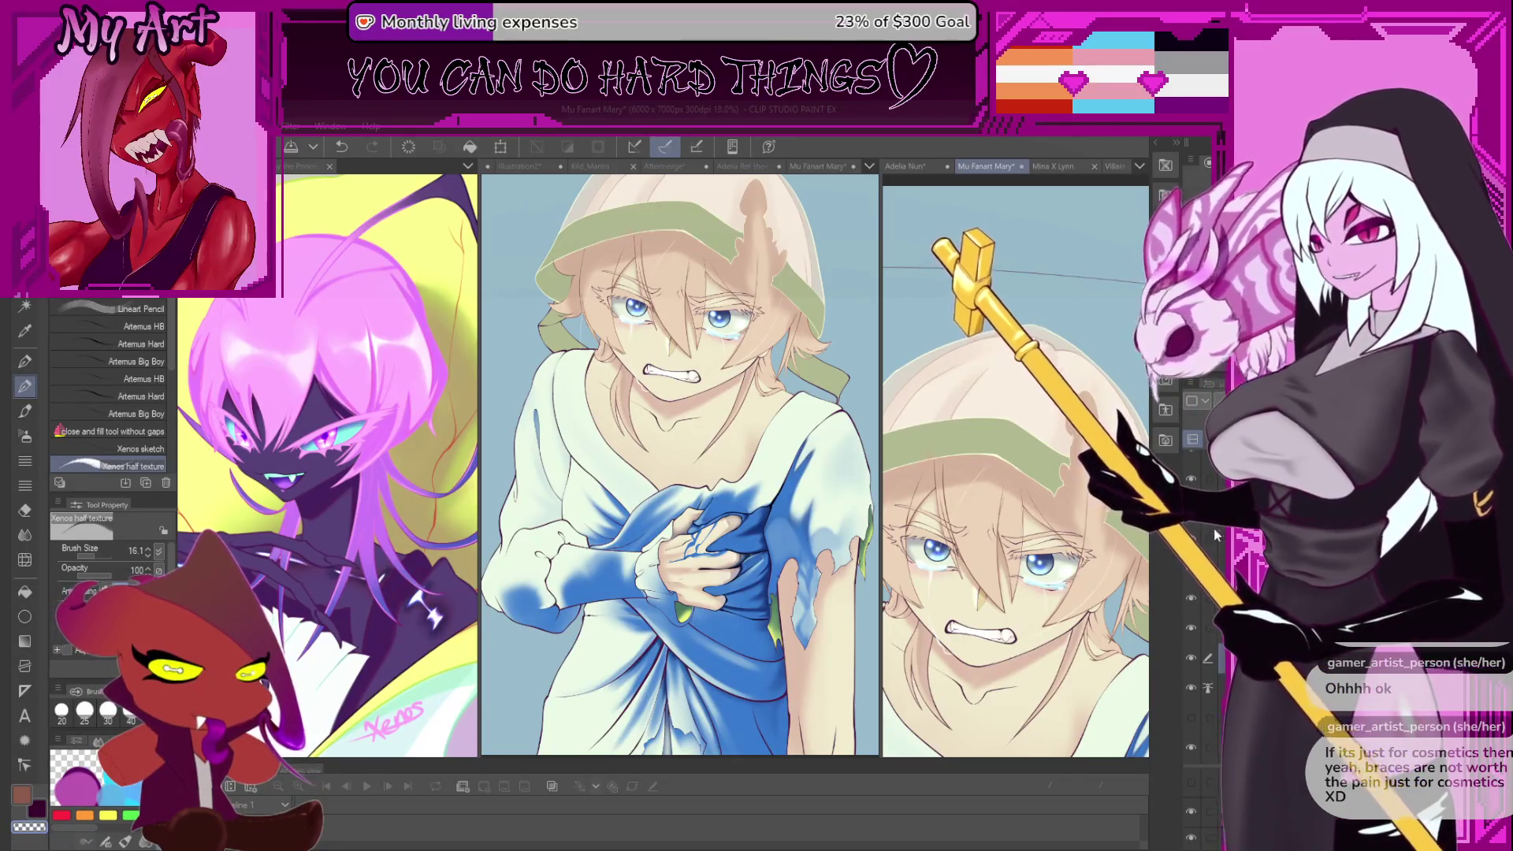
# - Zoom in on the eye, enlarge the soft brush to 188.6, and undo the last stroke
pyautogui.scroll(-2, 1015, 471)
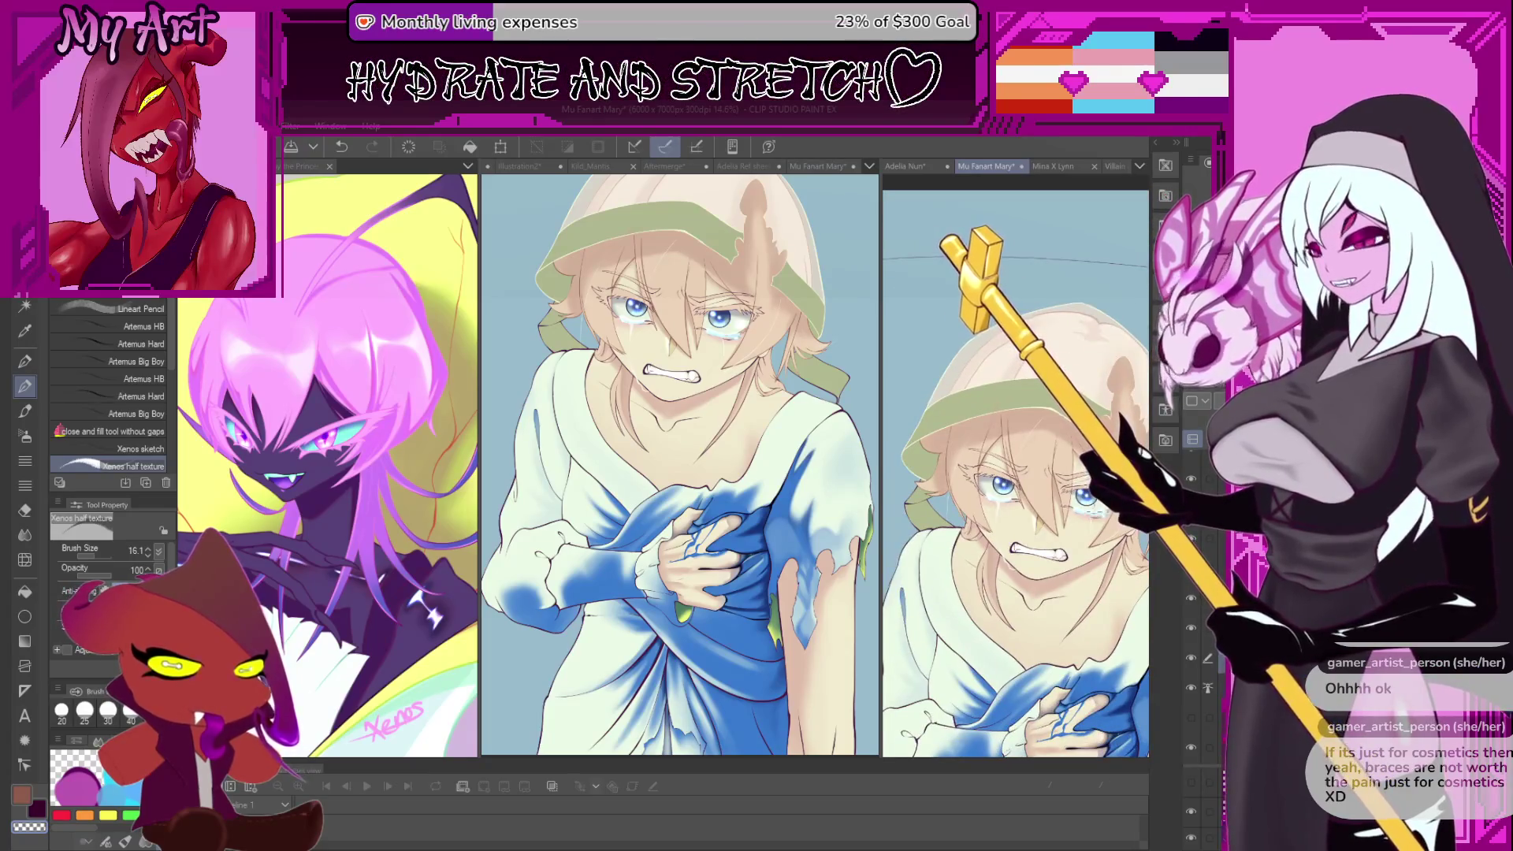
pyautogui.scroll(3, 1015, 465)
pyautogui.scroll(3, 1055, 448)
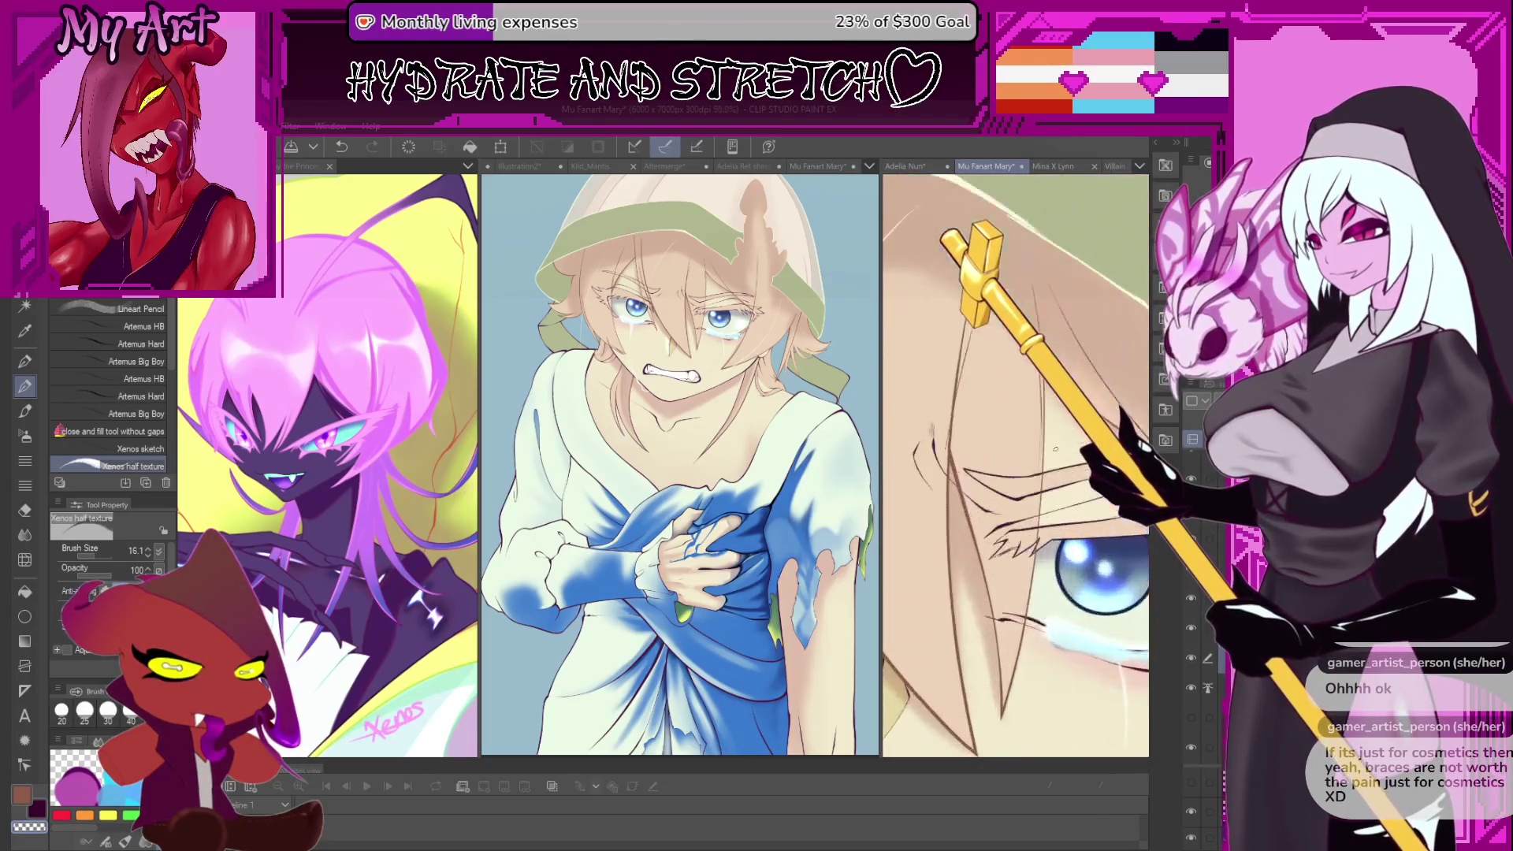
pyautogui.scroll(1, 996, 465)
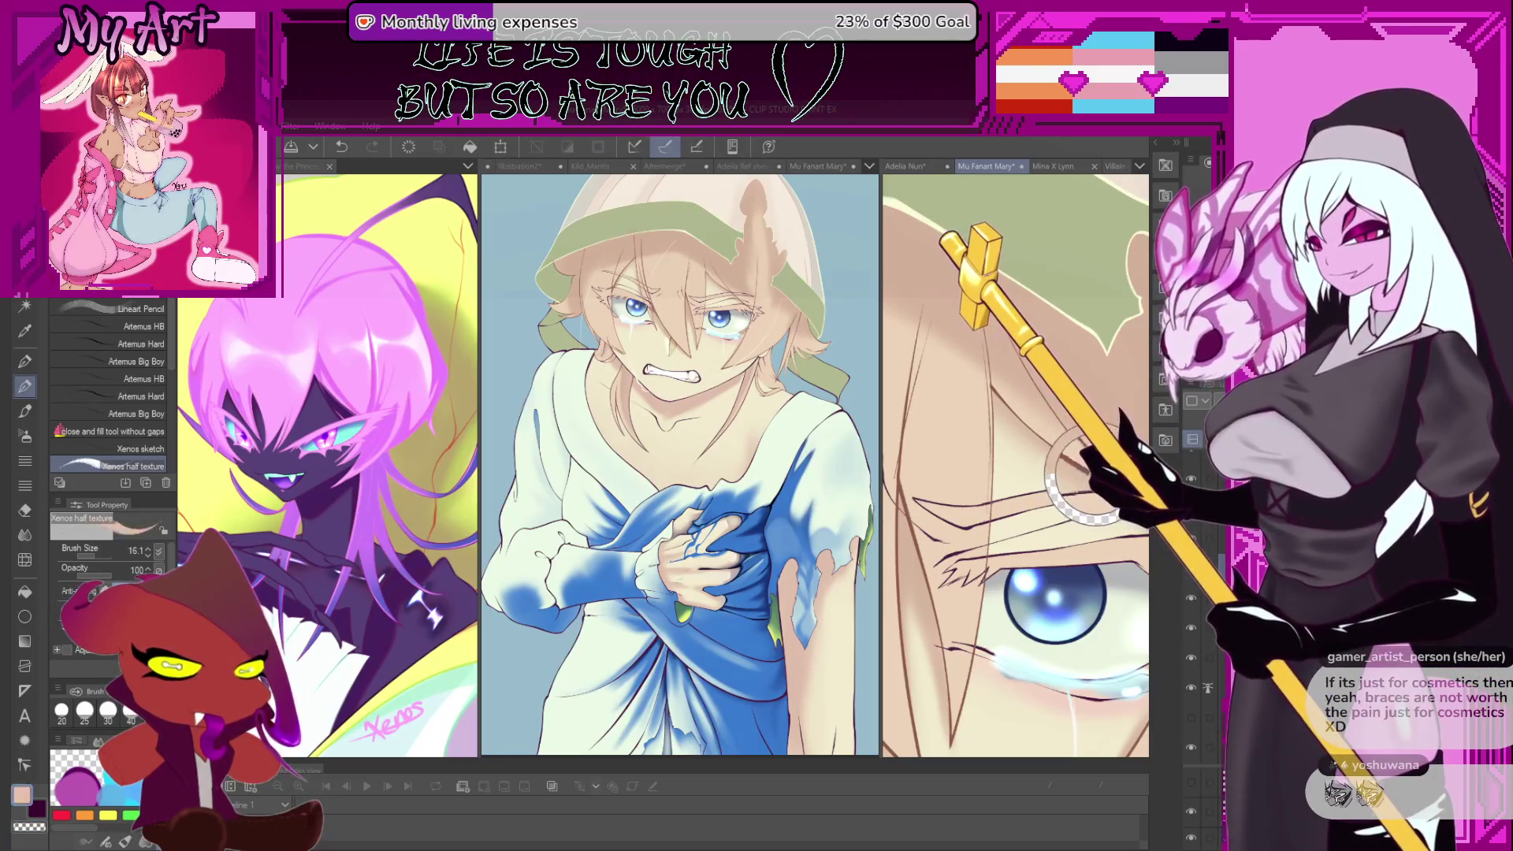
pyautogui.moveTo(1017, 493); pyautogui.dragTo(1056, 492)
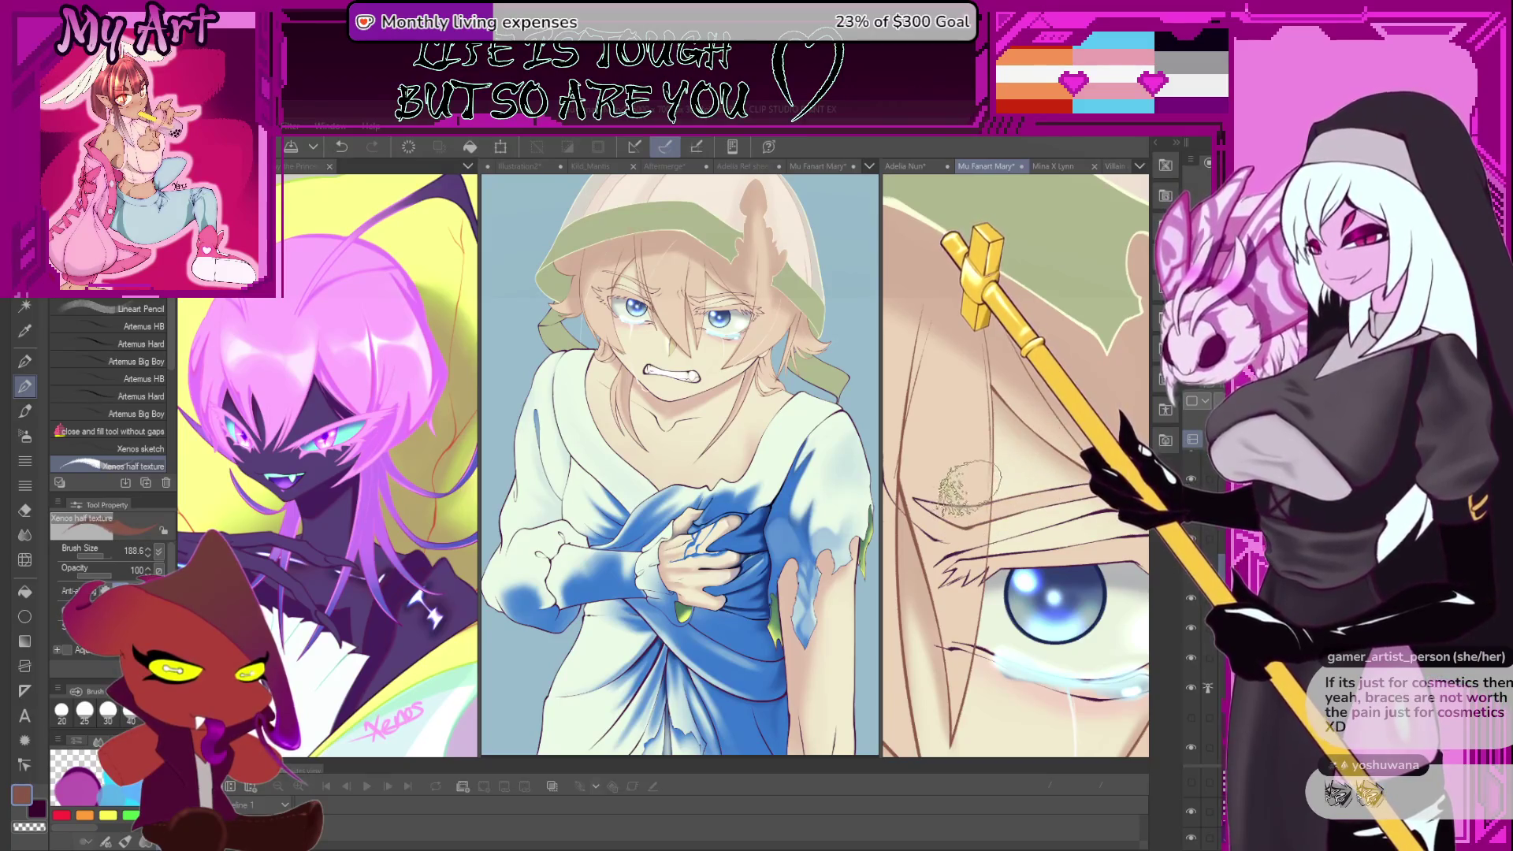
pyautogui.hotkey('ctrl', 'z')
# - Paint a light stroke beside the eye, reframe the view, and switch to the G-pen
pyautogui.moveTo(972, 472); pyautogui.dragTo(938, 496)
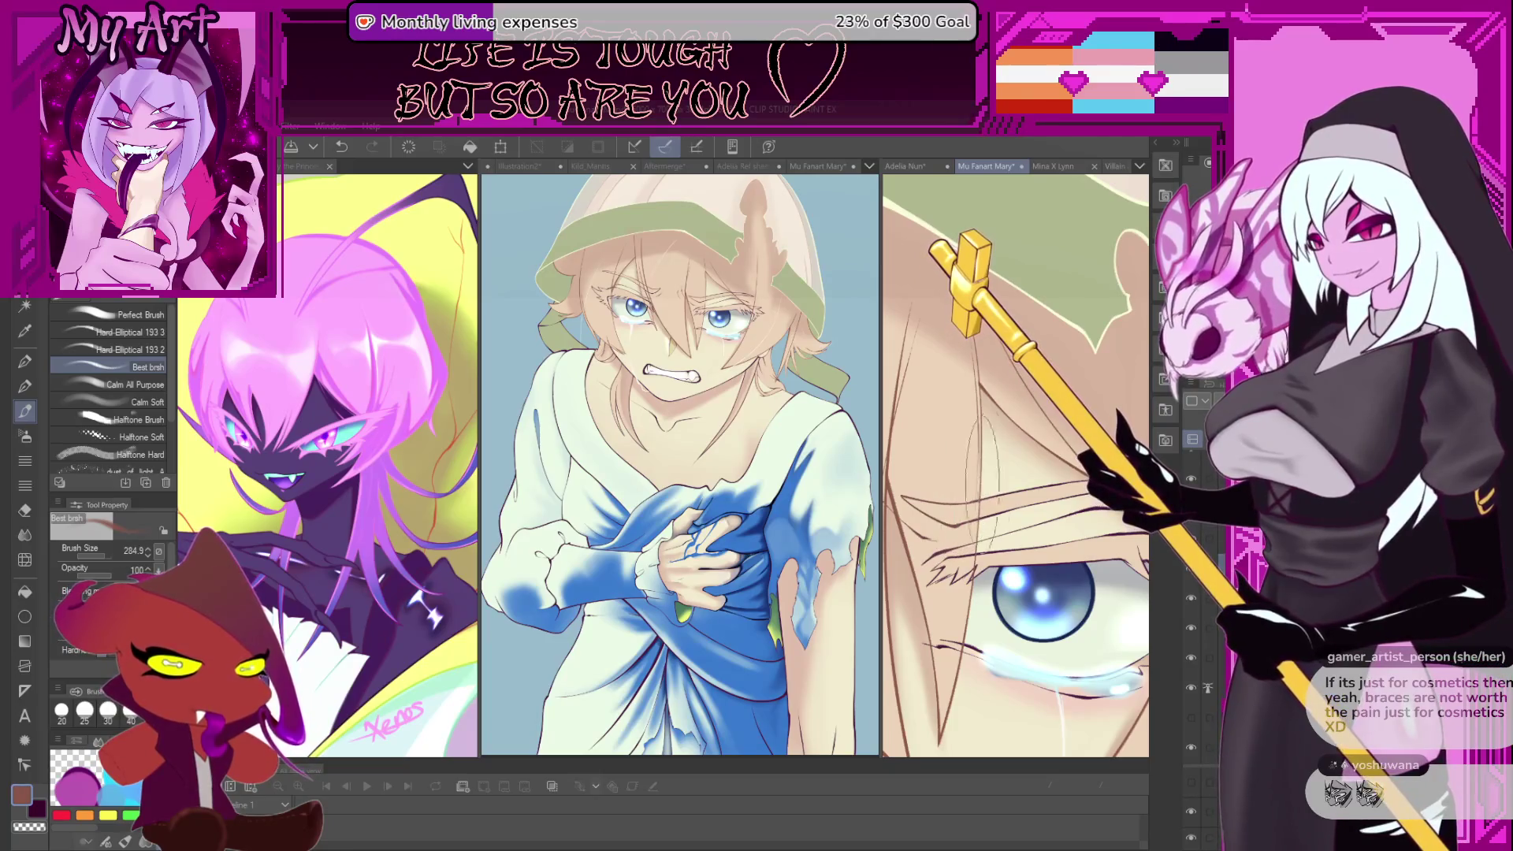
pyautogui.moveTo(1072, 480); pyautogui.dragTo(966, 501)
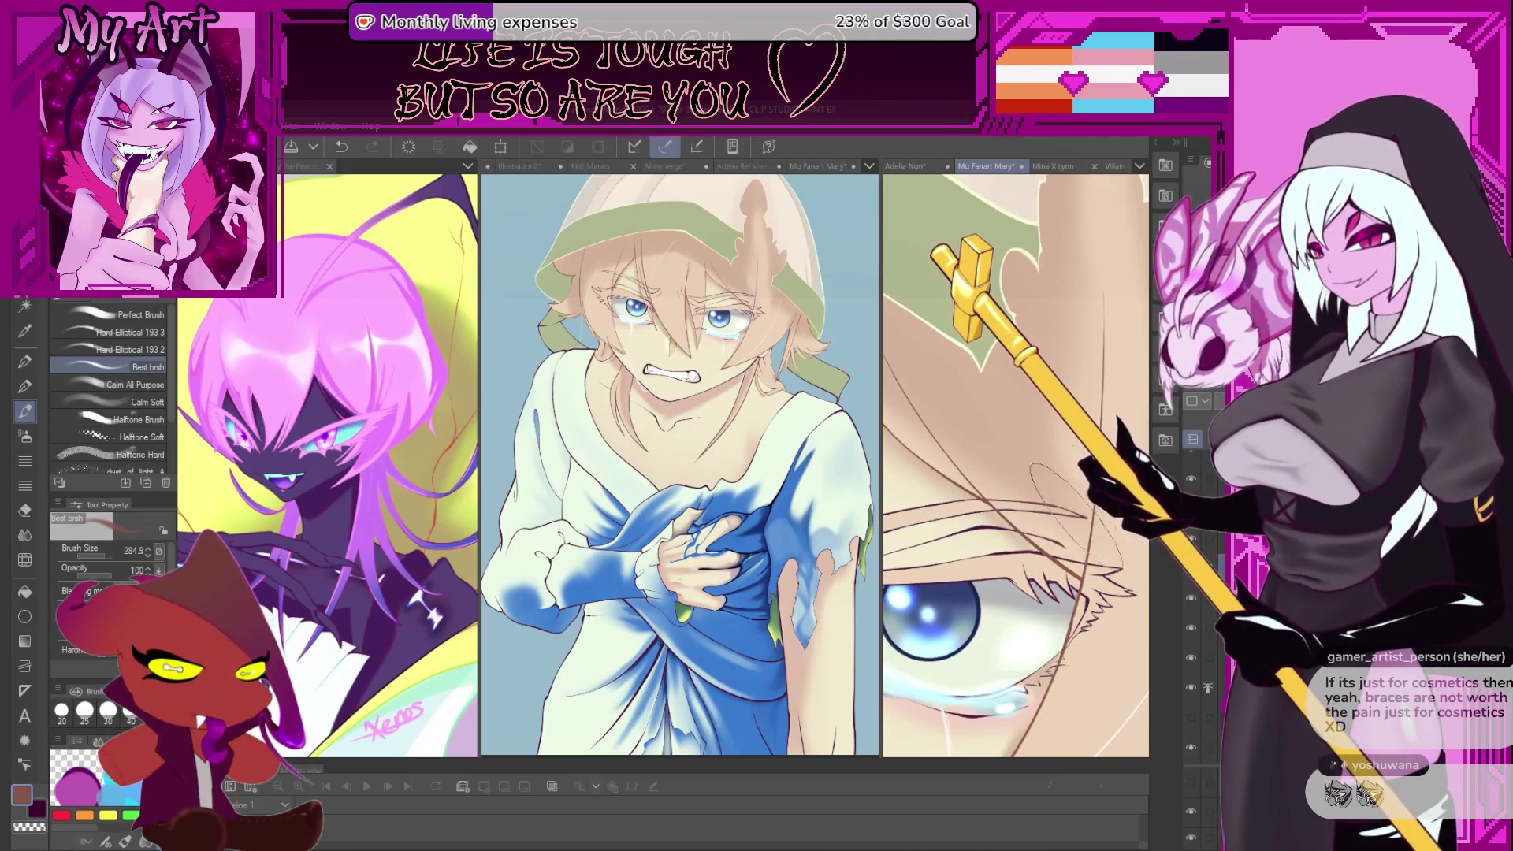
pyautogui.moveTo(1016, 630); pyautogui.dragTo(1020, 547)
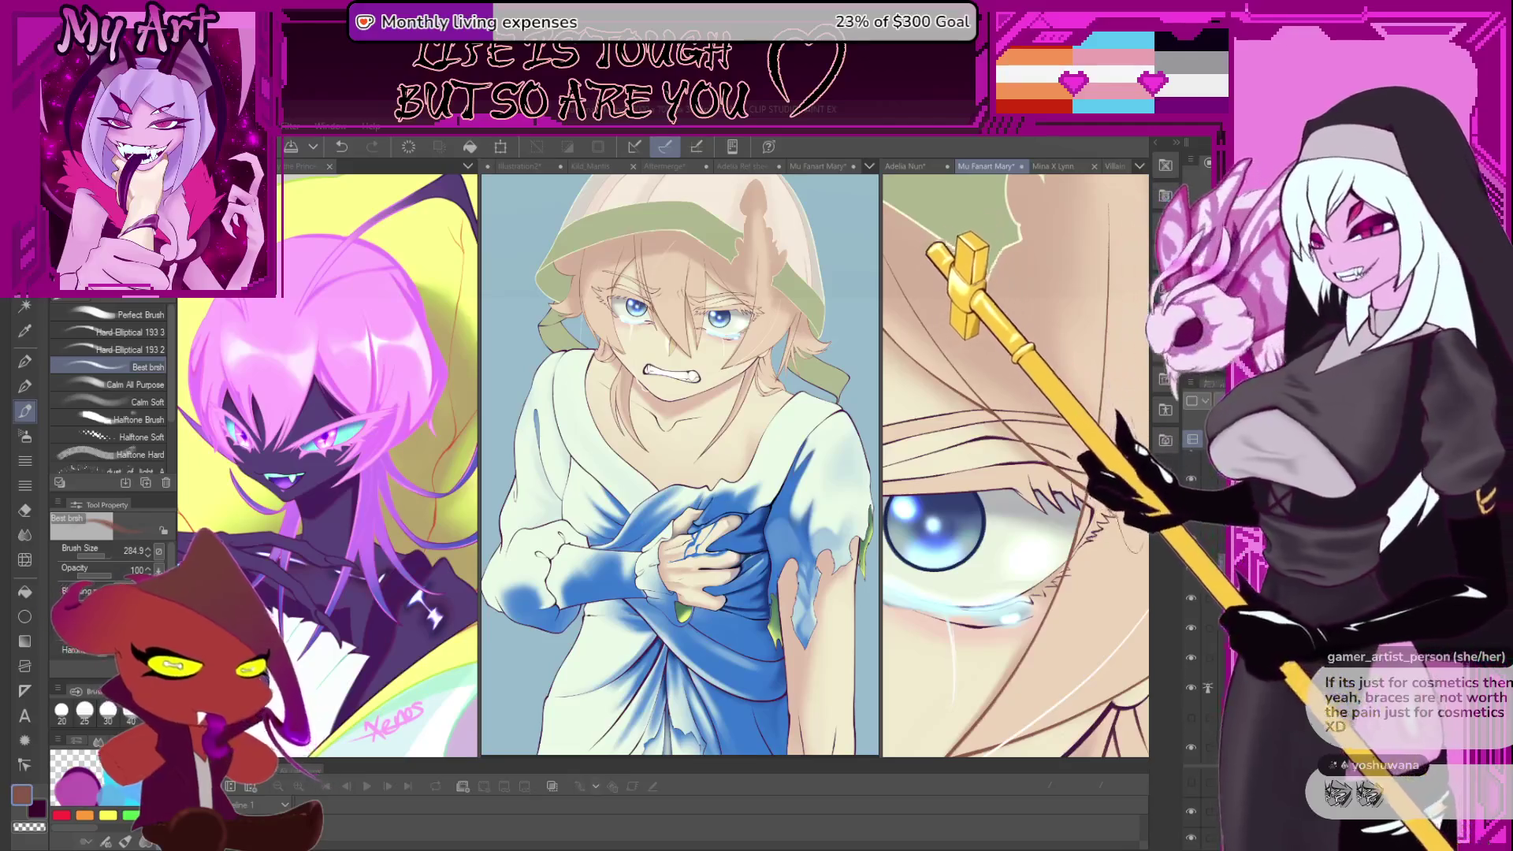
pyautogui.scroll(-5, 1029, 570)
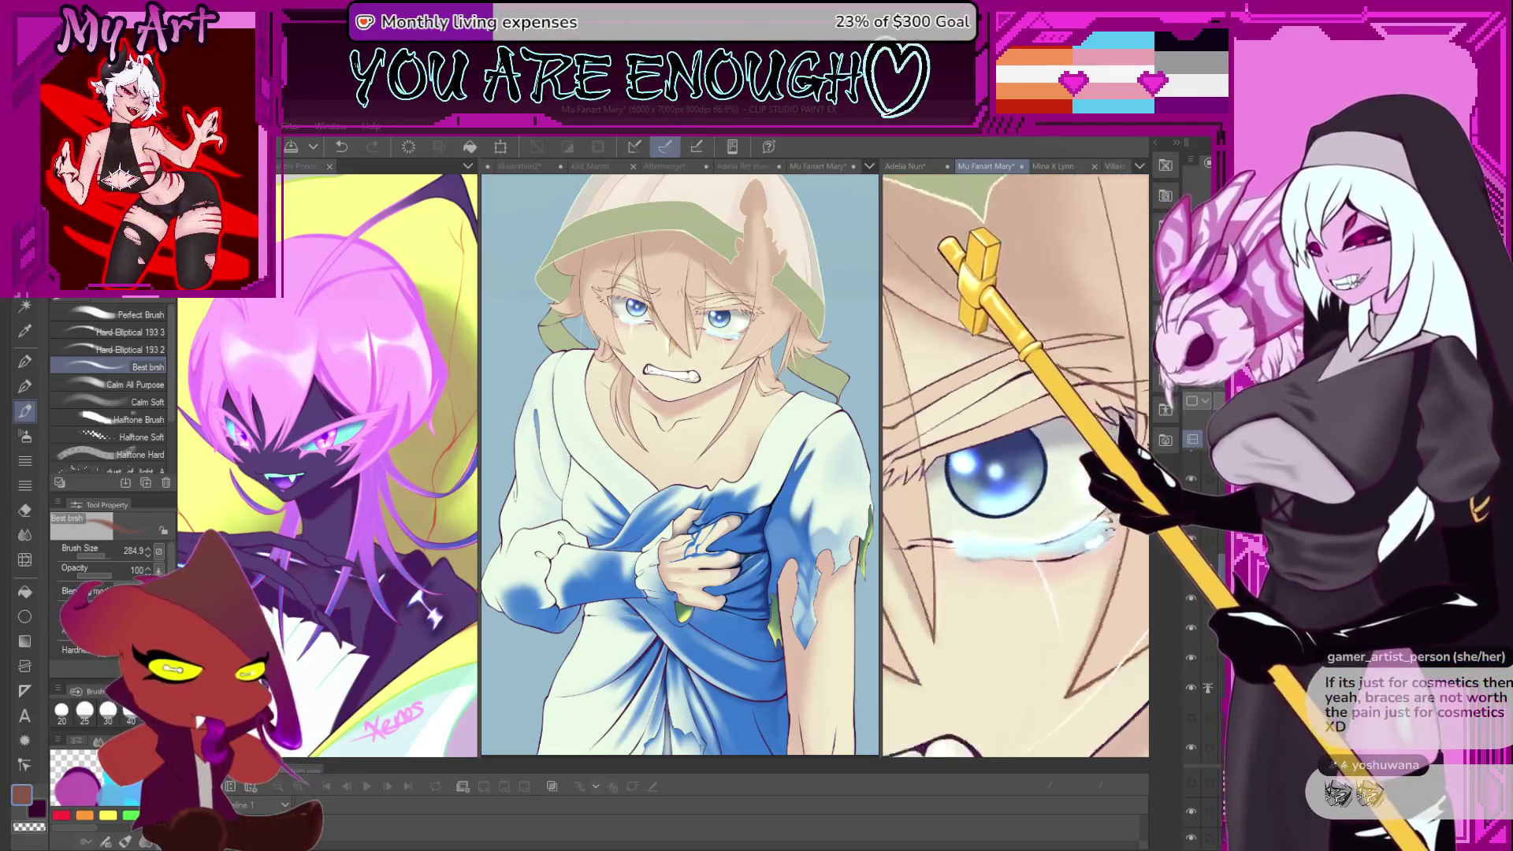
pyautogui.scroll(-4, 1028, 570)
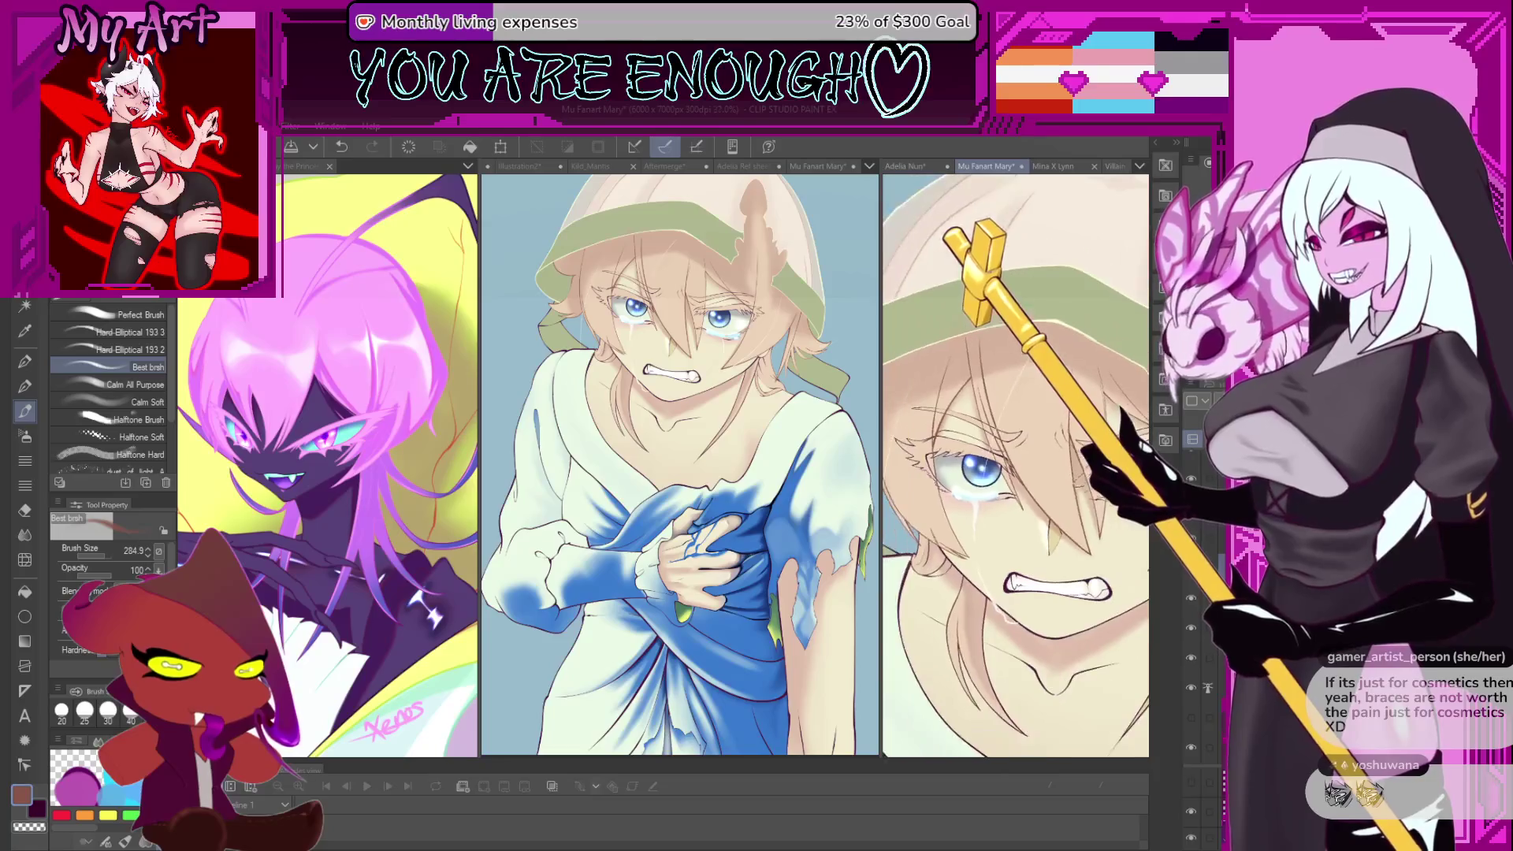
pyautogui.scroll(-2, 989, 539)
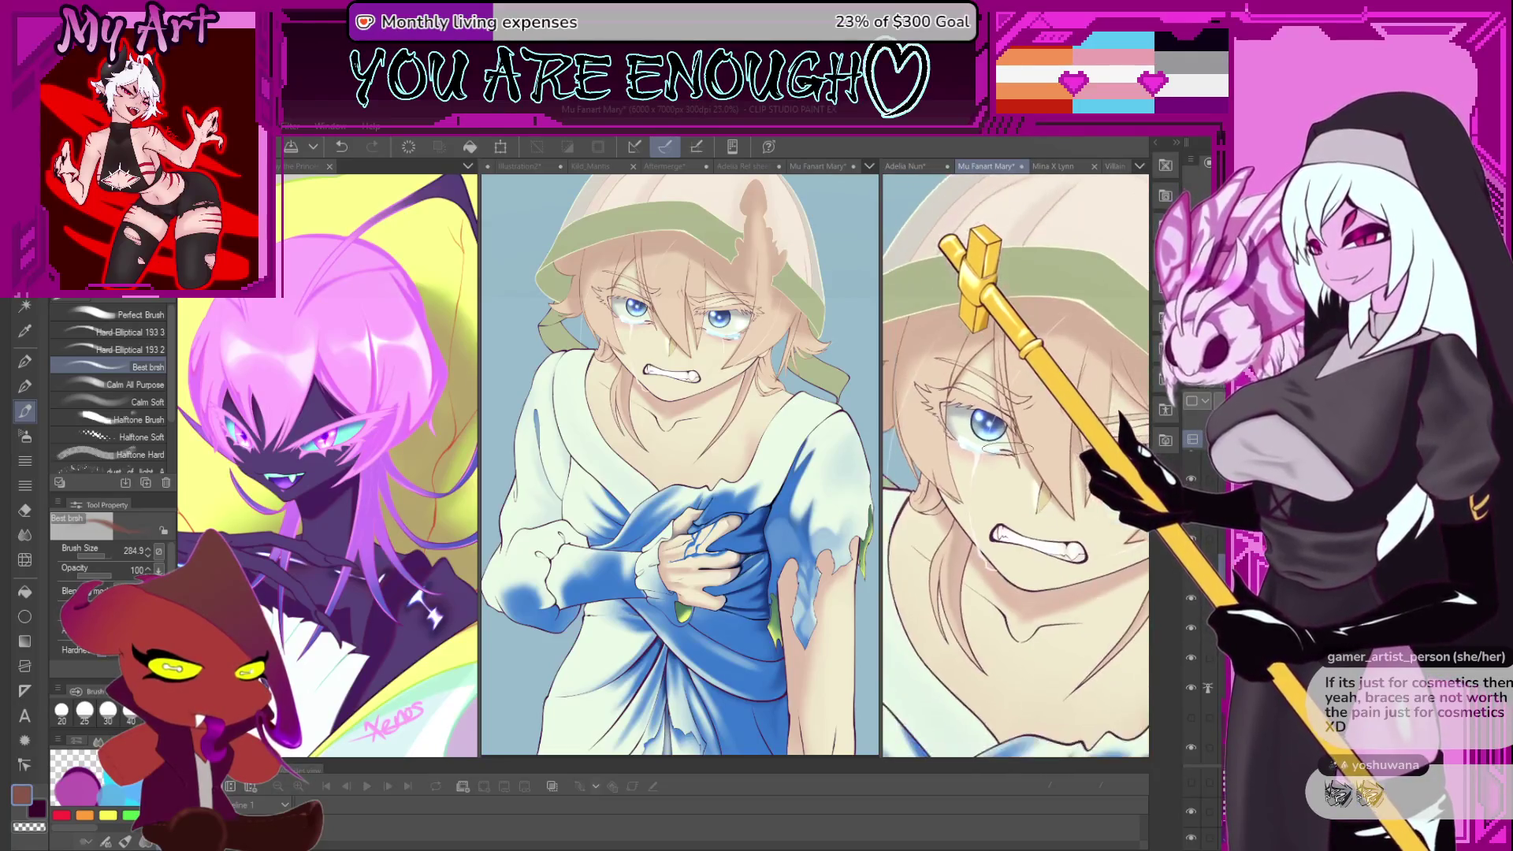
pyautogui.press('p')
pyautogui.scroll(8, 989, 478)
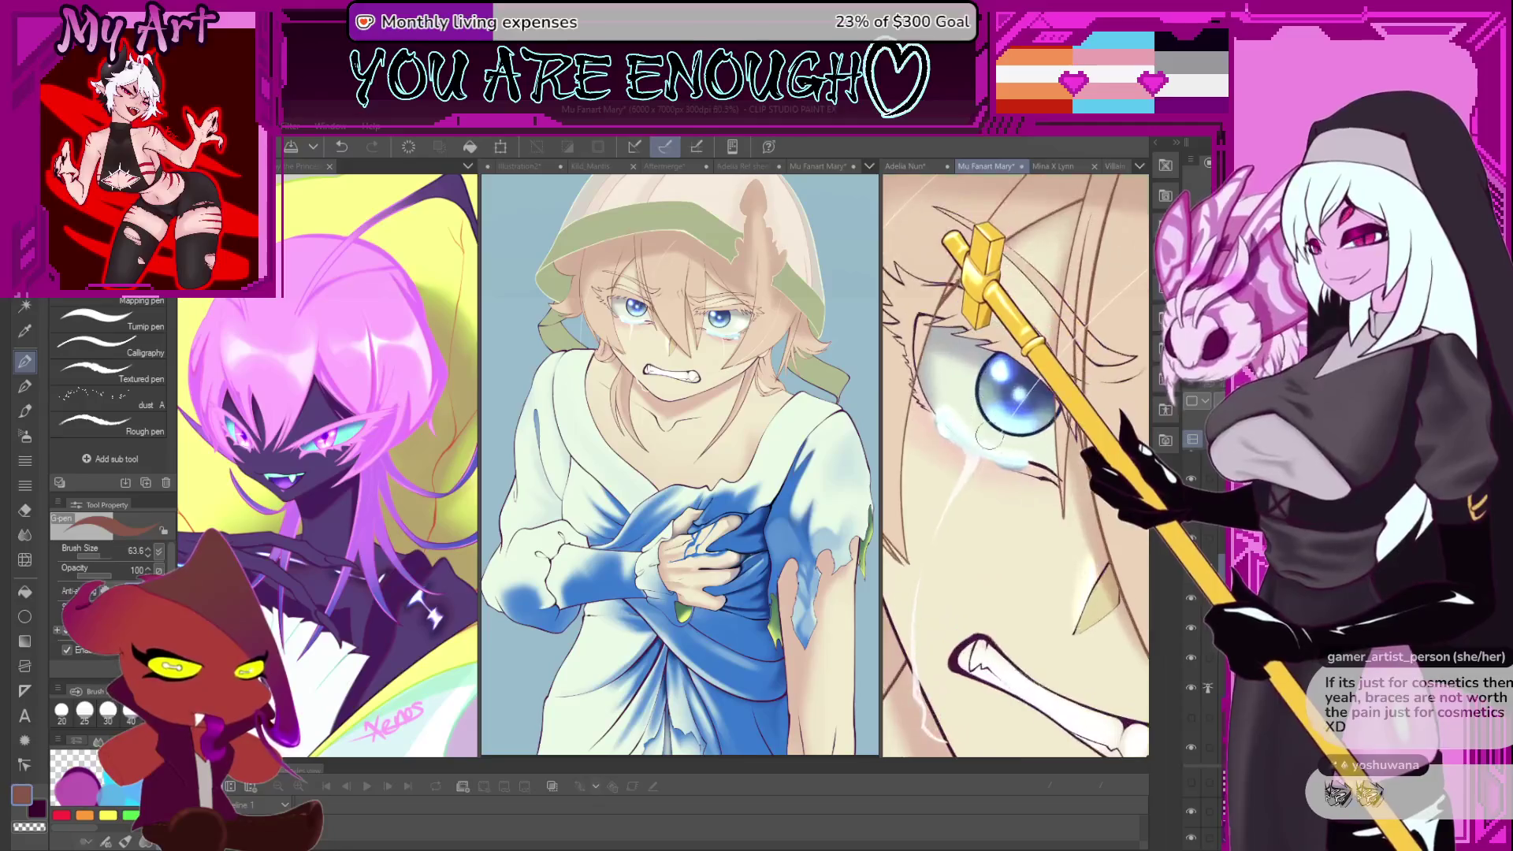
# - With the Best brsh brush, sample the eye's pale blue-white and paint soft highlights along the outline
pyautogui.press('b')
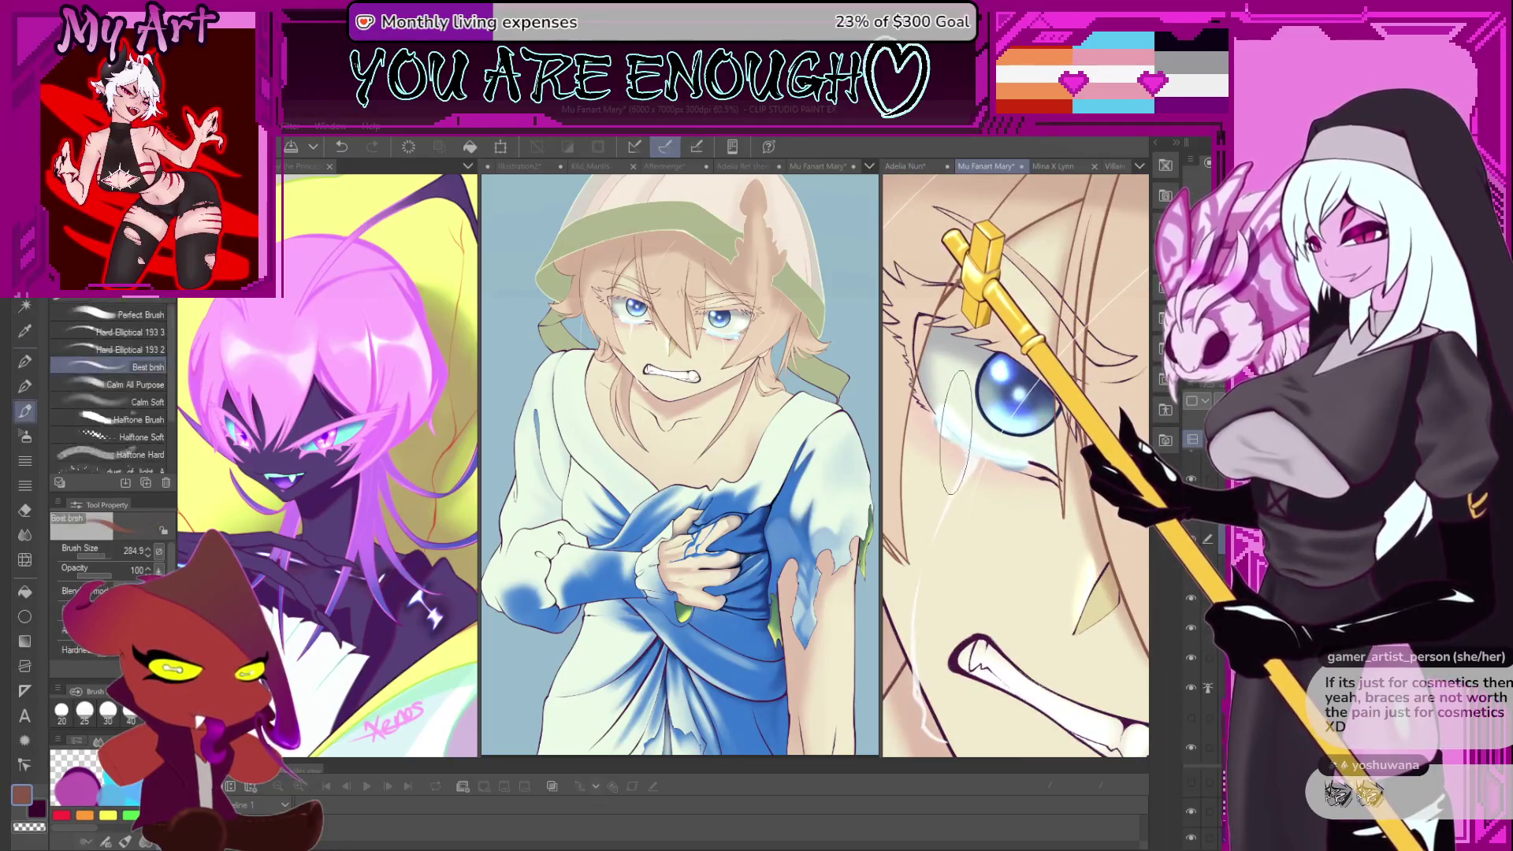
pyautogui.keyDown('alt'); pyautogui.click(961, 429); pyautogui.keyUp('alt')
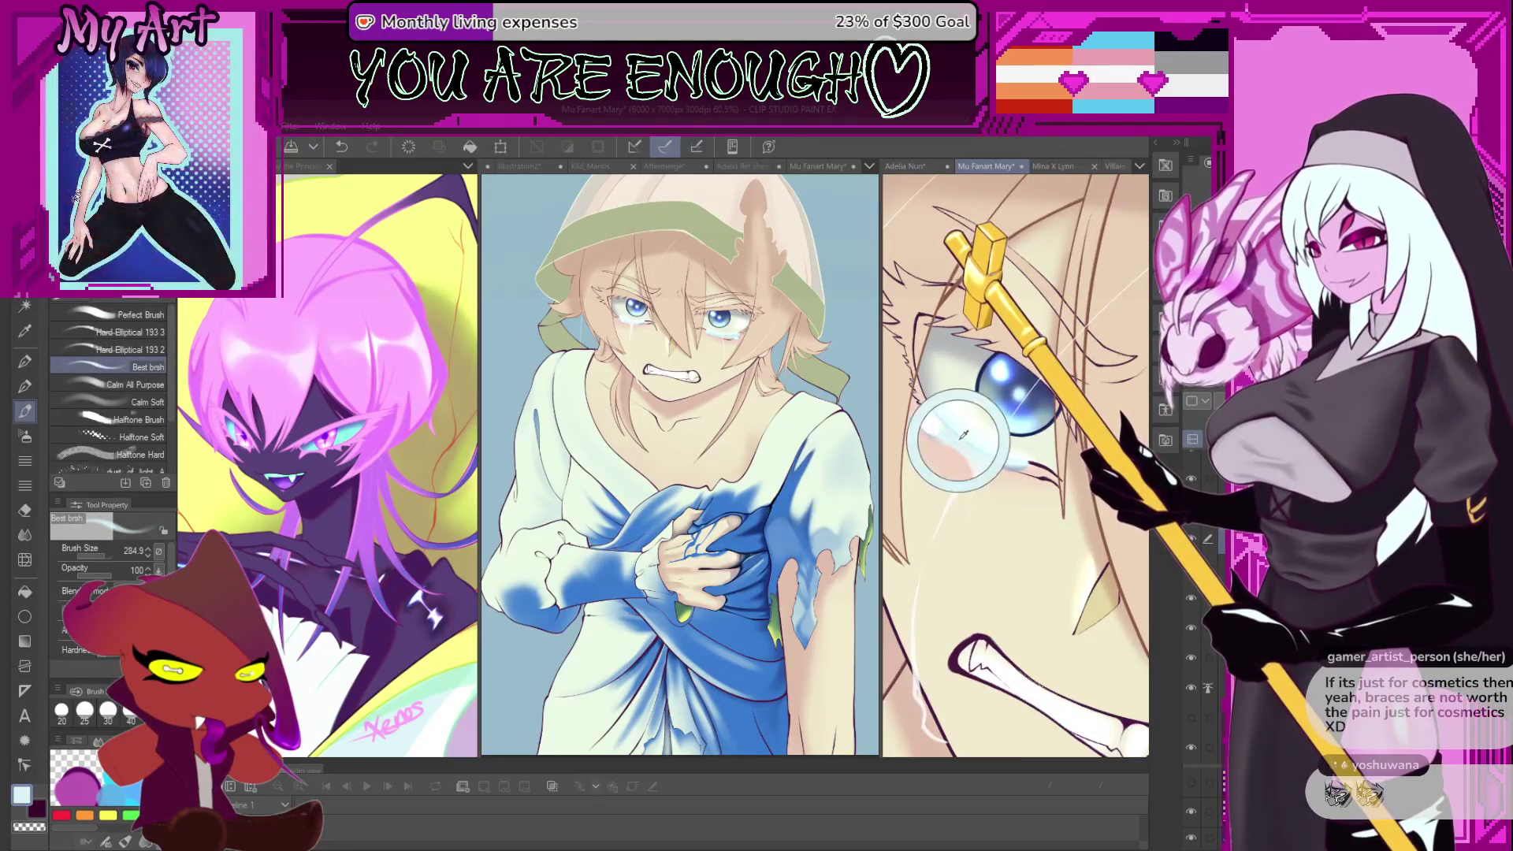
pyautogui.scroll(3, 965, 472)
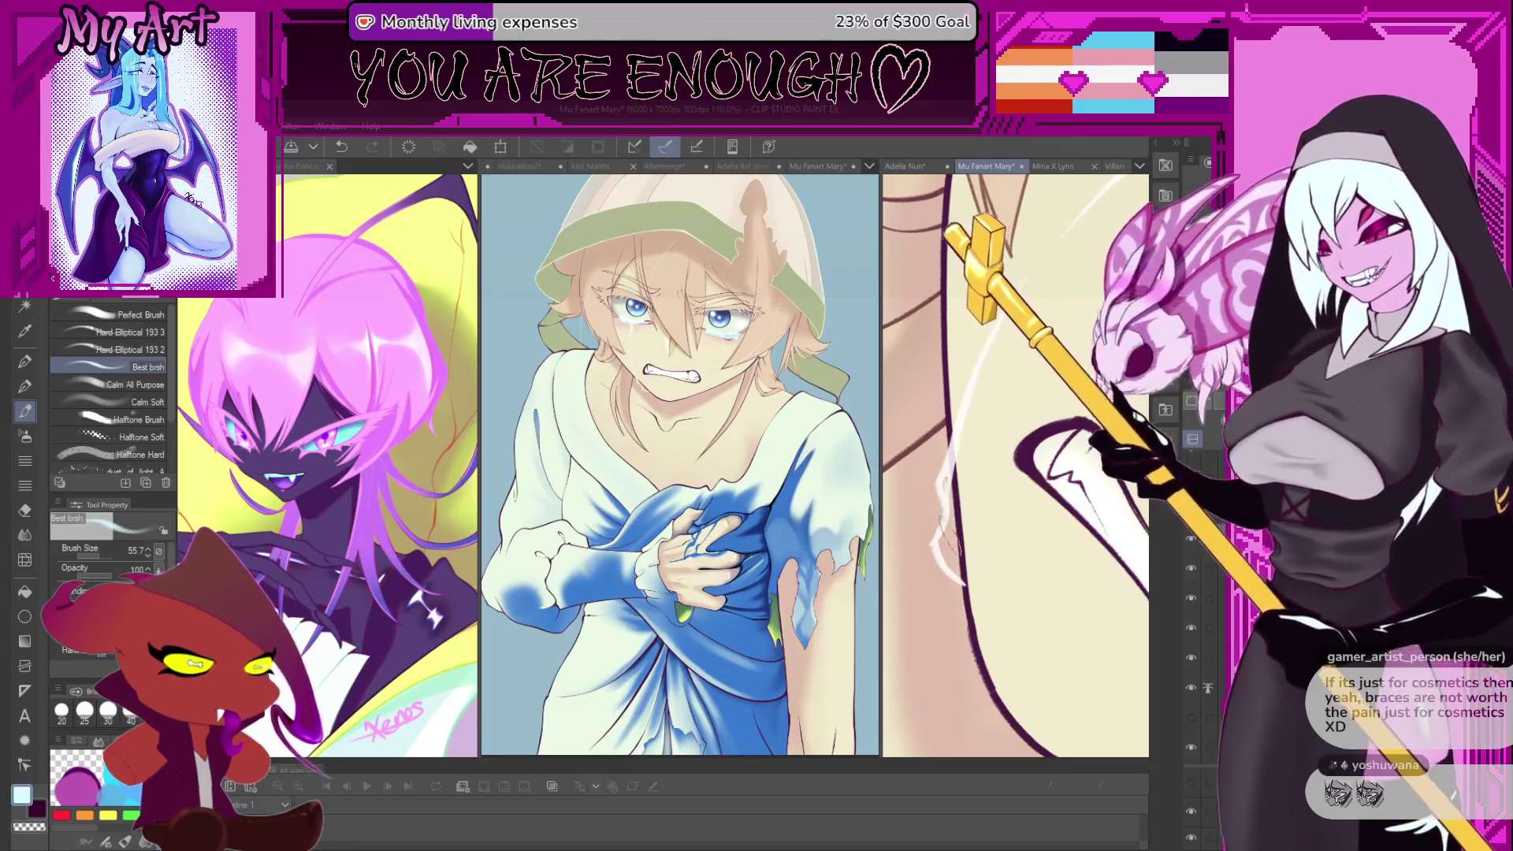
pyautogui.moveTo(950, 551)
pyautogui.mouseDown()
pyautogui.moveTo(961, 583)
pyautogui.moveTo(955, 571)
pyautogui.mouseUp()
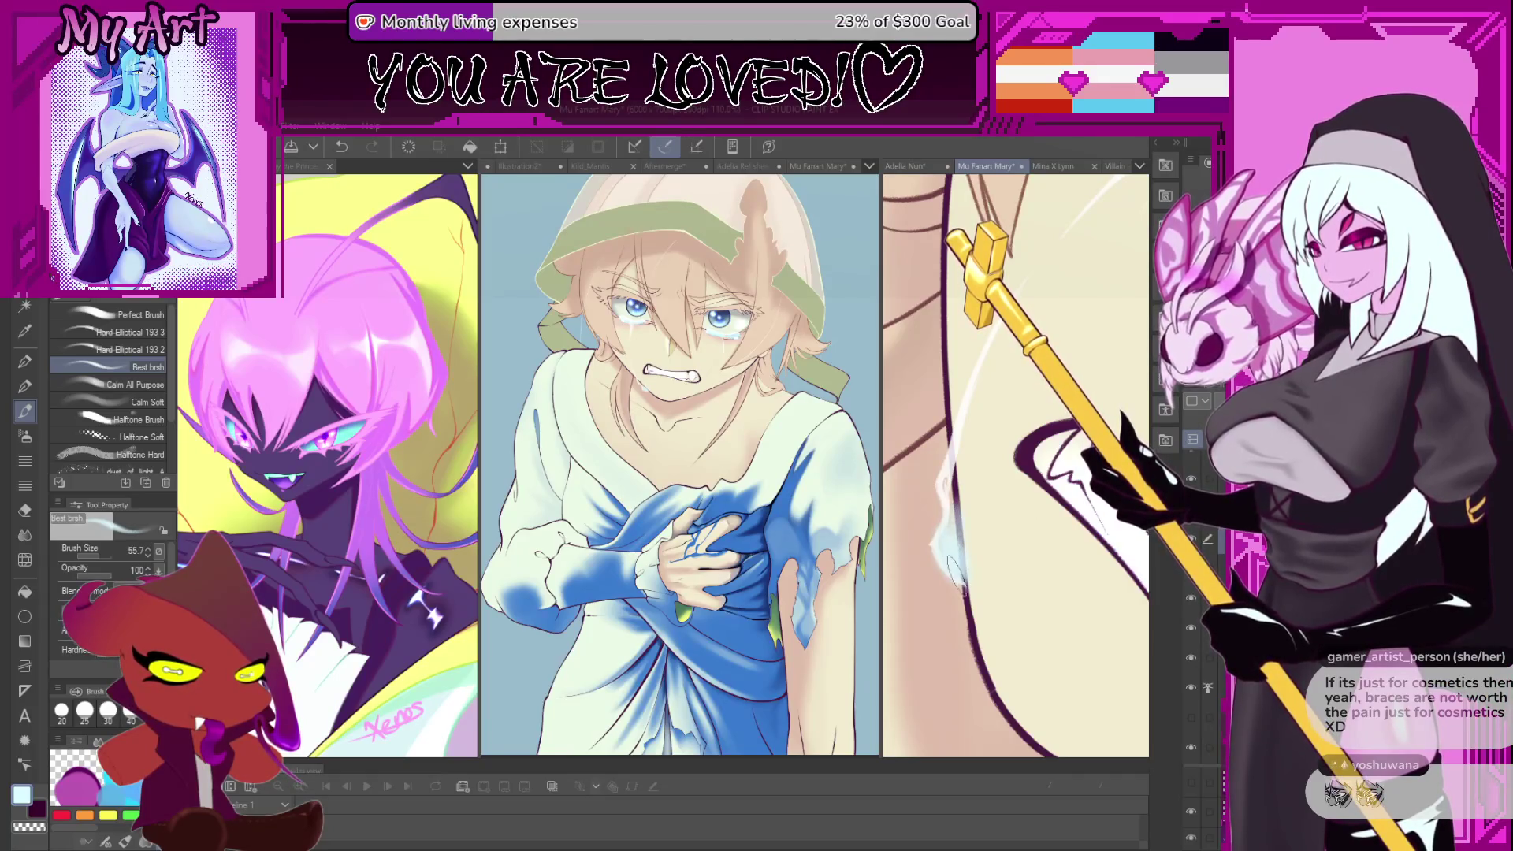
pyautogui.moveTo(951, 543); pyautogui.dragTo(953, 480)
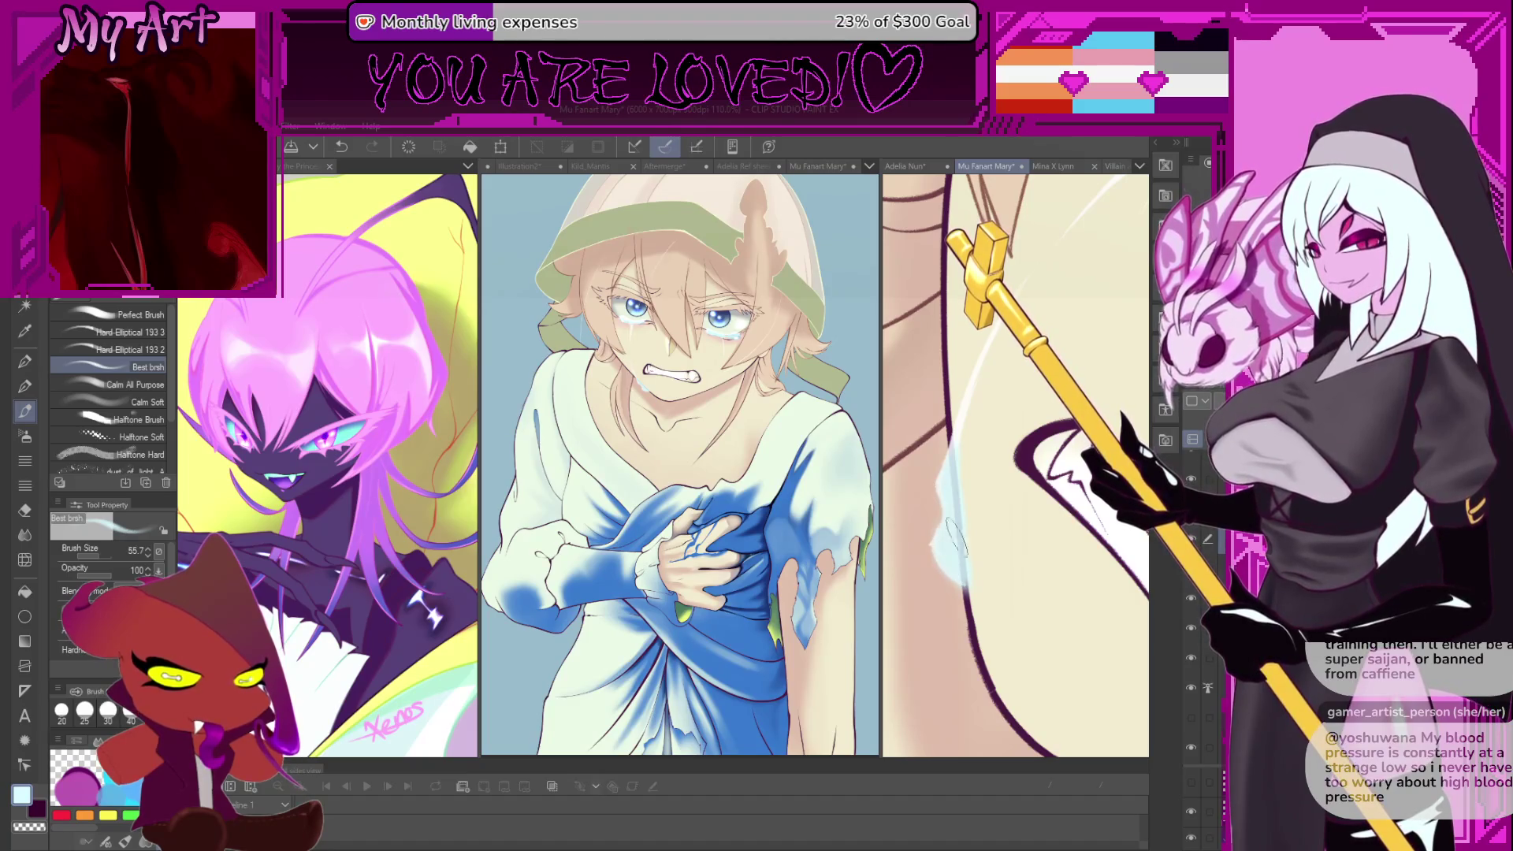
pyautogui.moveTo(954, 477); pyautogui.dragTo(960, 520)
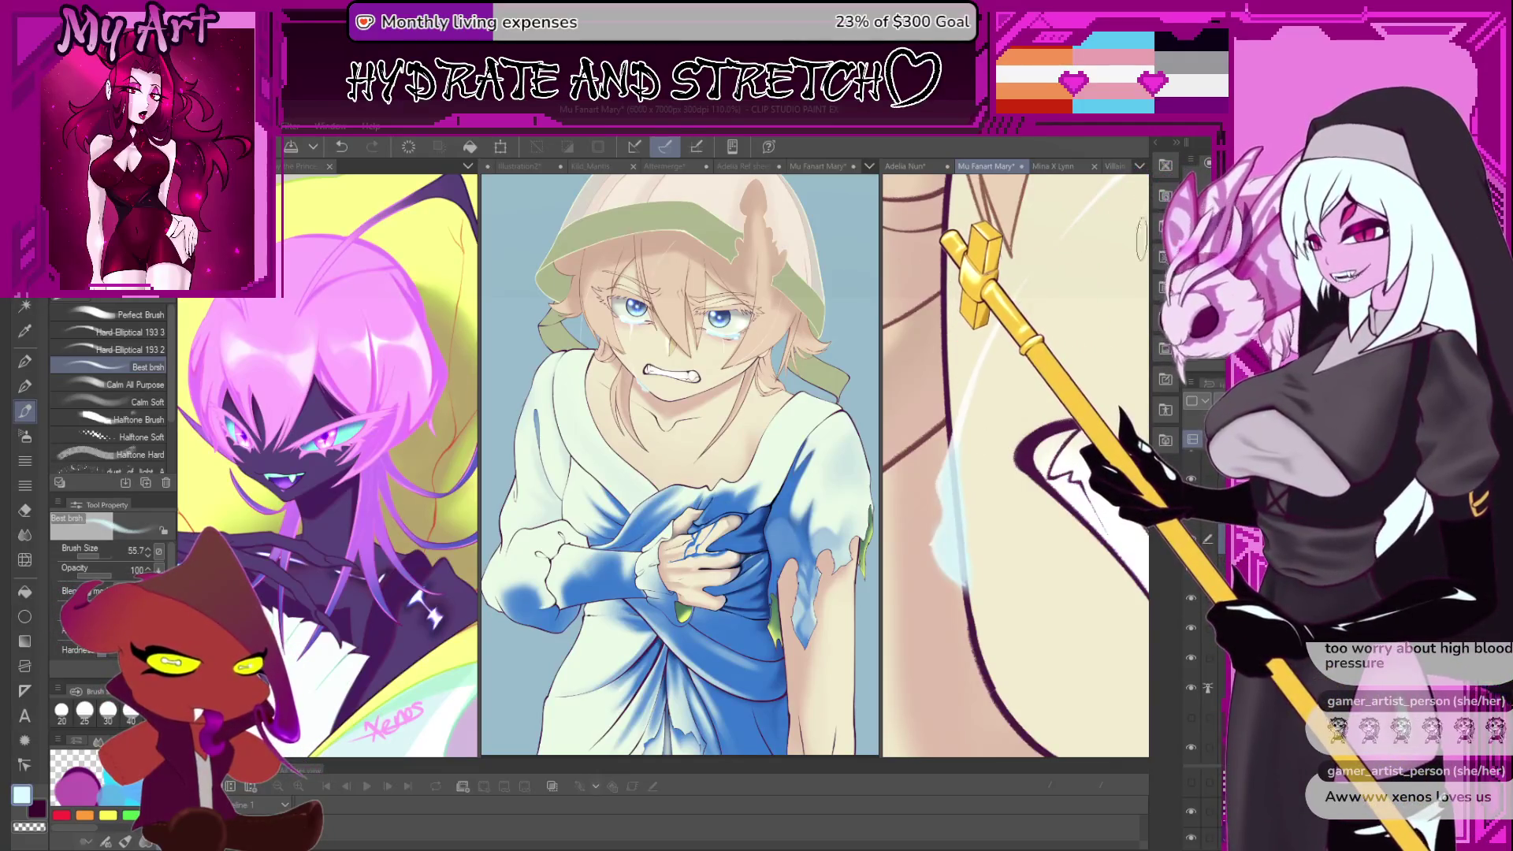
# - Paint a soft light-blue highlight stroke beside the dark line, redoing it once
pyautogui.scroll(10, 967, 513)
pyautogui.scroll(3, 969, 451)
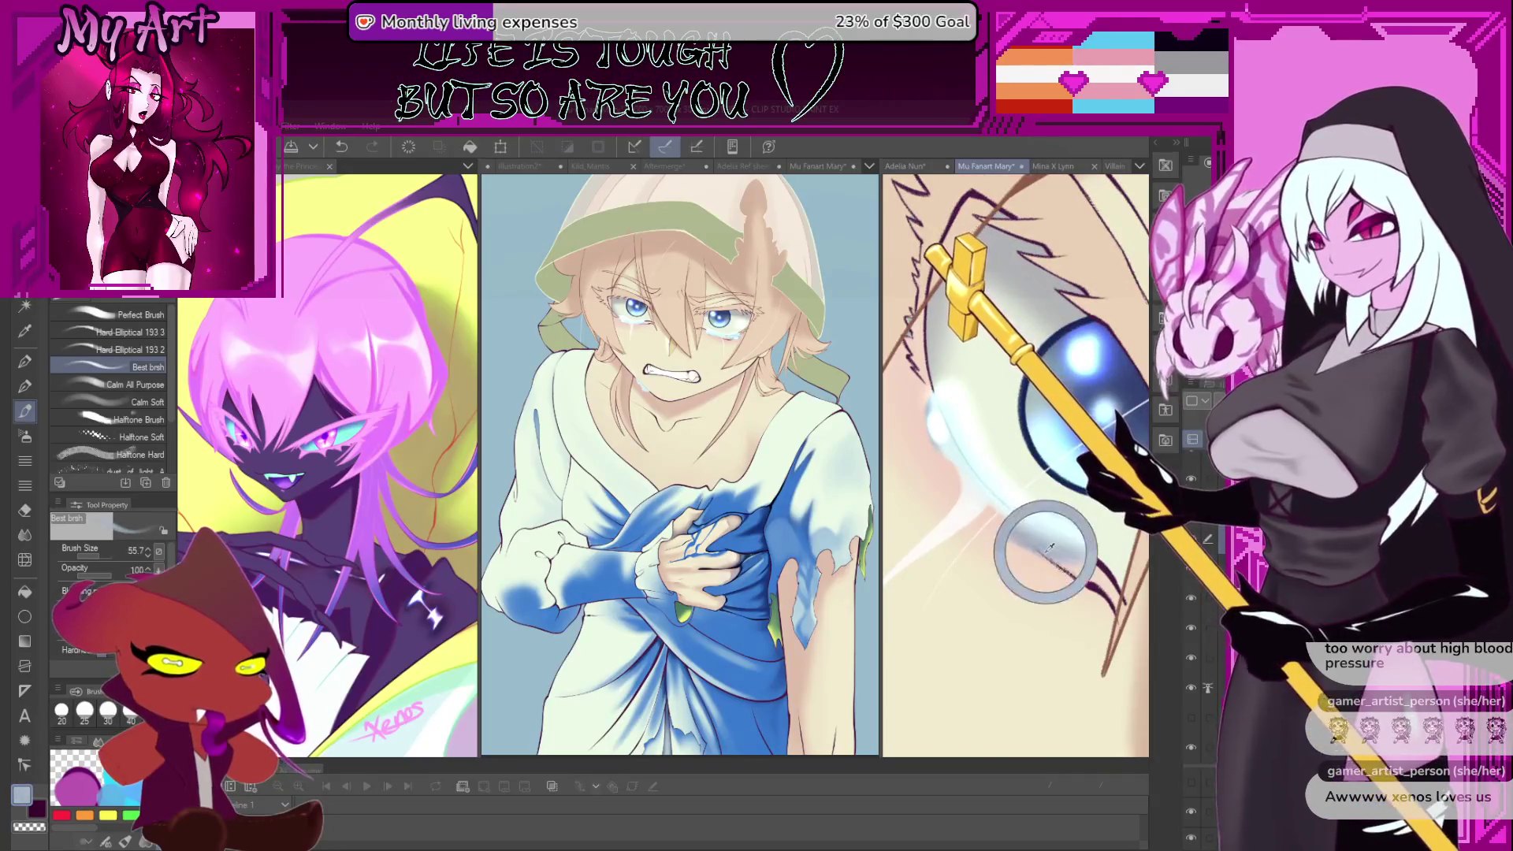
pyautogui.scroll(-3, 1048, 544)
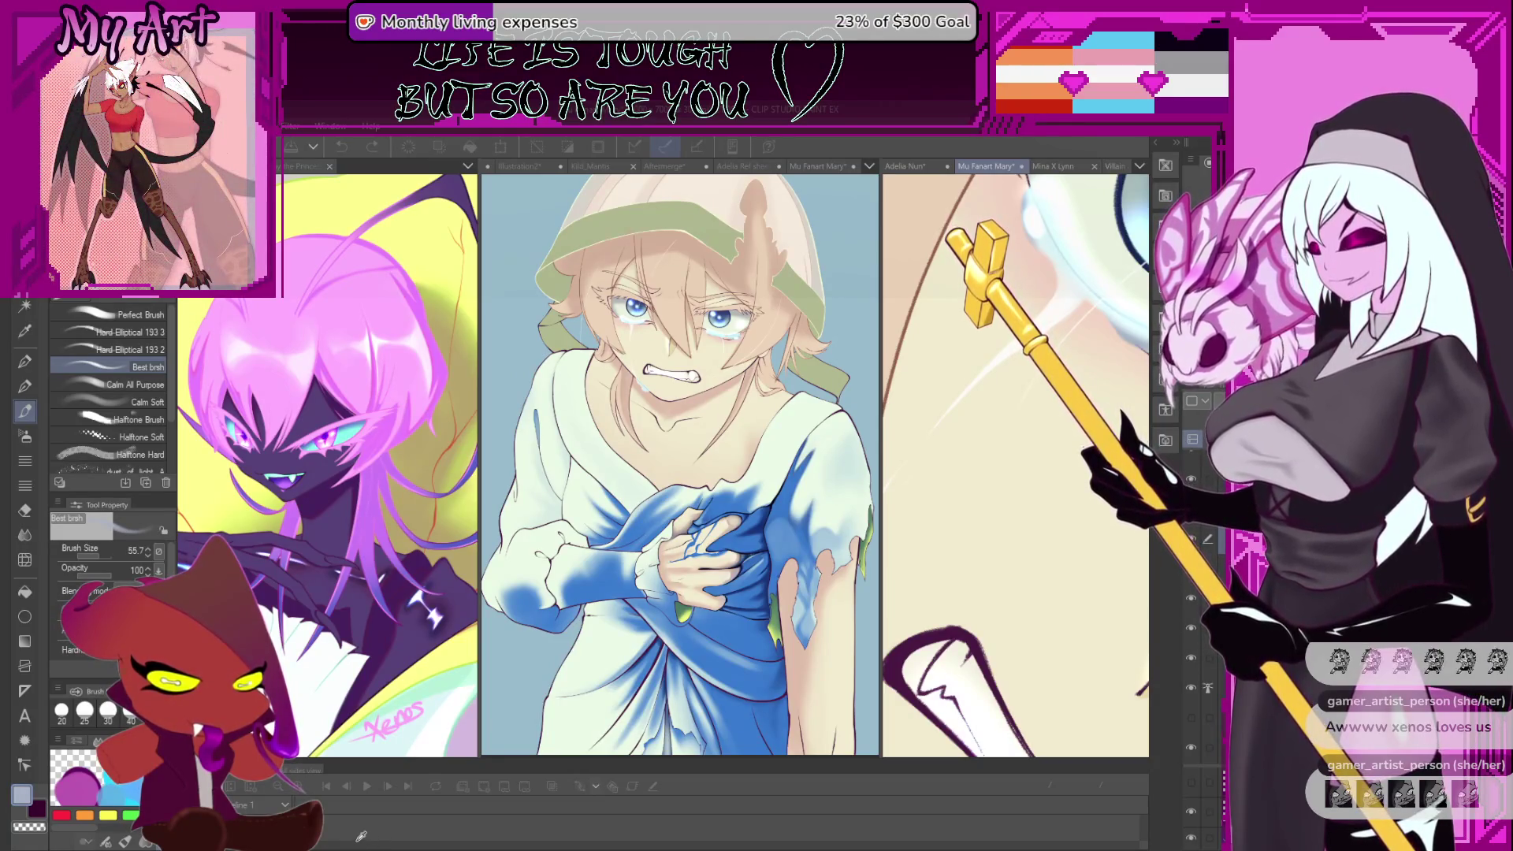
pyautogui.click(359, 845)
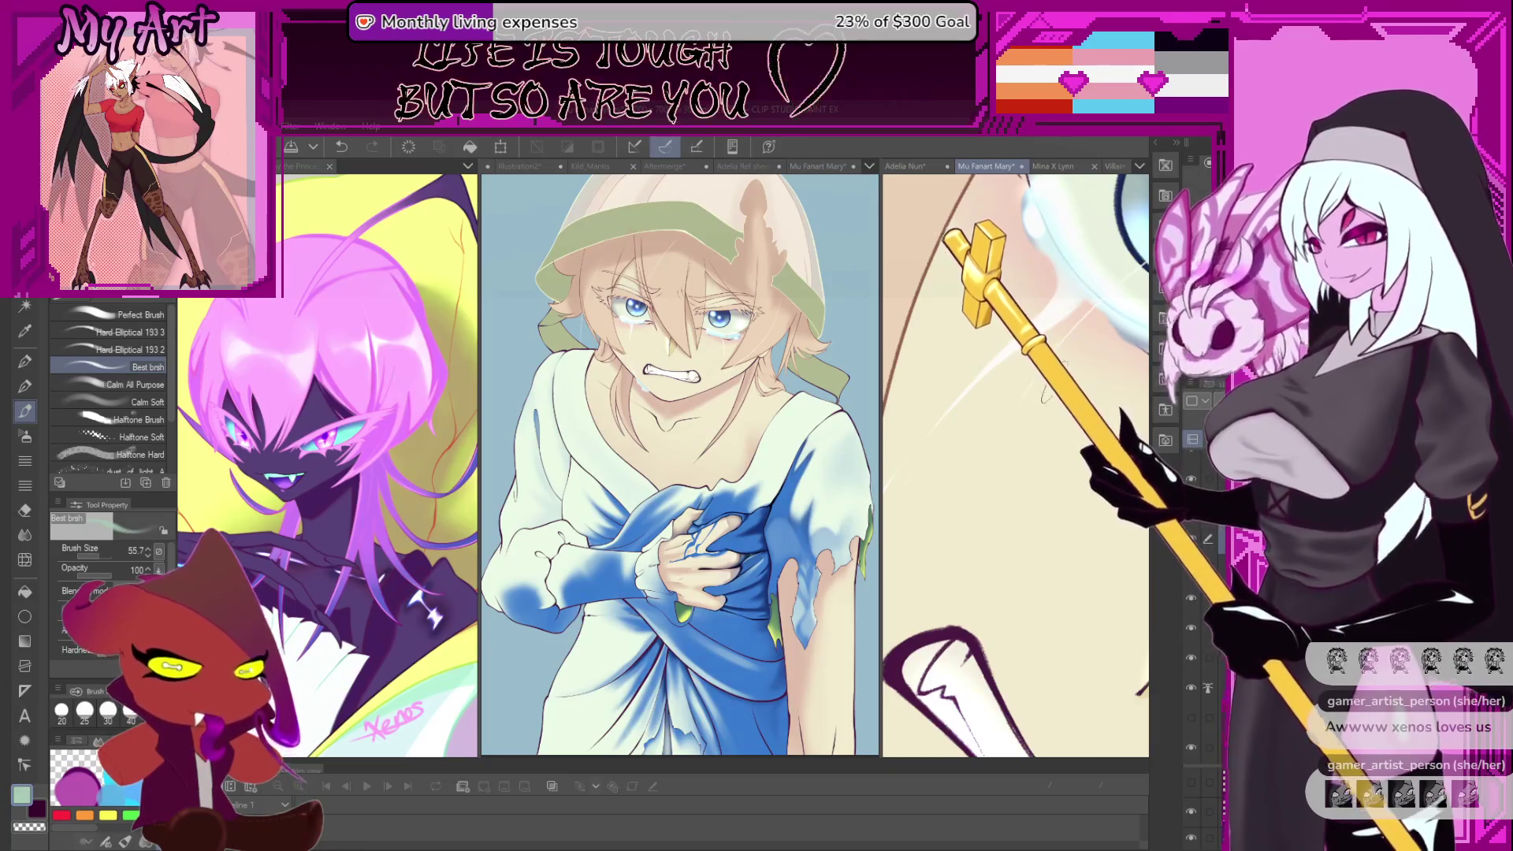
pyautogui.moveTo(969, 354); pyautogui.dragTo(984, 516)
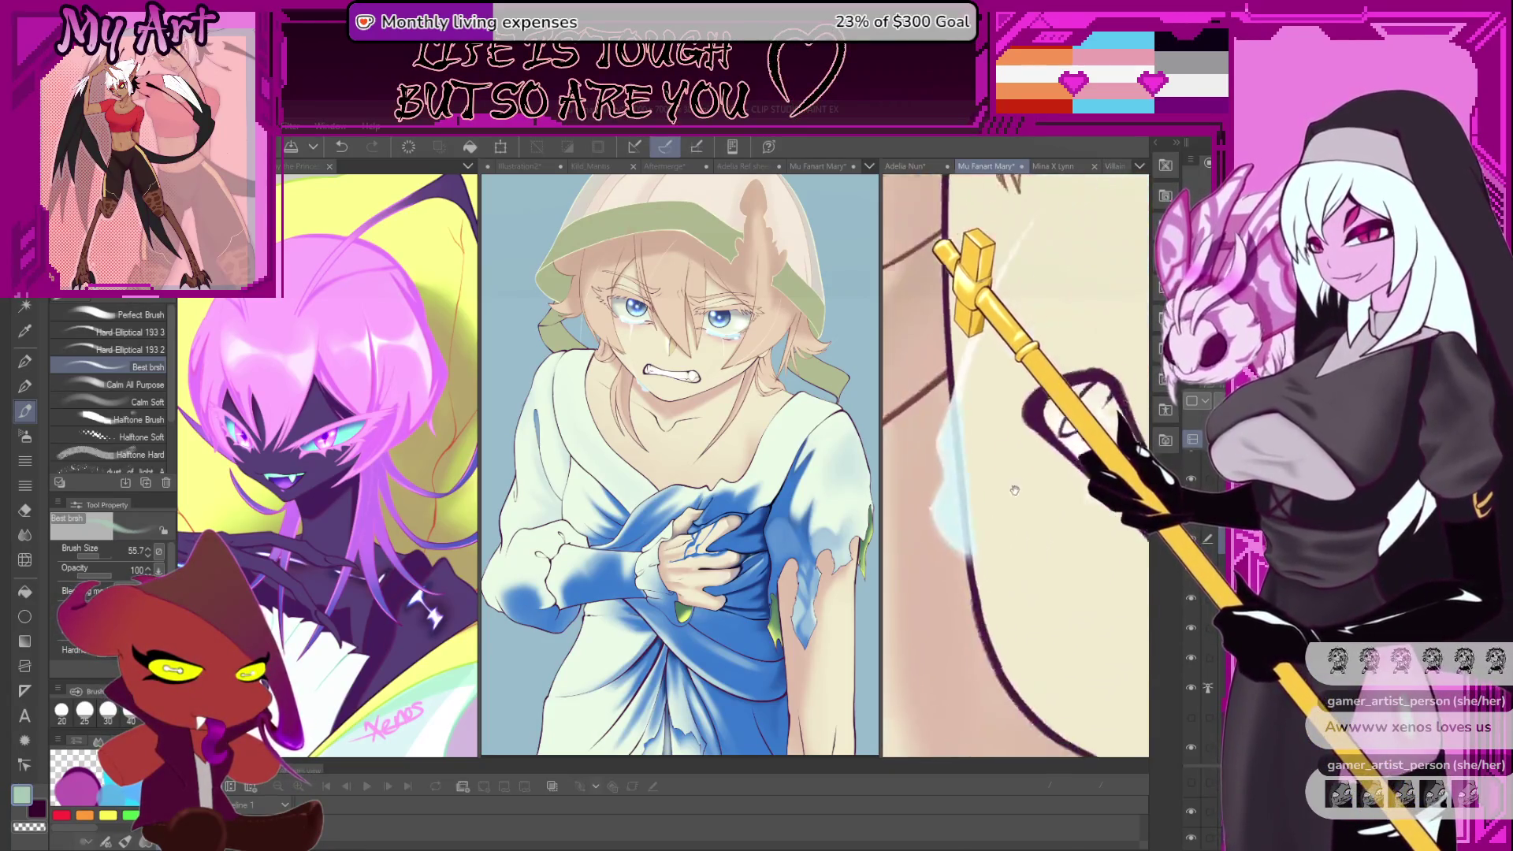
pyautogui.hotkey('ctrl', 'z')
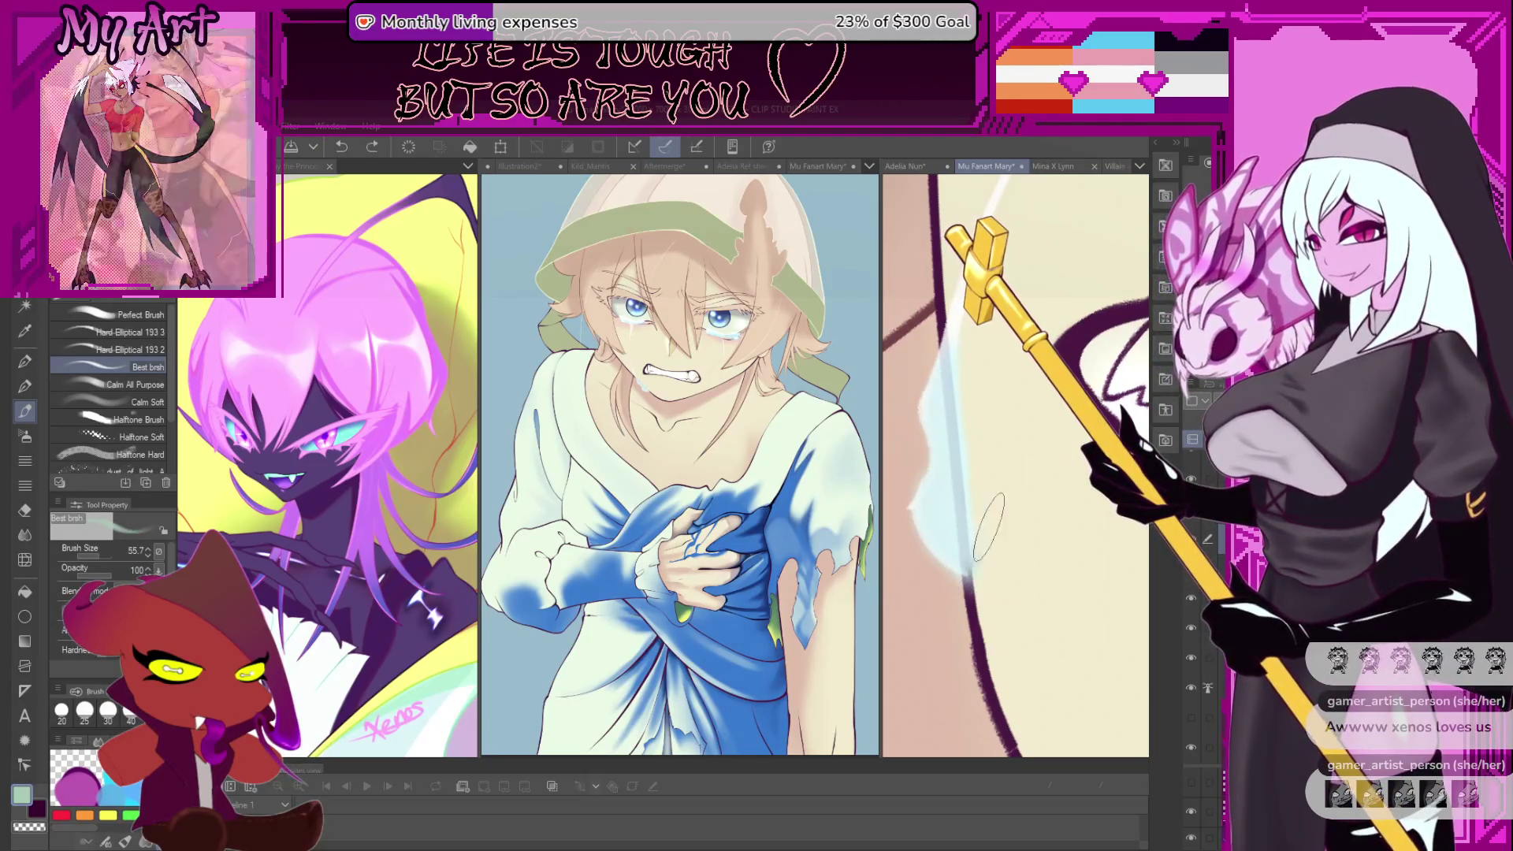
pyautogui.moveTo(963, 508)
pyautogui.mouseDown()
pyautogui.moveTo(974, 489)
pyautogui.moveTo(955, 524)
pyautogui.mouseUp()
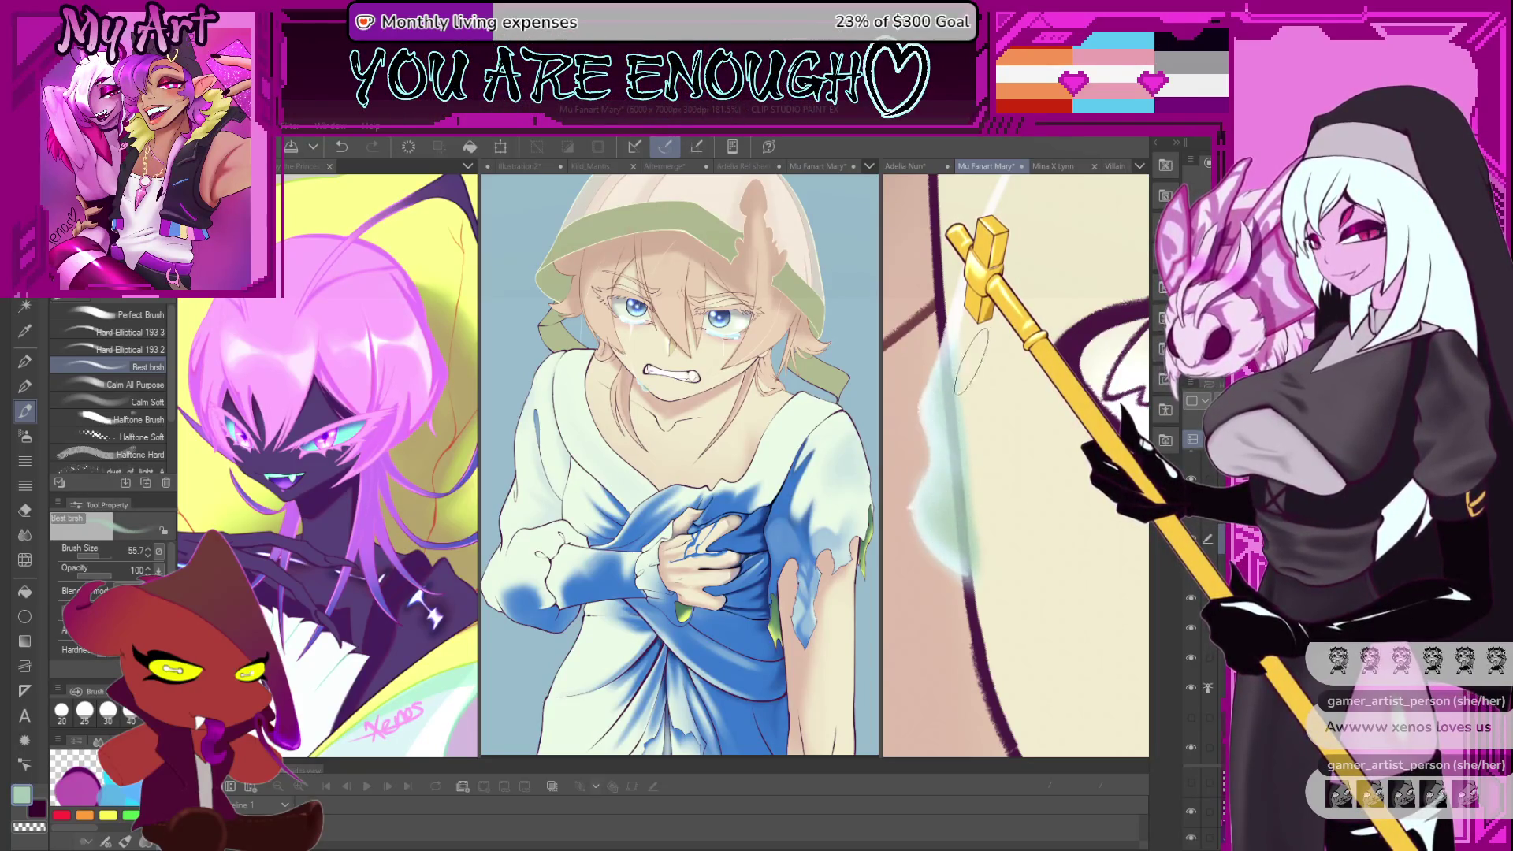
# - Rotate and shift the close-up view so the eye and curved outline sit lower in frame
pyautogui.moveTo(978, 397); pyautogui.dragTo(1006, 442)
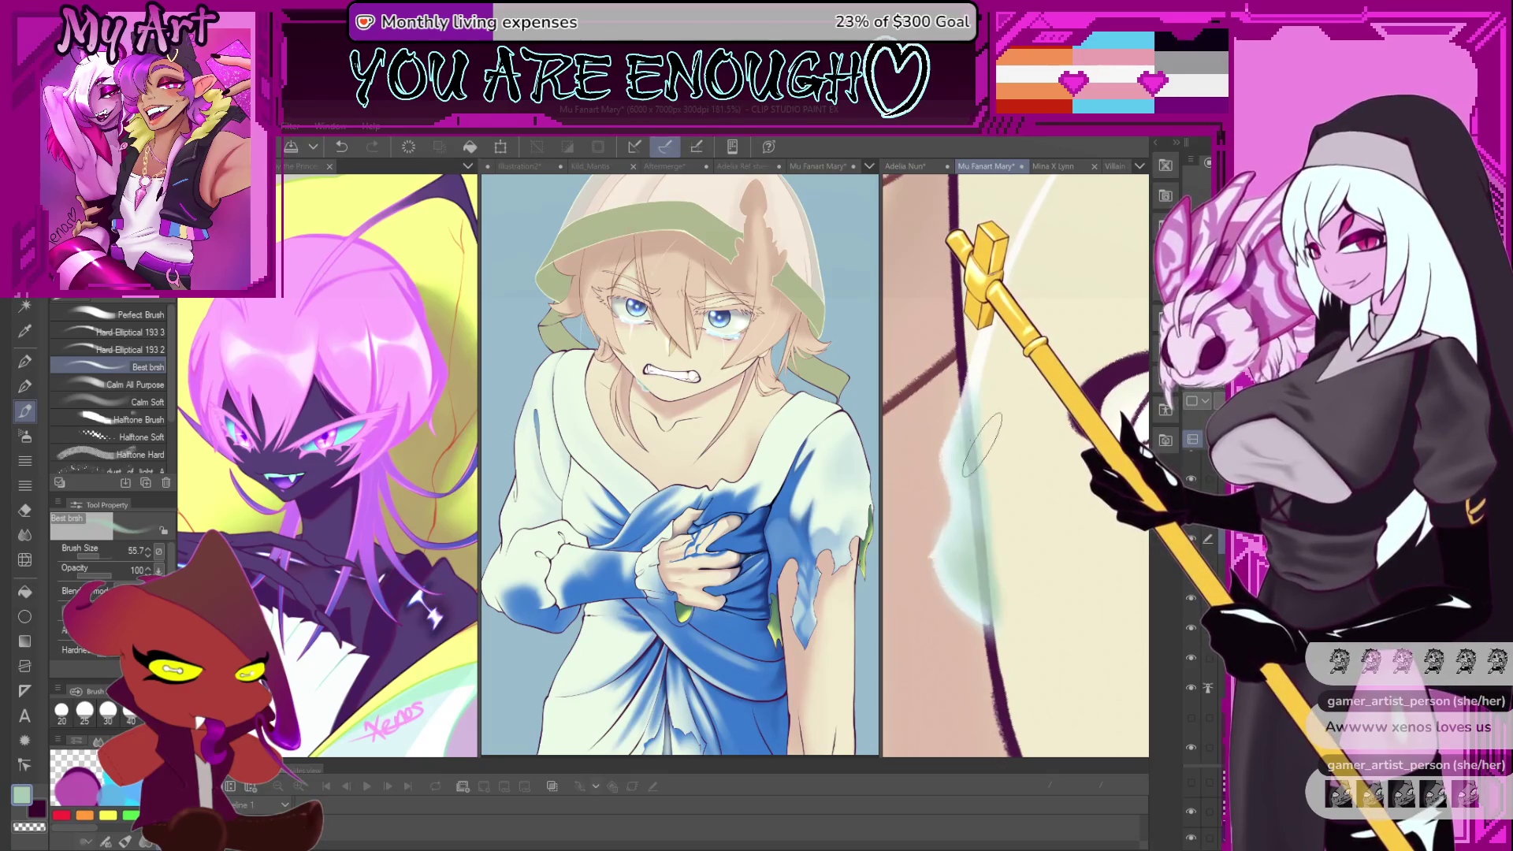
pyautogui.scroll(-8, 981, 441)
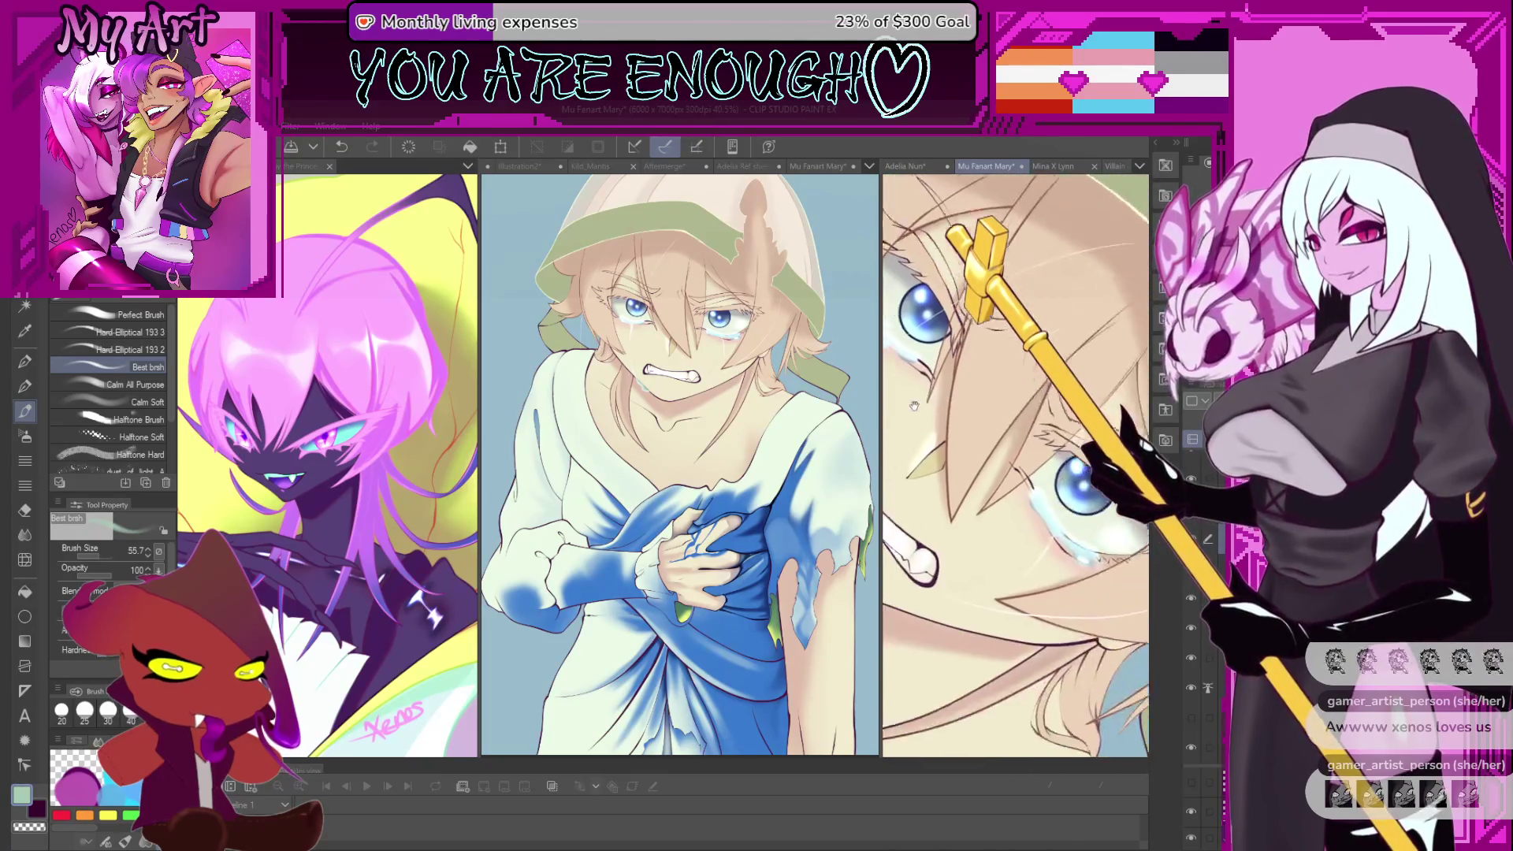
pyautogui.moveTo(914, 405); pyautogui.dragTo(993, 339)
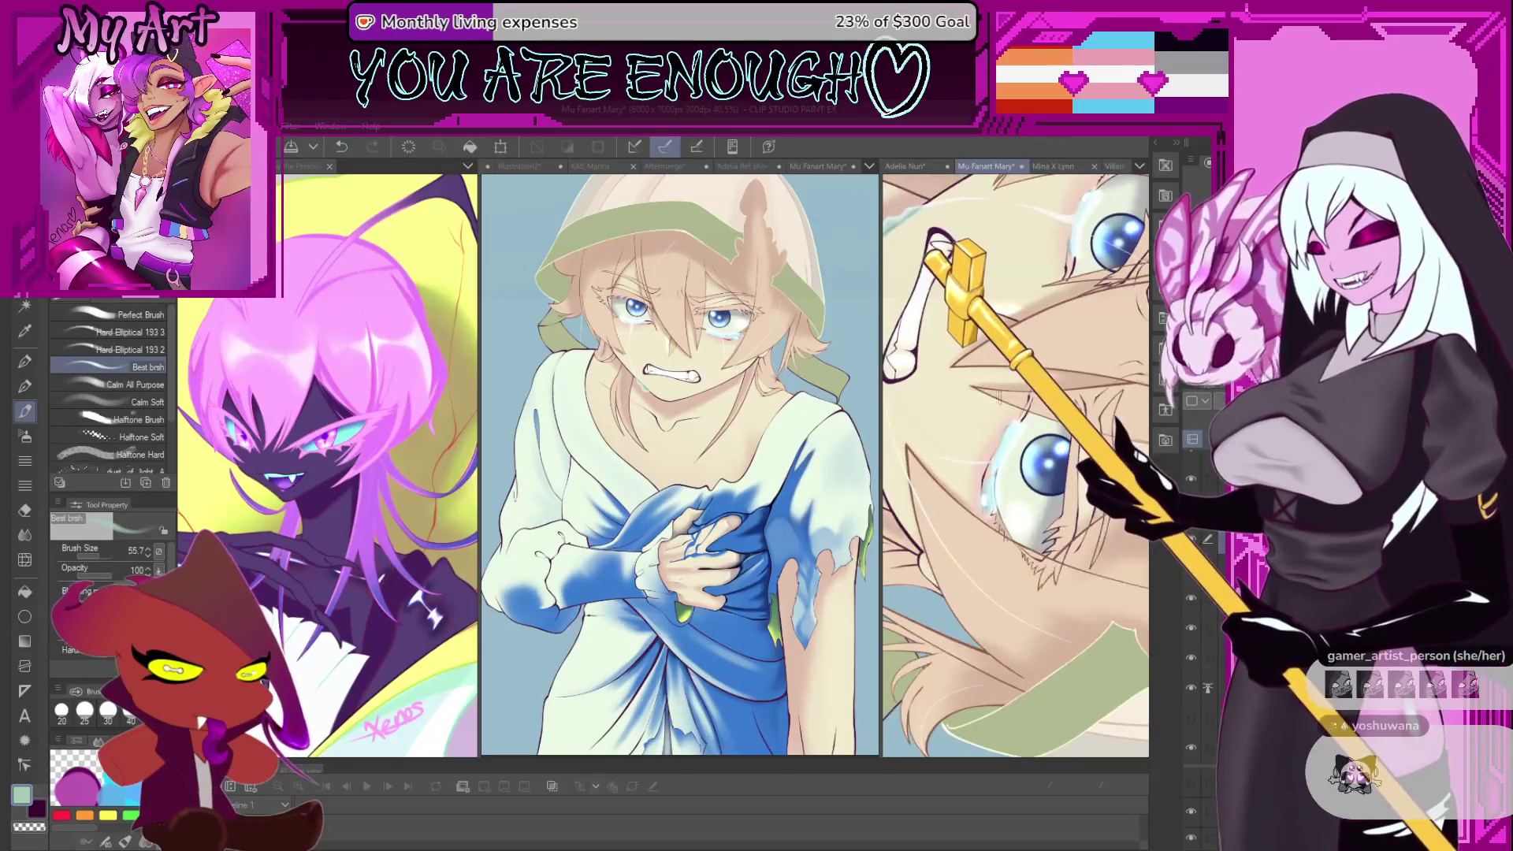
pyautogui.scroll(5, 985, 510)
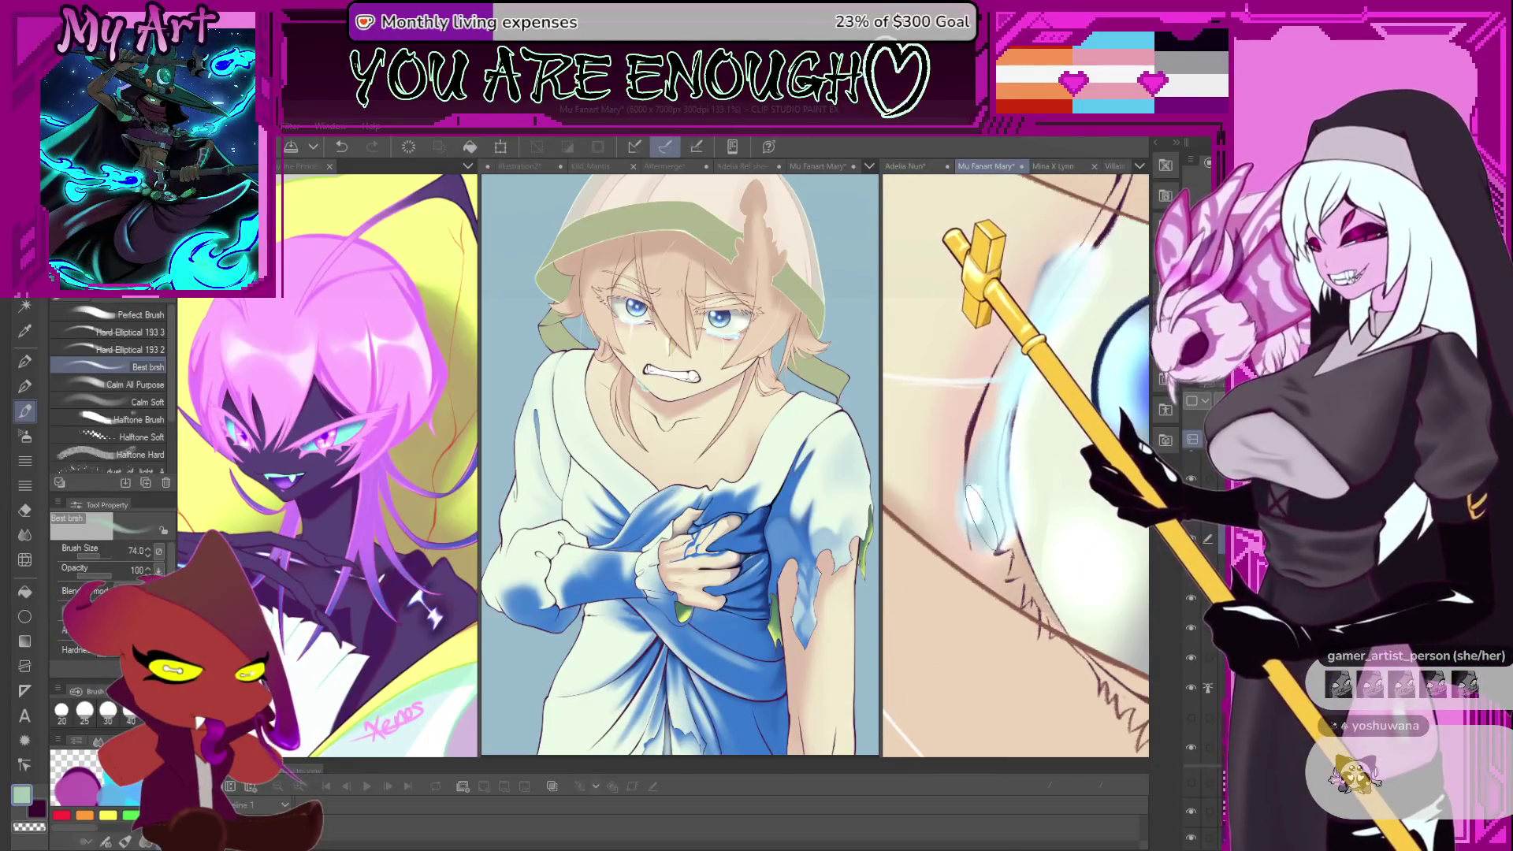
pyautogui.moveTo(982, 445)
pyautogui.mouseDown()
pyautogui.moveTo(996, 378)
pyautogui.moveTo(966, 495)
pyautogui.mouseUp()
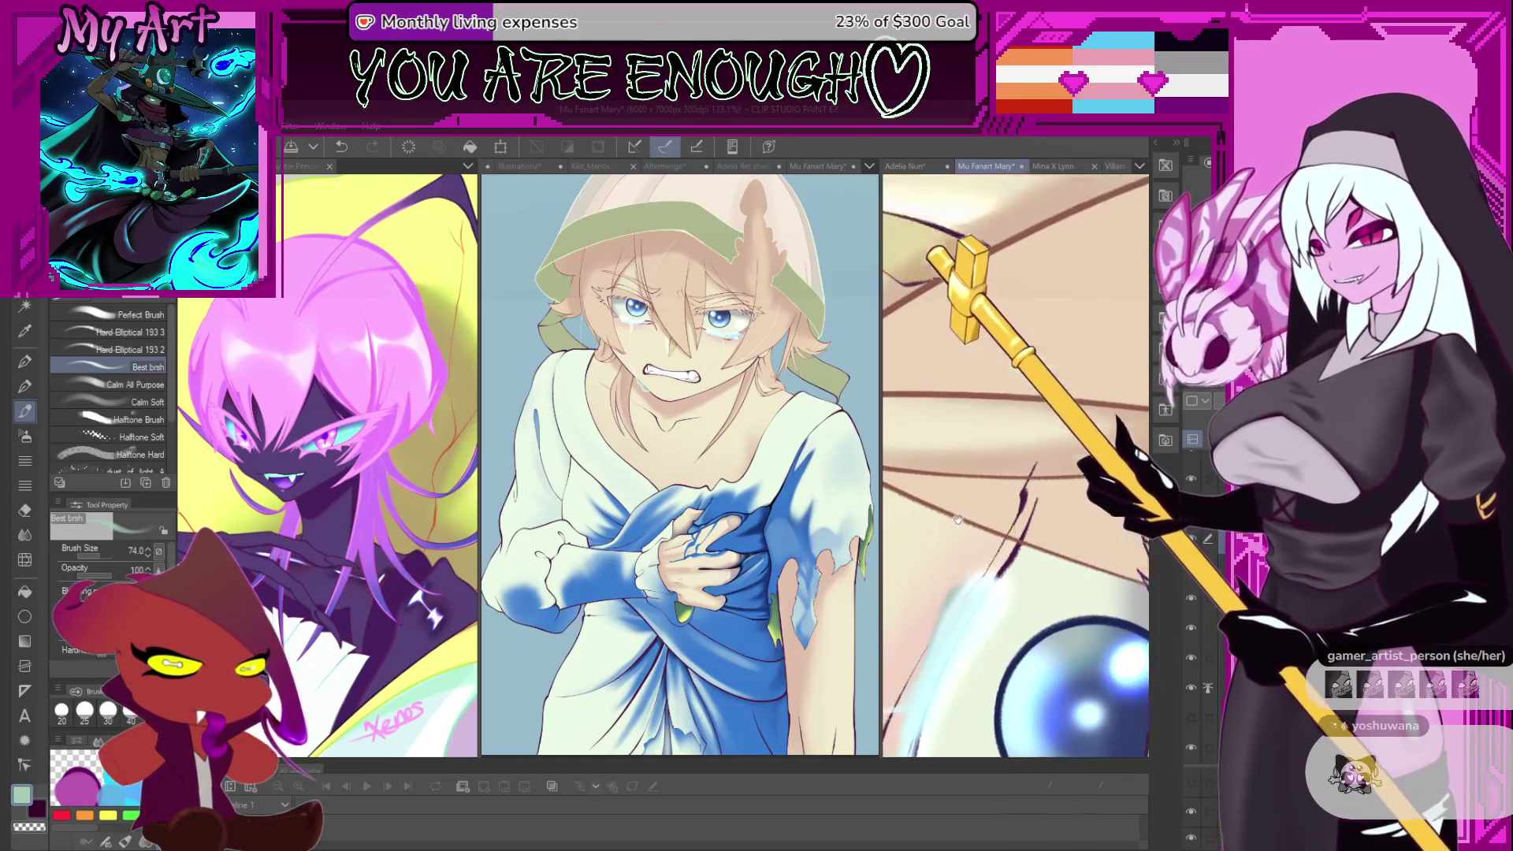
pyautogui.scroll(-3, 996, 500)
pyautogui.scroll(3, 1032, 422)
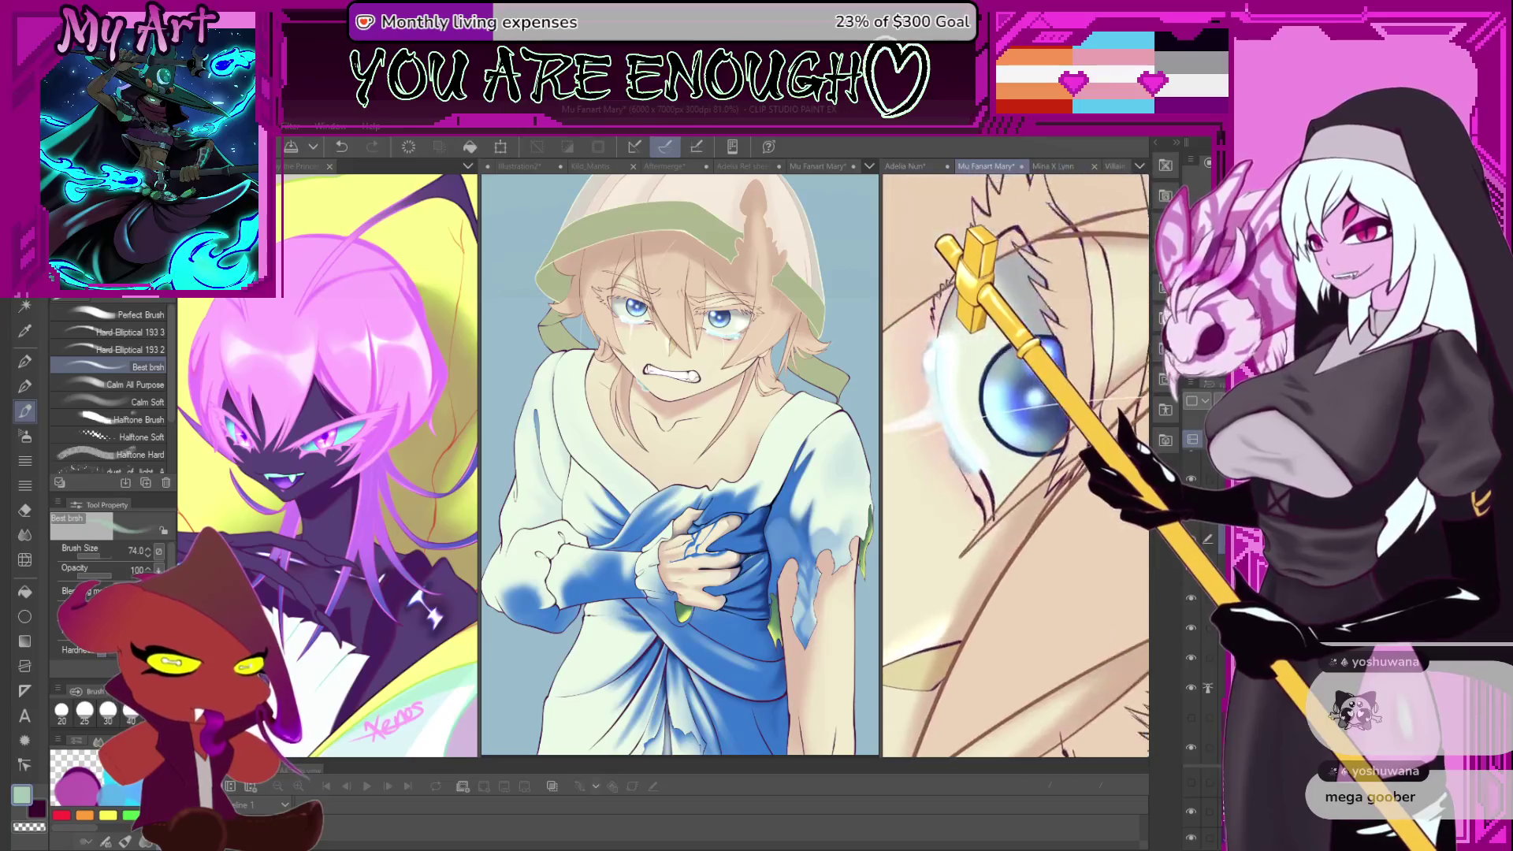
pyautogui.moveTo(1000, 268); pyautogui.dragTo(984, 394)
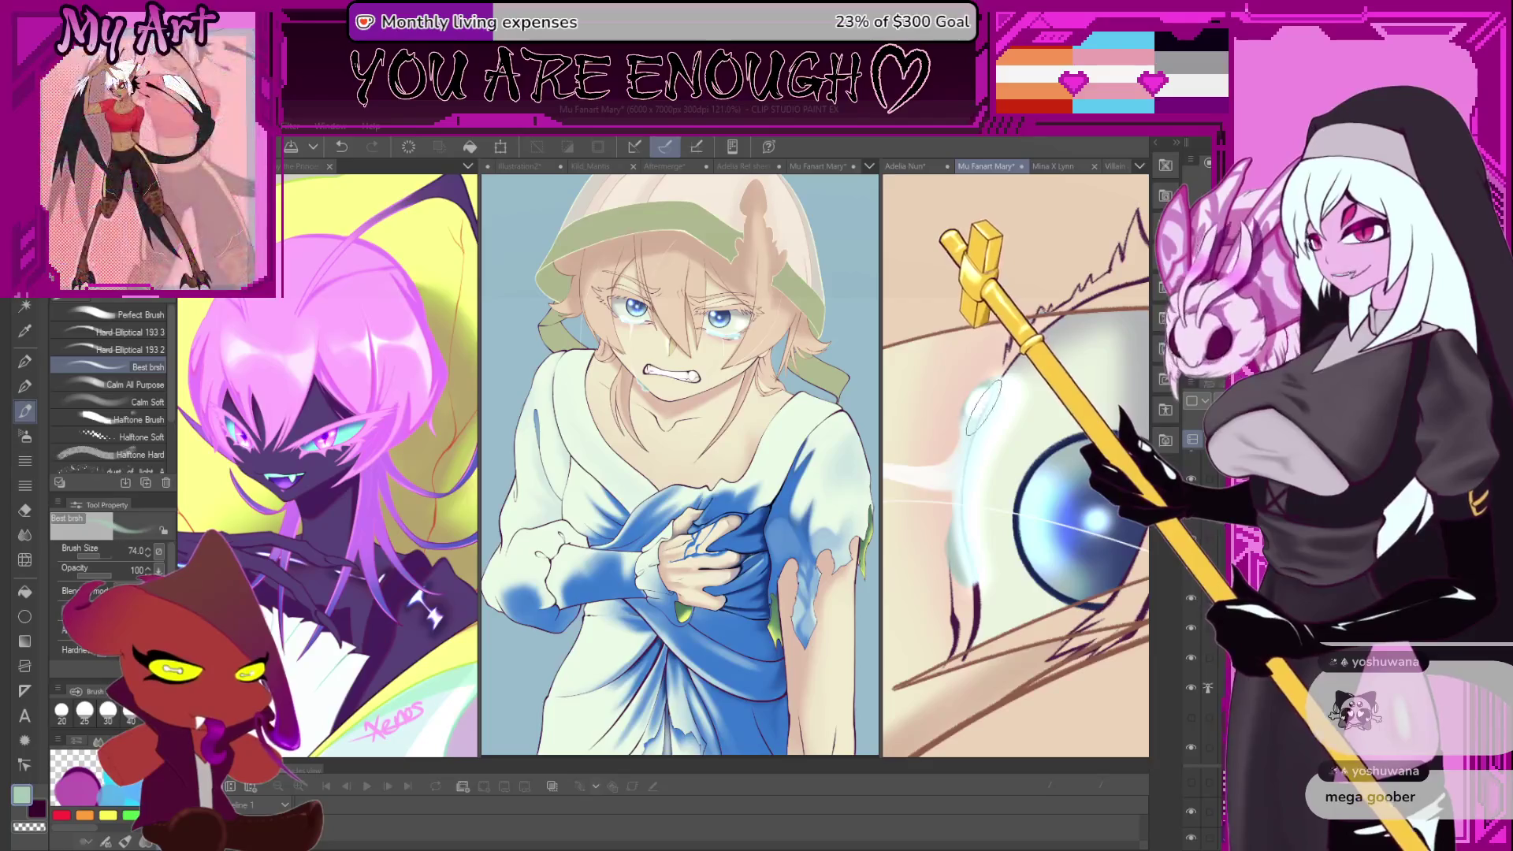
# - Switch to the soft spray airbrush, tune its size to 13.6, and spray a pale glow along the outline
pyautogui.press('b')
pyautogui.scroll(-5, 980, 397)
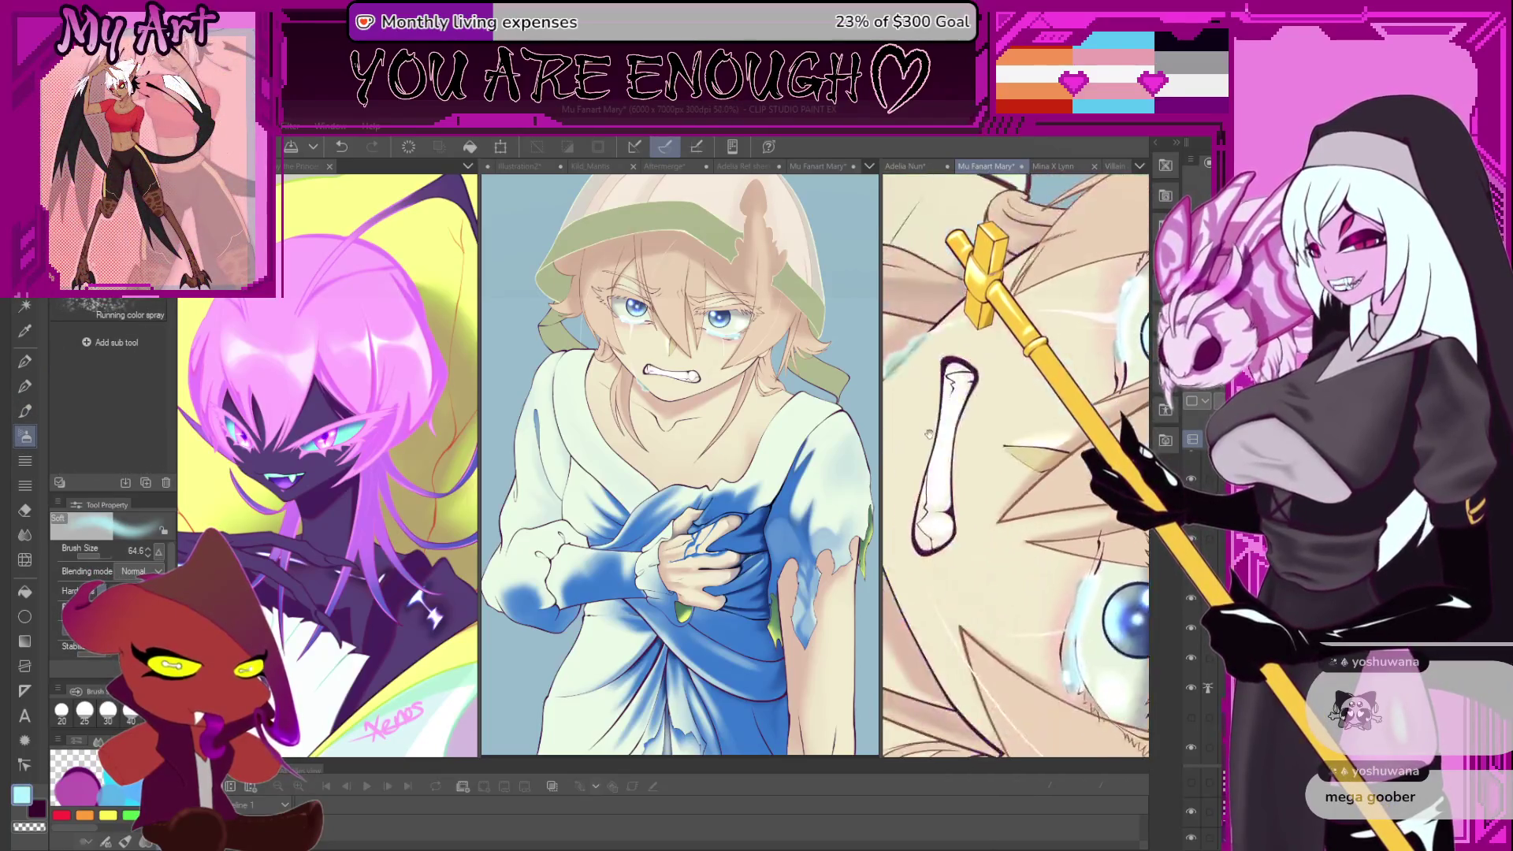
pyautogui.scroll(3, 938, 362)
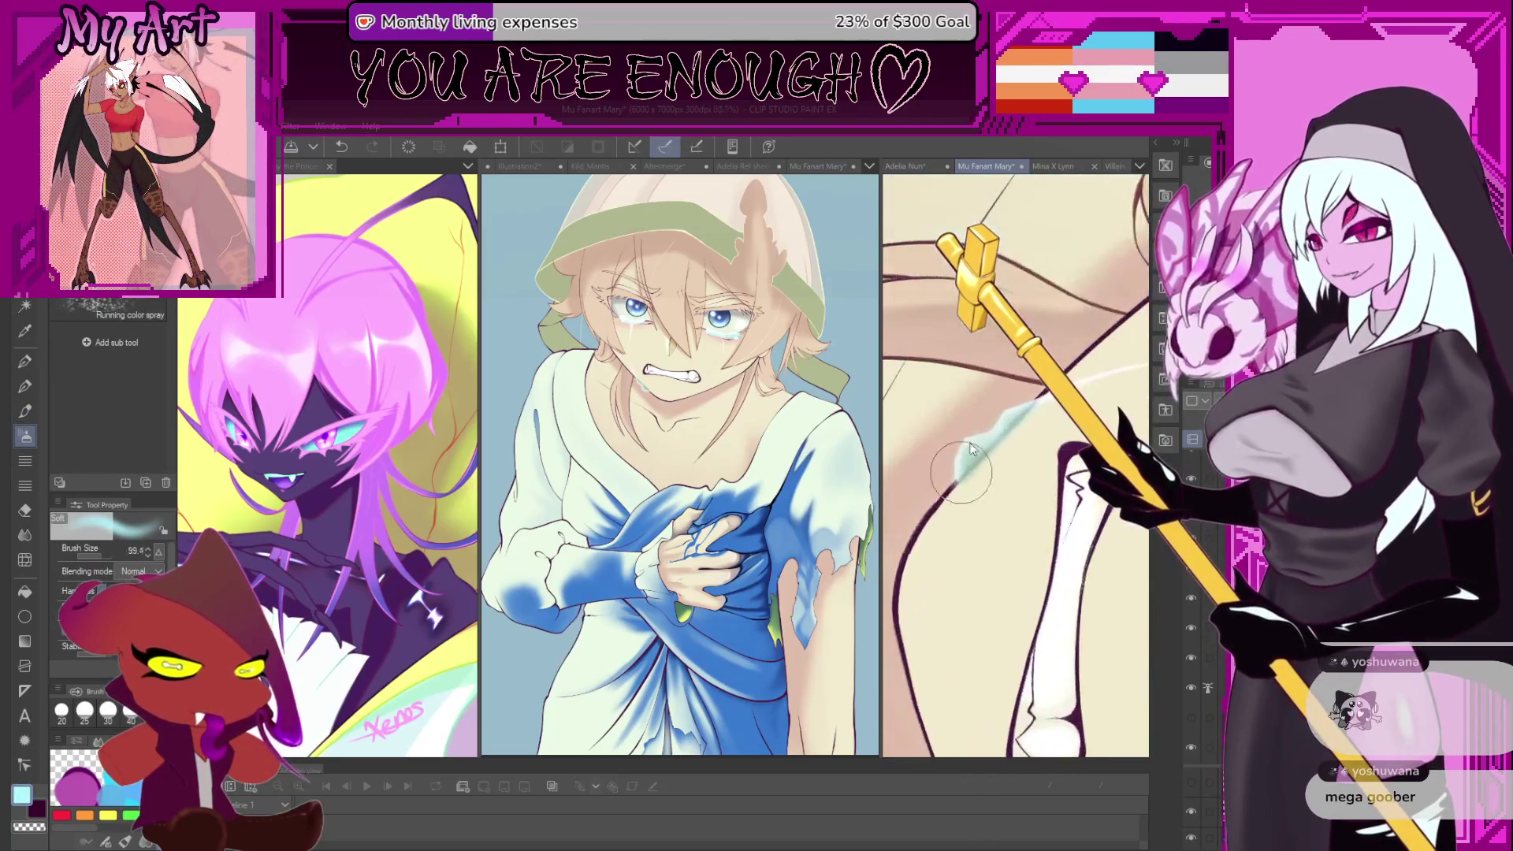
pyautogui.scroll(2, 960, 463)
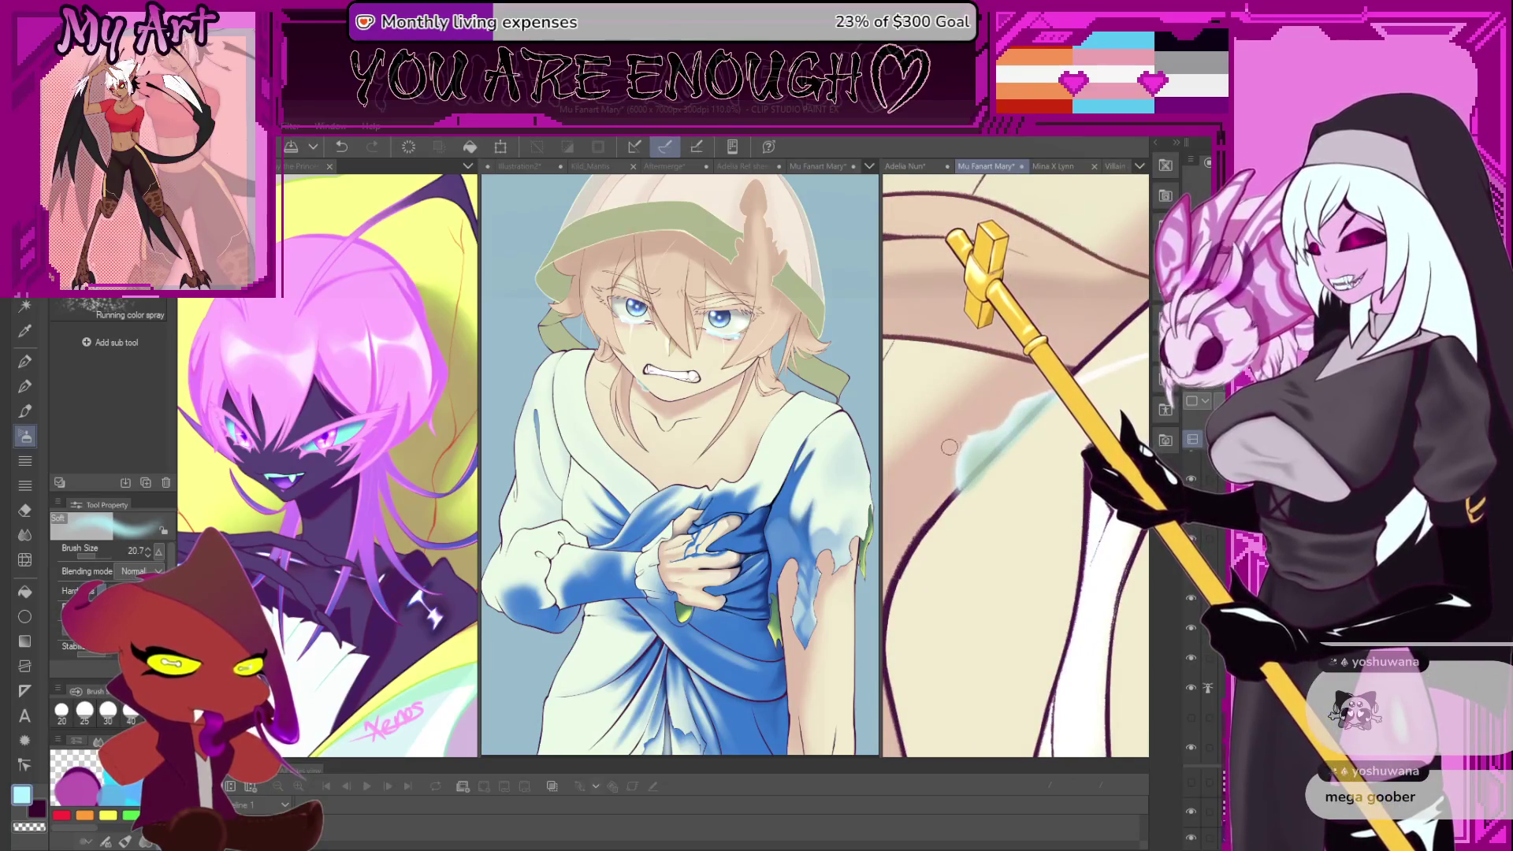
pyautogui.hotkey('ctrl', 'z')
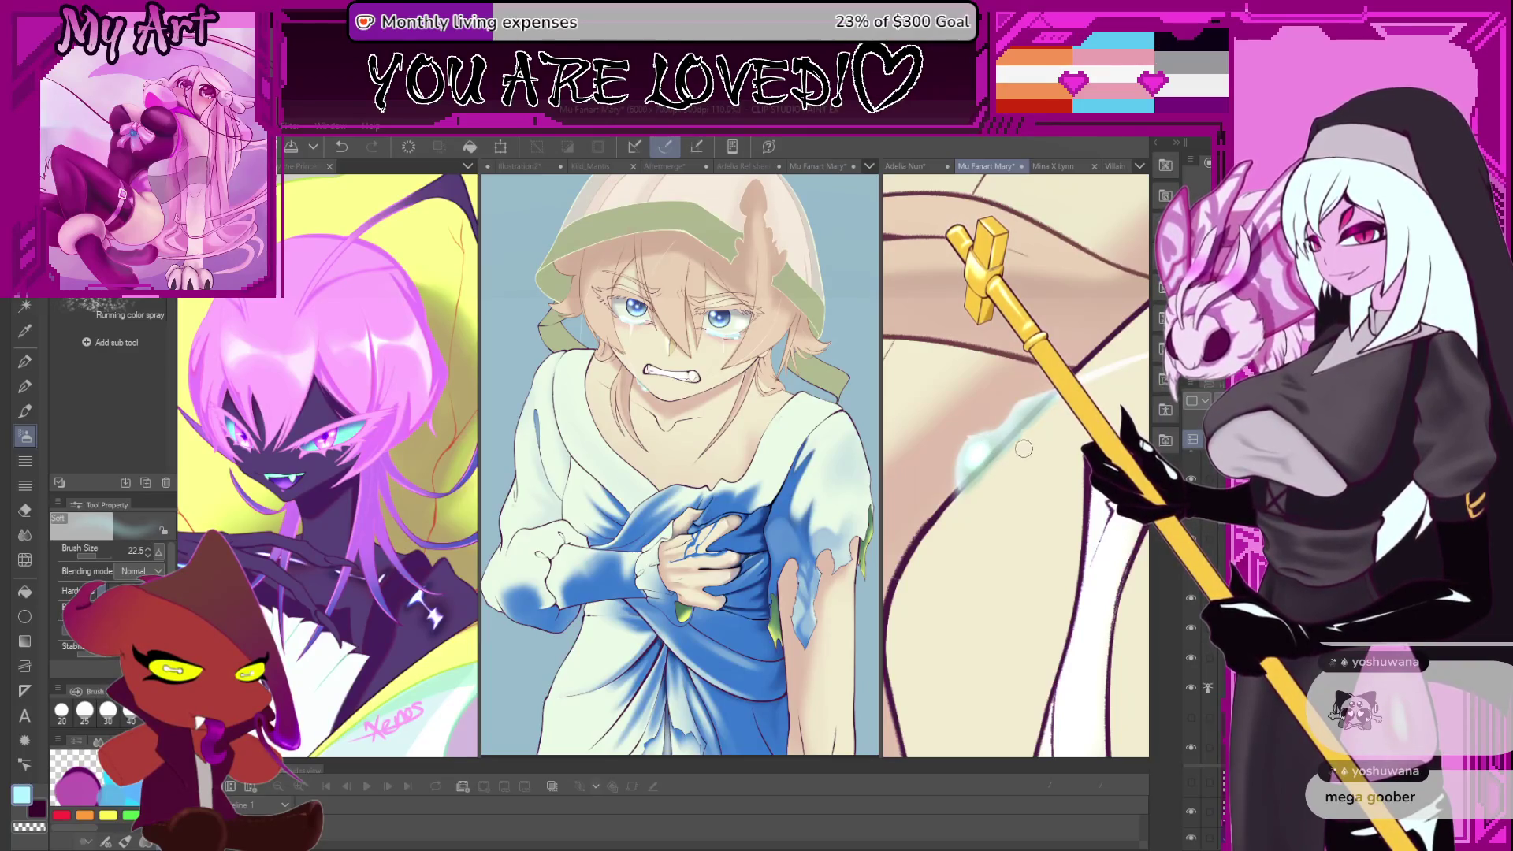
pyautogui.scroll(2, 1024, 448)
pyautogui.press(']')
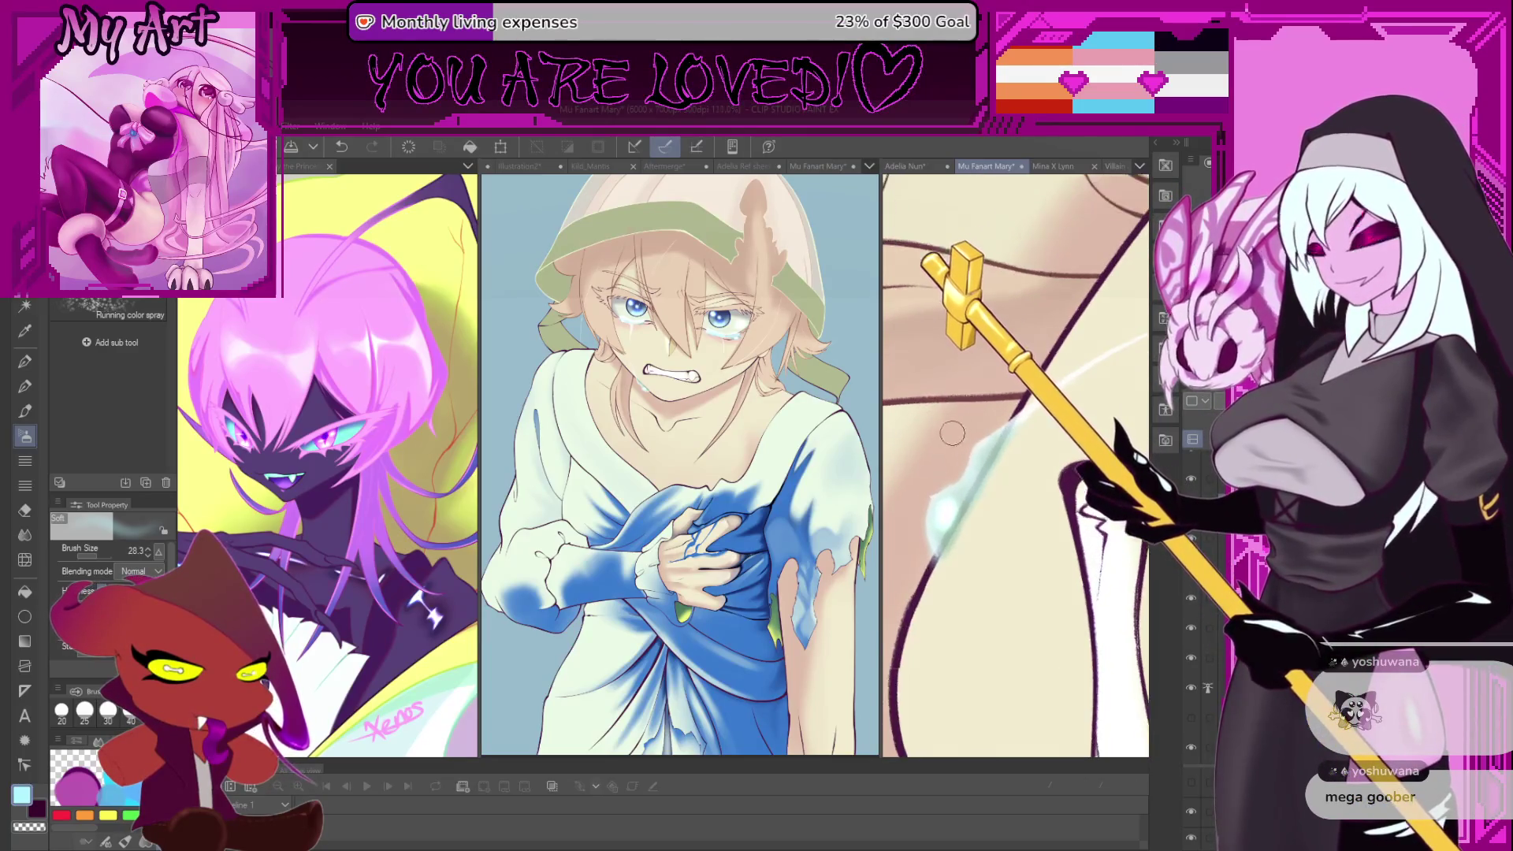
pyautogui.scroll(2, 951, 433)
pyautogui.press('[')
pyautogui.press('[')
pyautogui.press('[')
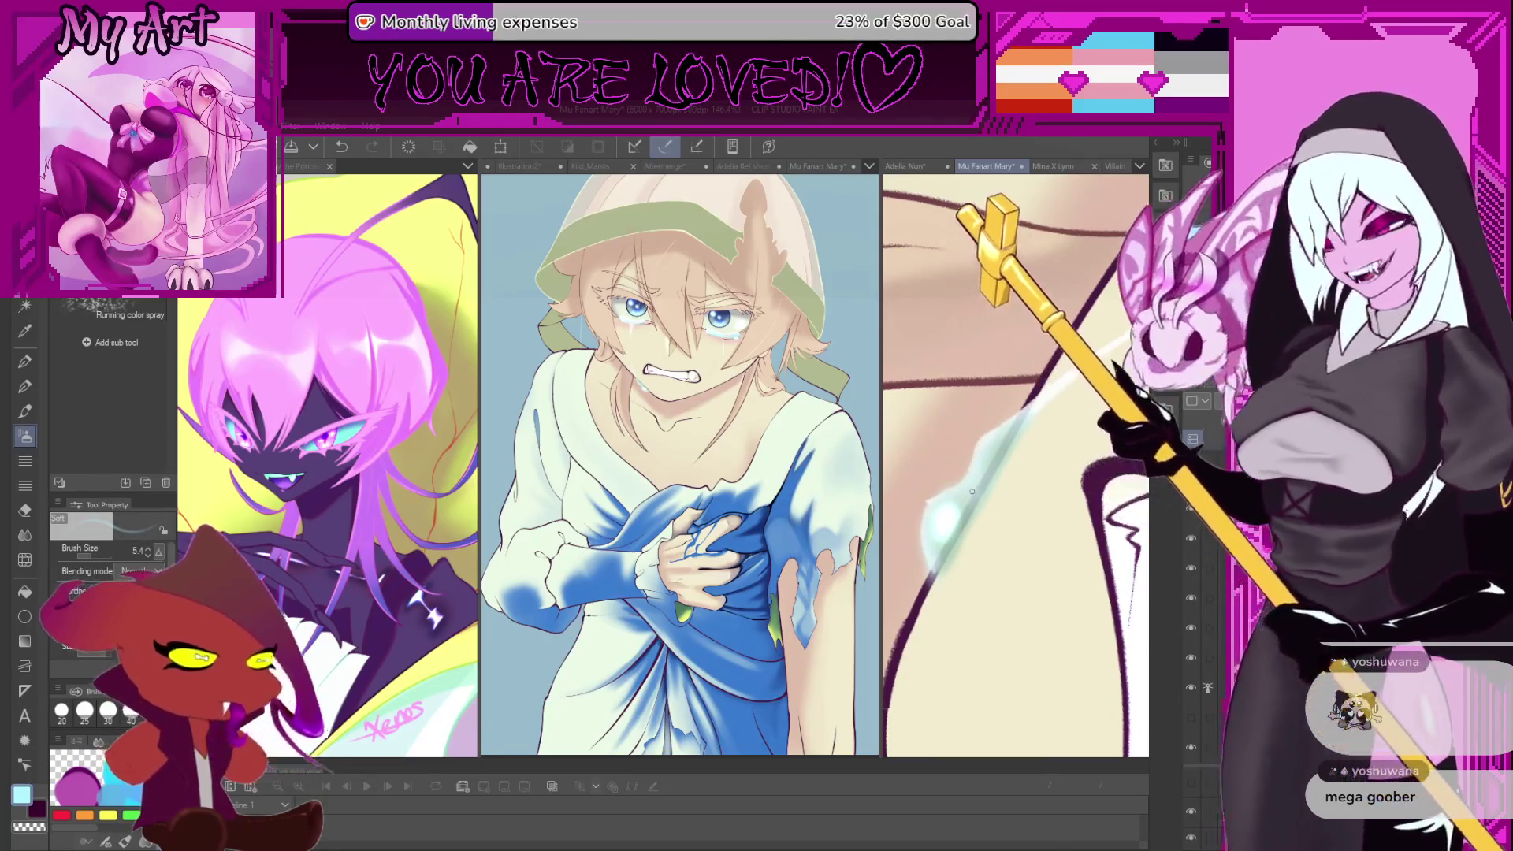
pyautogui.scroll(1, 977, 477)
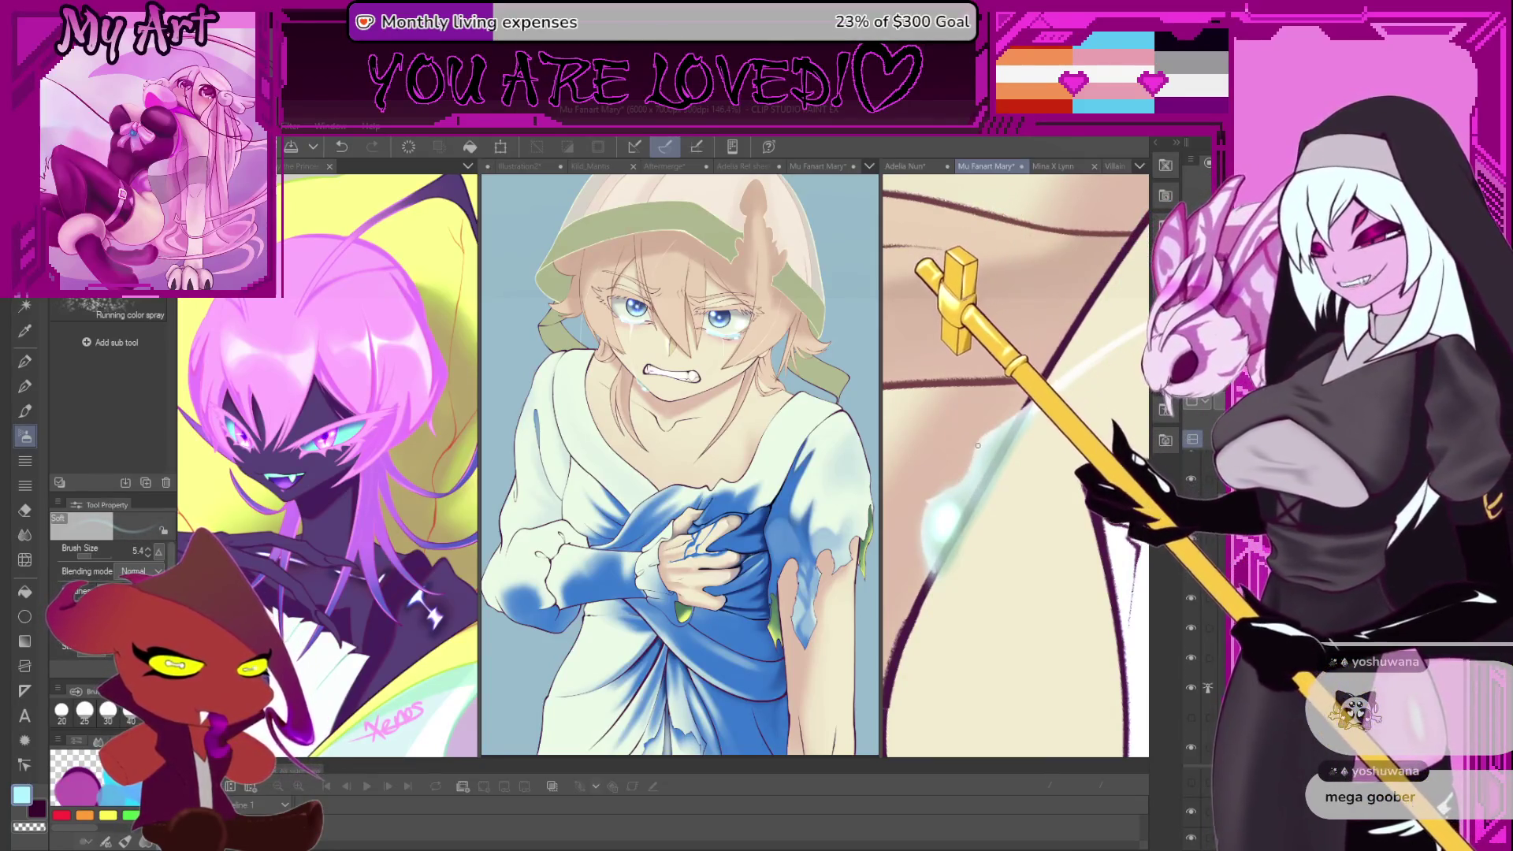
pyautogui.press(']')
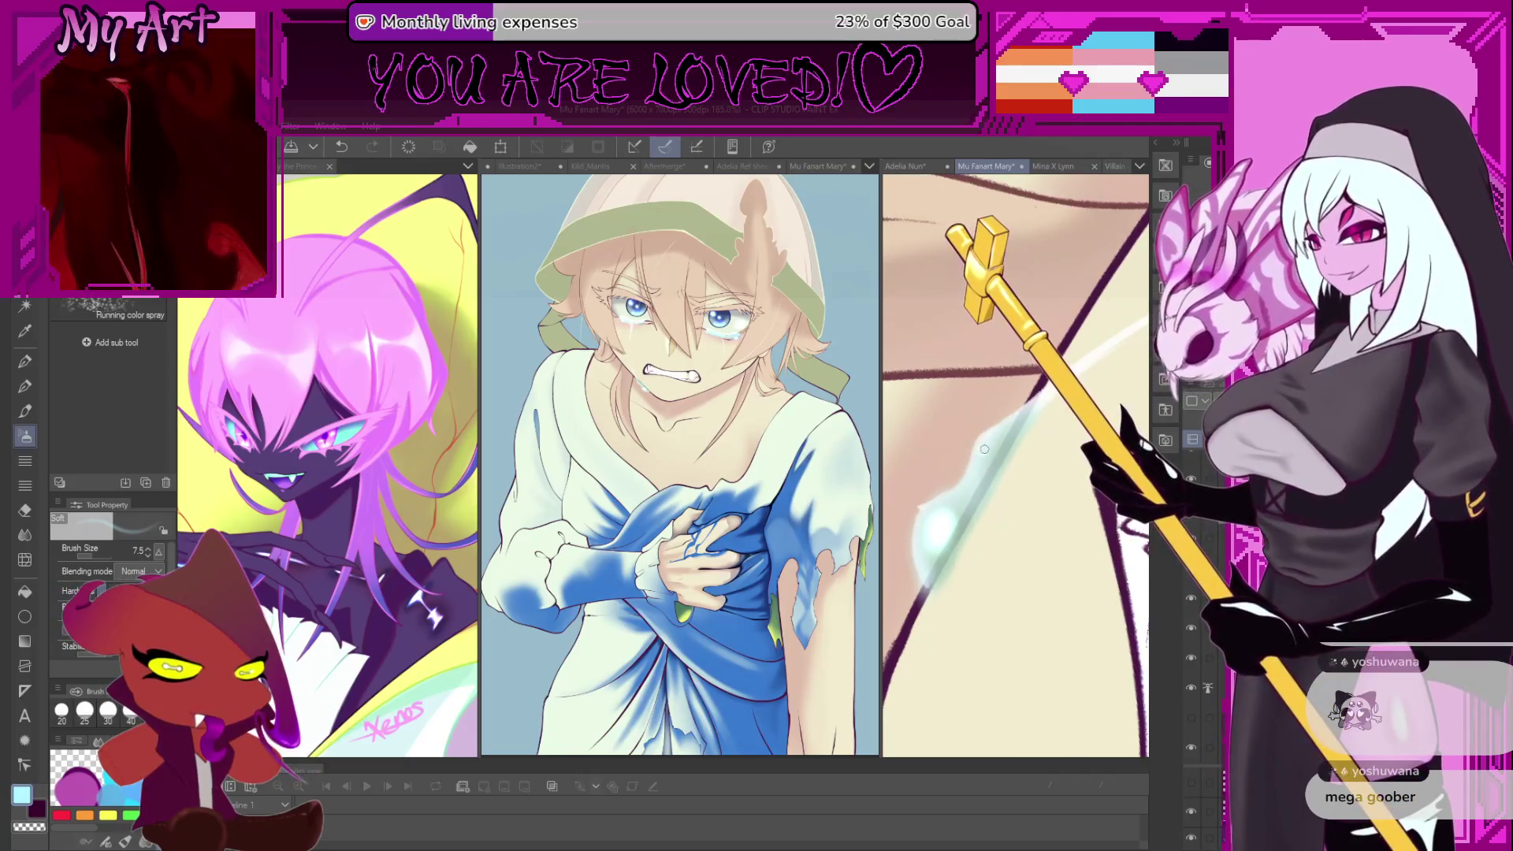
pyautogui.press(']')
pyautogui.press(']')
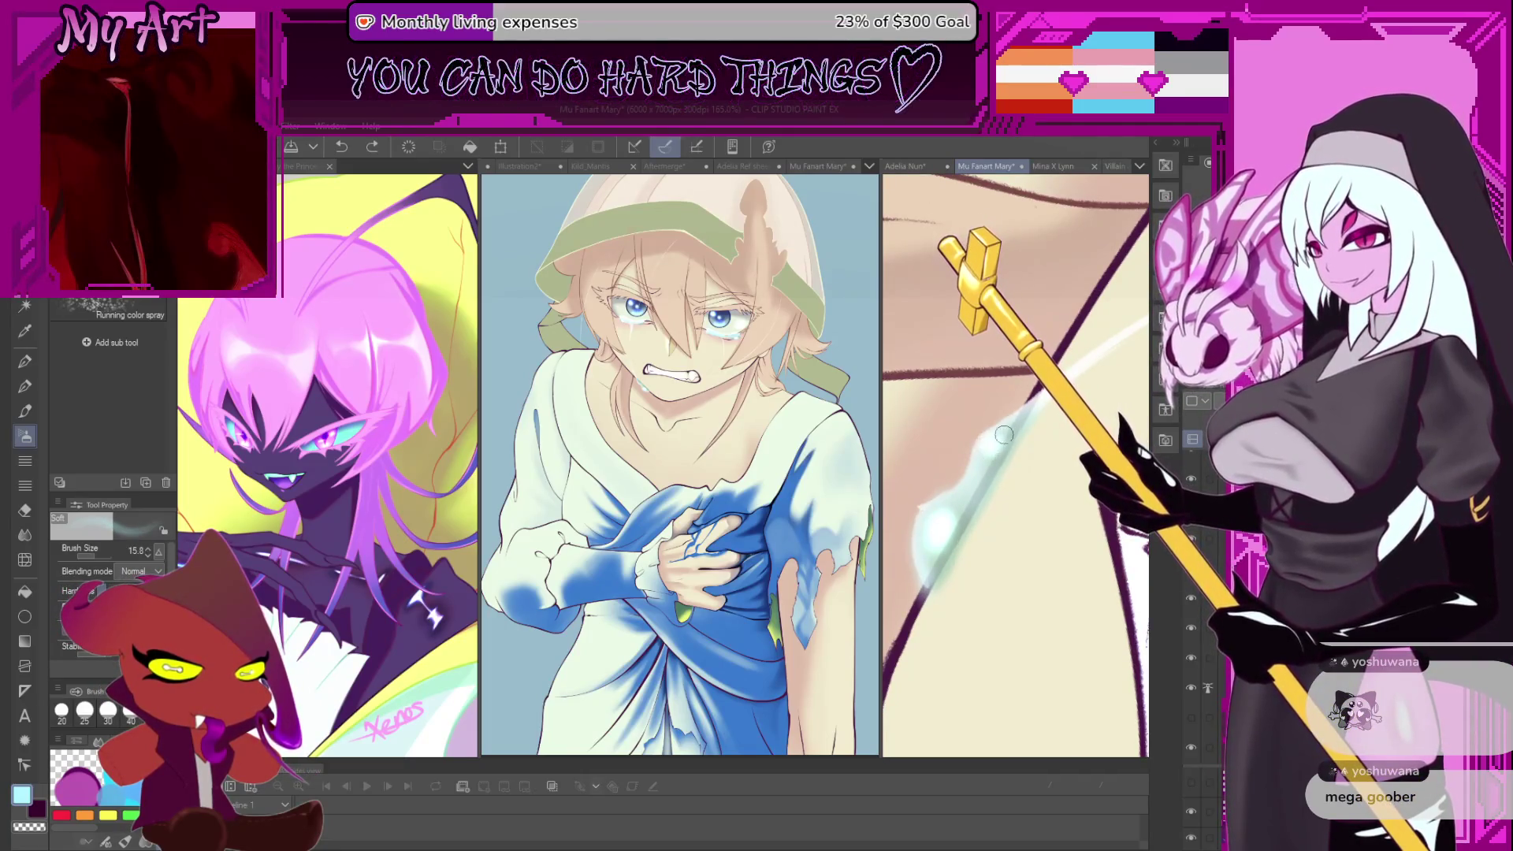
pyautogui.hotkey('ctrl', 'z')
pyautogui.moveTo(996, 439); pyautogui.dragTo(996, 444)
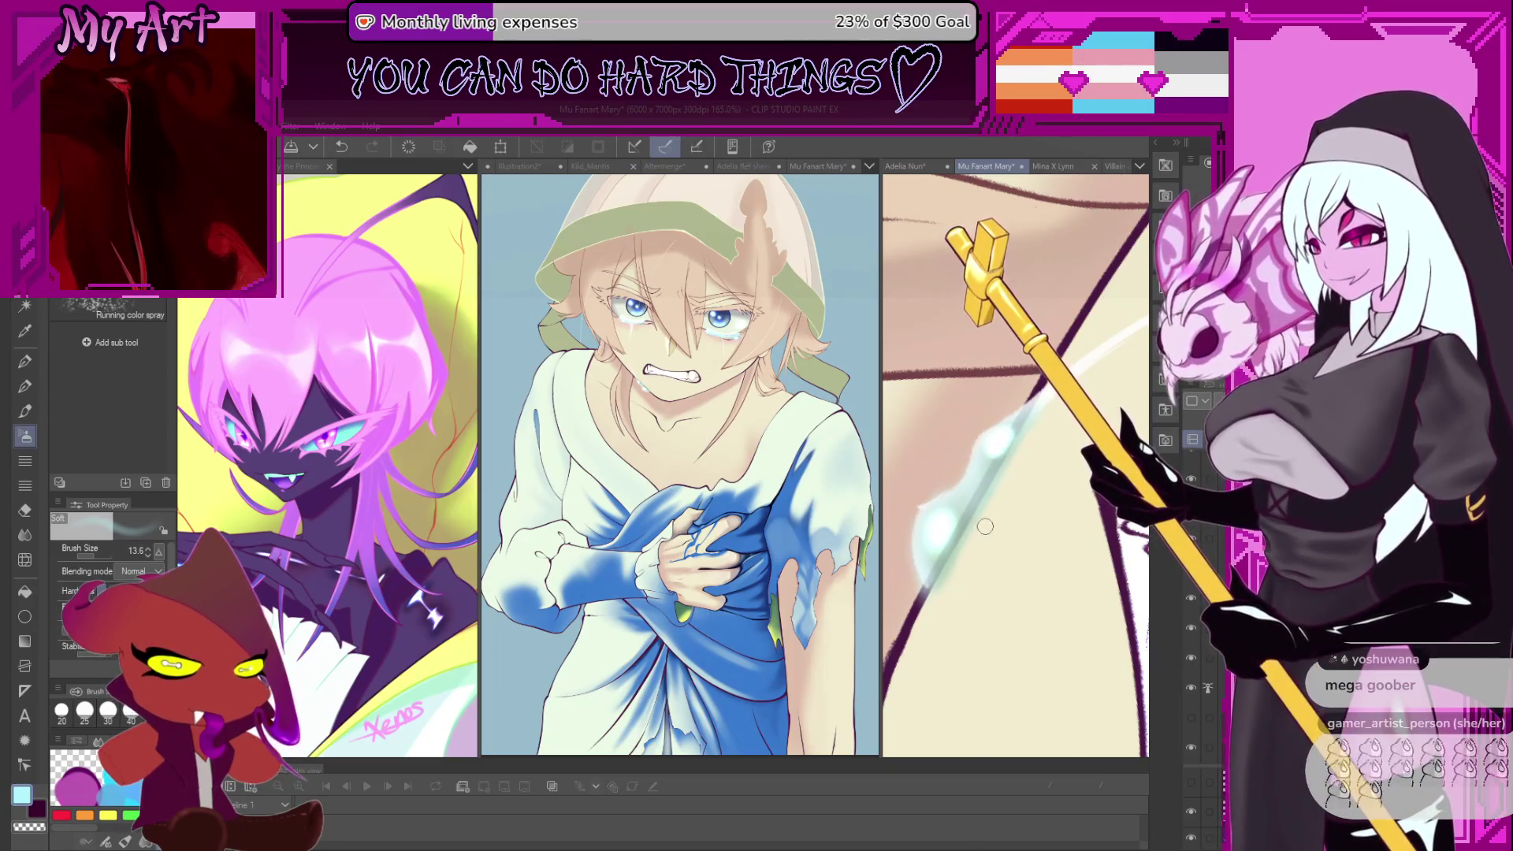
pyautogui.scroll(-6, 985, 527)
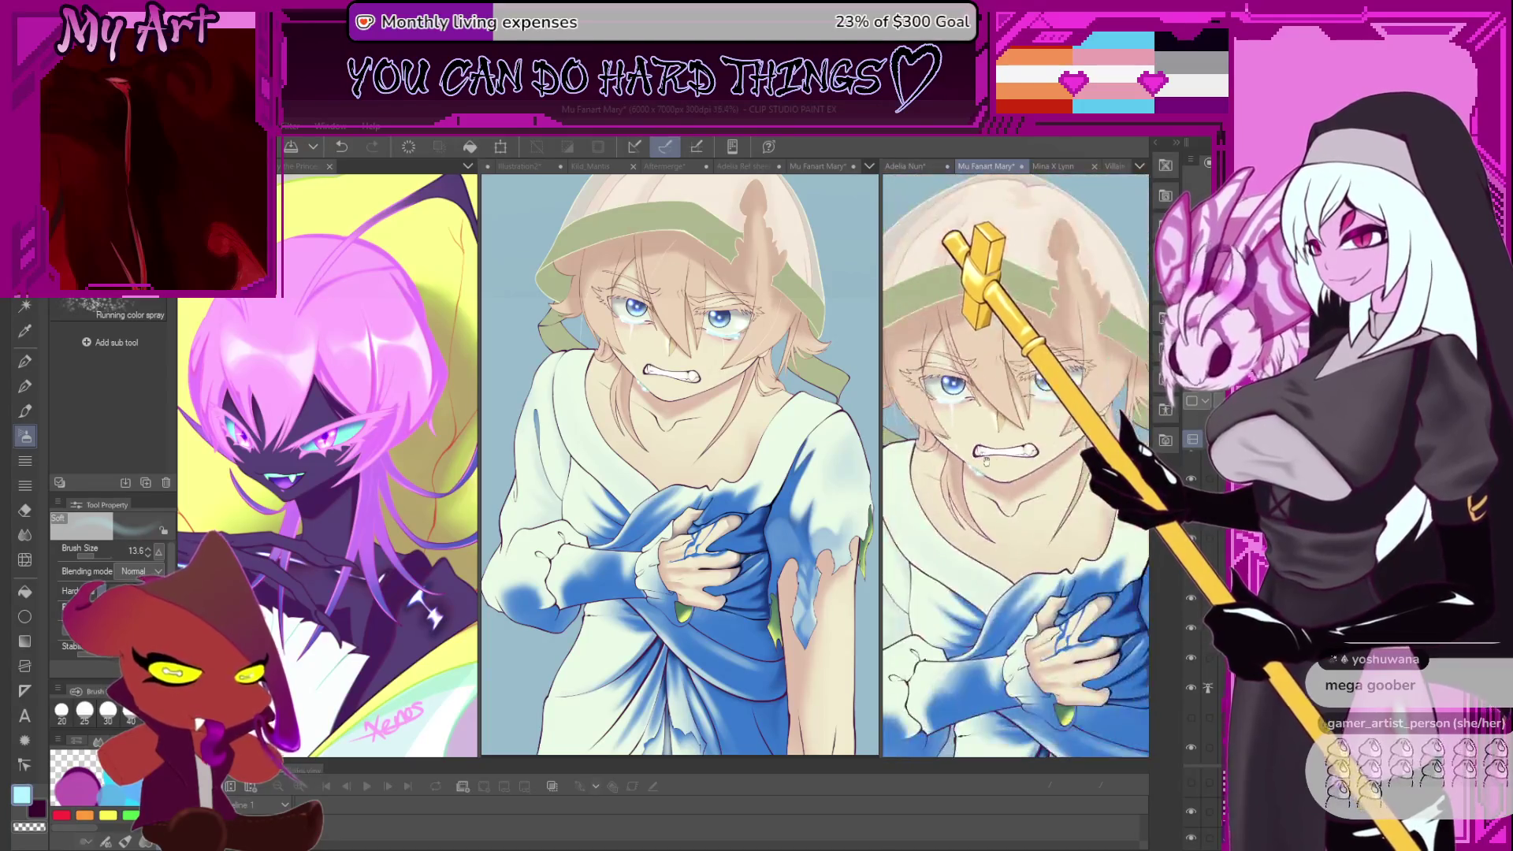
# - Recentre the view on the whole figure and switch to the pen
pyautogui.scroll(-3, 985, 526)
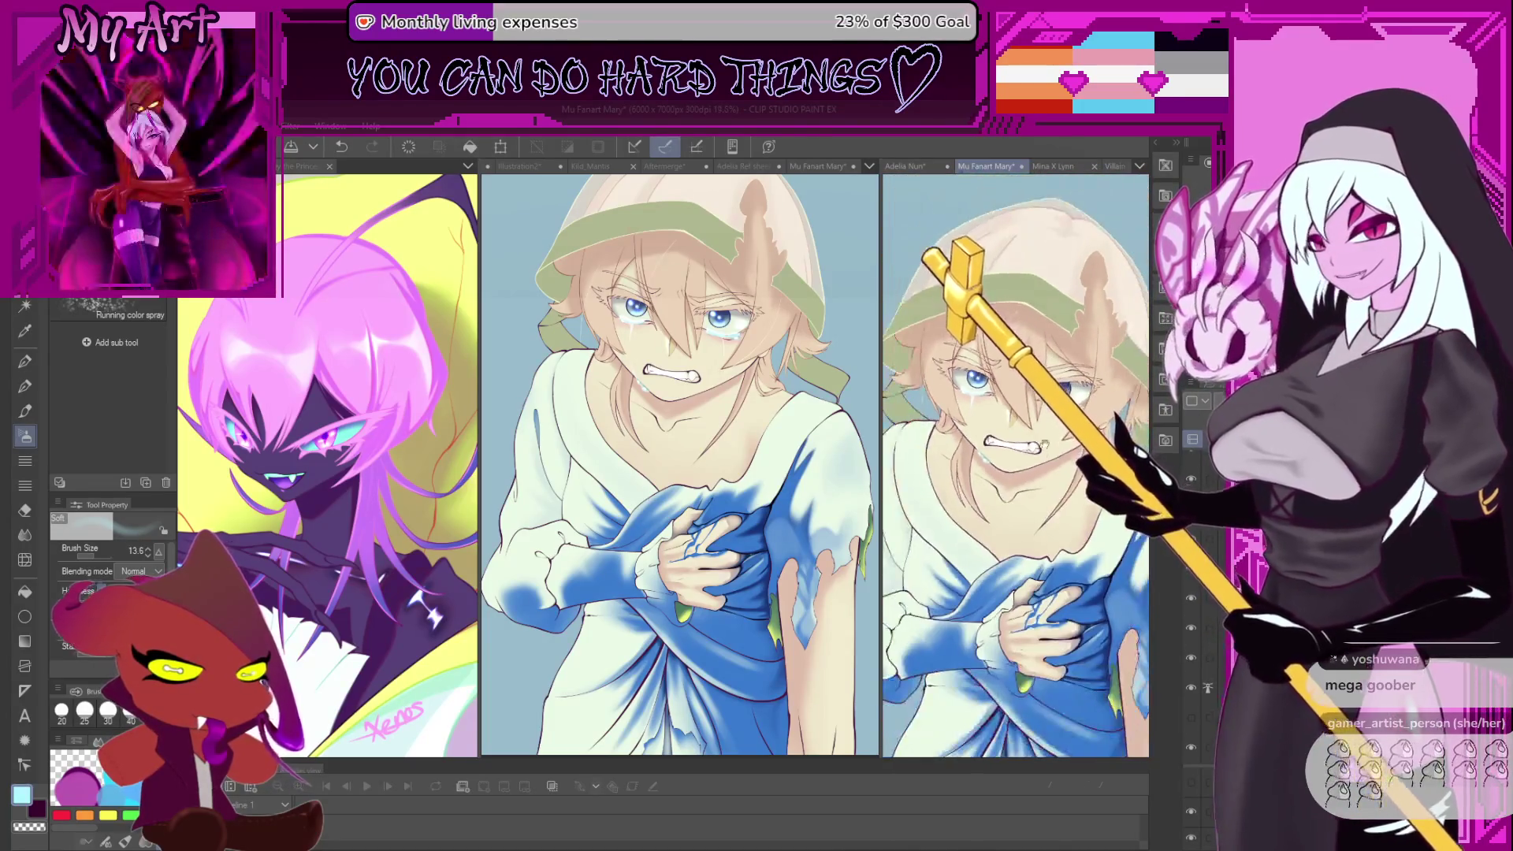
pyautogui.scroll(2, 1048, 422)
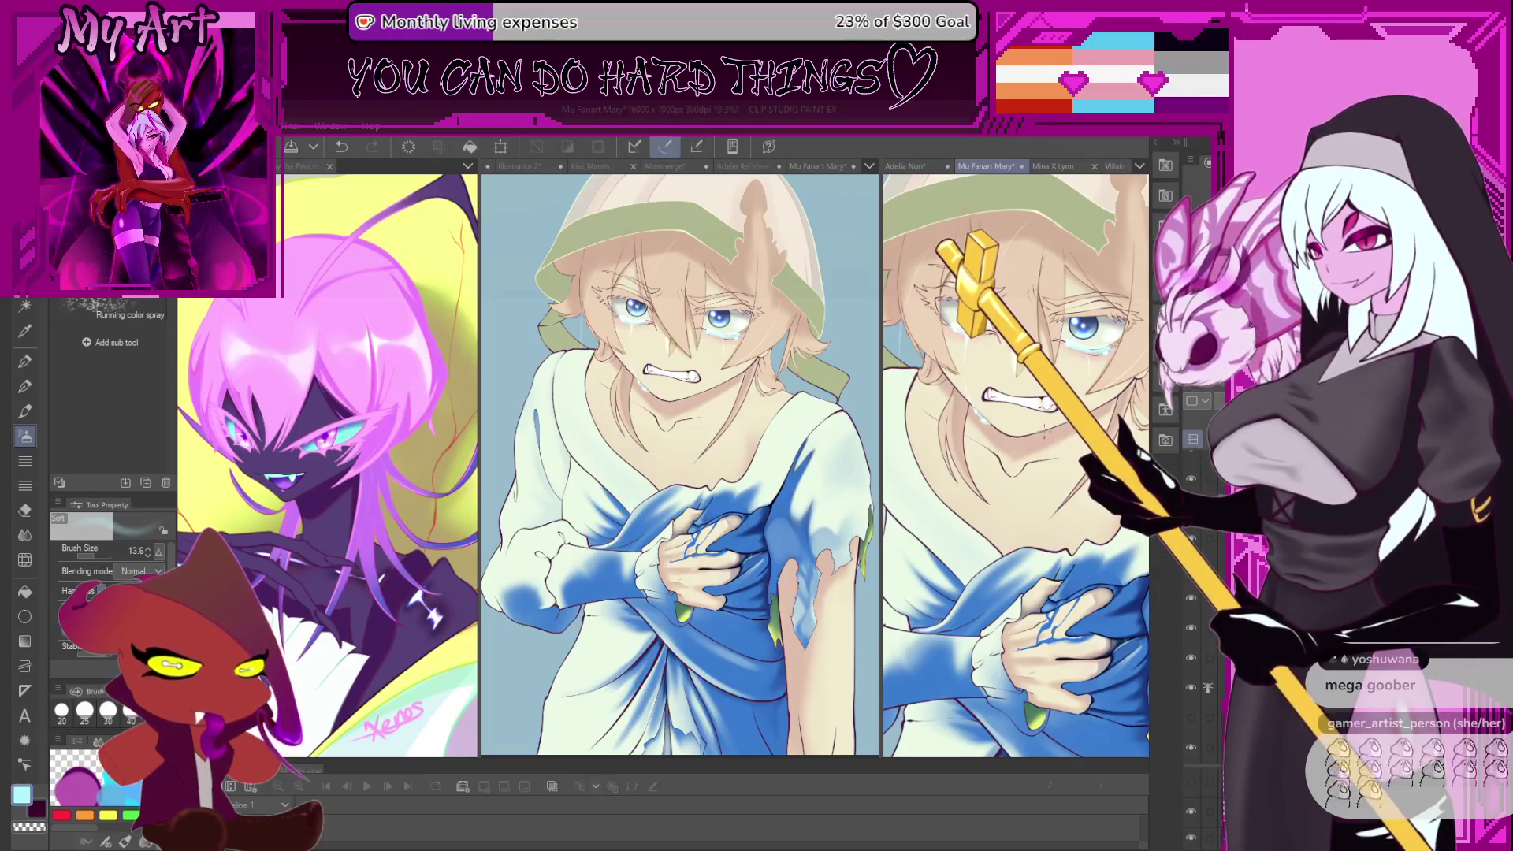
pyautogui.scroll(-3, 1044, 435)
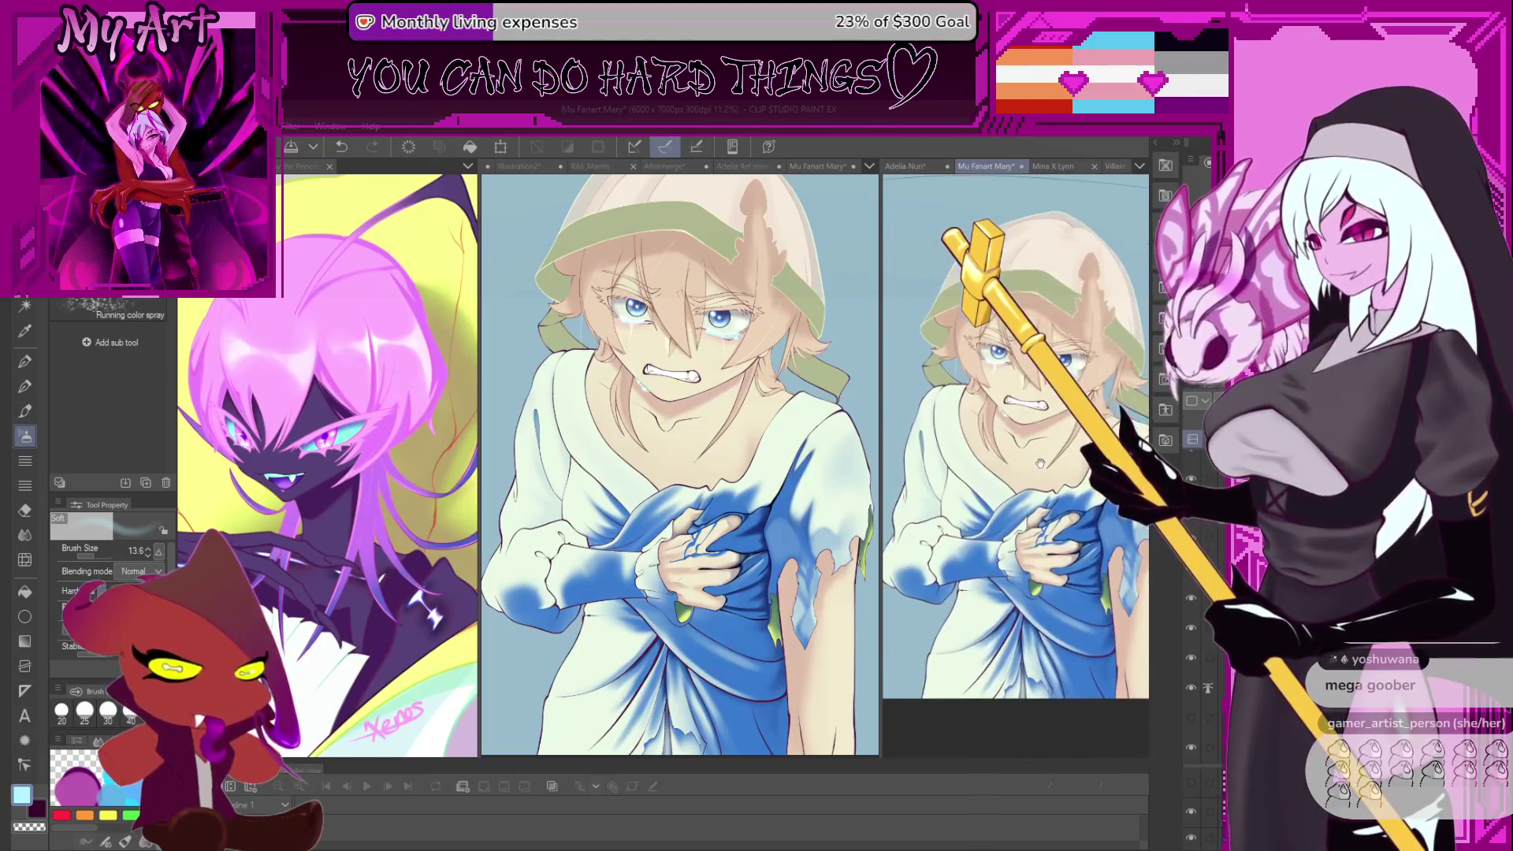
pyautogui.moveTo(1046, 504); pyautogui.dragTo(1016, 532)
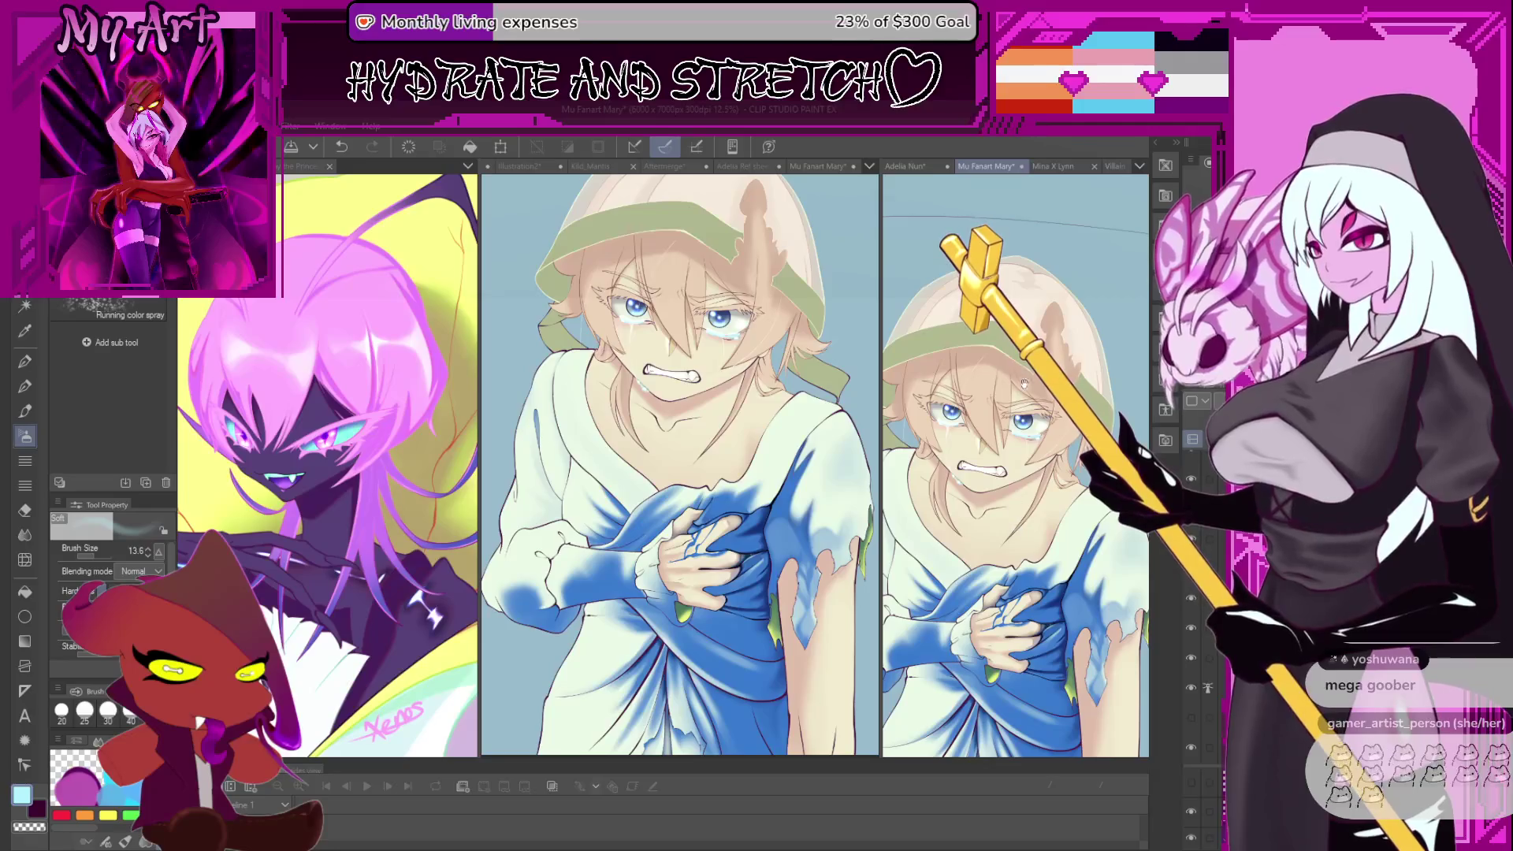
pyautogui.scroll(5, 1017, 433)
pyautogui.scroll(2, 1016, 434)
pyautogui.press('p')
pyautogui.scroll(1, 1029, 422)
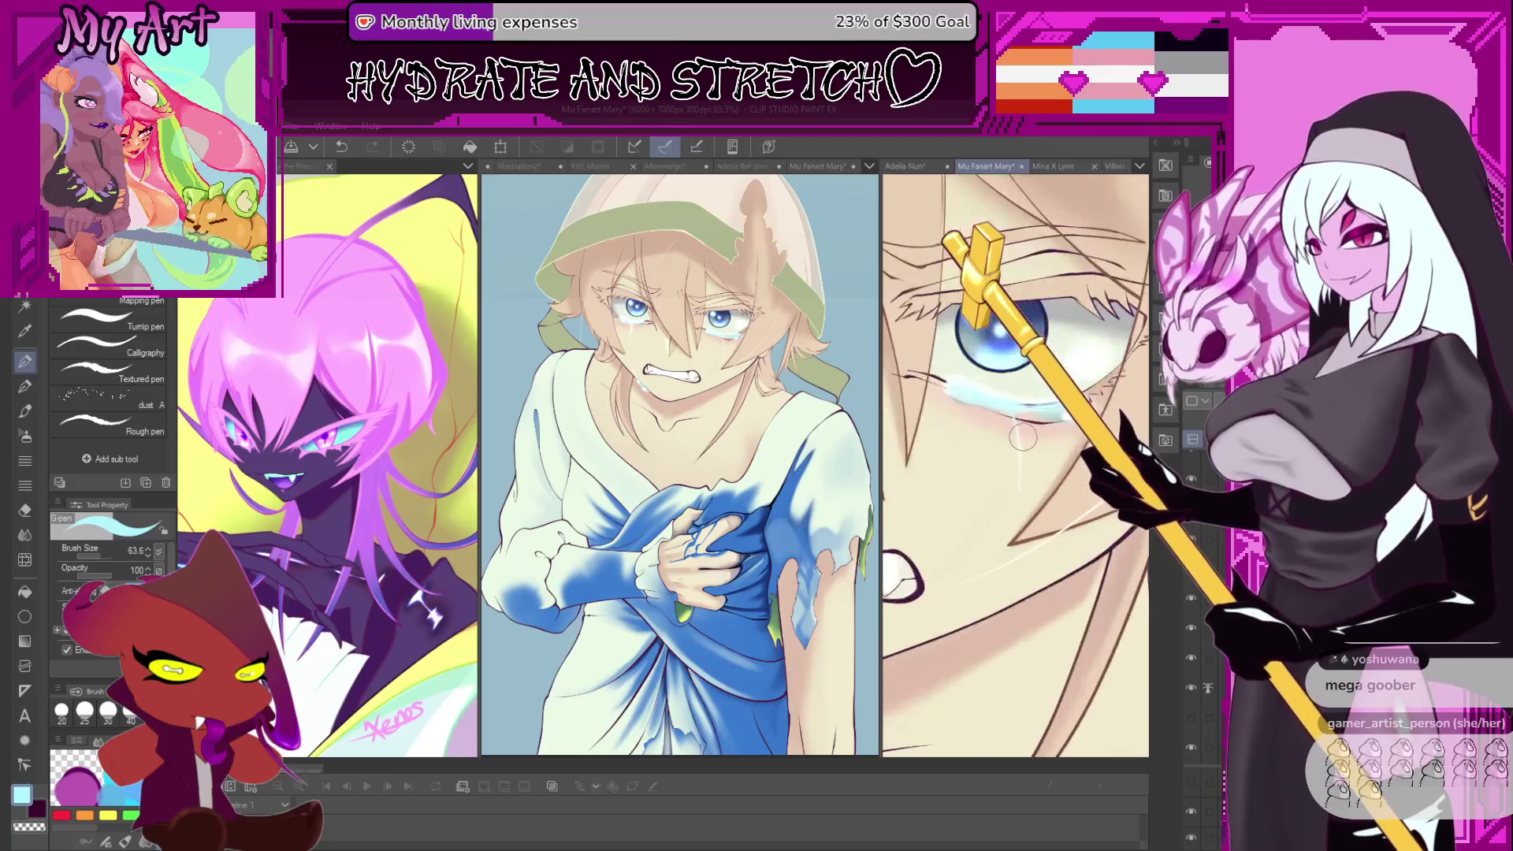
pyautogui.scroll(-3, 1087, 495)
pyautogui.scroll(1, 1088, 495)
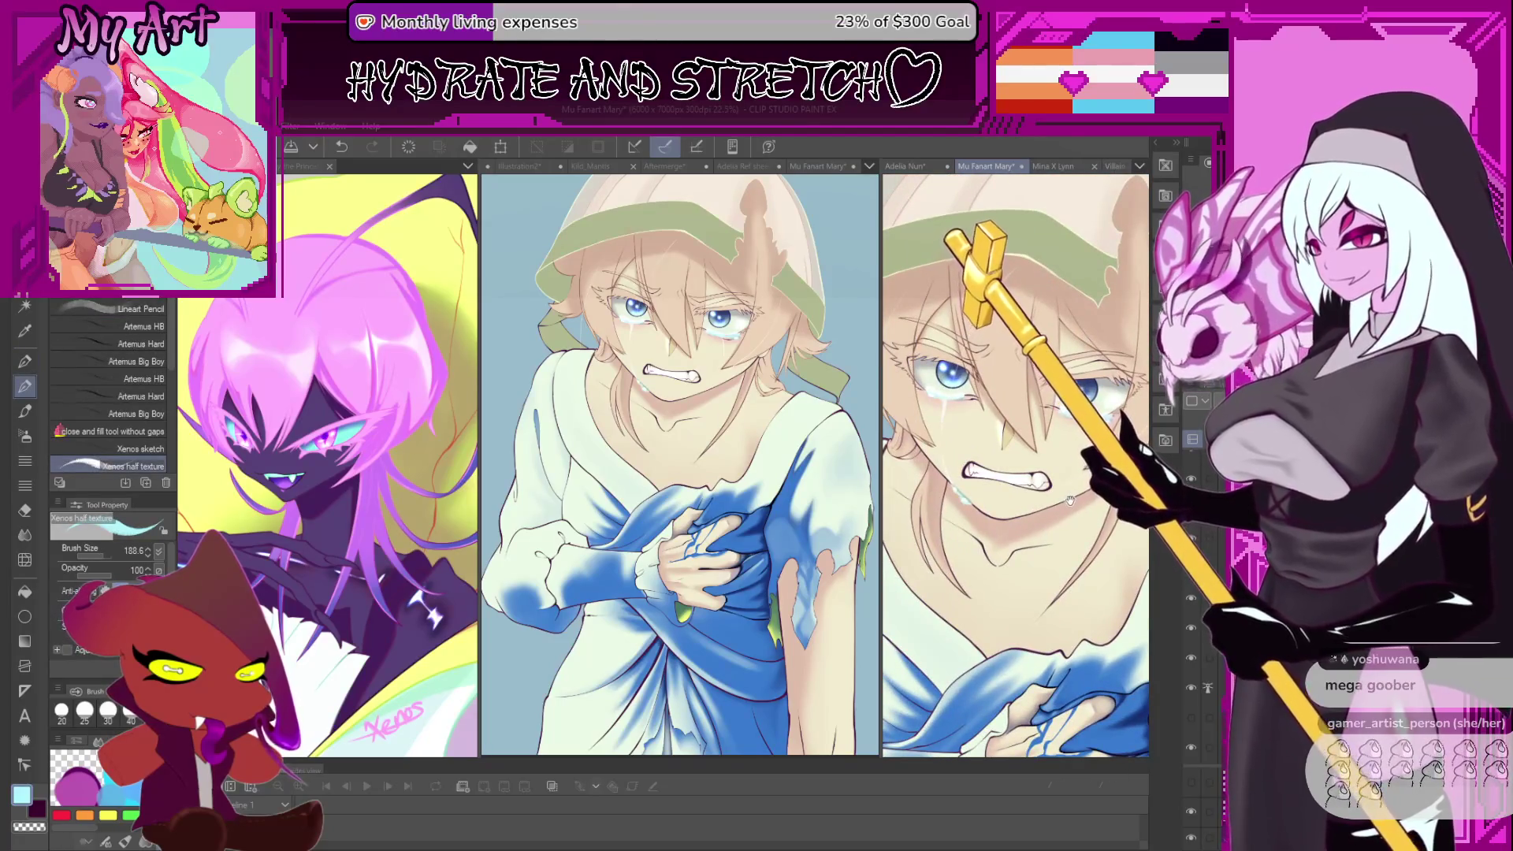
pyautogui.scroll(-1, 1074, 496)
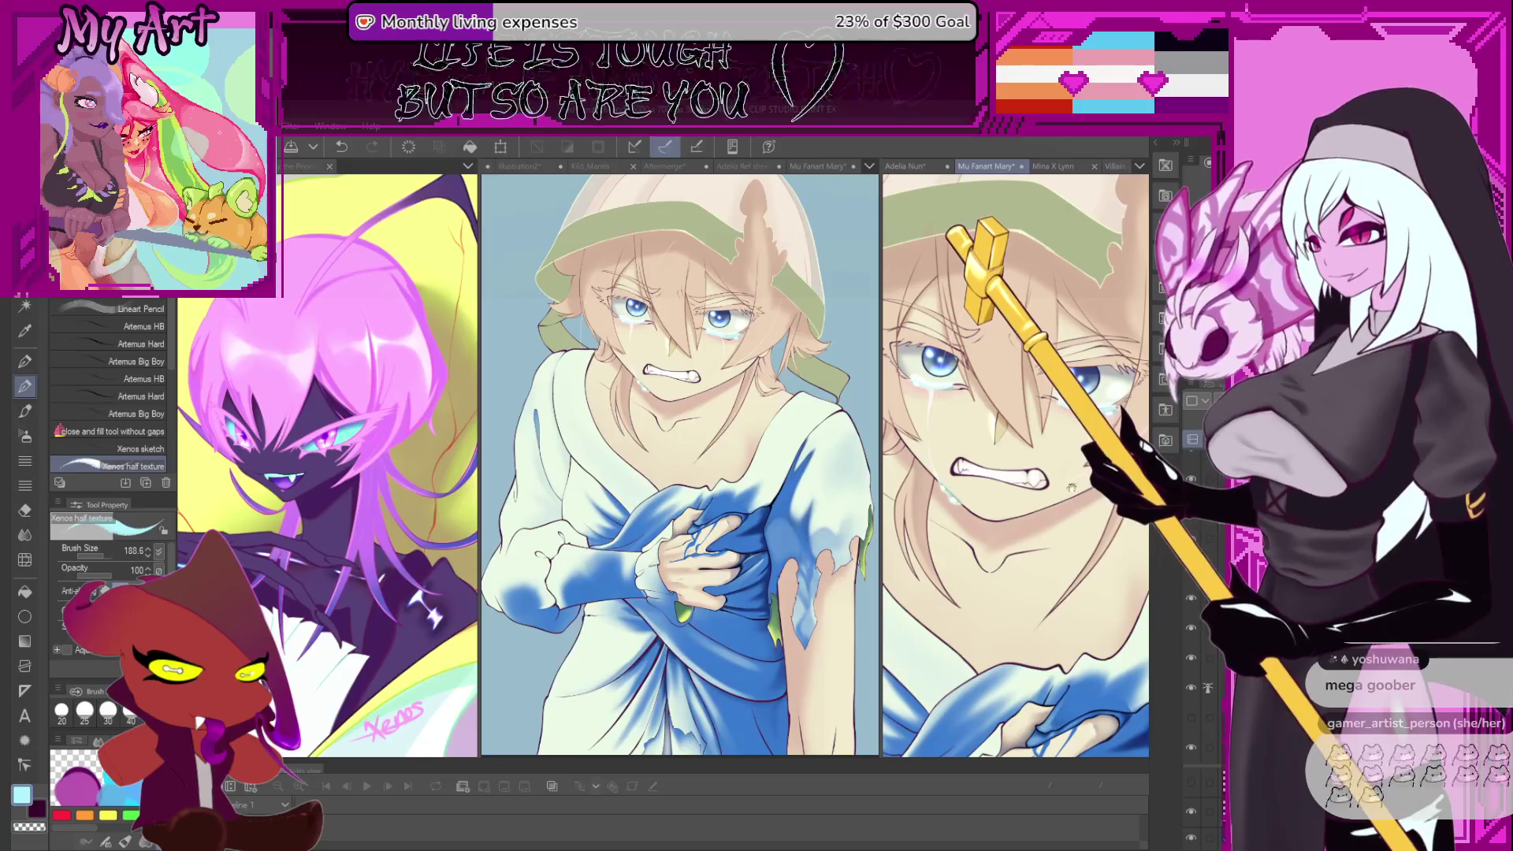
pyautogui.scroll(2, 1007, 510)
pyautogui.scroll(-3, 1047, 583)
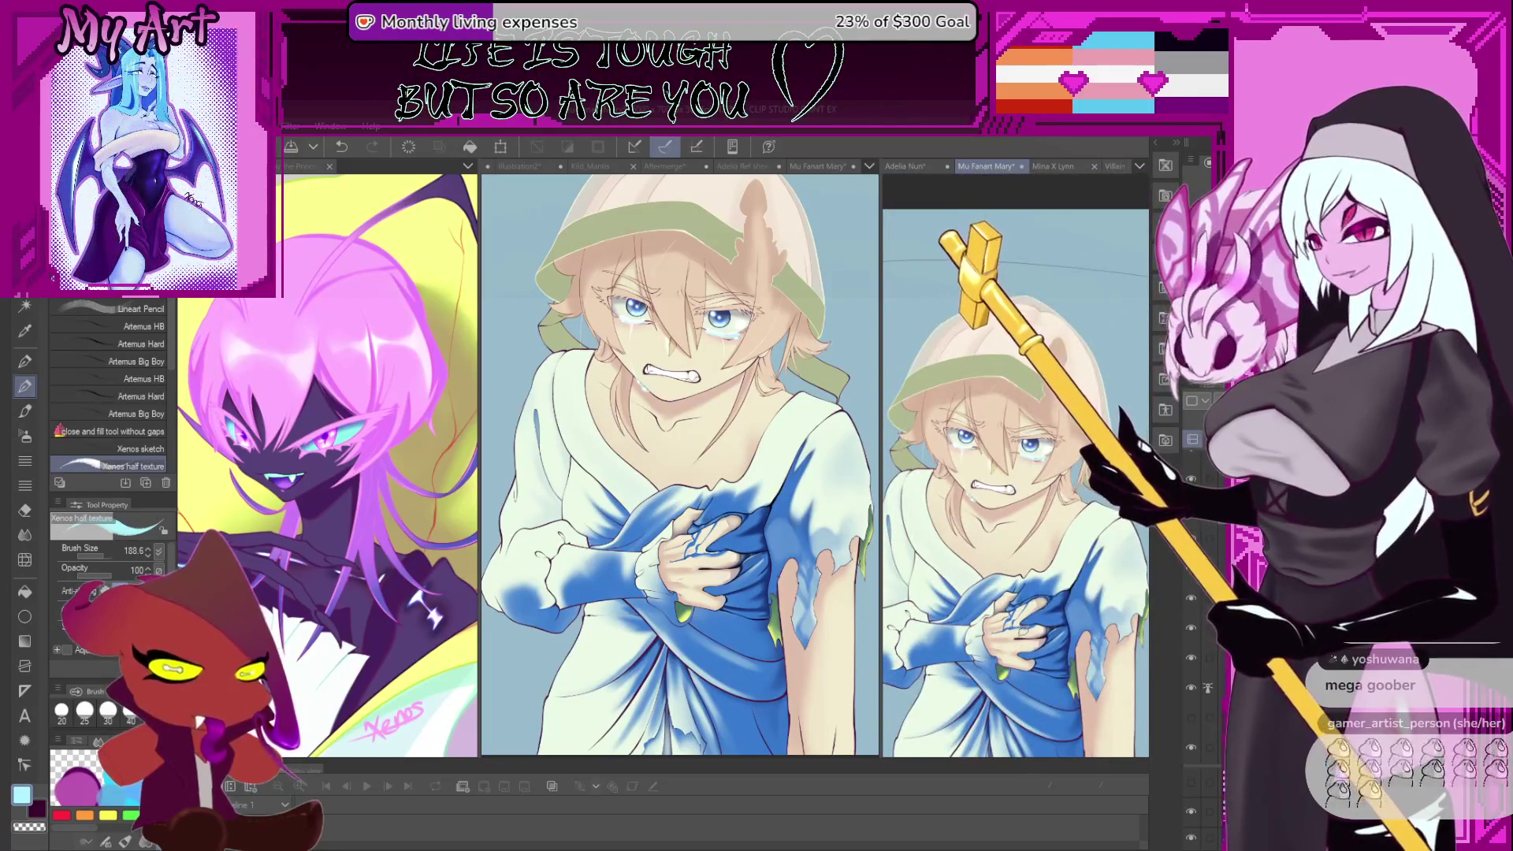
pyautogui.scroll(3, 1024, 549)
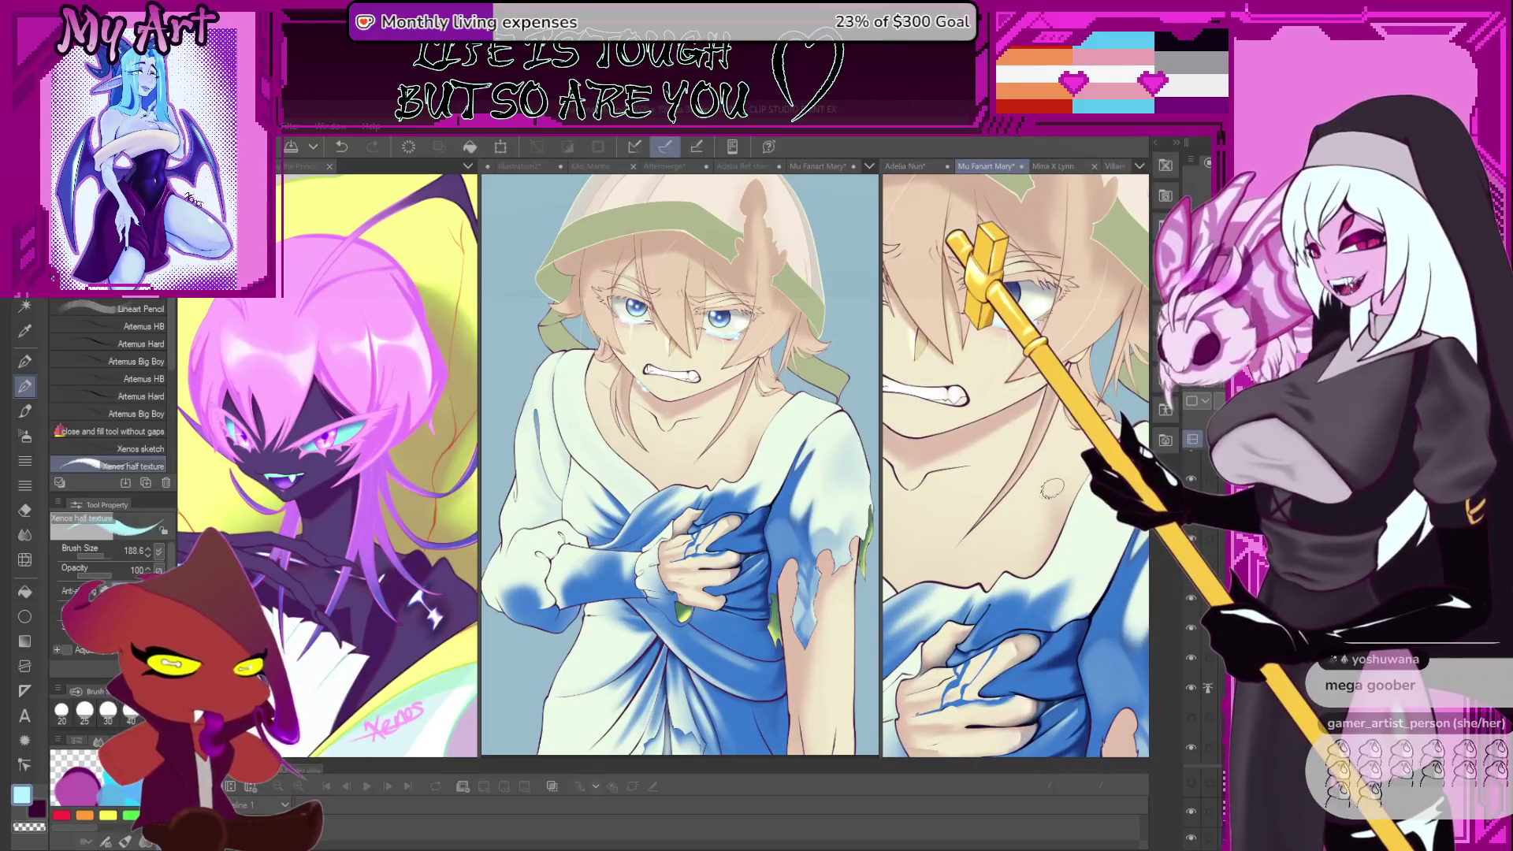
# - Switch to the Design pencil, undo the trial pale blue-grey strokes on the dress, and save with Ctrl+S
pyautogui.press('p')
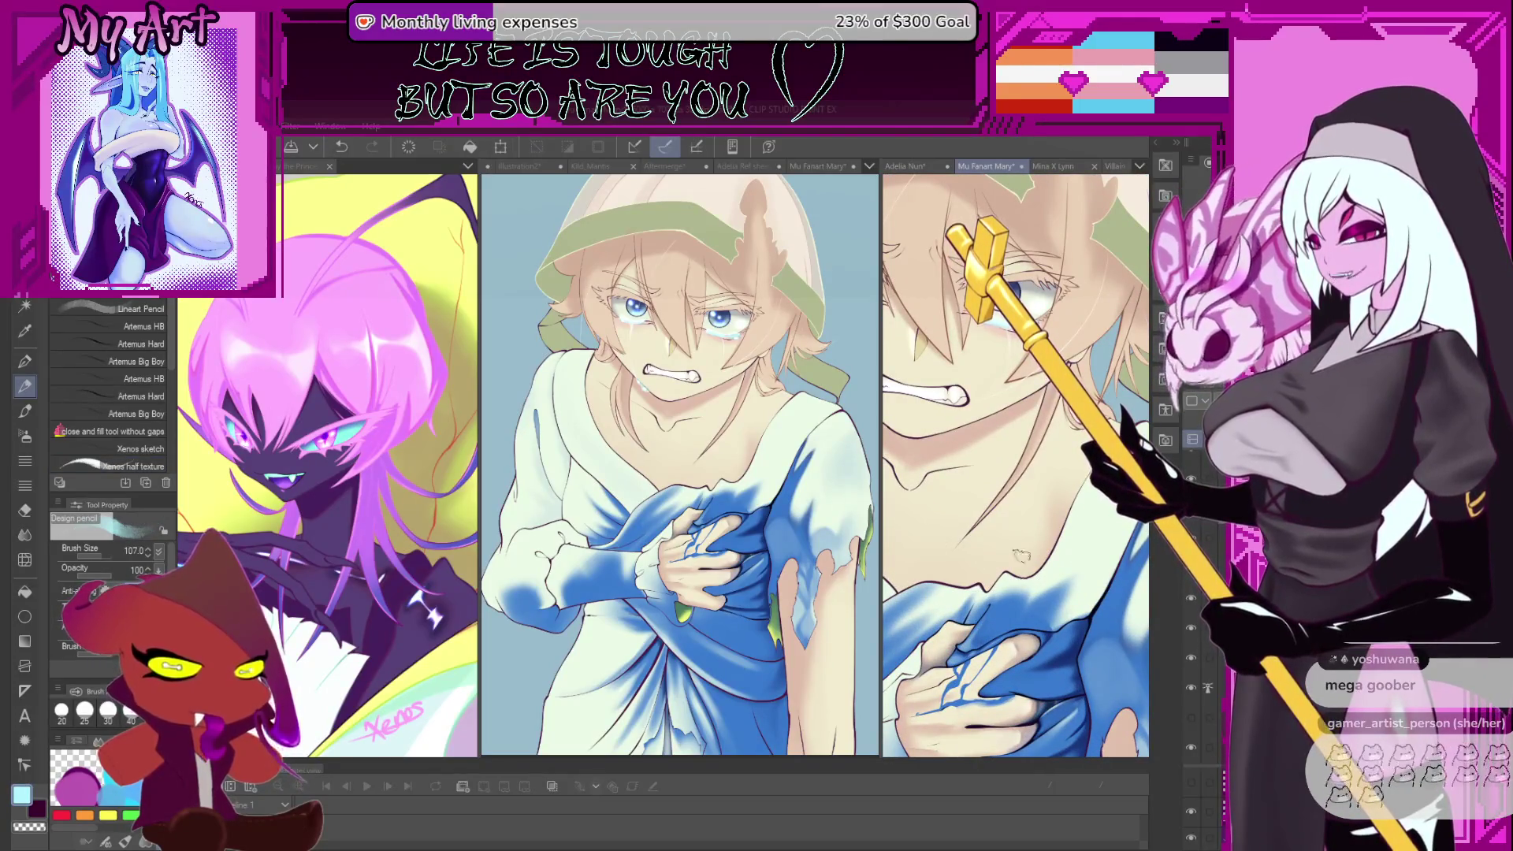
pyautogui.scroll(3, 1020, 555)
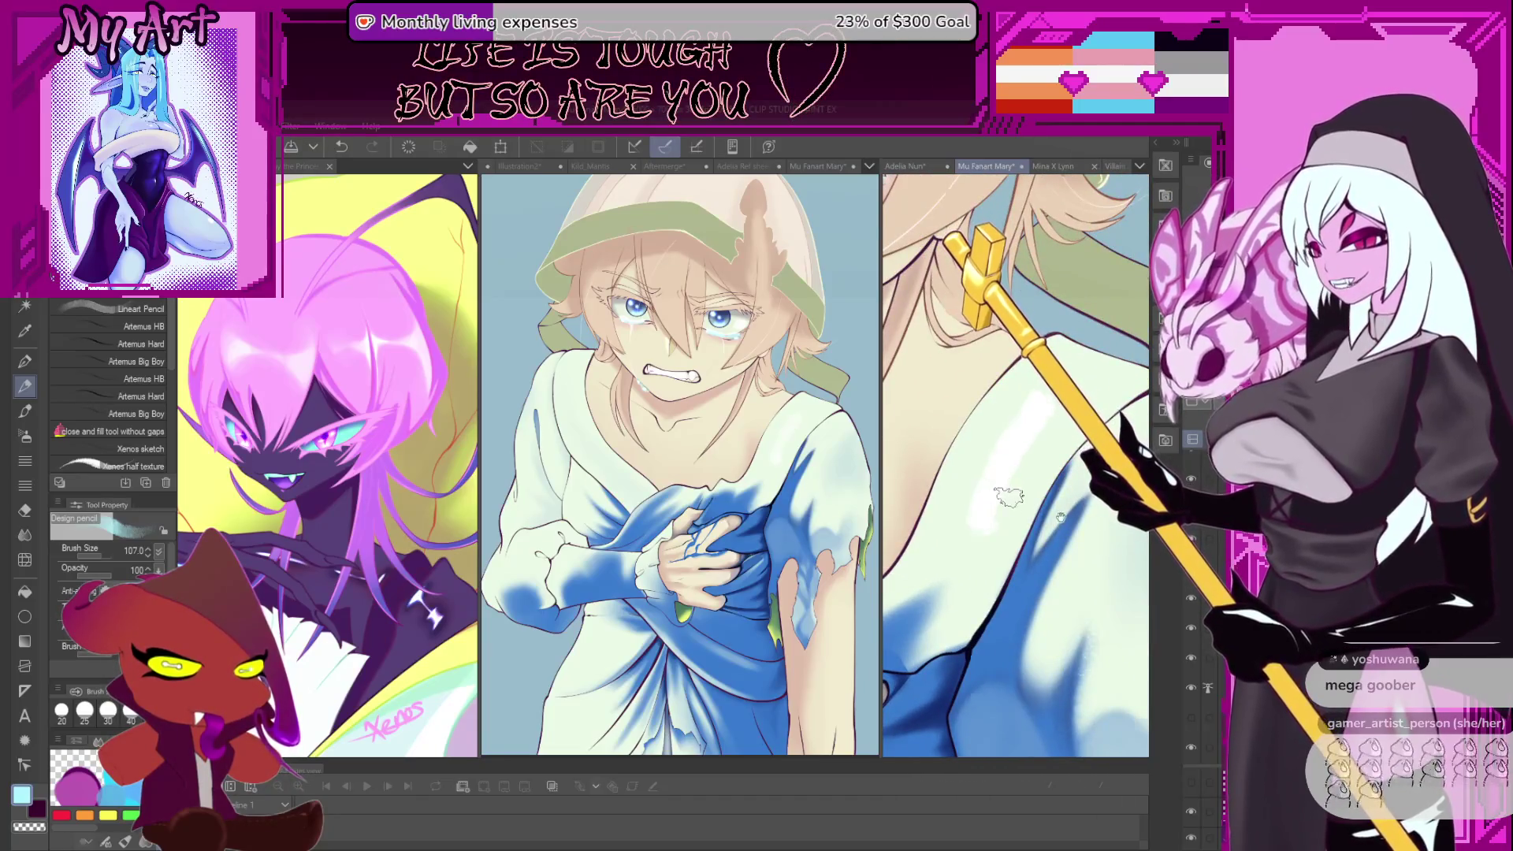
pyautogui.scroll(-2, 1009, 497)
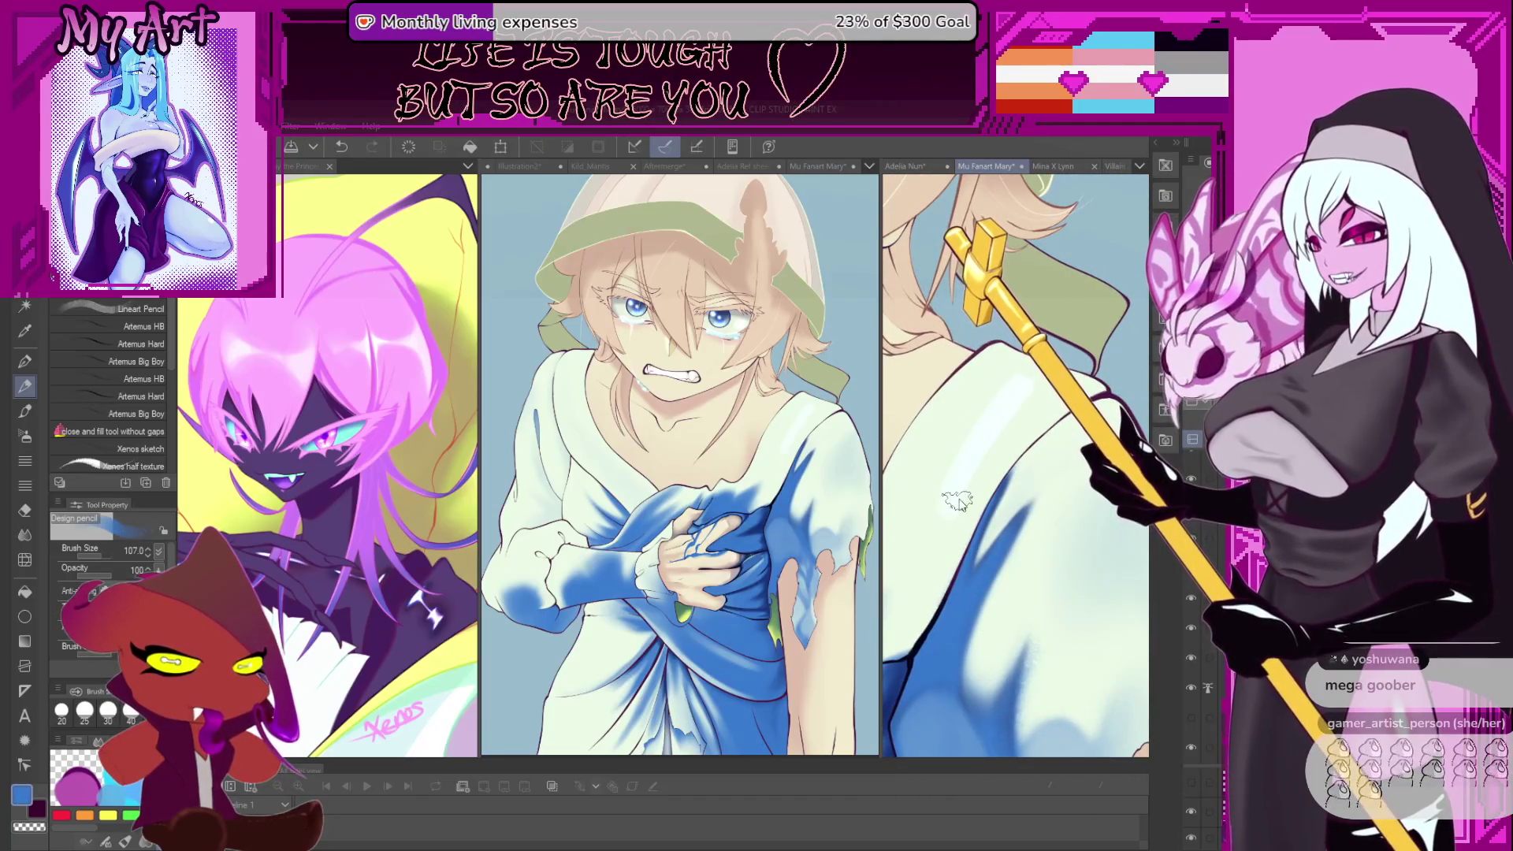
pyautogui.hotkey('ctrl', 'z')
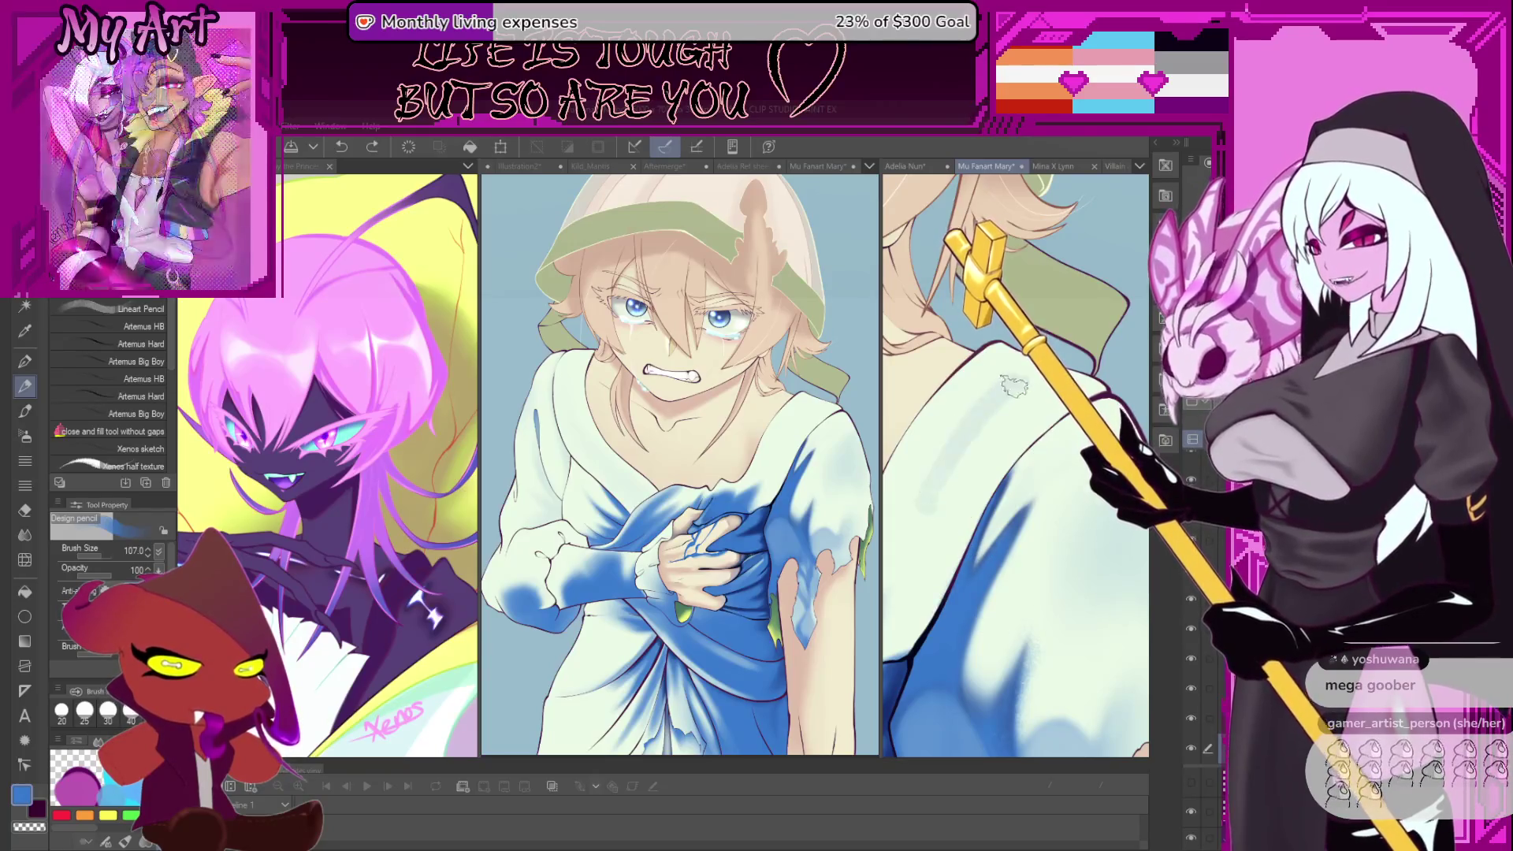
pyautogui.scroll(2, 1014, 385)
pyautogui.moveTo(899, 489); pyautogui.dragTo(1056, 288)
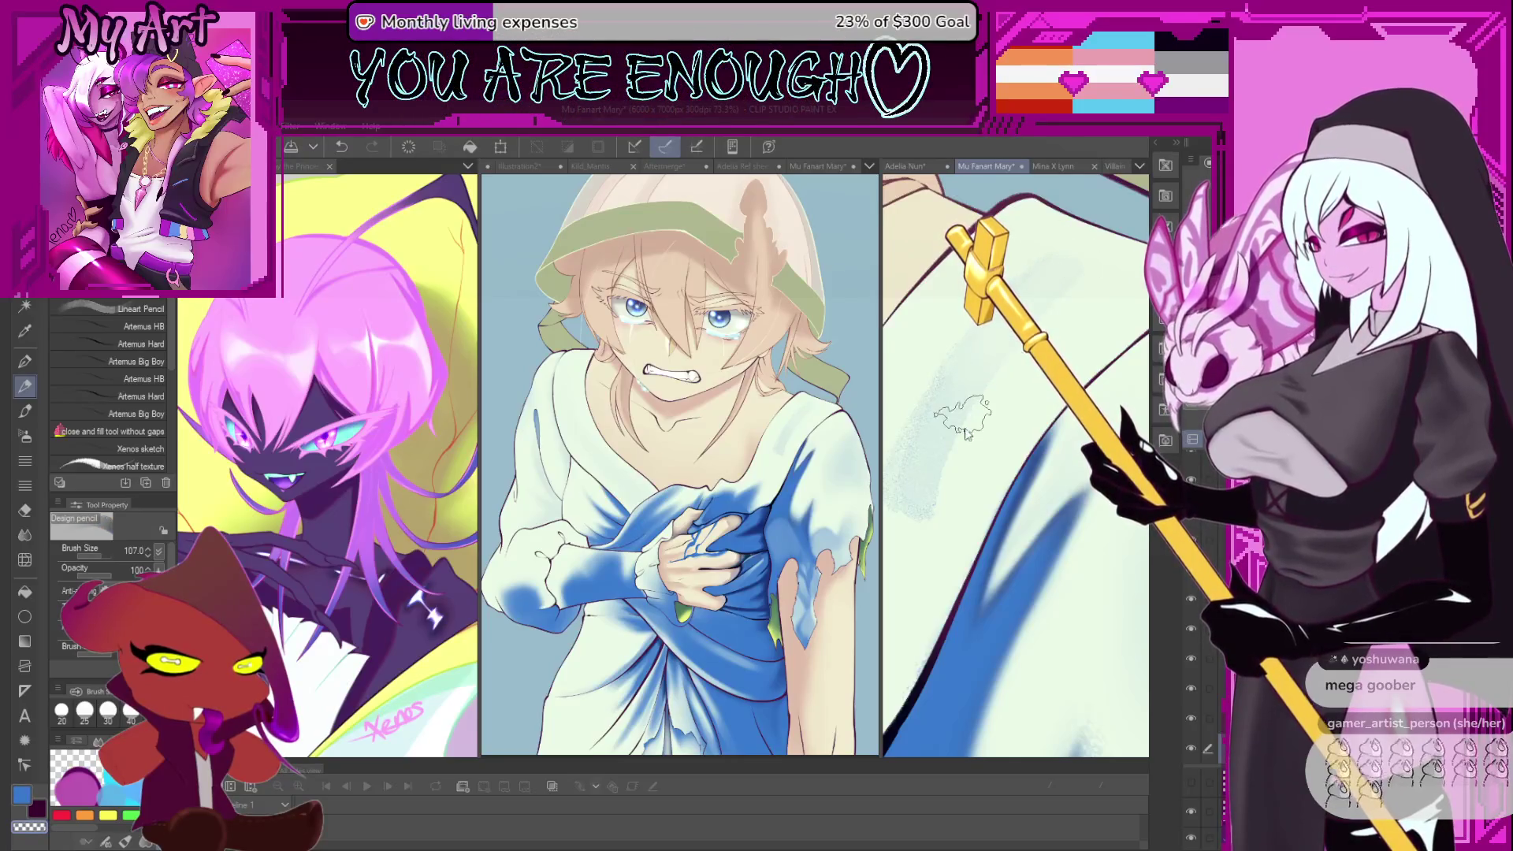
pyautogui.hotkey('ctrl', 'z')
pyautogui.scroll(-1, 1016, 508)
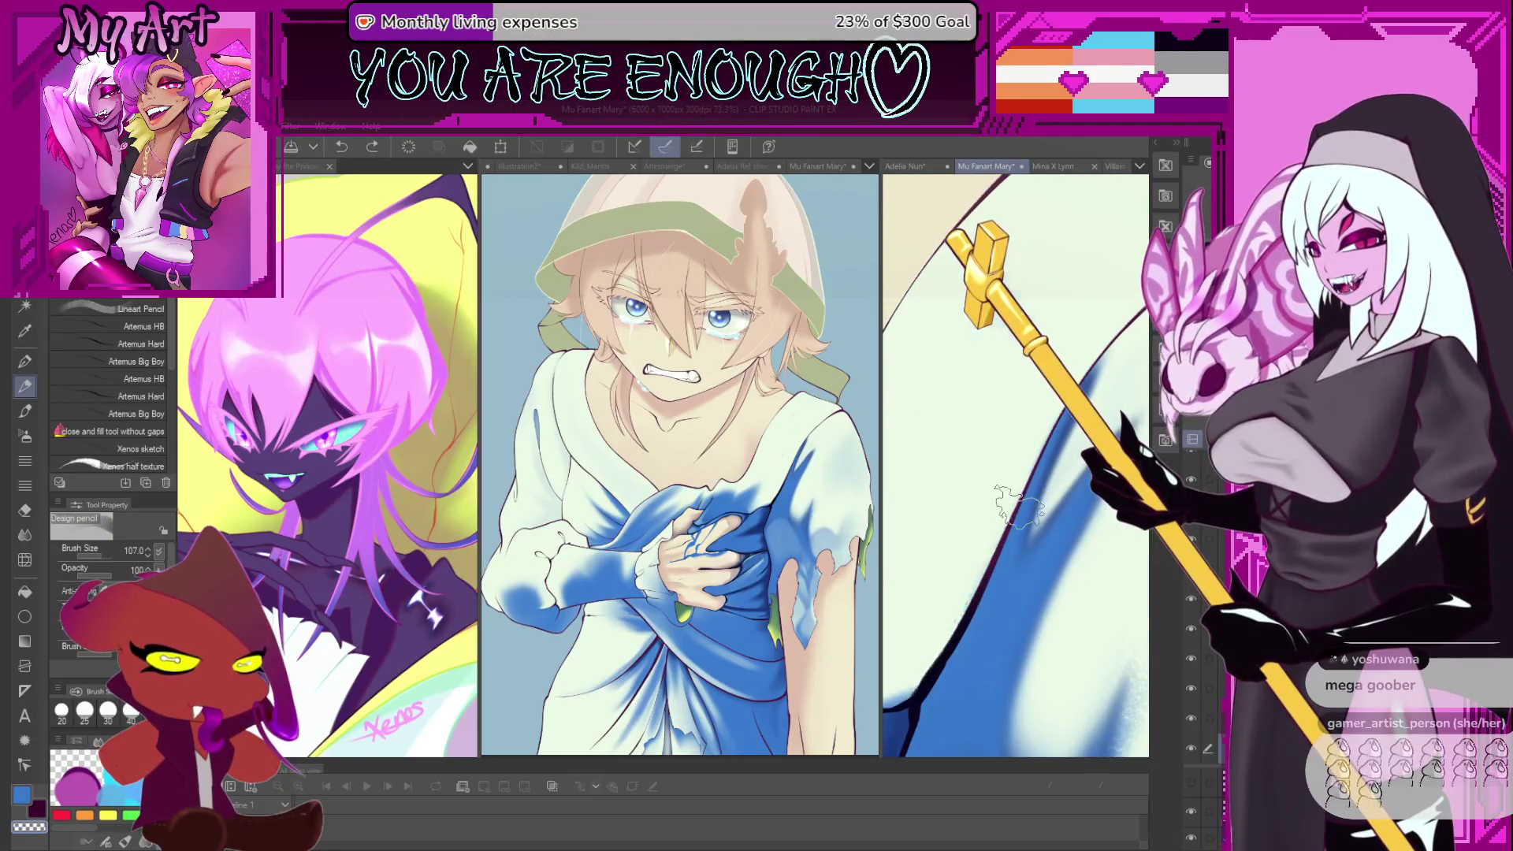
pyautogui.scroll(-3, 1018, 504)
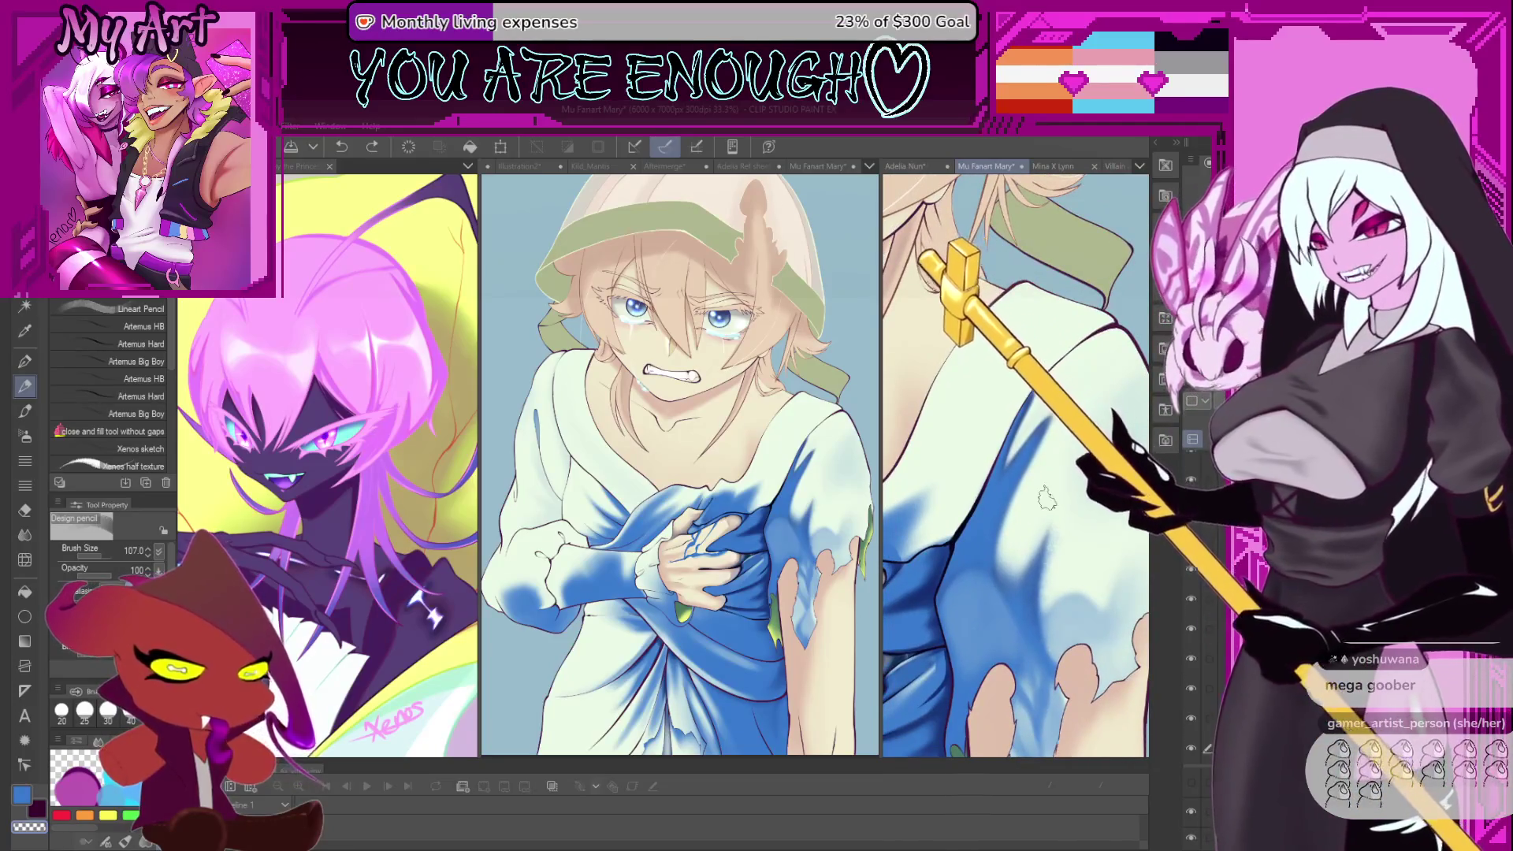
pyautogui.hotkey('ctrl', 's')
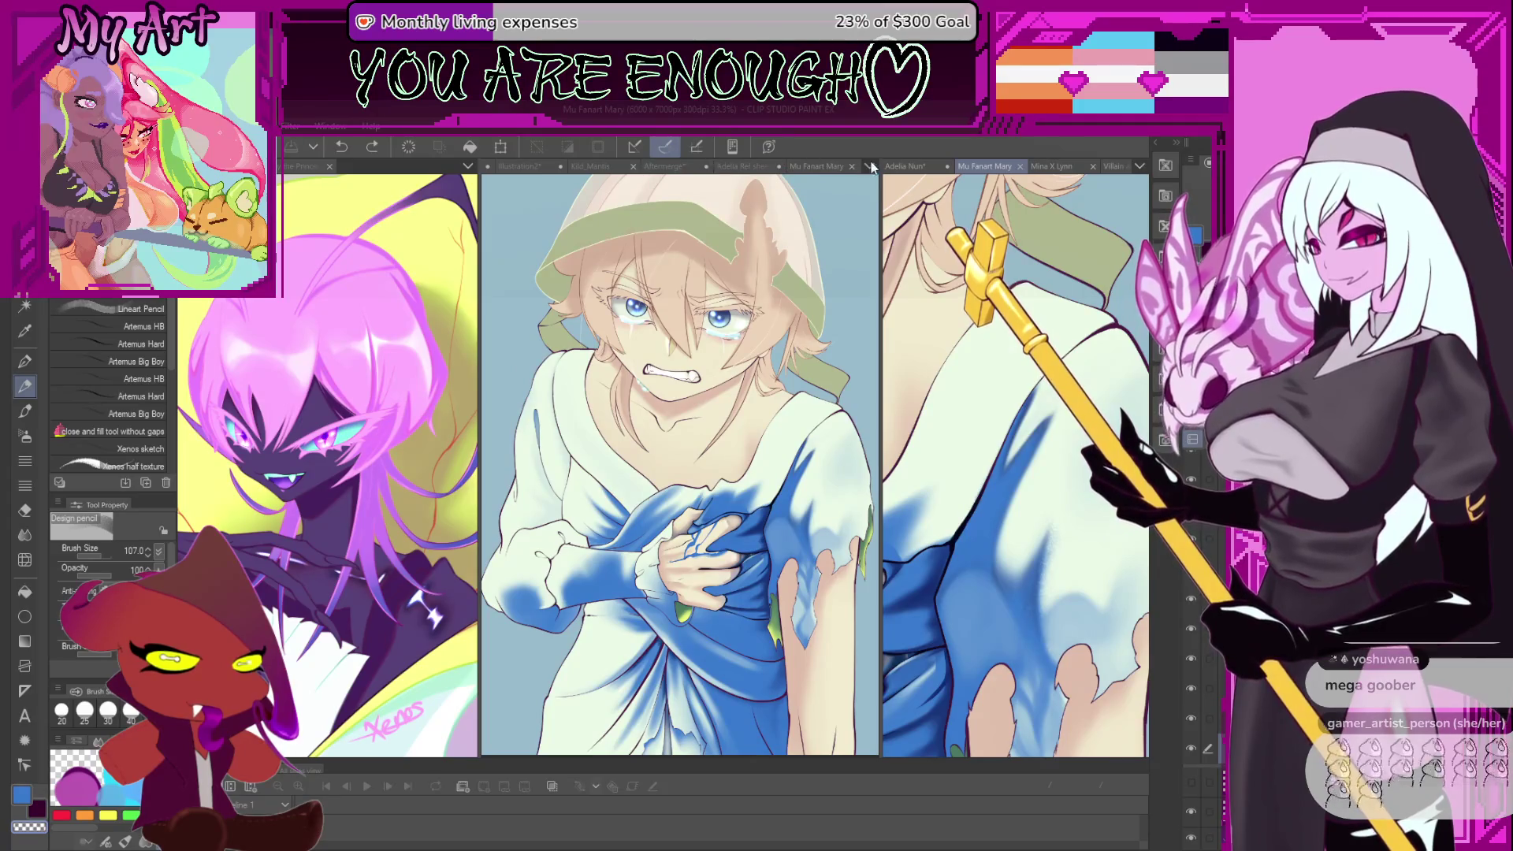
# - Move the Slay the Princess Model sketch into the middle view and open it in another view
pyautogui.click(304, 166)
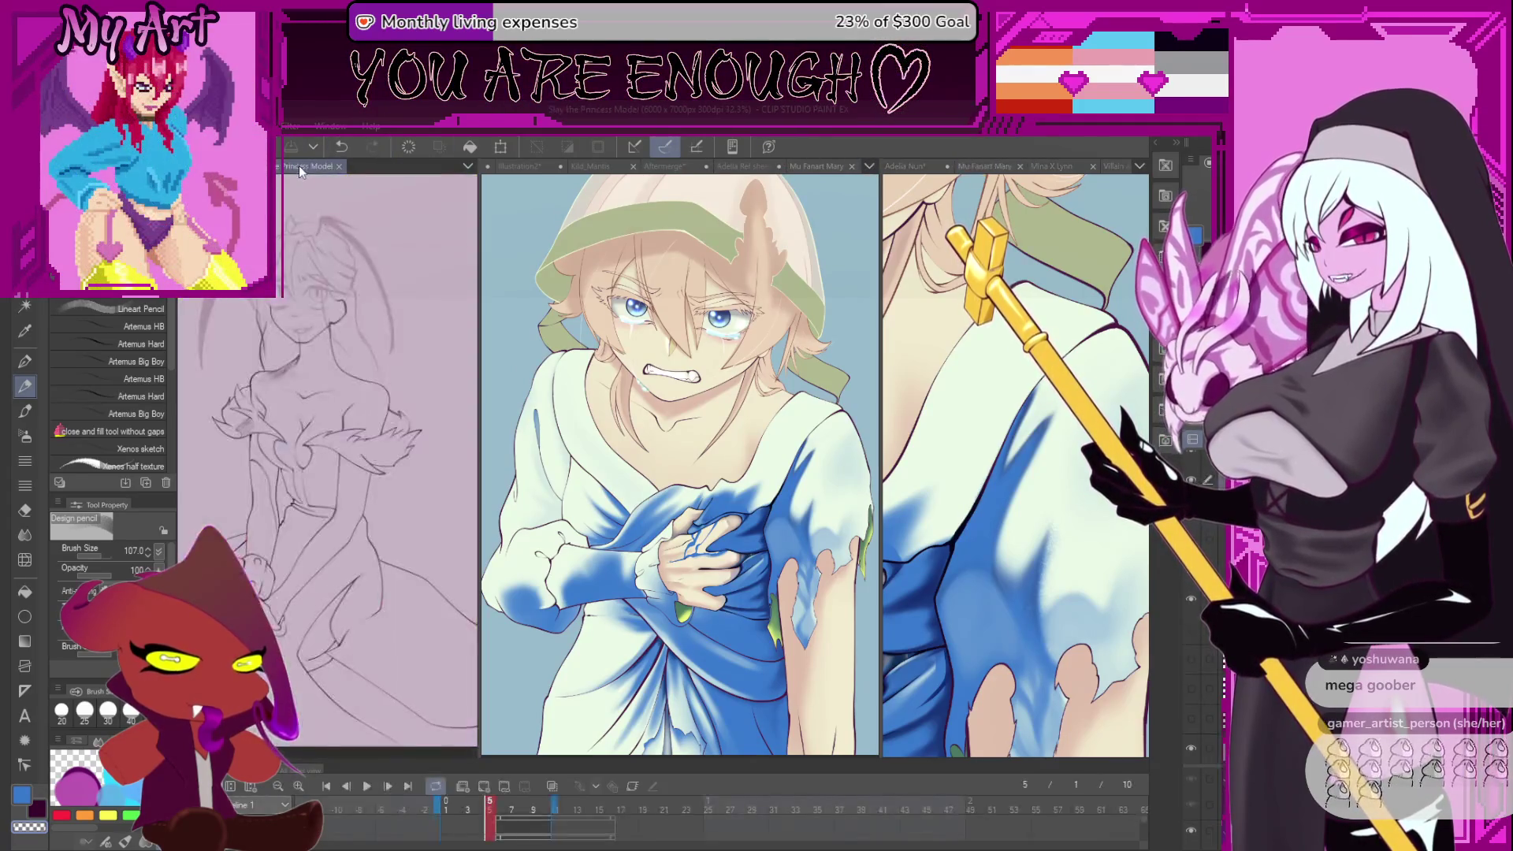
pyautogui.moveTo(624, 175); pyautogui.dragTo(624, 188)
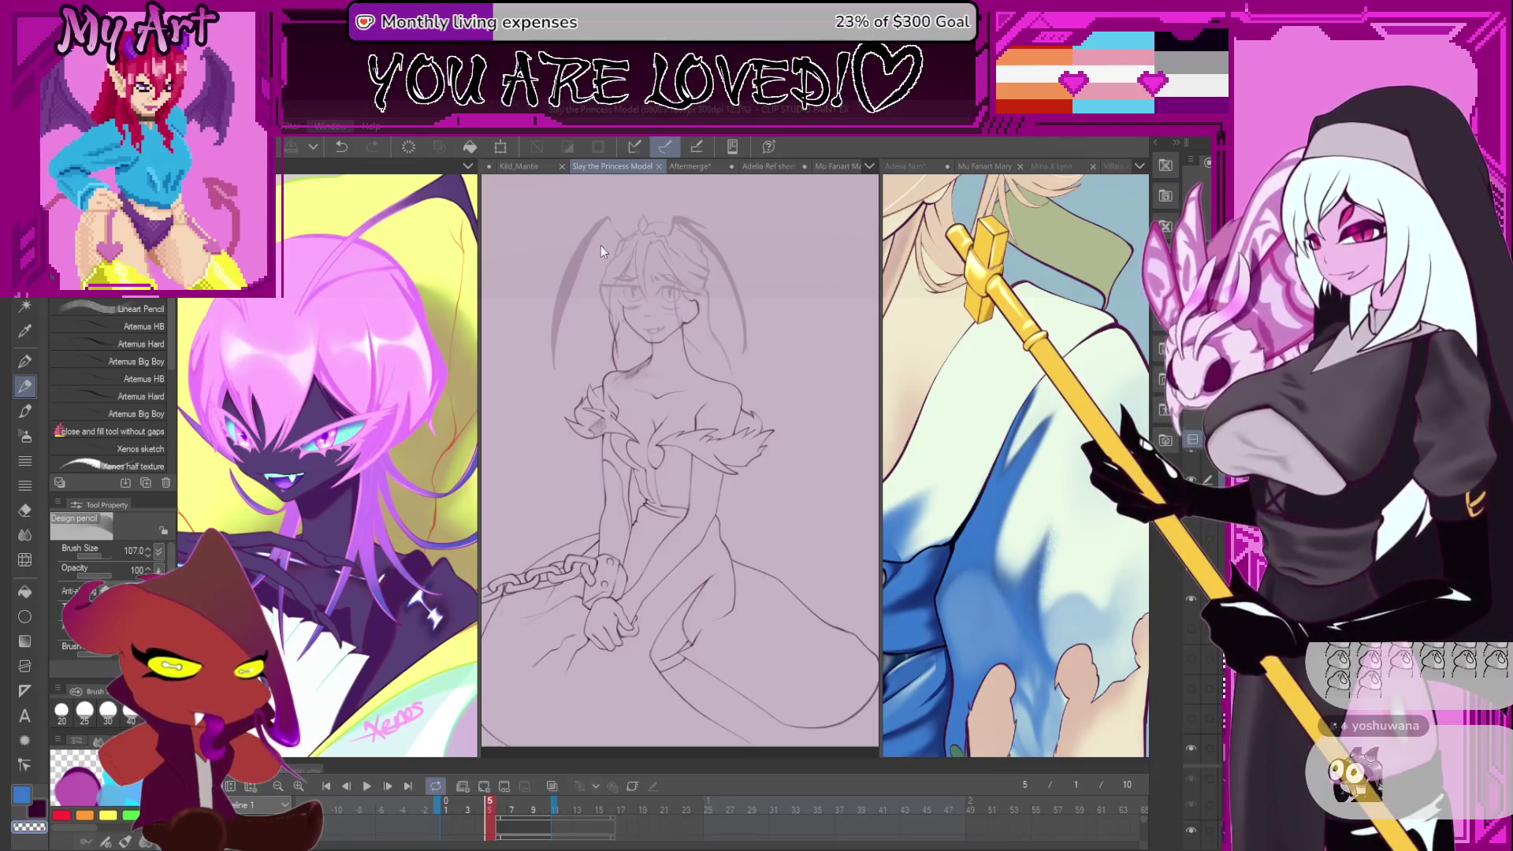
pyautogui.click(547, 145)
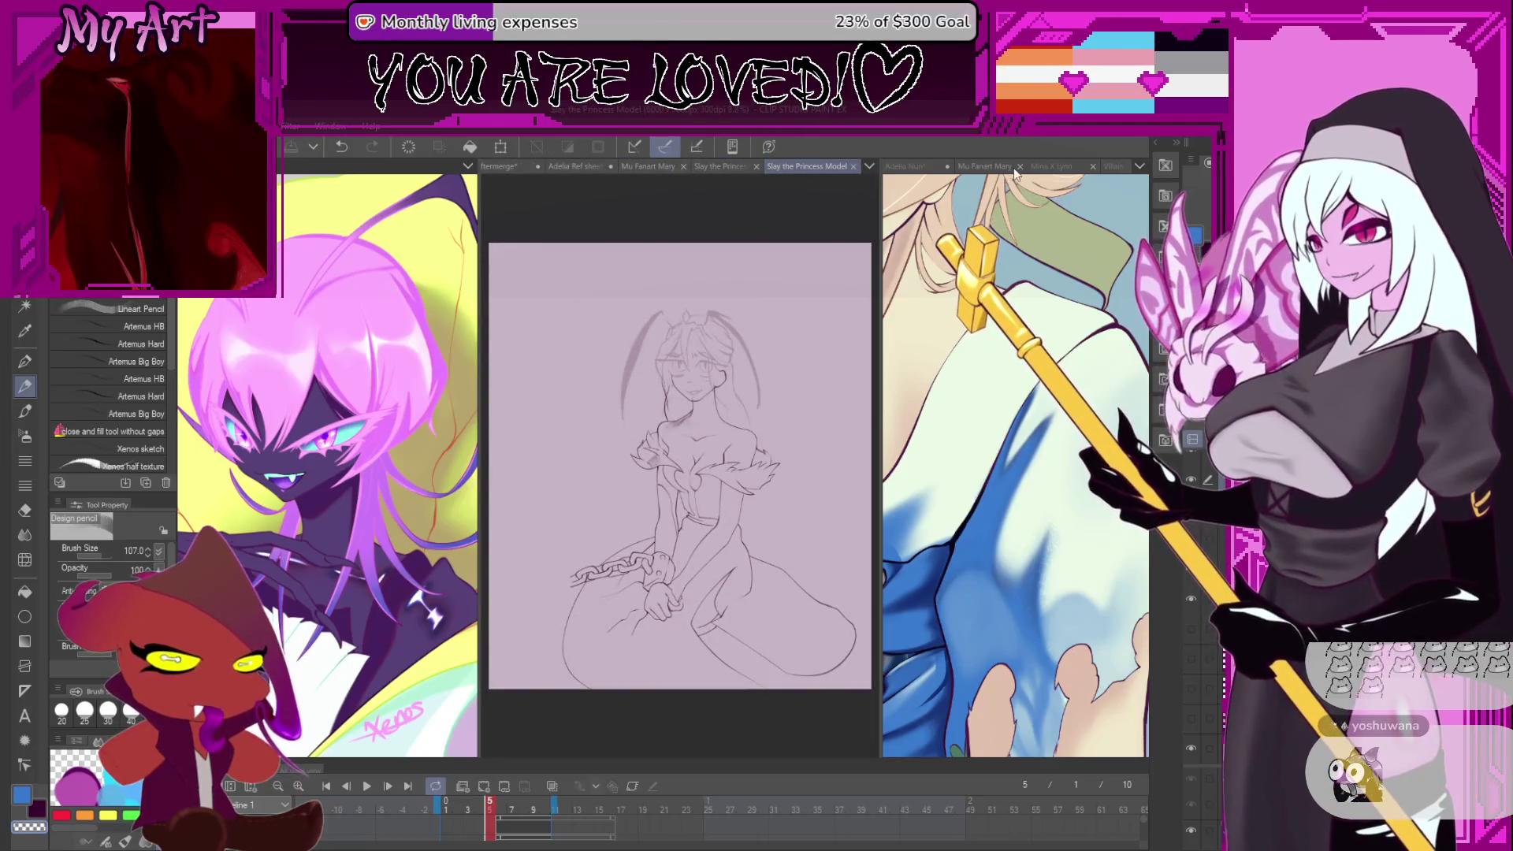
# - Widen the middle sketch view and make the animation timeline panel taller
pyautogui.click(772, 512)
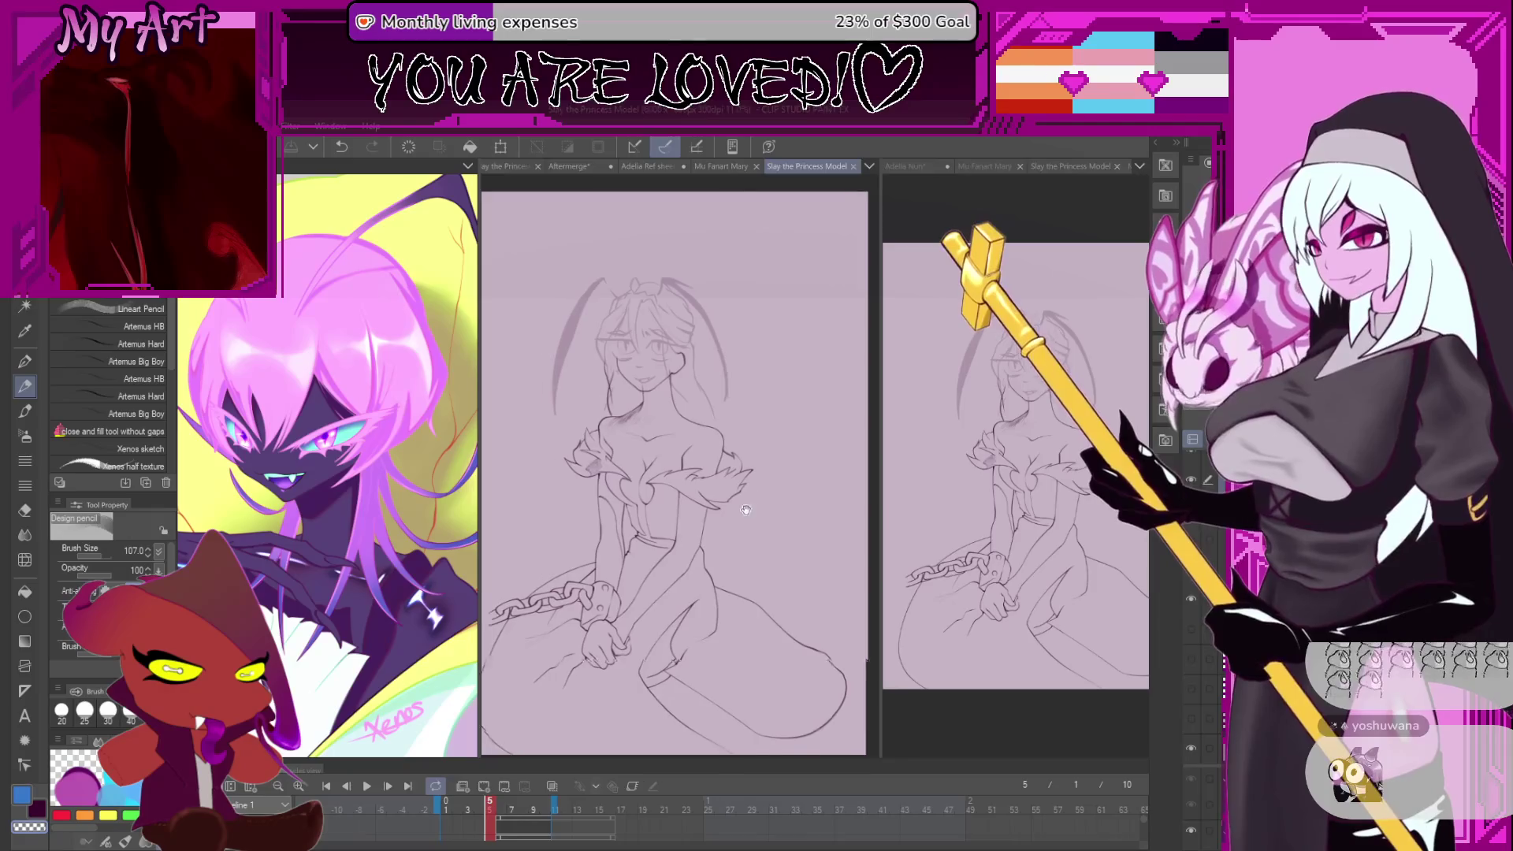
pyautogui.moveTo(881, 465); pyautogui.dragTo(1111, 471)
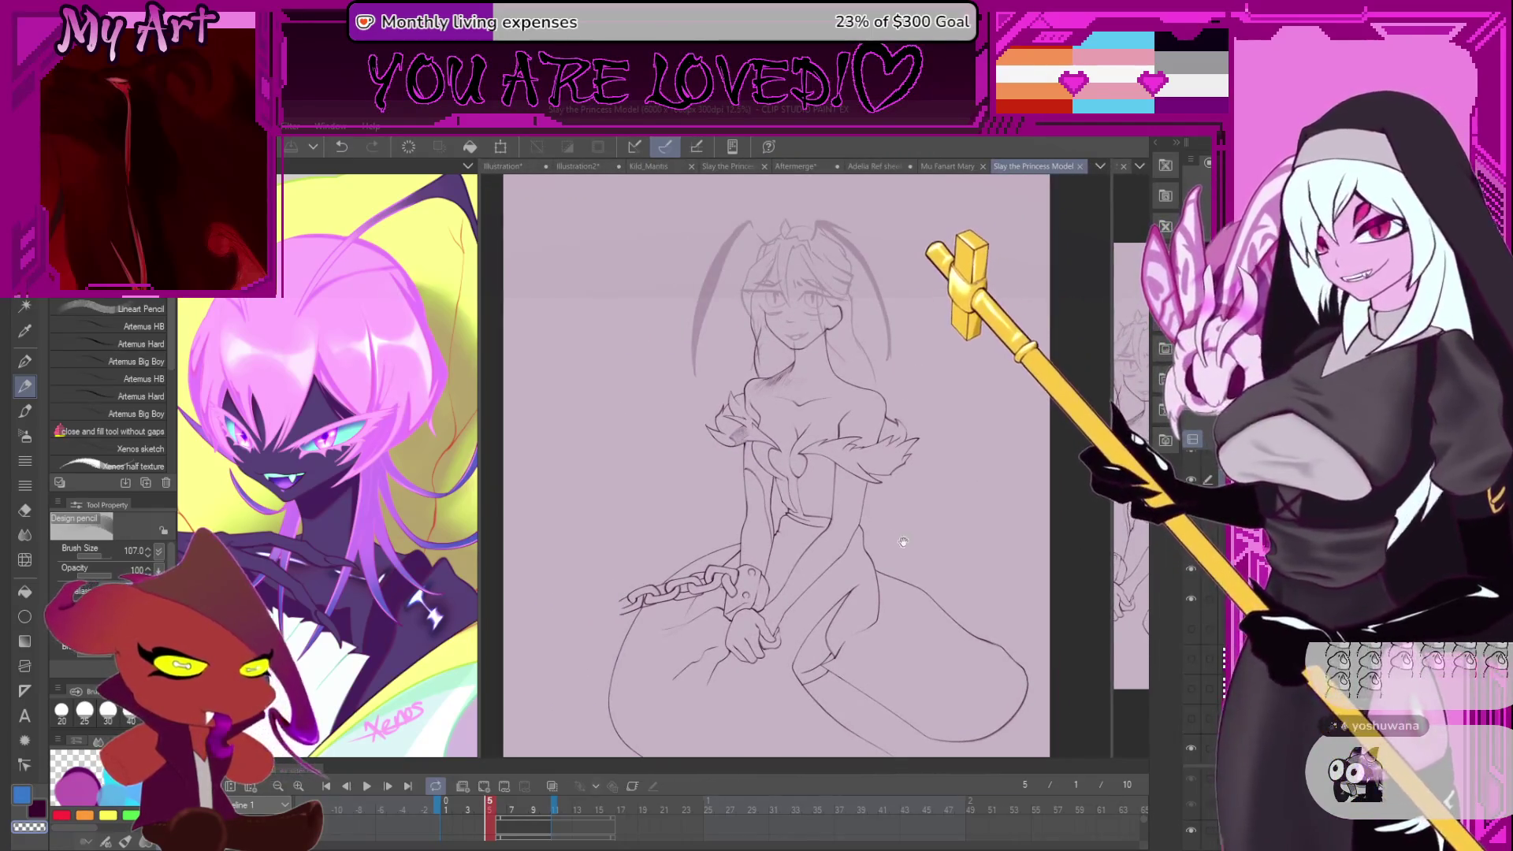
pyautogui.scroll(2, 863, 581)
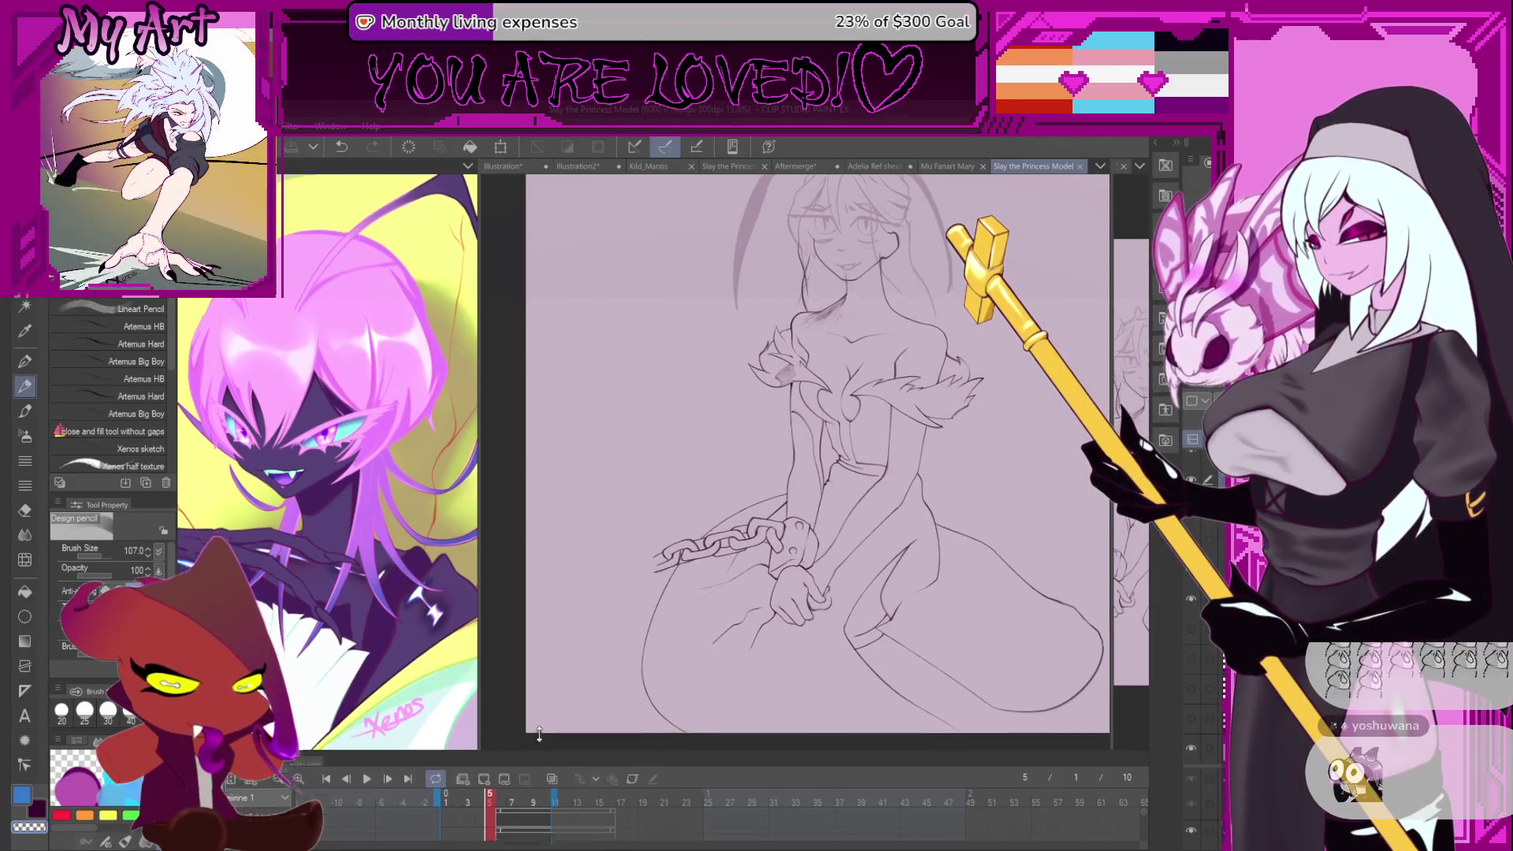
pyautogui.moveTo(538, 759); pyautogui.dragTo(520, 612)
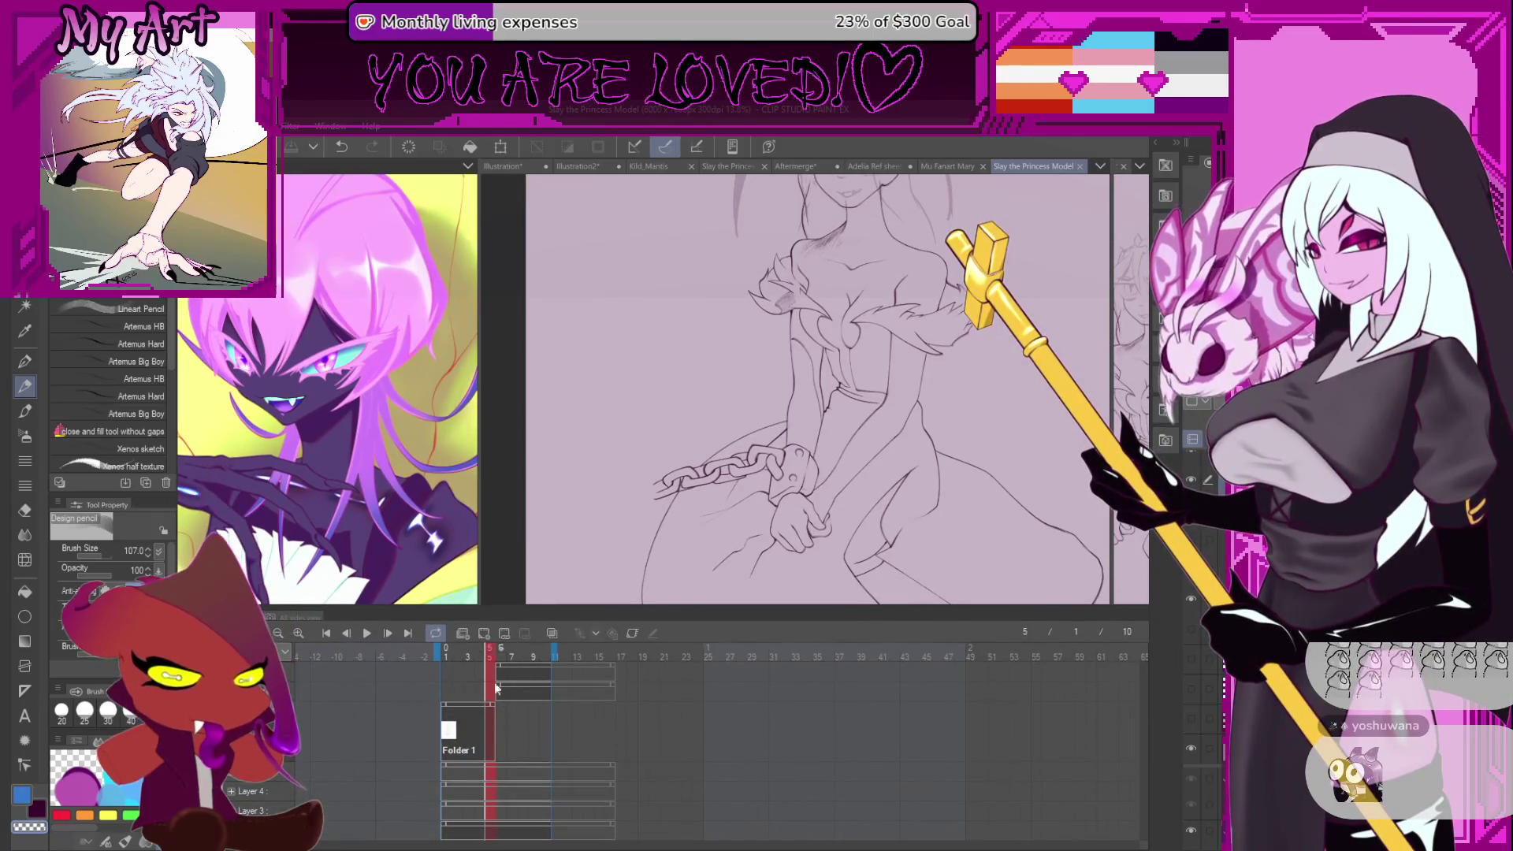
# - Shrink the timeline, then play the sketch animation and stop on frame 3
pyautogui.moveTo(447, 607); pyautogui.dragTo(315, 752)
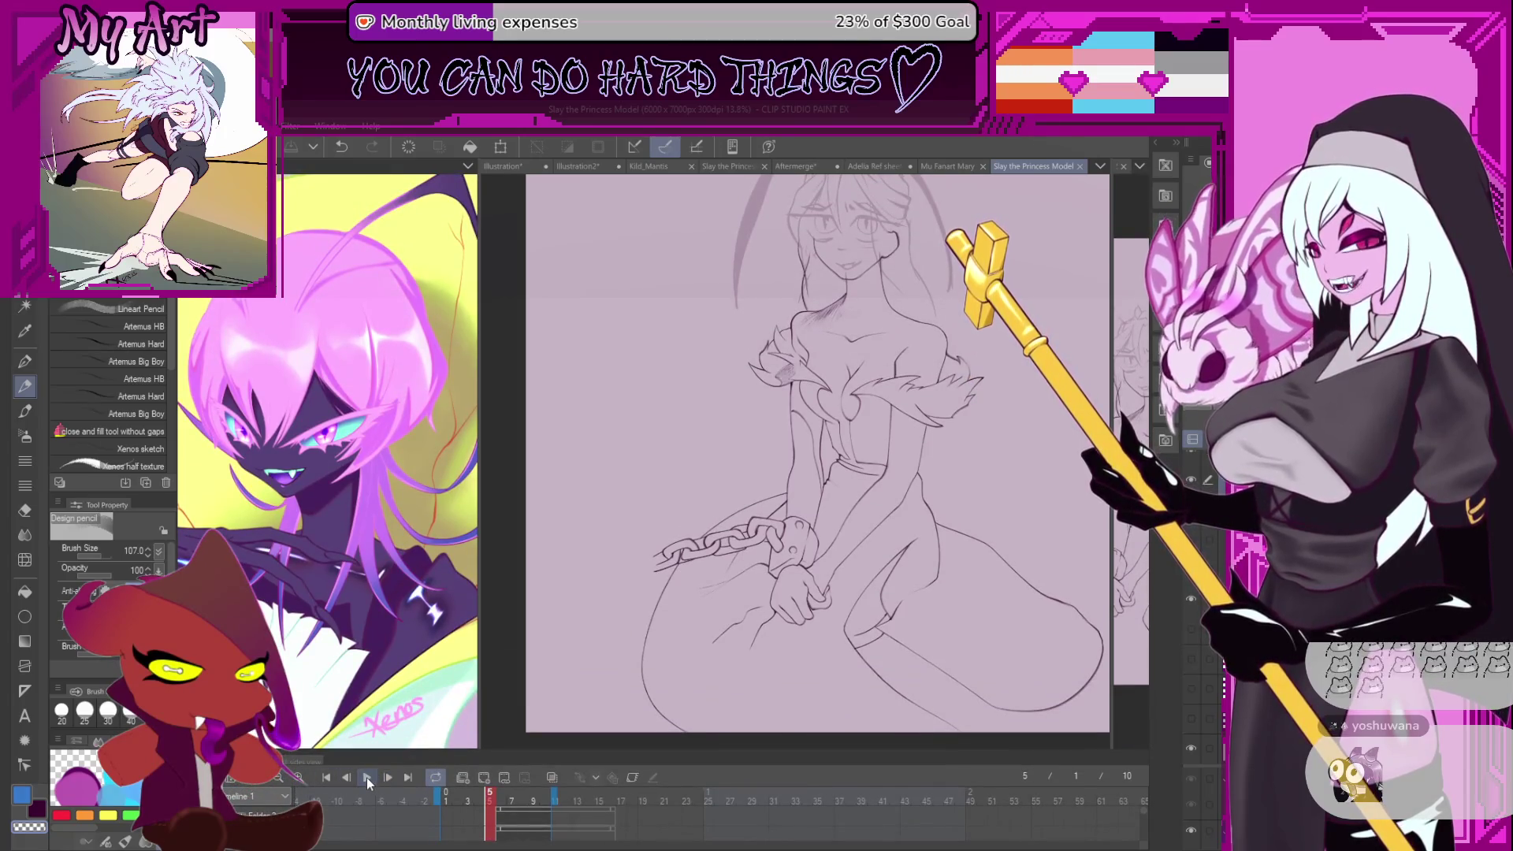
pyautogui.click(366, 778)
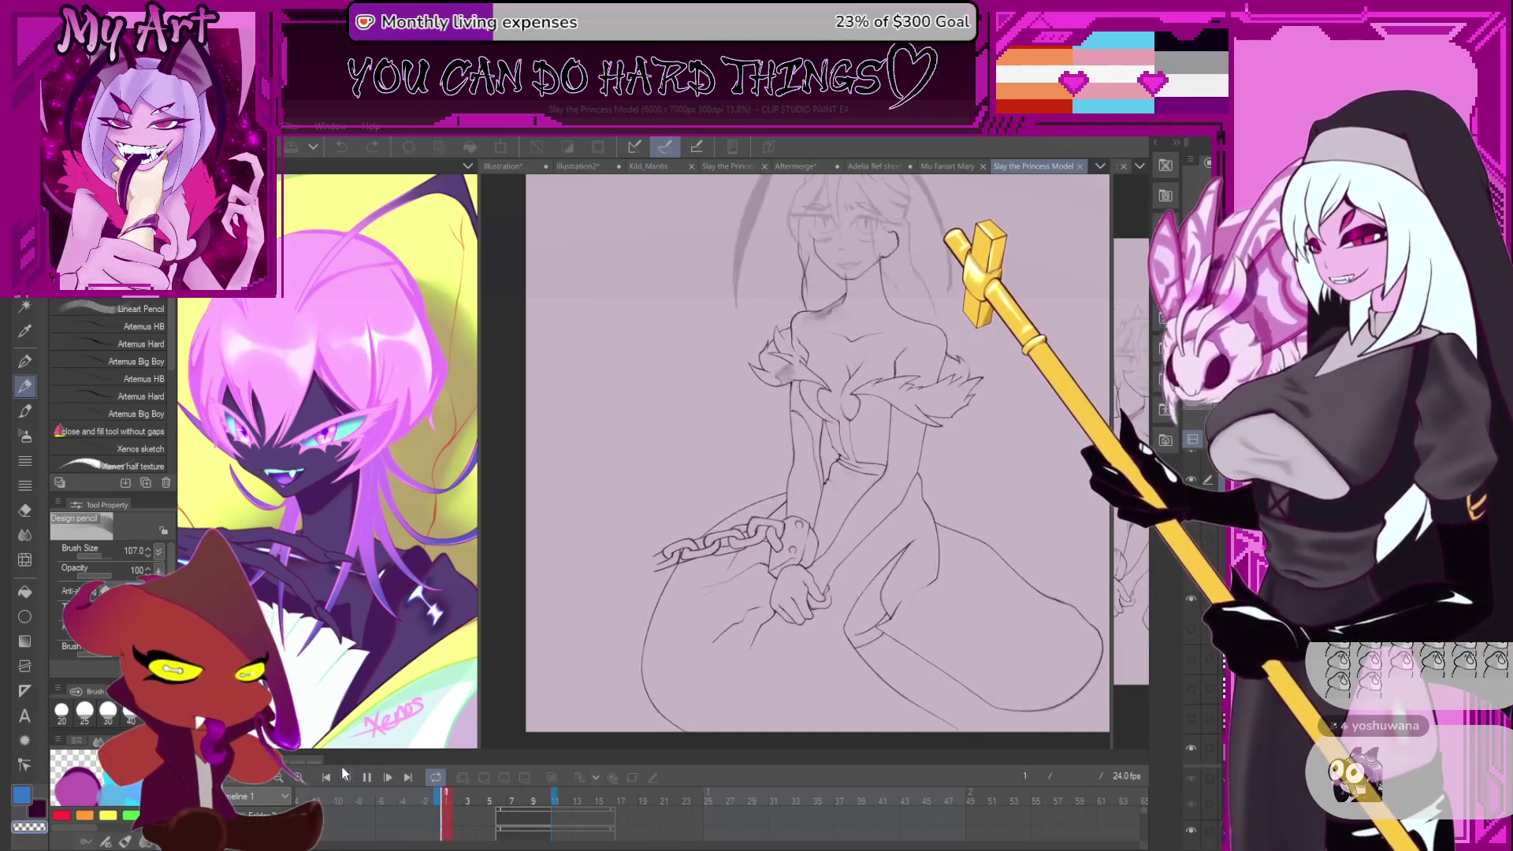
pyautogui.click(371, 778)
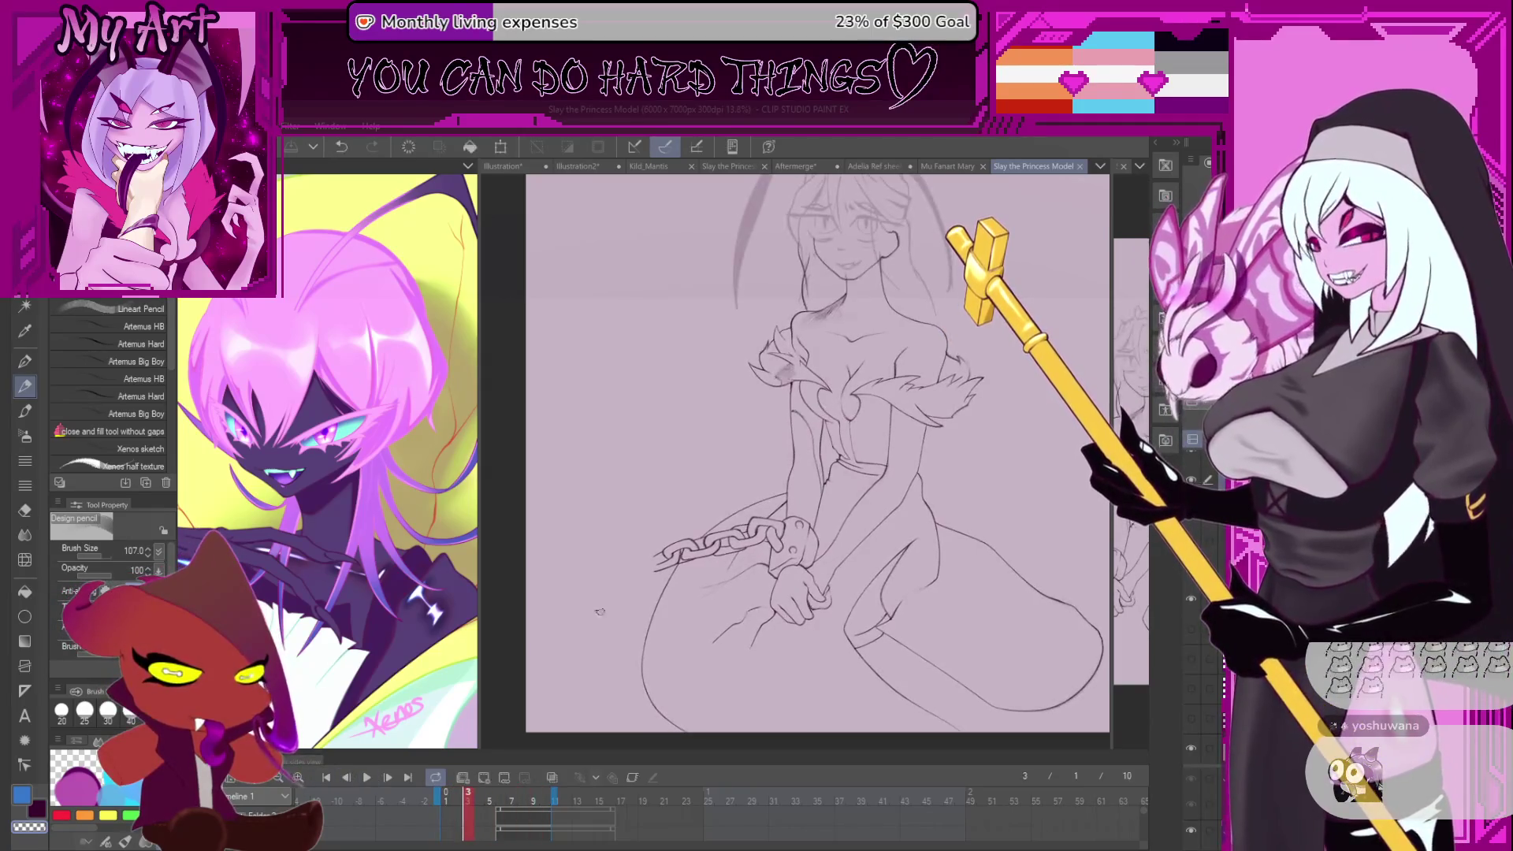
# - Select the Xenos sketch pencil from the pencil sub tools
pyautogui.scroll(3, 857, 498)
pyautogui.press('p')
pyautogui.press('p')
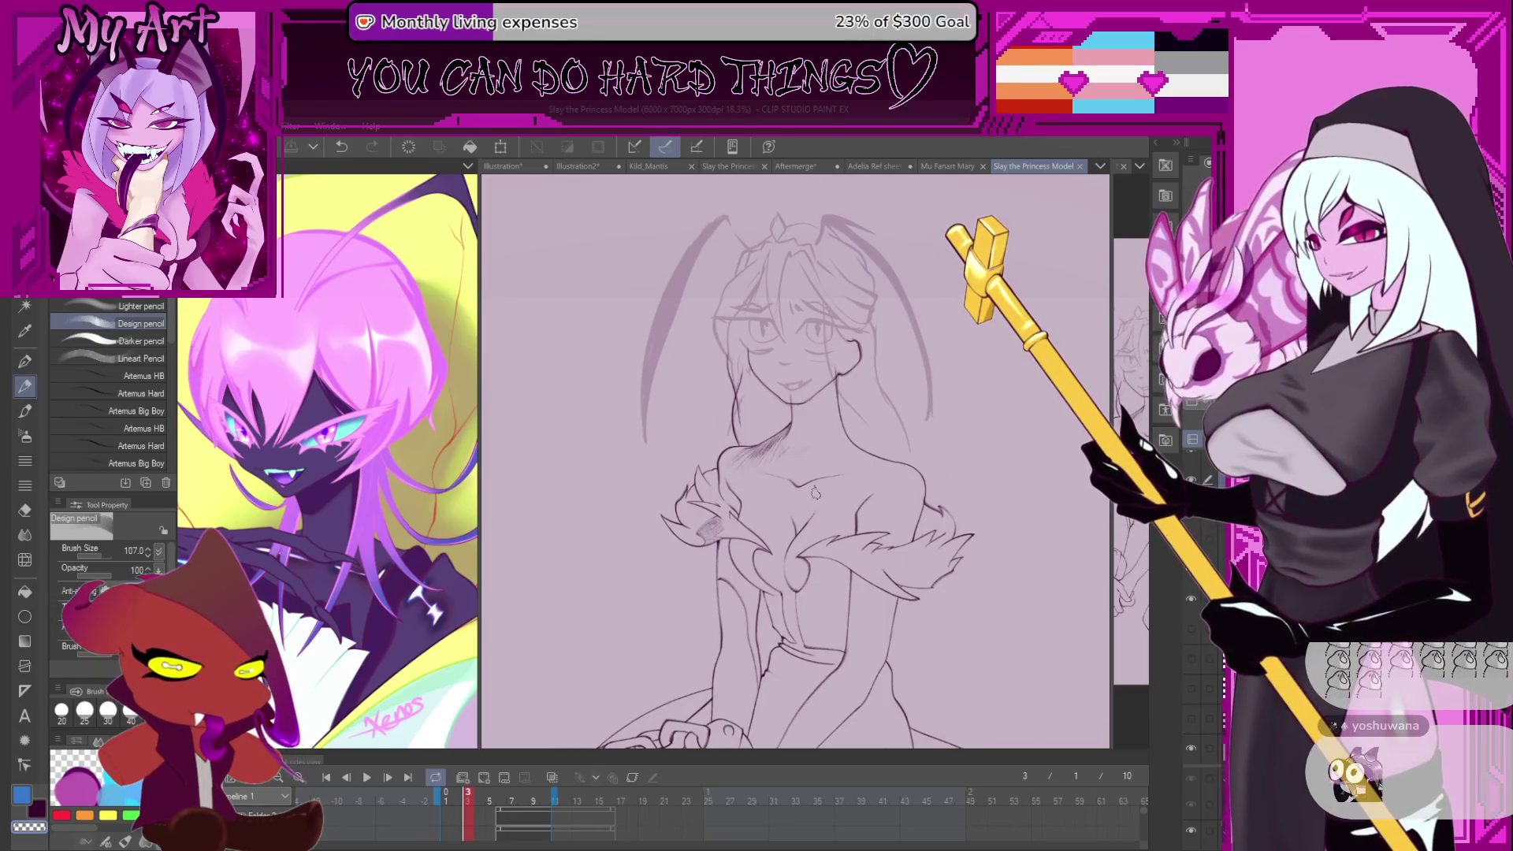
pyautogui.press('.')
pyautogui.press('.')
pyautogui.press('.')
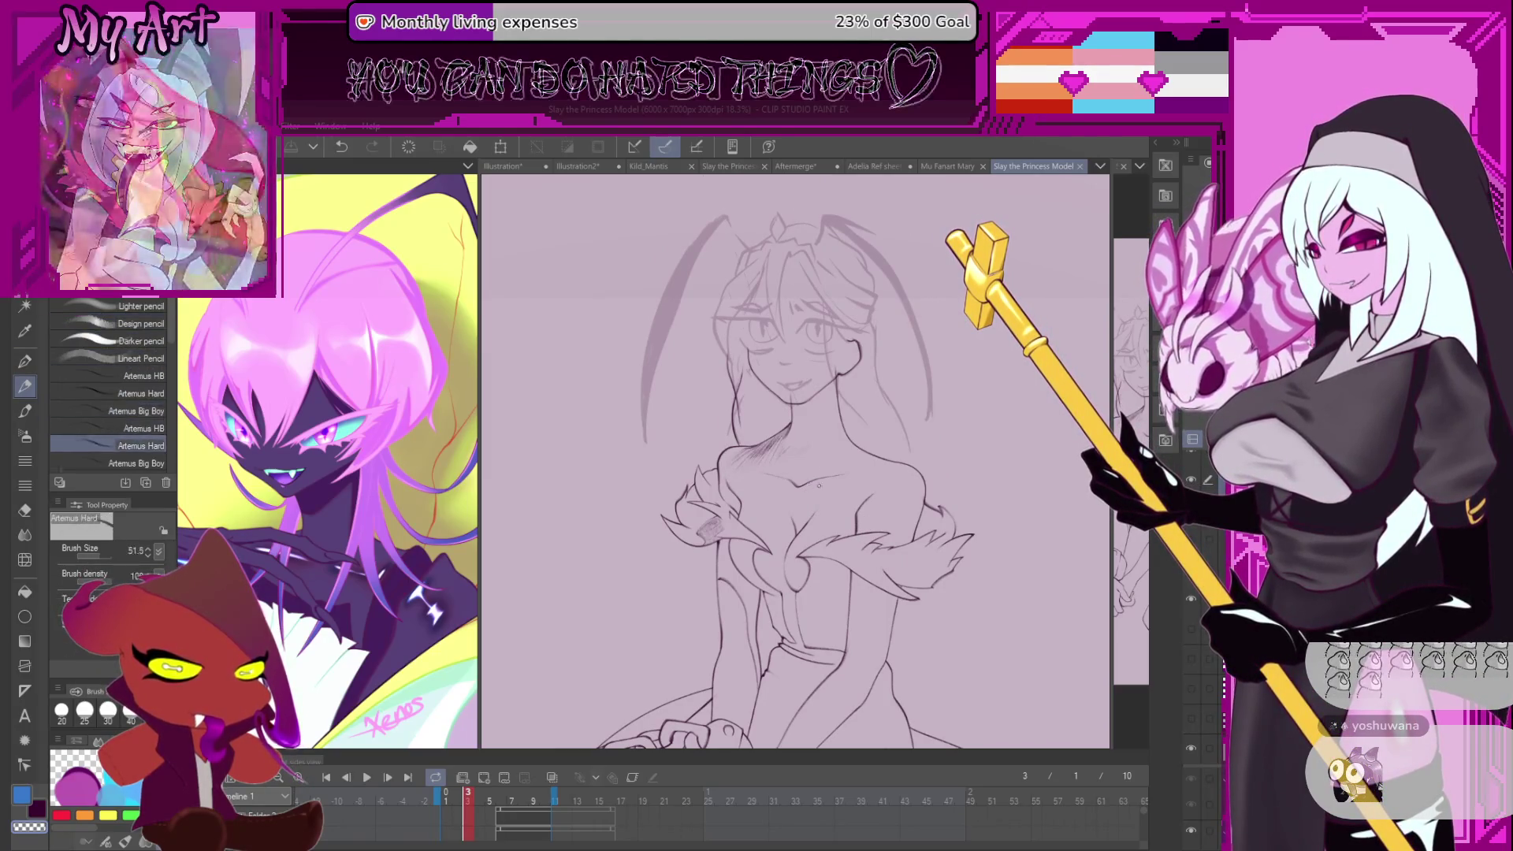
pyautogui.press('.')
pyautogui.press('.')
# - Zoom in and draw a freehand lasso selection around a short stretch of the jaw and neck
pyautogui.scroll(5, 890, 526)
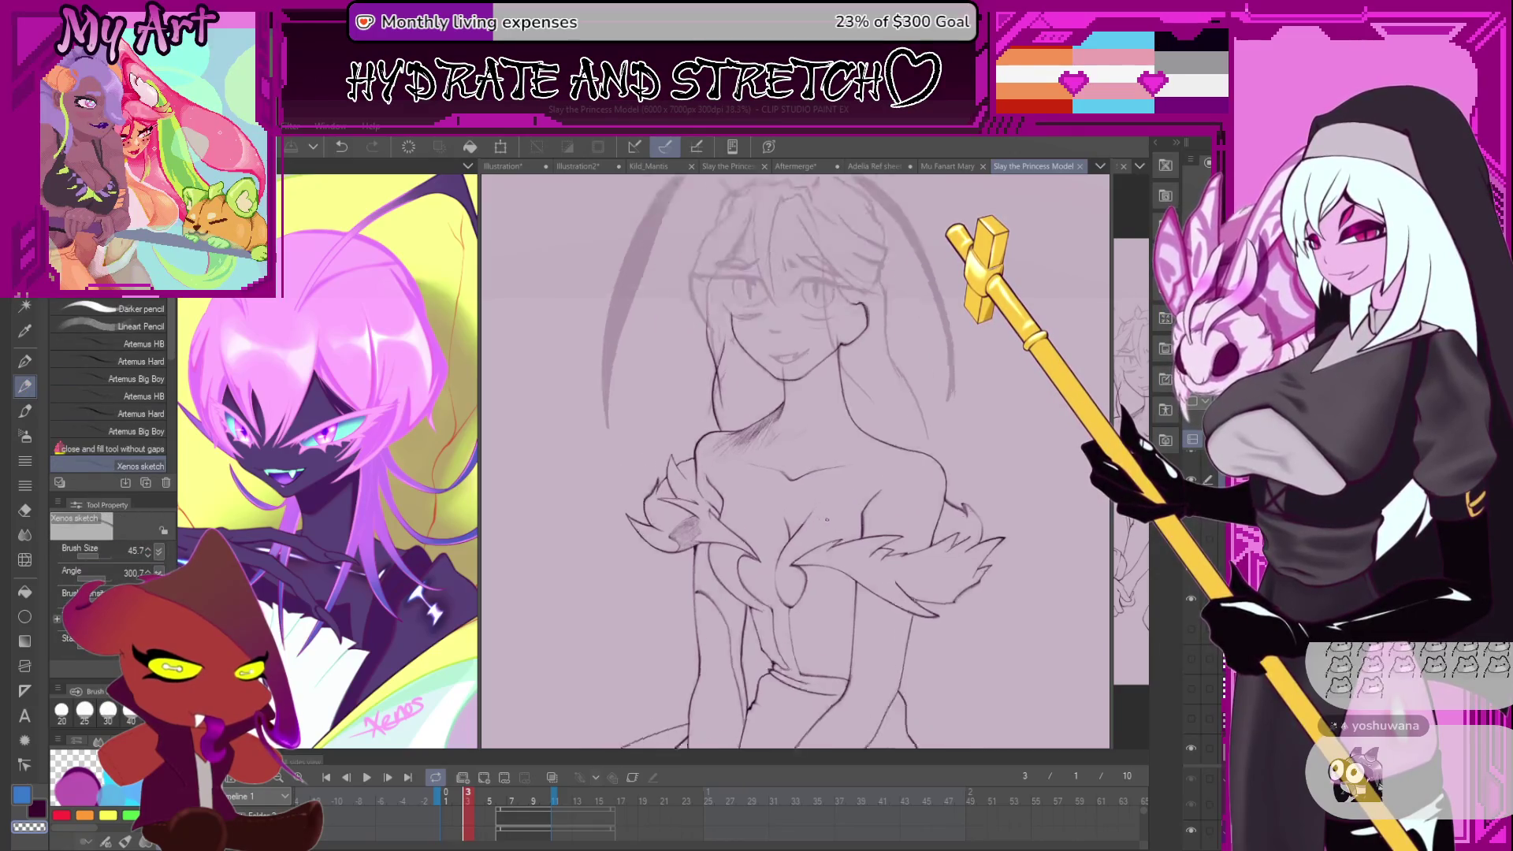
pyautogui.scroll(5, 915, 476)
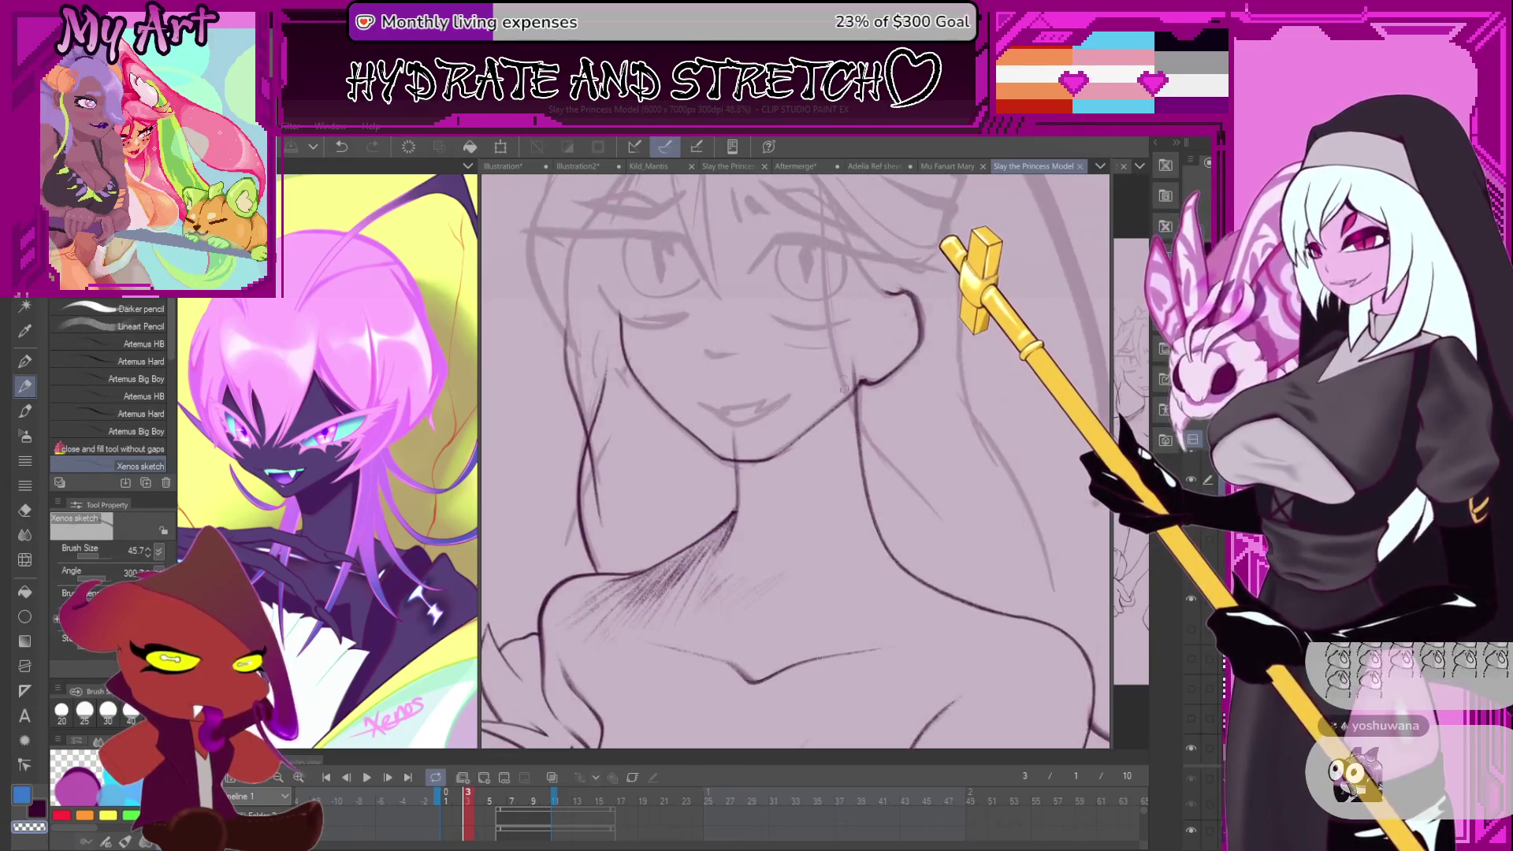
pyautogui.scroll(2, 858, 367)
pyautogui.scroll(3, 858, 367)
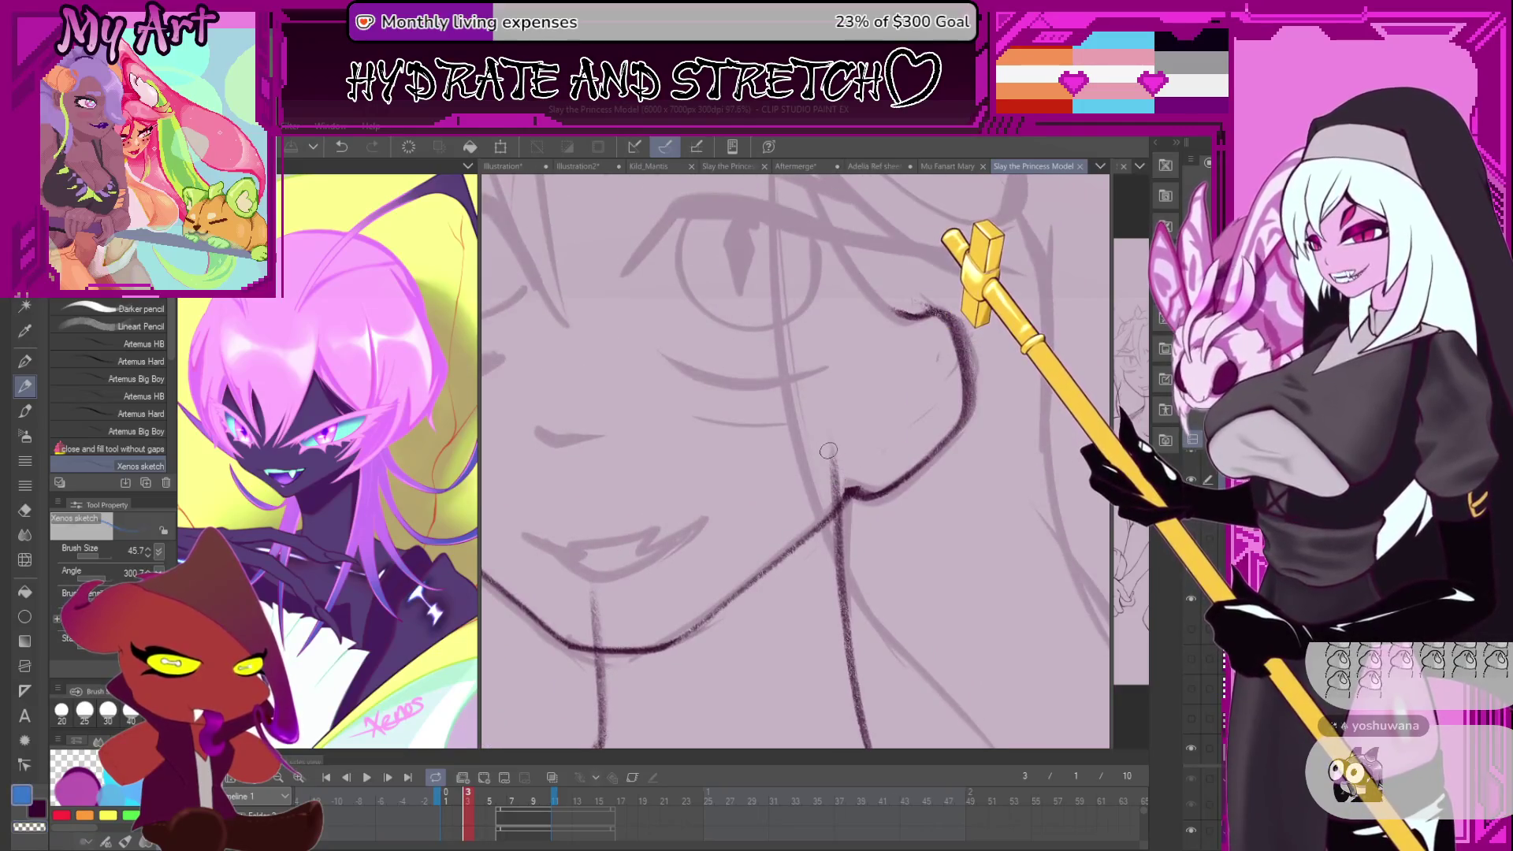
pyautogui.press('m')
pyautogui.moveTo(859, 390)
pyautogui.mouseDown()
pyautogui.moveTo(821, 453)
pyautogui.moveTo(840, 431)
pyautogui.mouseUp()
pyautogui.scroll(3, 840, 431)
pyautogui.moveTo(831, 646); pyautogui.dragTo(850, 543)
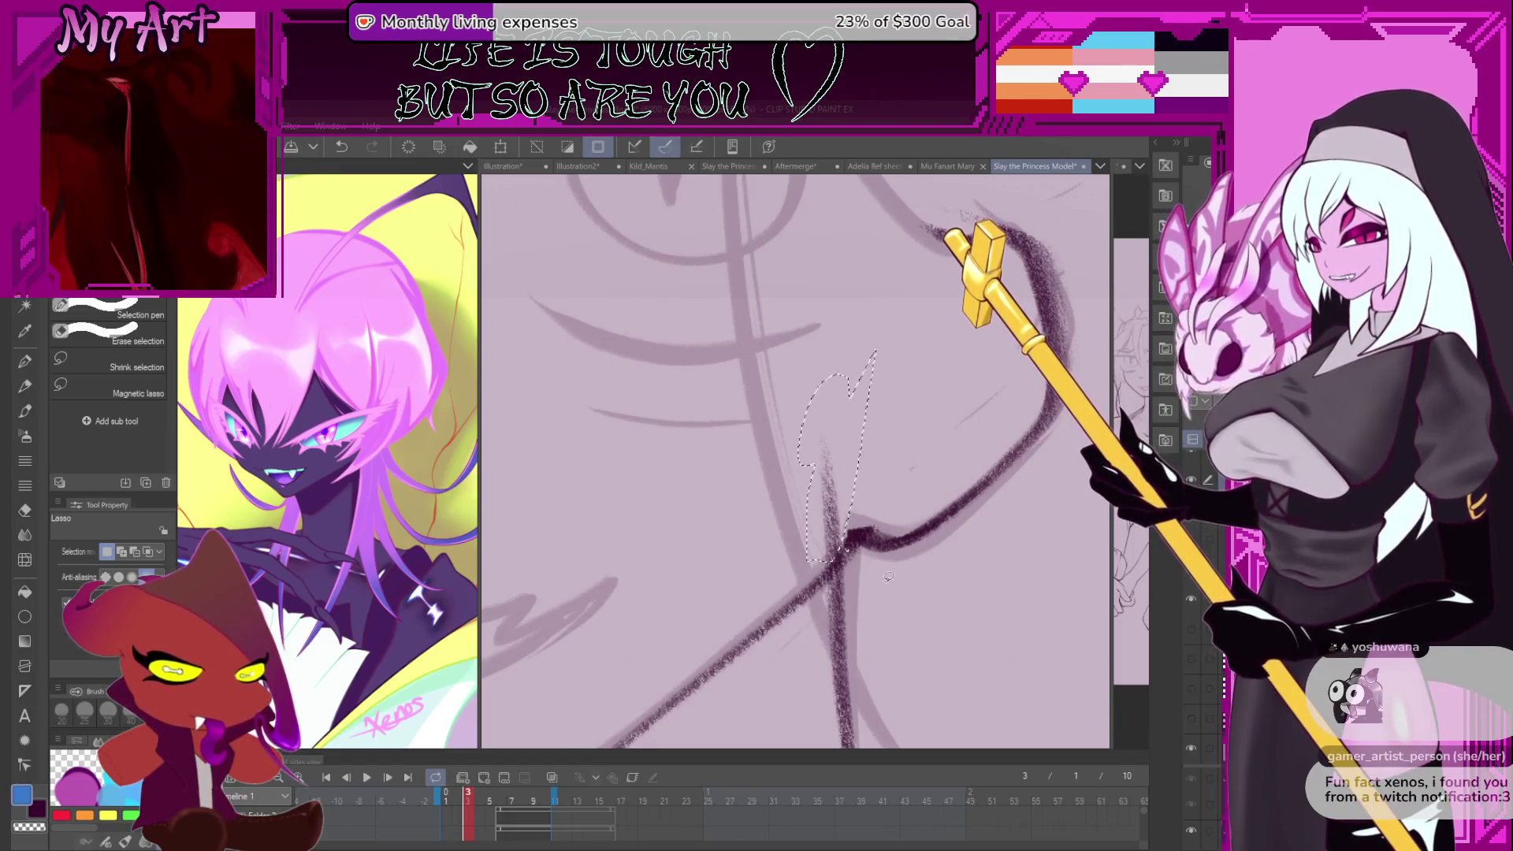
# - Pan and zoom around the princess's head and chest, then reselect the Xenos sketch pencil at size 45.7
pyautogui.scroll(-3, 845, 559)
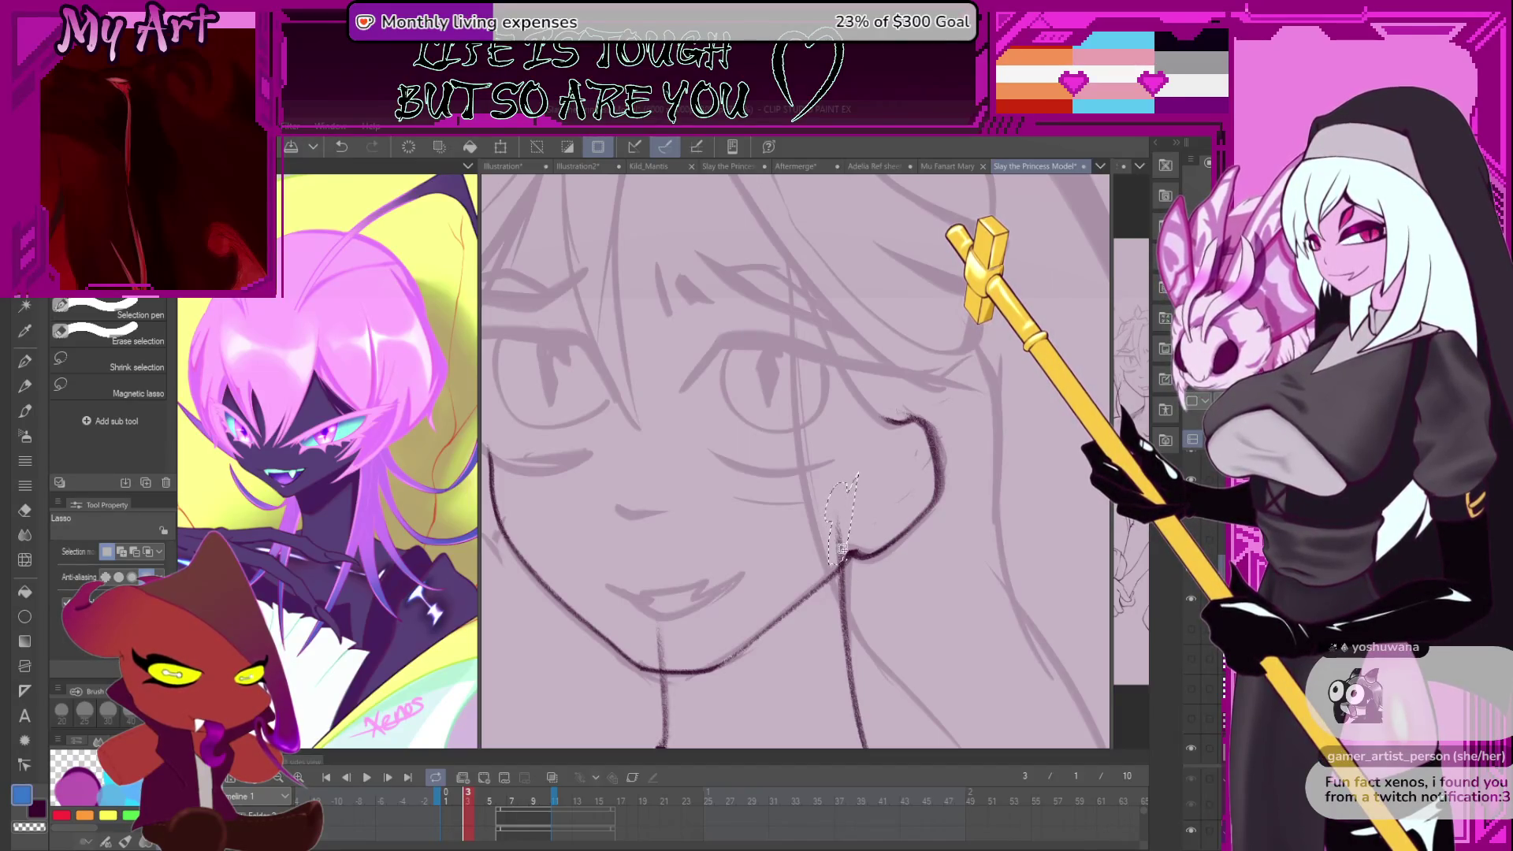
pyautogui.scroll(-4, 846, 562)
pyautogui.moveTo(845, 562); pyautogui.dragTo(821, 457)
pyautogui.scroll(-1, 837, 553)
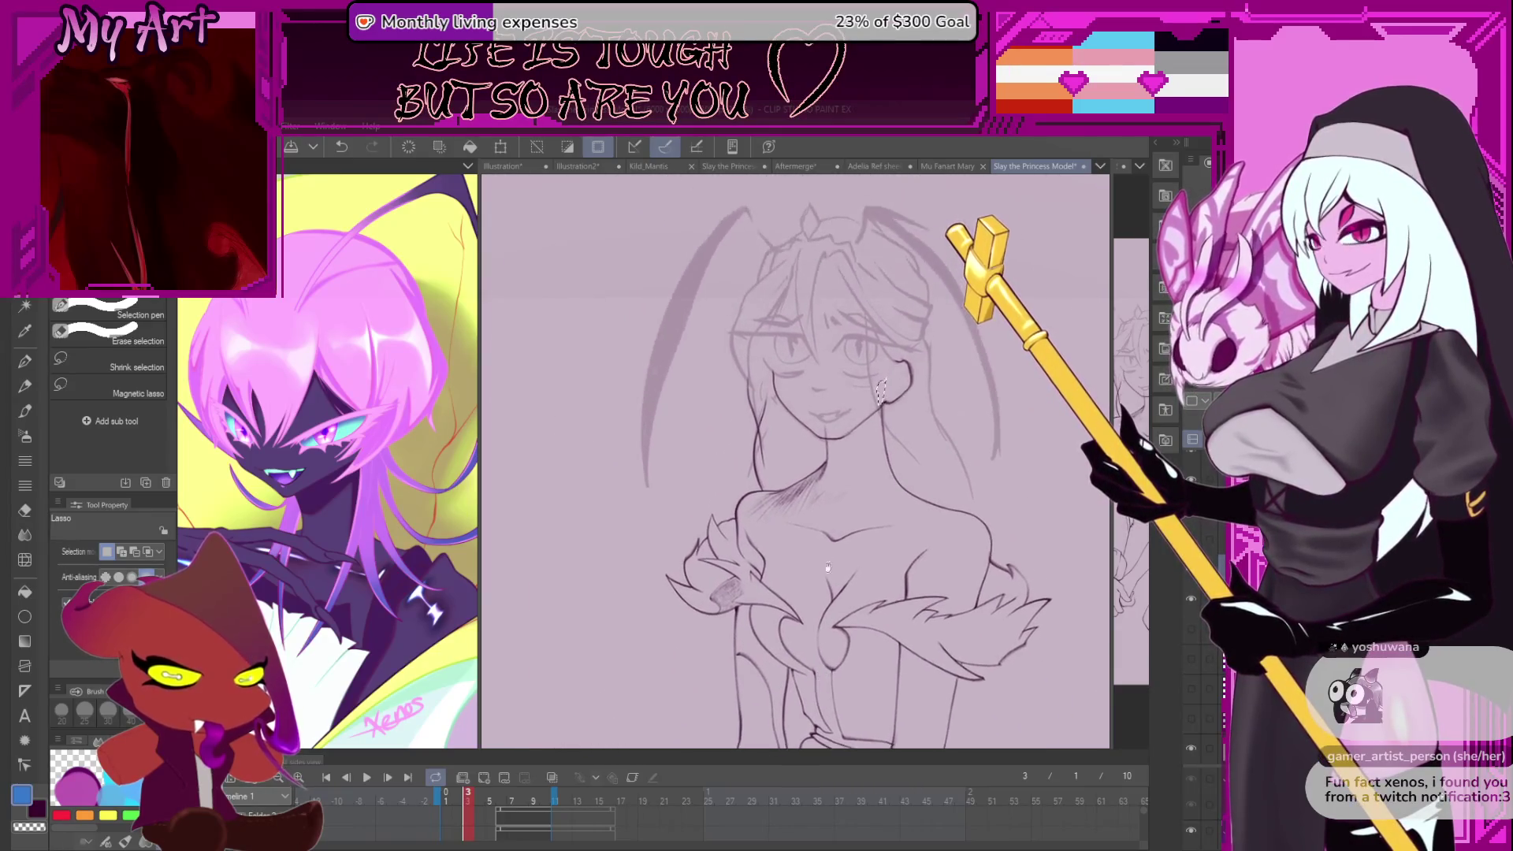
pyautogui.moveTo(800, 371); pyautogui.dragTo(819, 544)
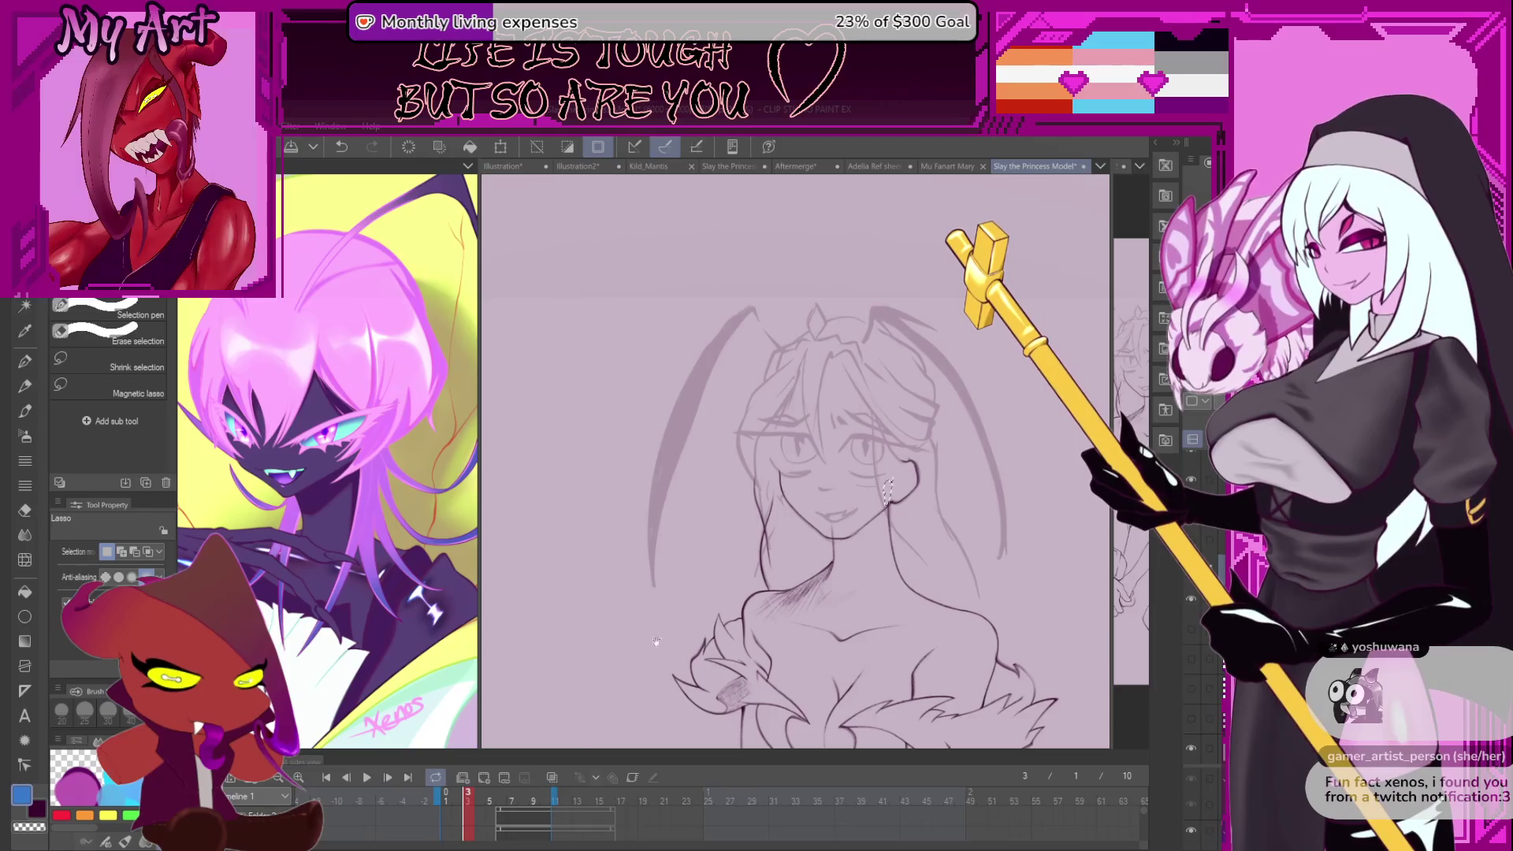
pyautogui.moveTo(838, 464); pyautogui.dragTo(840, 481)
pyautogui.scroll(2, 863, 513)
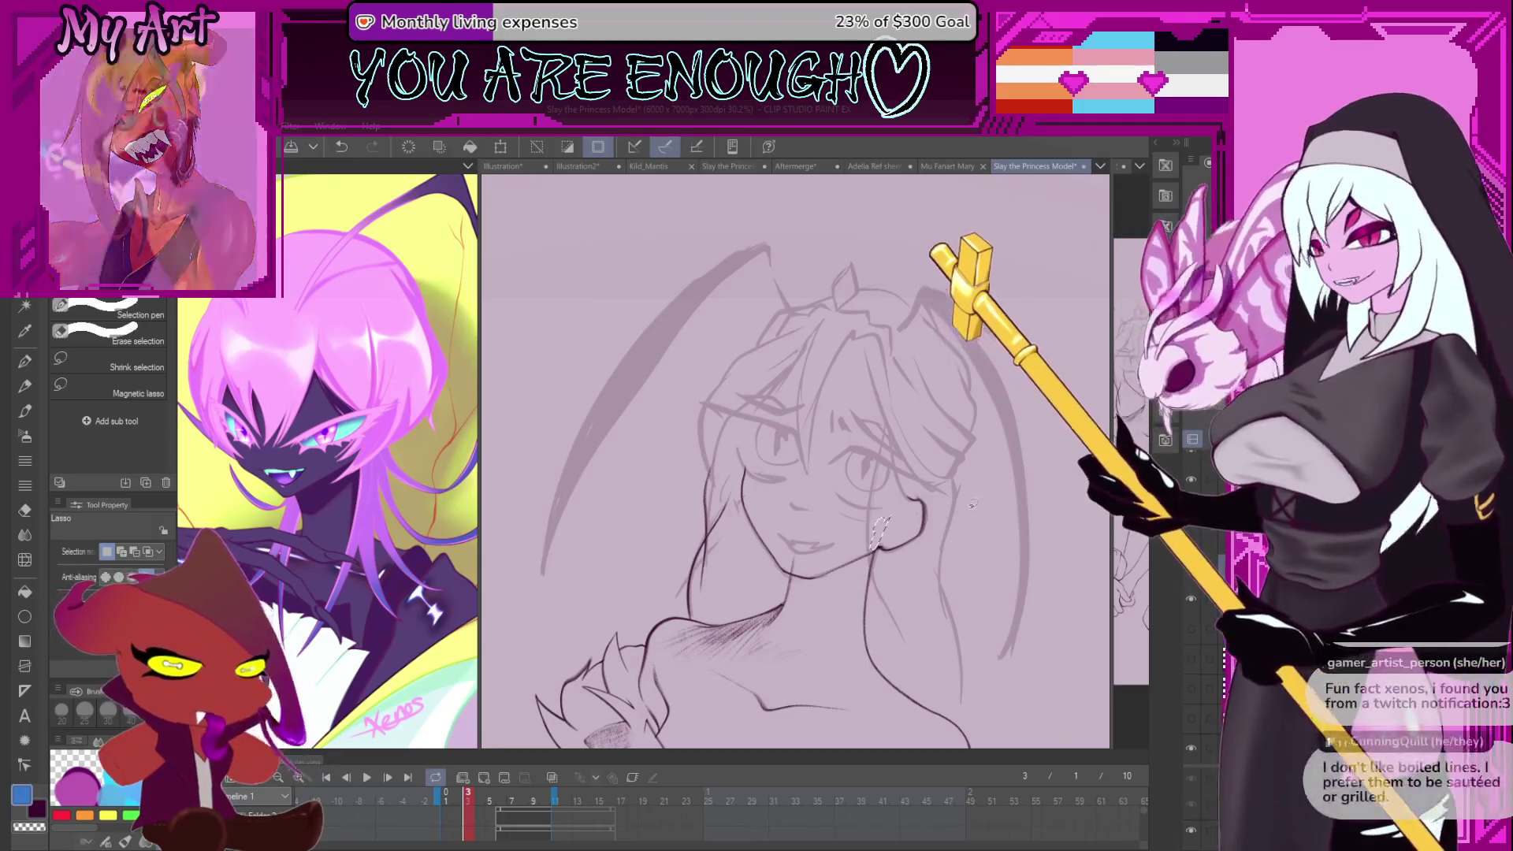
pyautogui.scroll(2, 866, 495)
pyautogui.scroll(1, 825, 495)
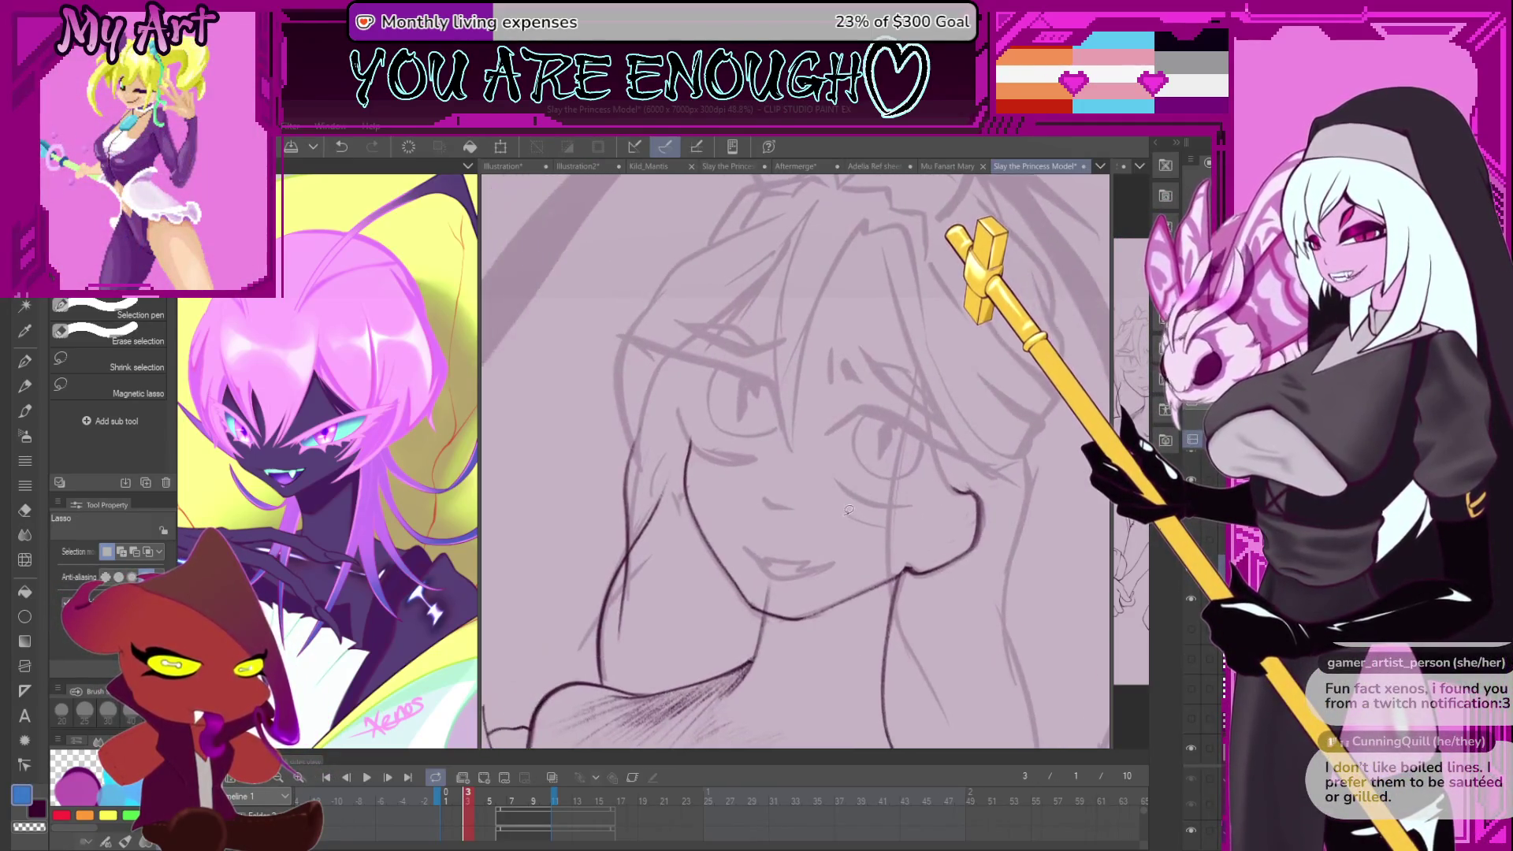
pyautogui.press('p')
pyautogui.scroll(1, 775, 547)
pyautogui.press('p')
pyautogui.scroll(2, 763, 536)
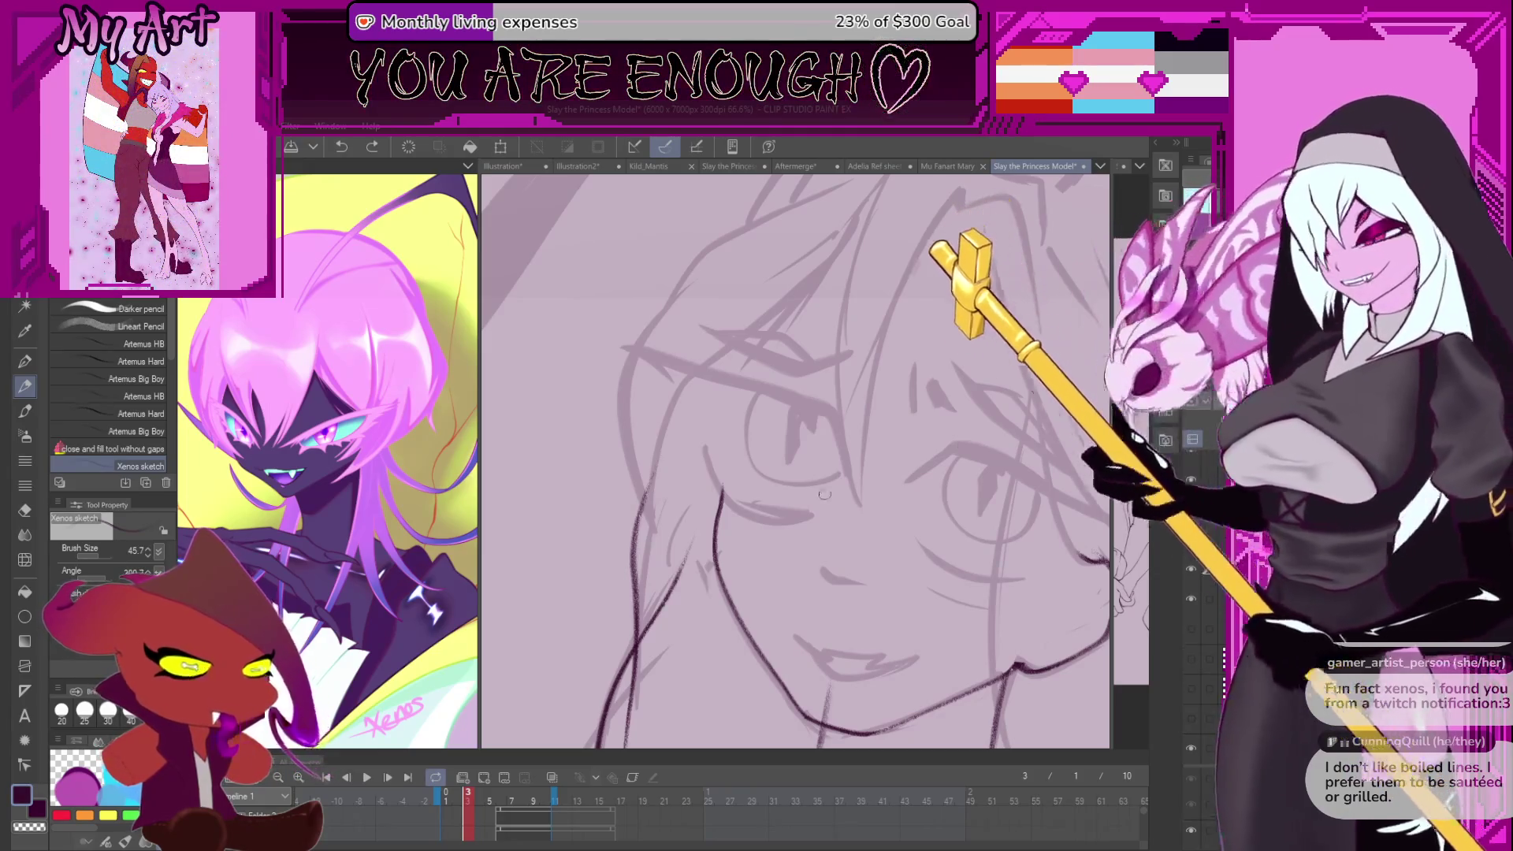
# - Zoom out to the full chained princess and split the canvas into a second side-by-side view
pyautogui.moveTo(705, 443)
pyautogui.mouseDown()
pyautogui.moveTo(682, 394)
pyautogui.moveTo(662, 489)
pyautogui.moveTo(684, 560)
pyautogui.moveTo(695, 550)
pyautogui.mouseUp()
pyautogui.scroll(-2, 694, 550)
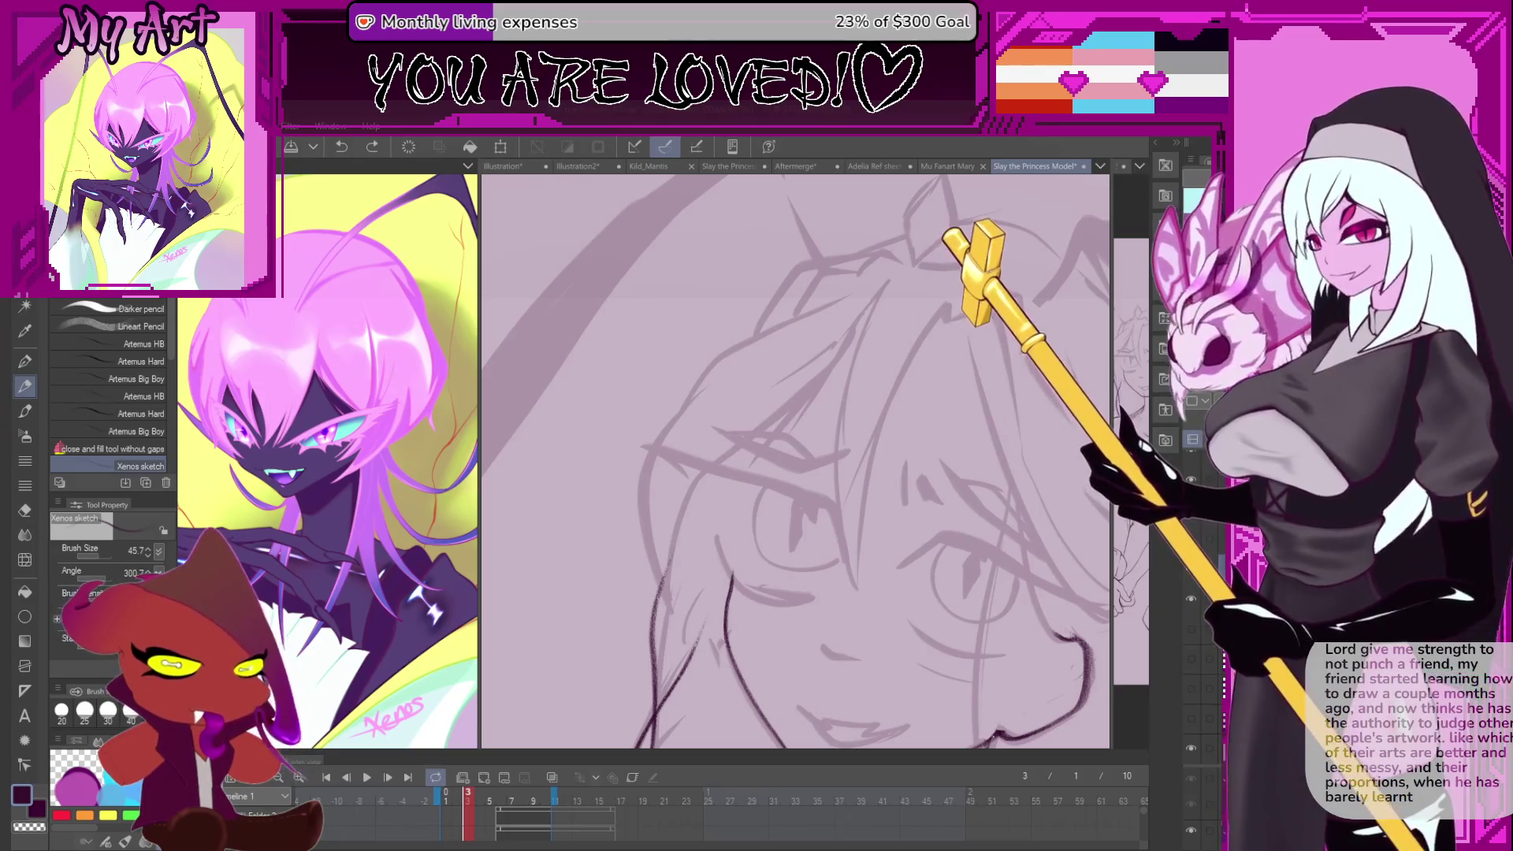
pyautogui.scroll(-5, 795, 461)
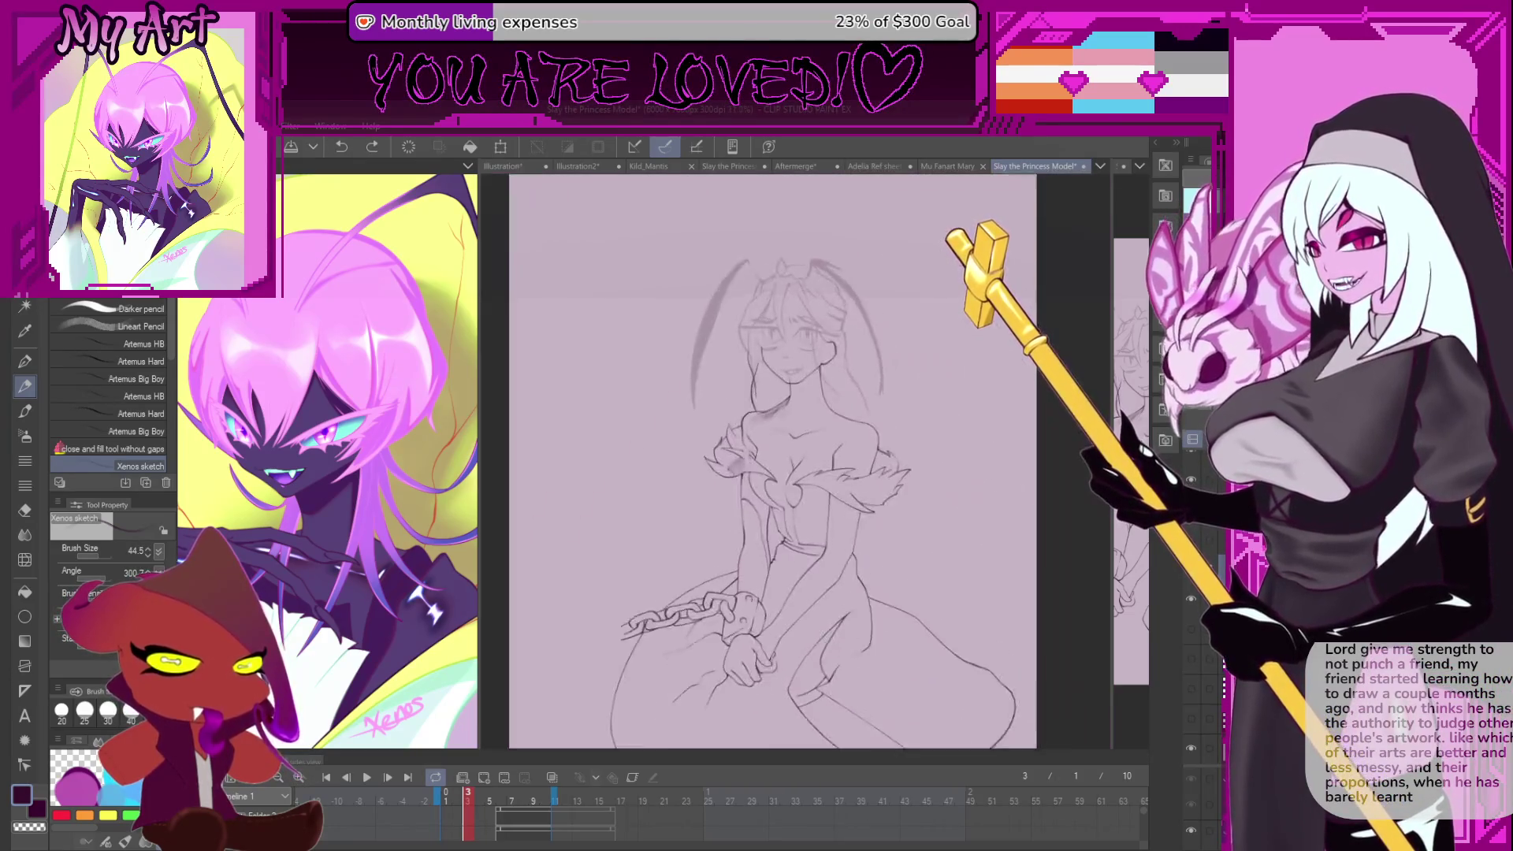
pyautogui.scroll(2, 969, 268)
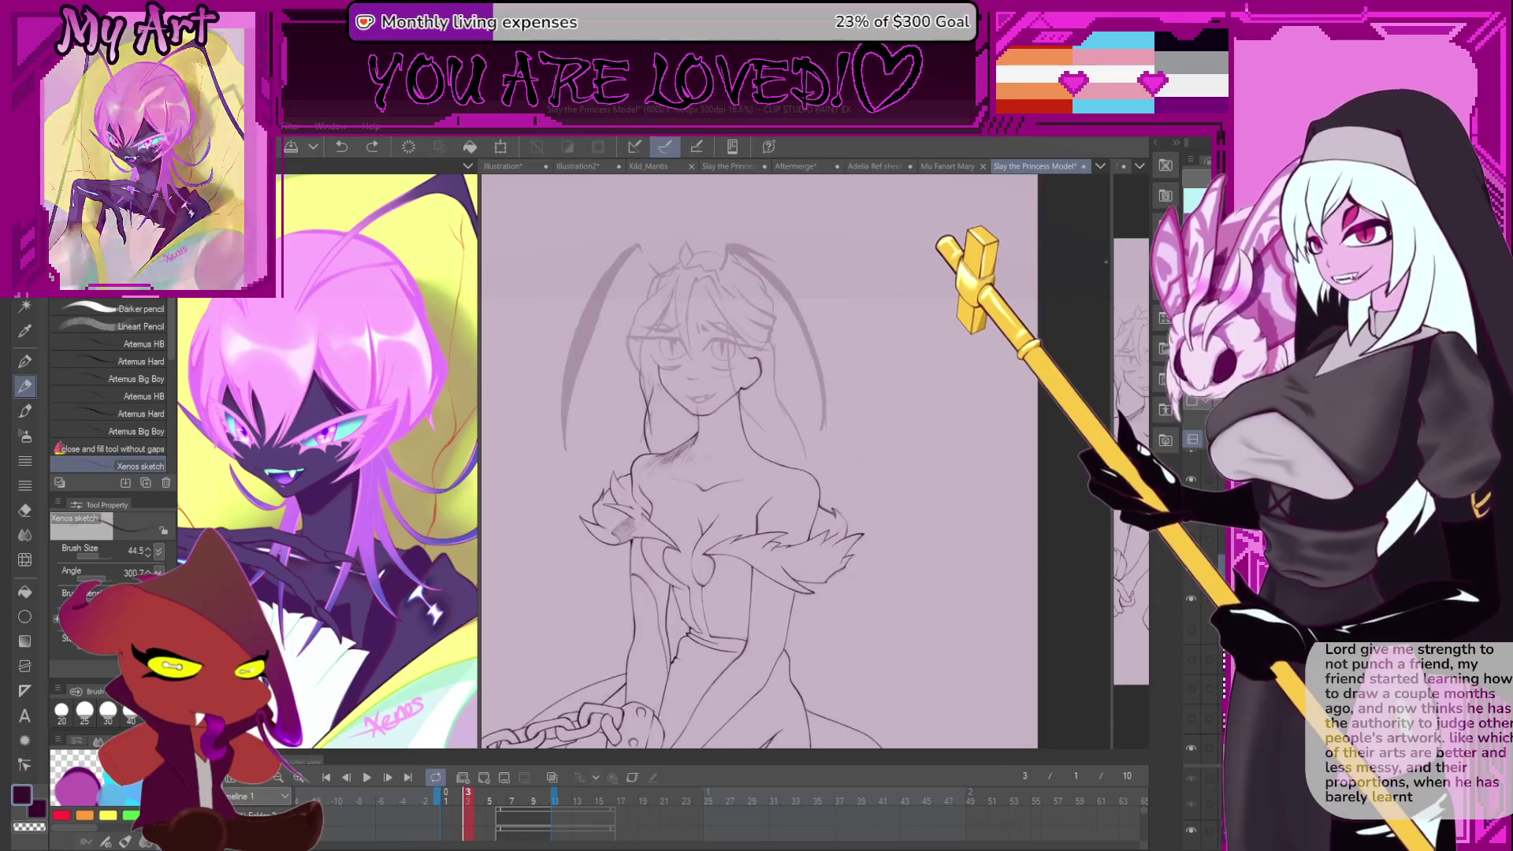
pyautogui.moveTo(1111, 347); pyautogui.dragTo(835, 347)
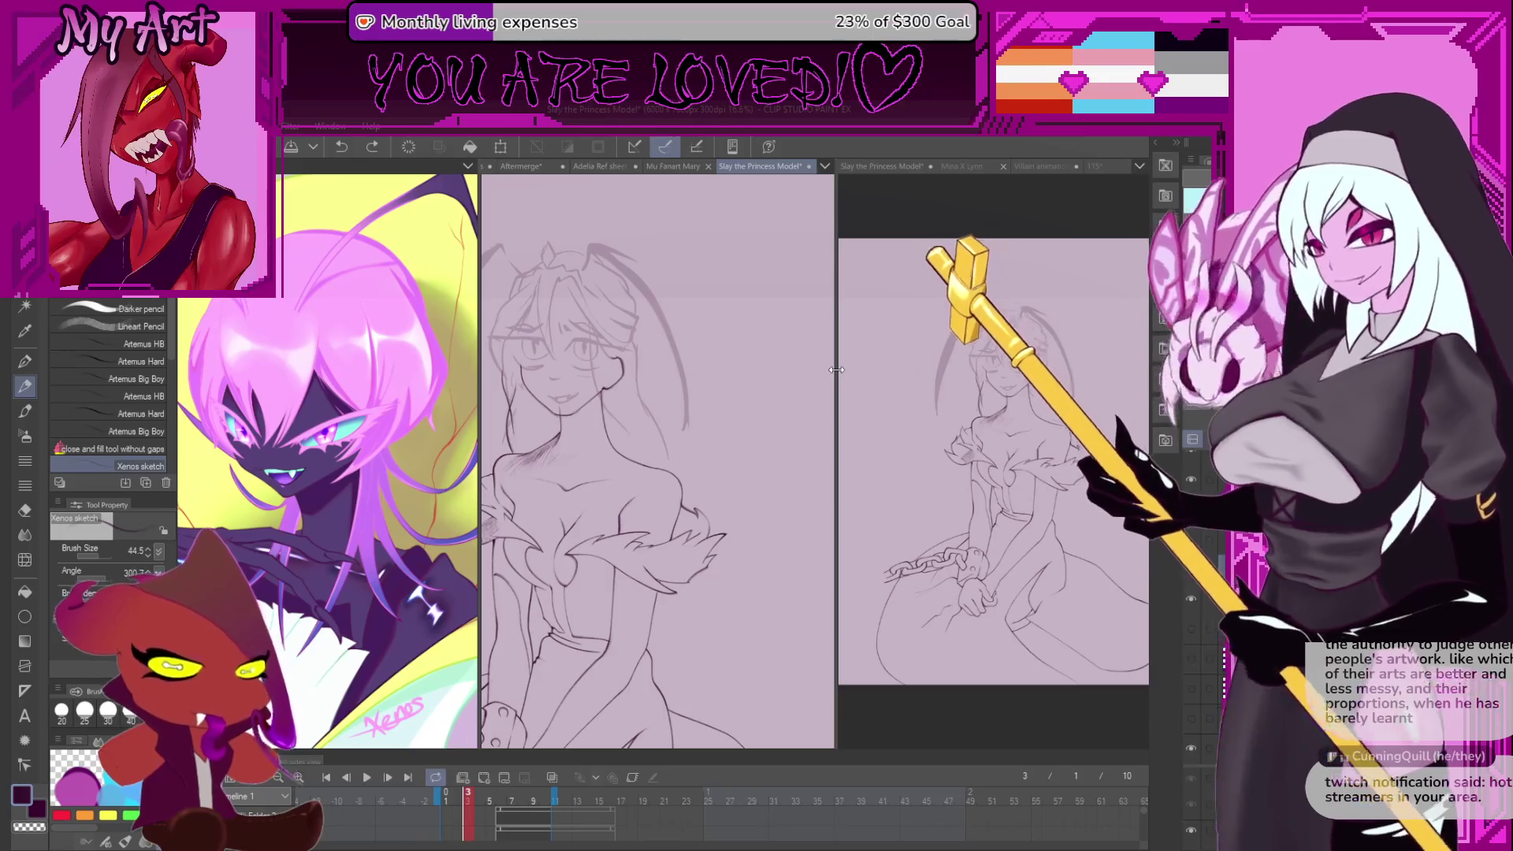
# - Zoom in on the princess's face and add a short dark pencil stroke
pyautogui.scroll(3, 616, 488)
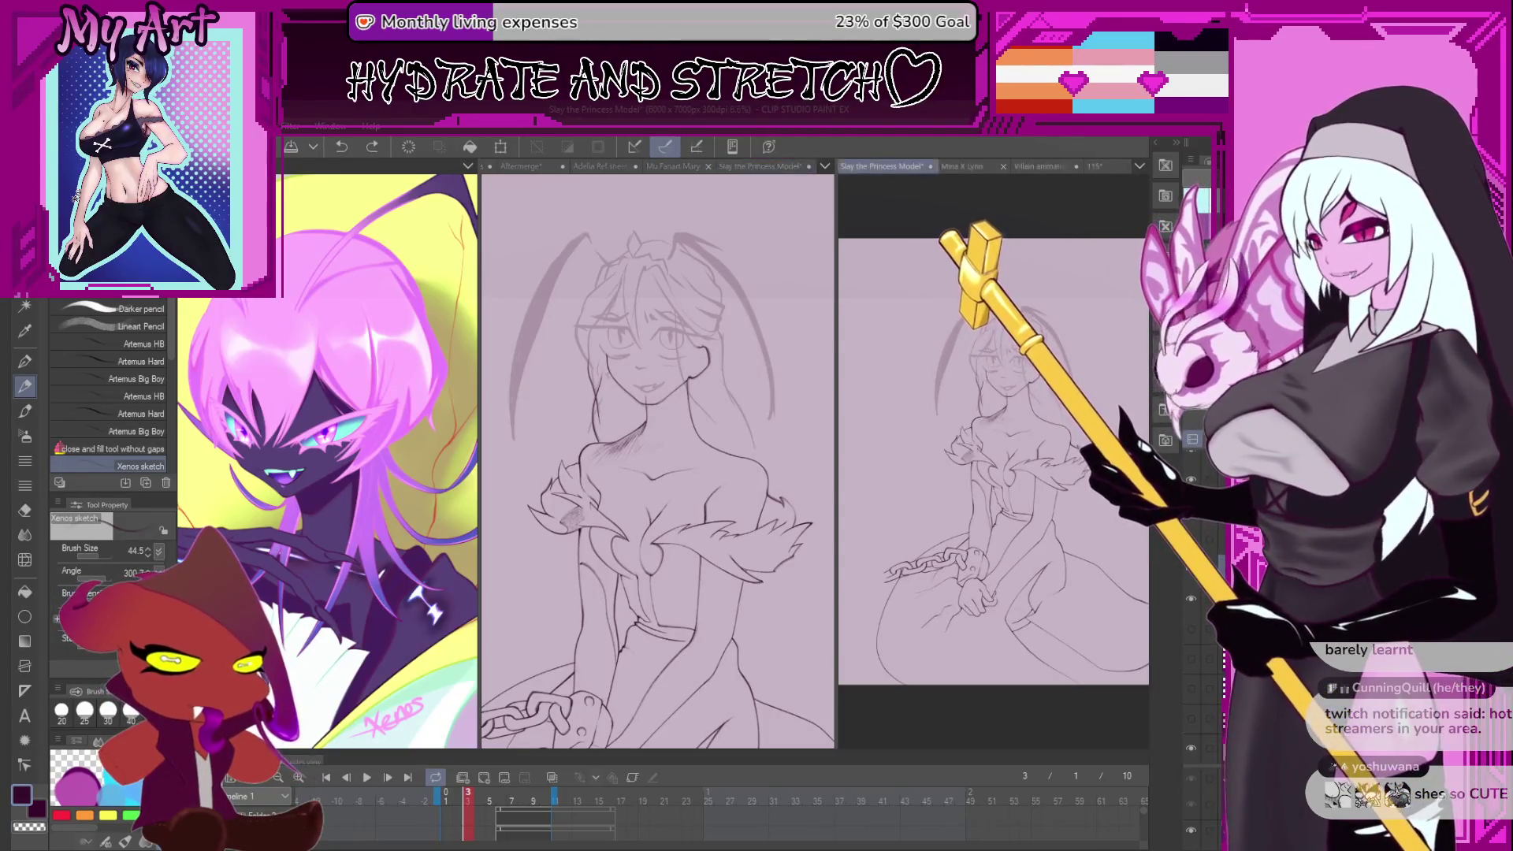
pyautogui.scroll(1, 1023, 389)
pyautogui.scroll(4, 1023, 389)
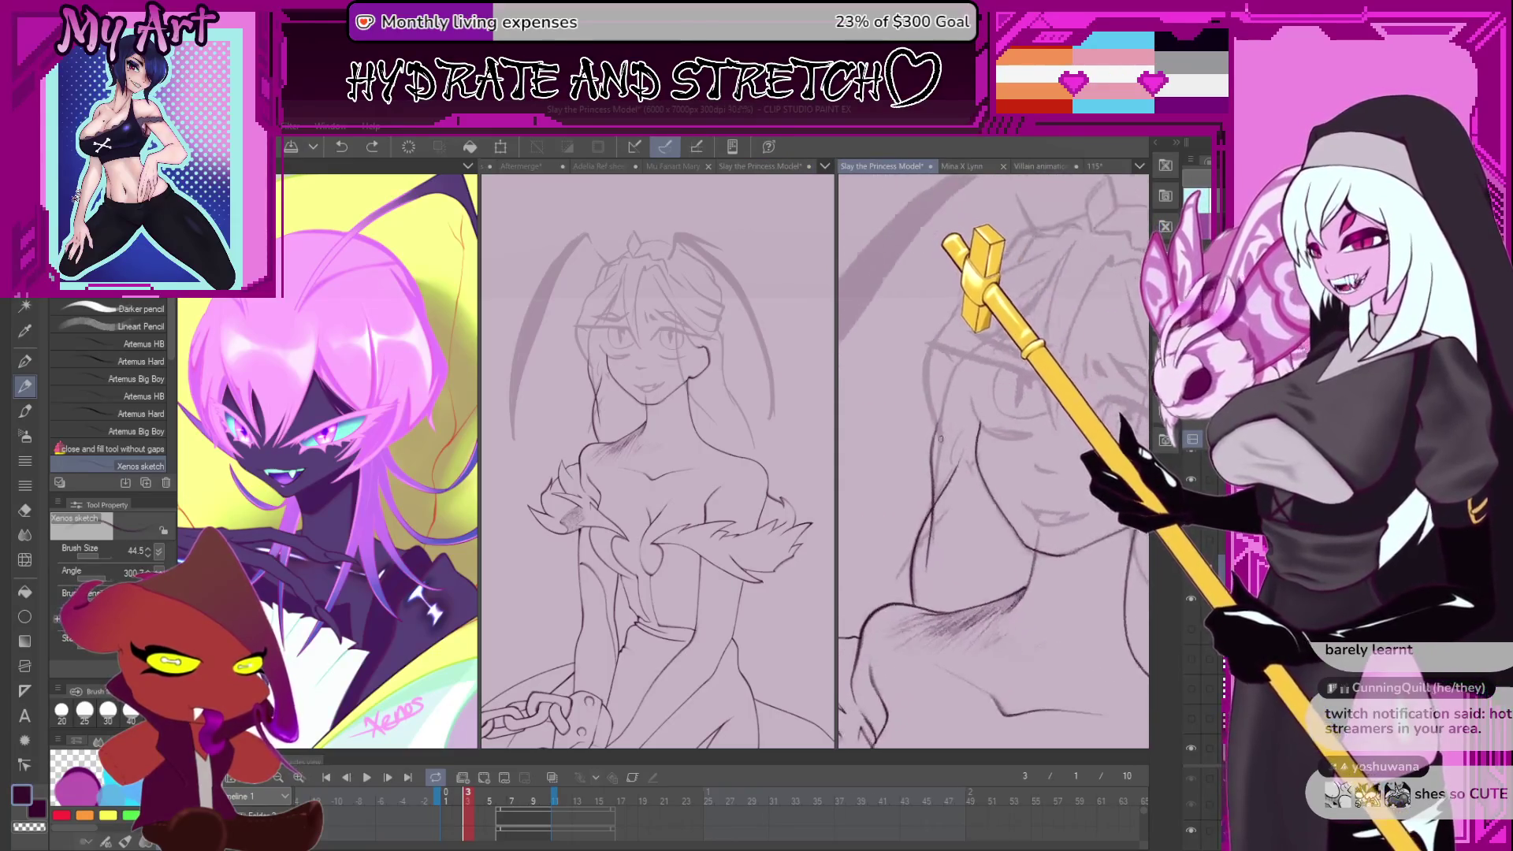
pyautogui.moveTo(973, 476); pyautogui.dragTo(985, 484)
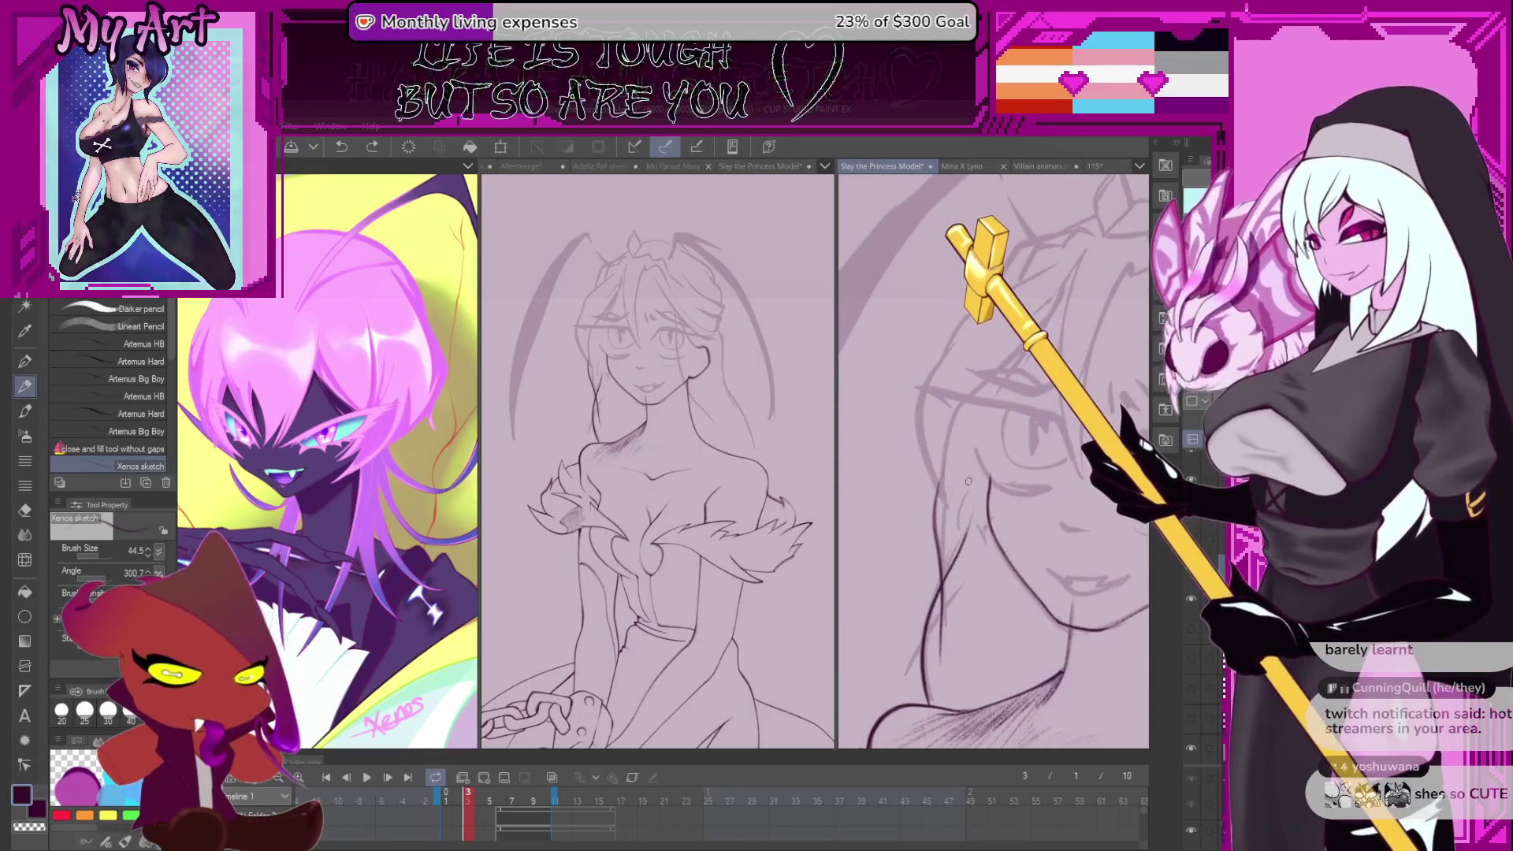
pyautogui.moveTo(943, 504); pyautogui.dragTo(951, 432)
# - Tilt the face view twice with the rotate shortcut and undo the stray stroke
pyautogui.press('^')
pyautogui.press('^')
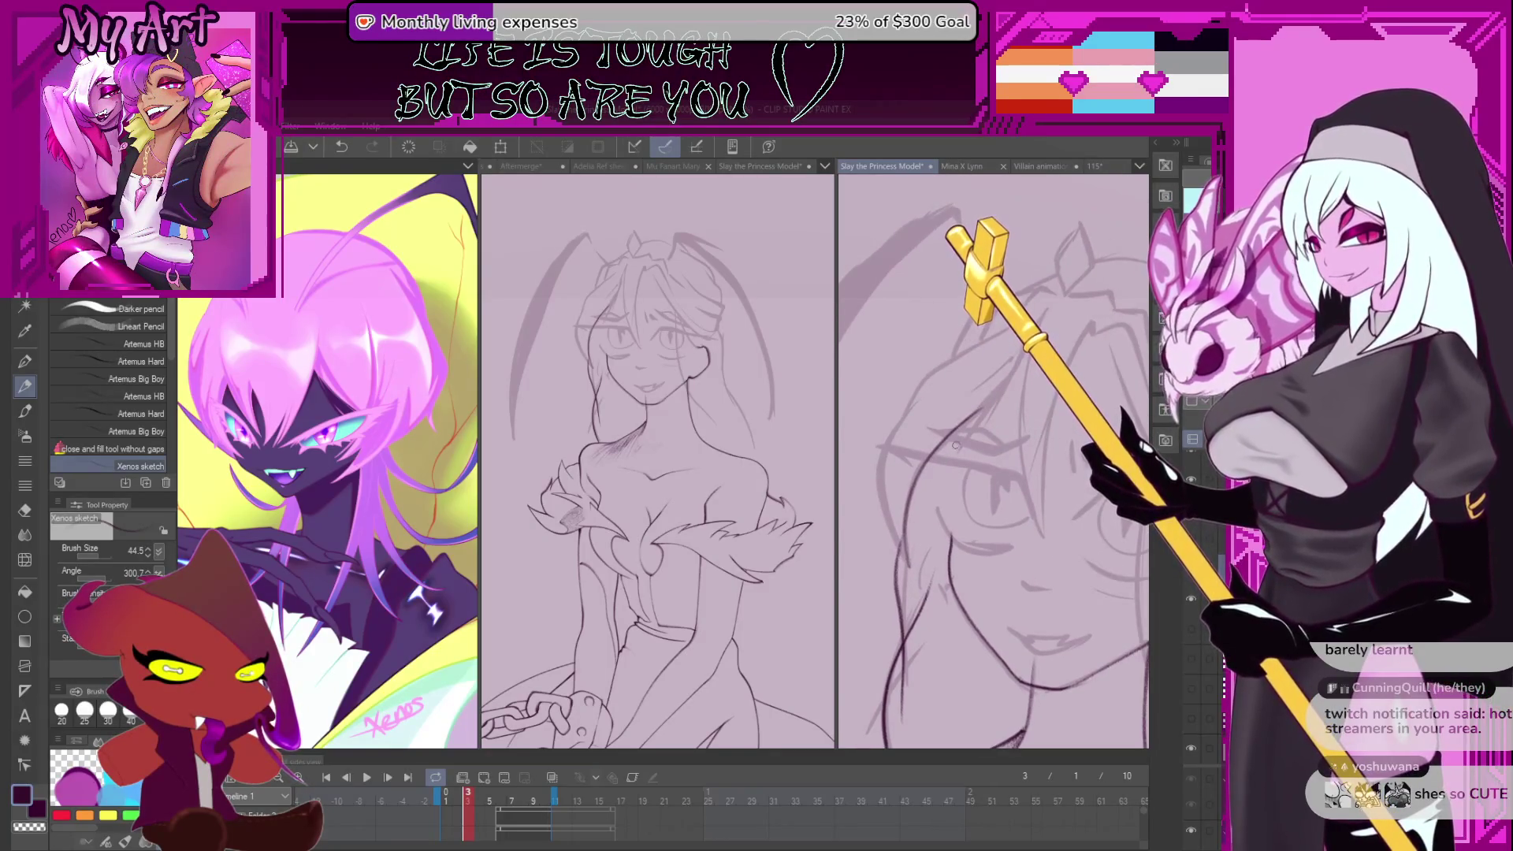
pyautogui.press('^')
pyautogui.press('^')
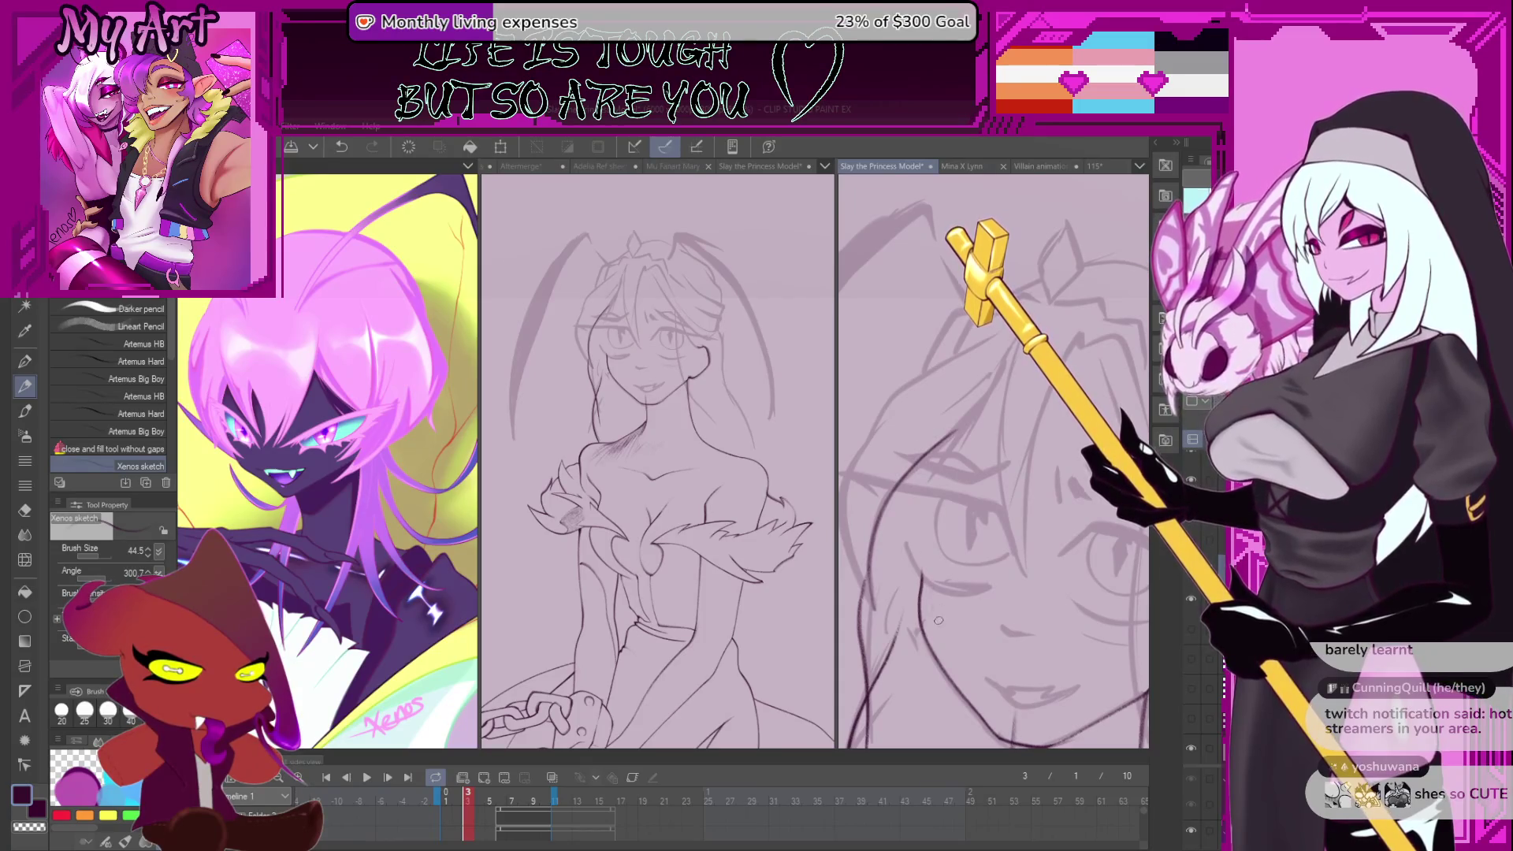
pyautogui.hotkey('ctrl', 'z')
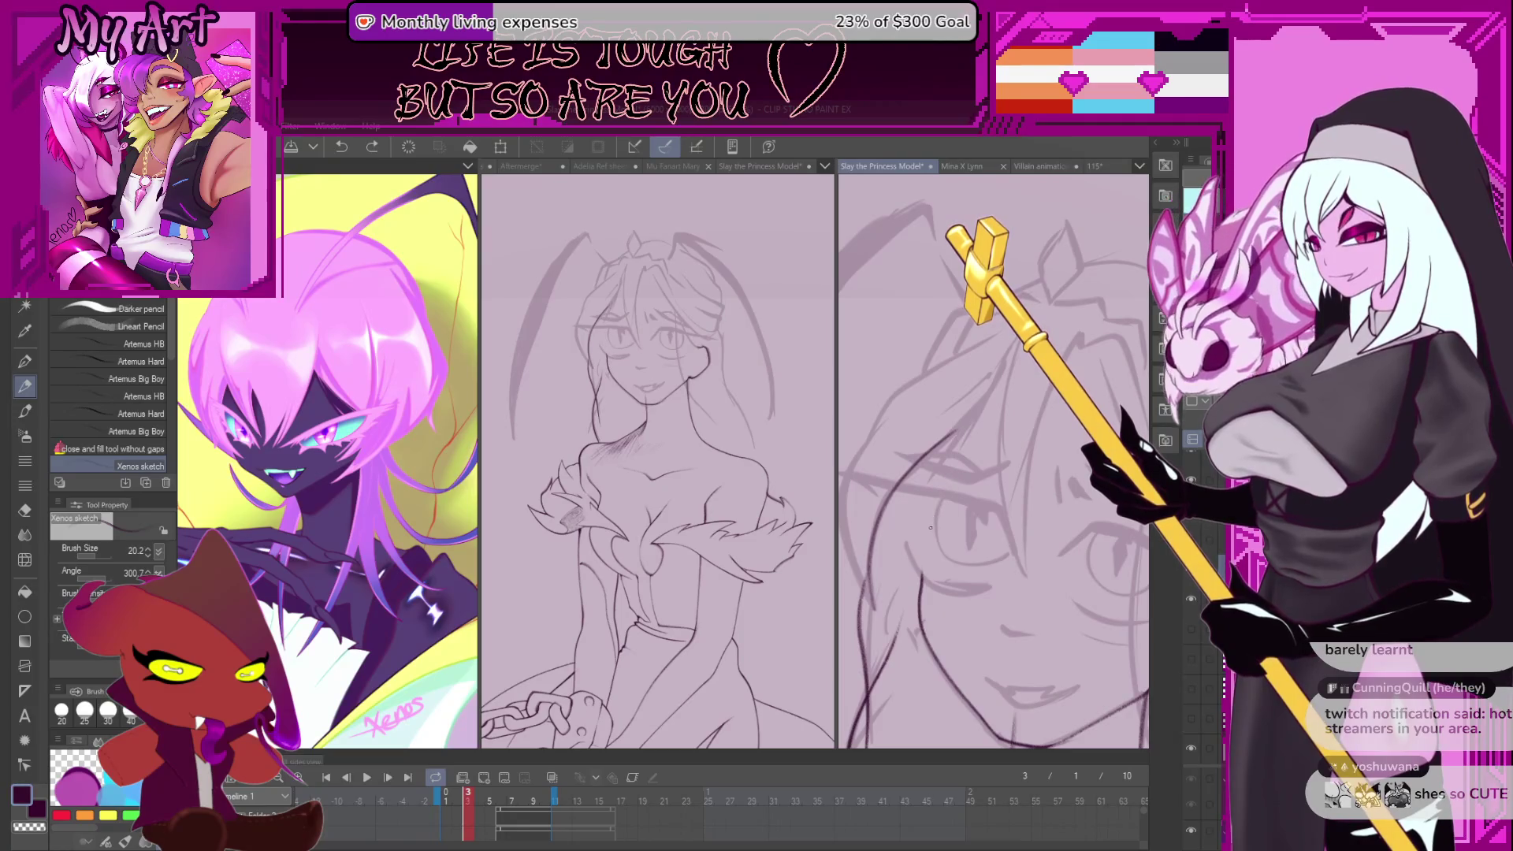
# - Try short strokes beside the face with a larger brush and the sketch pencil, undoing each
pyautogui.press(',')
pyautogui.press(',')
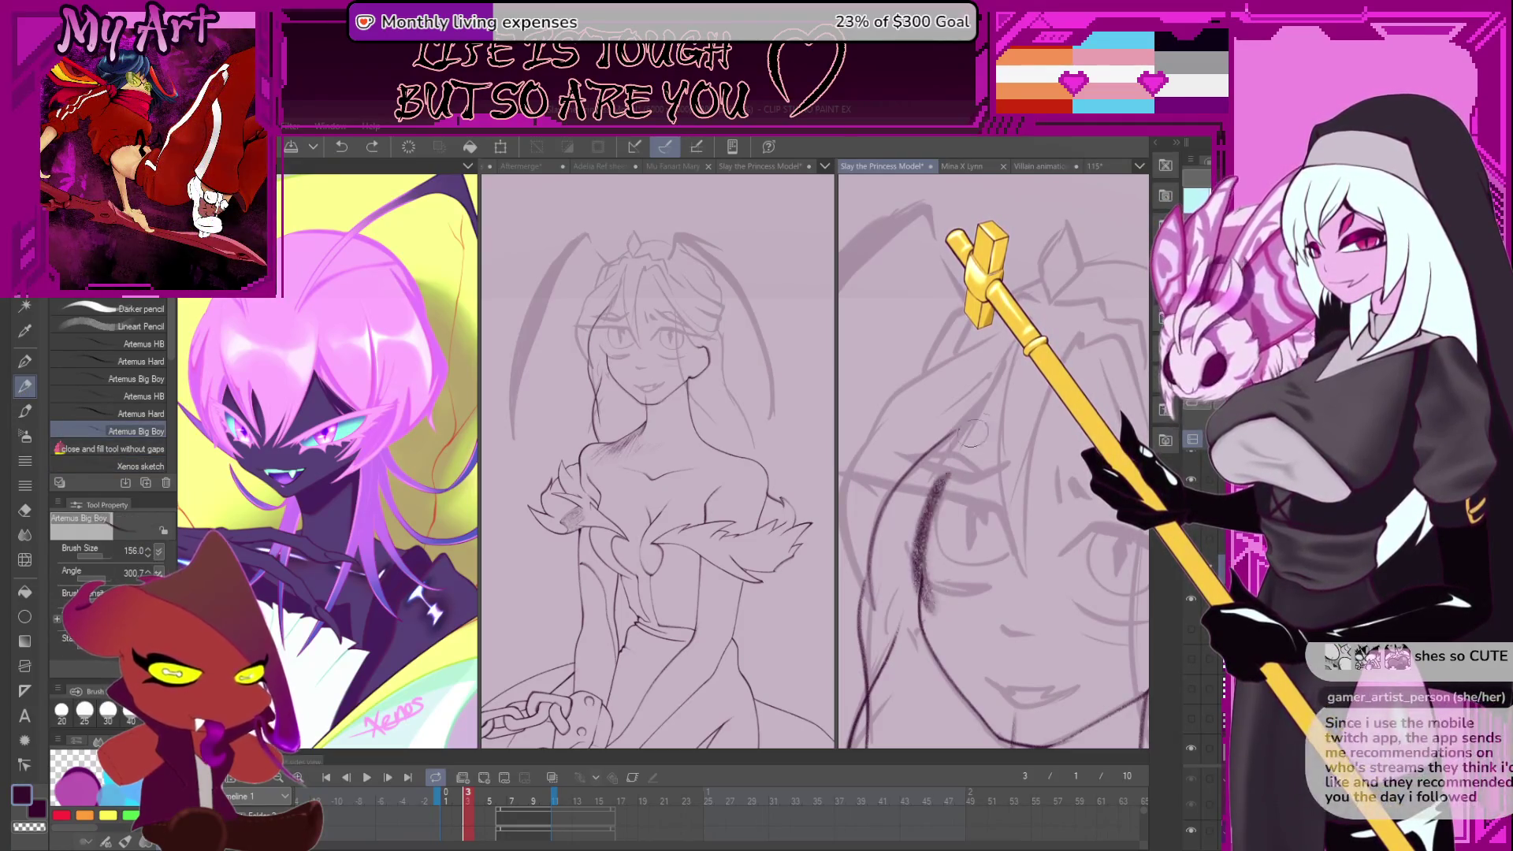
pyautogui.press('[')
pyautogui.moveTo(912, 542)
pyautogui.mouseDown()
pyautogui.moveTo(934, 621)
pyautogui.moveTo(914, 544)
pyautogui.mouseUp()
pyautogui.hotkey('ctrl', 'z')
pyautogui.press('[')
pyautogui.press('[')
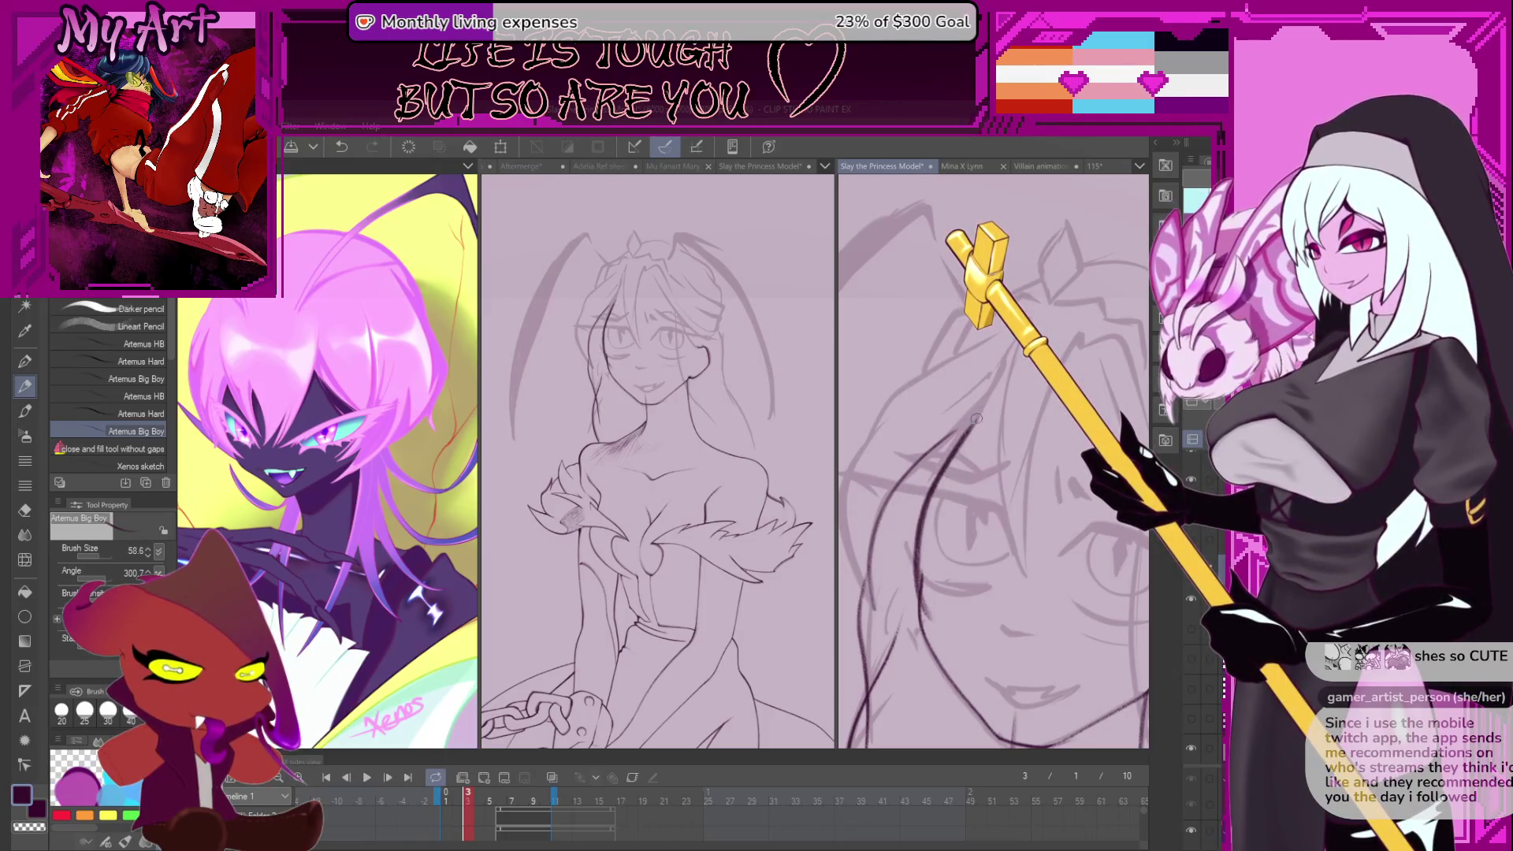
pyautogui.hotkey('ctrl', 'z')
pyautogui.press('.')
pyautogui.press('.')
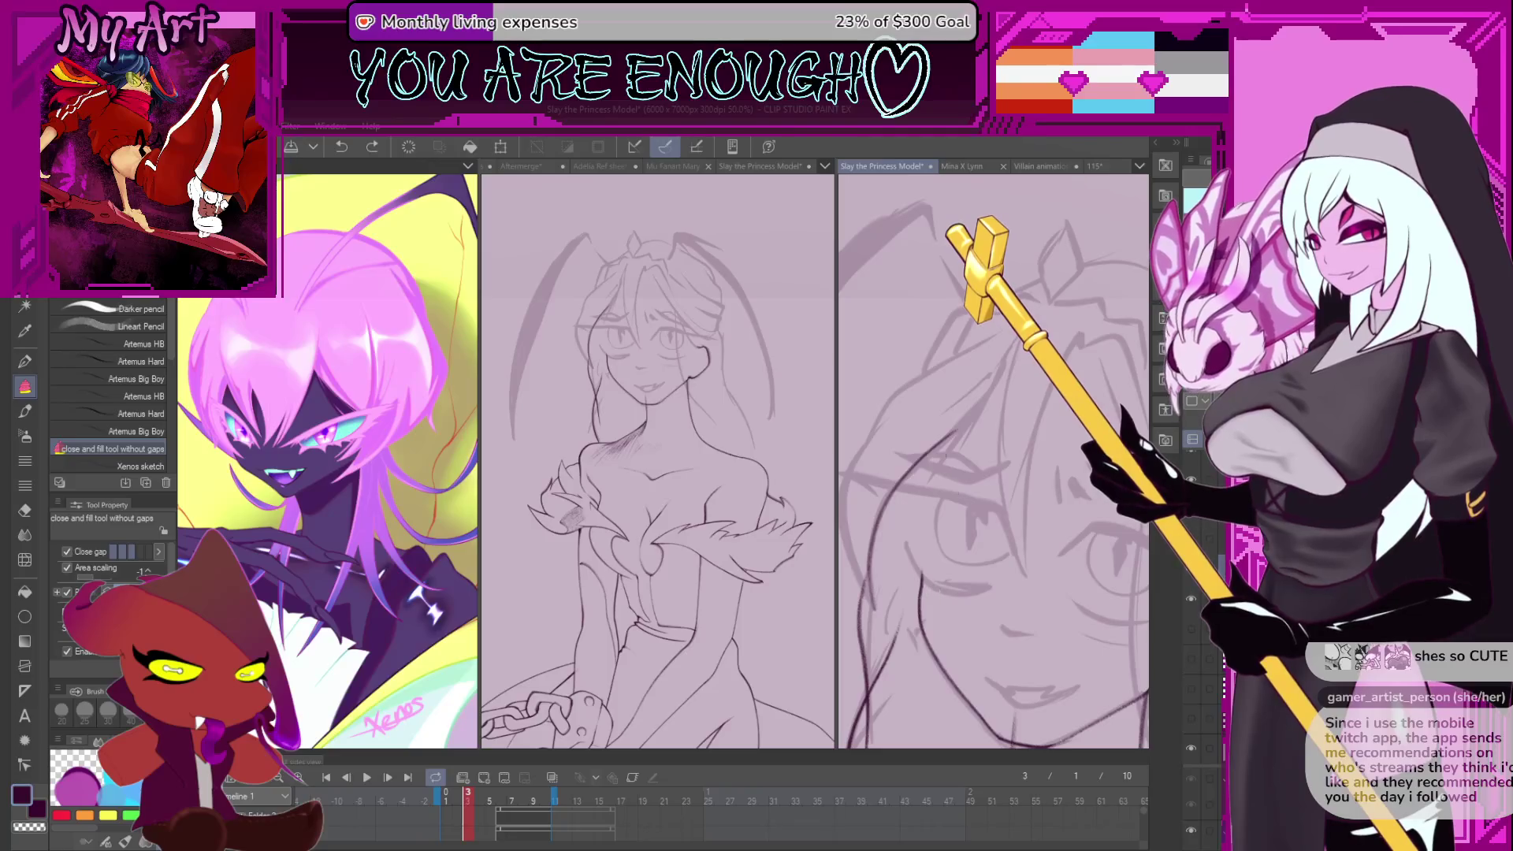
pyautogui.moveTo(937, 618); pyautogui.dragTo(914, 575)
pyautogui.hotkey('ctrl', 'z')
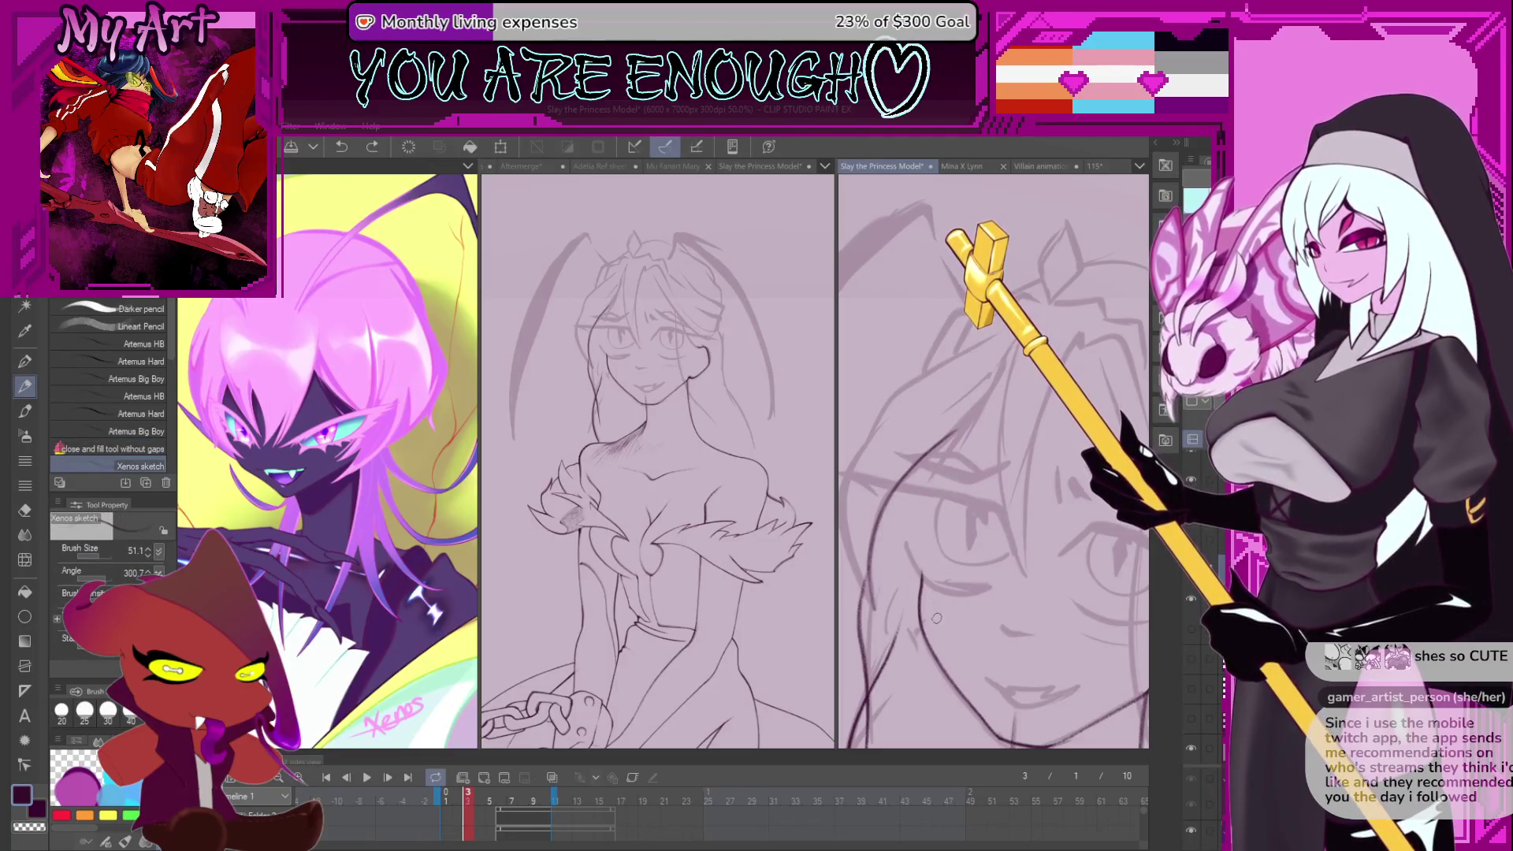
# - Shrink the pencil and draw thin dark lines along the hair strand beside the face
pyautogui.press('[')
pyautogui.press('[')
pyautogui.moveTo(920, 583)
pyautogui.mouseDown()
pyautogui.moveTo(912, 521)
pyautogui.moveTo(935, 513)
pyautogui.moveTo(948, 460)
pyautogui.mouseUp()
pyautogui.press('[')
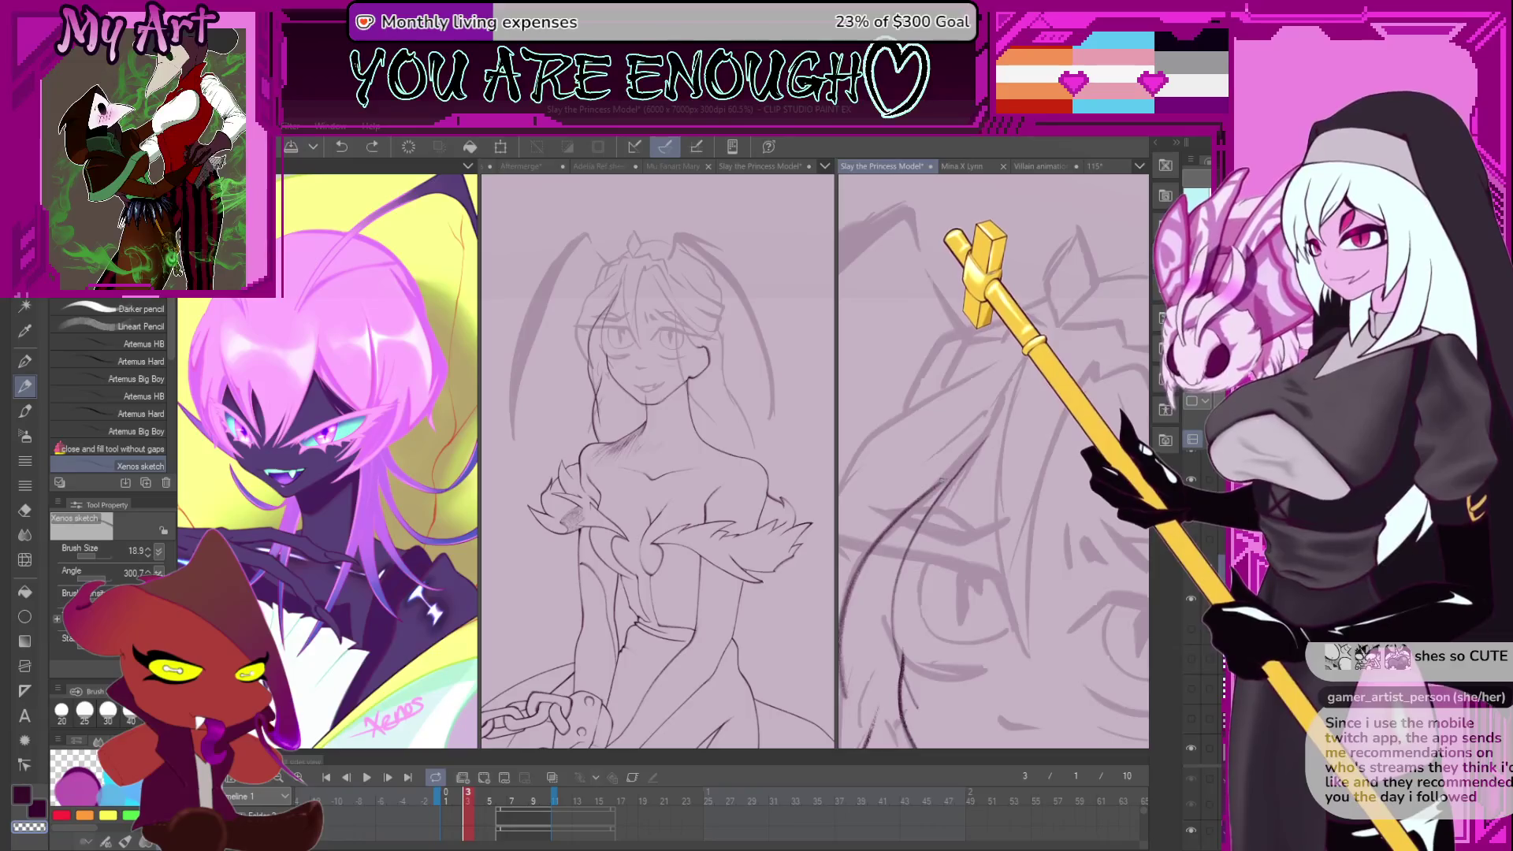
pyautogui.scroll(1, 912, 502)
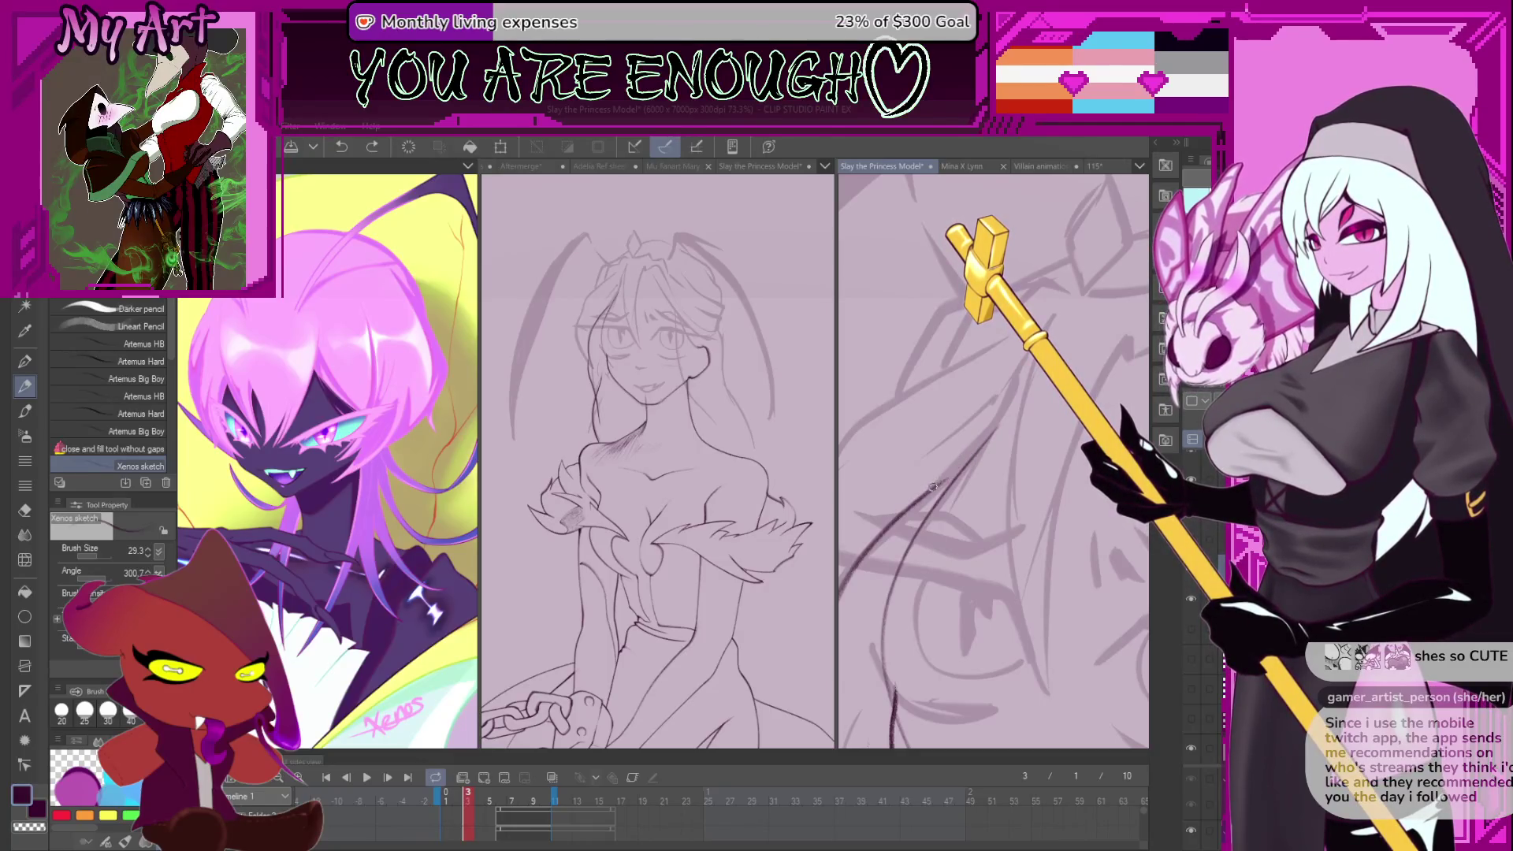
pyautogui.moveTo(933, 486); pyautogui.dragTo(950, 442)
pyautogui.scroll(3, 1006, 438)
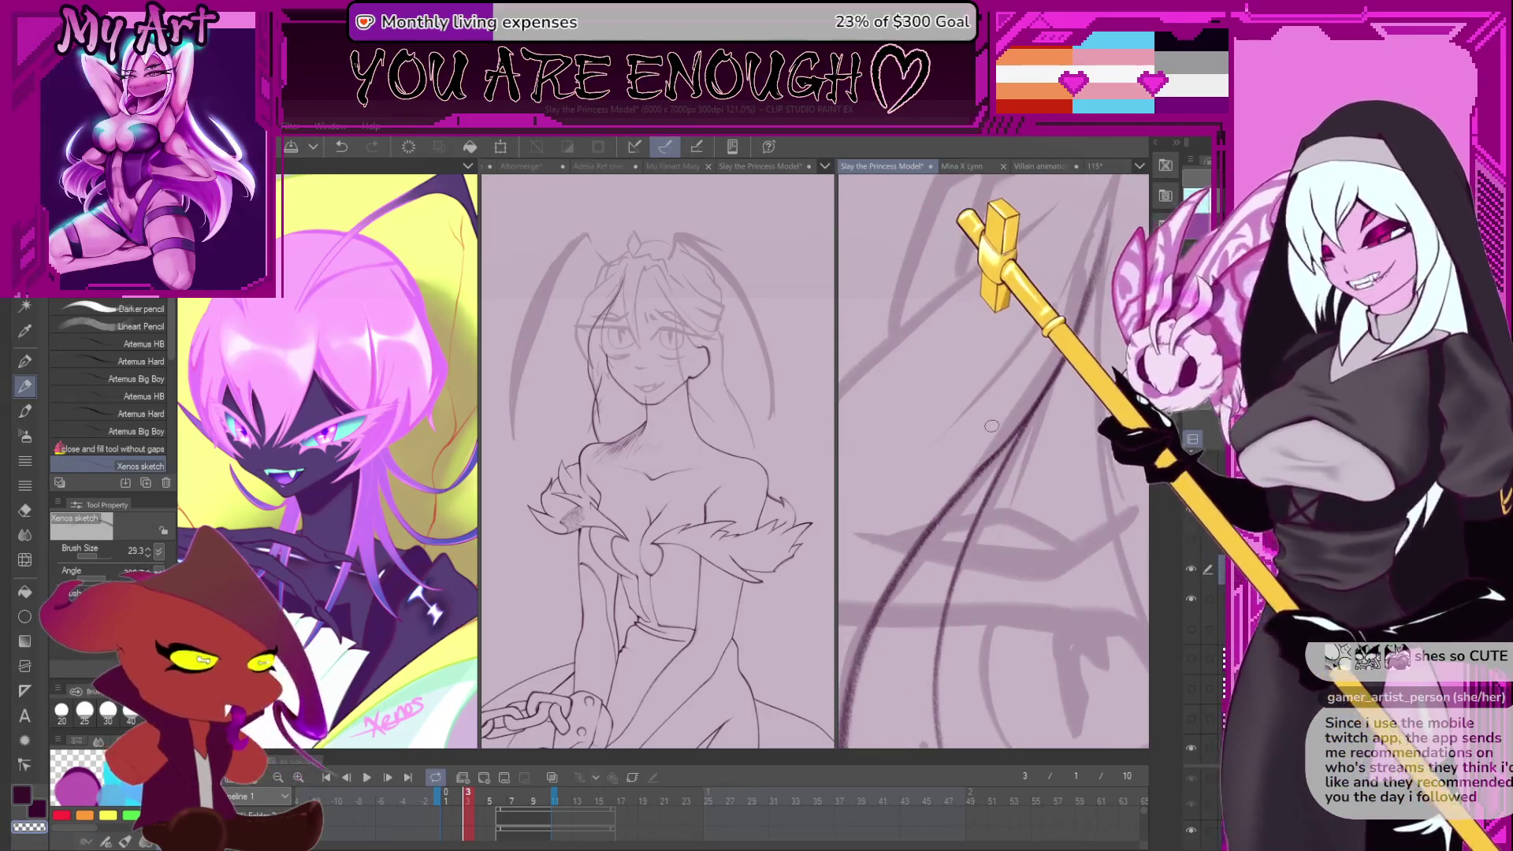
# - Undo the last dark stroke and reframe the view over the hair
pyautogui.scroll(-2, 991, 426)
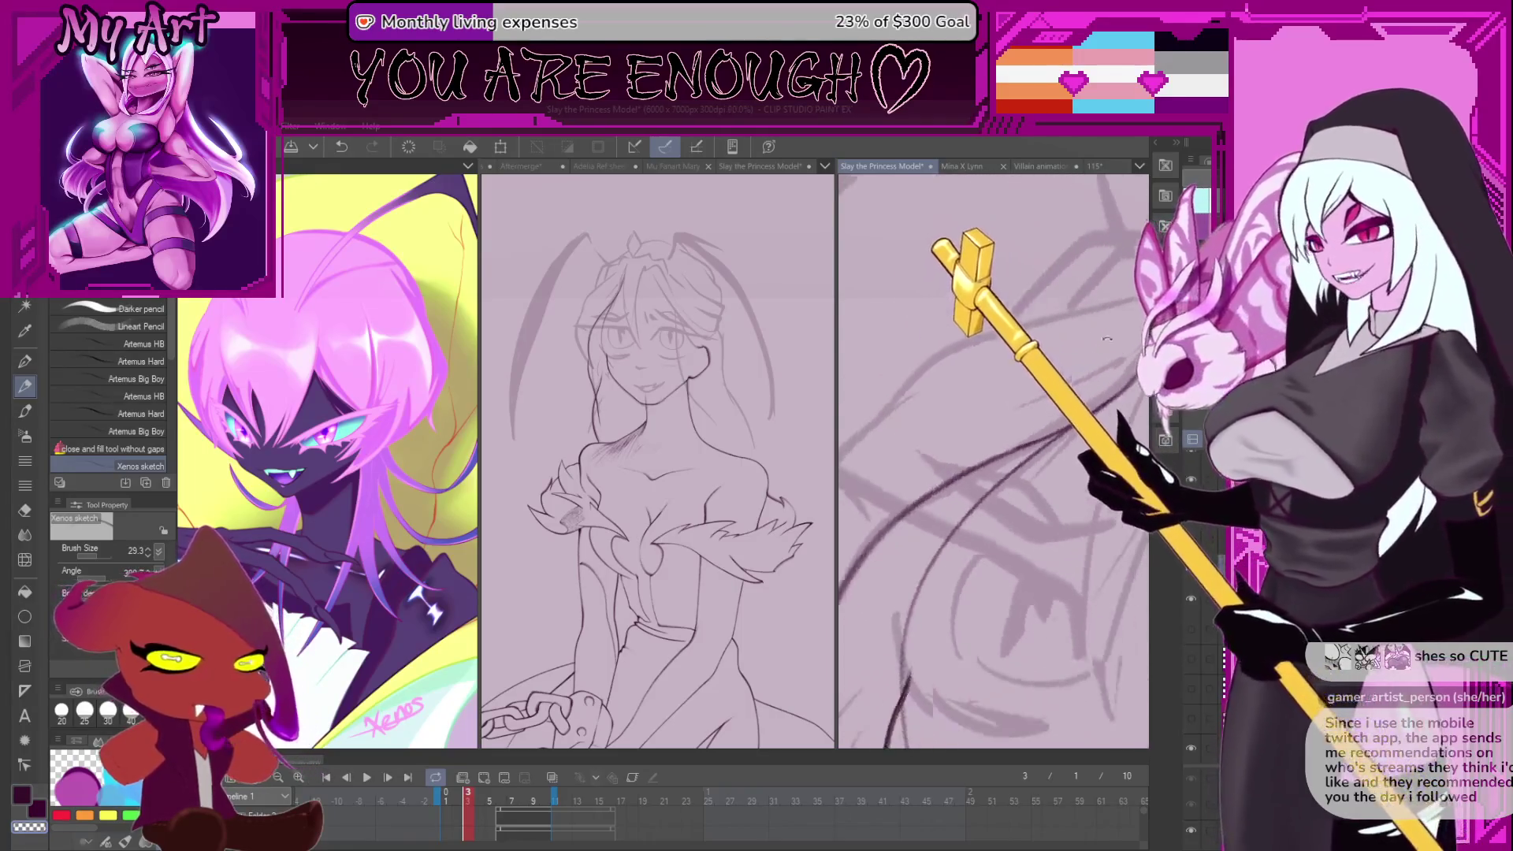
pyautogui.scroll(2, 967, 467)
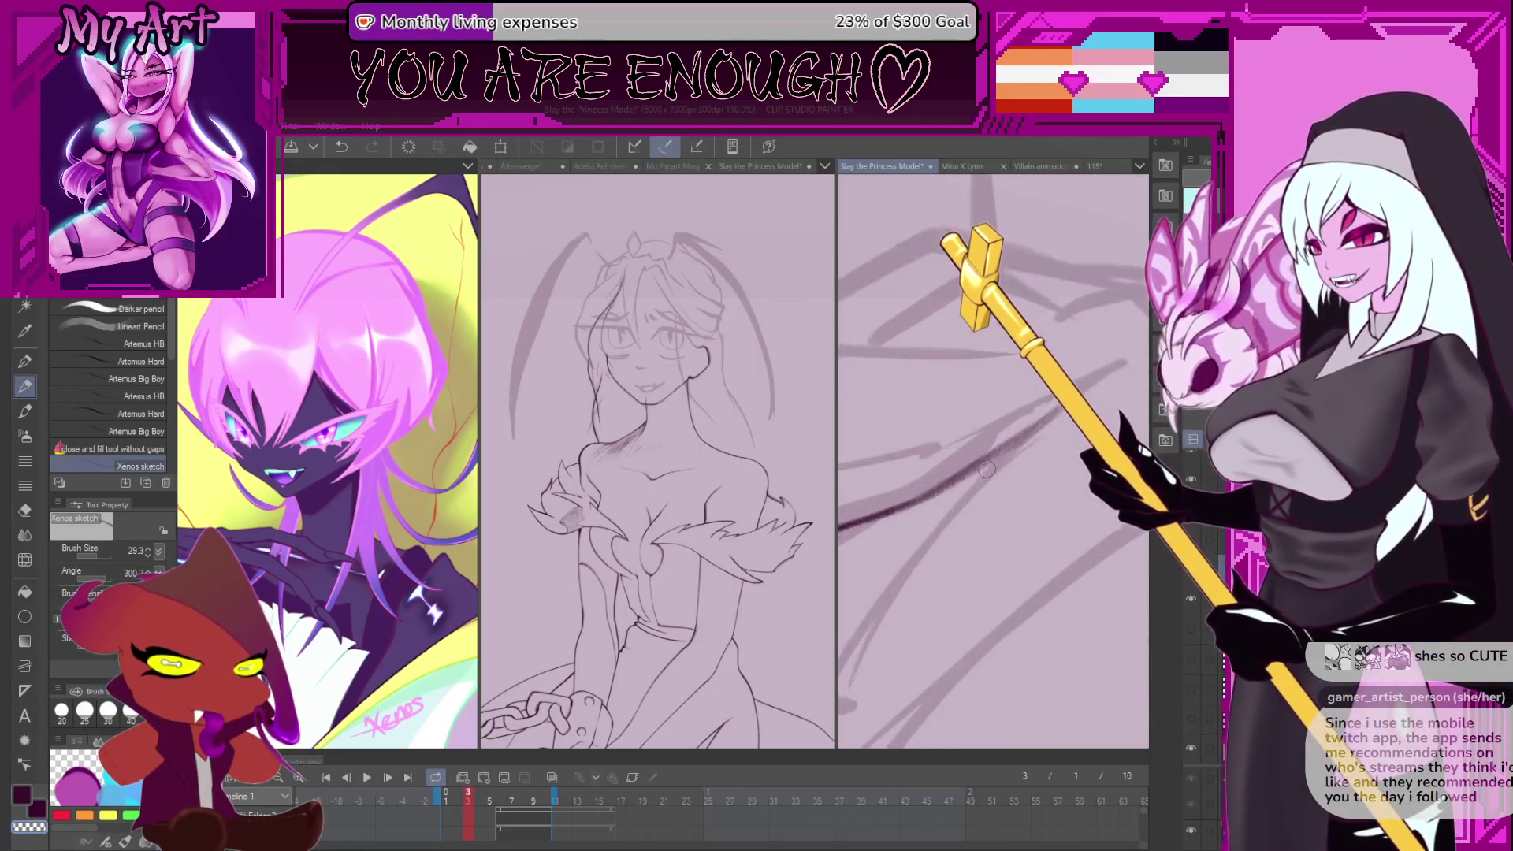
pyautogui.hotkey('ctrl', 'z')
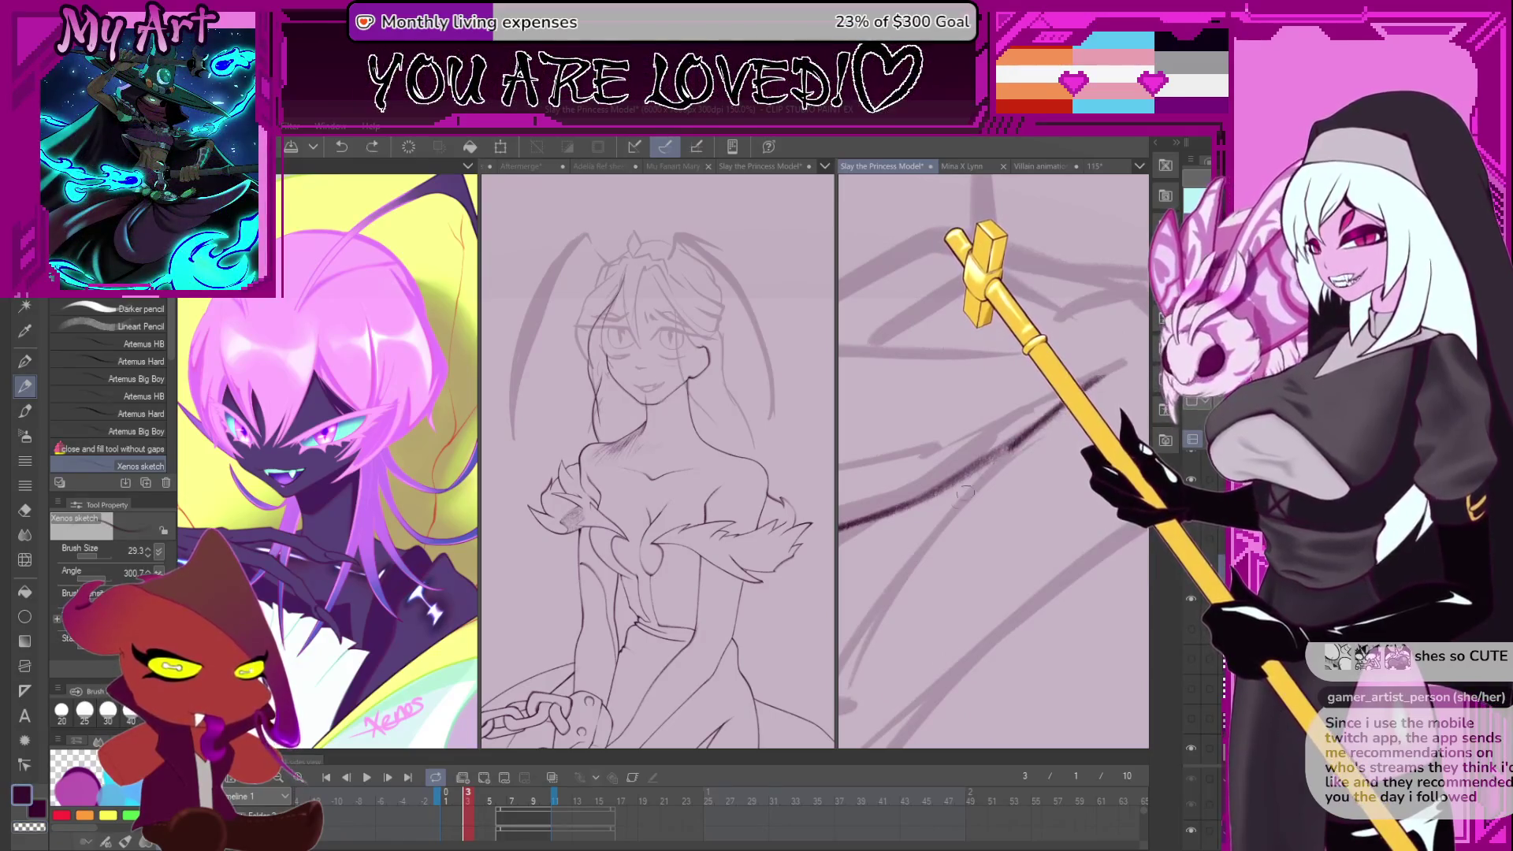
pyautogui.moveTo(939, 528)
pyautogui.mouseDown()
pyautogui.moveTo(940, 510)
pyautogui.moveTo(1006, 574)
pyautogui.moveTo(896, 659)
pyautogui.mouseUp()
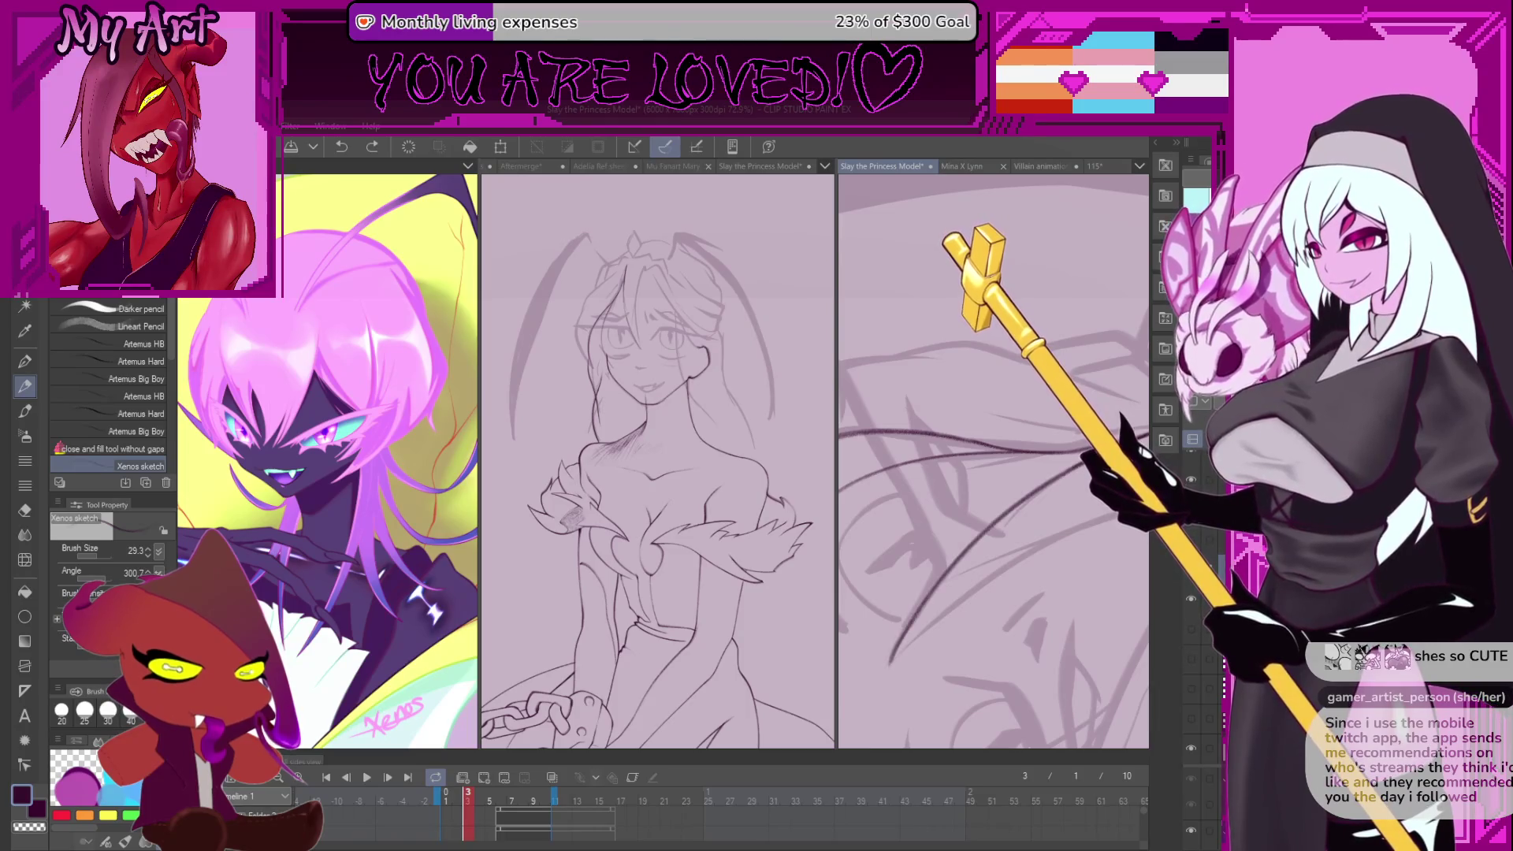
pyautogui.moveTo(1072, 496); pyautogui.dragTo(1048, 457)
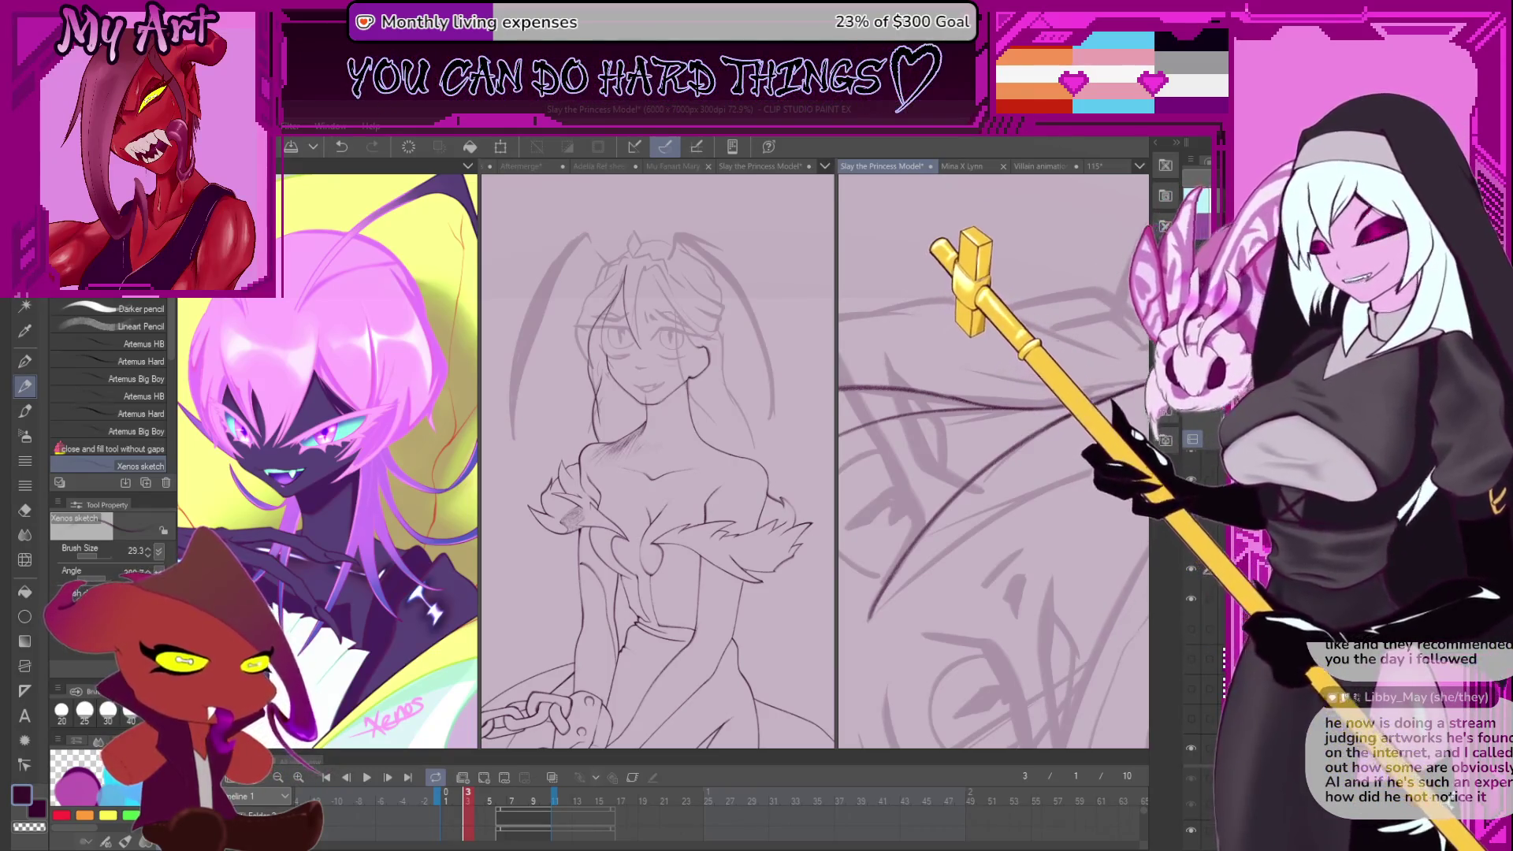
pyautogui.scroll(-5, 960, 651)
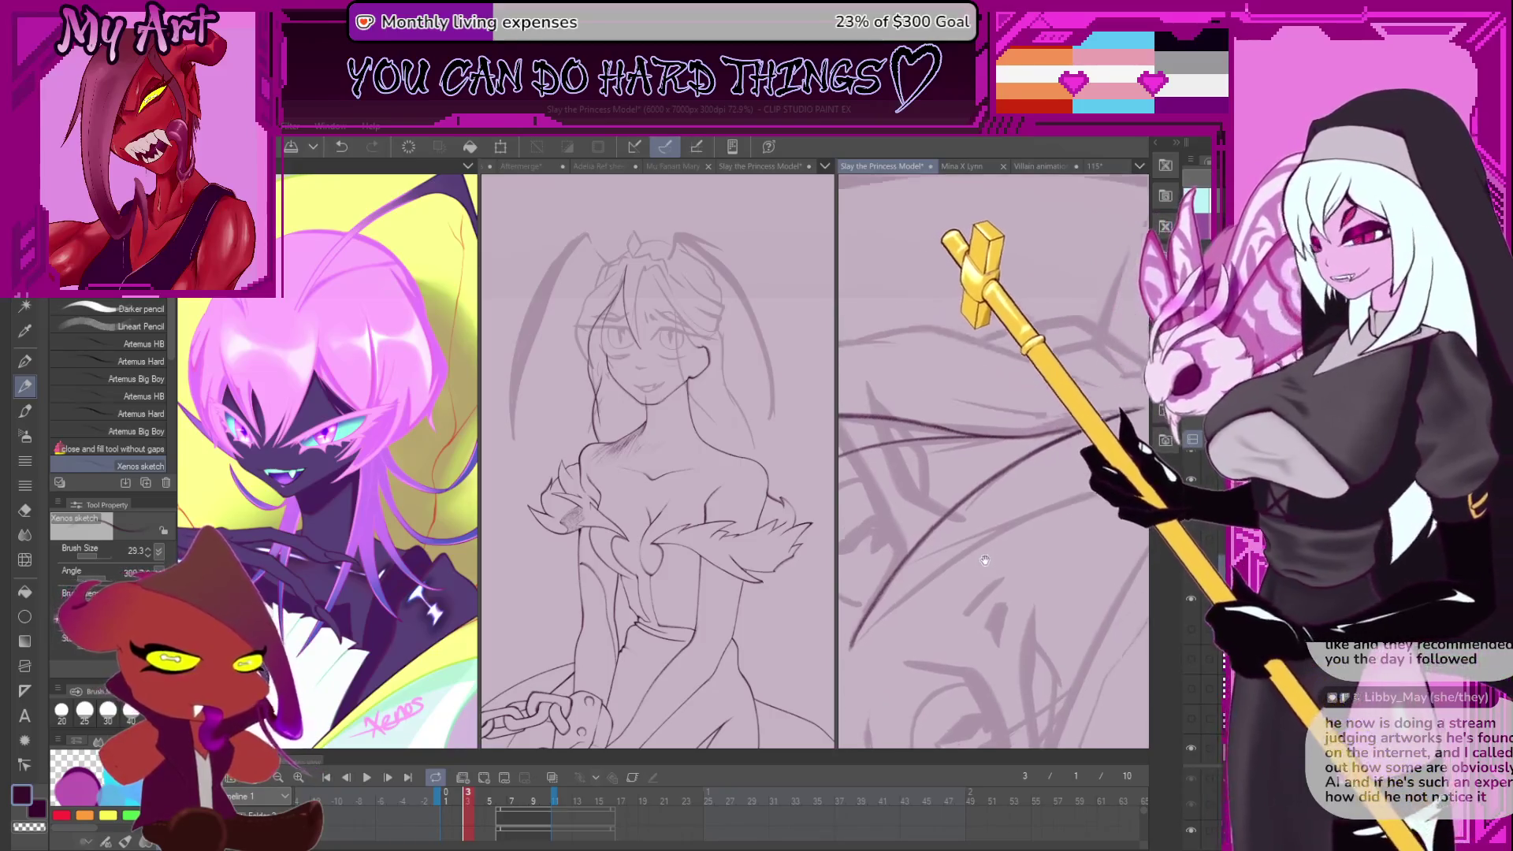
pyautogui.scroll(3, 960, 651)
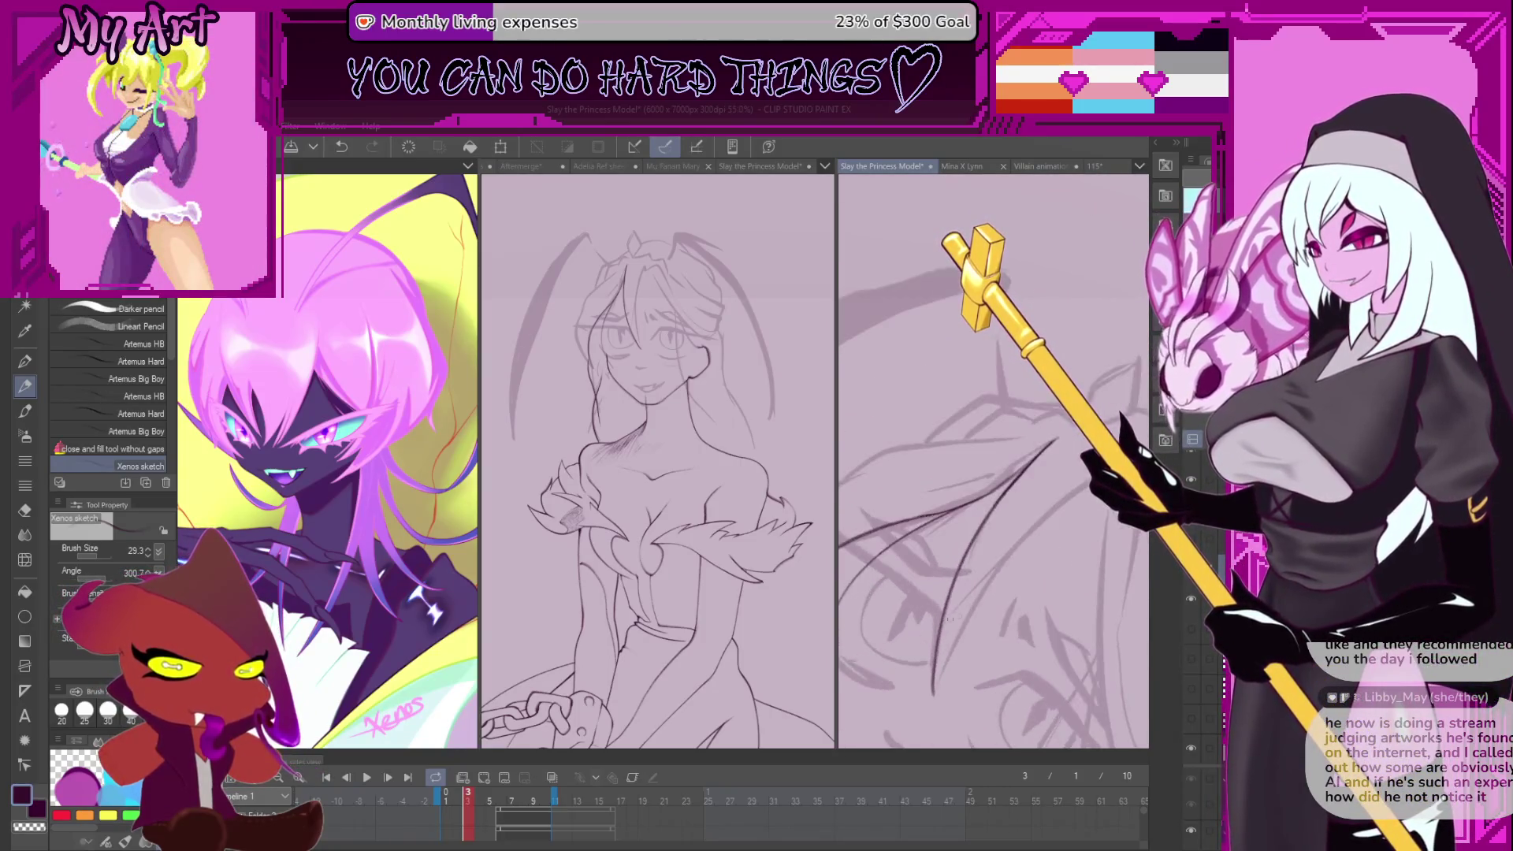
pyautogui.moveTo(991, 545); pyautogui.dragTo(974, 555)
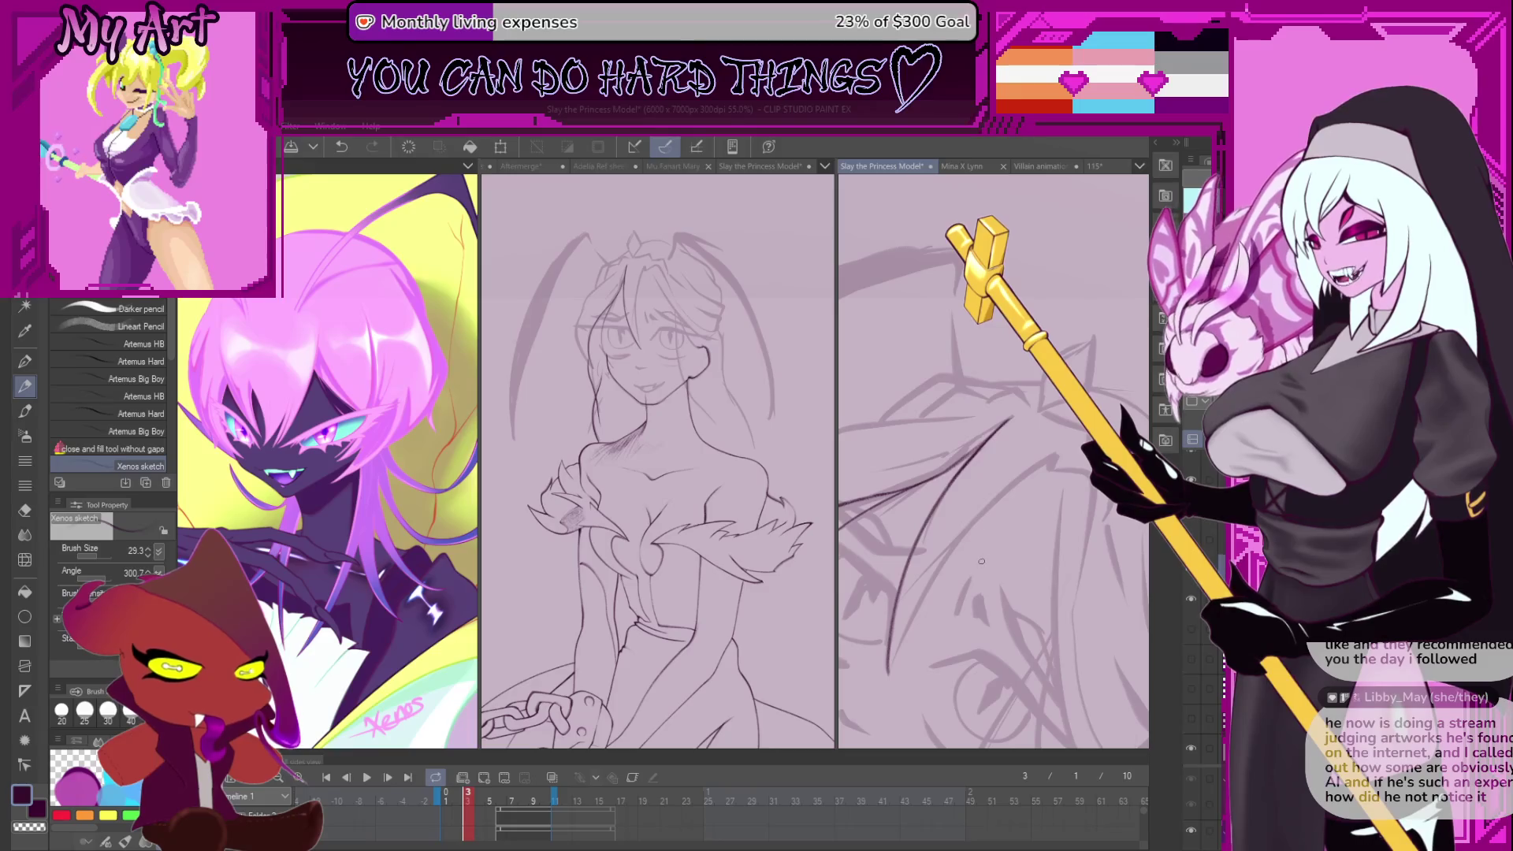
pyautogui.scroll(2, 878, 631)
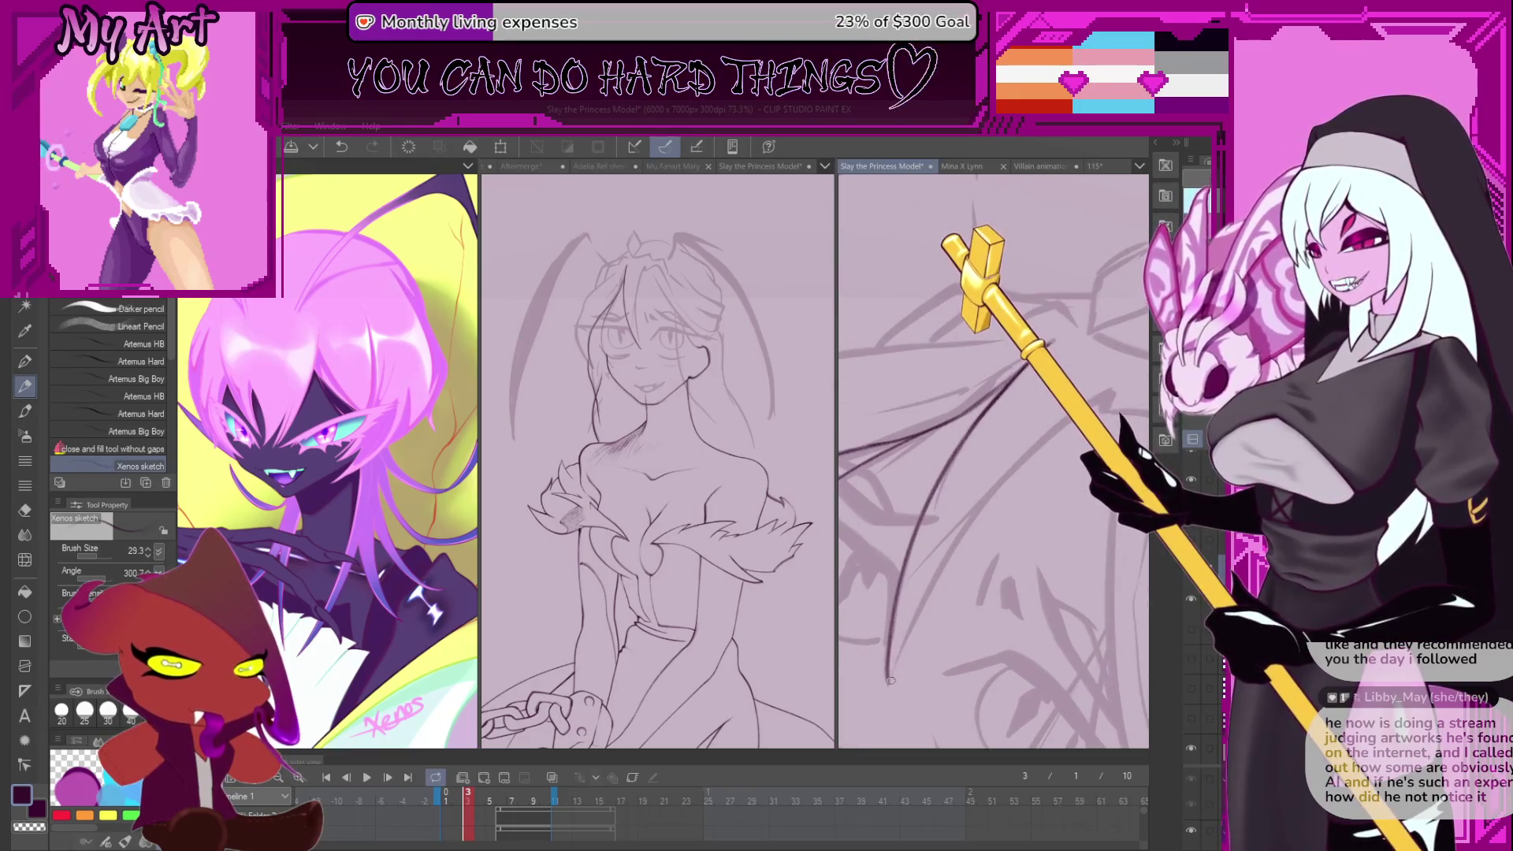
# - Draw a long curved hair strand sweeping up-right, redoing failed attempts until it fits
pyautogui.moveTo(892, 677)
pyautogui.mouseDown()
pyautogui.moveTo(977, 498)
pyautogui.moveTo(1019, 456)
pyautogui.mouseUp()
pyautogui.hotkey('ctrl', 'z')
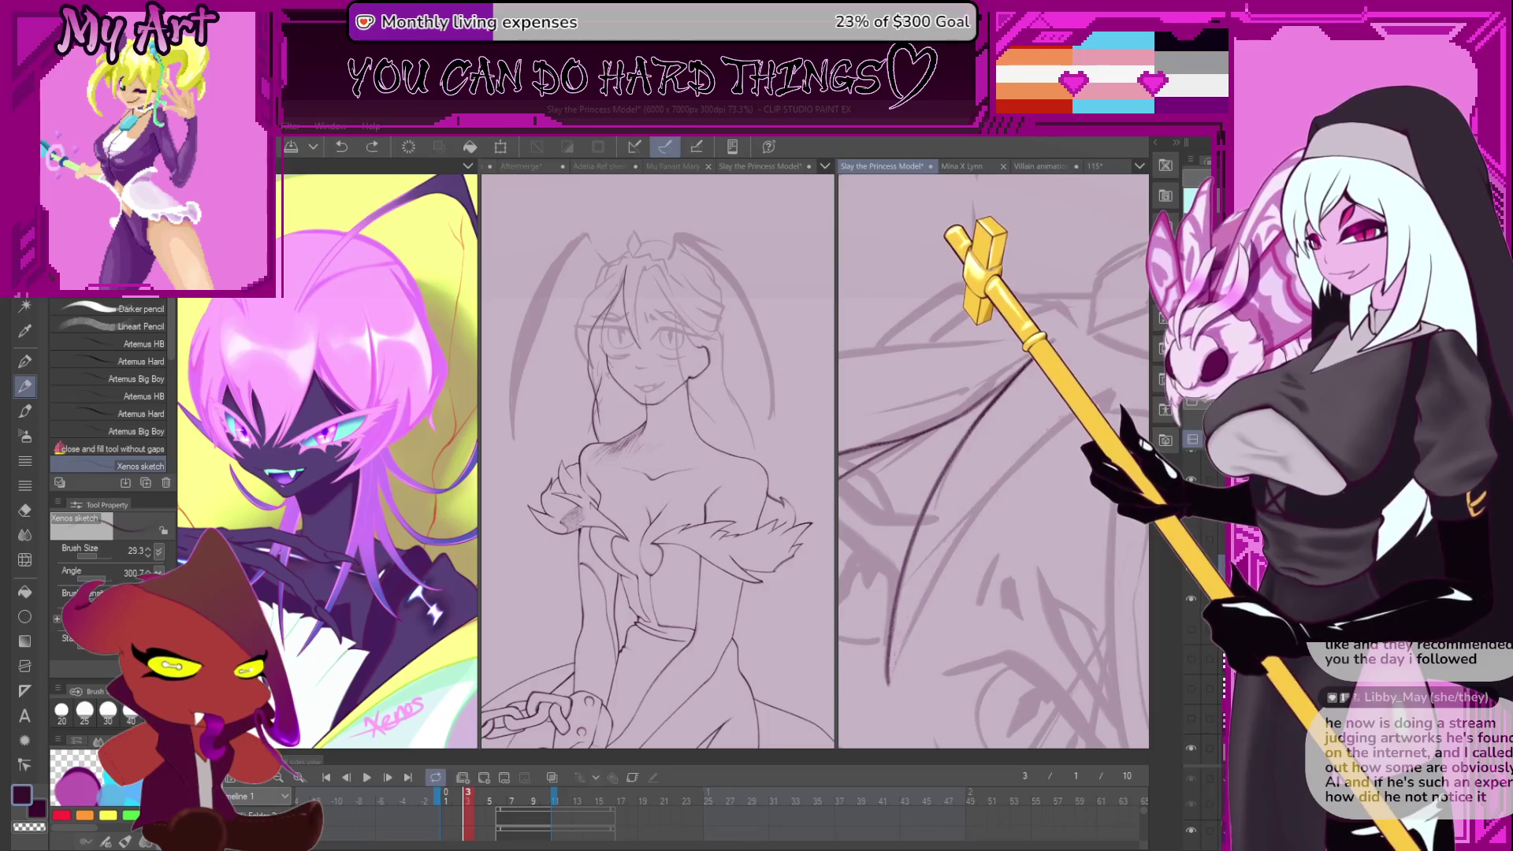
pyautogui.moveTo(888, 681)
pyautogui.mouseDown()
pyautogui.moveTo(977, 503)
pyautogui.moveTo(1020, 454)
pyautogui.mouseUp()
pyautogui.hotkey('ctrl', 'z')
pyautogui.moveTo(888, 682); pyautogui.dragTo(1020, 456)
pyautogui.hotkey('ctrl', 'z')
pyautogui.moveTo(889, 676); pyautogui.dragTo(1053, 434)
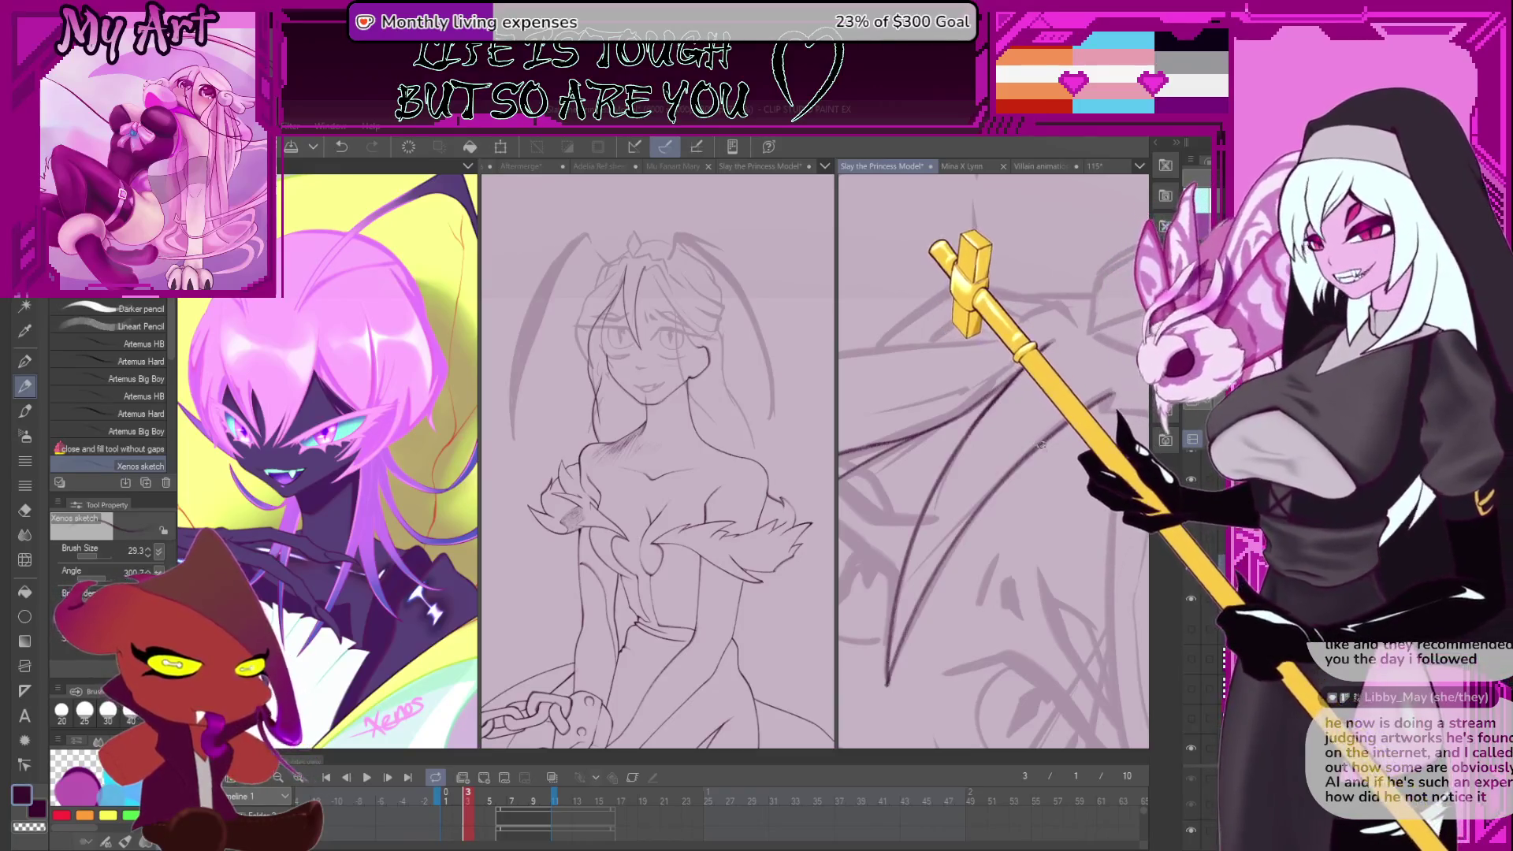
pyautogui.hotkey('ctrl', 'z')
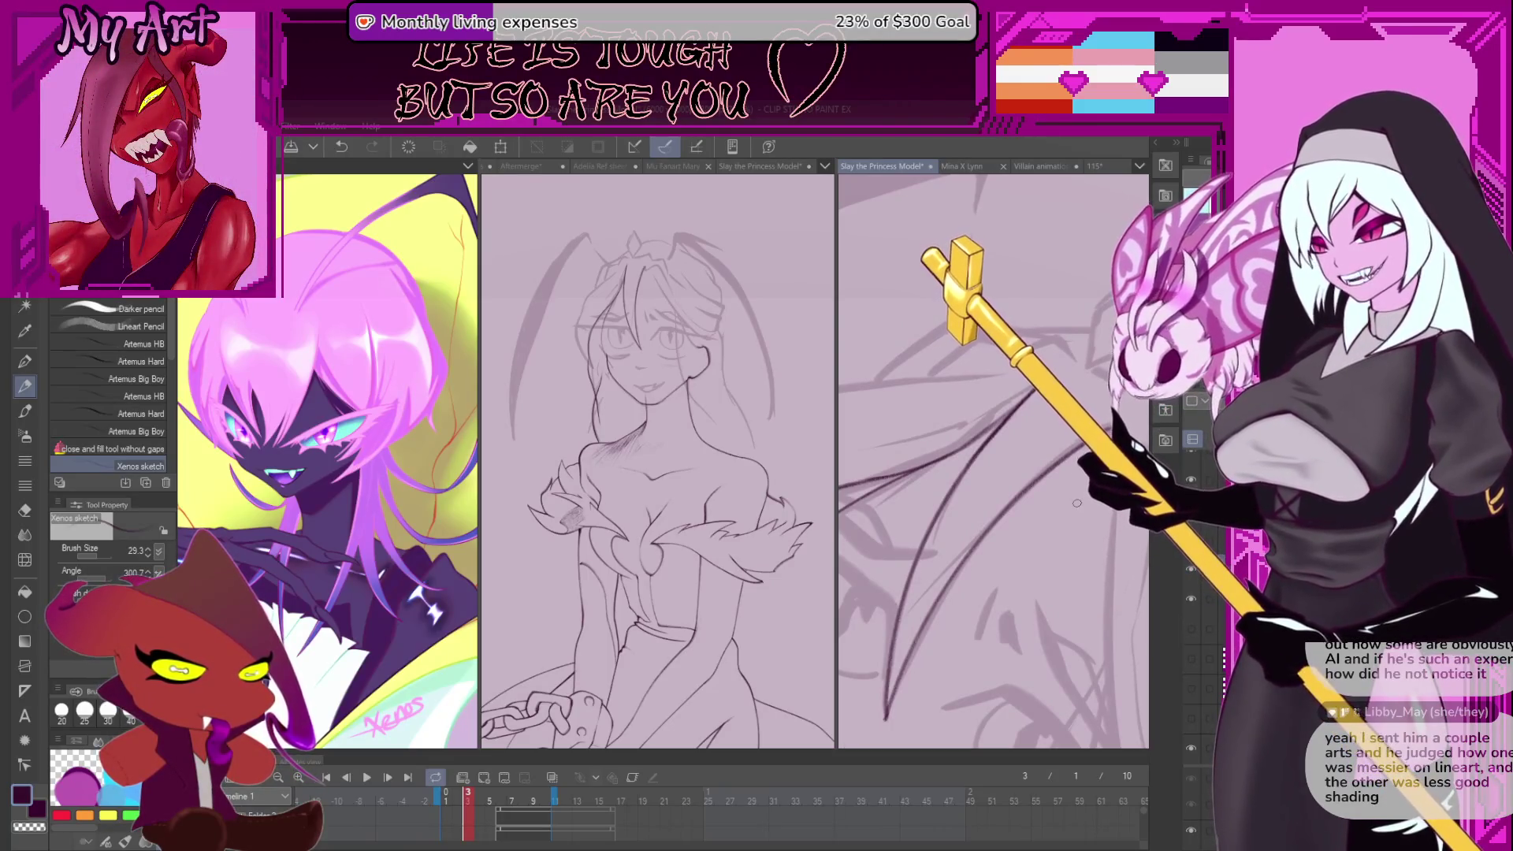
pyautogui.moveTo(1076, 502); pyautogui.dragTo(1033, 486)
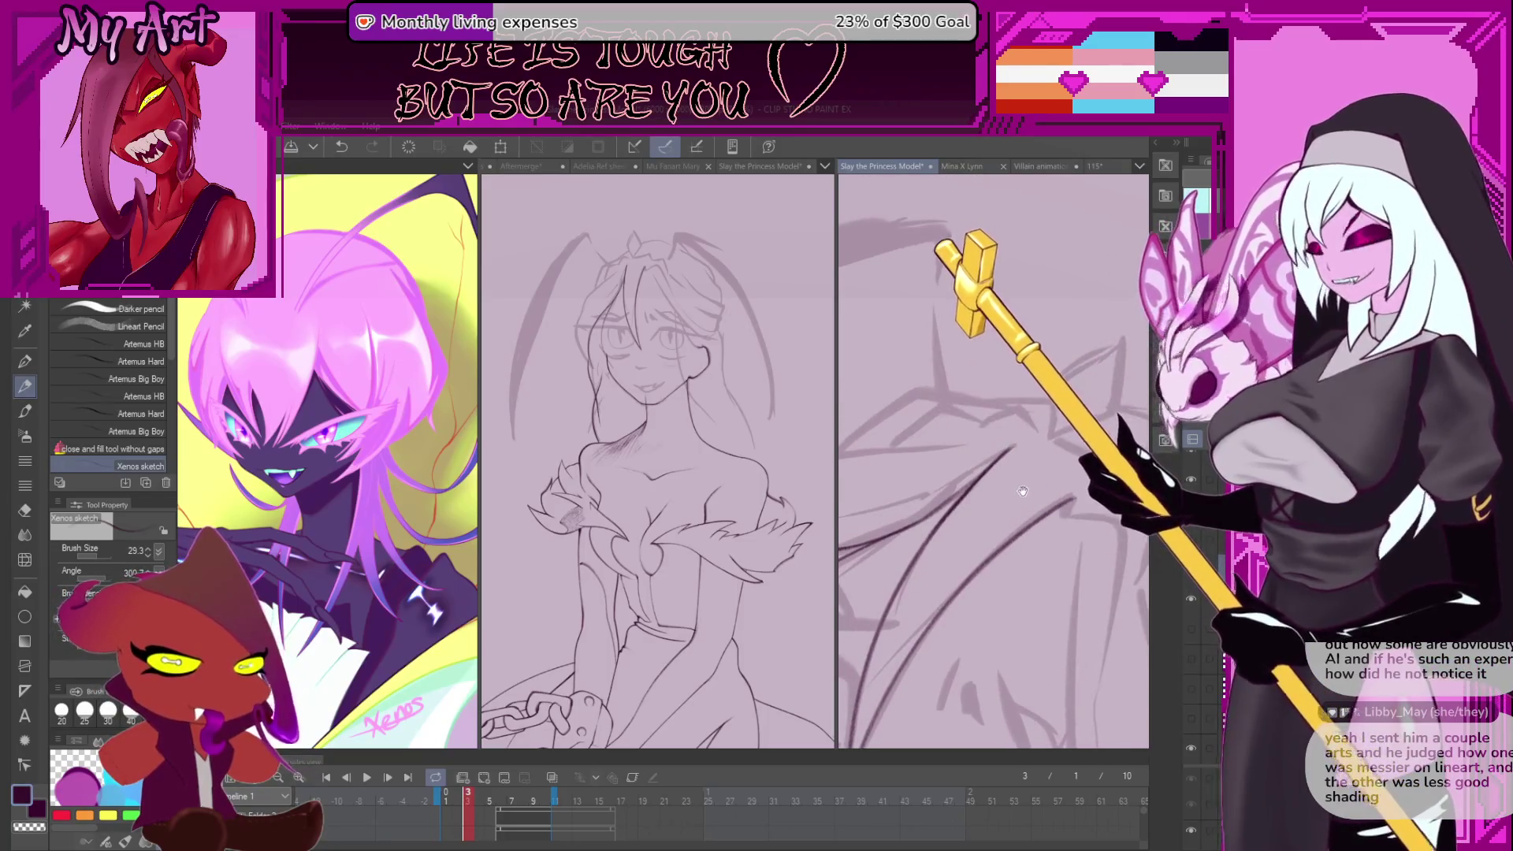
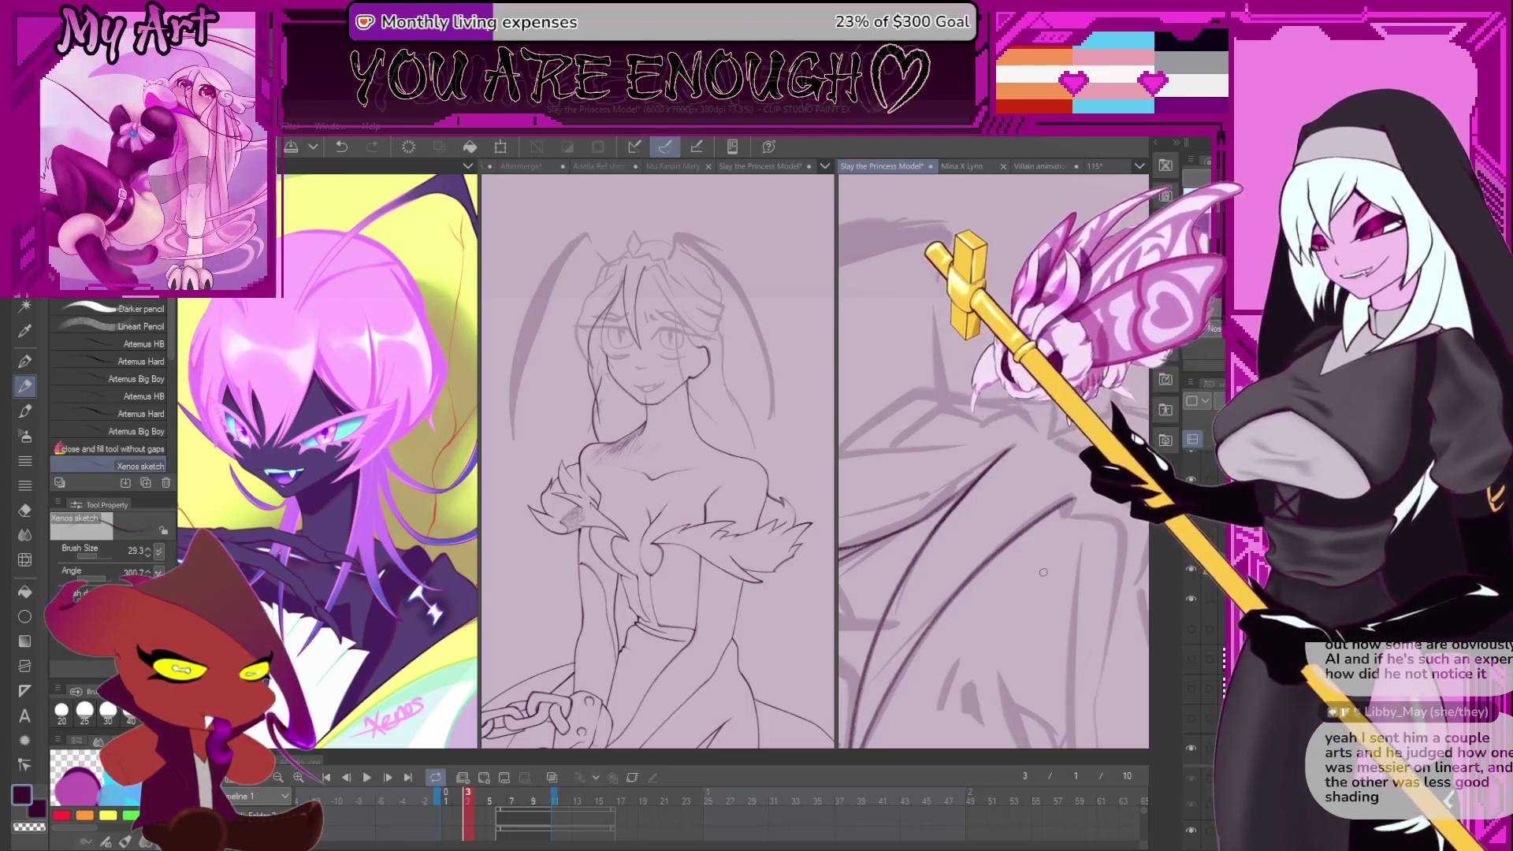
# - Zoom in and add a short dark pencil stroke to the hair beside the face, keeping it after undo/redo
pyautogui.scroll(5, 943, 521)
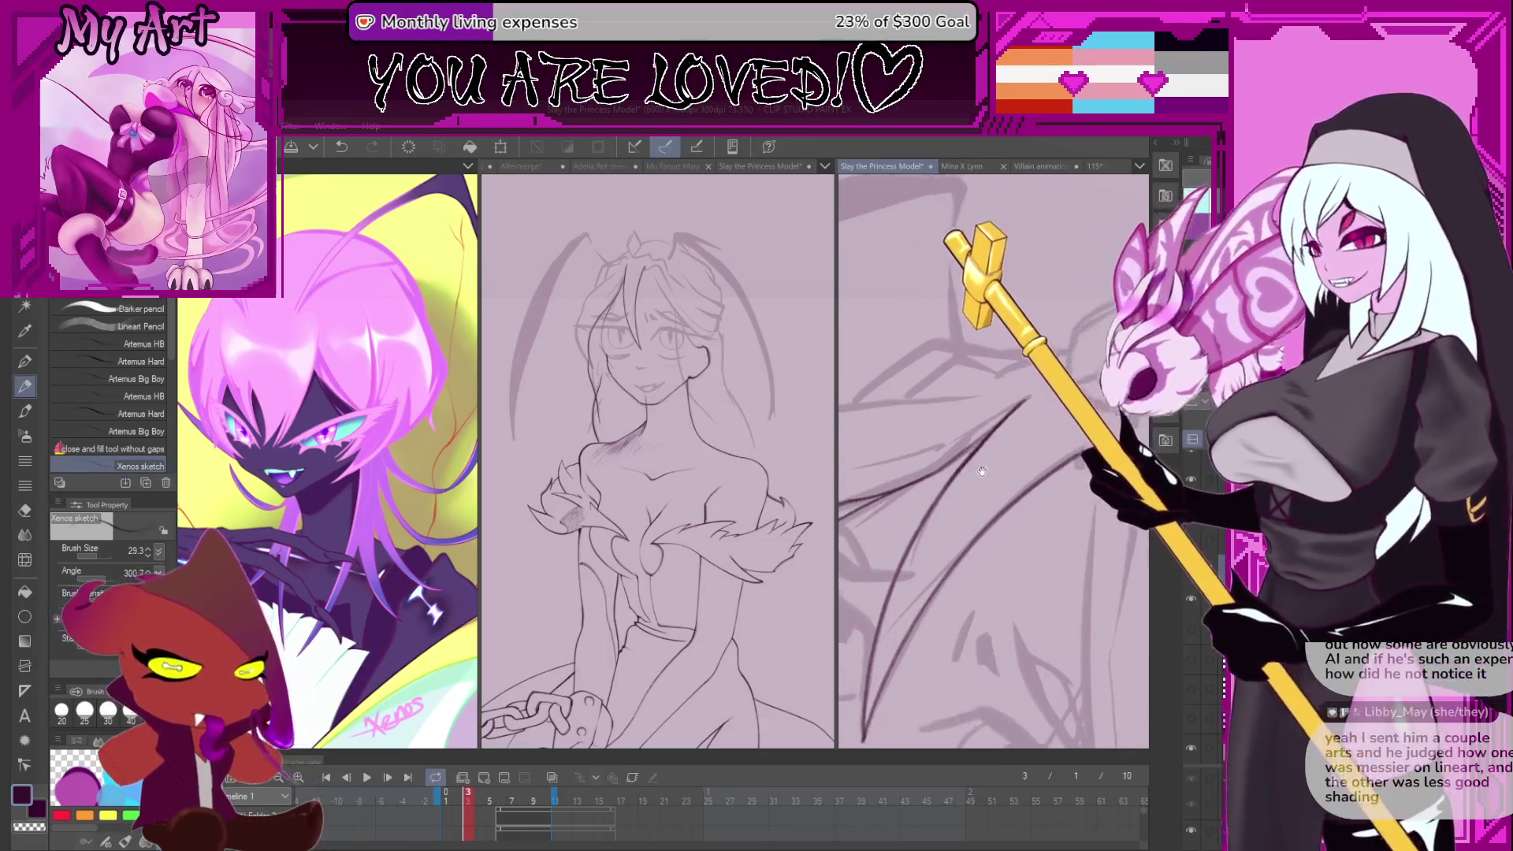
pyautogui.scroll(3, 980, 408)
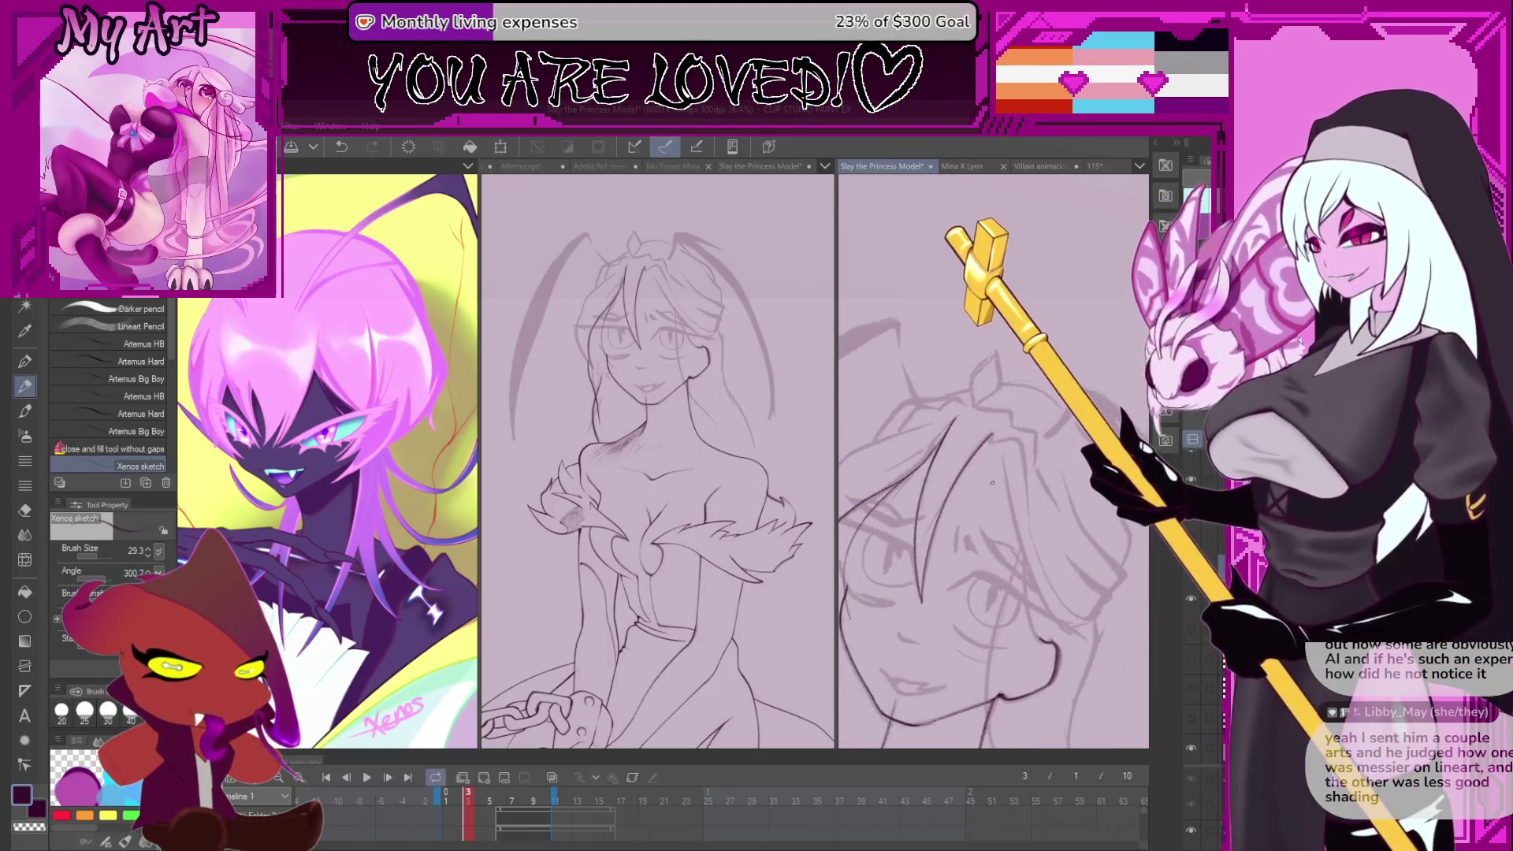
pyautogui.scroll(3, 968, 404)
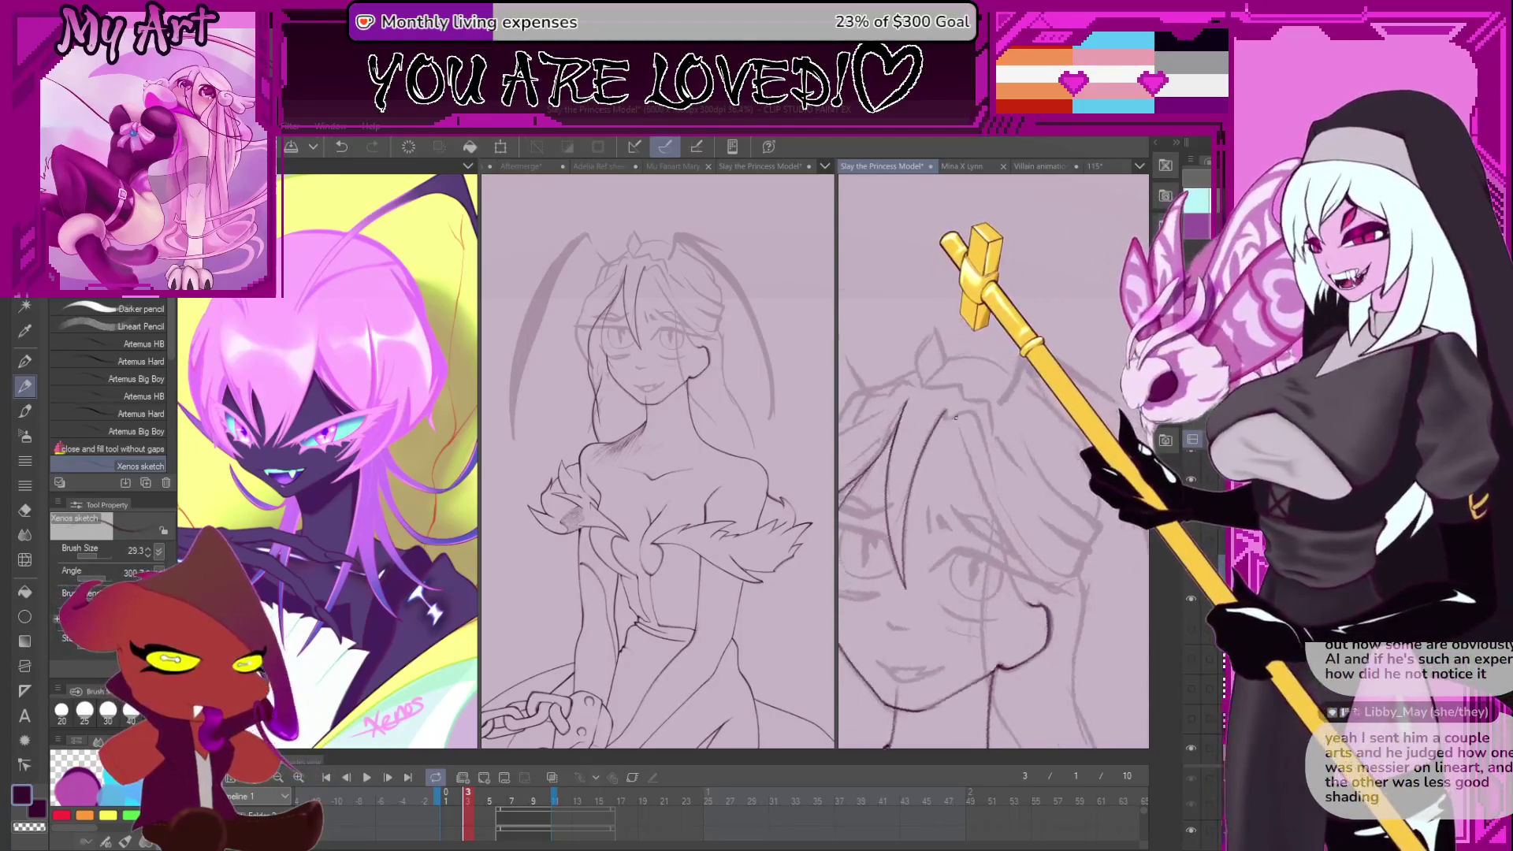
pyautogui.moveTo(938, 415); pyautogui.dragTo(945, 400)
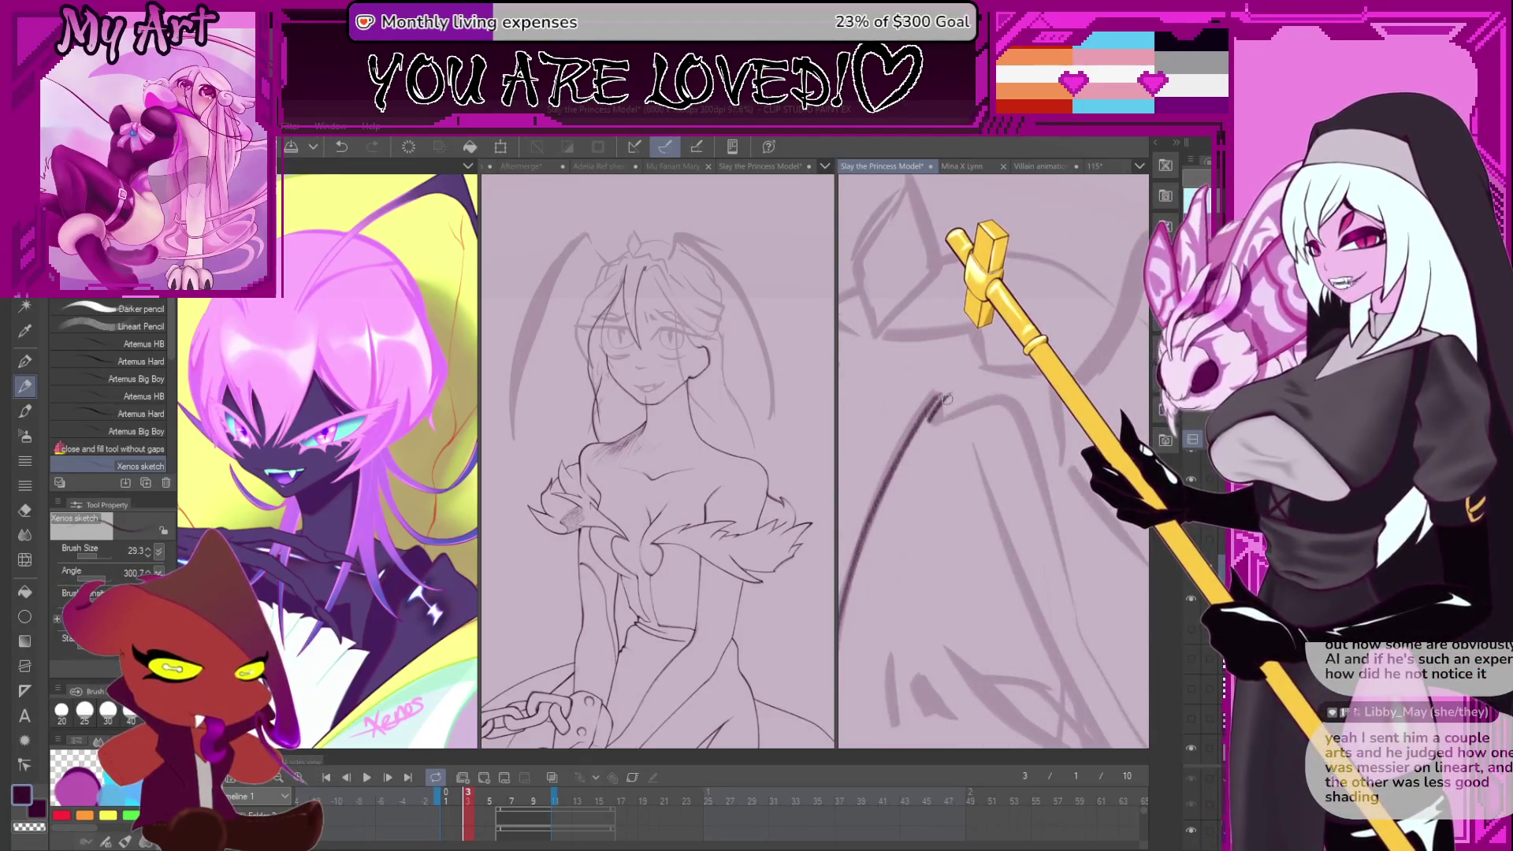
pyautogui.scroll(-1, 953, 418)
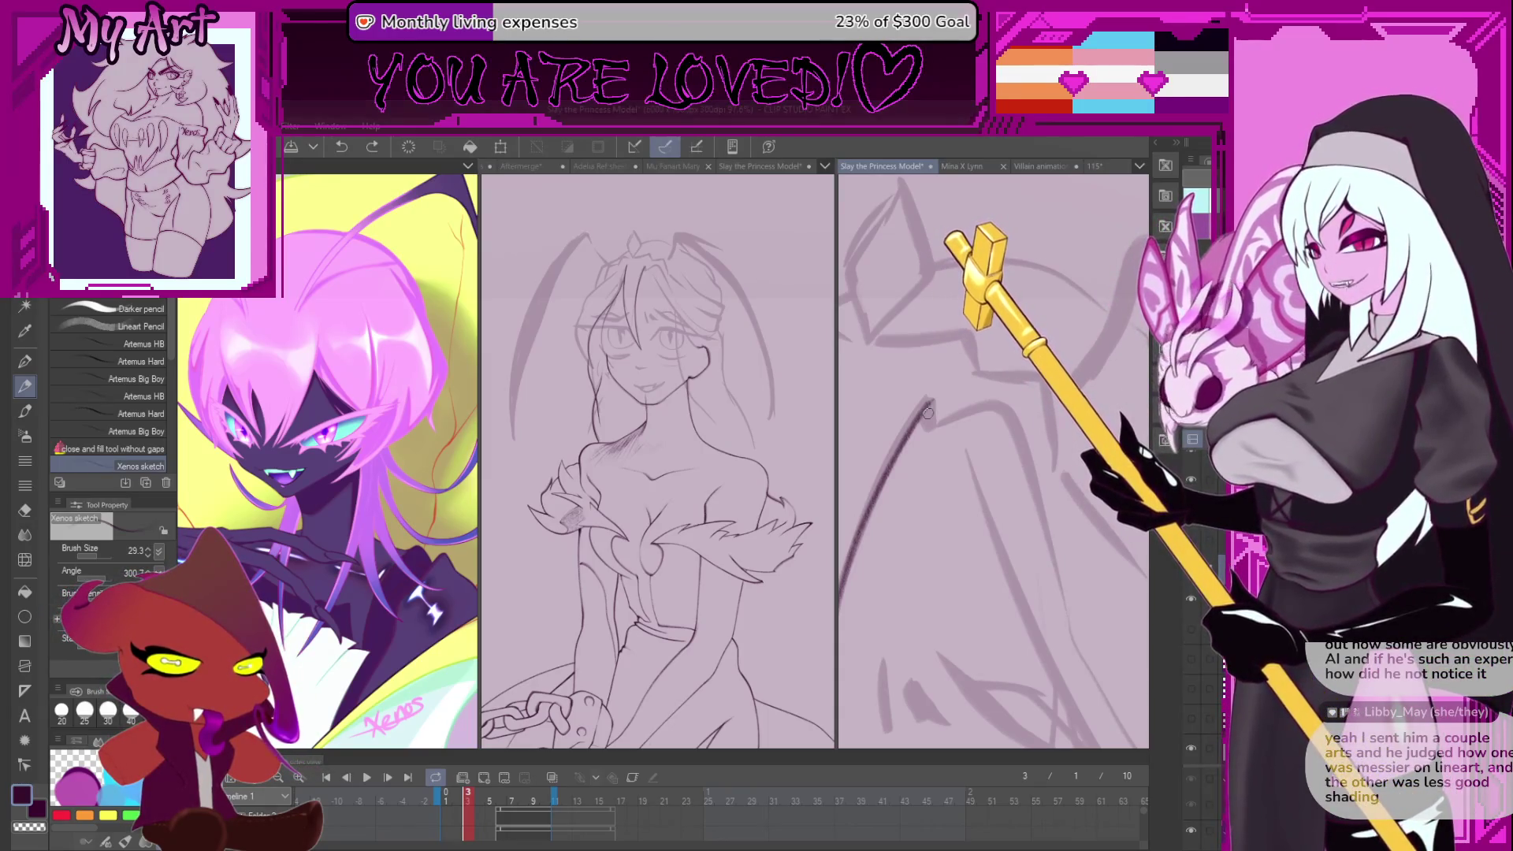
pyautogui.hotkey('ctrl', 'z')
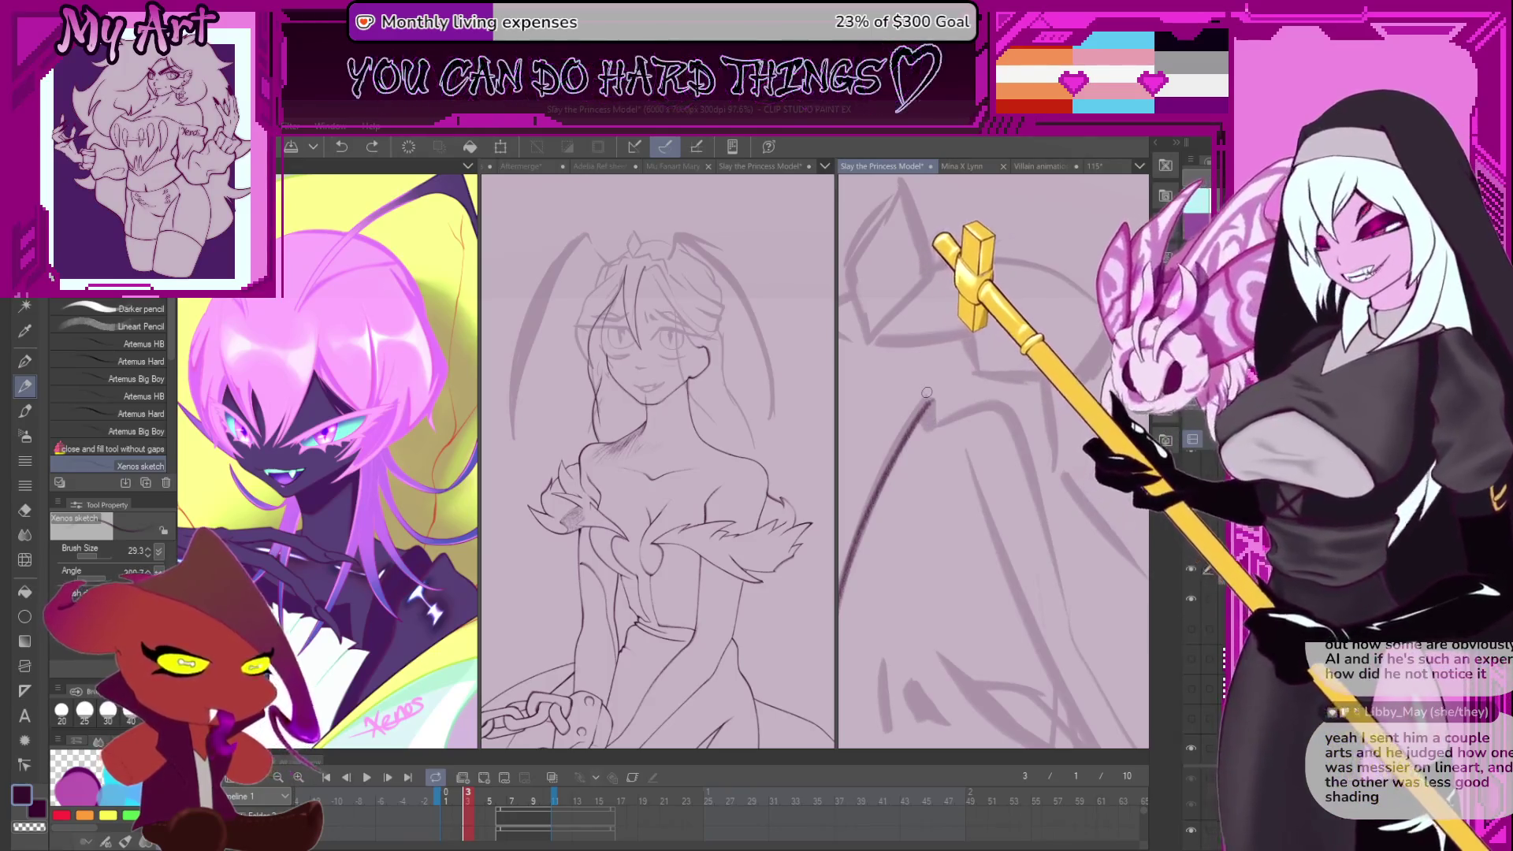
pyautogui.hotkey('ctrl', 'y')
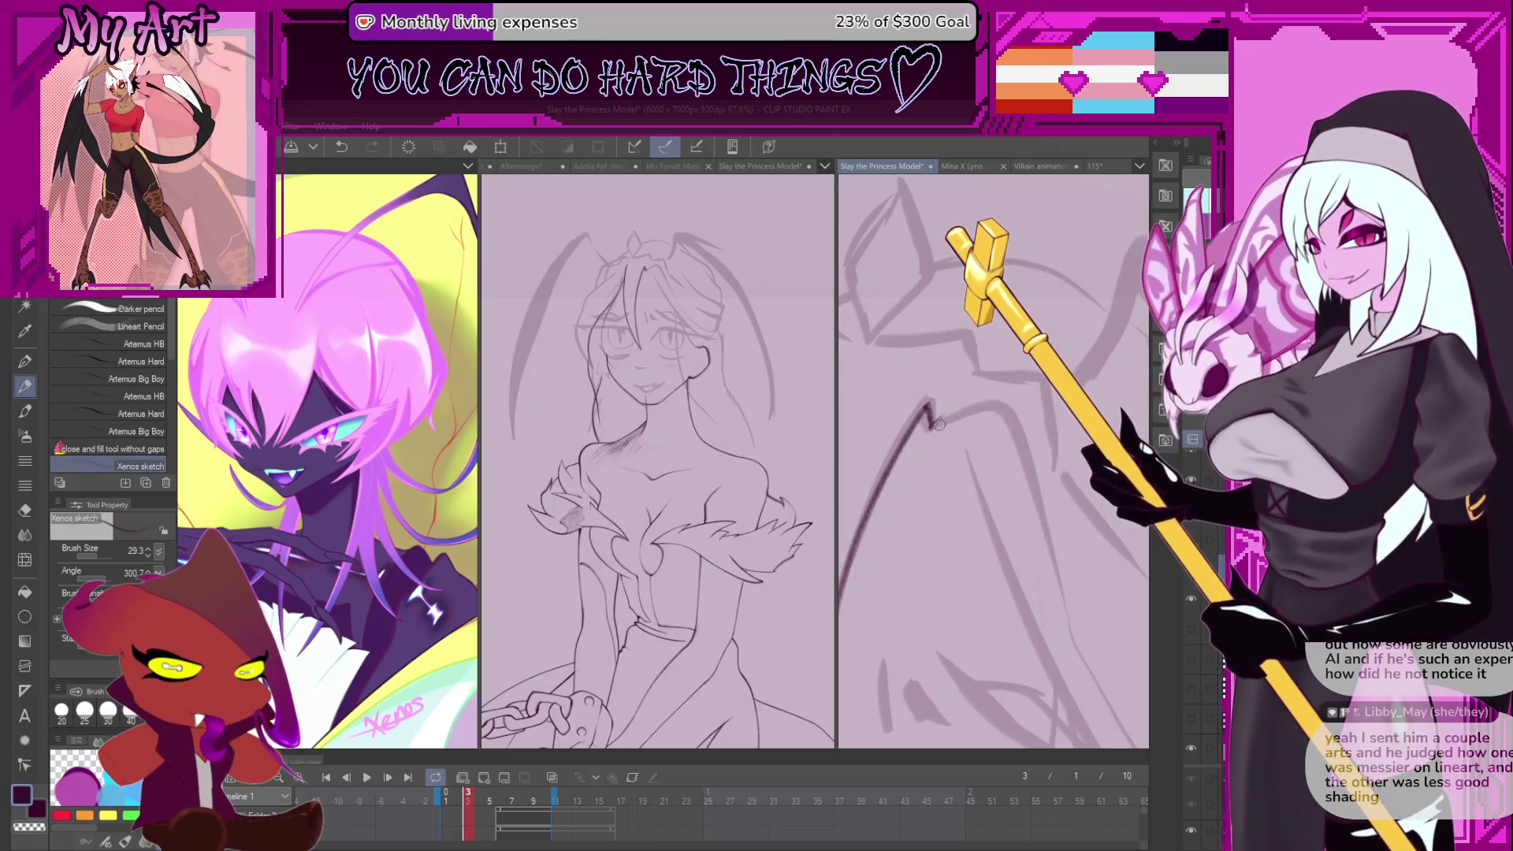
pyautogui.scroll(-4, 951, 418)
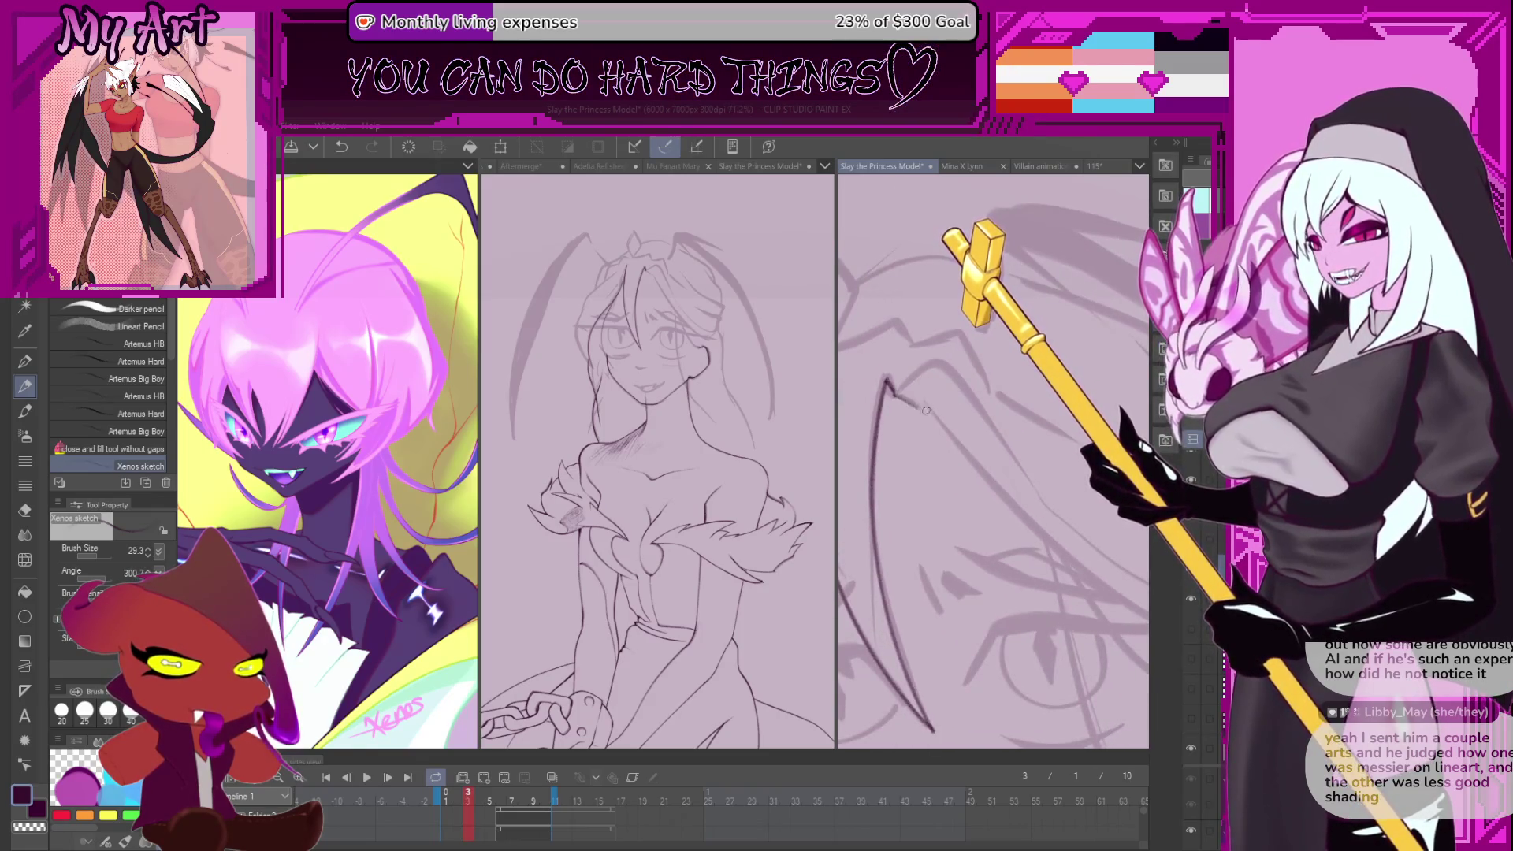
# - Pan and rotate the canvas view across the sketch, then undo the latest pencil stroke
pyautogui.moveTo(921, 391)
pyautogui.mouseDown()
pyautogui.moveTo(961, 549)
pyautogui.moveTo(921, 594)
pyautogui.moveTo(933, 585)
pyautogui.mouseUp()
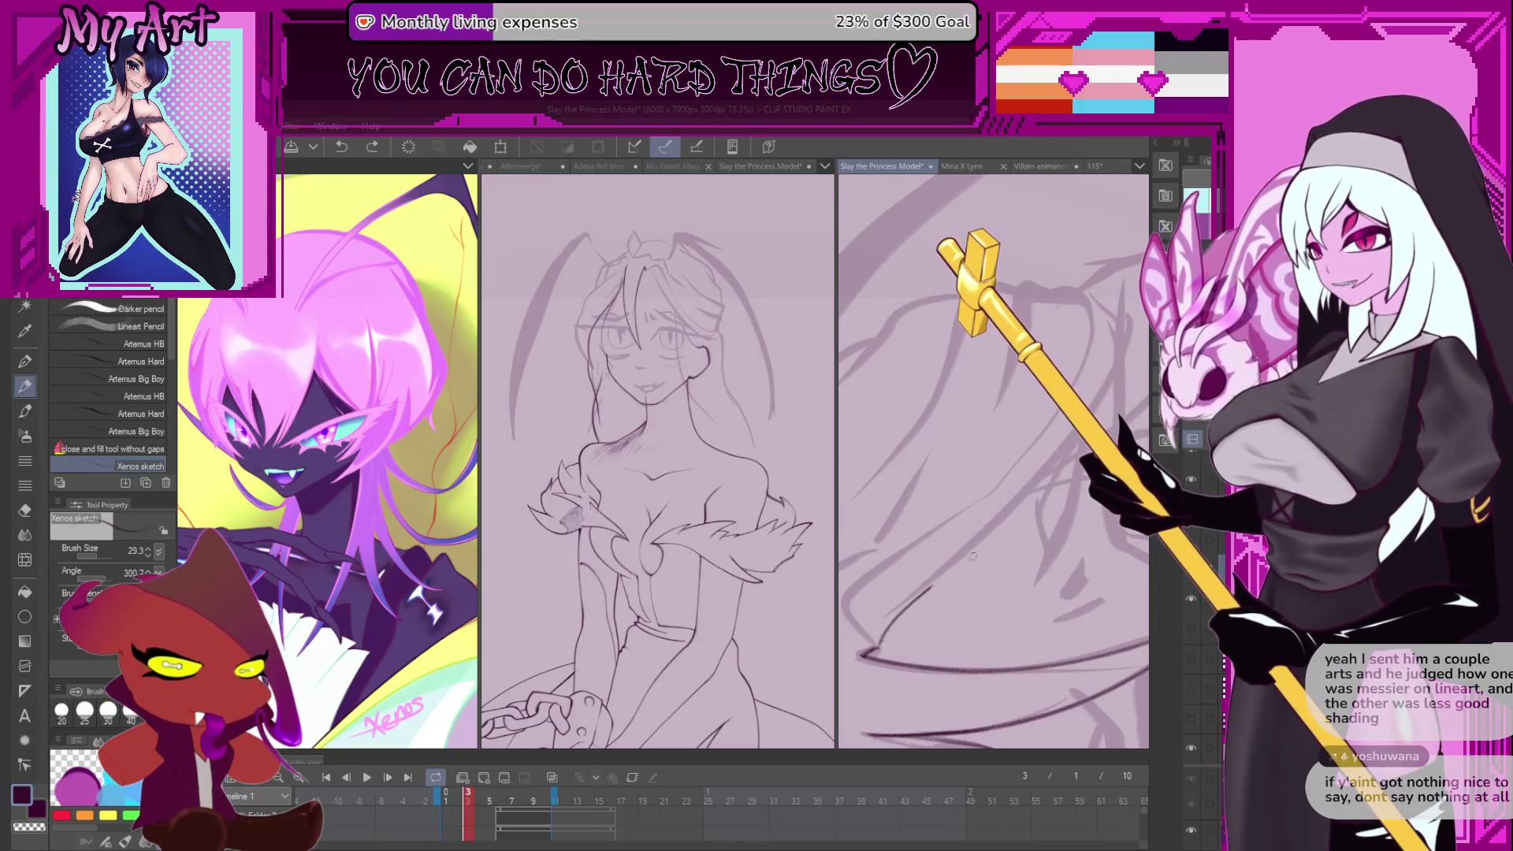
pyautogui.moveTo(1117, 390)
pyautogui.mouseDown()
pyautogui.moveTo(1041, 444)
pyautogui.moveTo(1060, 460)
pyautogui.mouseUp()
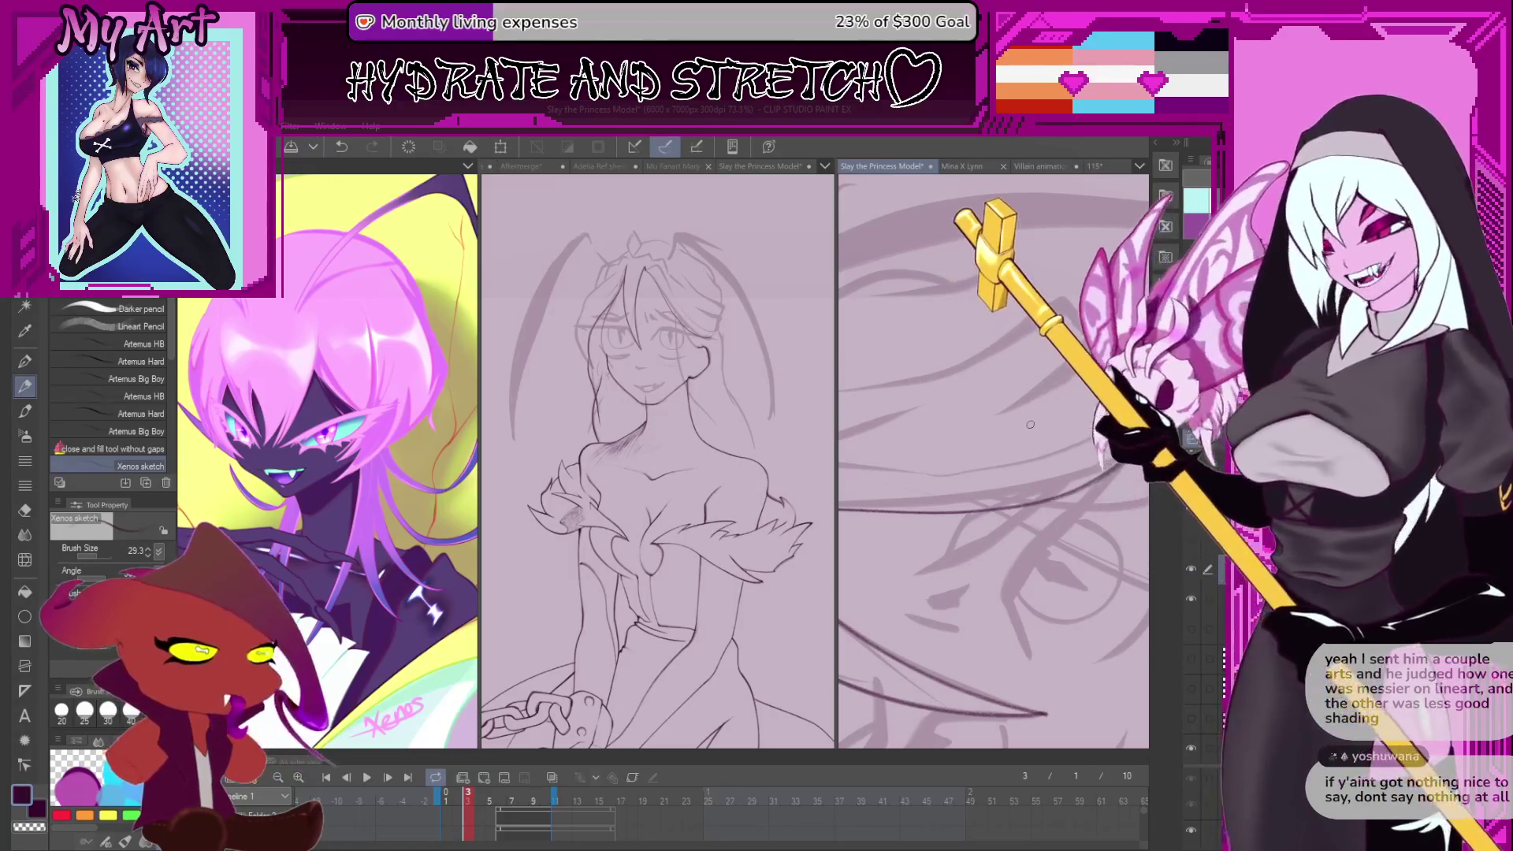
pyautogui.moveTo(1030, 424); pyautogui.dragTo(1026, 365)
pyautogui.scroll(3, 1026, 364)
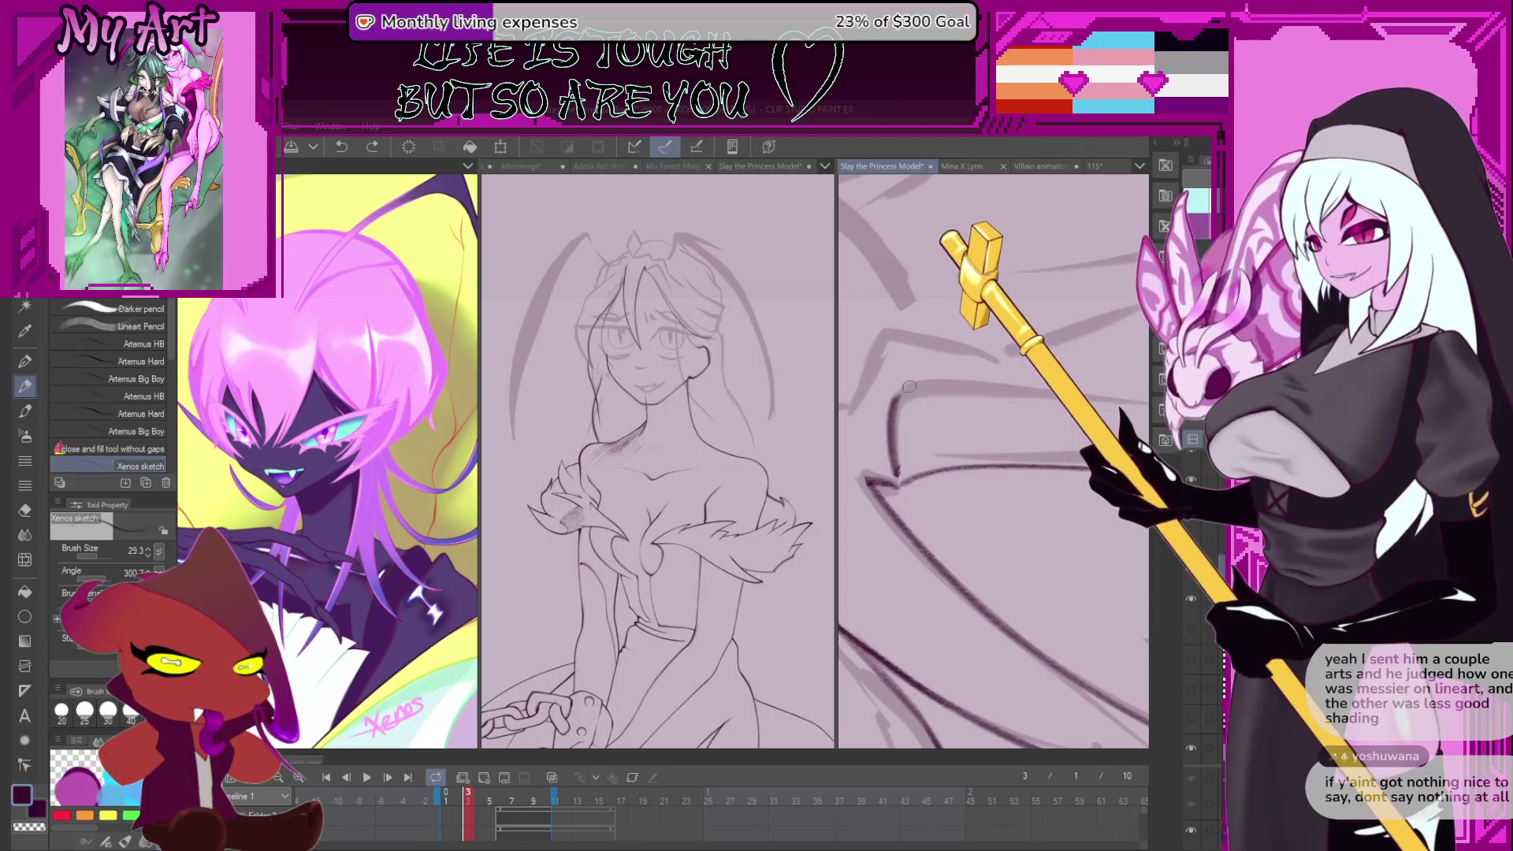
pyautogui.moveTo(946, 388); pyautogui.dragTo(956, 382)
pyautogui.scroll(-4, 956, 382)
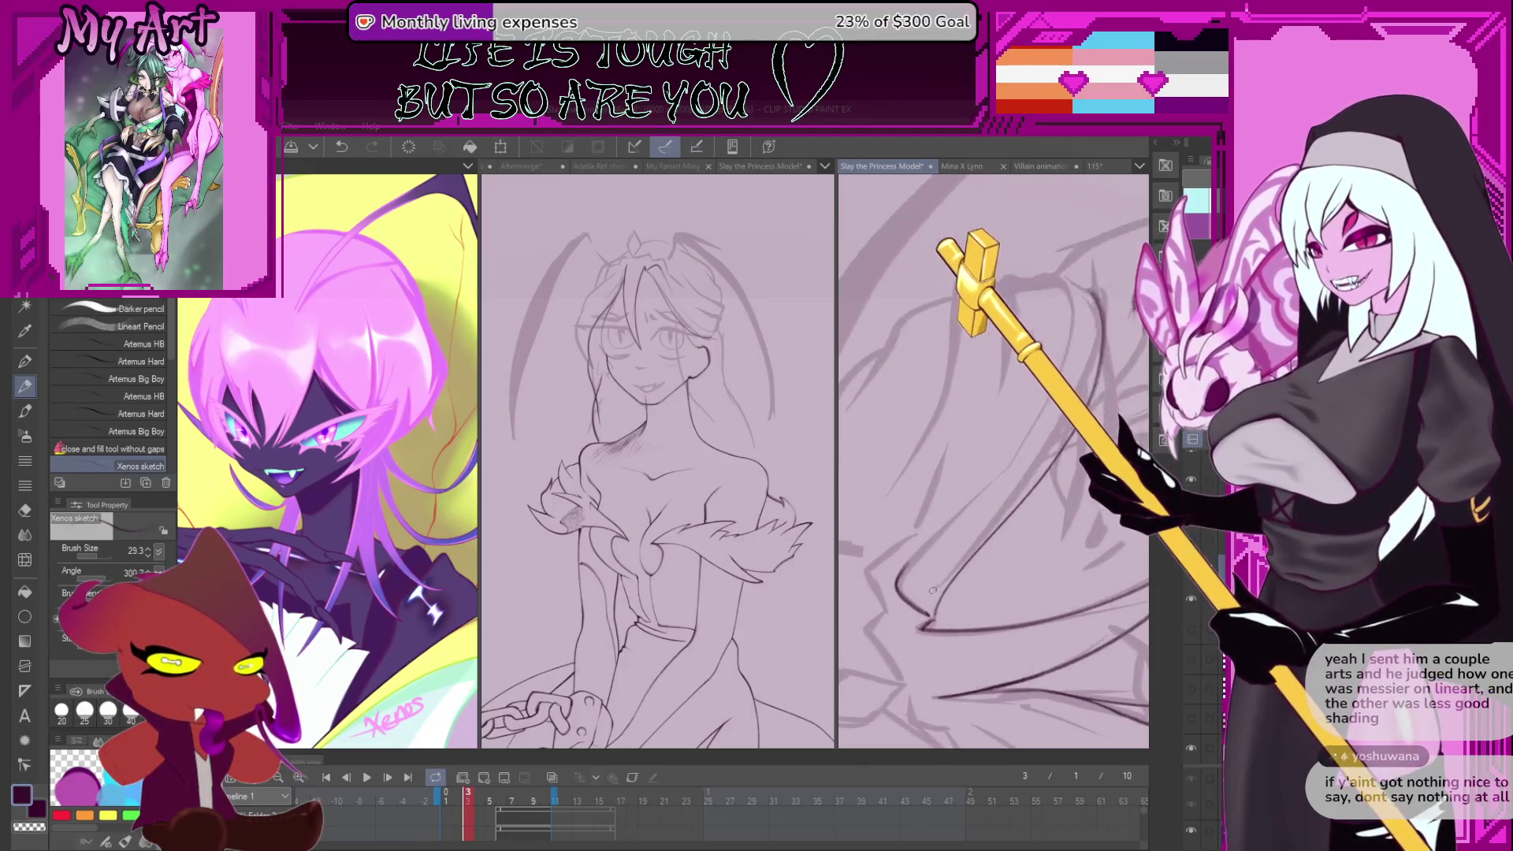
pyautogui.hotkey('ctrl', 'z')
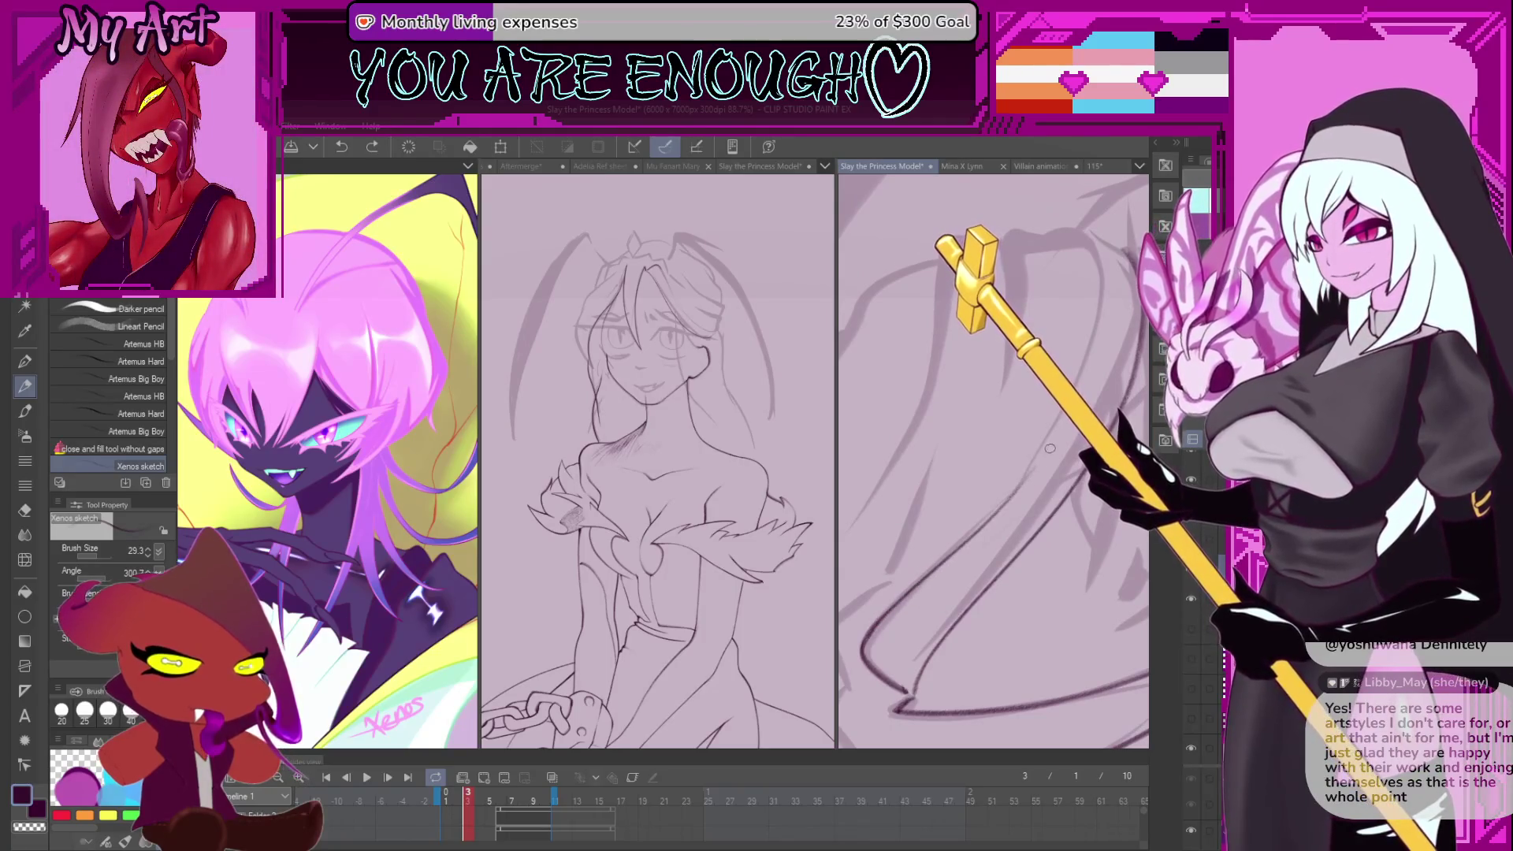
pyautogui.moveTo(1099, 347); pyautogui.dragTo(1068, 526)
pyautogui.scroll(4, 1067, 526)
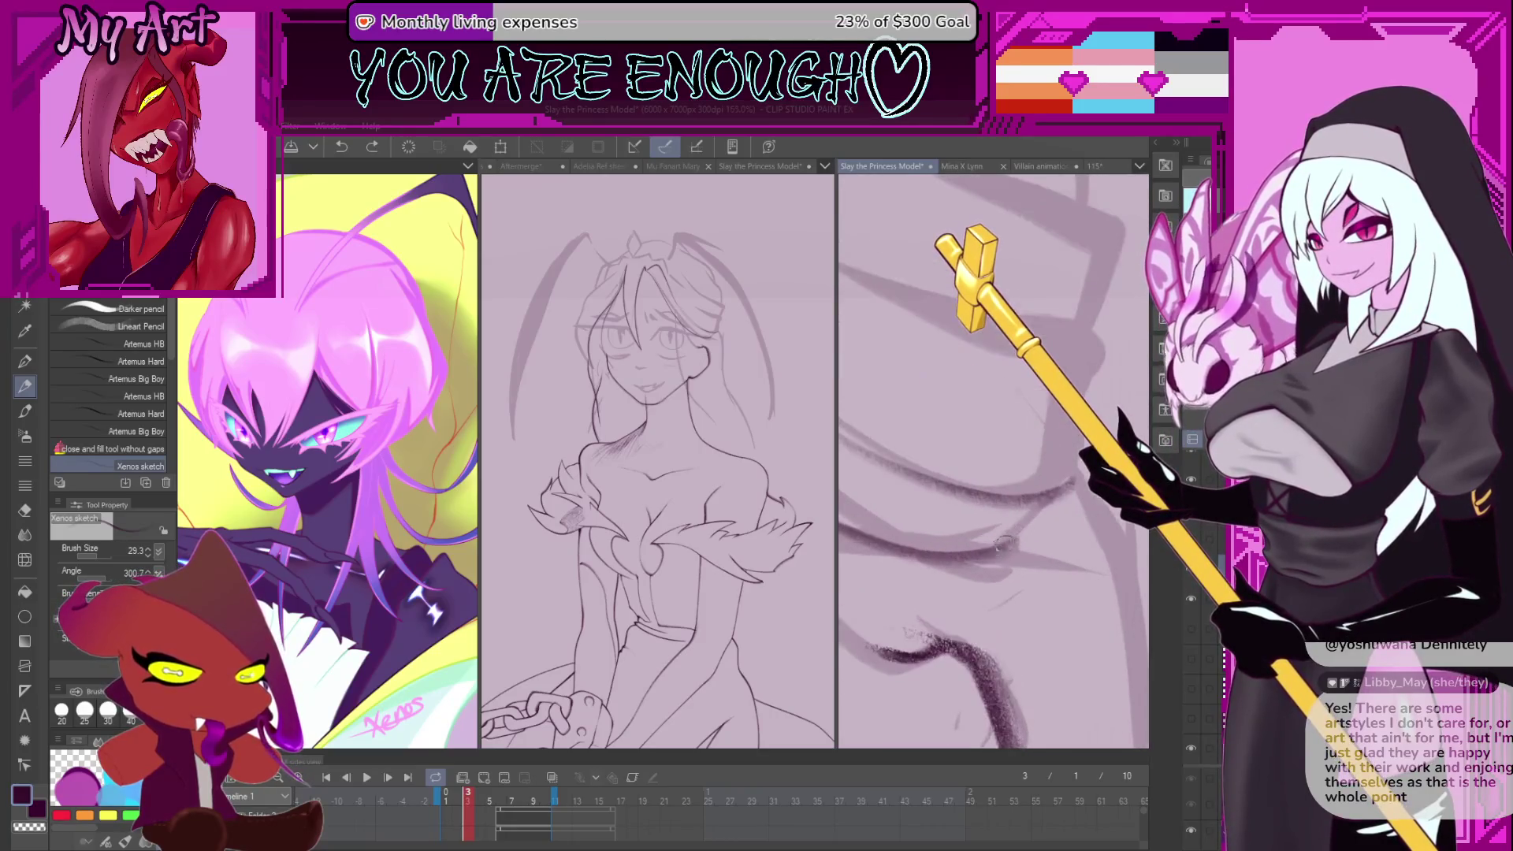
pyautogui.hotkey('ctrl', 'z')
pyautogui.moveTo(1077, 454)
pyautogui.mouseDown()
pyautogui.moveTo(1017, 556)
pyautogui.moveTo(1032, 461)
pyautogui.moveTo(926, 590)
pyautogui.mouseUp()
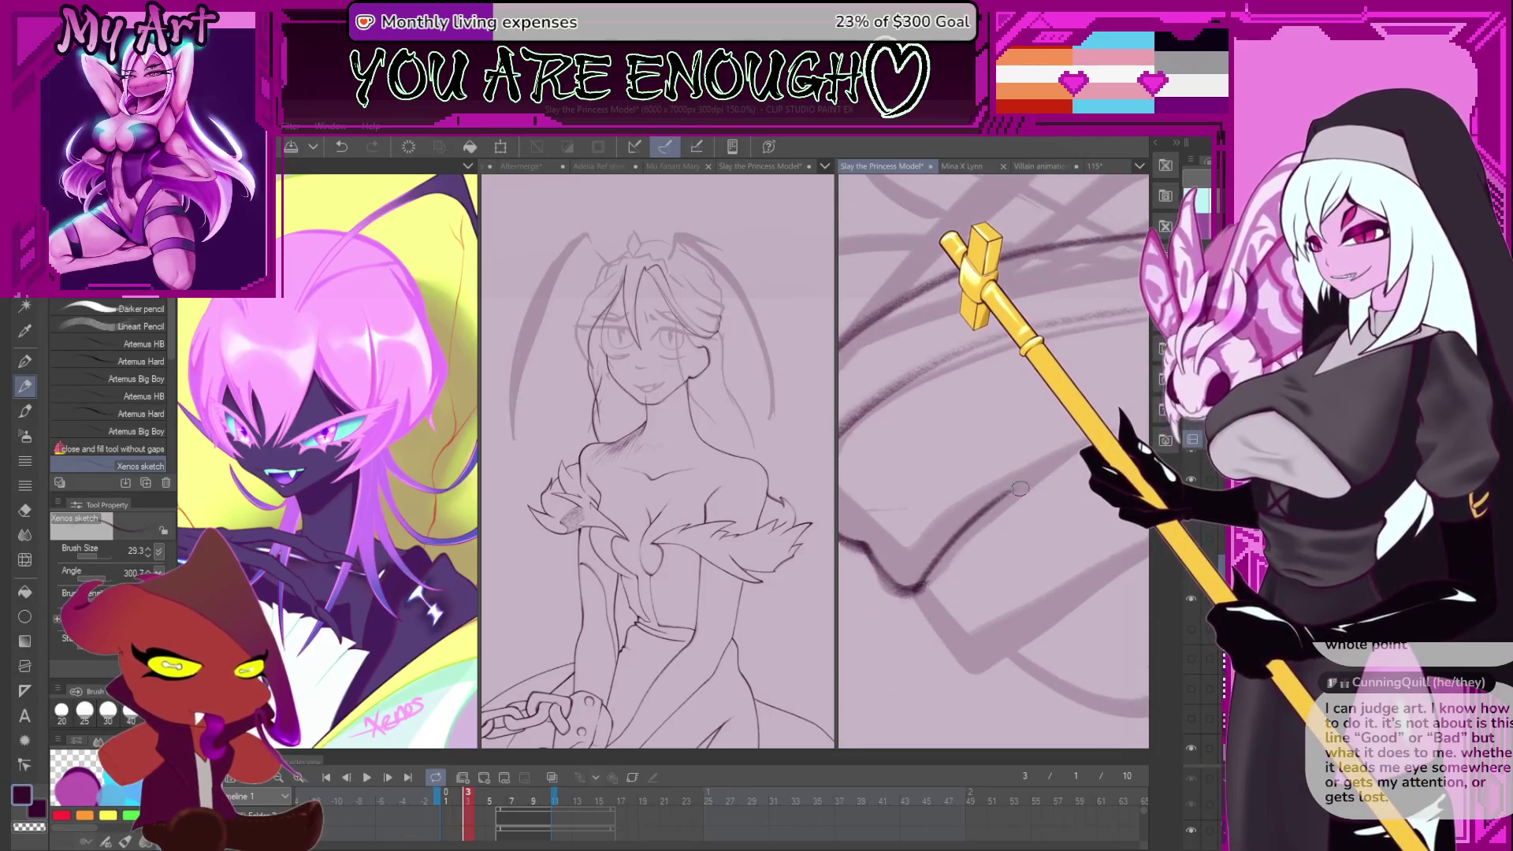
pyautogui.scroll(-4, 1013, 547)
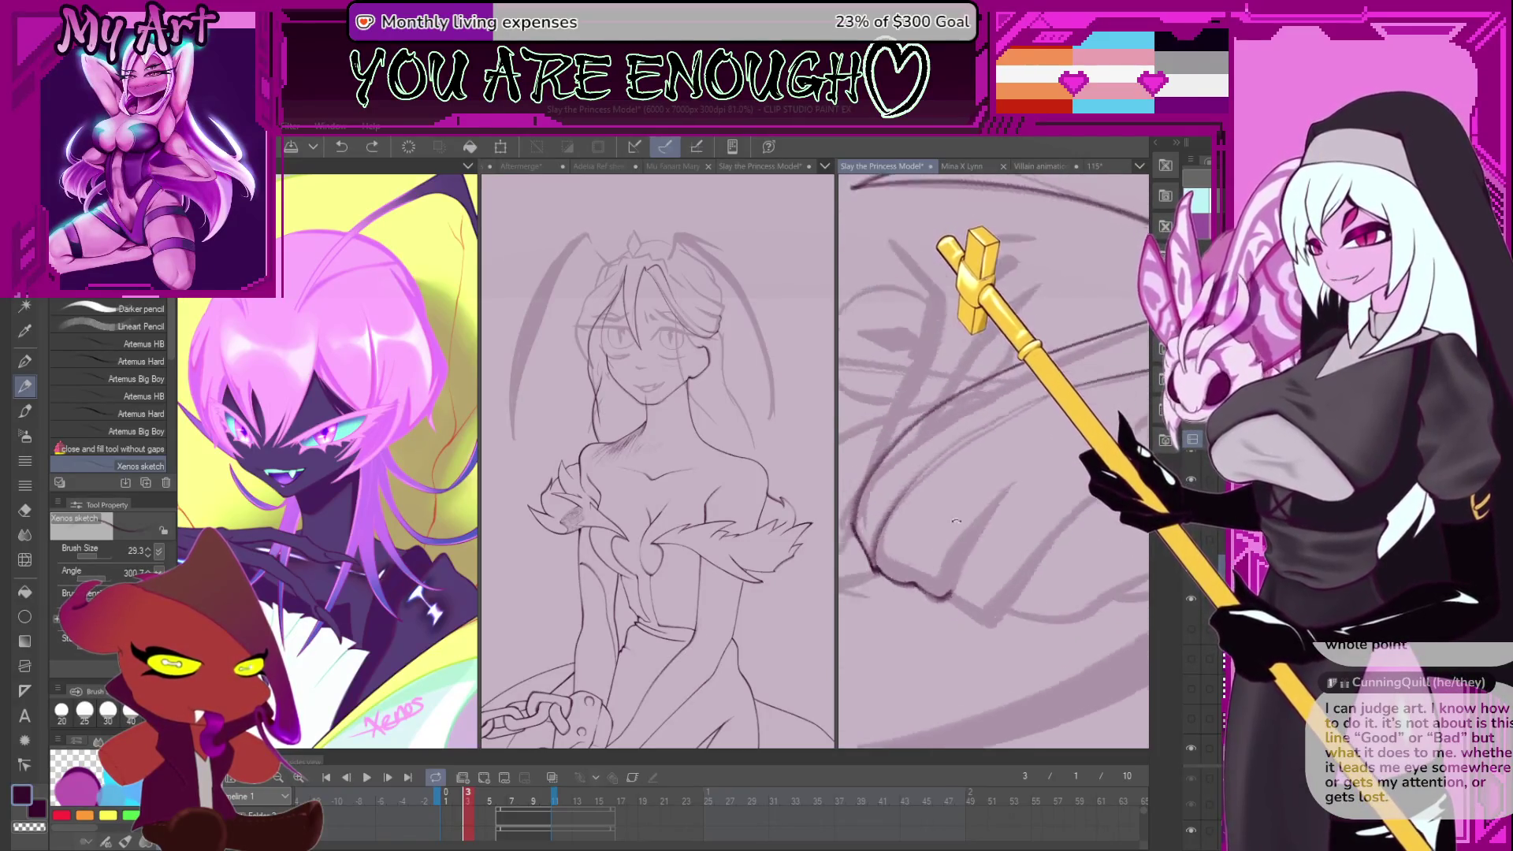
pyautogui.scroll(-1, 985, 556)
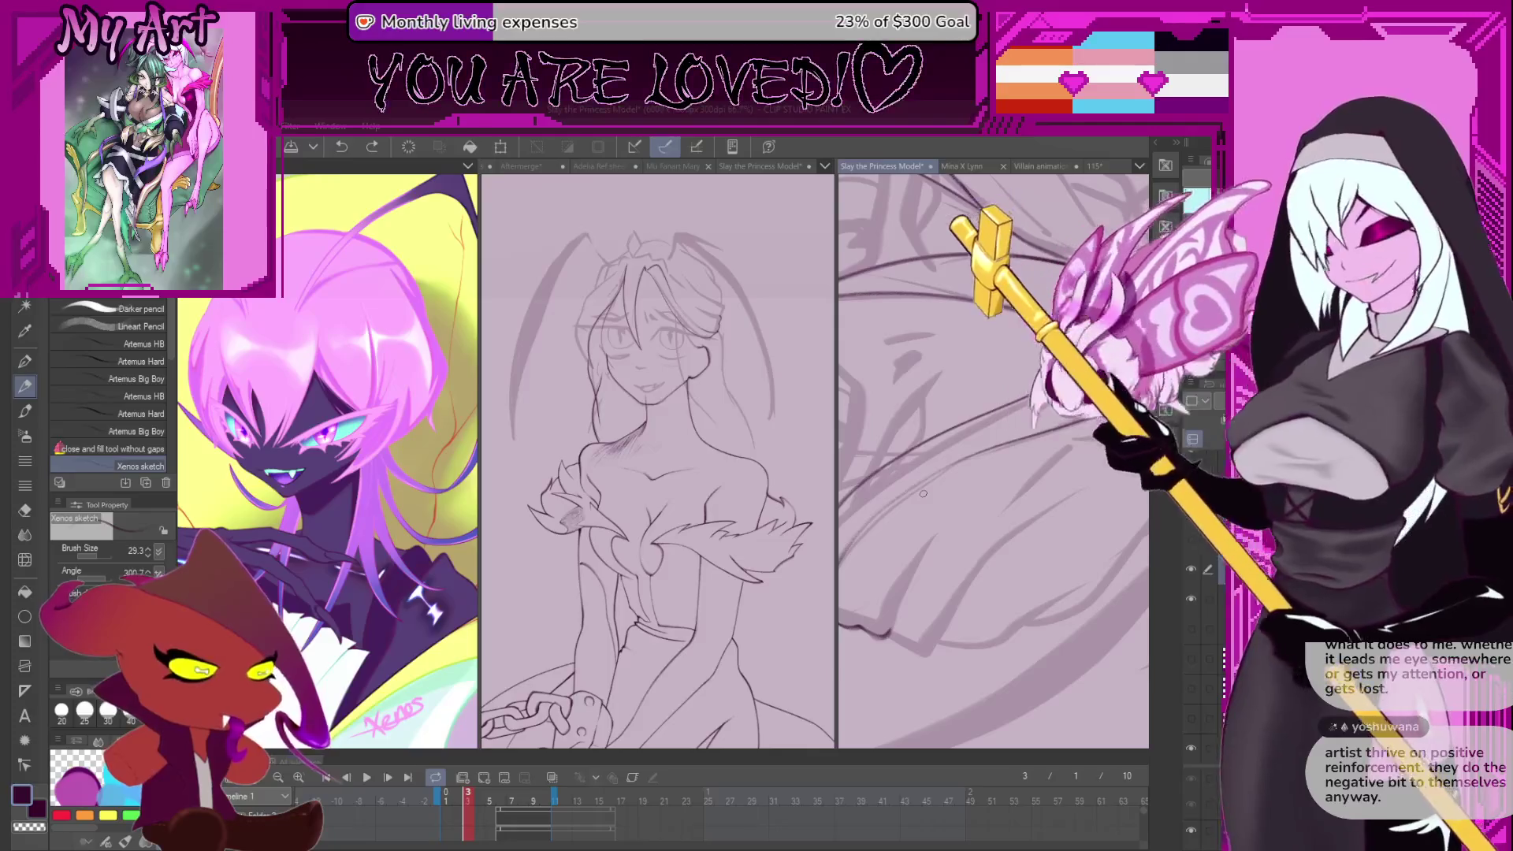
# - Rotate the canvas view to a new angle and undo the previous stroke
pyautogui.moveTo(922, 495); pyautogui.dragTo(1020, 520)
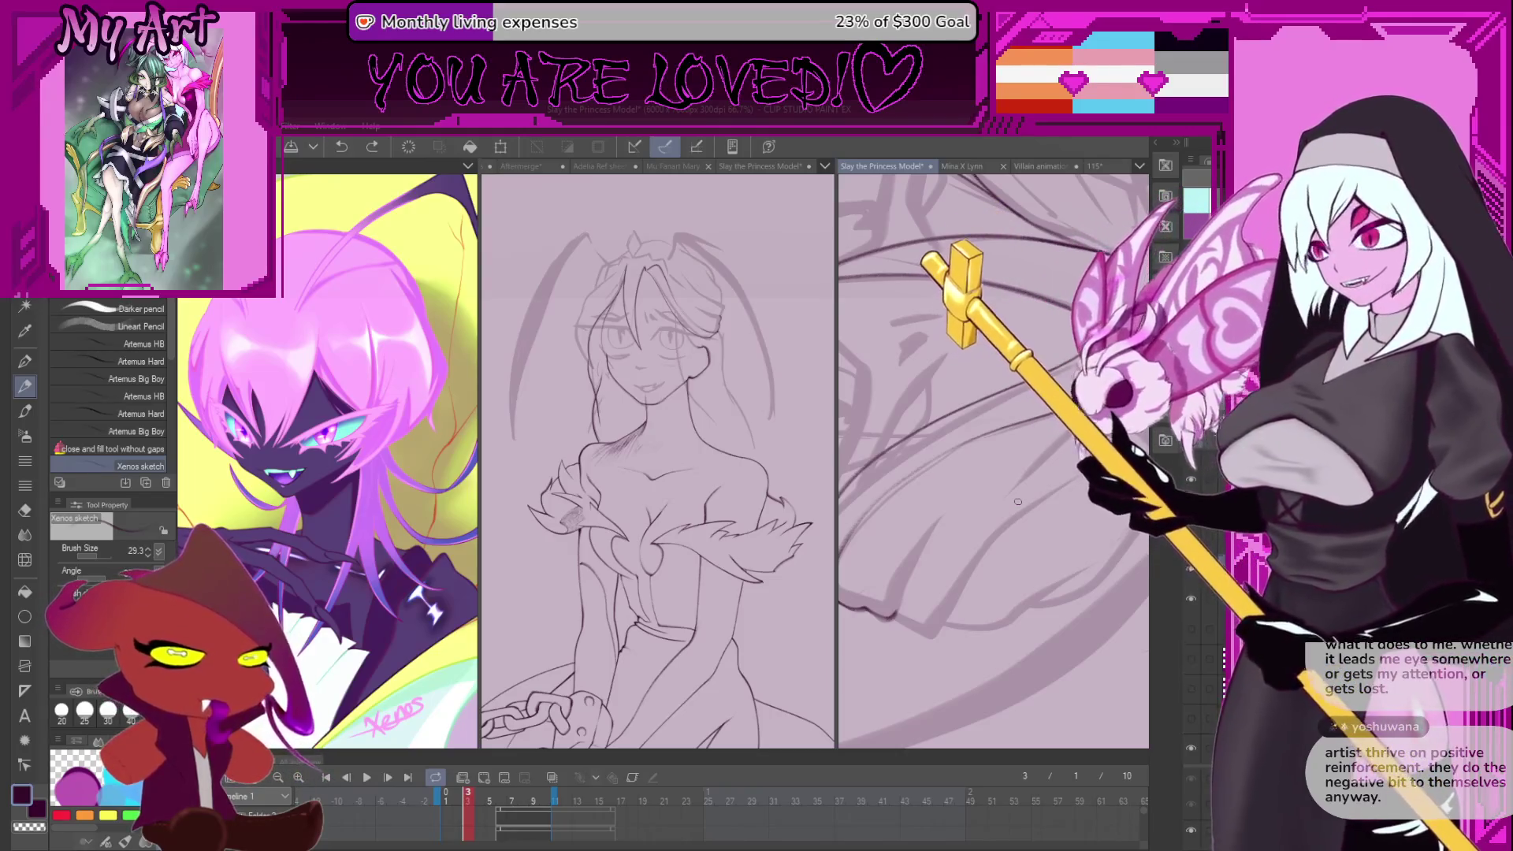
pyautogui.moveTo(944, 522); pyautogui.dragTo(898, 568)
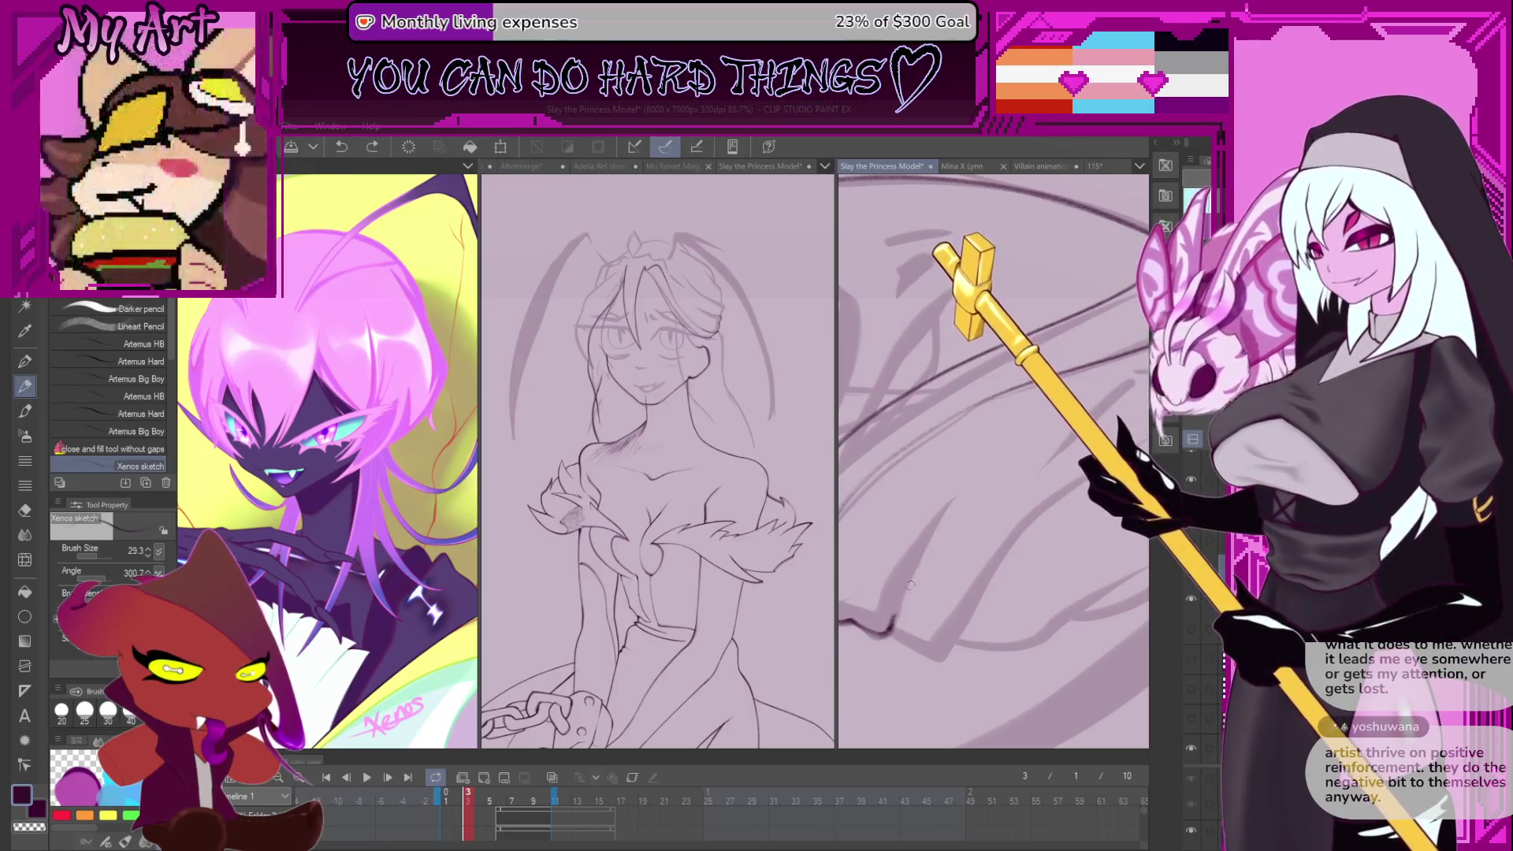
pyautogui.moveTo(910, 585)
pyautogui.mouseDown()
pyautogui.moveTo(875, 614)
pyautogui.moveTo(1093, 401)
pyautogui.moveTo(937, 505)
pyautogui.moveTo(879, 578)
pyautogui.mouseUp()
pyautogui.hotkey('ctrl', 'z')
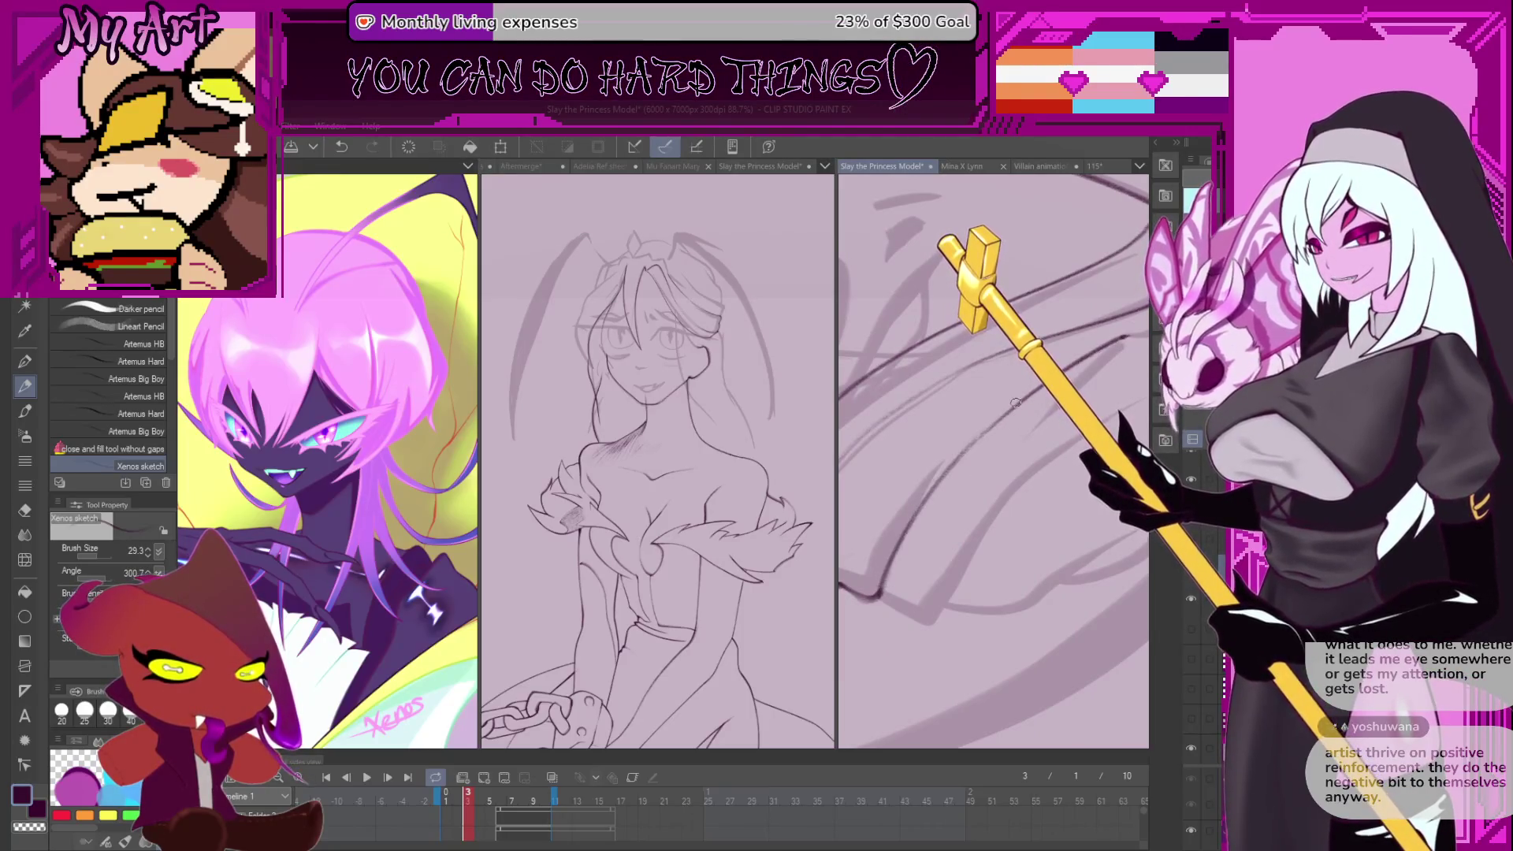
# - Flatten and zoom the view, then draw a darker pencil line along the long diagonal hair strokes
pyautogui.moveTo(895, 578)
pyautogui.mouseDown()
pyautogui.moveTo(935, 501)
pyautogui.moveTo(1002, 519)
pyautogui.moveTo(980, 547)
pyautogui.mouseUp()
pyautogui.moveTo(974, 622)
pyautogui.mouseDown()
pyautogui.moveTo(953, 438)
pyautogui.moveTo(981, 488)
pyautogui.moveTo(958, 525)
pyautogui.mouseUp()
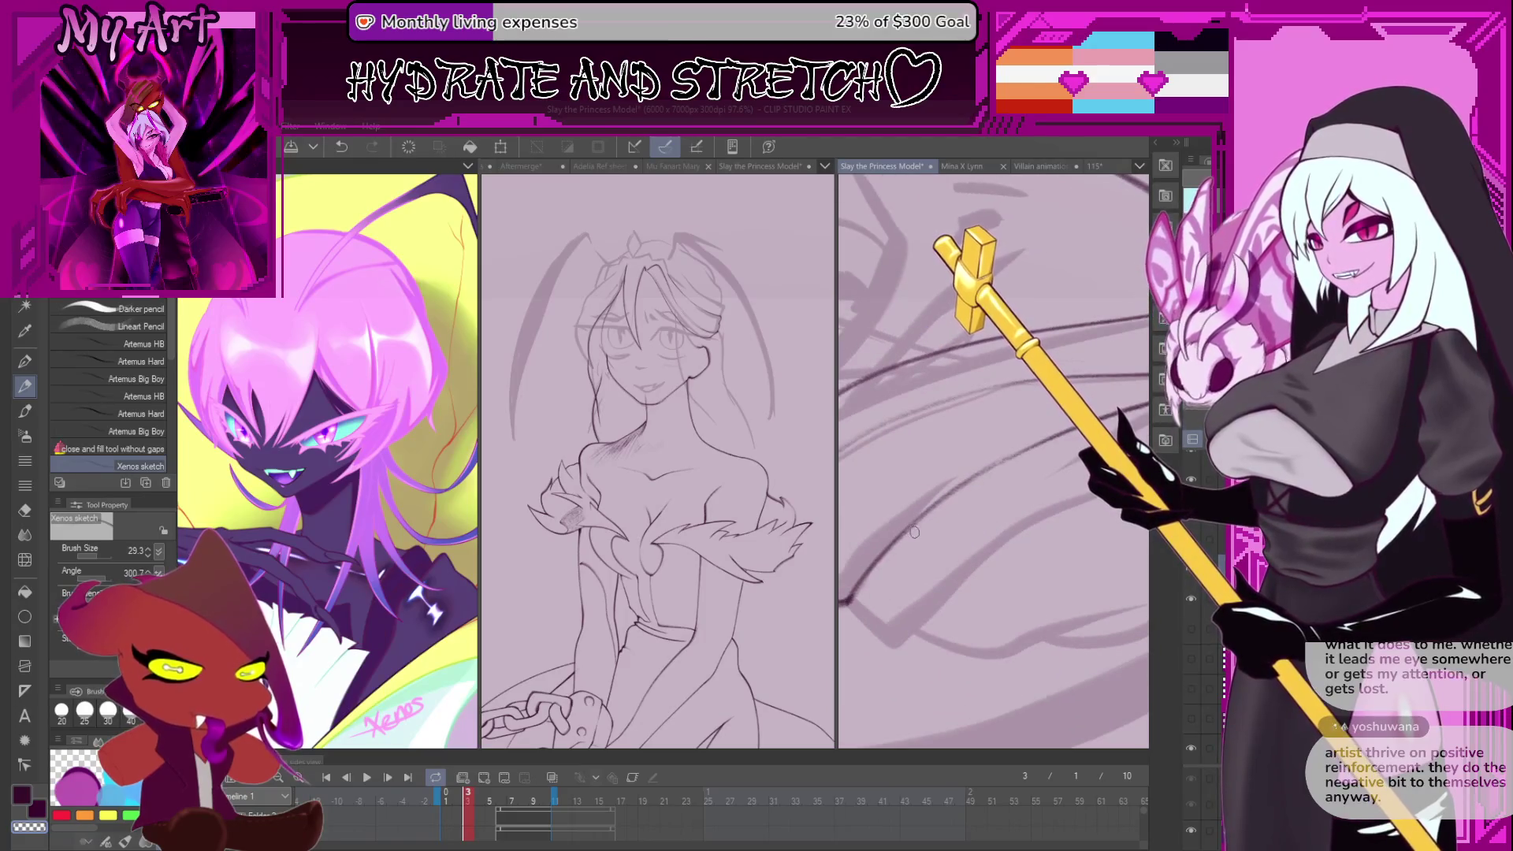
pyautogui.hotkey('ctrl', 'z')
pyautogui.moveTo(1013, 465); pyautogui.dragTo(906, 548)
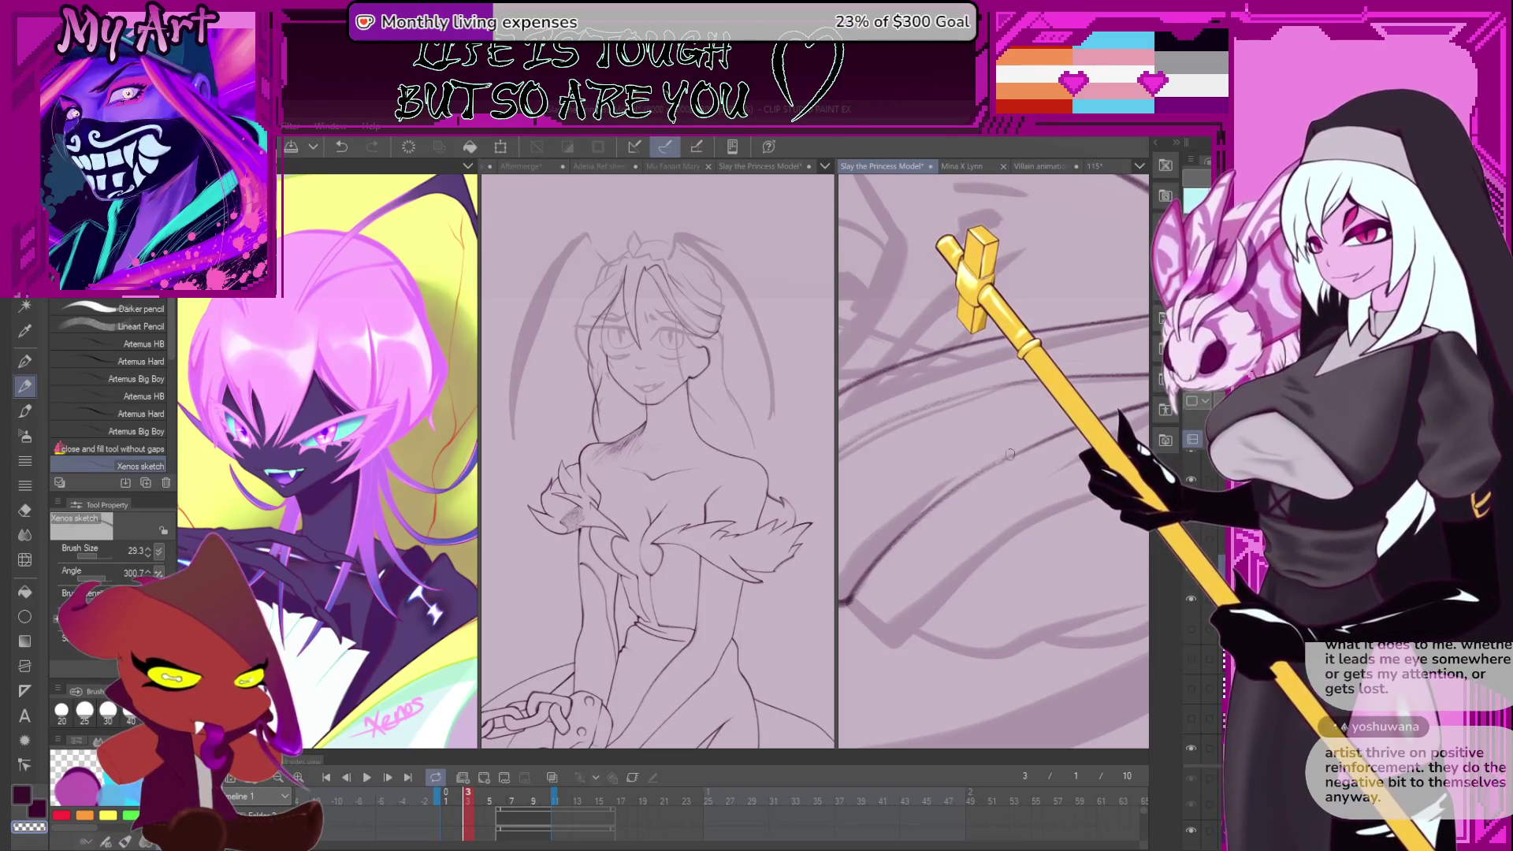
pyautogui.hotkey('ctrl', 'z')
pyautogui.hotkey('ctrl', 'y')
pyautogui.scroll(-5, 1062, 577)
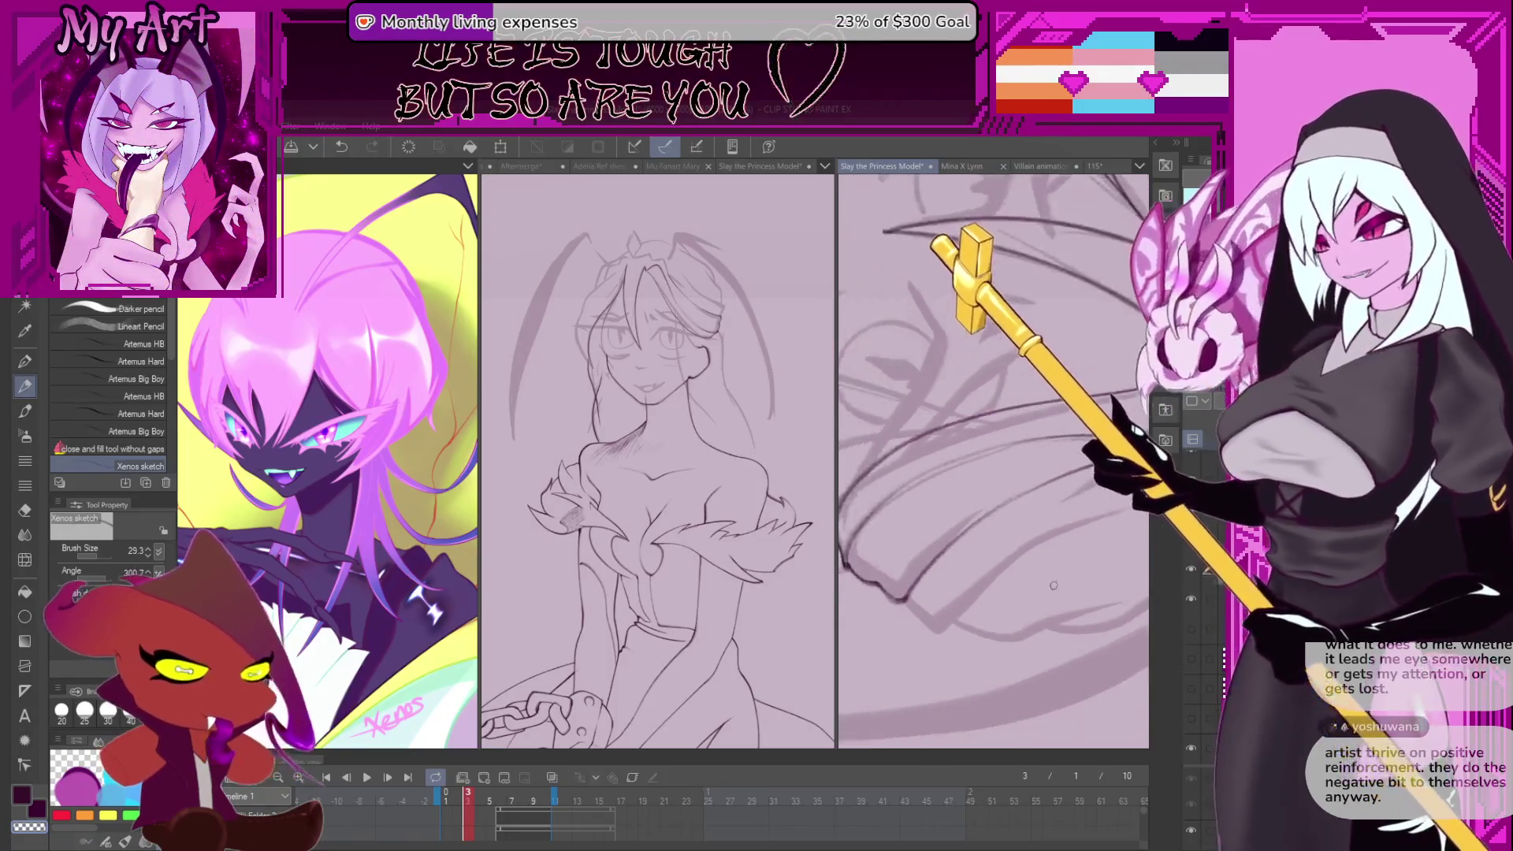
# - Drag the left divider right to widen the pink-haired reference pane and focus that canvas
pyautogui.scroll(2, 973, 460)
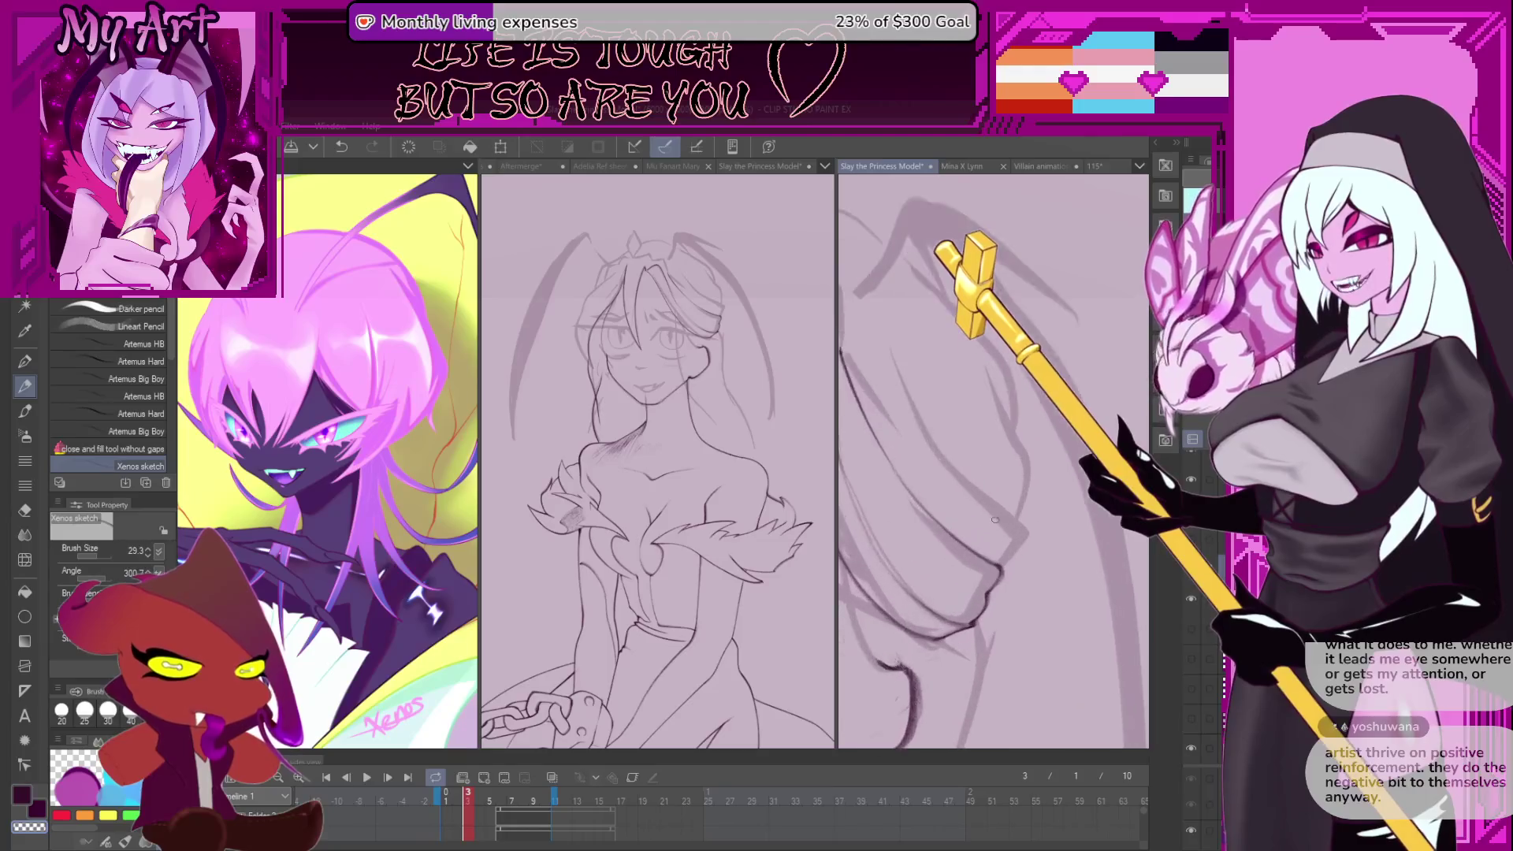
pyautogui.scroll(2, 1000, 536)
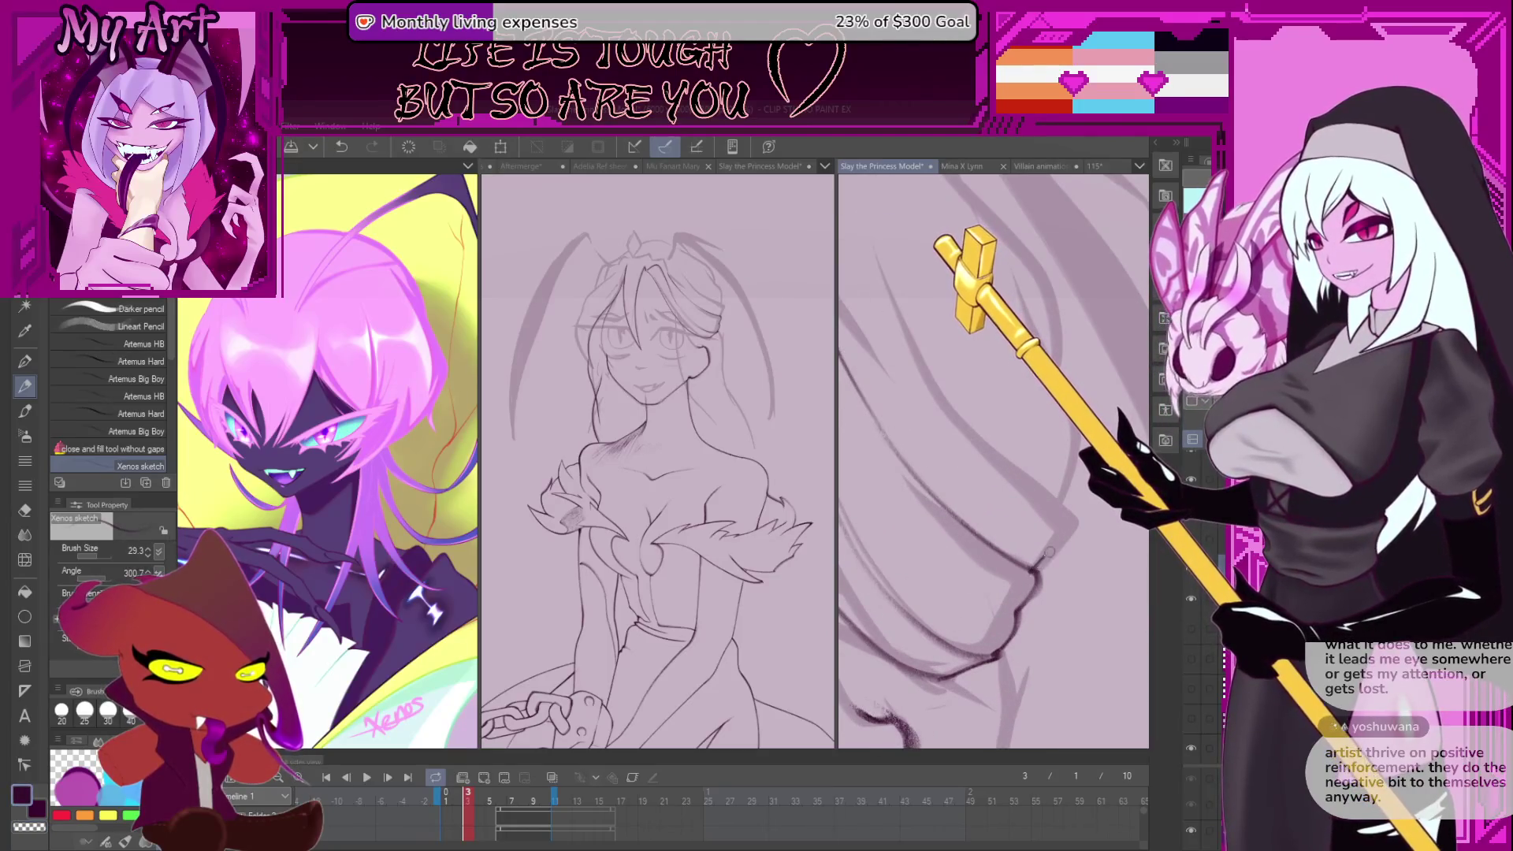
pyautogui.scroll(-2, 1008, 528)
pyautogui.scroll(-3, 1008, 527)
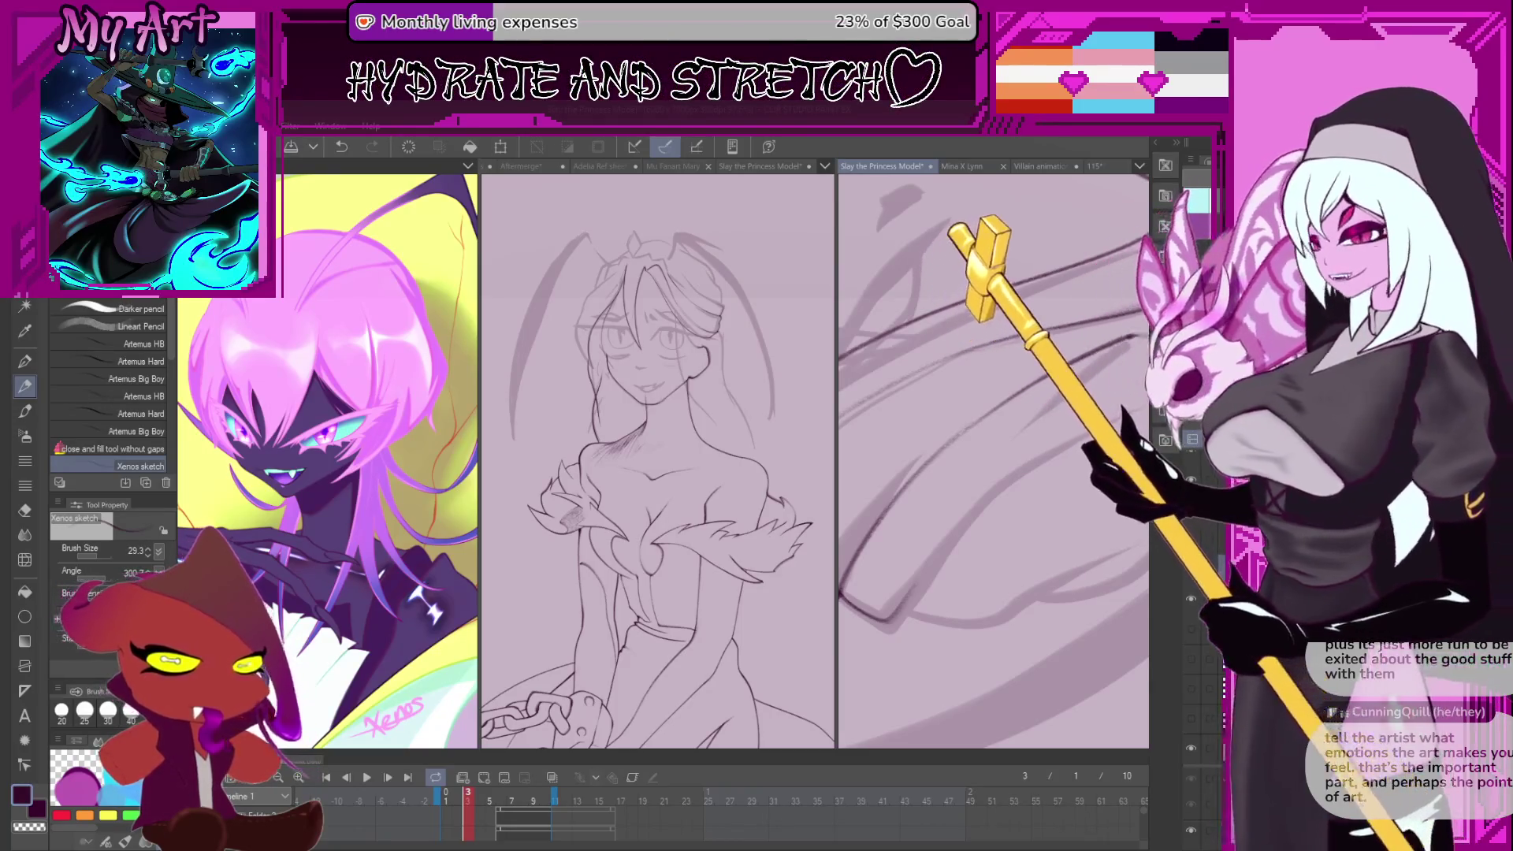
pyautogui.moveTo(479, 186); pyautogui.dragTo(745, 245)
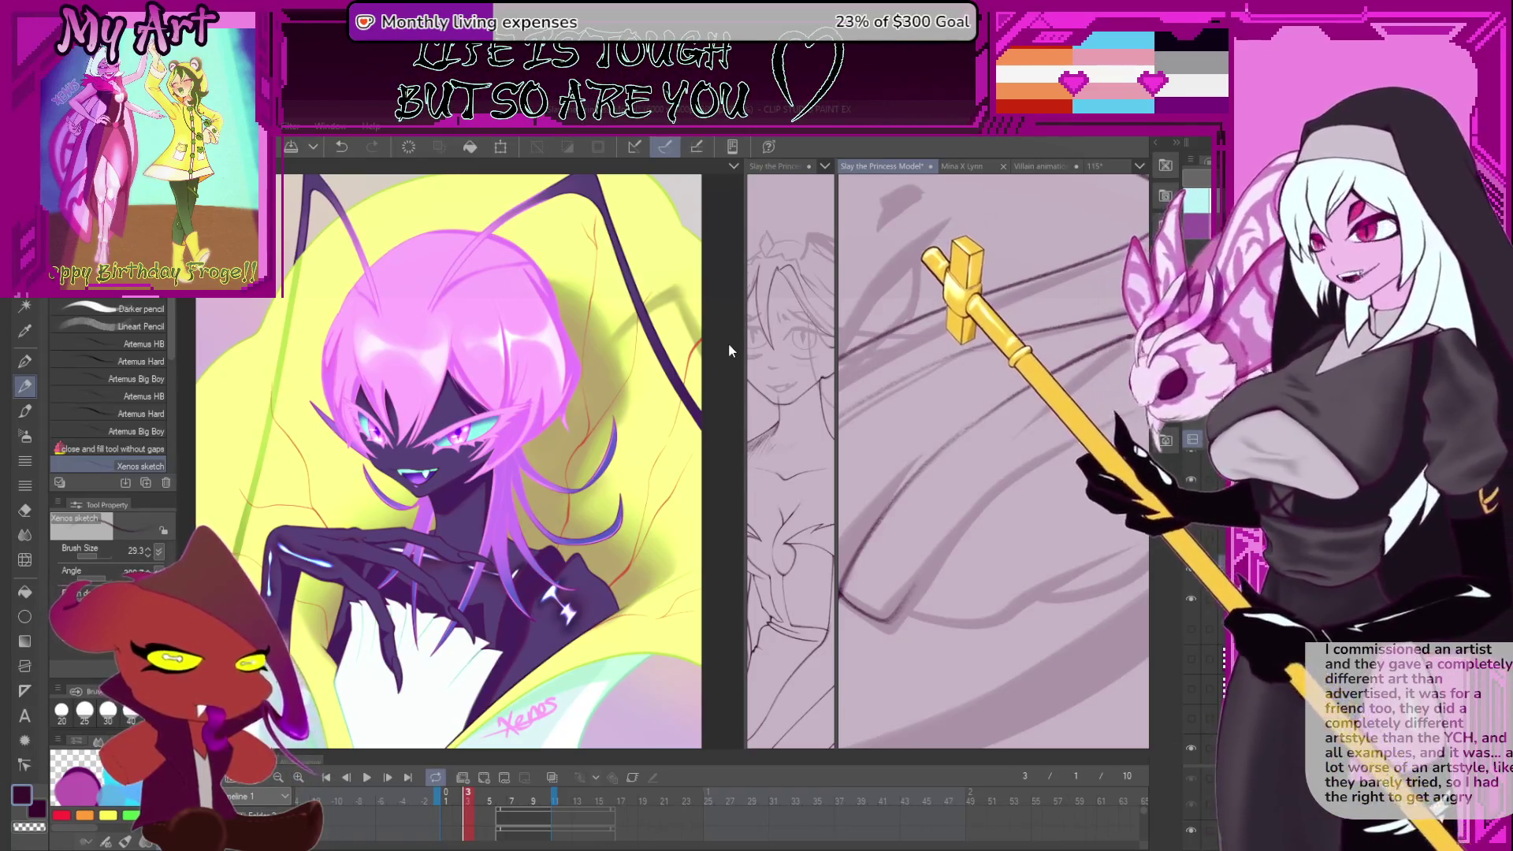
pyautogui.click(726, 356)
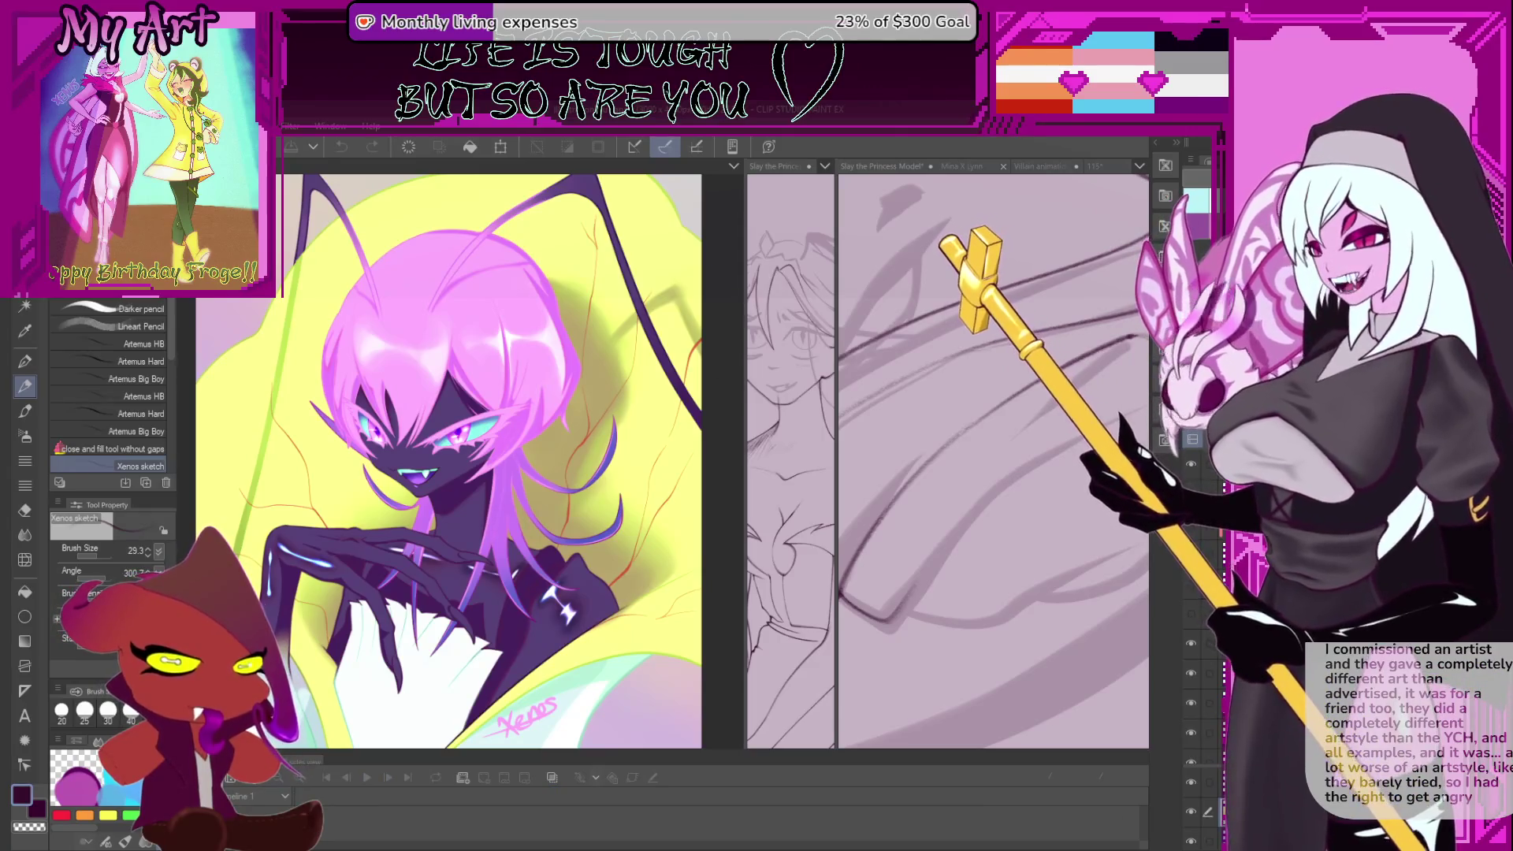
# - Drag the divider back left to give the Slay the Princess Model sketch pane more room
pyautogui.moveTo(743, 355)
pyautogui.mouseDown()
pyautogui.moveTo(517, 441)
pyautogui.moveTo(528, 445)
pyautogui.mouseUp()
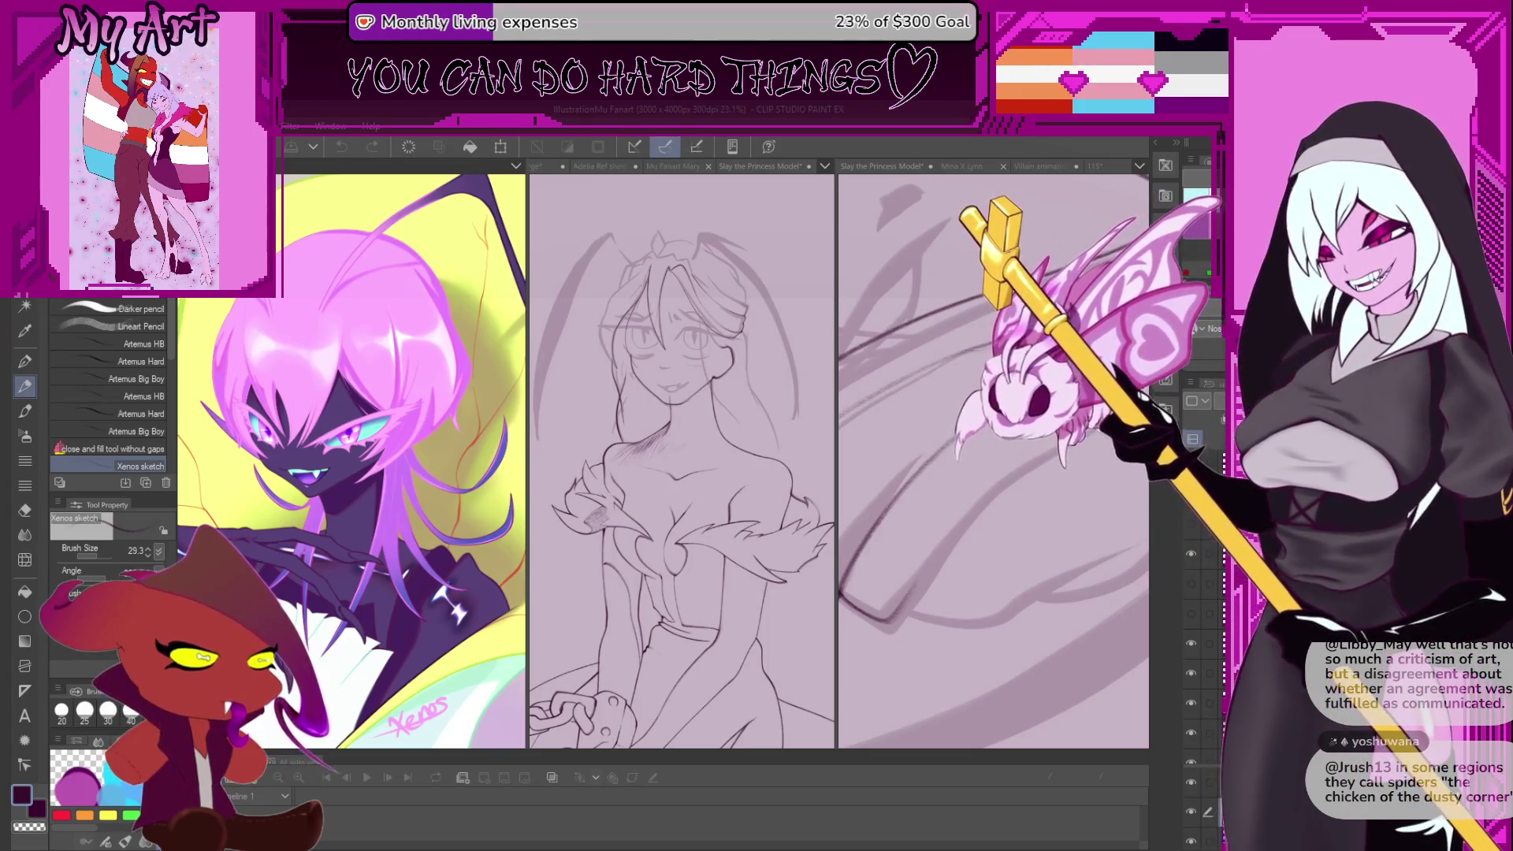
# - Zoom in on the Slay the Princess Model canvas and darken the lower sketch line
pyautogui.click(1006, 570)
pyautogui.scroll(-2, 969, 504)
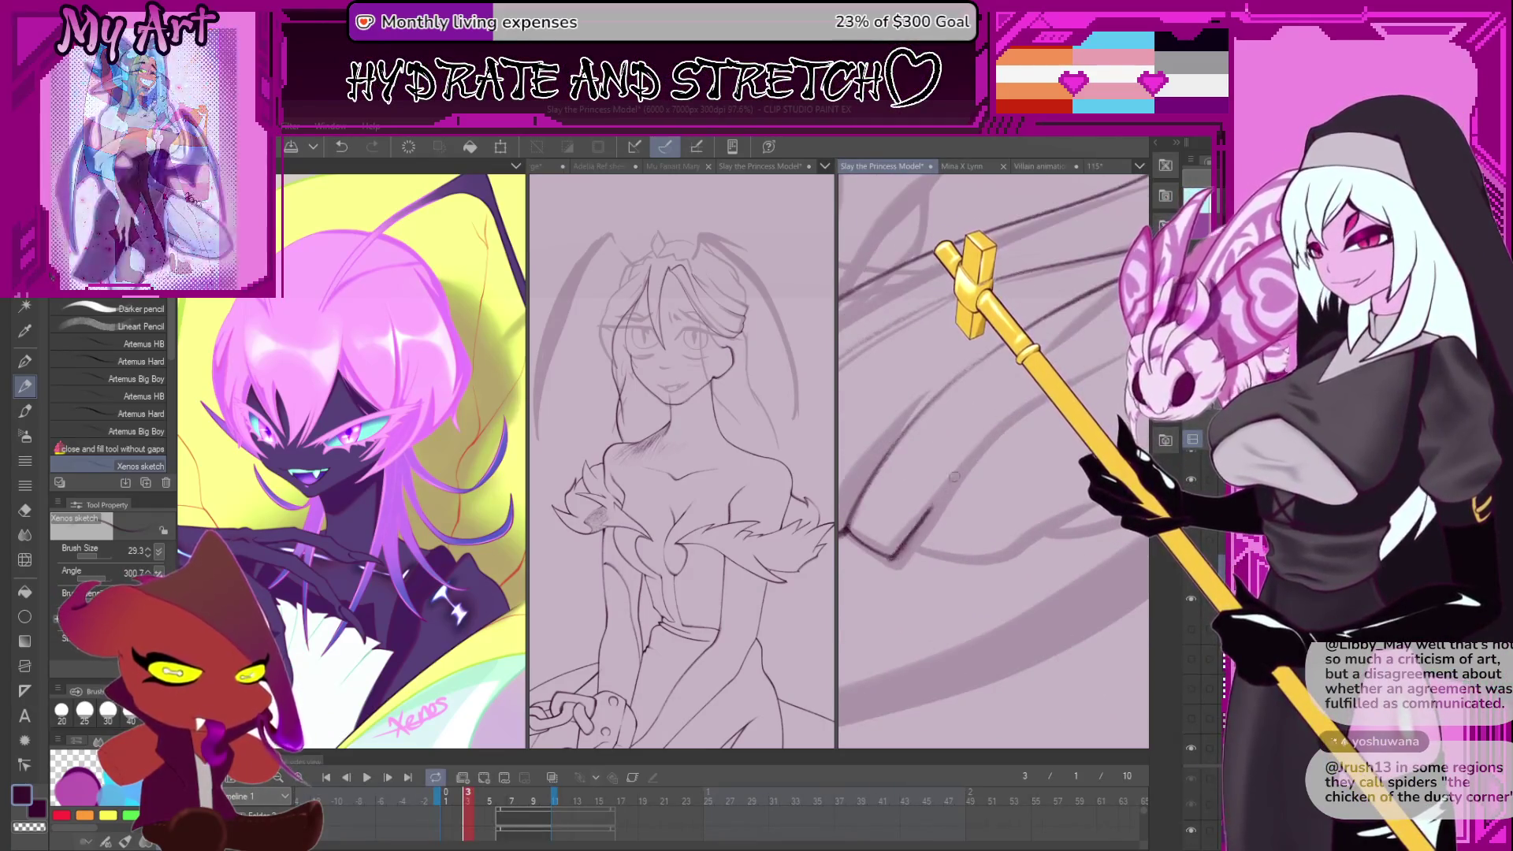
pyautogui.scroll(2, 1091, 362)
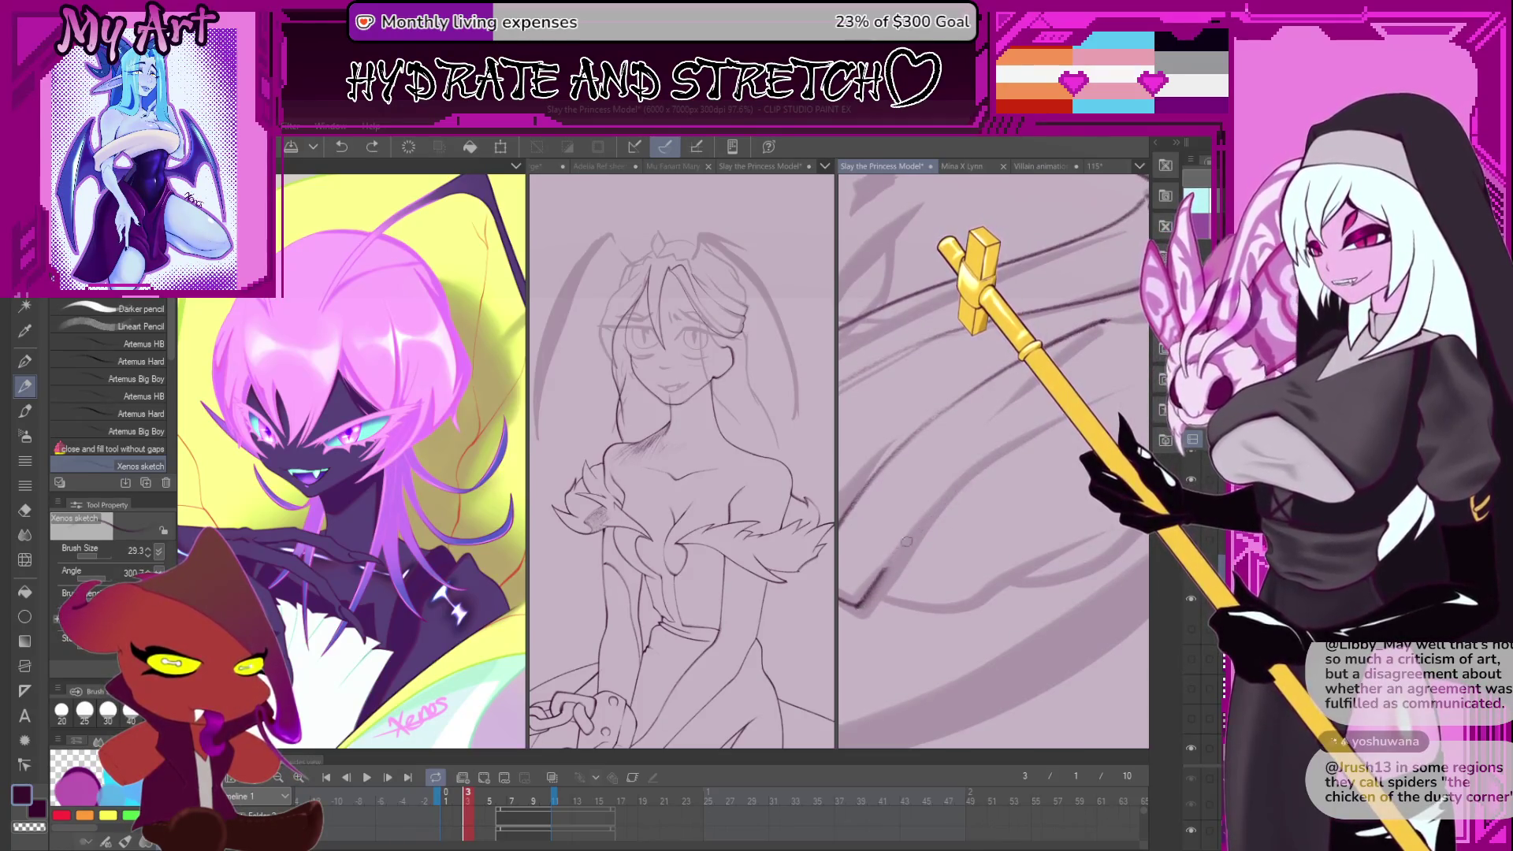
pyautogui.scroll(-5, 1050, 436)
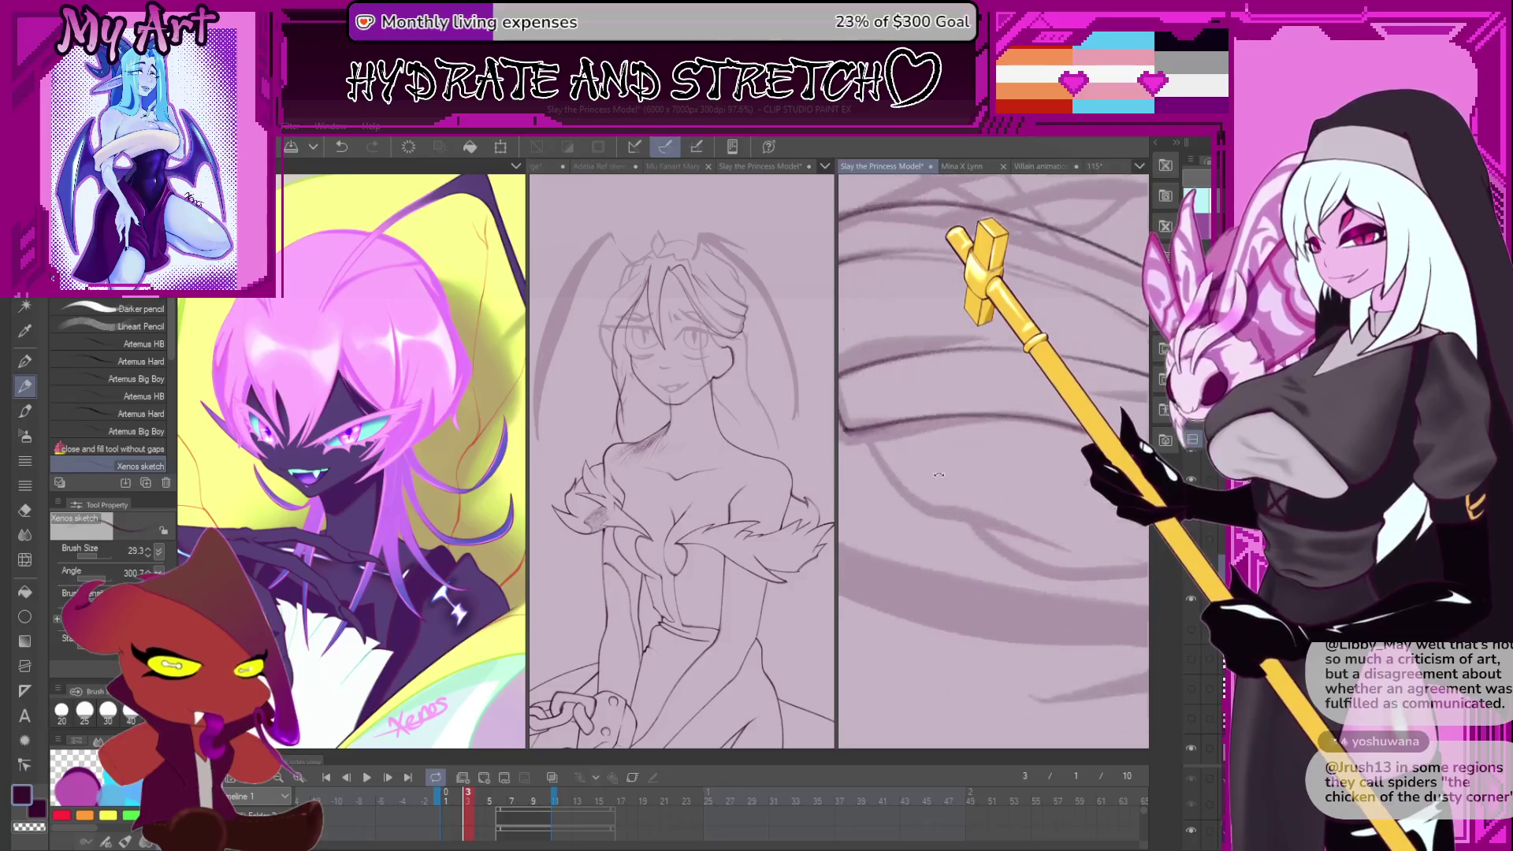
pyautogui.scroll(4, 883, 441)
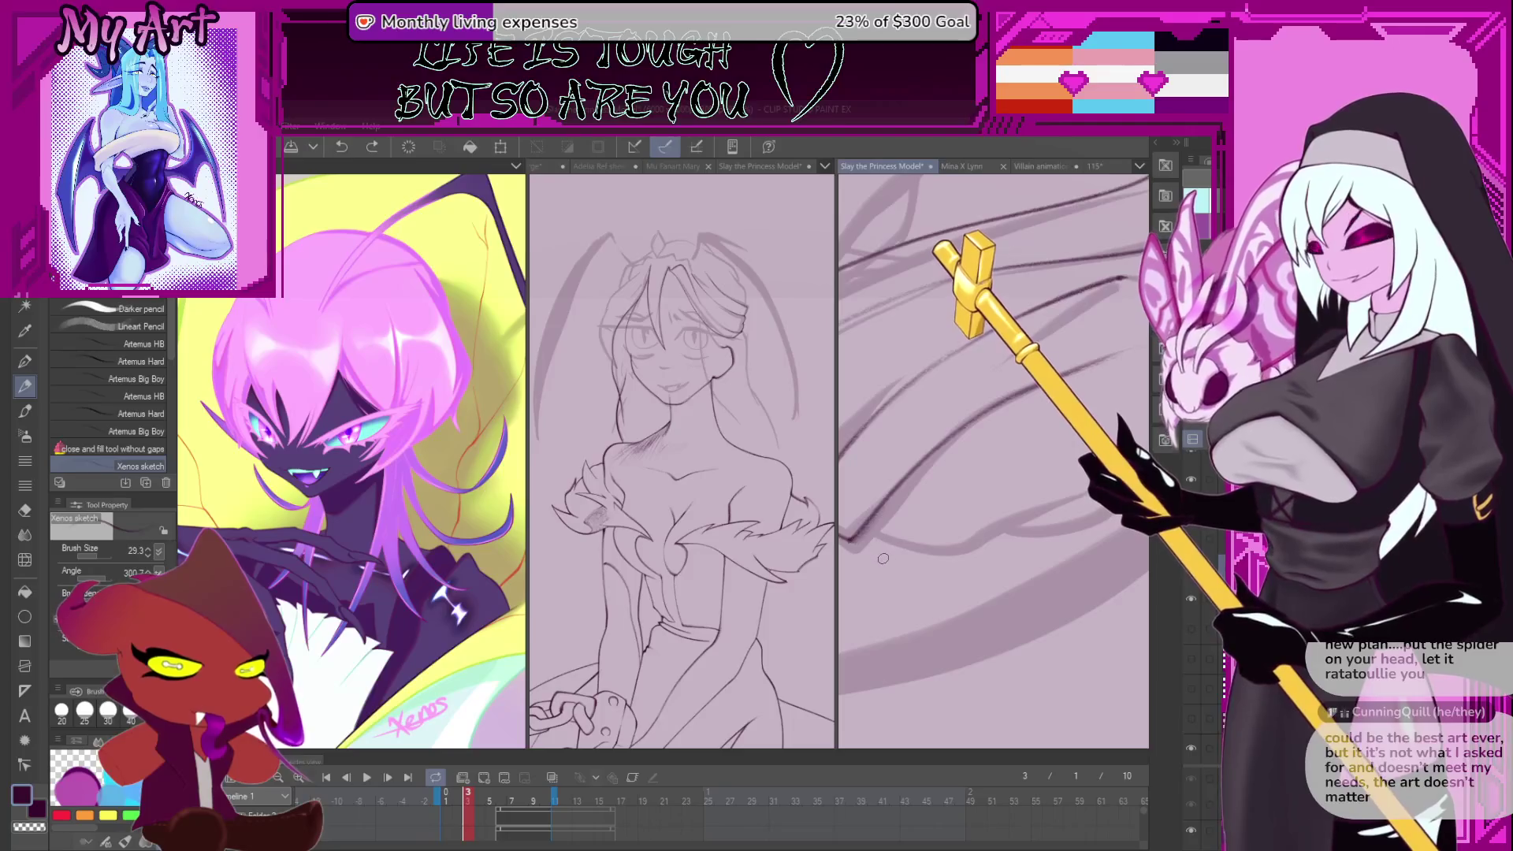
pyautogui.scroll(2, 896, 519)
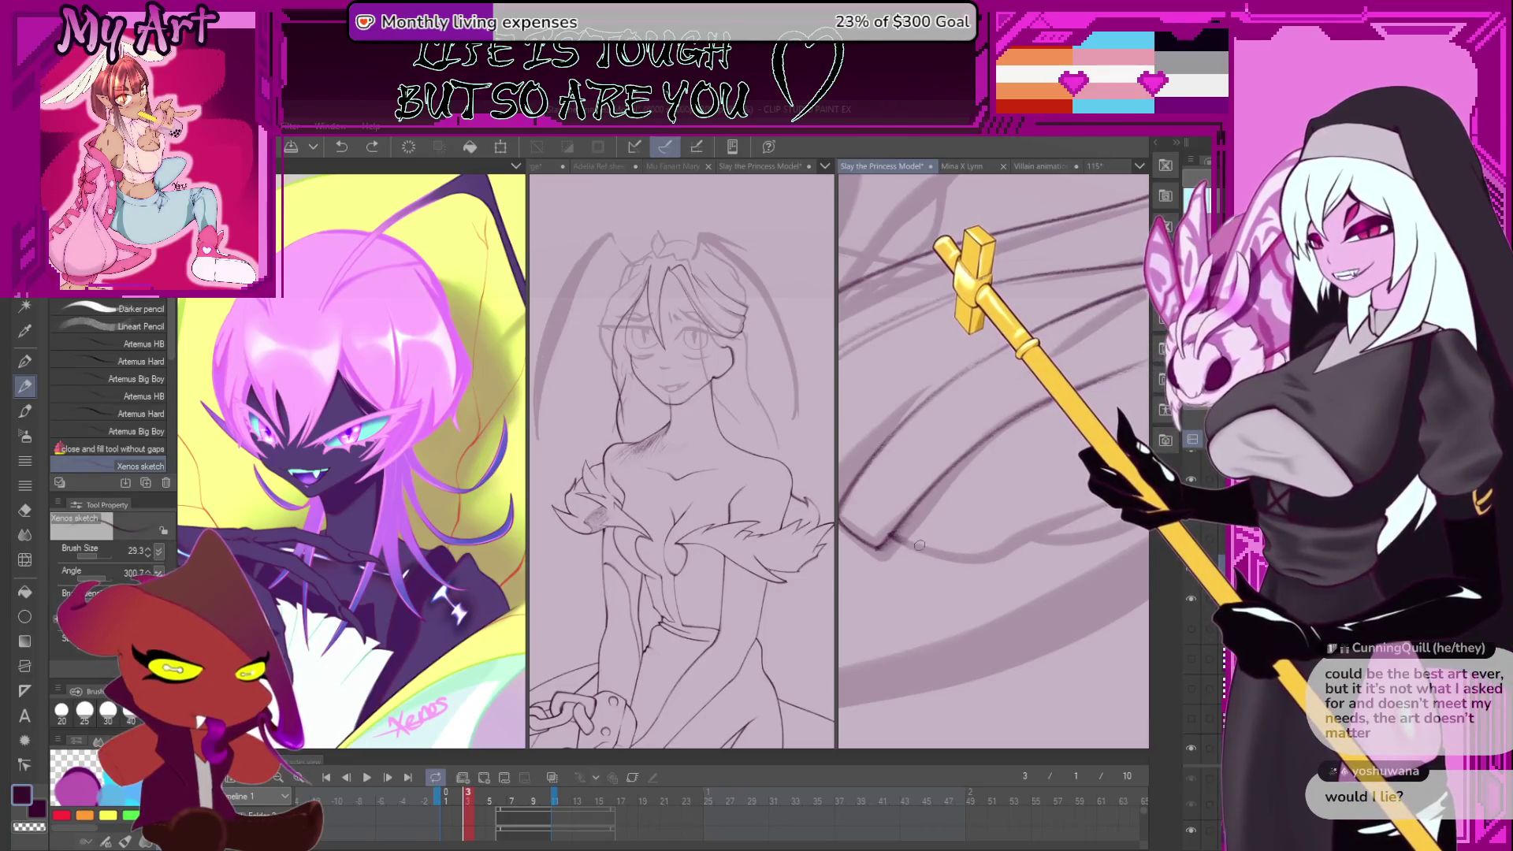
pyautogui.moveTo(906, 552); pyautogui.dragTo(1048, 538)
# - Rotate the canvas through several angles, undo the recent changes, and frame the face close up
pyautogui.moveTo(941, 488); pyautogui.dragTo(999, 560)
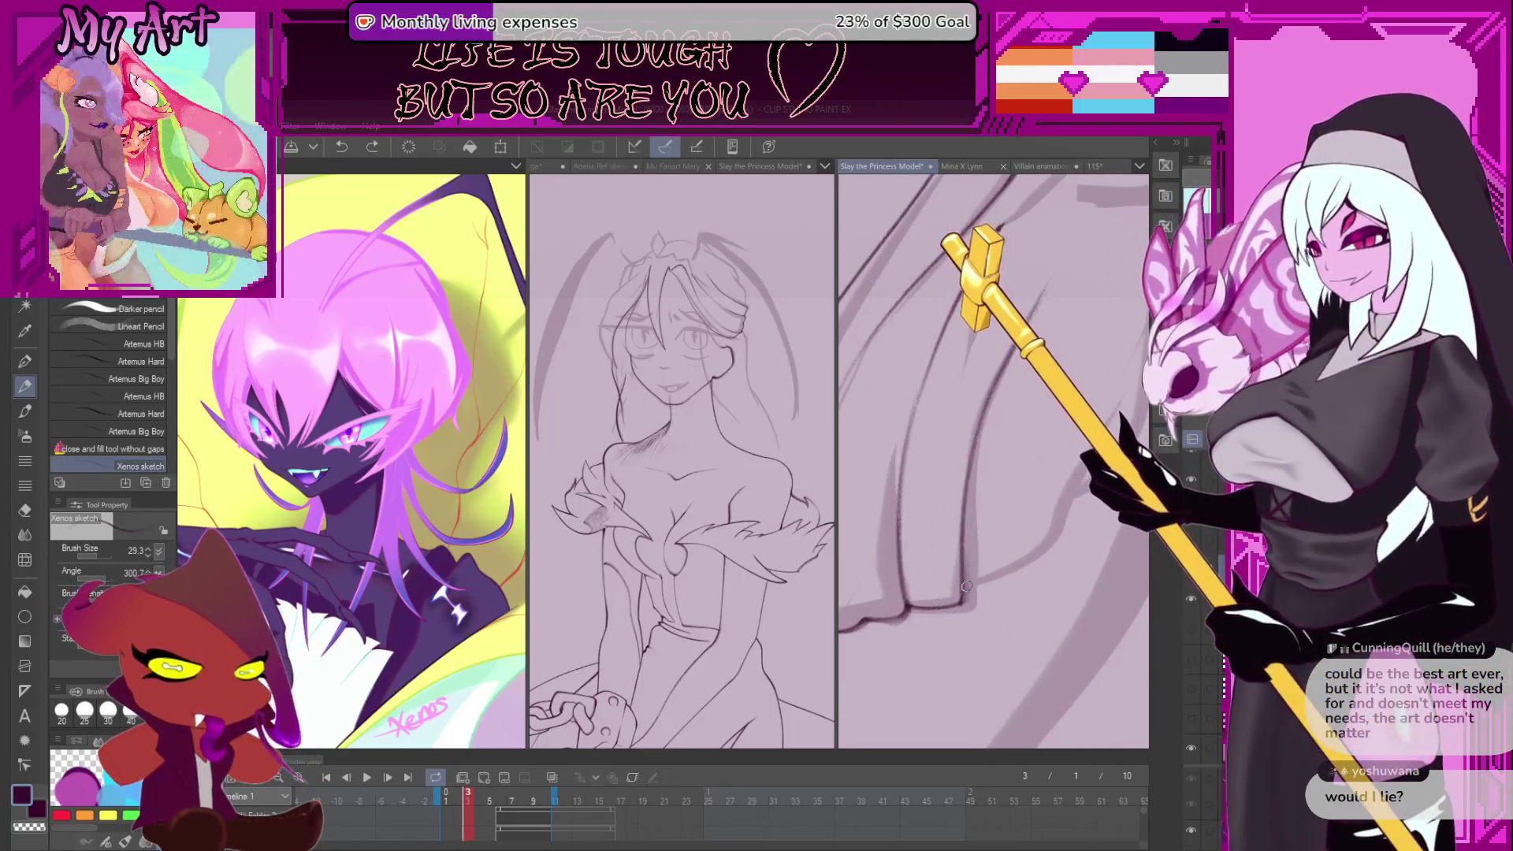
pyautogui.moveTo(1010, 568); pyautogui.dragTo(968, 567)
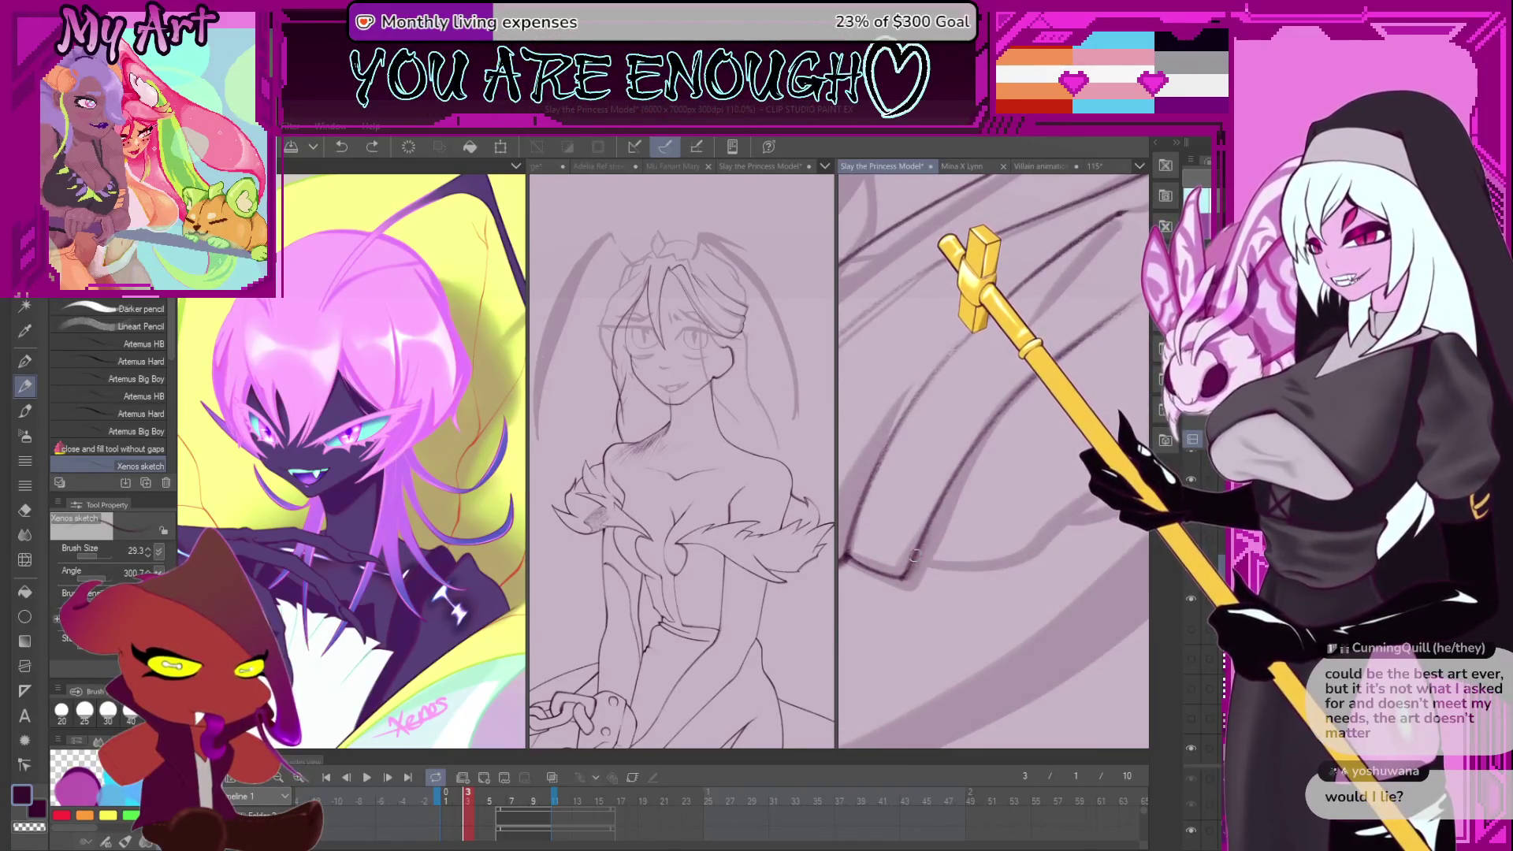
pyautogui.moveTo(1058, 505); pyautogui.dragTo(966, 535)
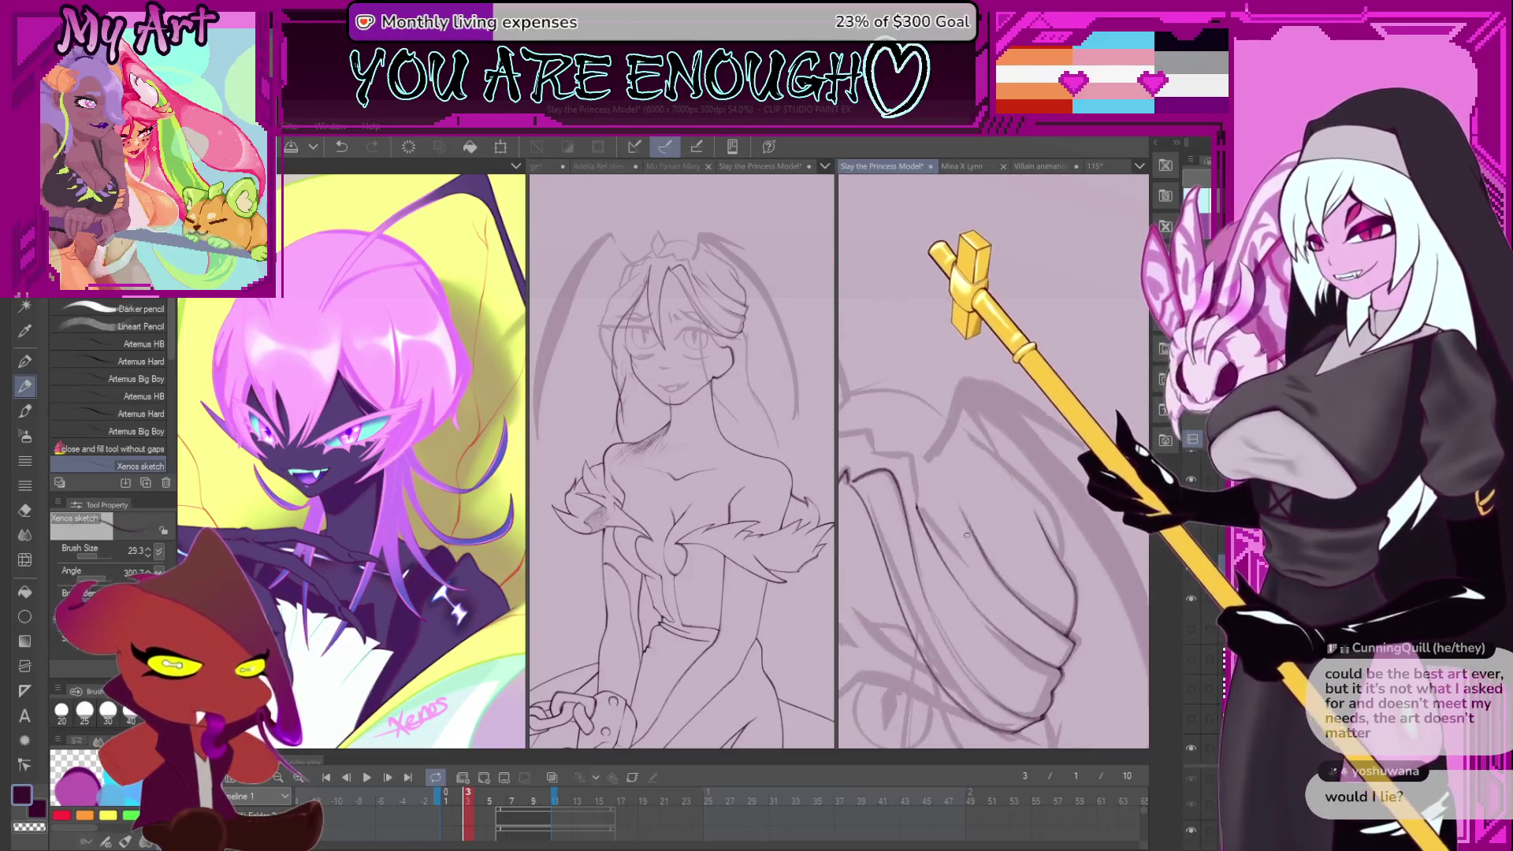
pyautogui.scroll(5, 967, 535)
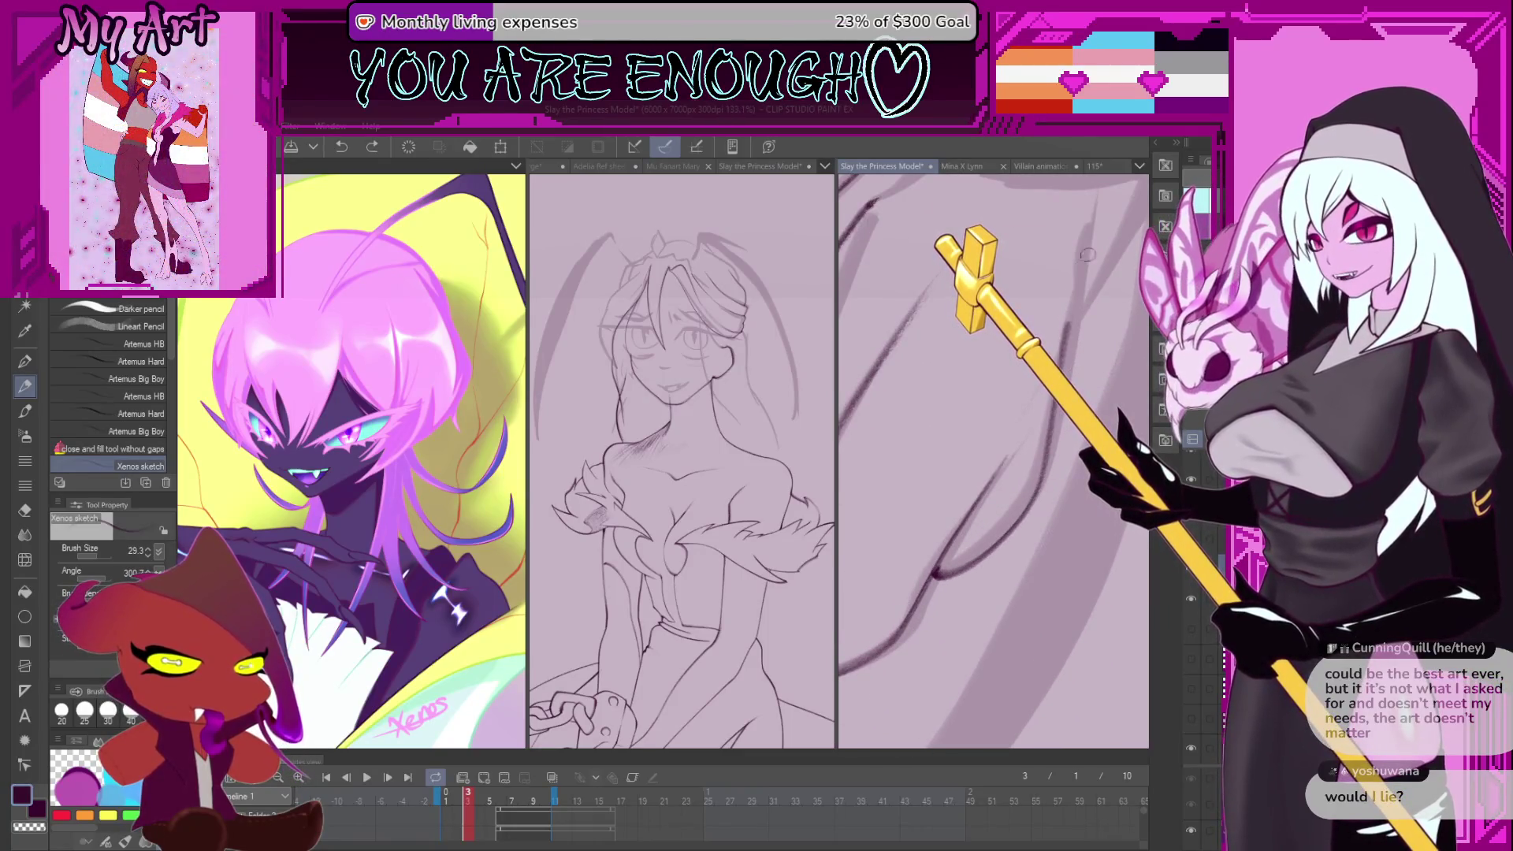
pyautogui.moveTo(1088, 254); pyautogui.dragTo(992, 404)
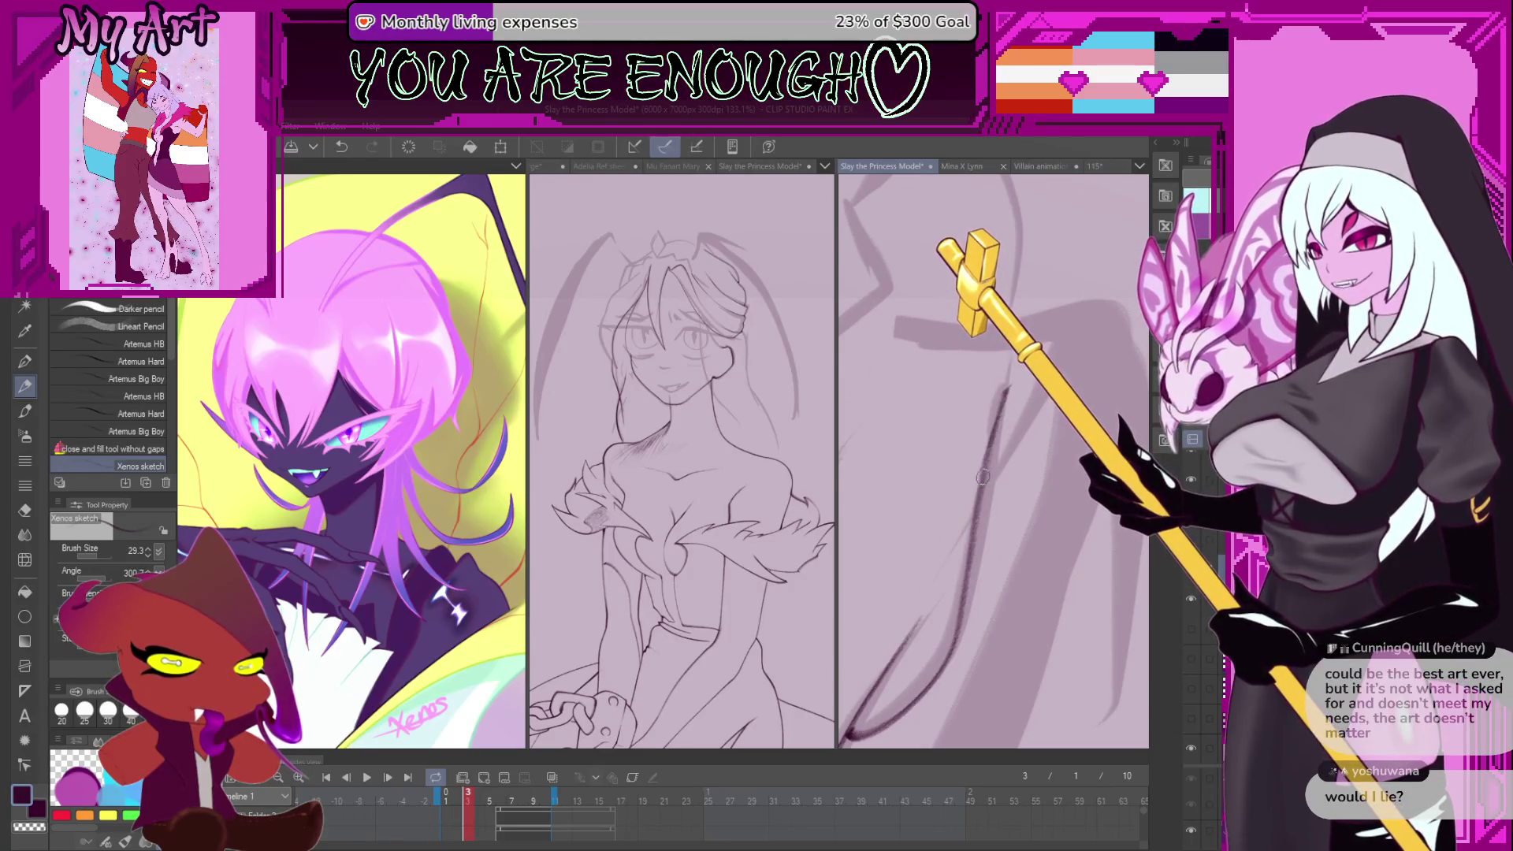
pyautogui.hotkey('ctrl', 'z')
pyautogui.hotkey('ctrl', 'z')
pyautogui.hotkey('ctrl', 'z')
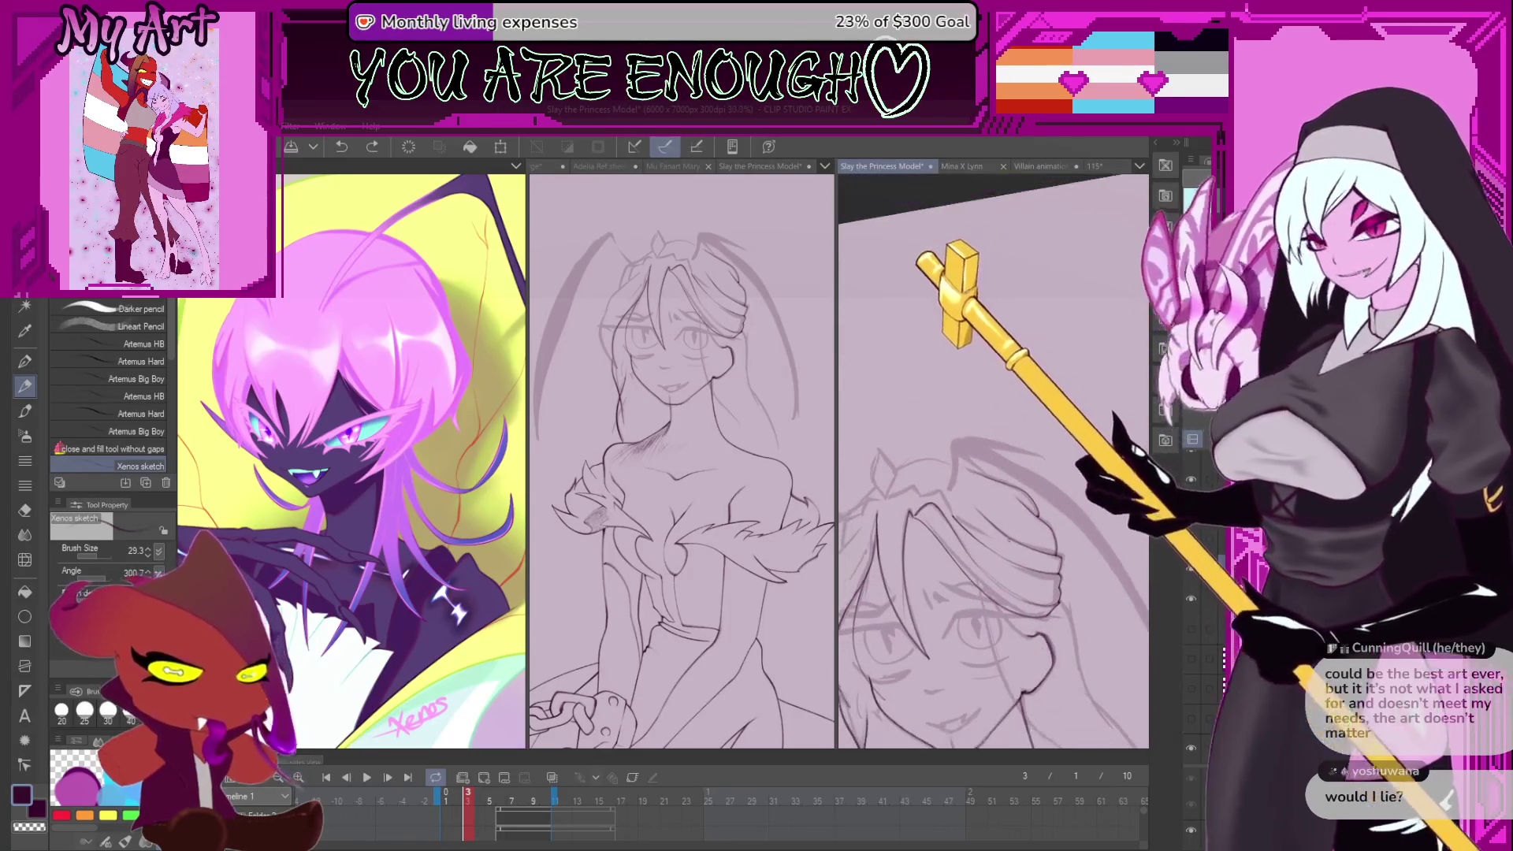
pyautogui.hotkey('ctrl', 'z')
pyautogui.hotkey('ctrl', 'z')
pyautogui.hotkey('ctrl', 'z')
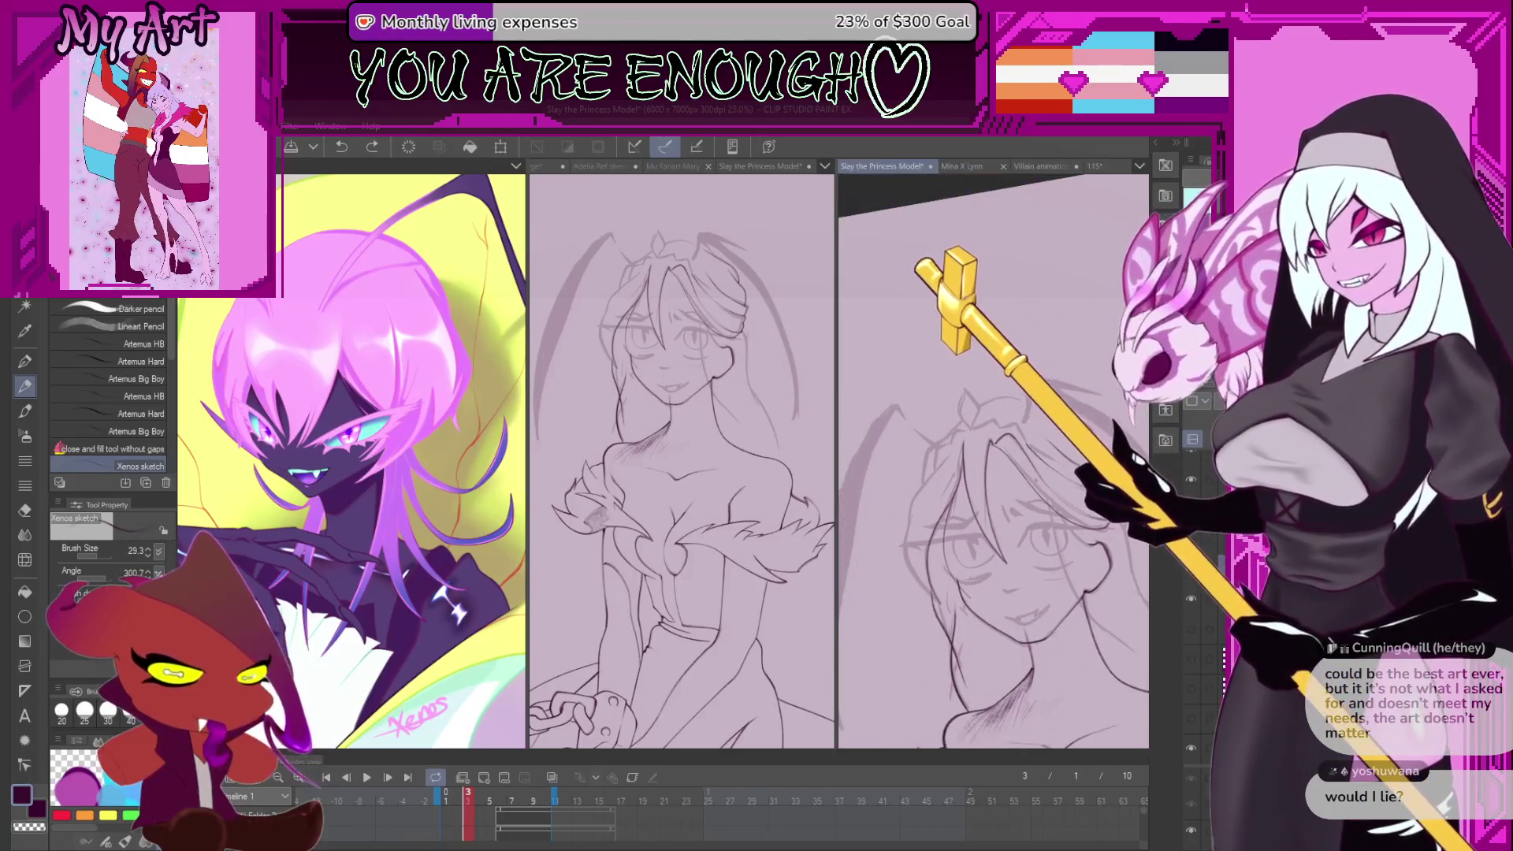
pyautogui.hotkey('ctrl', 'z')
pyautogui.hotkey('ctrl', 'z')
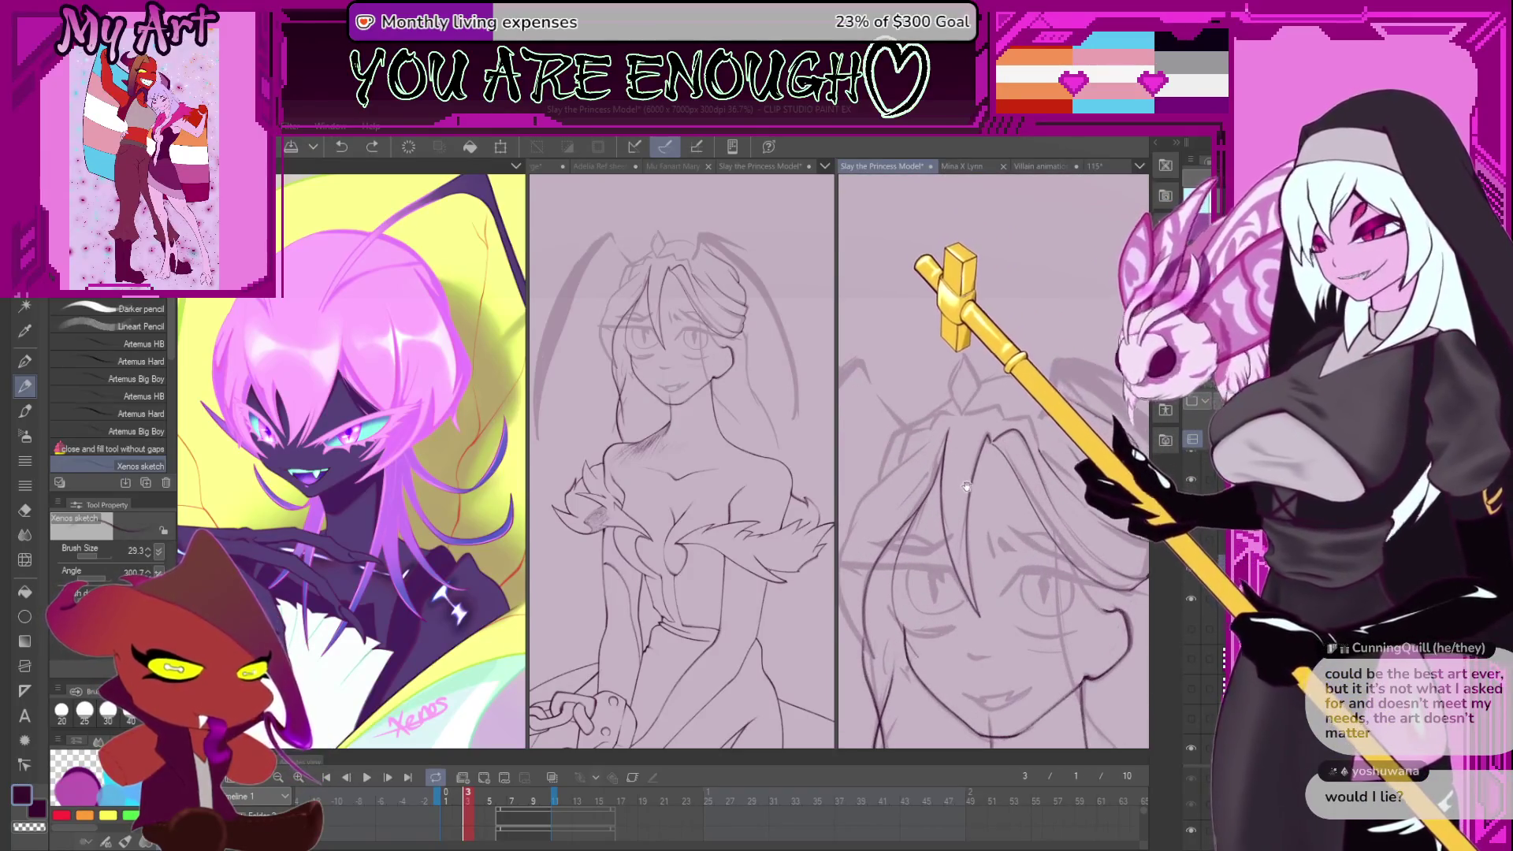
pyautogui.hotkey('ctrl', 'z')
pyautogui.hotkey('ctrl', 'z')
pyautogui.hotkey('ctrl', 'z')
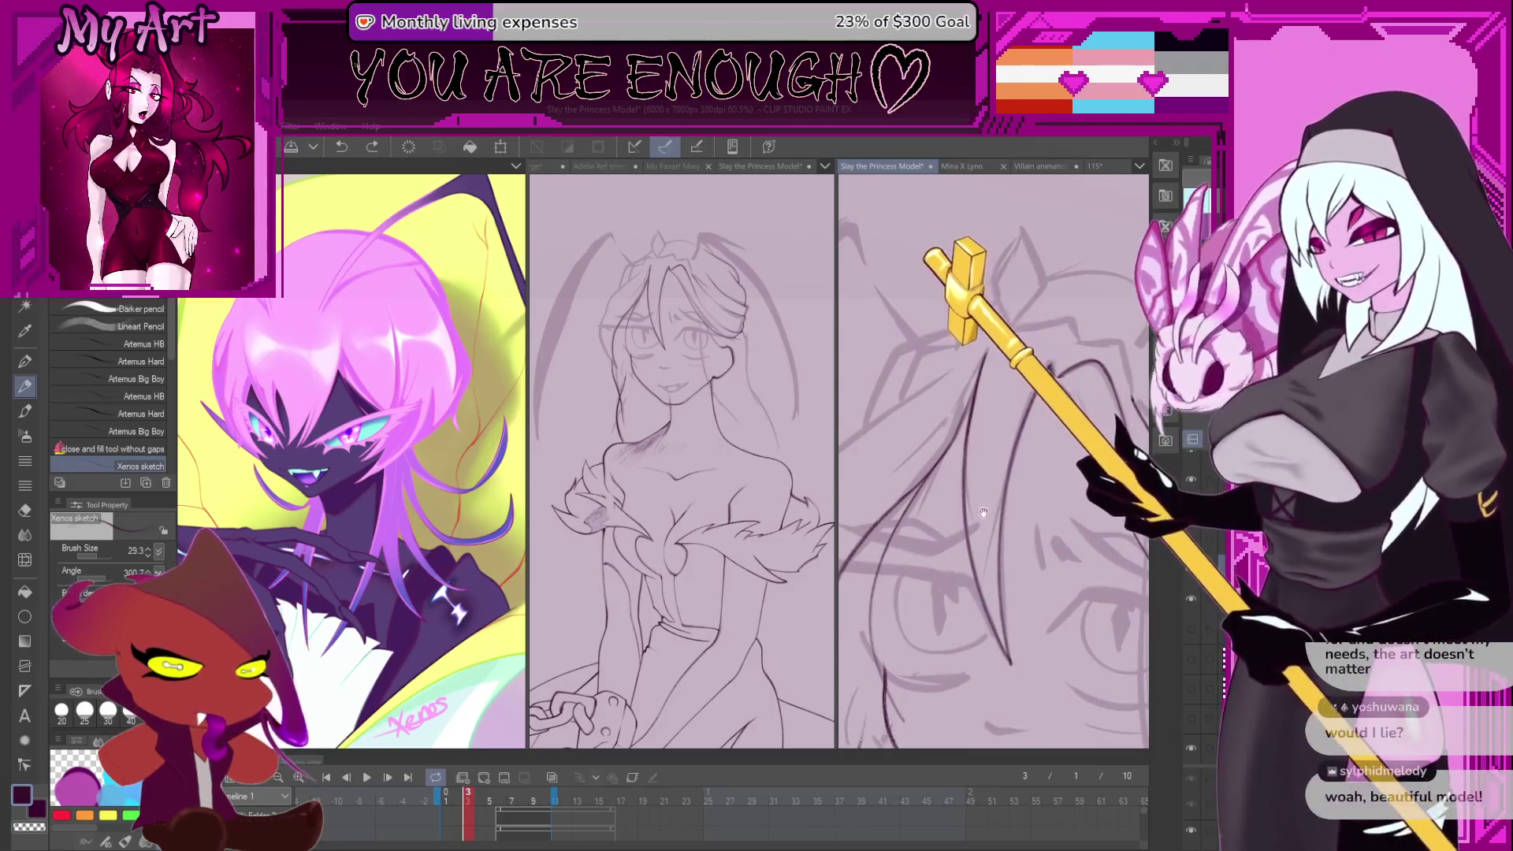
pyautogui.moveTo(984, 513); pyautogui.dragTo(990, 505)
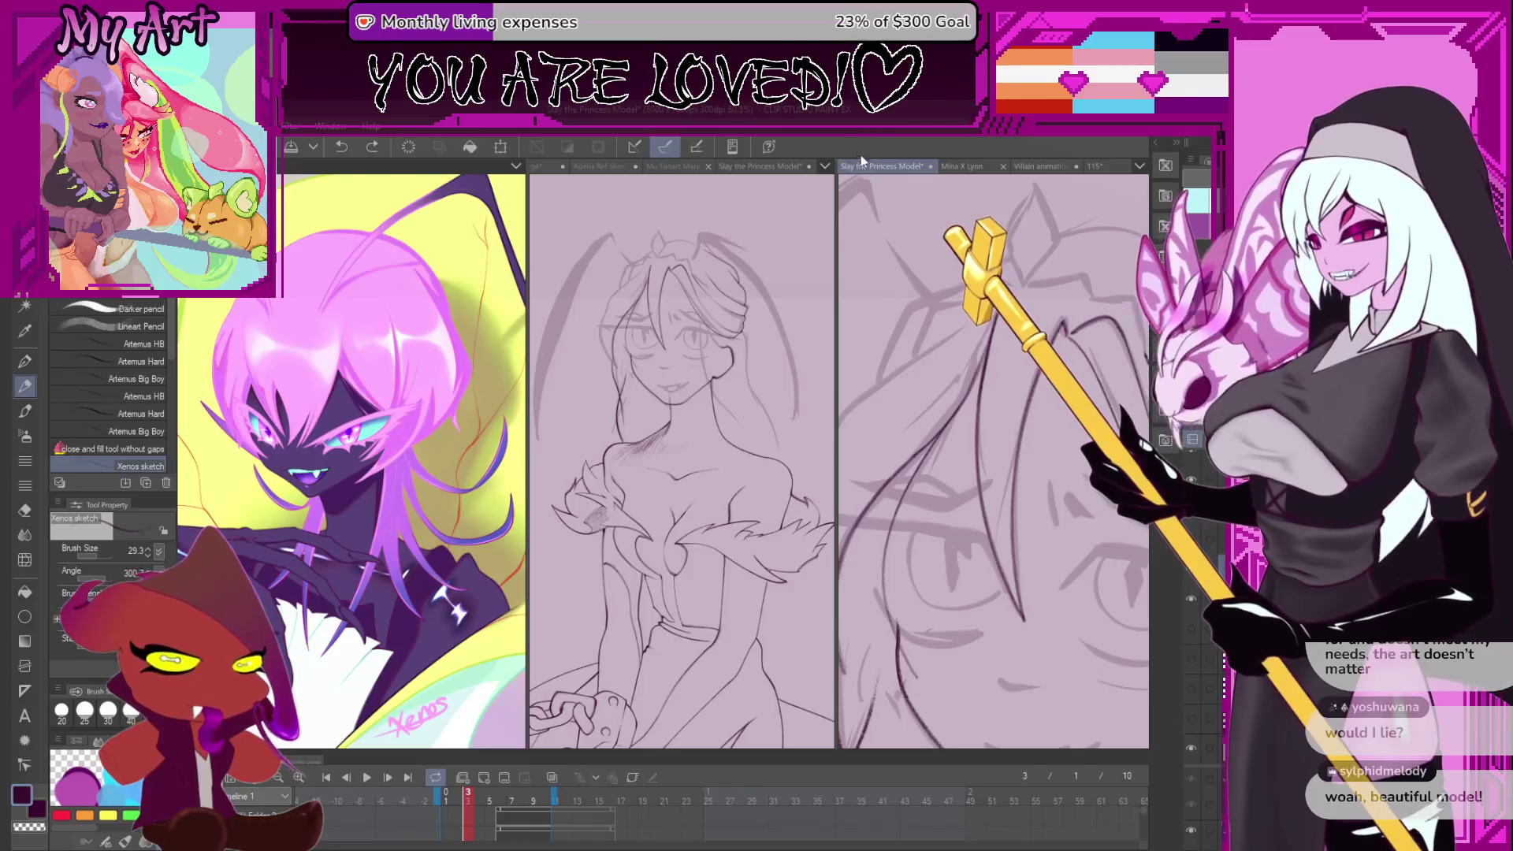
# - View the Adelia Ref sheet in a widened middle pane, then return to the Slay the Princess Model tab
pyautogui.click(608, 165)
pyautogui.moveTo(835, 288); pyautogui.dragTo(1000, 288)
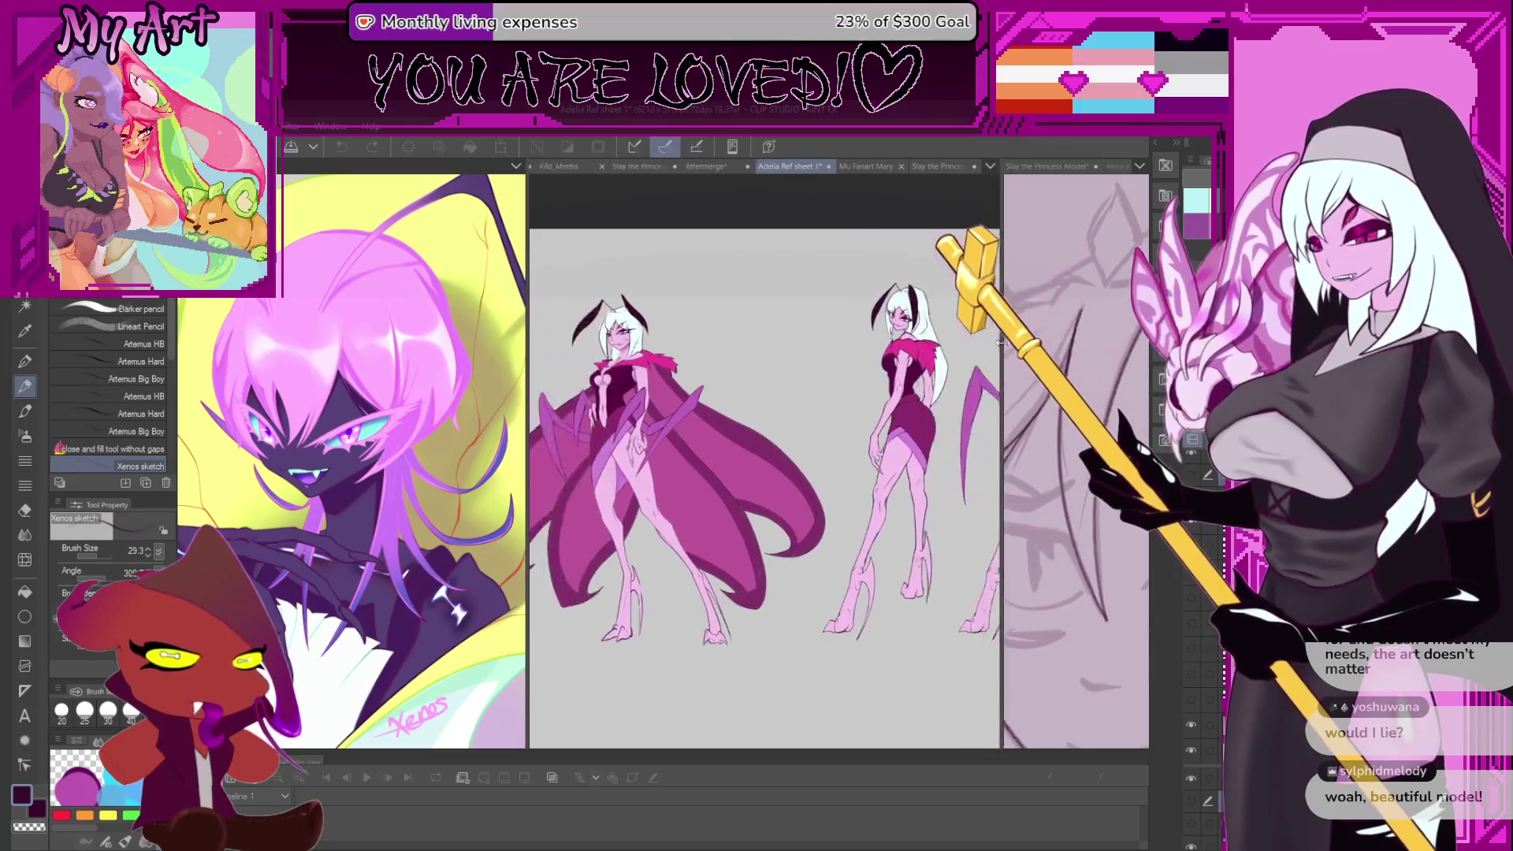
pyautogui.scroll(4, 803, 476)
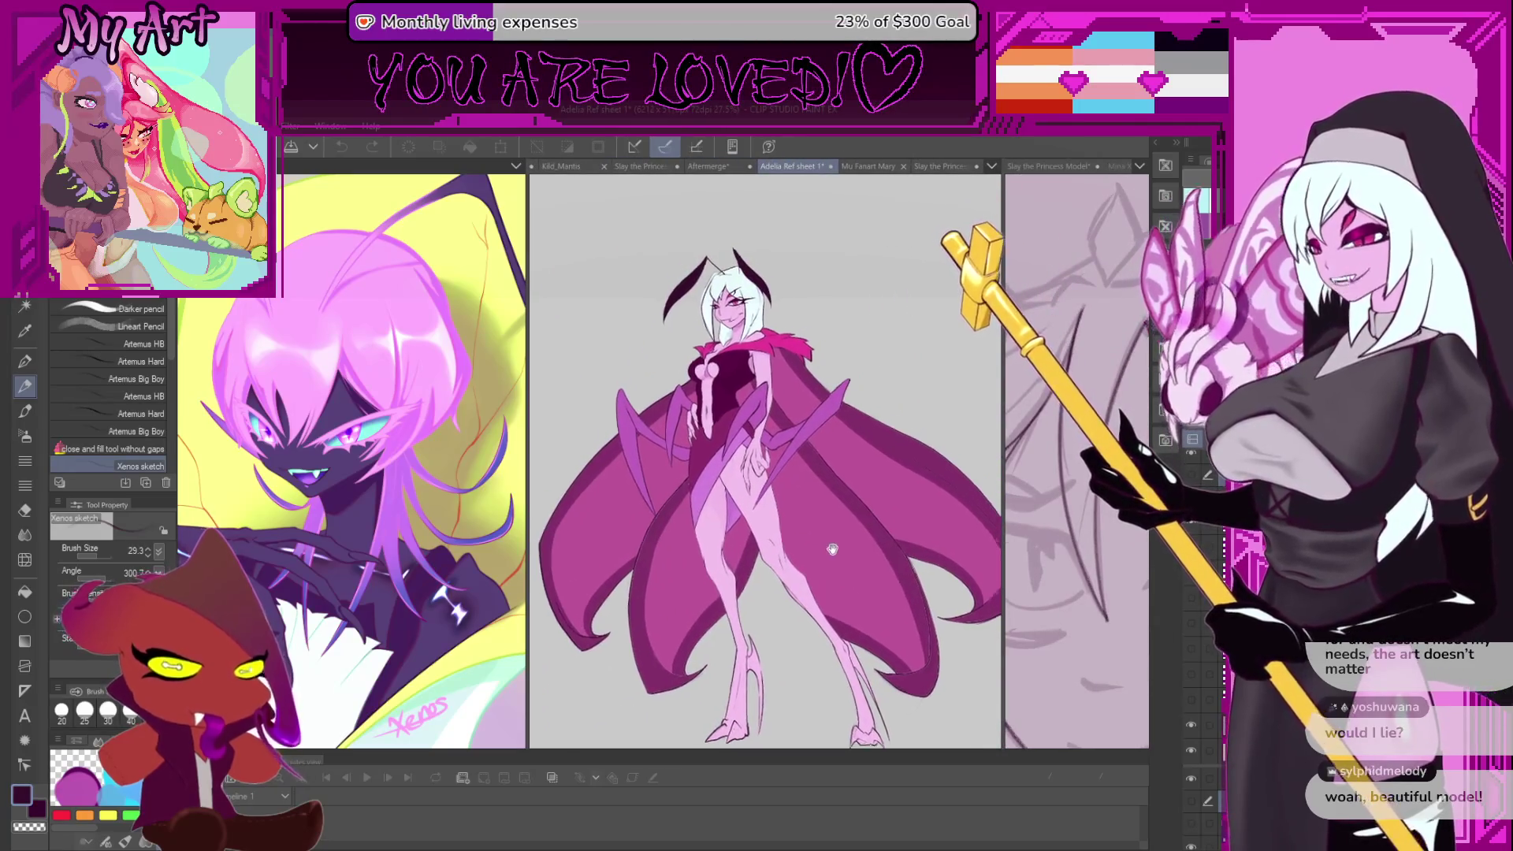
pyautogui.scroll(3, 803, 476)
pyautogui.scroll(-2, 760, 596)
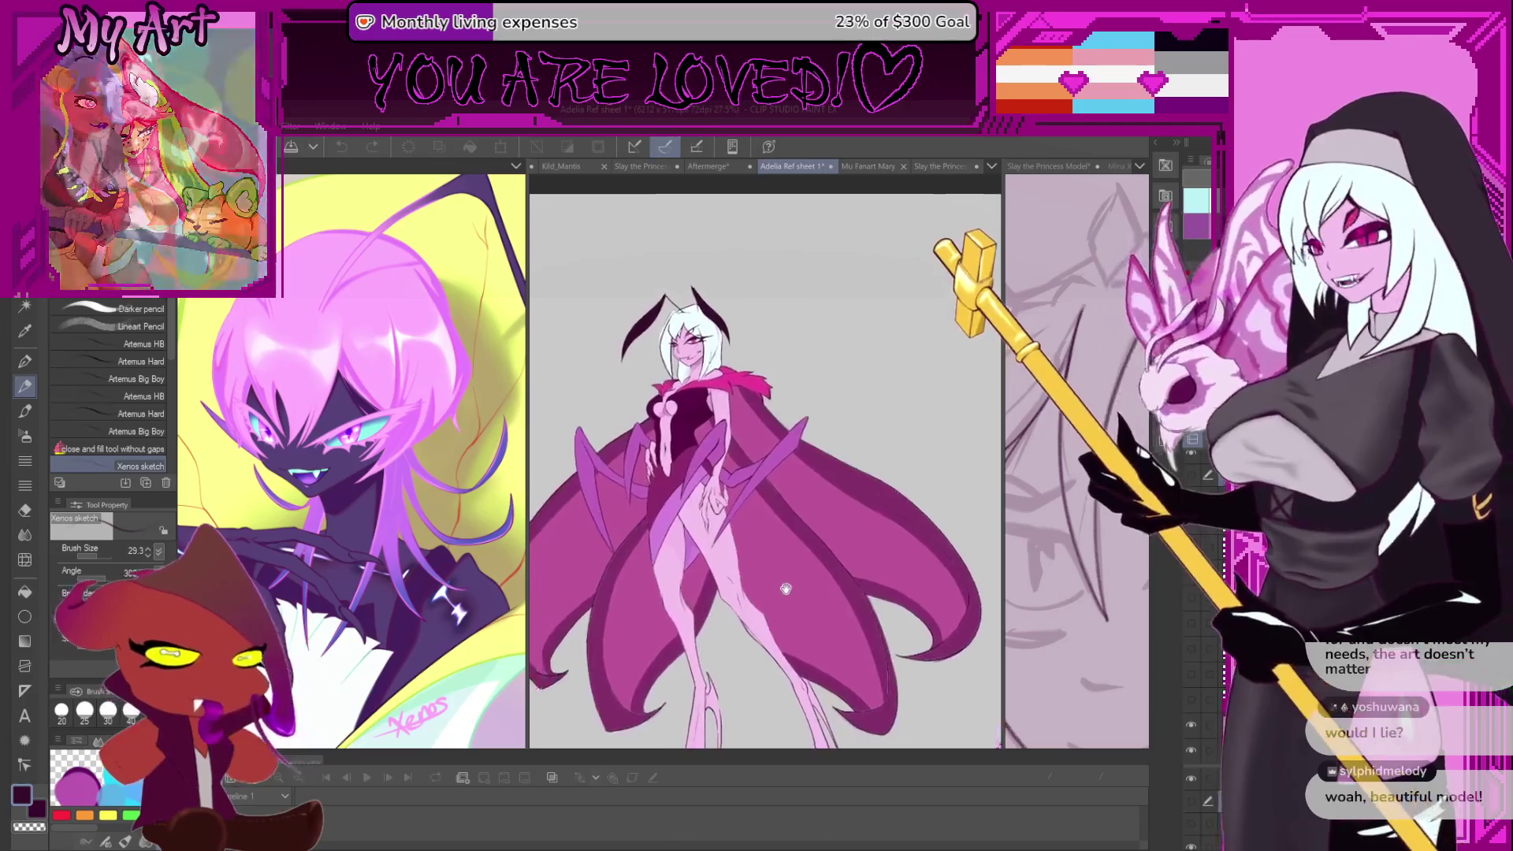
pyautogui.moveTo(760, 597); pyautogui.dragTo(794, 500)
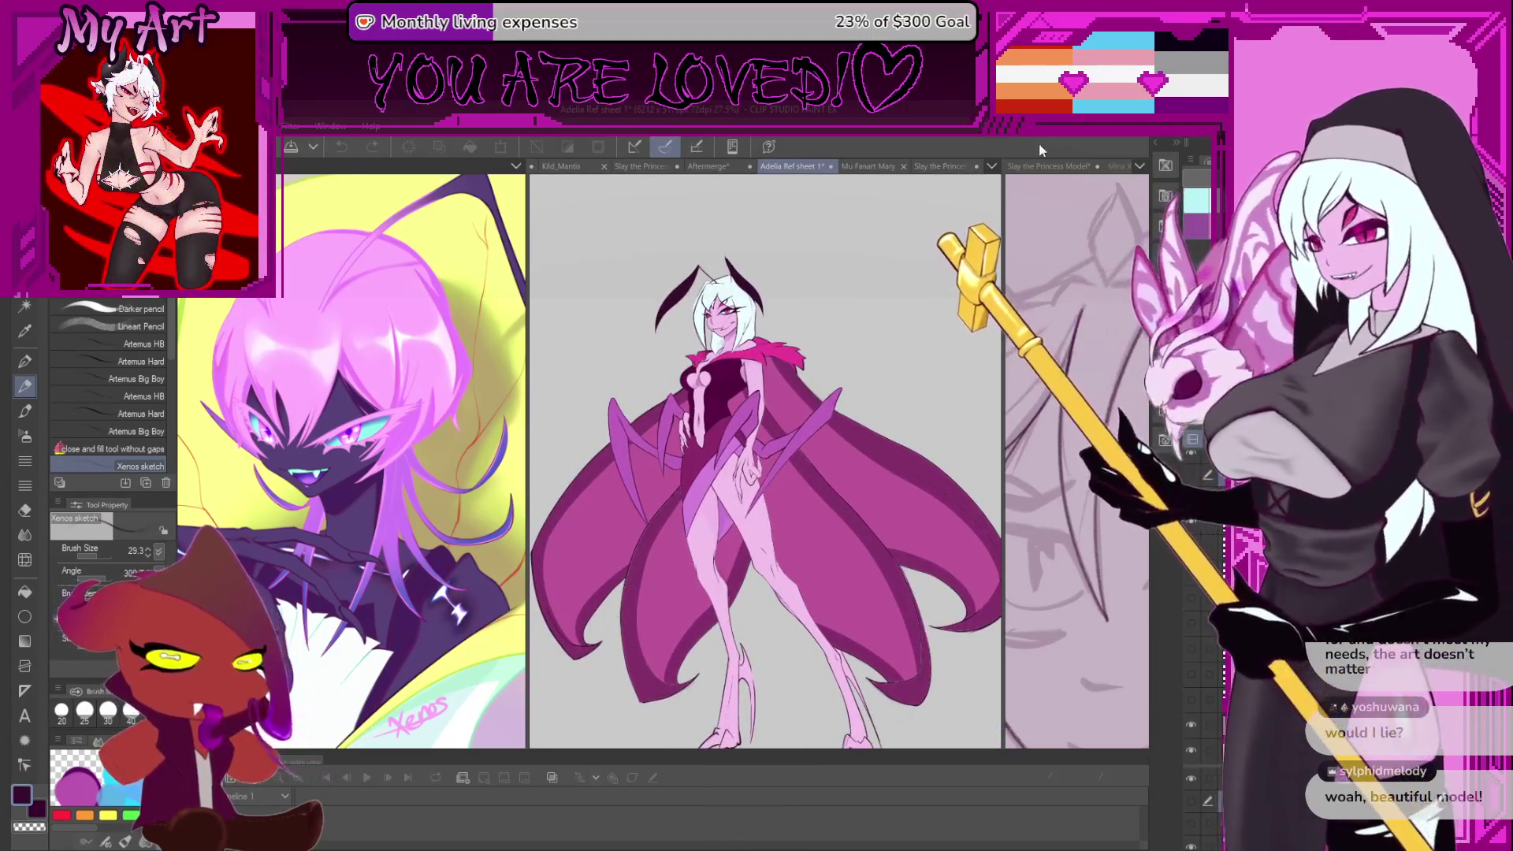
pyautogui.click(953, 167)
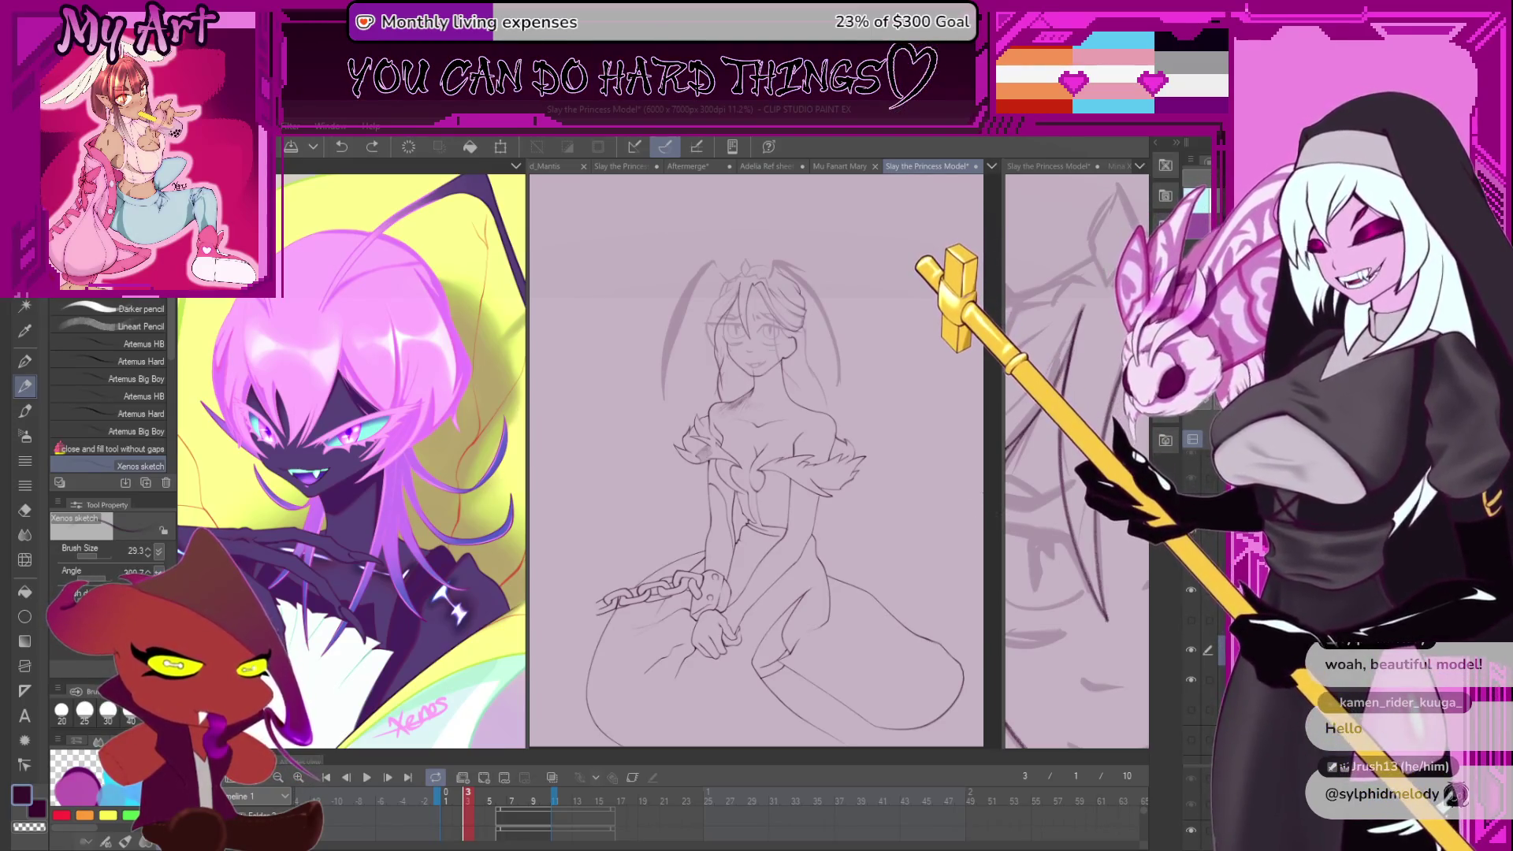
# - Move the split divider left and zoom the right view in close on the princess's face
pyautogui.moveTo(994, 498); pyautogui.dragTo(820, 497)
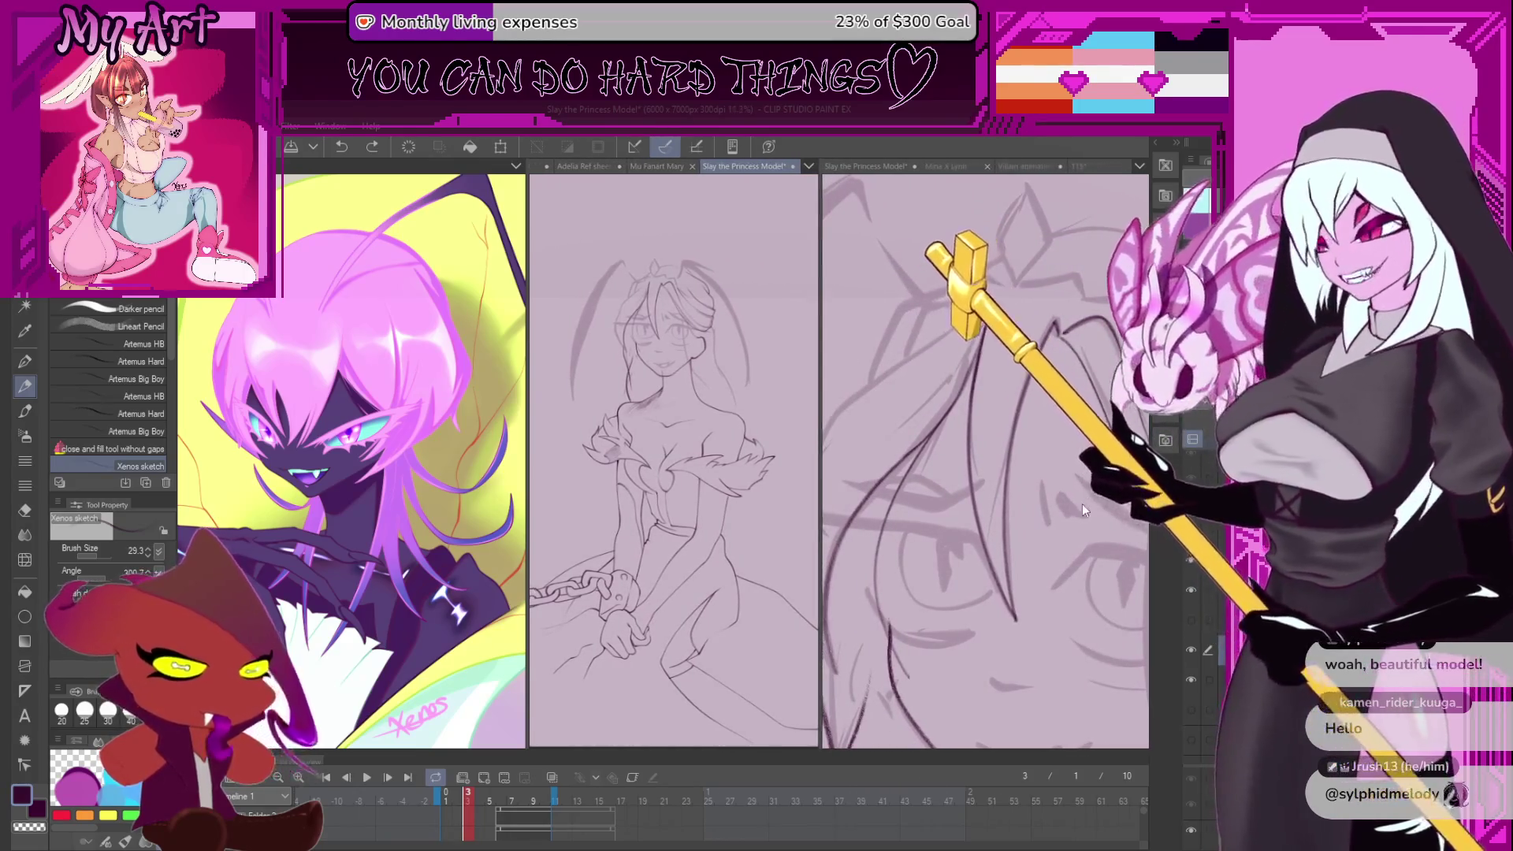
pyautogui.click(1083, 508)
pyautogui.scroll(2, 1071, 508)
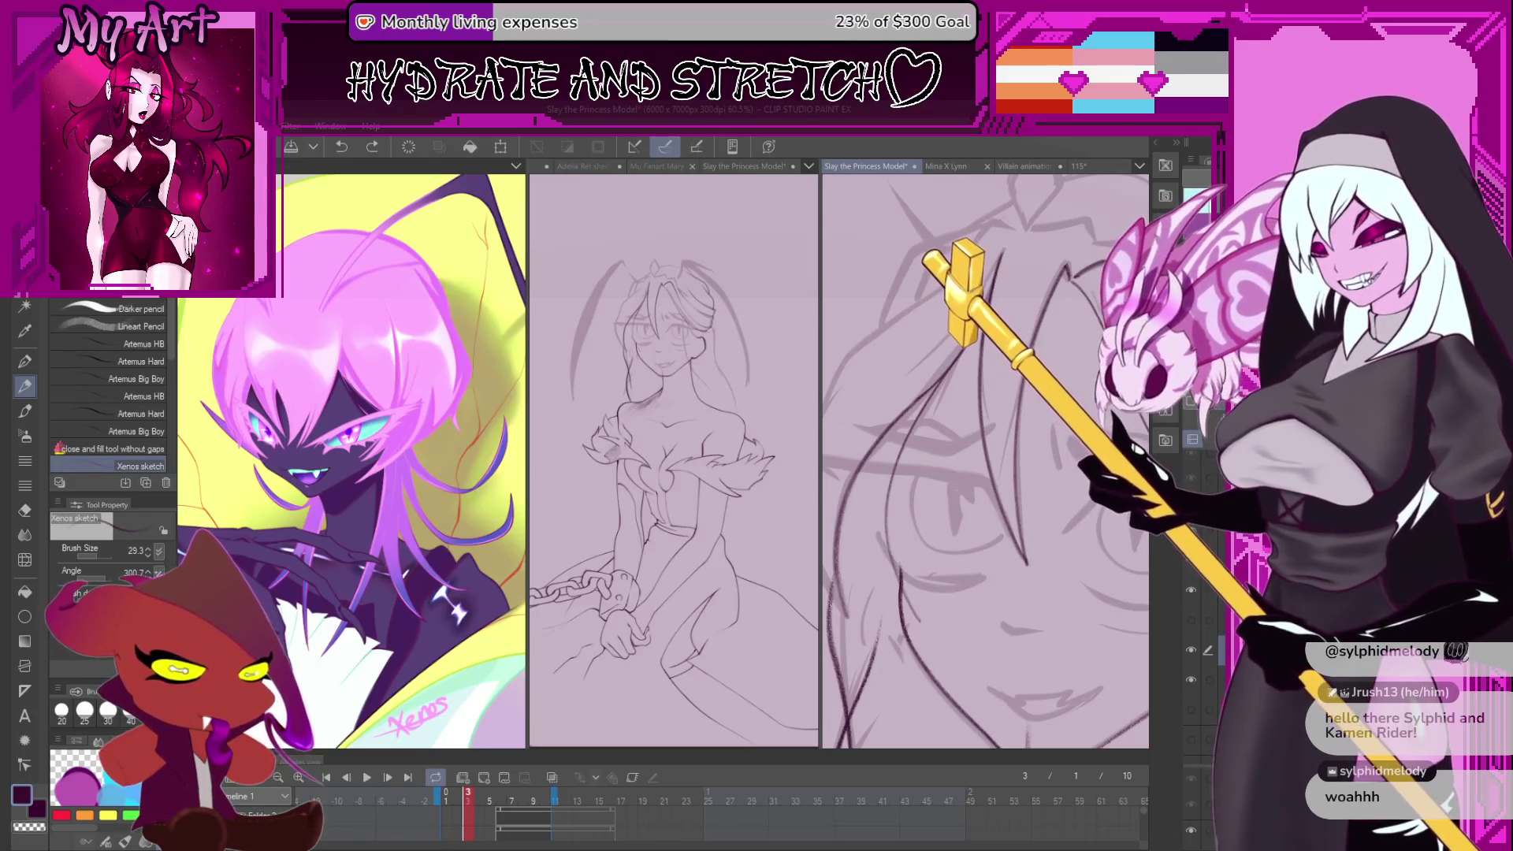
pyautogui.scroll(-2, 1067, 481)
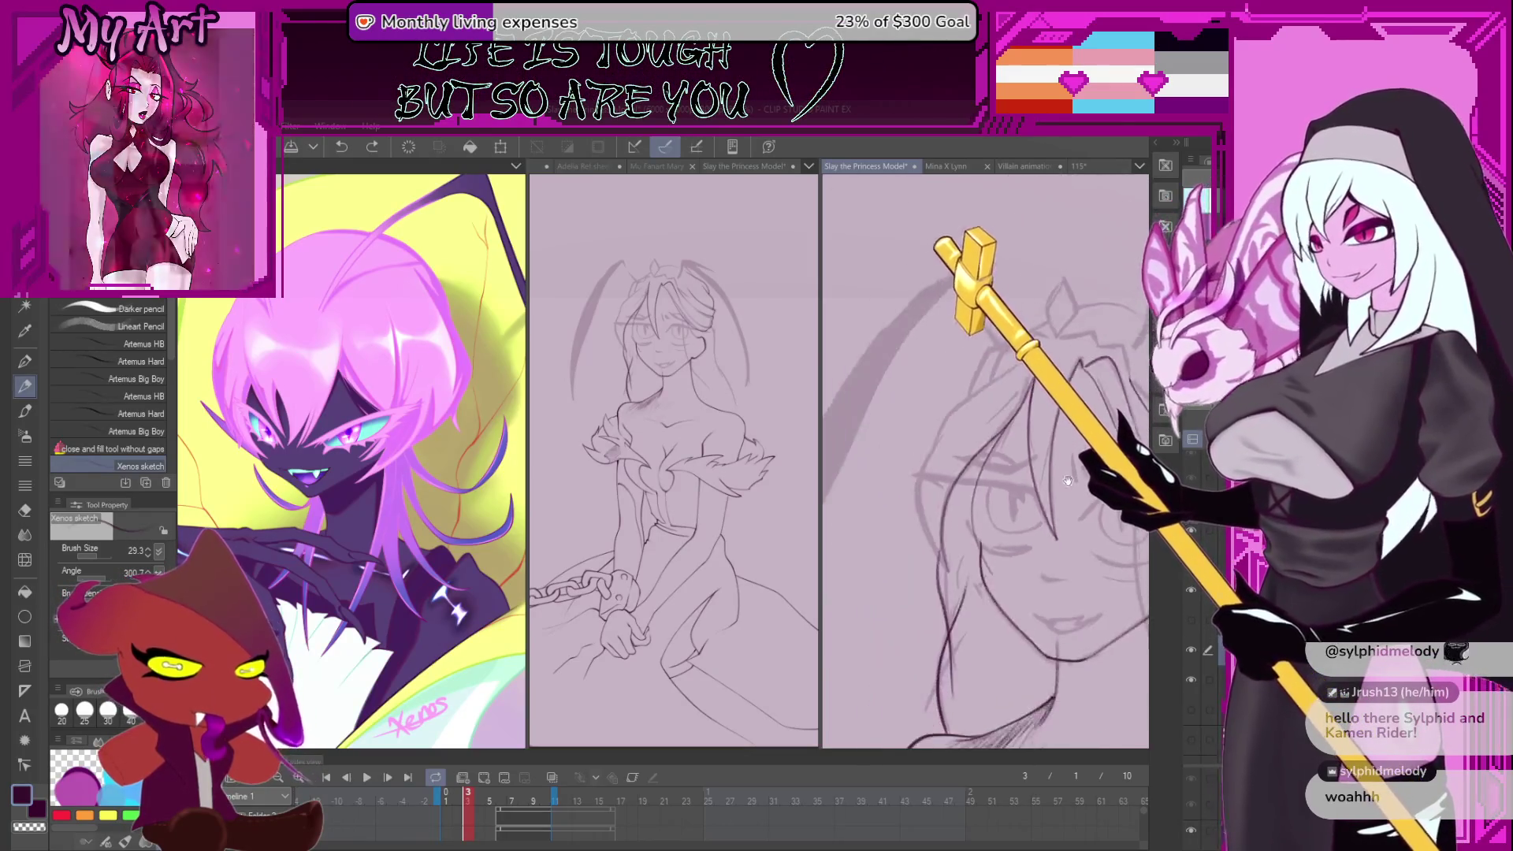
pyautogui.scroll(2, 1068, 480)
pyautogui.scroll(1, 1087, 482)
pyautogui.scroll(1, 1088, 483)
pyautogui.scroll(1, 1080, 484)
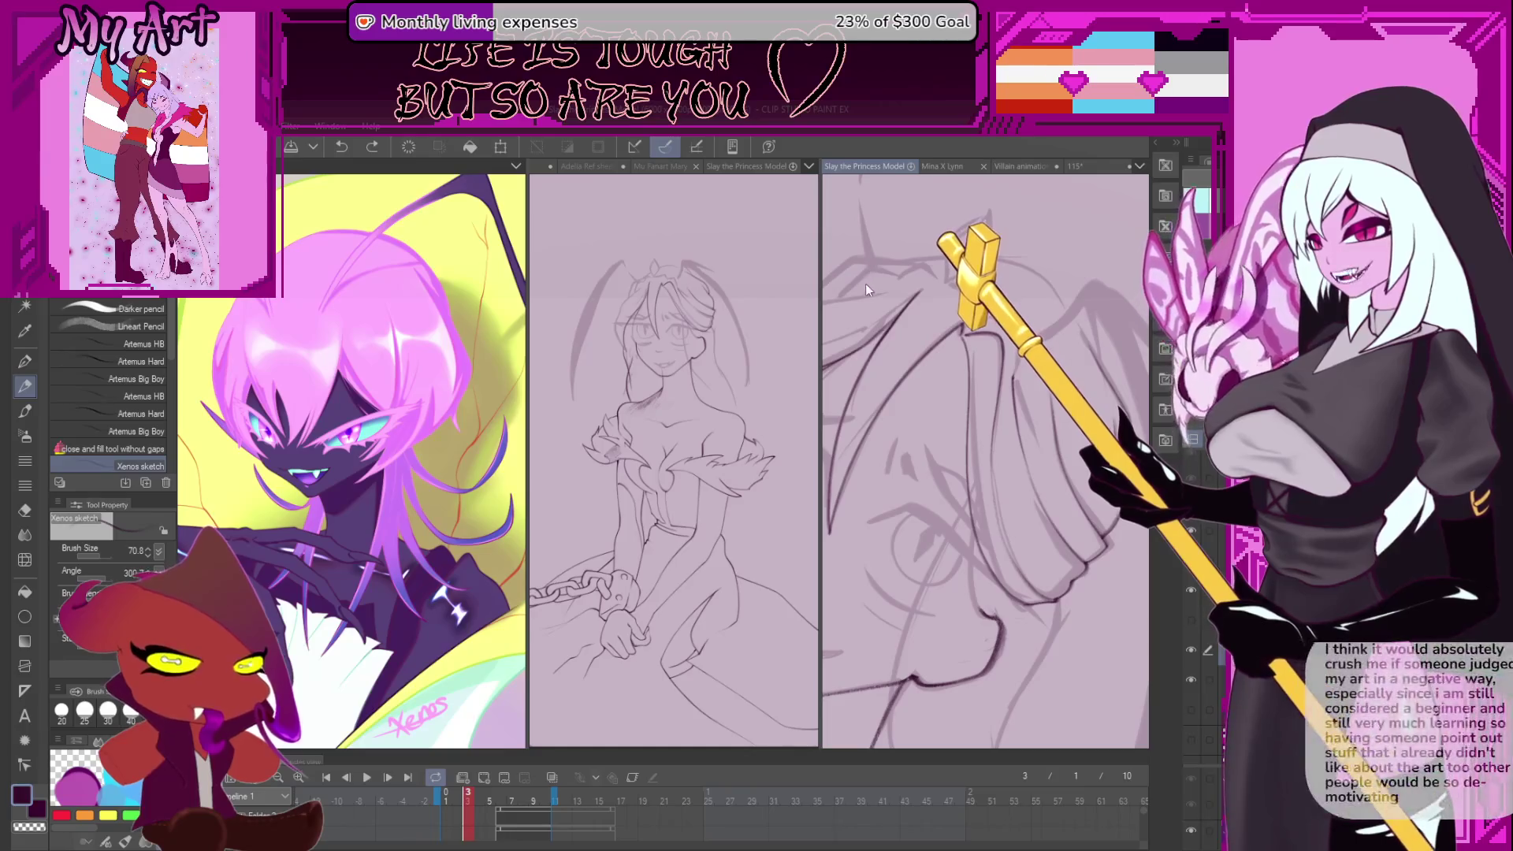
pyautogui.hotkey('ctrl', 'Tab')
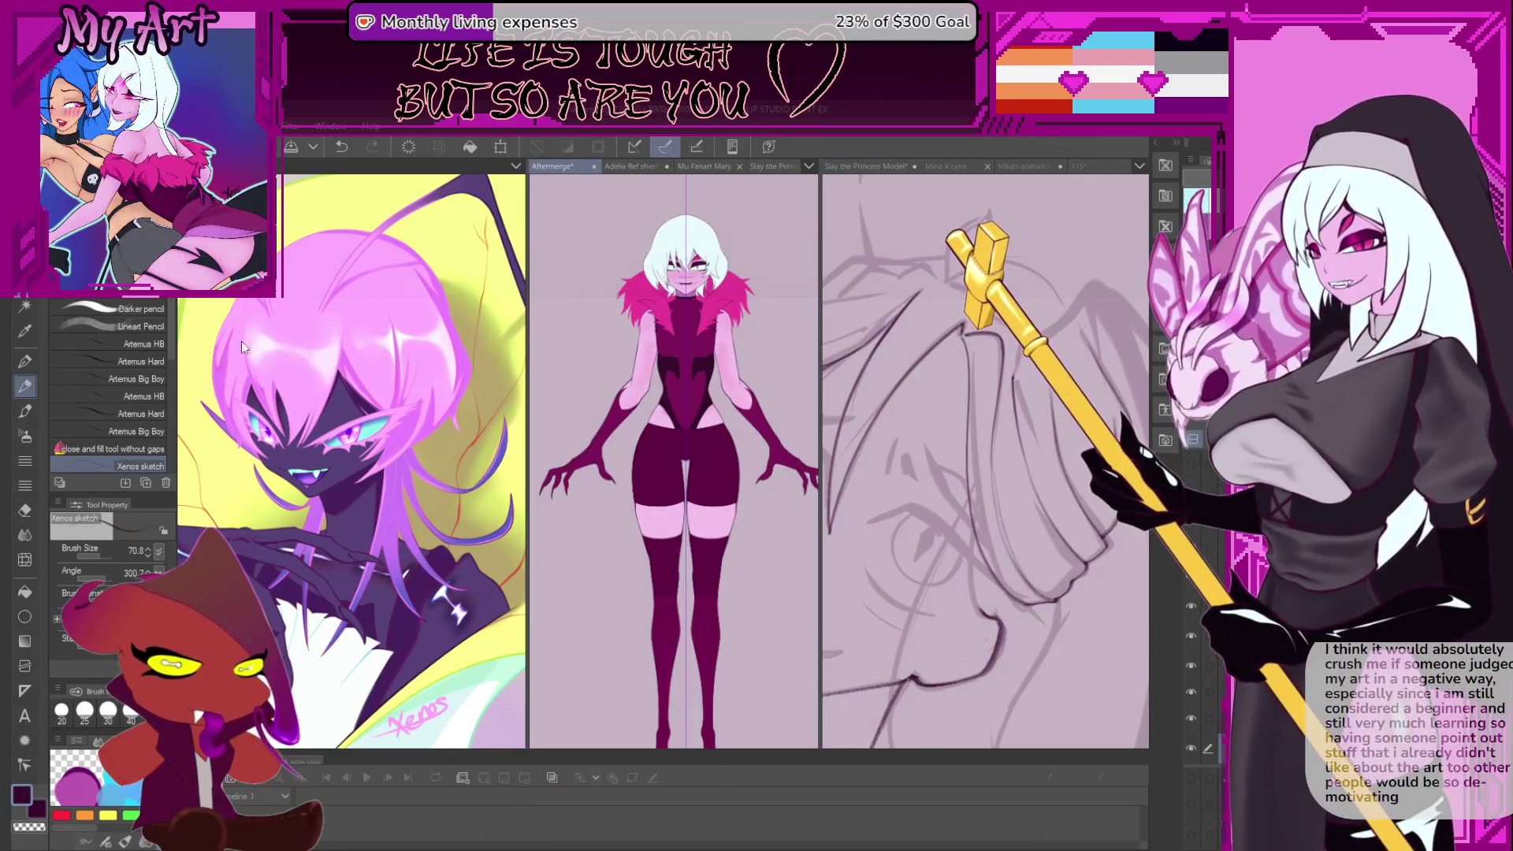
# - In the Aftermerge layers, hide Monster Form and show the dress, clawed arms and long abdomen
pyautogui.press('b')
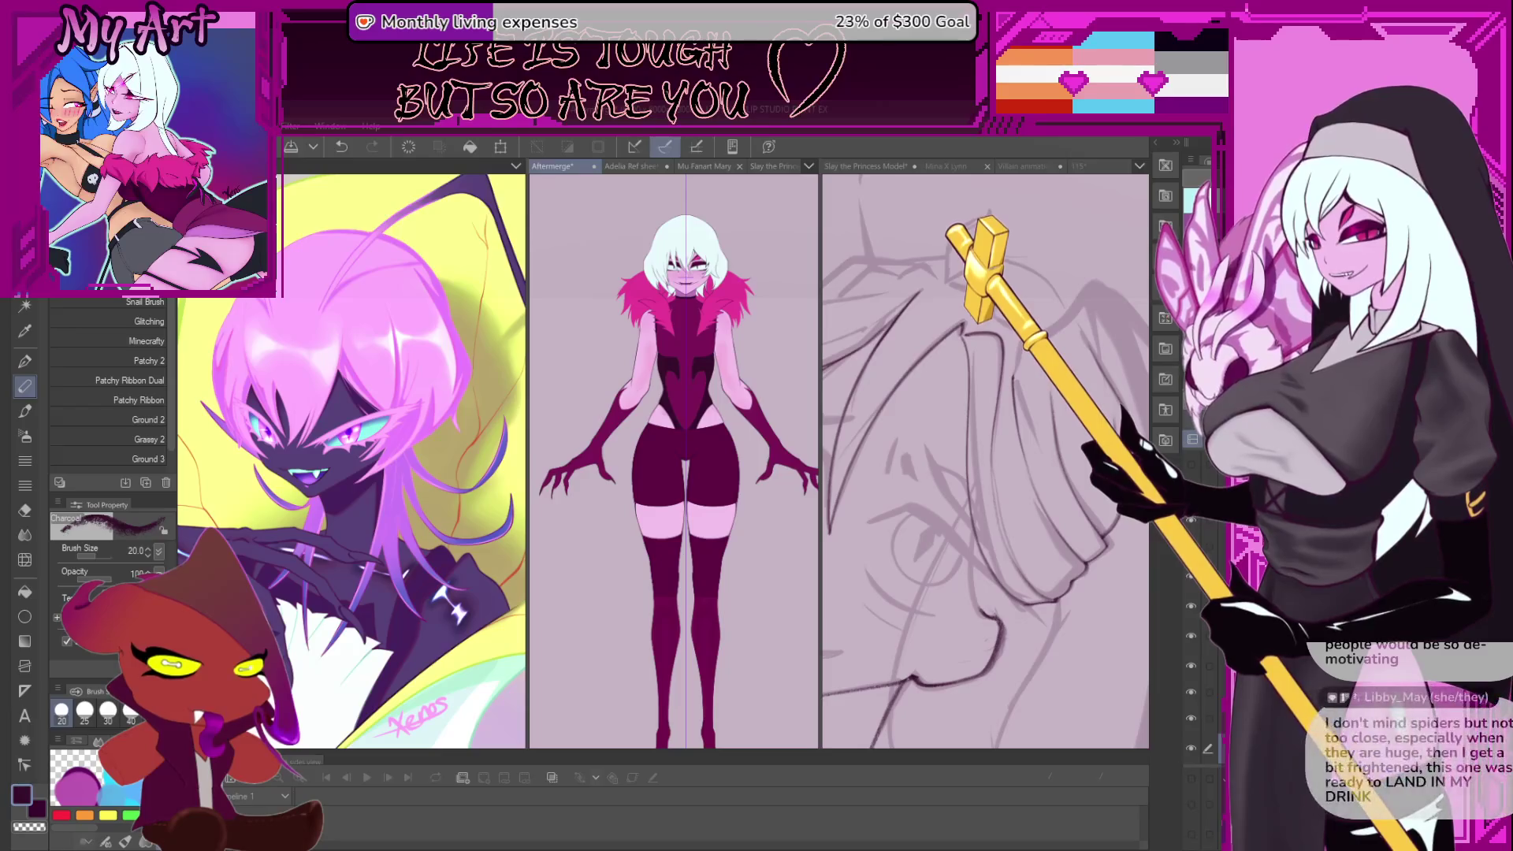
pyautogui.click(57, 309)
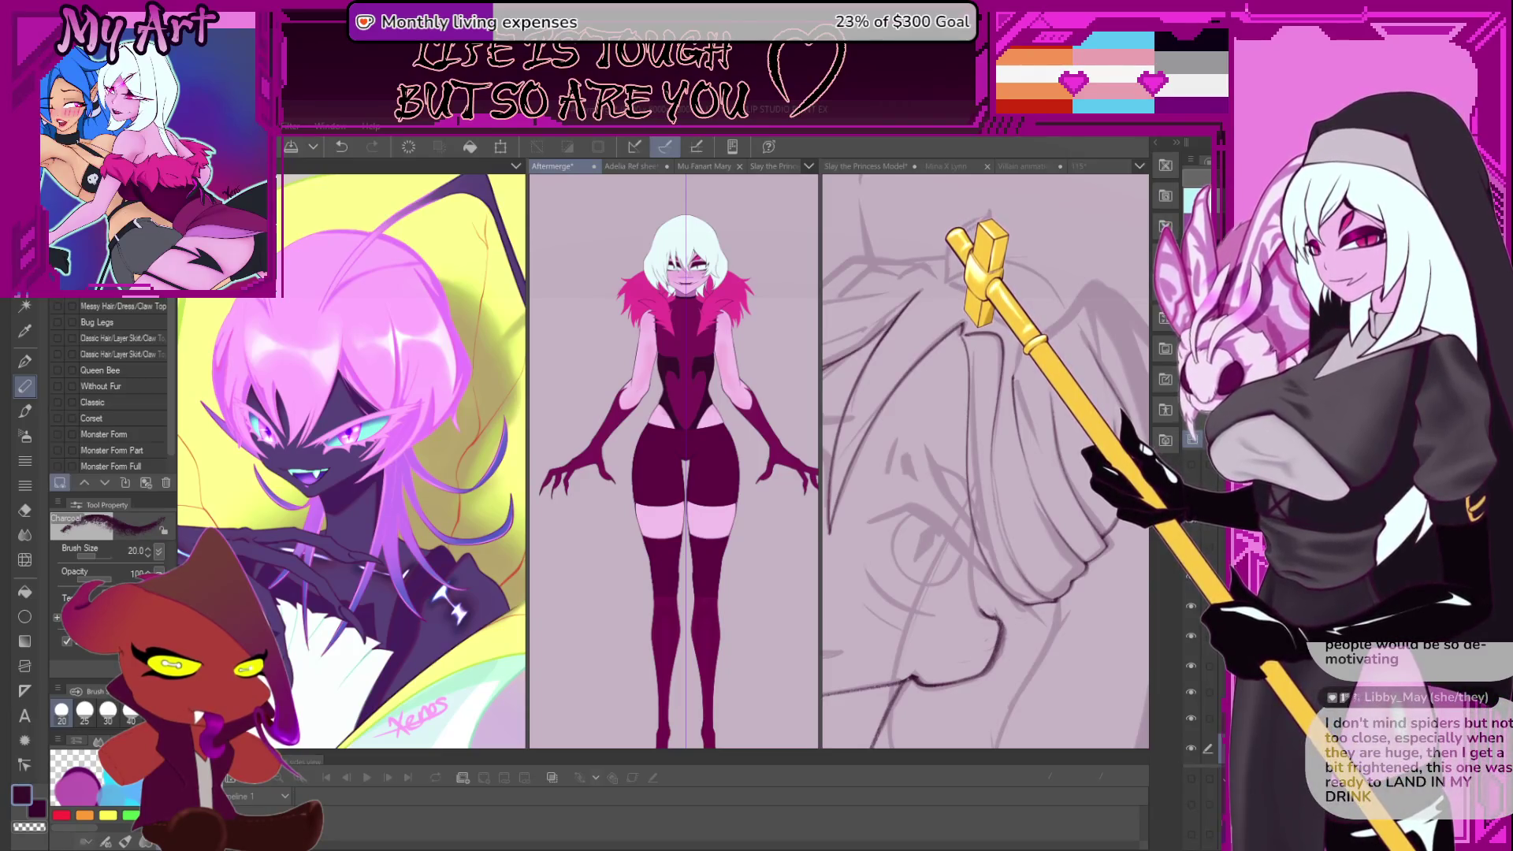
pyautogui.click(56, 306)
pyautogui.click(56, 323)
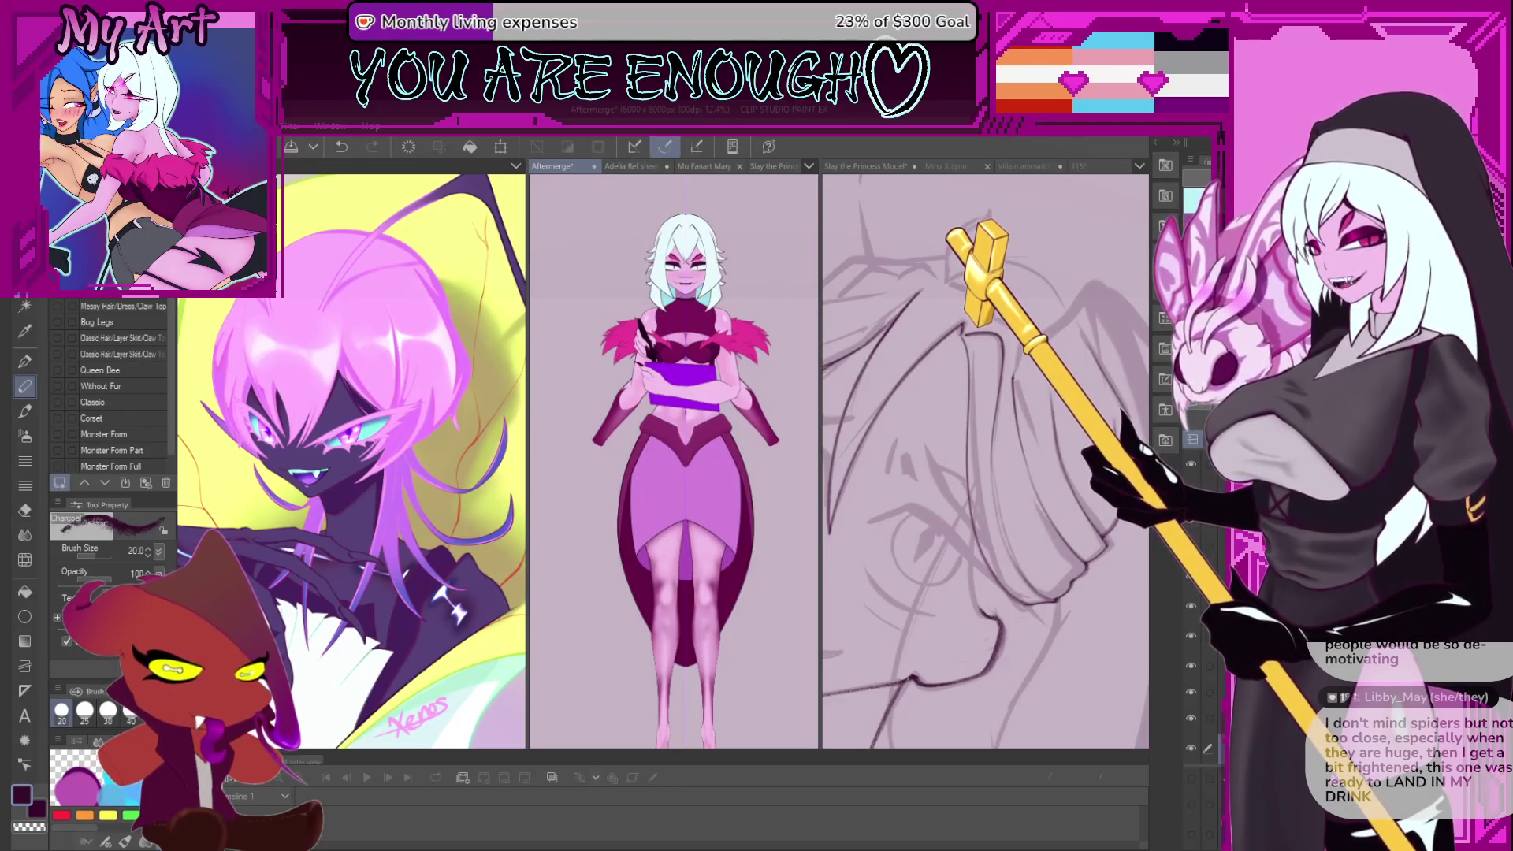
pyautogui.click(57, 338)
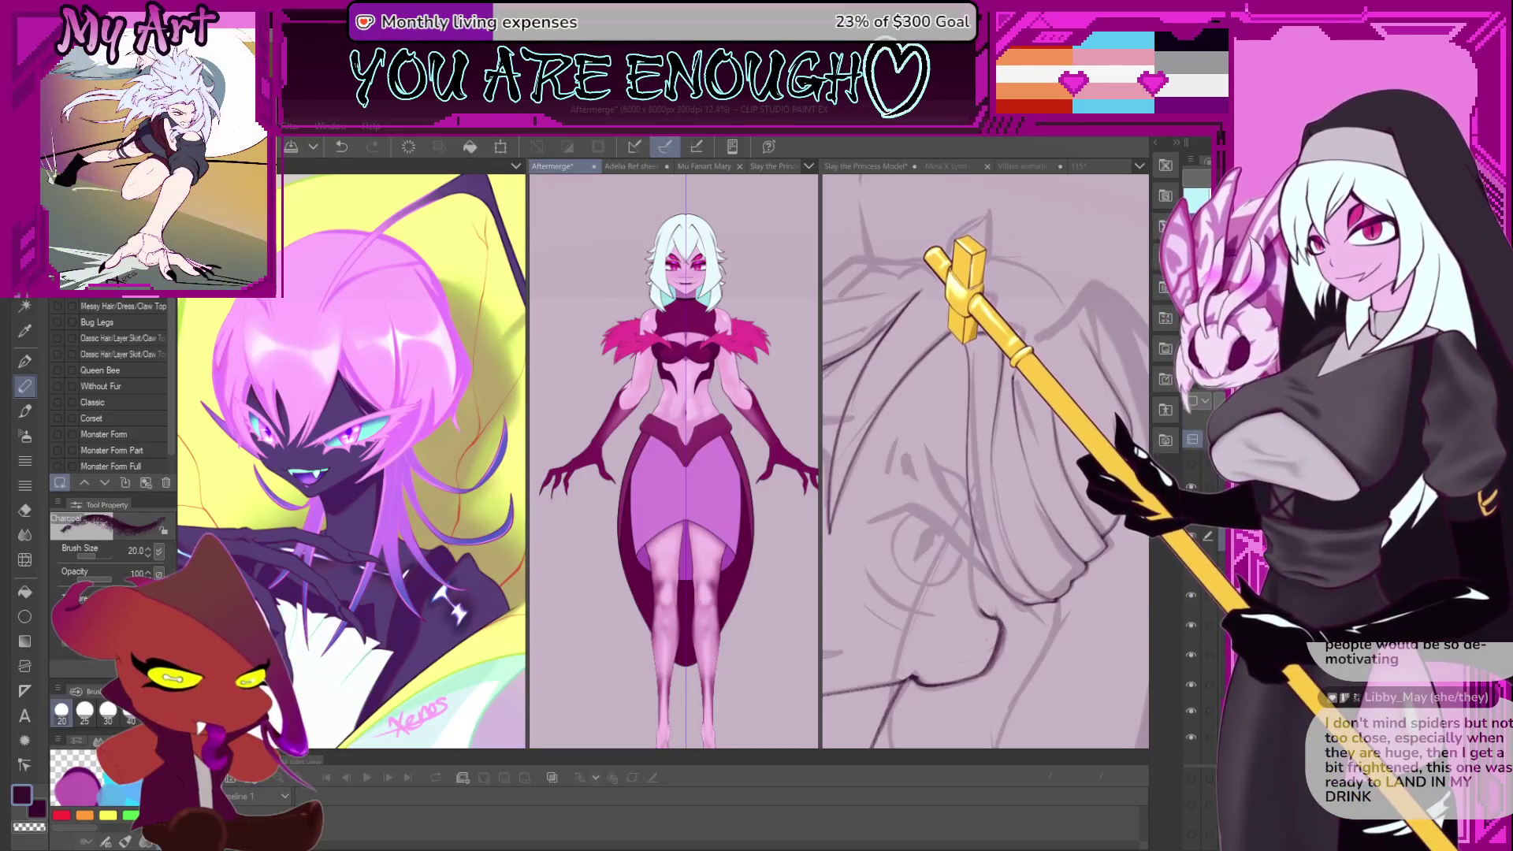
pyautogui.click(56, 354)
# - Switch the figure to the open skirt with legs, hide the gloves, and re-centre the reference figure
pyautogui.click(1190, 712)
pyautogui.click(1190, 712)
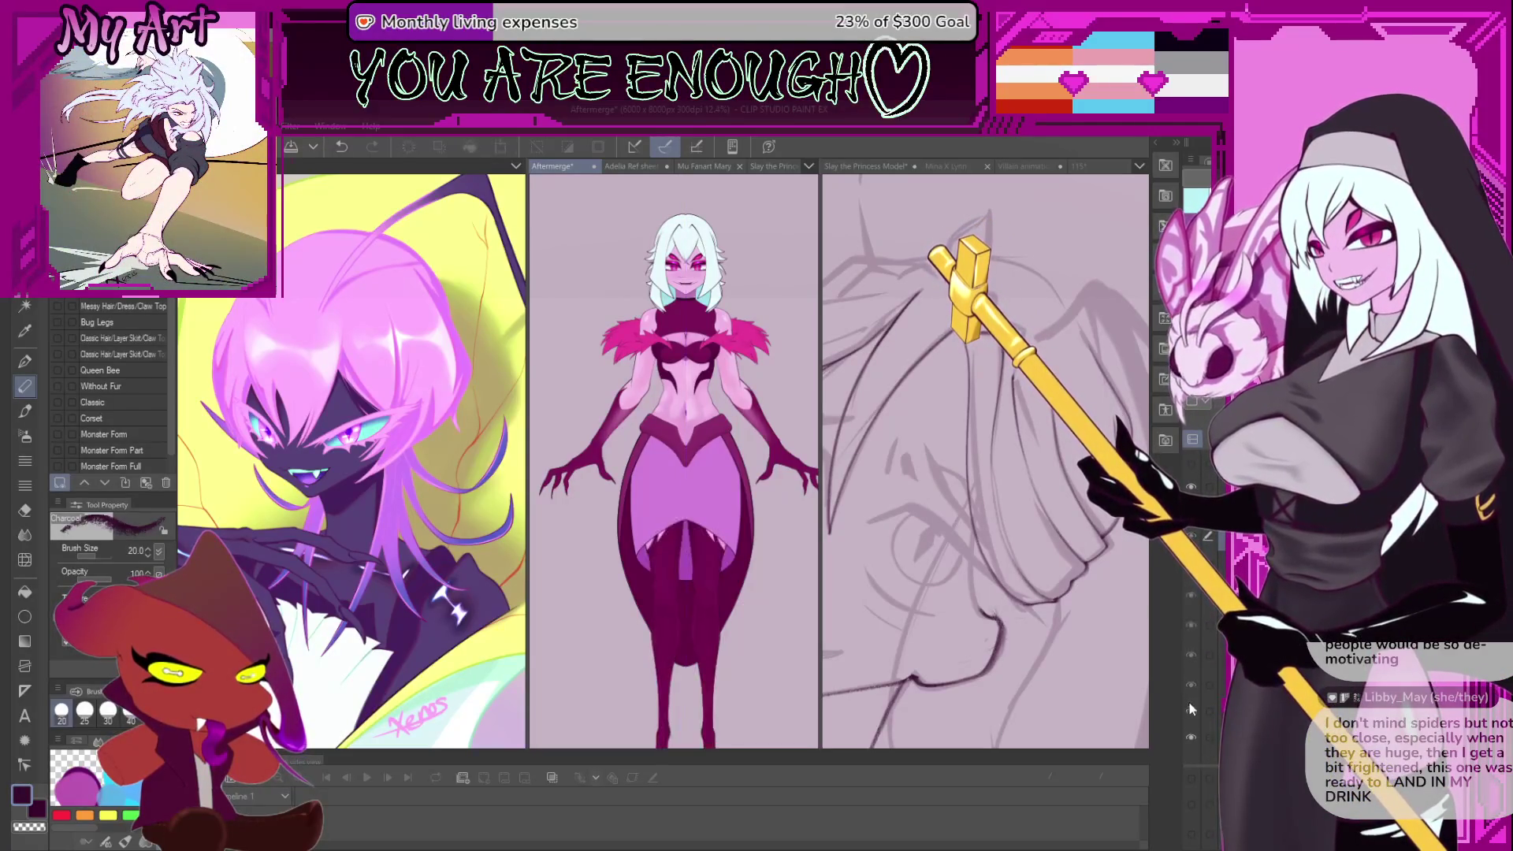
pyautogui.click(1189, 712)
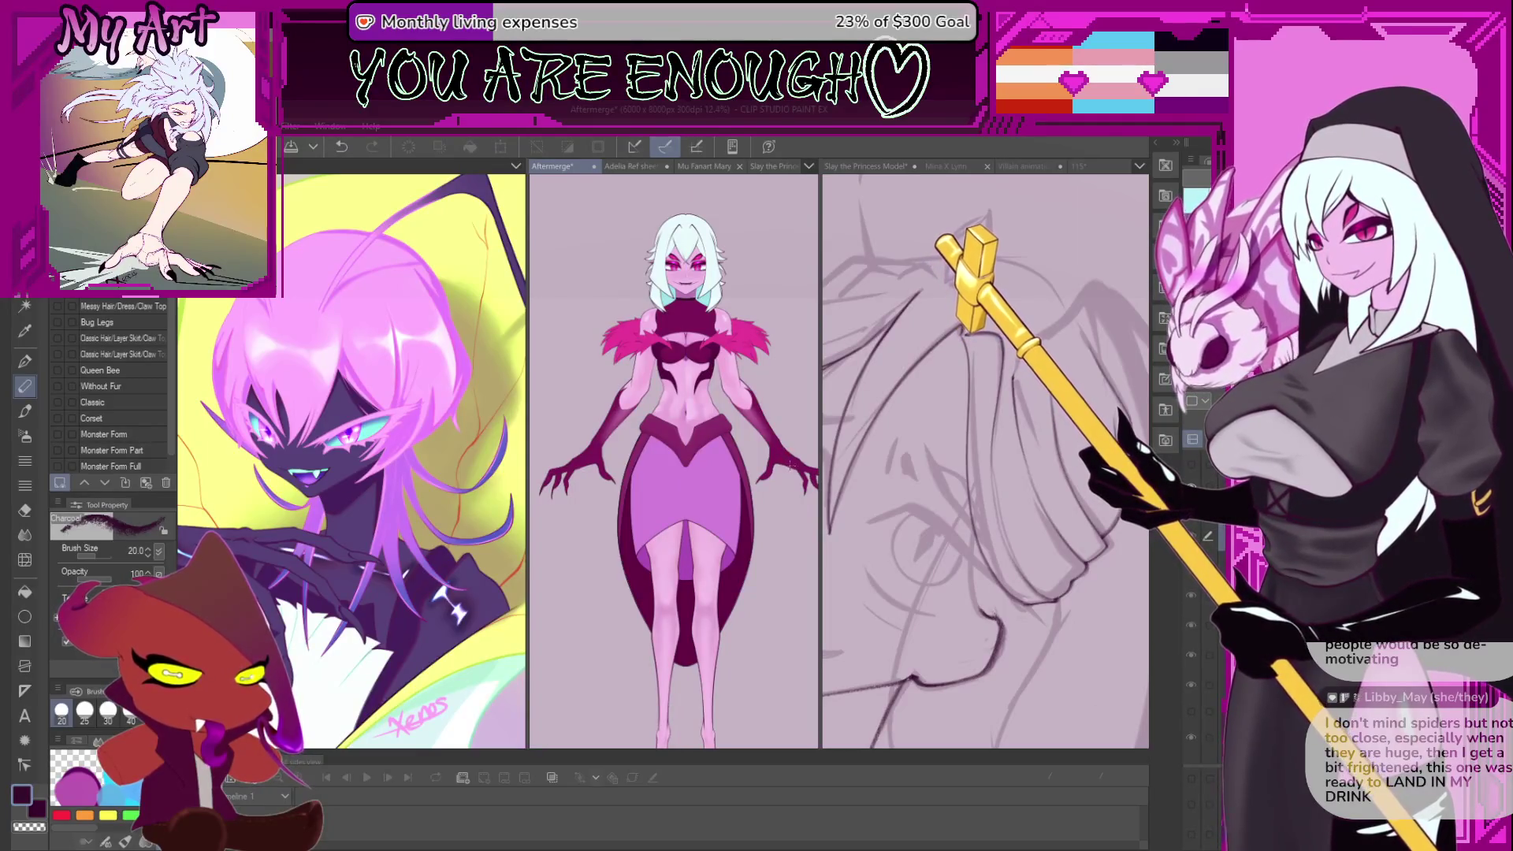
pyautogui.click(1220, 554)
pyautogui.scroll(-1, 1209, 620)
pyautogui.click(1191, 678)
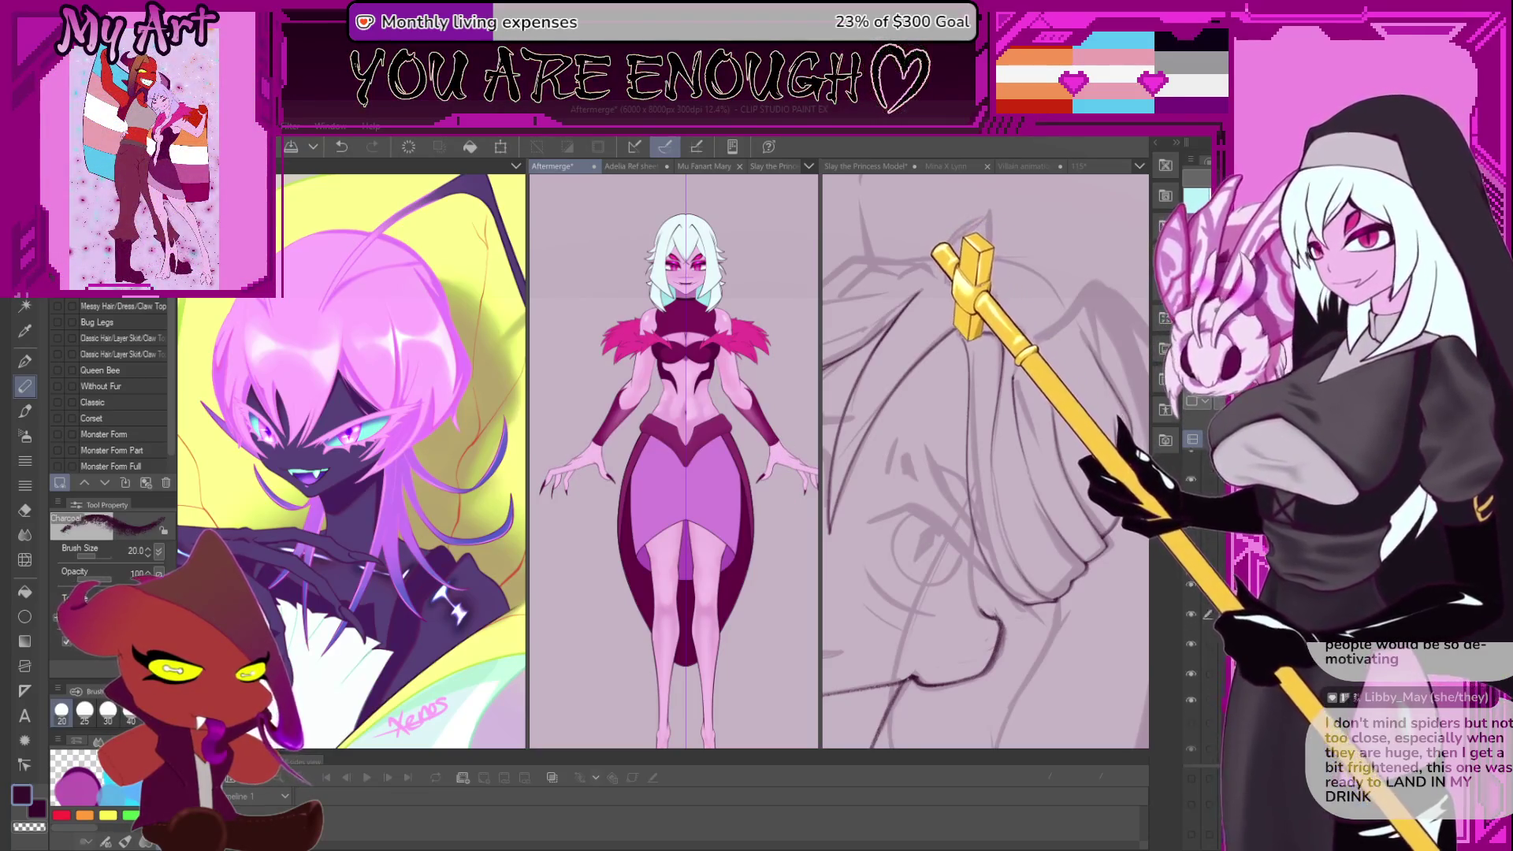
pyautogui.scroll(2, 1190, 643)
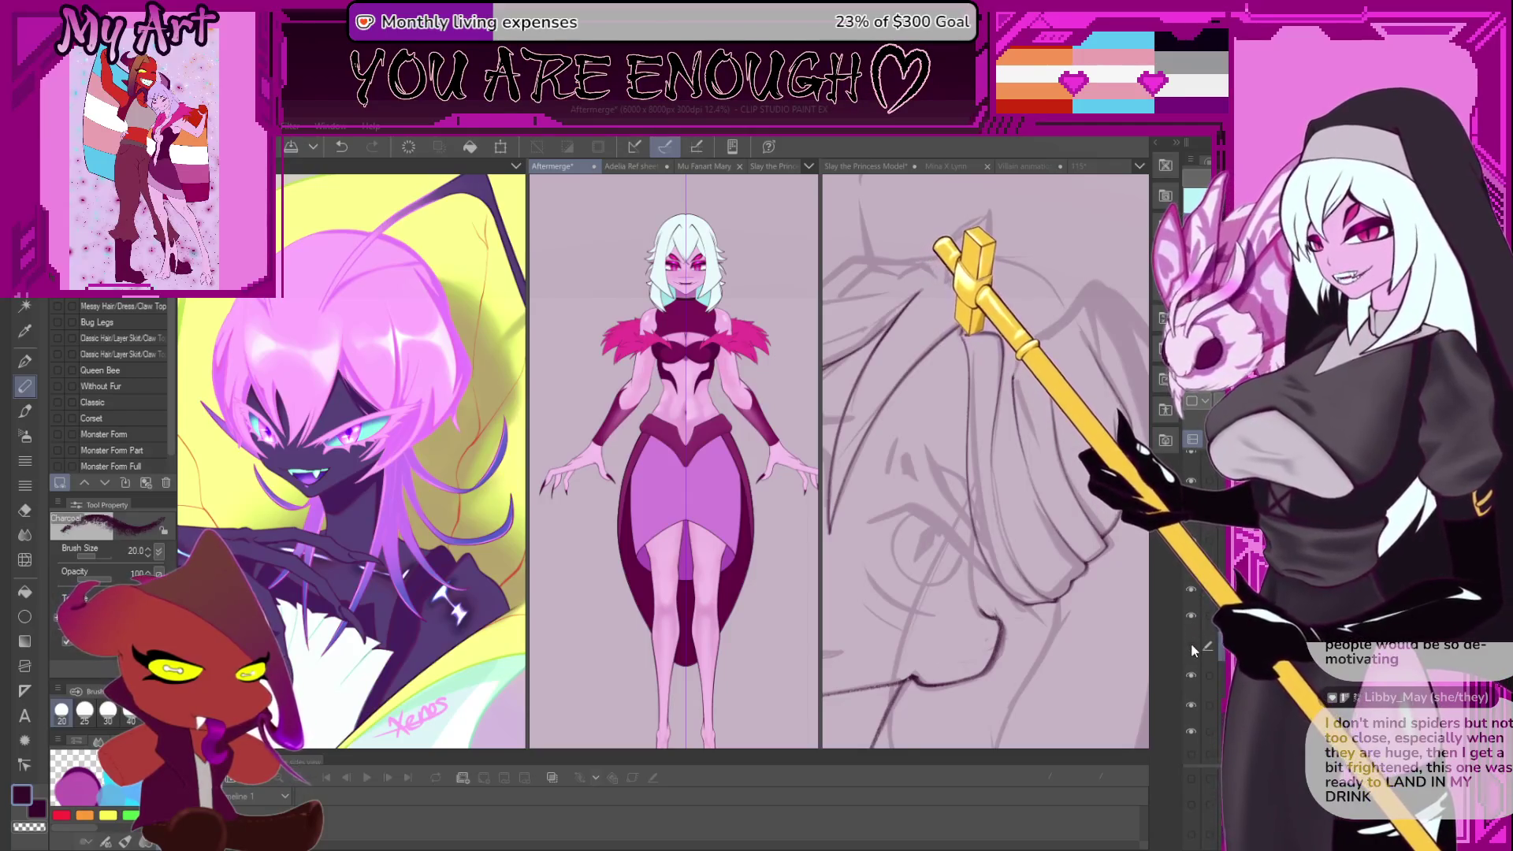
pyautogui.click(1190, 646)
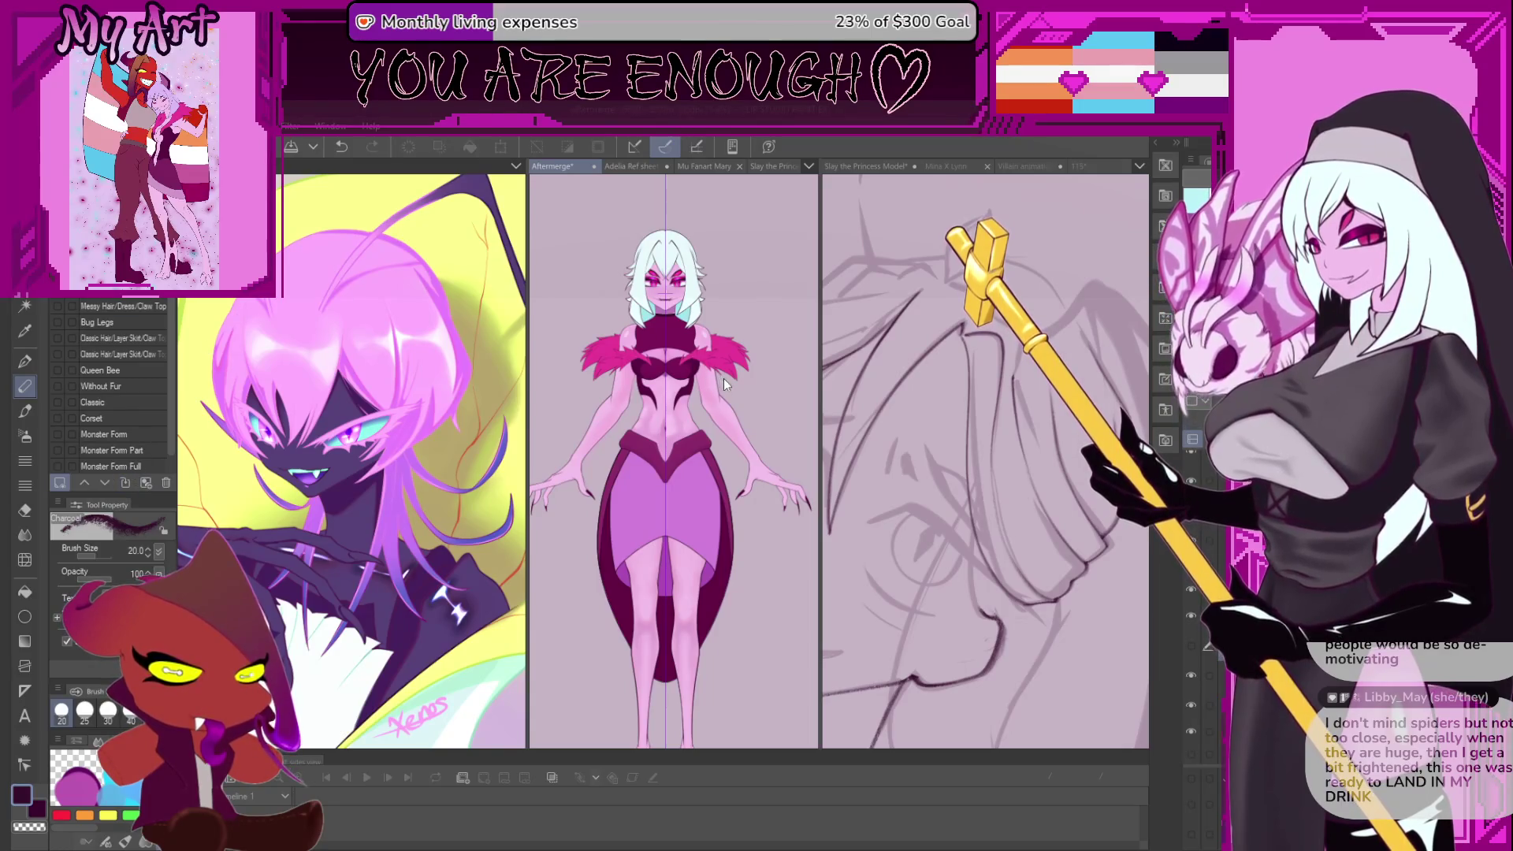
pyautogui.moveTo(725, 401); pyautogui.dragTo(719, 489)
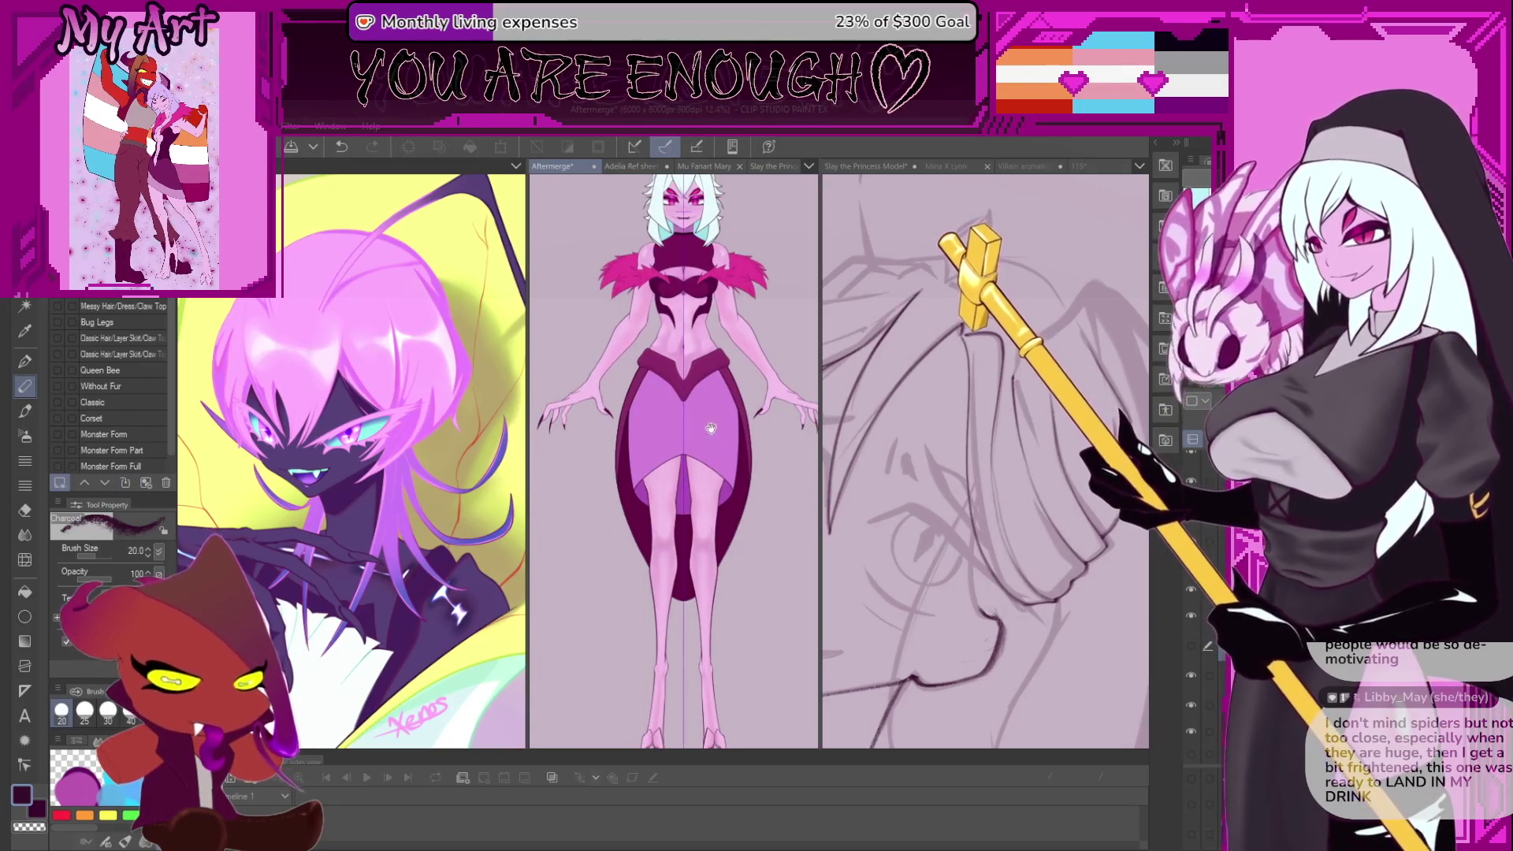
pyautogui.scroll(3, 718, 489)
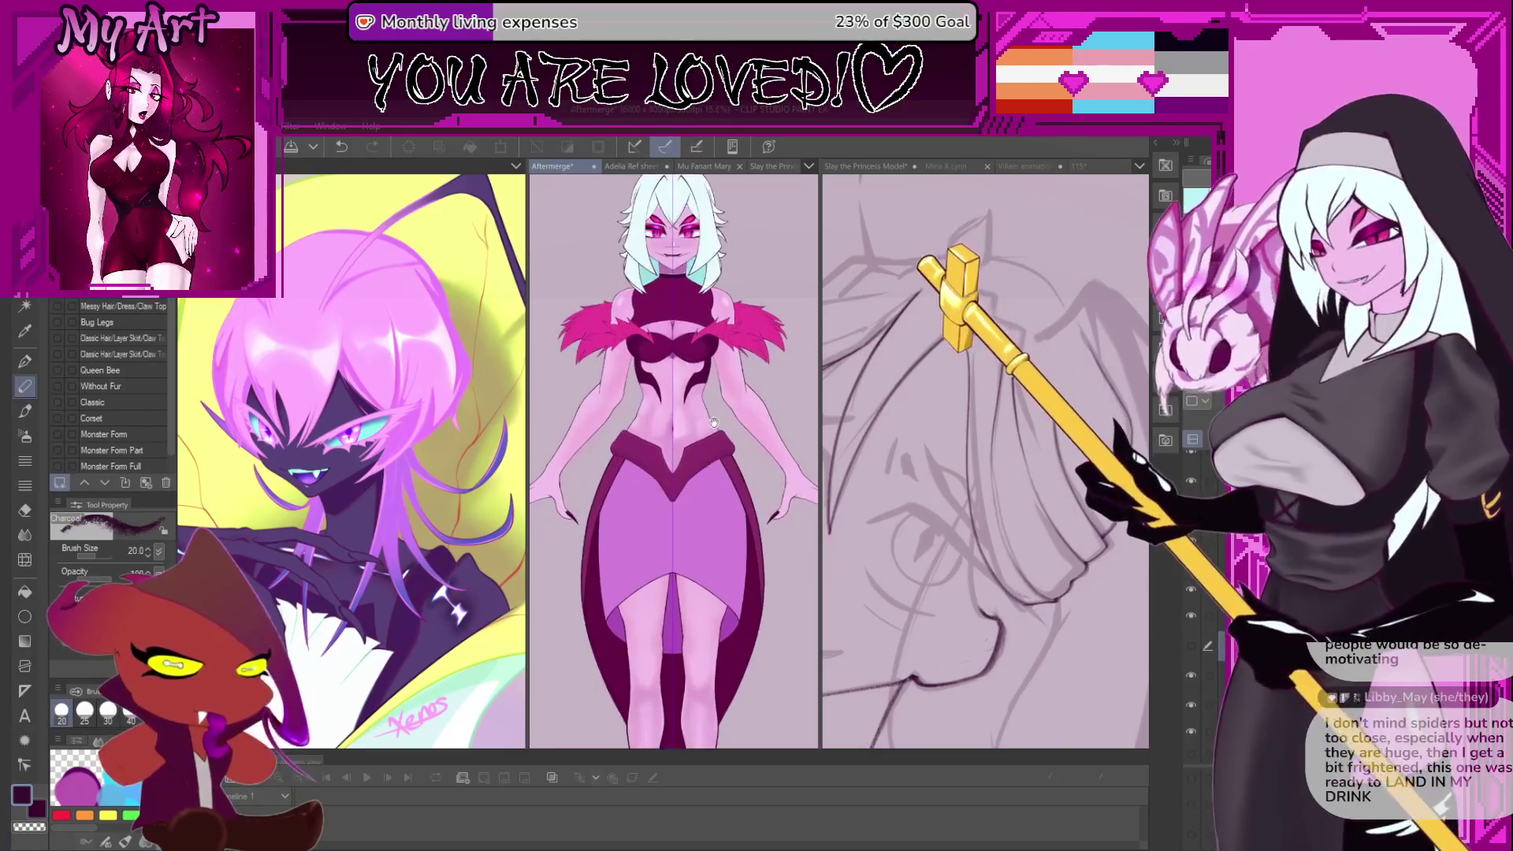
pyautogui.scroll(-3, 739, 458)
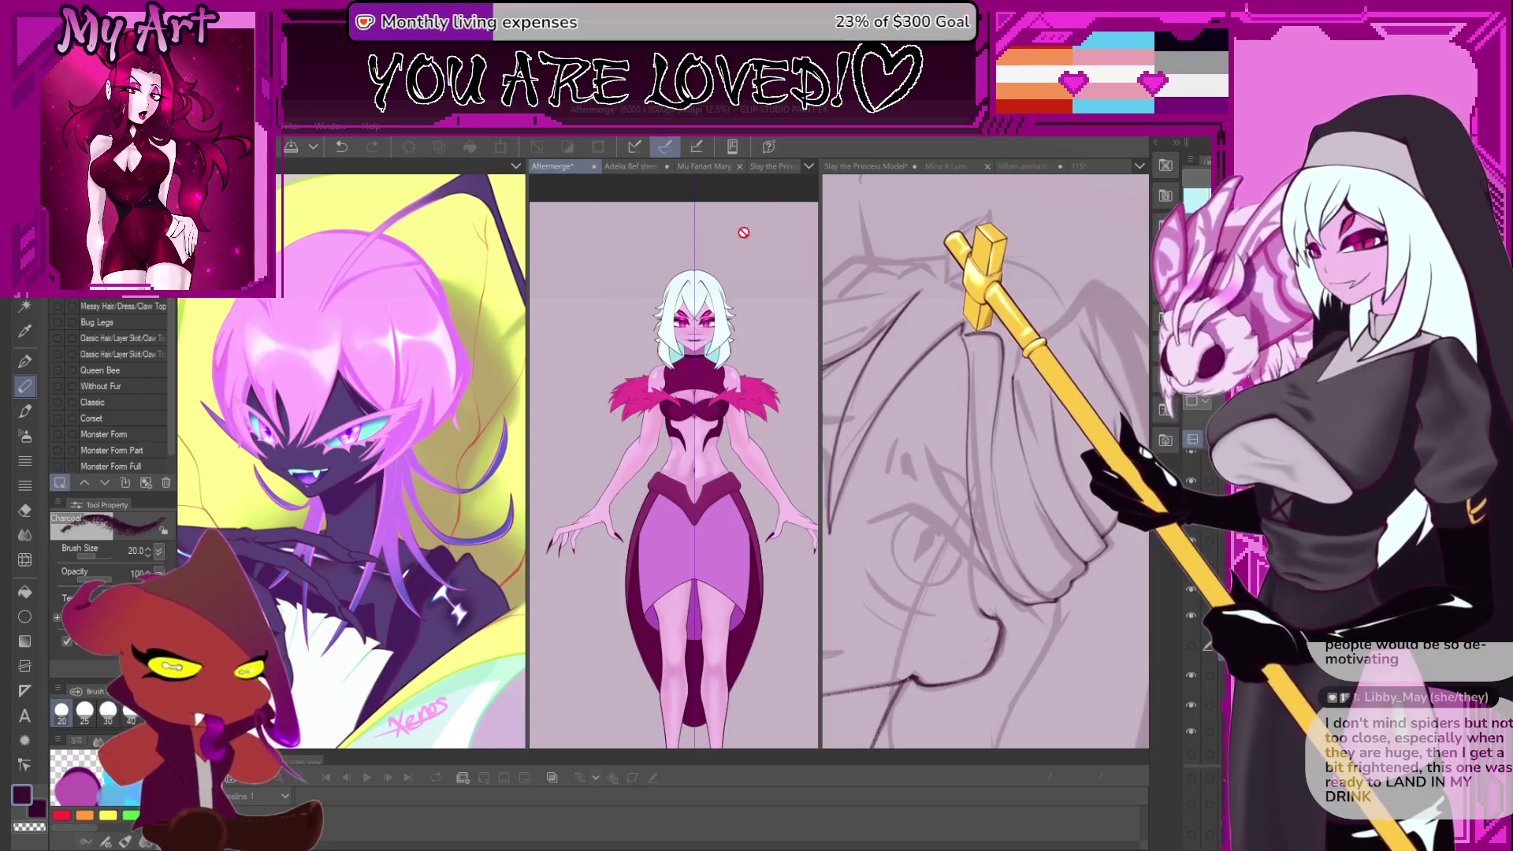
# - Show the Slay the Princess Model sketch in the middle pane, and rotate, pan and zoom the face view
pyautogui.click(770, 167)
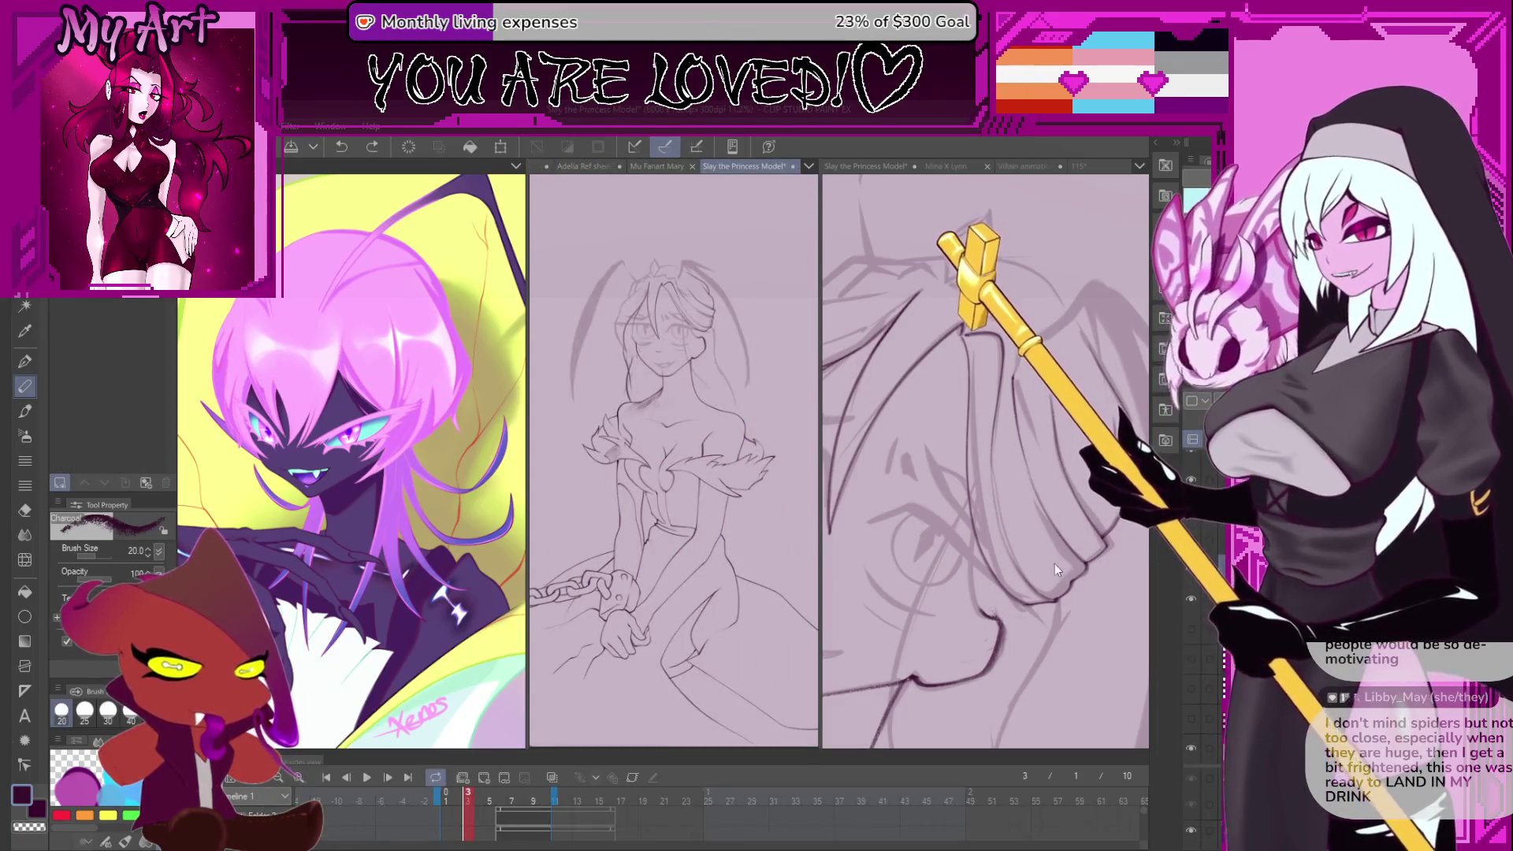
pyautogui.press('-')
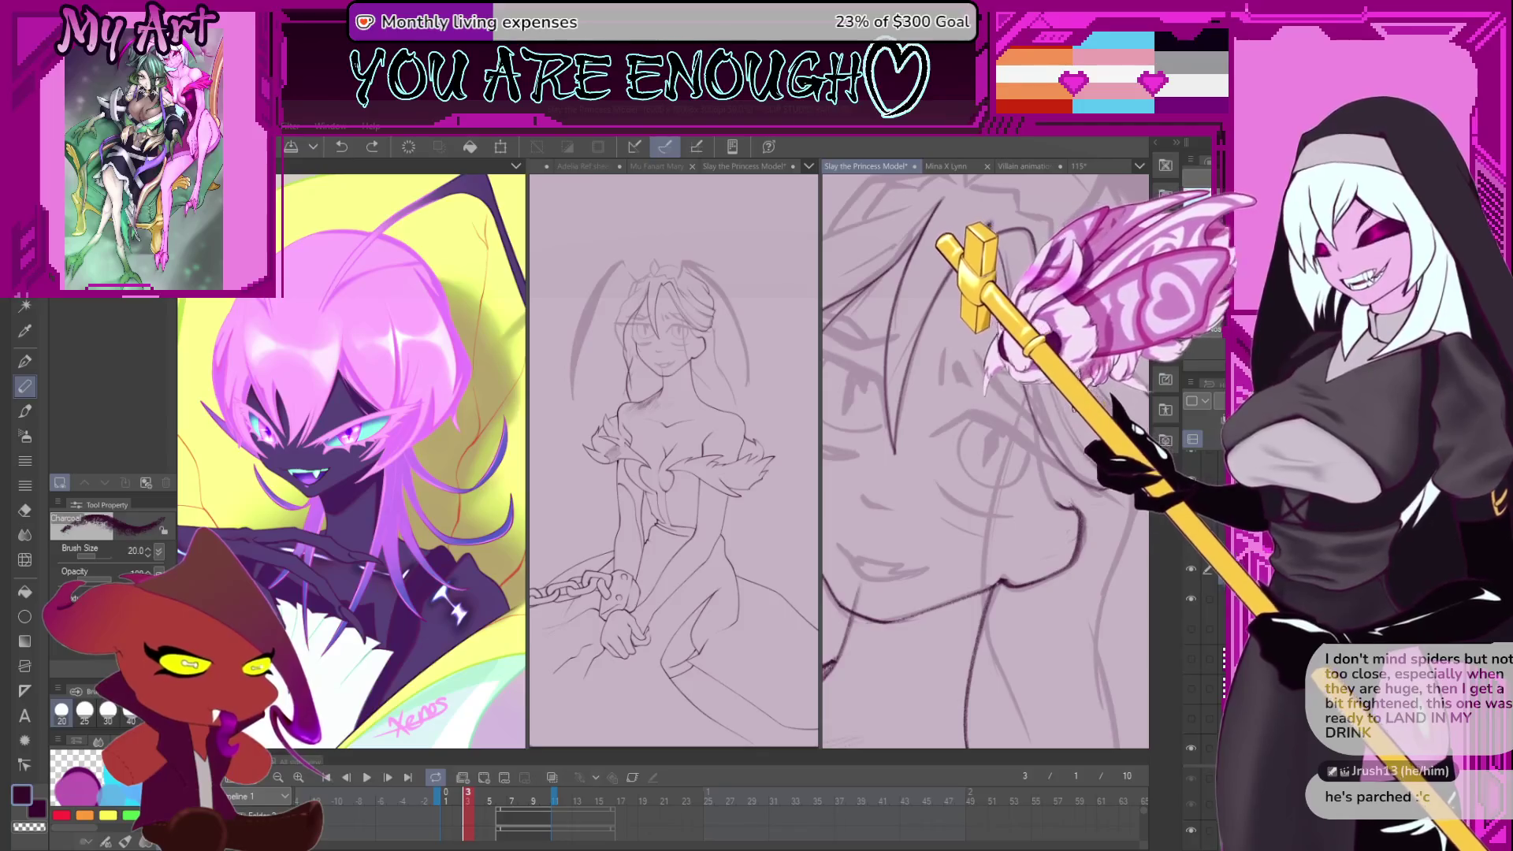
pyautogui.scroll(-3, 1082, 505)
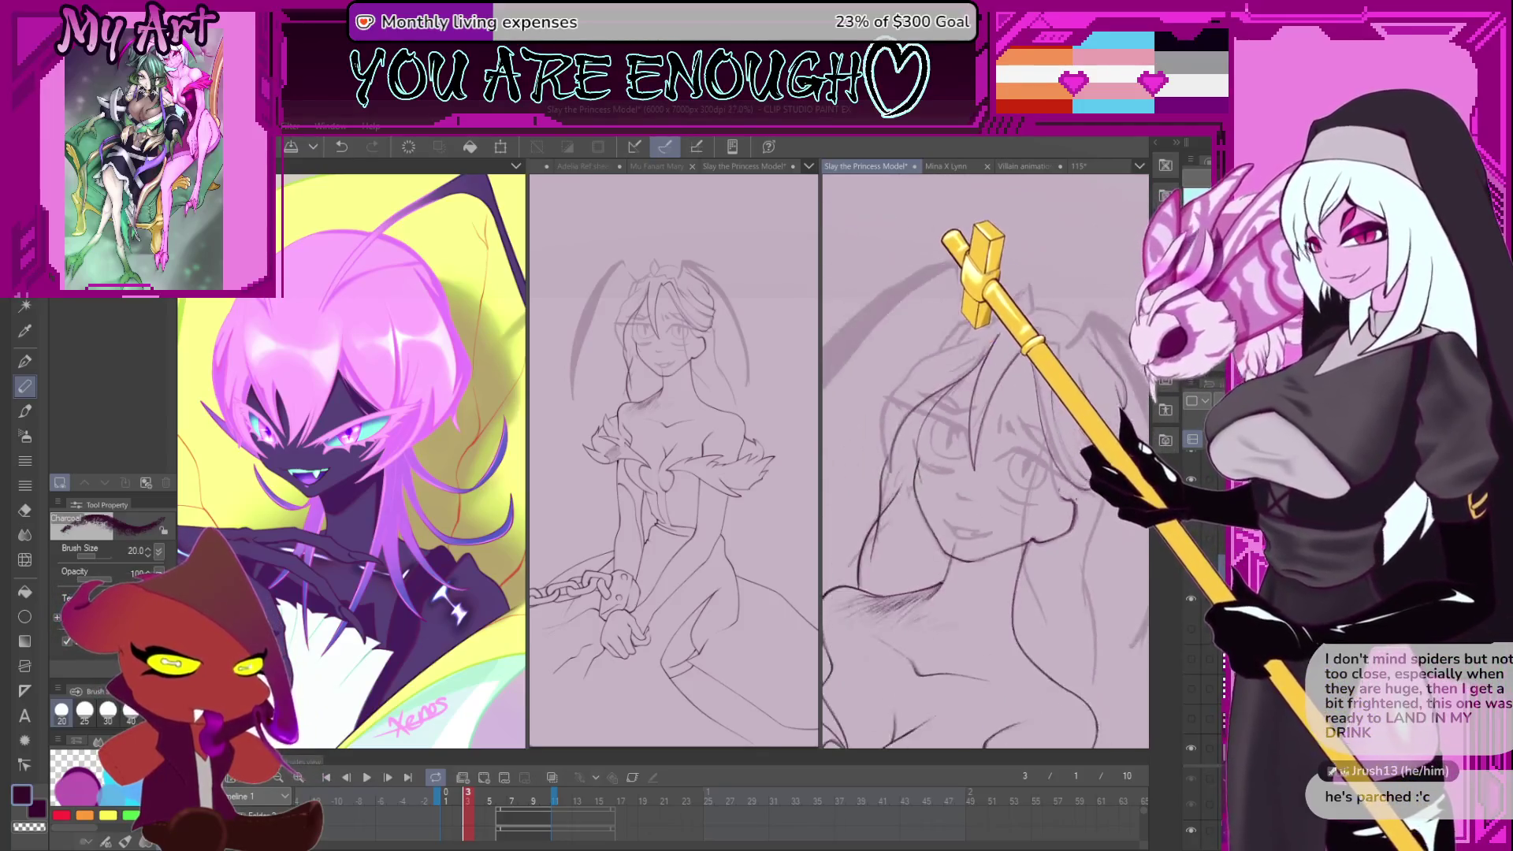
pyautogui.moveTo(1081, 505); pyautogui.dragTo(1041, 475)
pyautogui.scroll(2, 1041, 475)
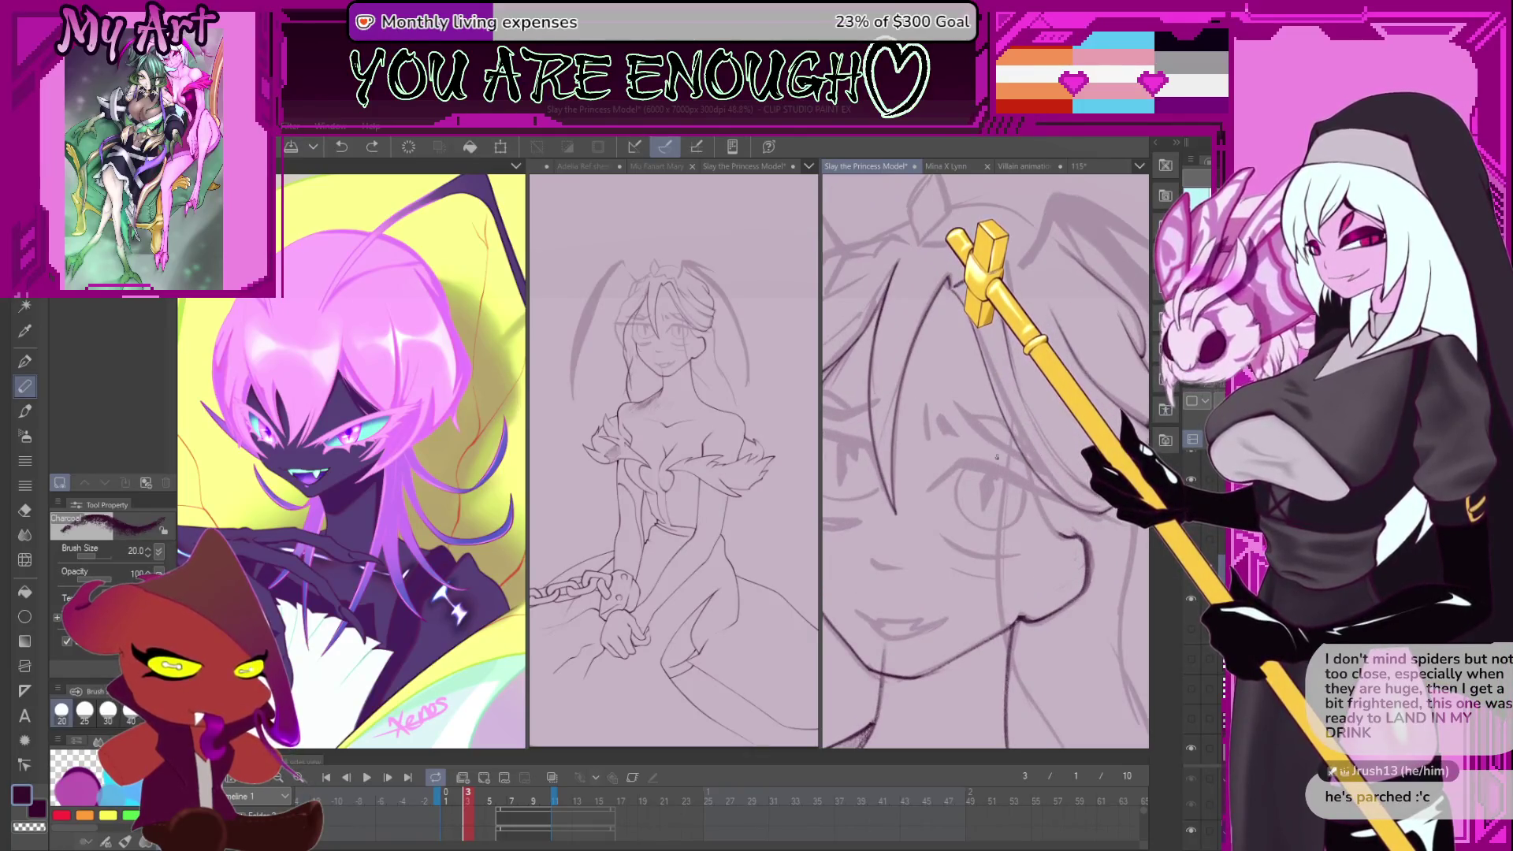
pyautogui.scroll(2, 943, 415)
pyautogui.scroll(2, 943, 415)
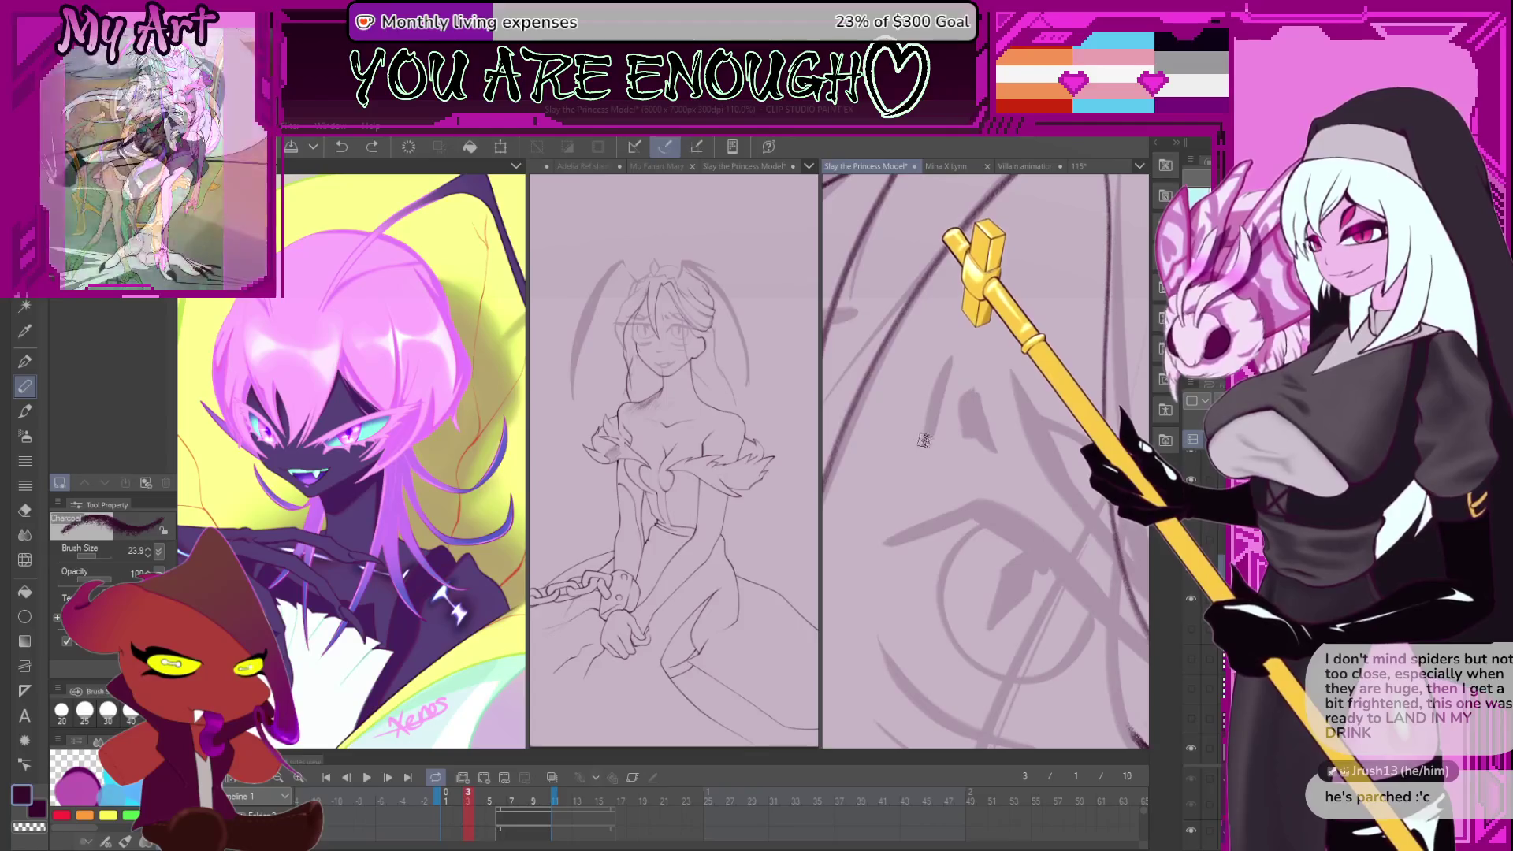
# - Try dark strokes along the hair beside the eye, then undo them
pyautogui.moveTo(936, 438); pyautogui.dragTo(963, 334)
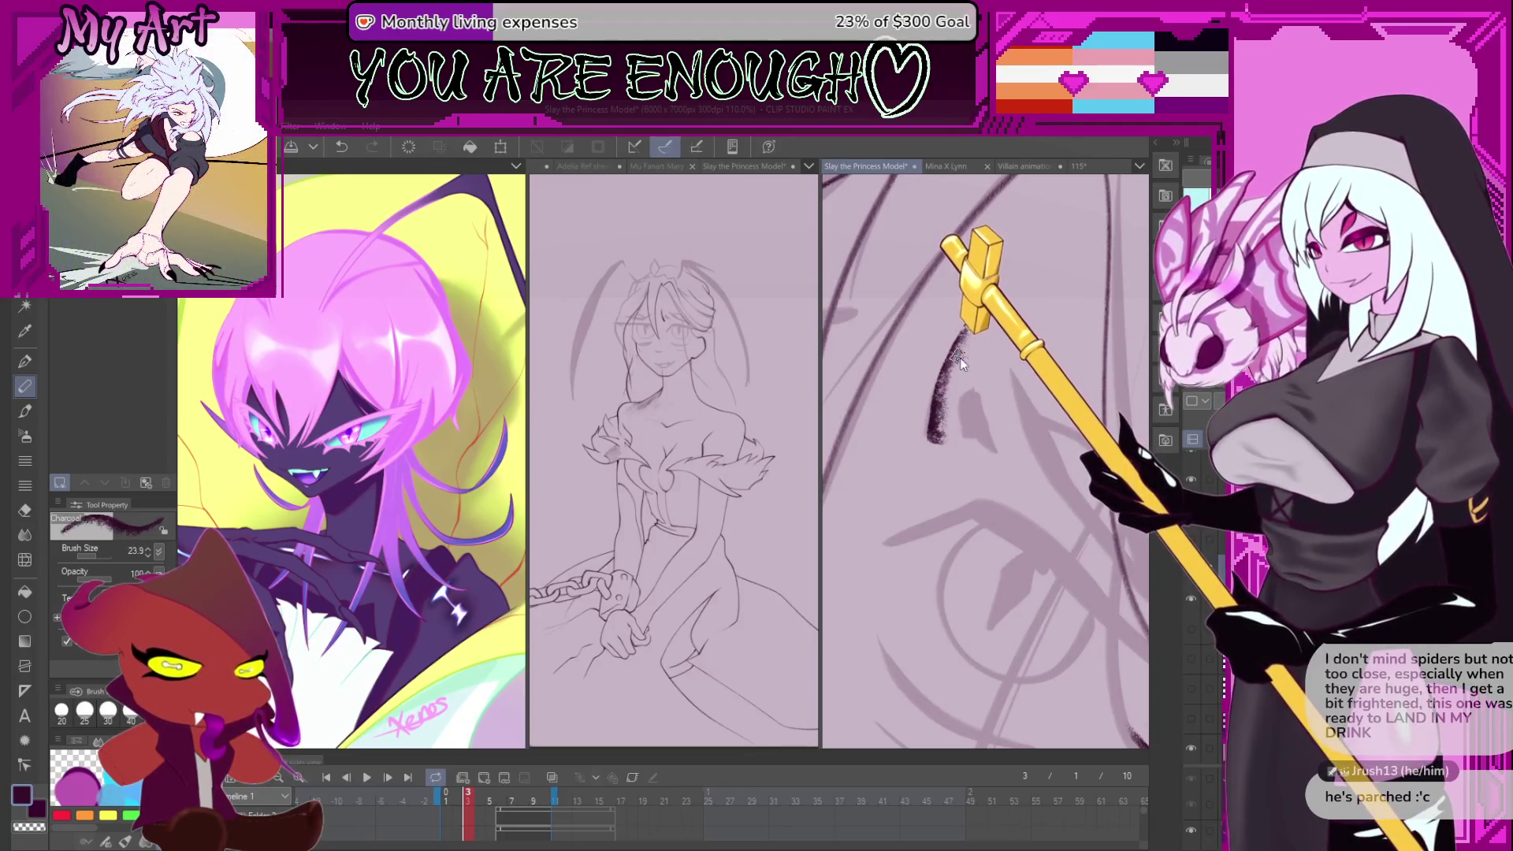
pyautogui.hotkey('ctrl', 'z')
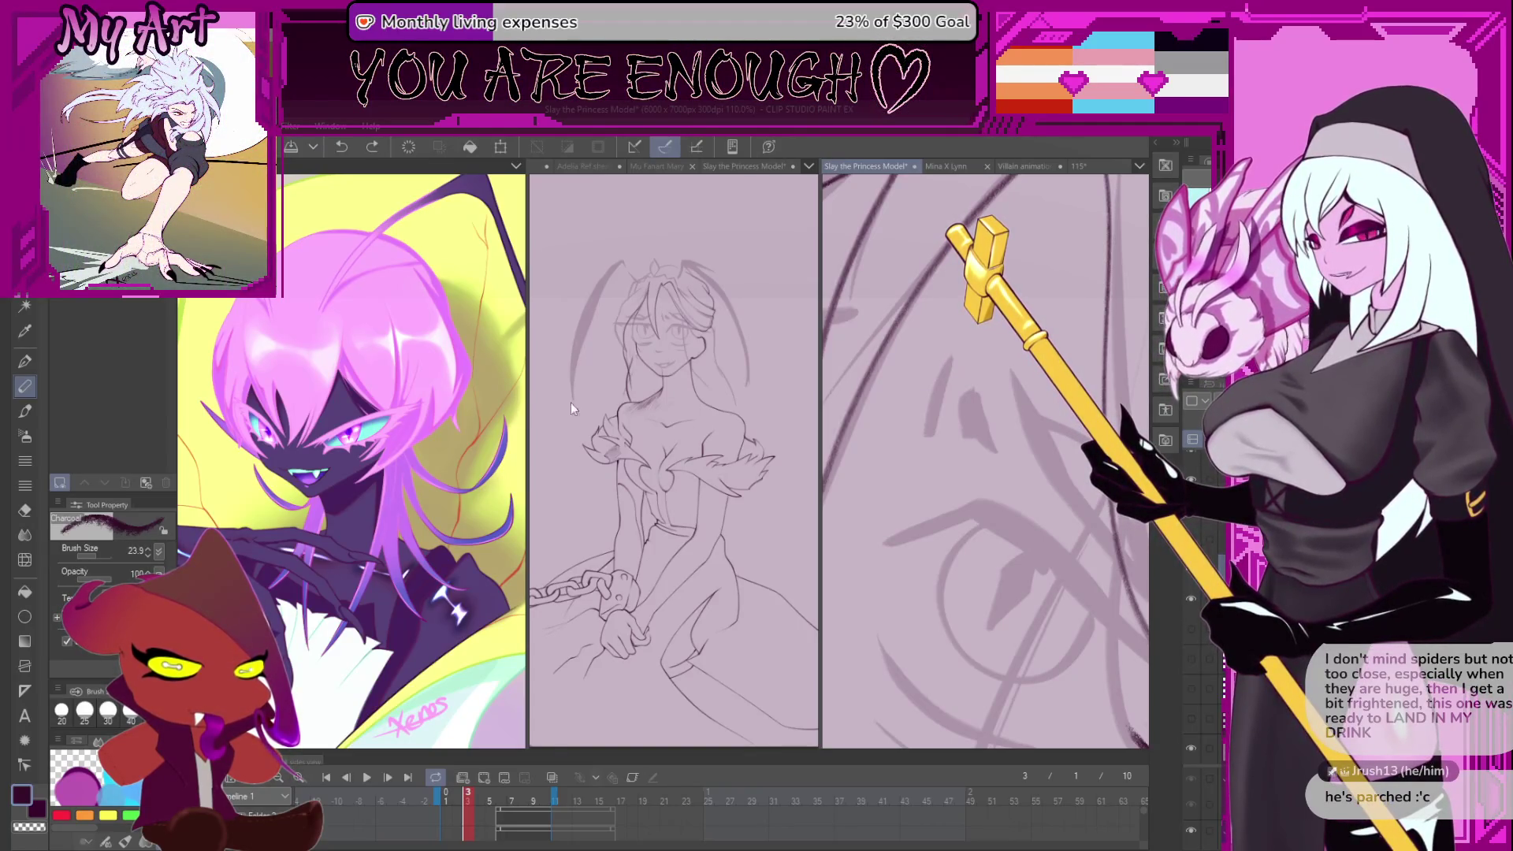
pyautogui.moveTo(876, 419); pyautogui.dragTo(966, 272)
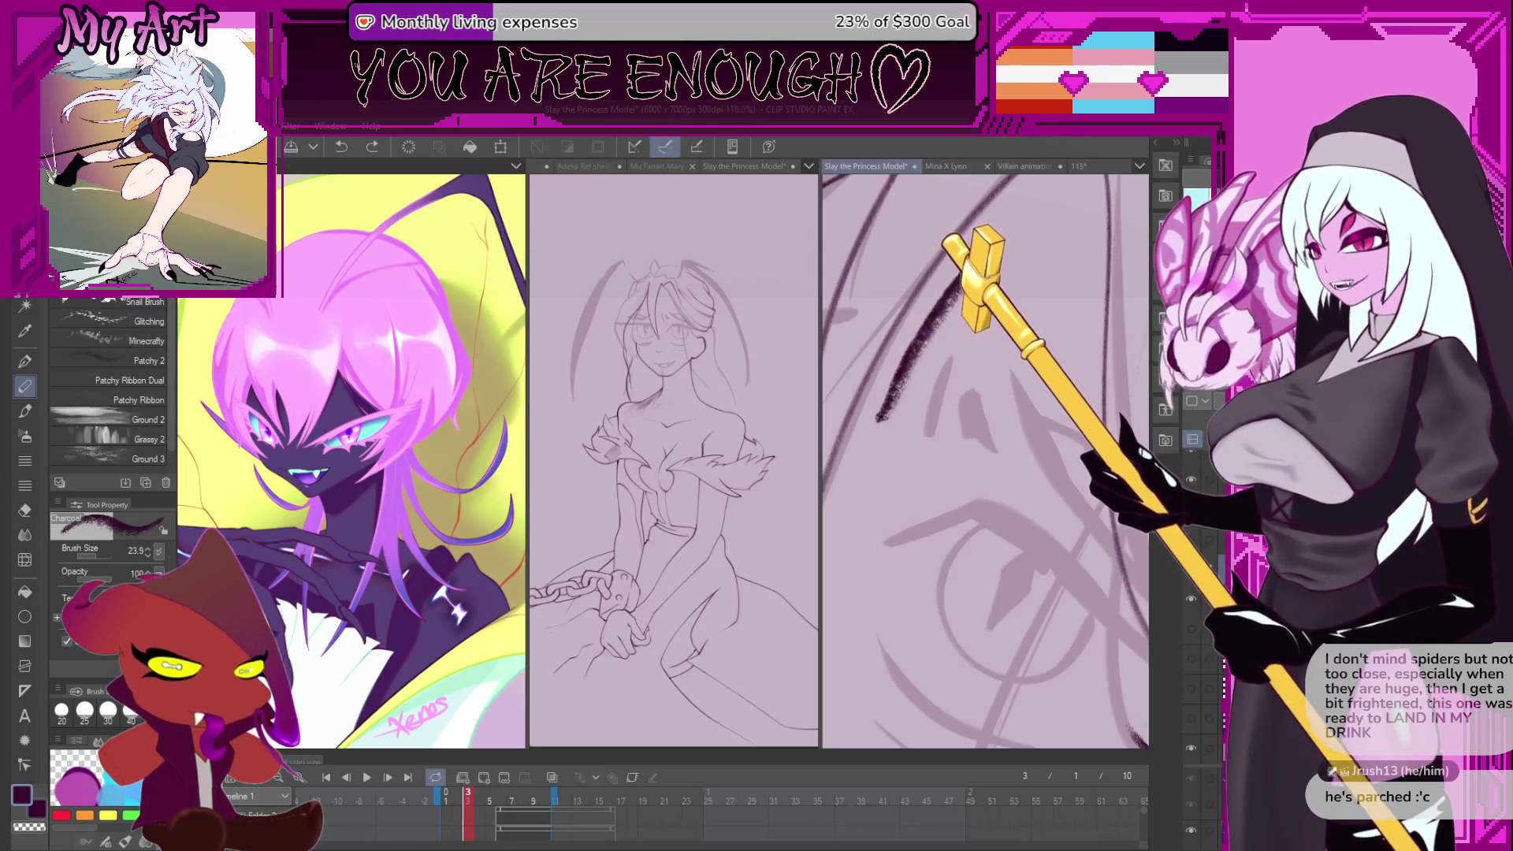
pyautogui.moveTo(996, 386); pyautogui.dragTo(1021, 335)
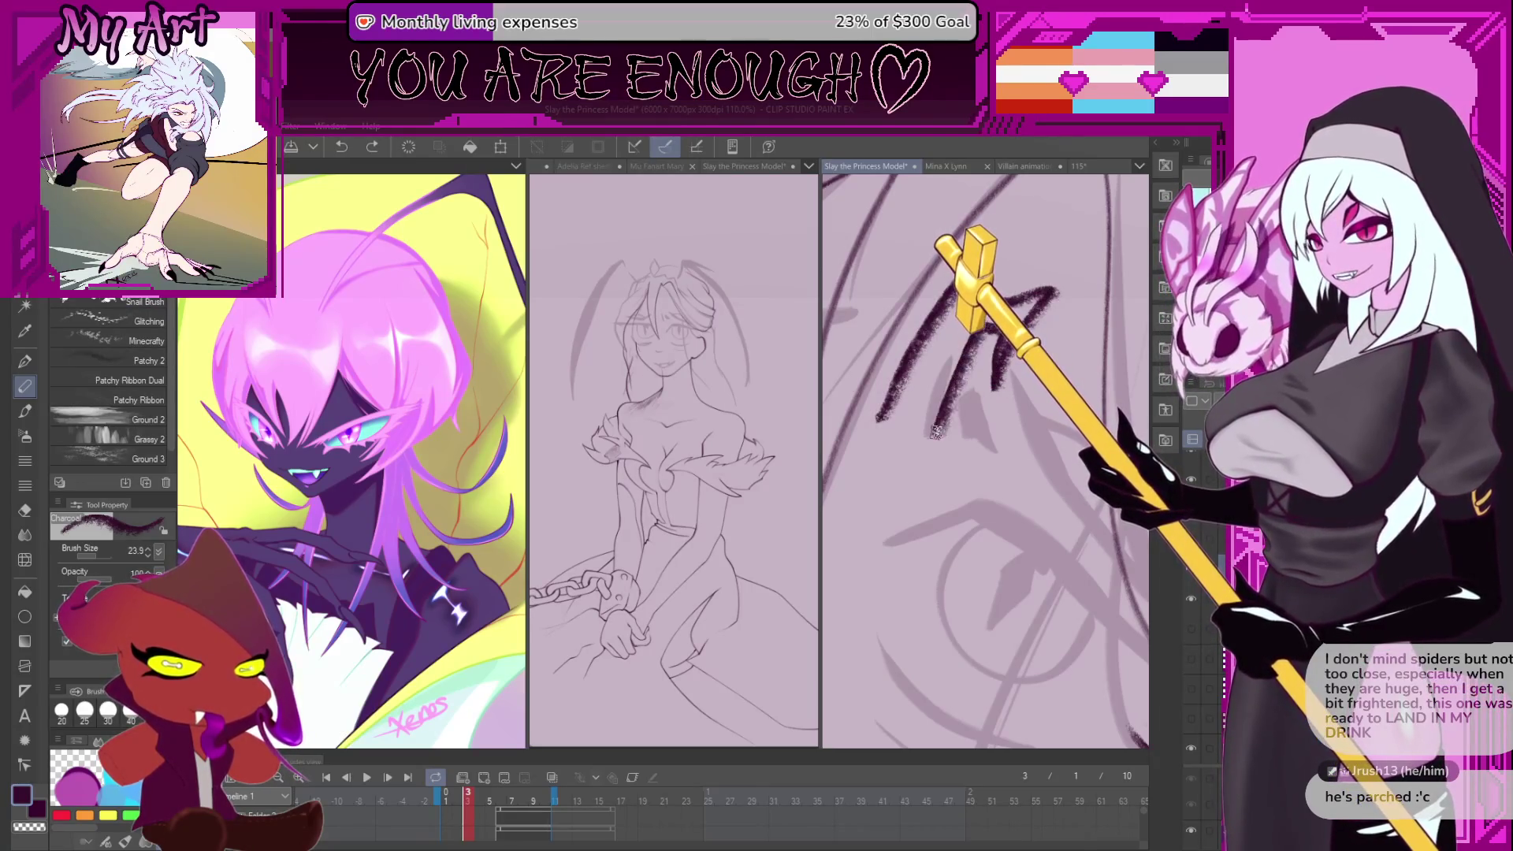
pyautogui.hotkey('ctrl', 'z')
pyautogui.hotkey('ctrl', 'z')
pyautogui.hotkey('ctrl', 'z')
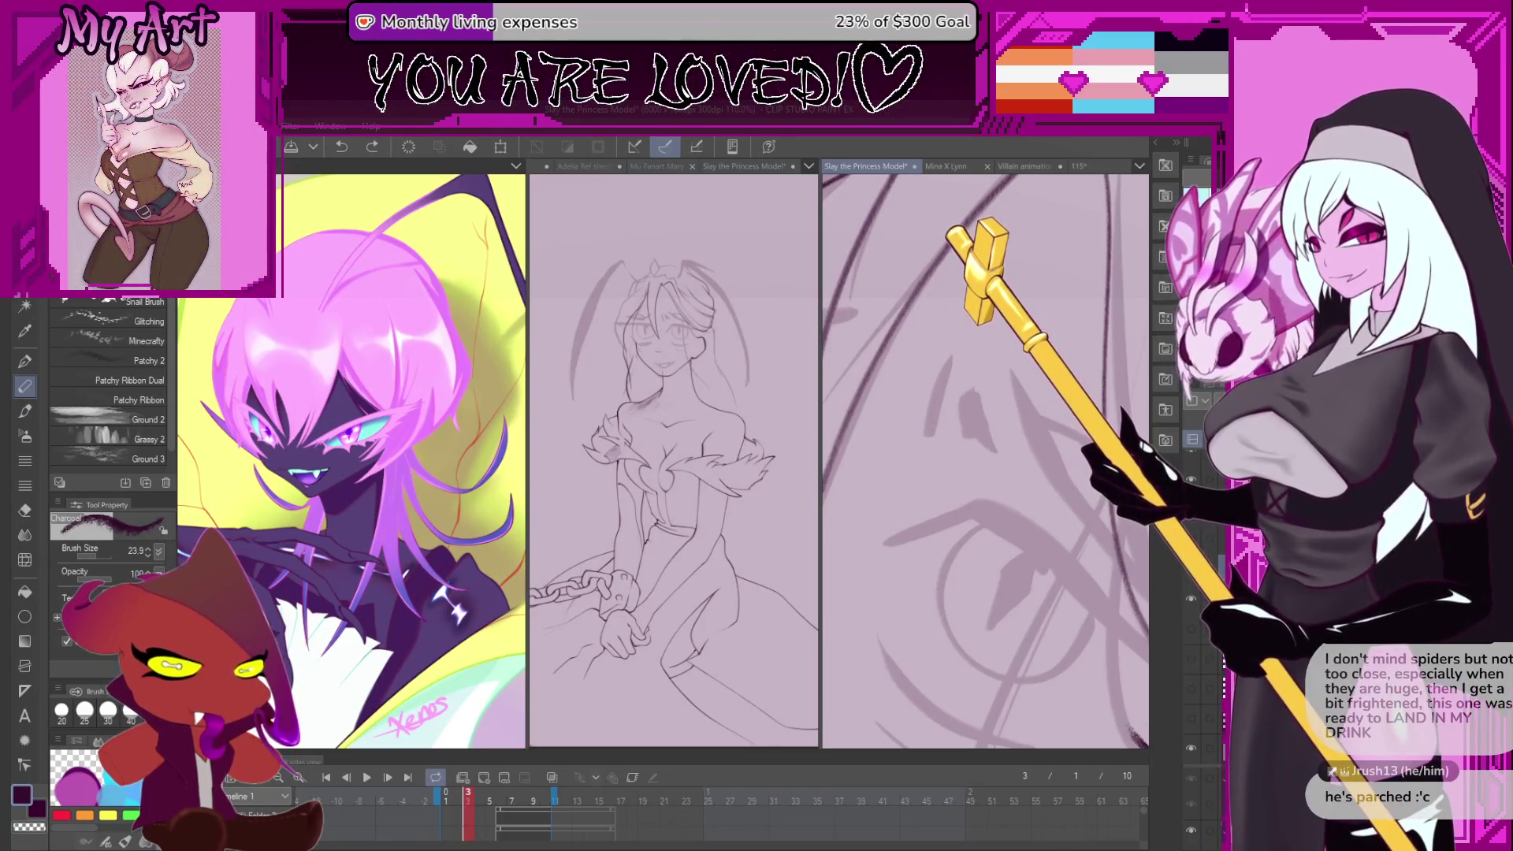
# - Switch to the Xenos sketch pencil and test dark strokes over the face and hair
pyautogui.press('p')
pyautogui.moveTo(920, 418)
pyautogui.mouseDown()
pyautogui.moveTo(961, 473)
pyautogui.moveTo(955, 353)
pyautogui.mouseUp()
pyautogui.hotkey('ctrl', 'z')
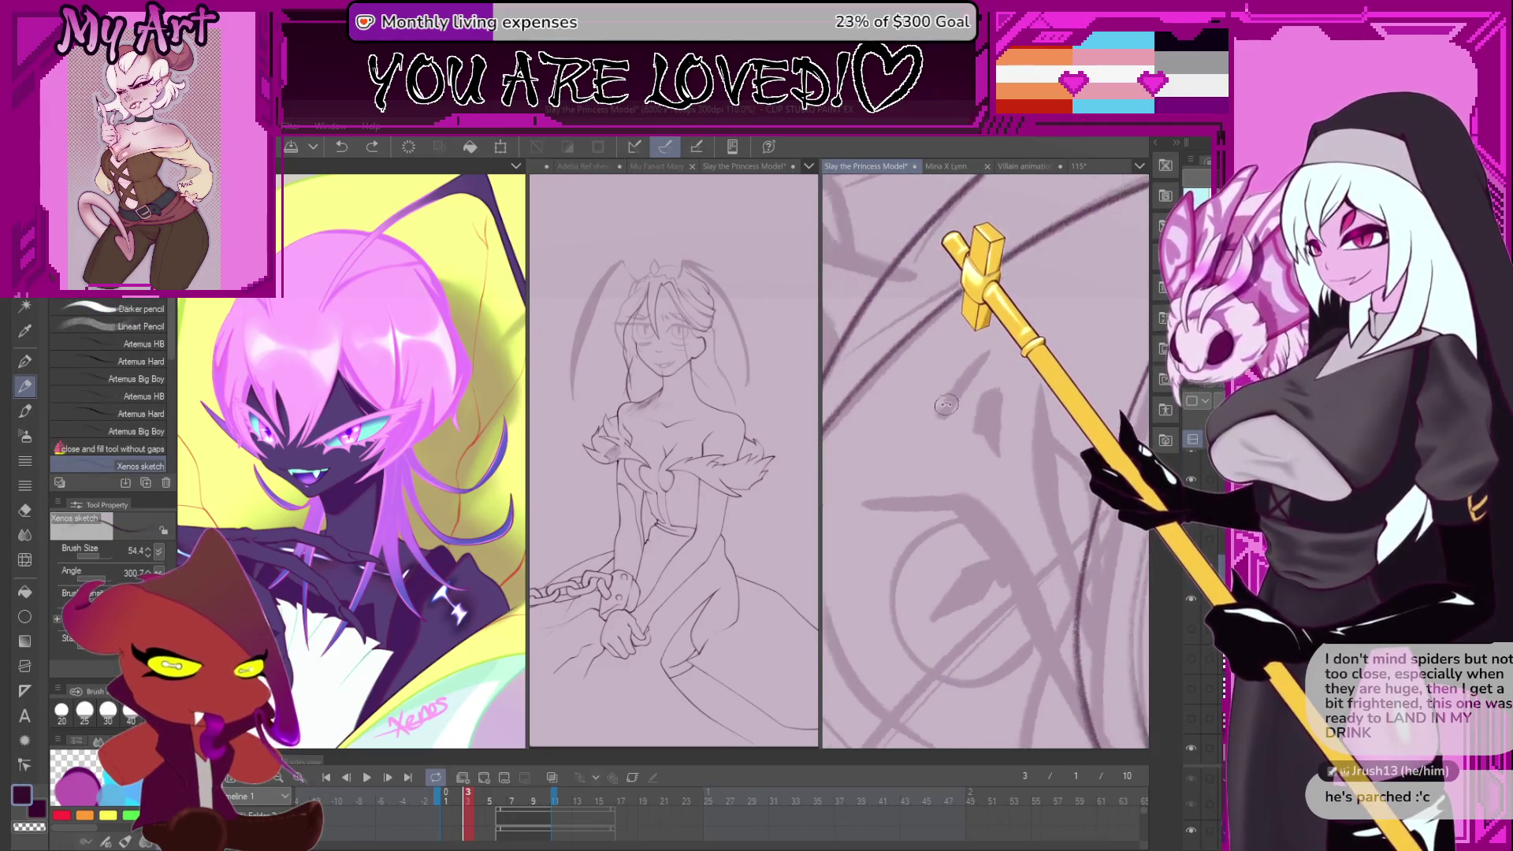
pyautogui.moveTo(1022, 366); pyautogui.dragTo(998, 385)
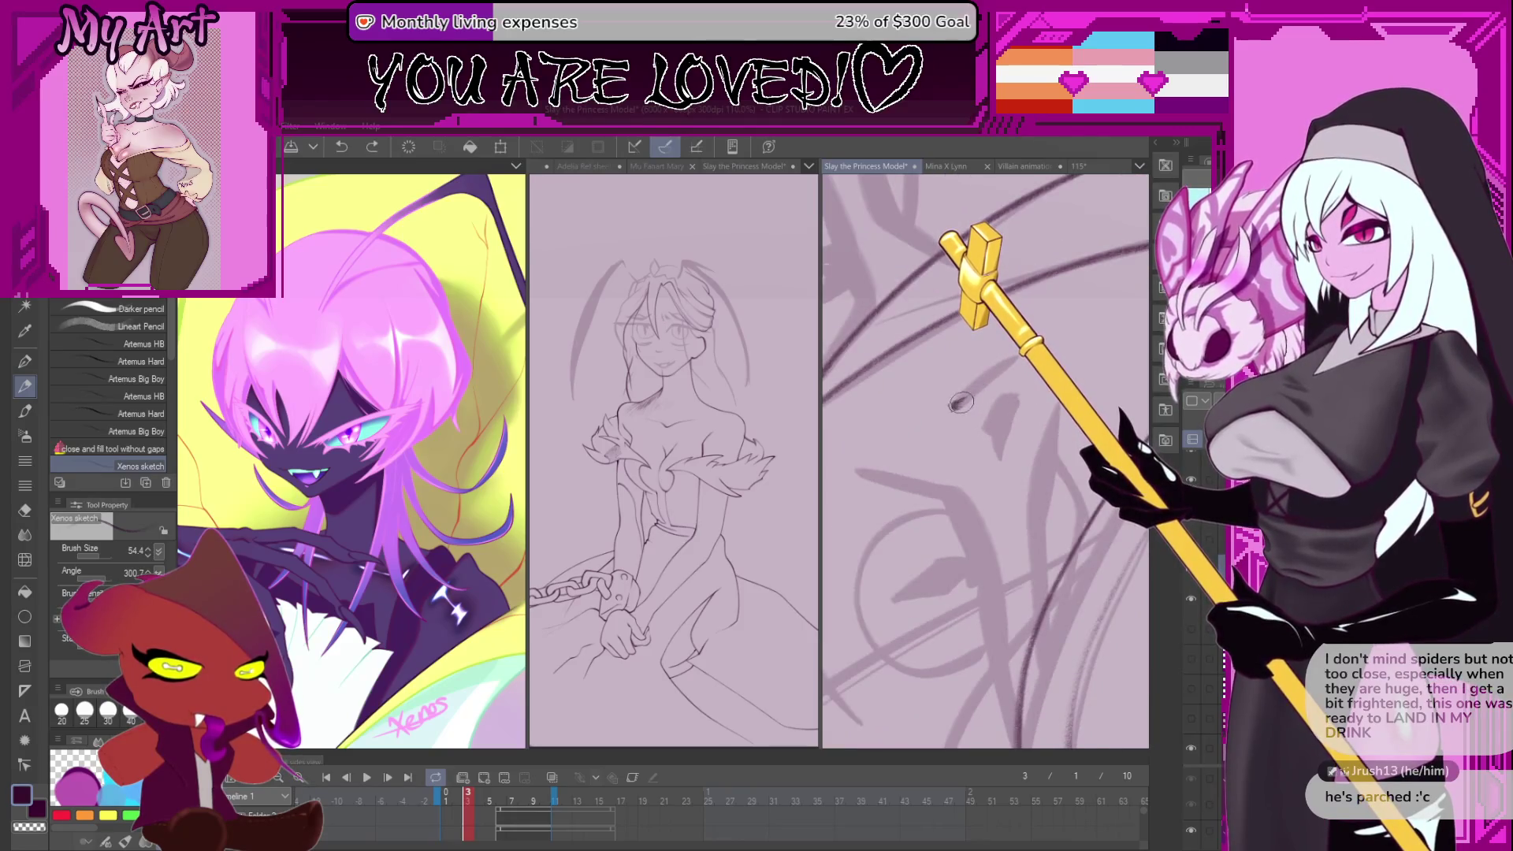
pyautogui.moveTo(1023, 386); pyautogui.dragTo(996, 466)
pyautogui.moveTo(1033, 401); pyautogui.dragTo(993, 441)
pyautogui.hotkey('ctrl', 'z')
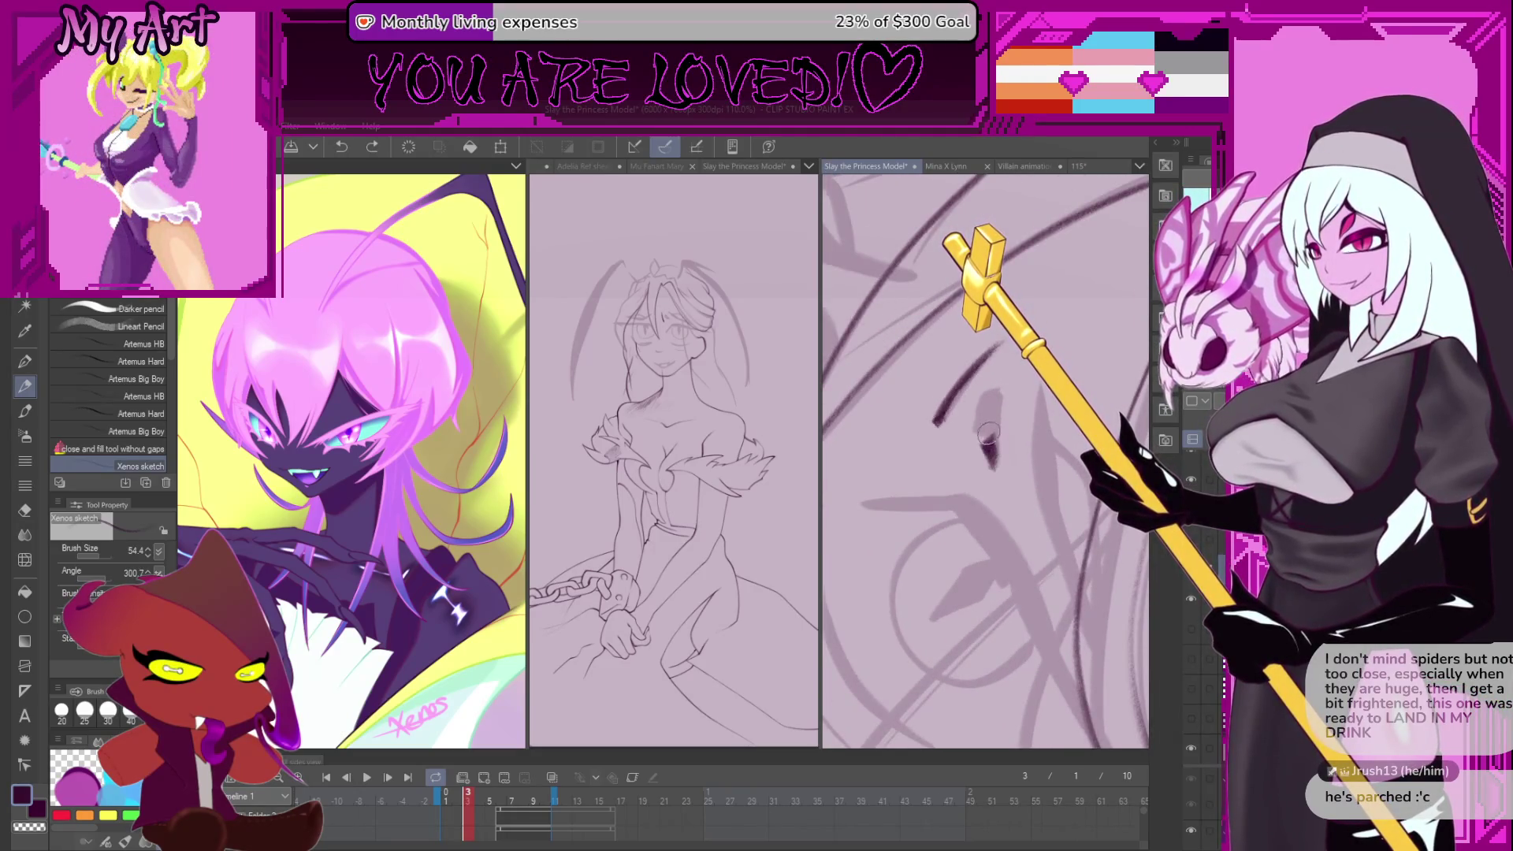
# - Reposition and zoom the view, then try a short dark stroke and undo it
pyautogui.moveTo(1022, 354); pyautogui.dragTo(1016, 581)
pyautogui.scroll(3, 1019, 559)
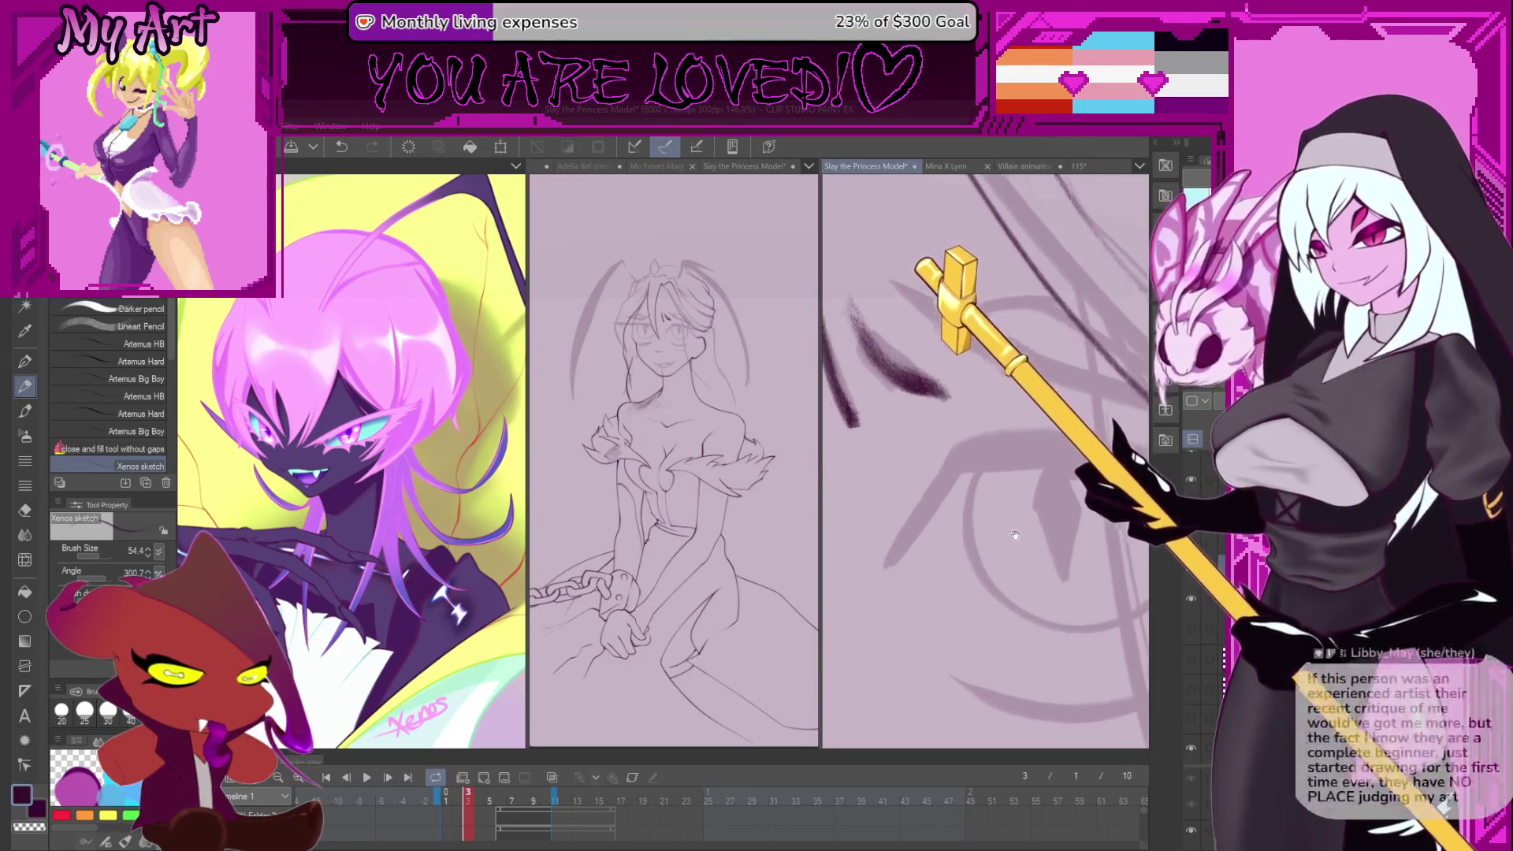
pyautogui.scroll(2, 1009, 550)
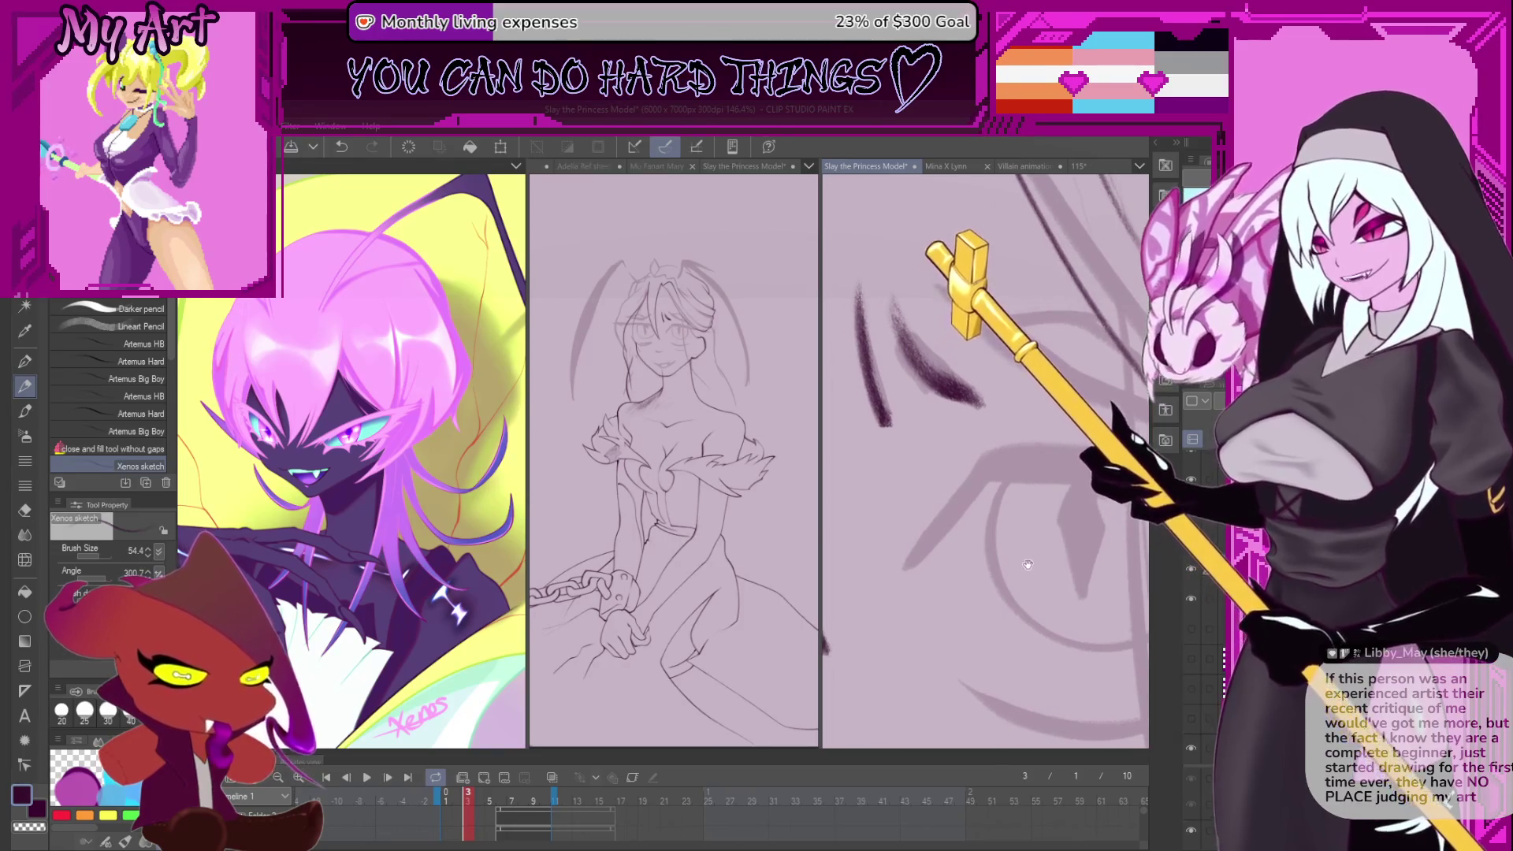
pyautogui.scroll(2, 998, 557)
pyautogui.moveTo(852, 587); pyautogui.dragTo(901, 536)
pyautogui.hotkey('ctrl', 'z')
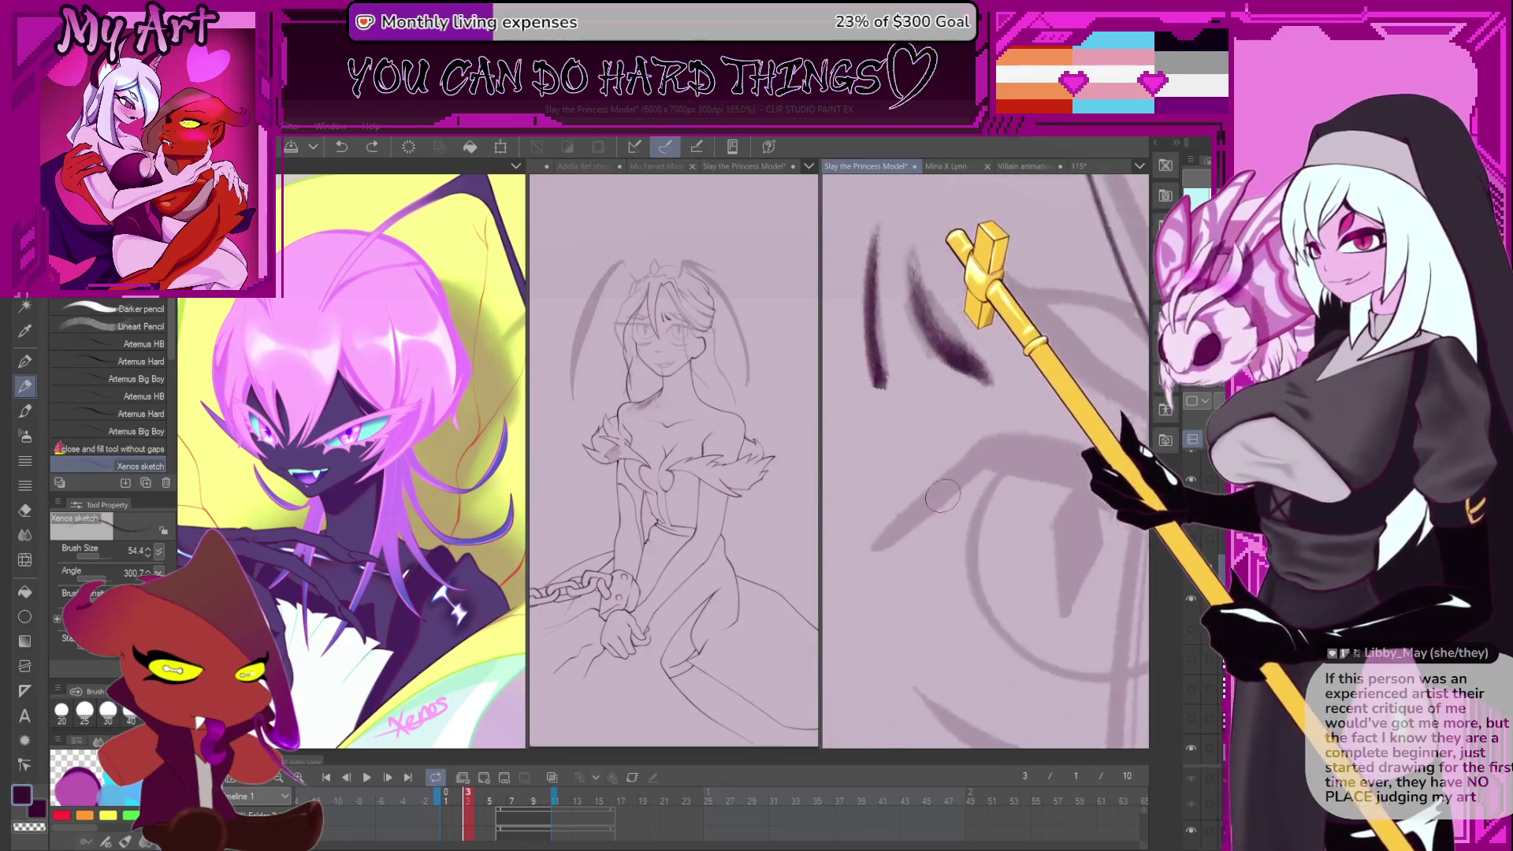
# - Rotate the view and draw a dark curve down the hair with short hatching along it
pyautogui.press('^')
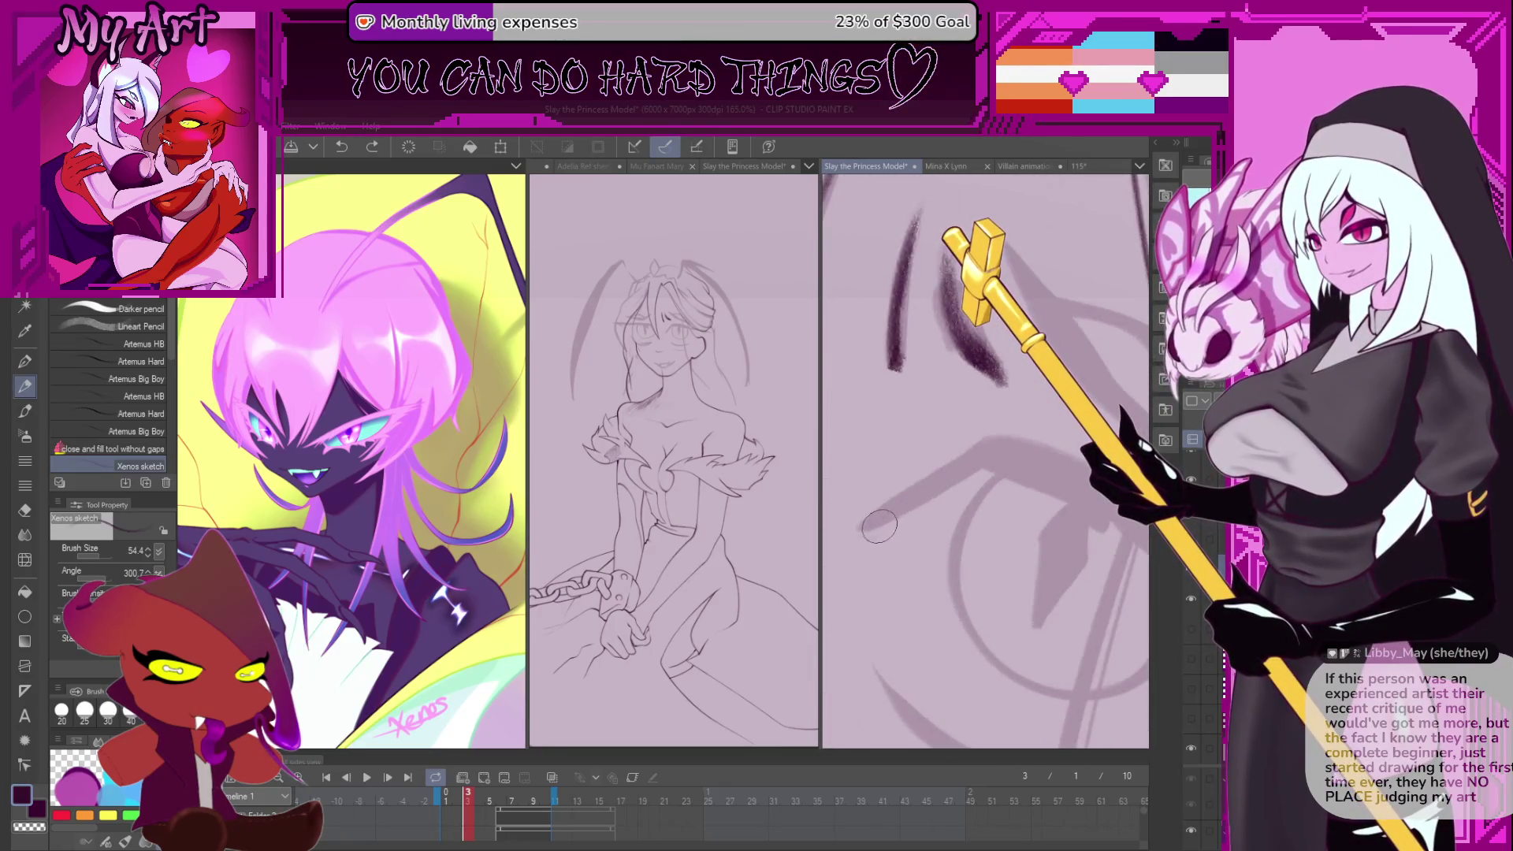
pyautogui.moveTo(878, 527); pyautogui.dragTo(995, 425)
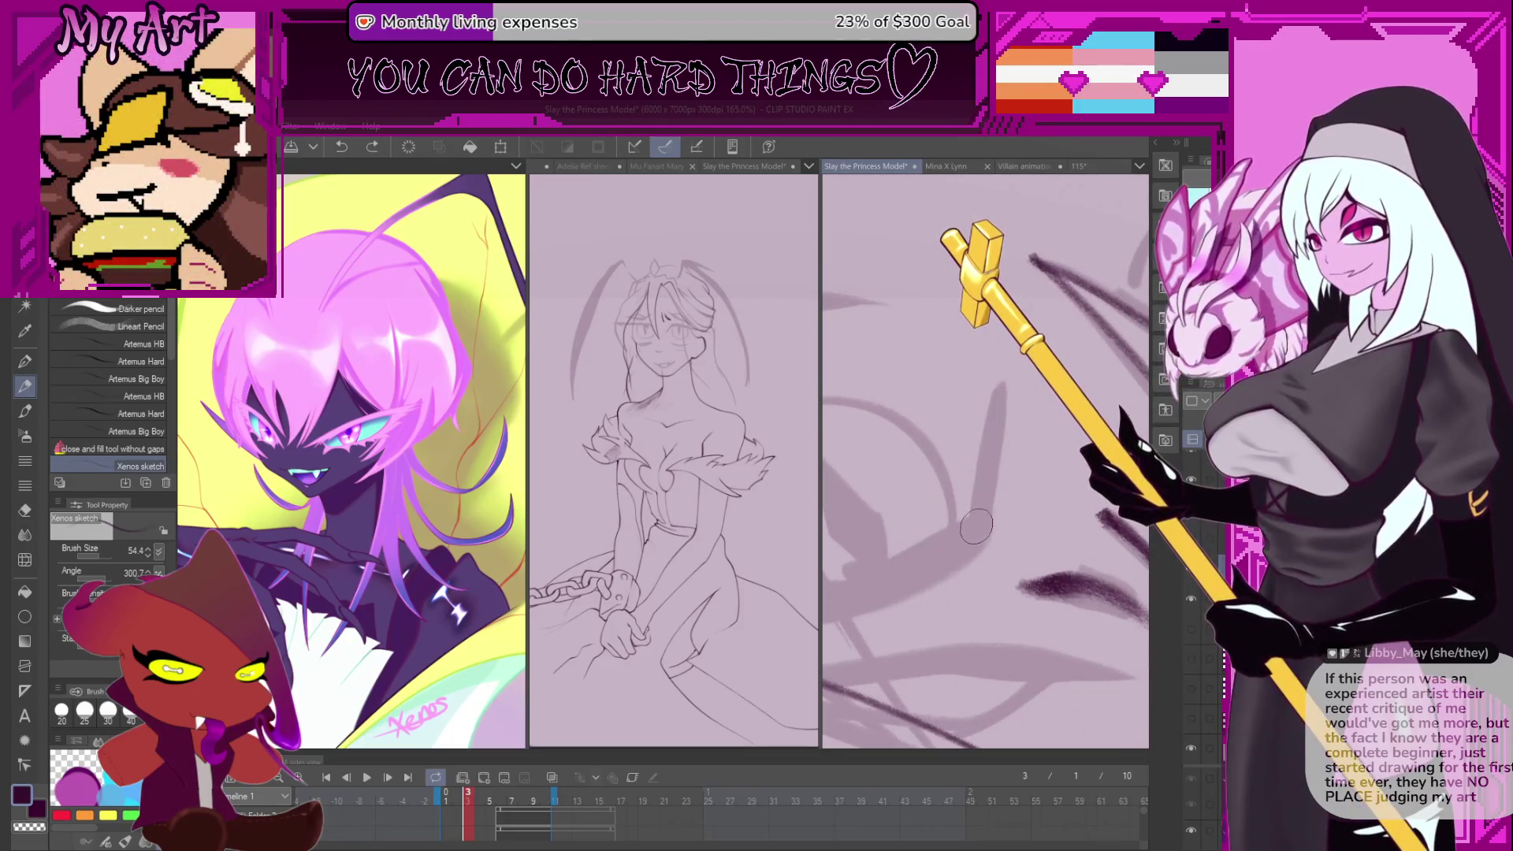
pyautogui.press('^')
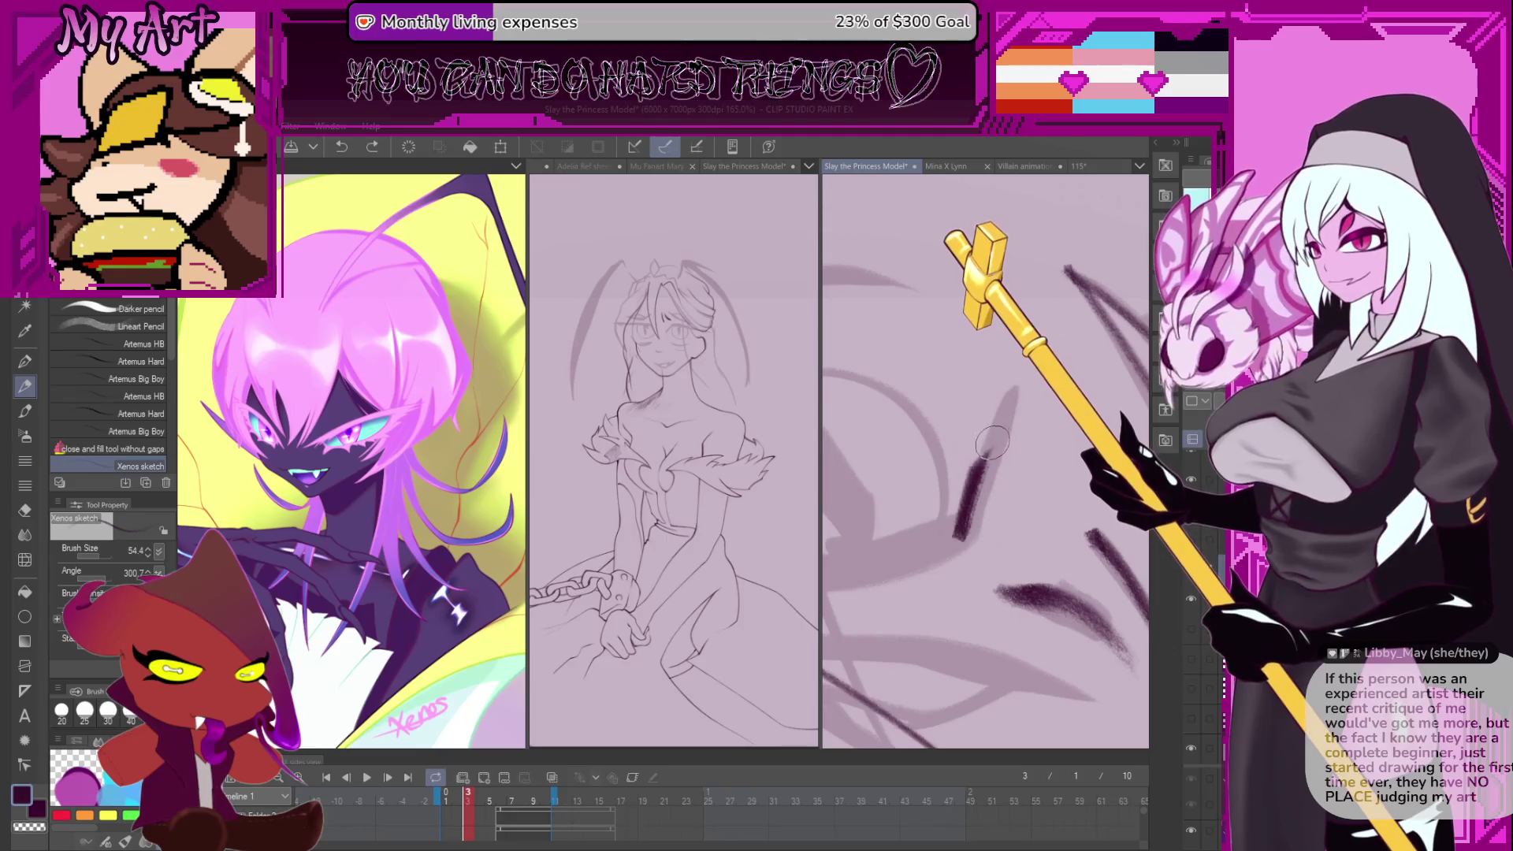
pyautogui.moveTo(991, 435); pyautogui.dragTo(1039, 383)
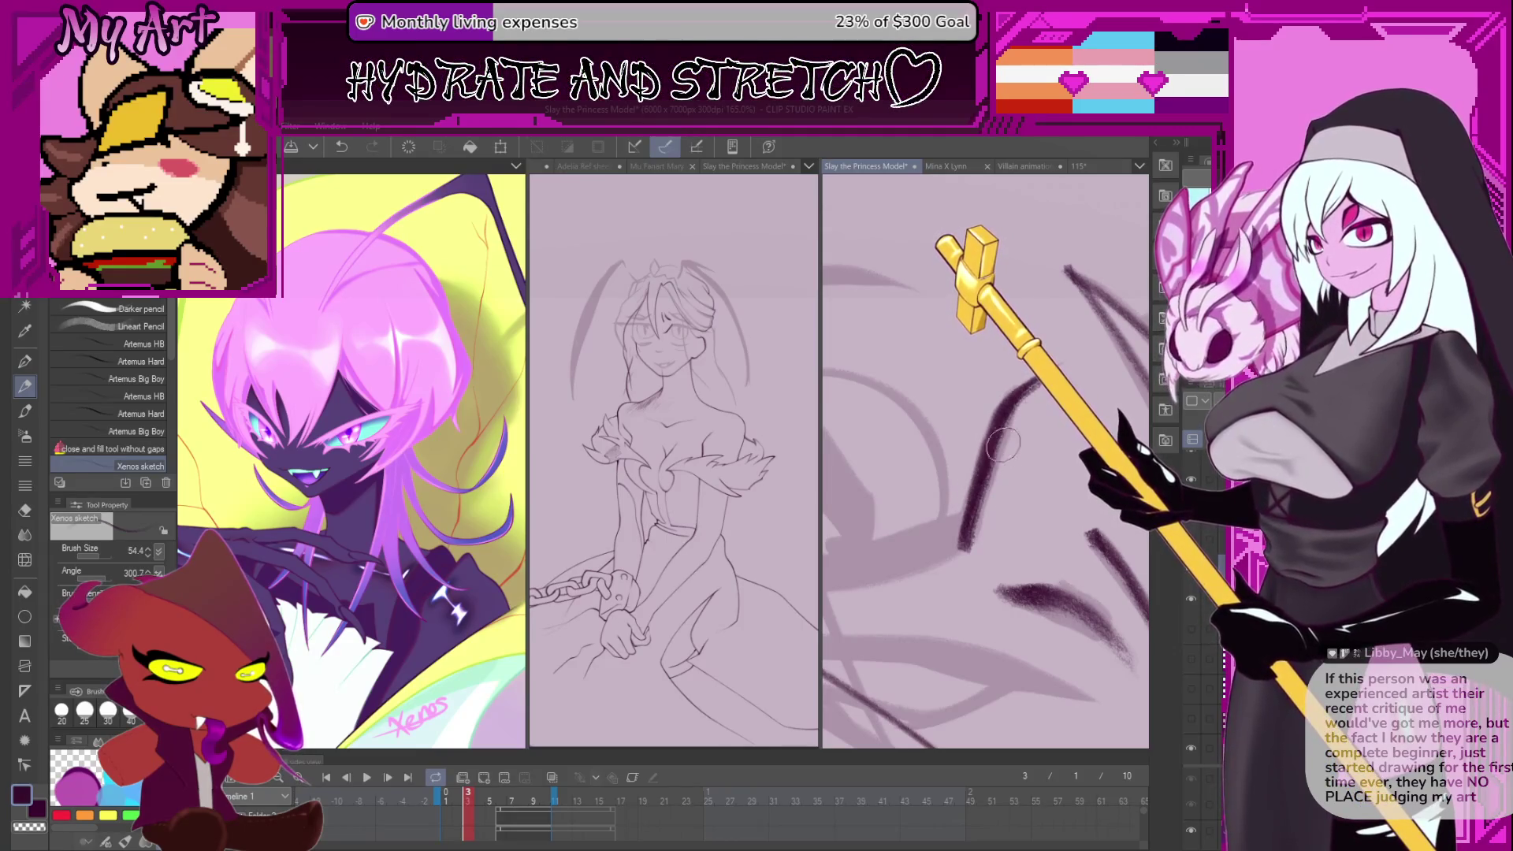
pyautogui.hotkey('ctrl', 'z')
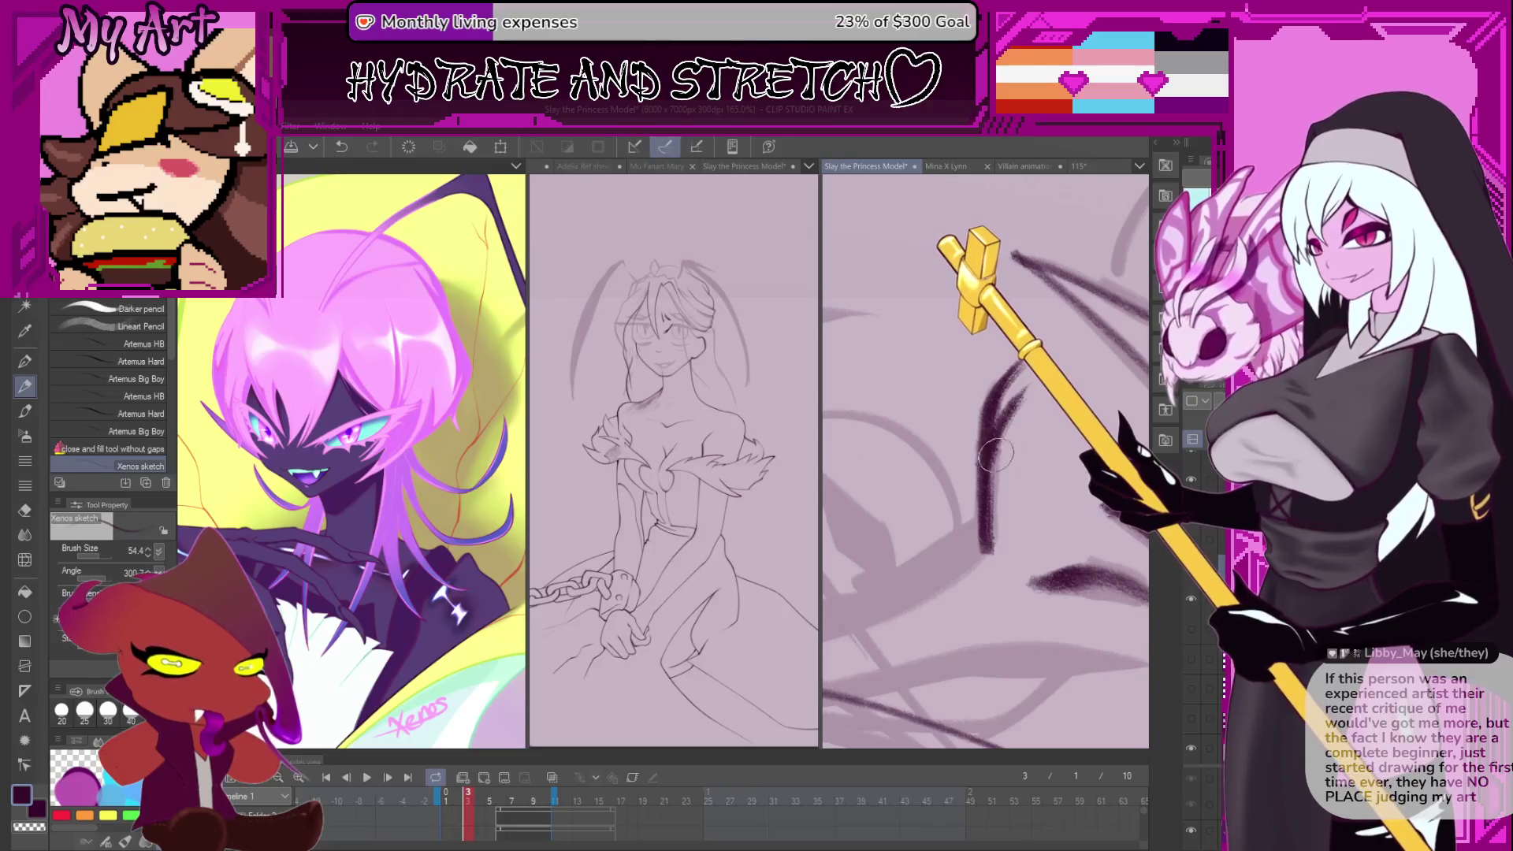
pyautogui.moveTo(1023, 377); pyautogui.dragTo(985, 555)
pyautogui.moveTo(1022, 493); pyautogui.dragTo(991, 543)
pyautogui.hotkey('ctrl', 'z')
pyautogui.hotkey('ctrl', 'z')
pyautogui.moveTo(1019, 465)
pyautogui.mouseDown()
pyautogui.moveTo(989, 536)
pyautogui.moveTo(1013, 524)
pyautogui.moveTo(1035, 468)
pyautogui.moveTo(1017, 505)
pyautogui.moveTo(1024, 489)
pyautogui.moveTo(1034, 511)
pyautogui.mouseUp()
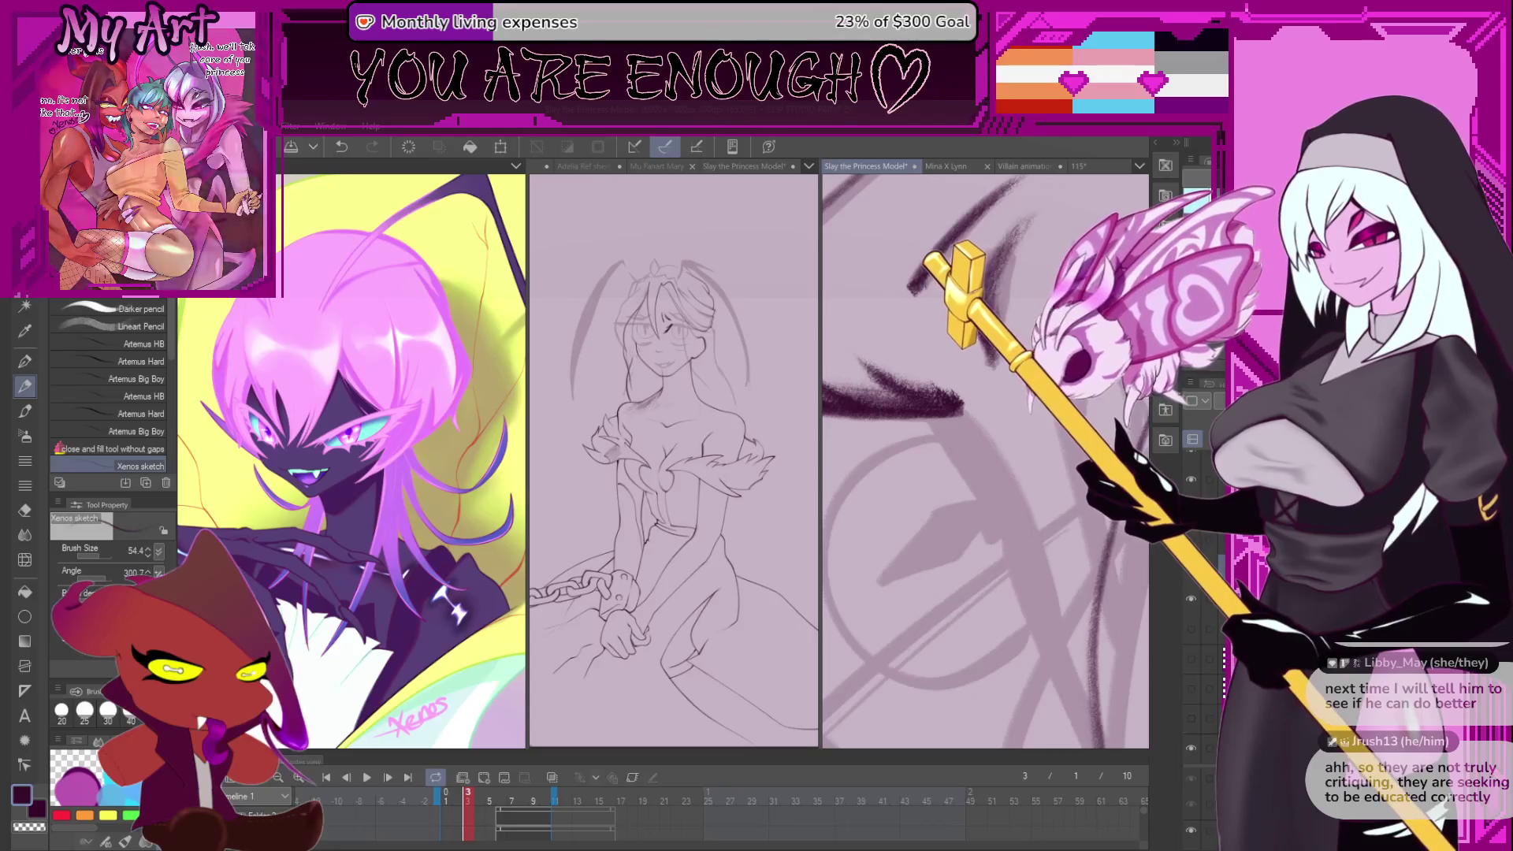
# - Bring the face into view at a rotated angle and draw a dark curving stroke along the eye
pyautogui.scroll(-2, 1030, 483)
pyautogui.moveTo(1030, 482); pyautogui.dragTo(978, 497)
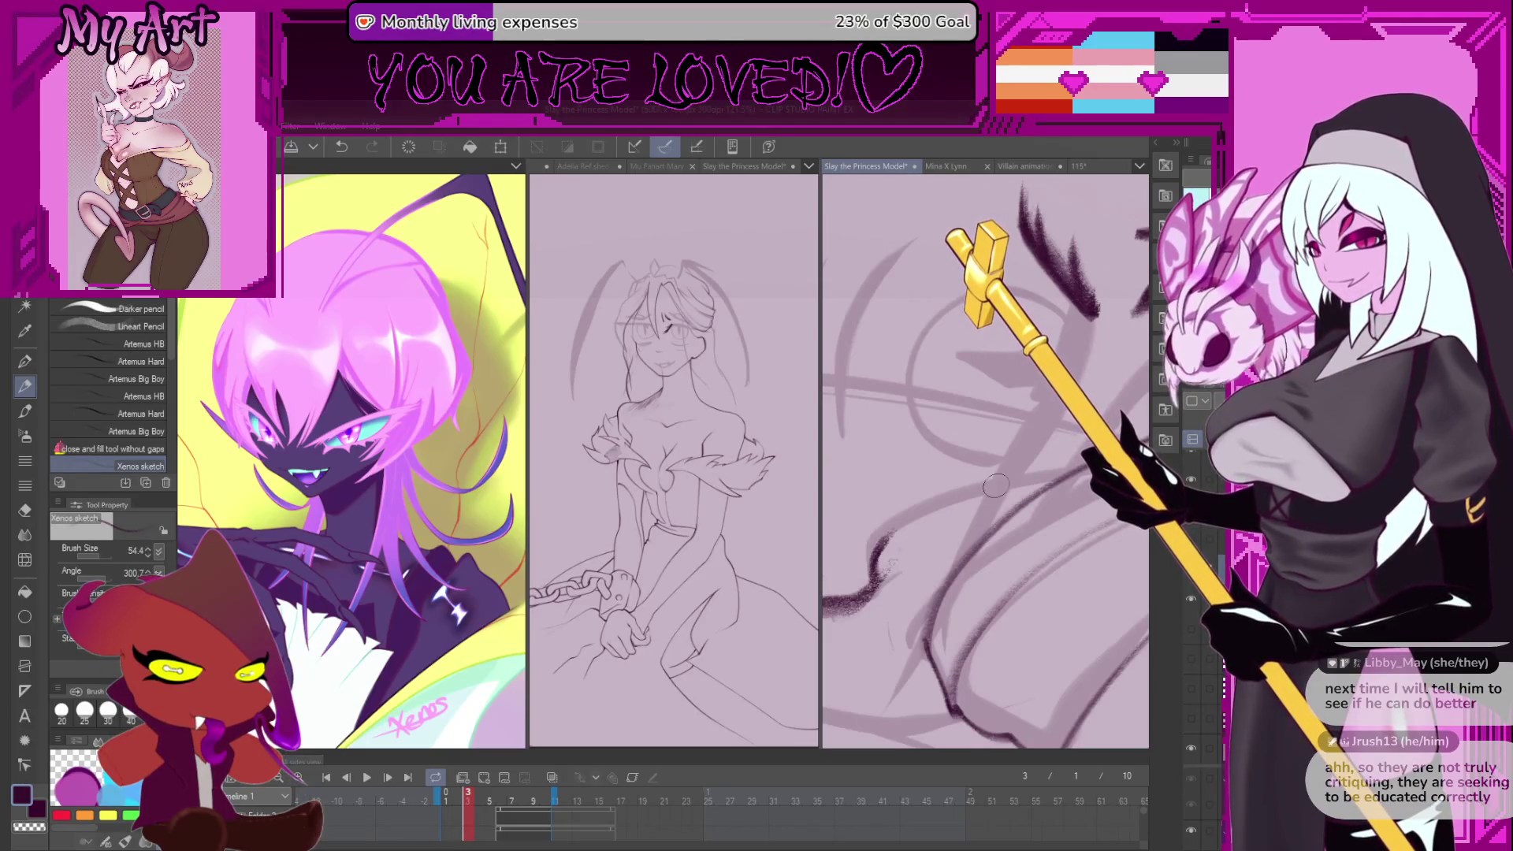
pyautogui.moveTo(959, 598); pyautogui.dragTo(962, 564)
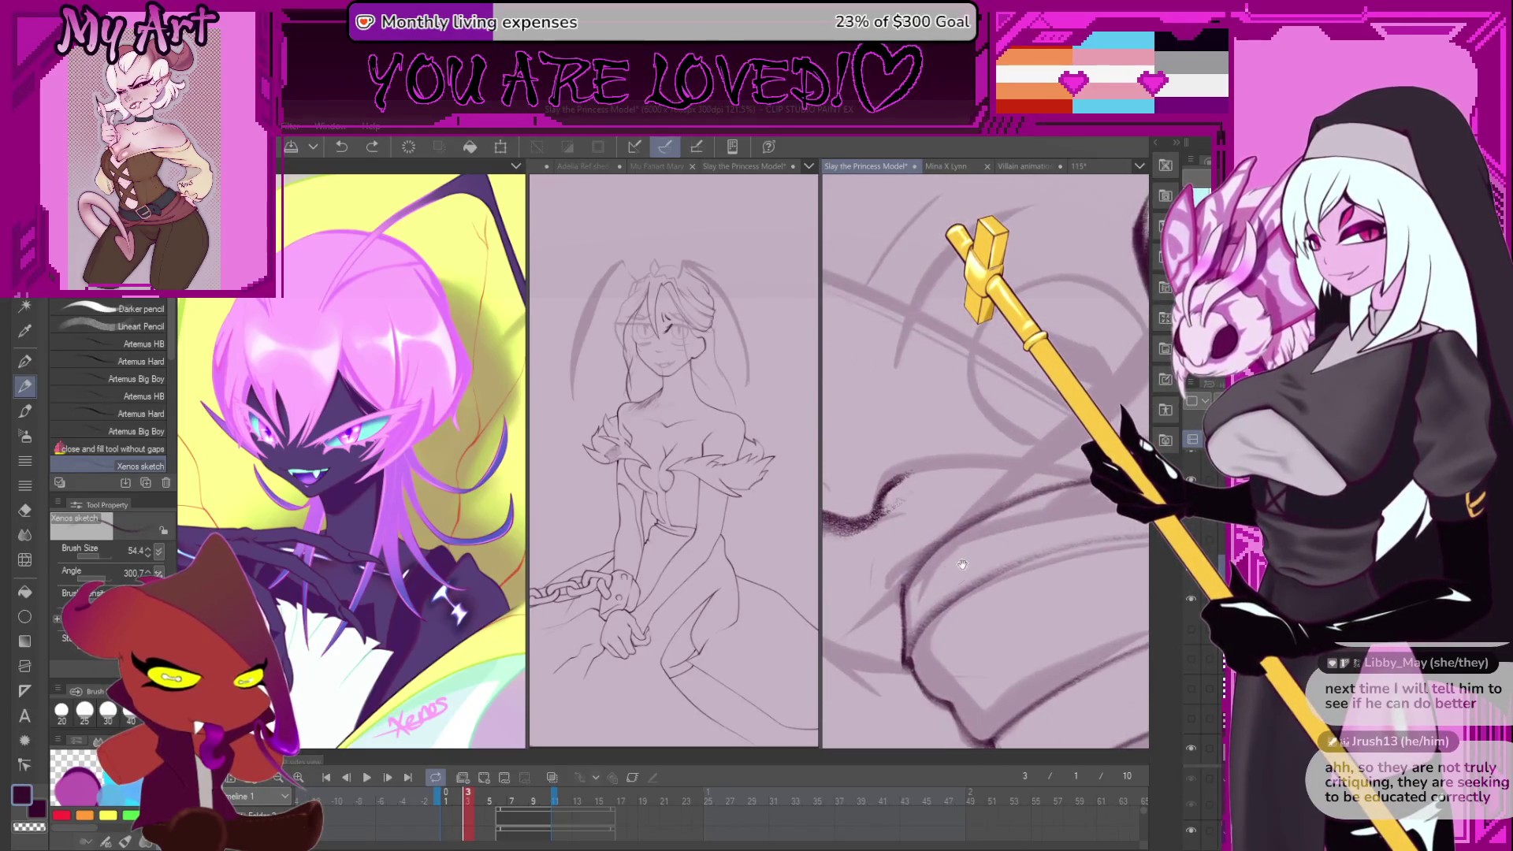
pyautogui.moveTo(852, 634); pyautogui.dragTo(1025, 453)
pyautogui.hotkey('ctrl', 'z')
pyautogui.scroll(5, 1072, 427)
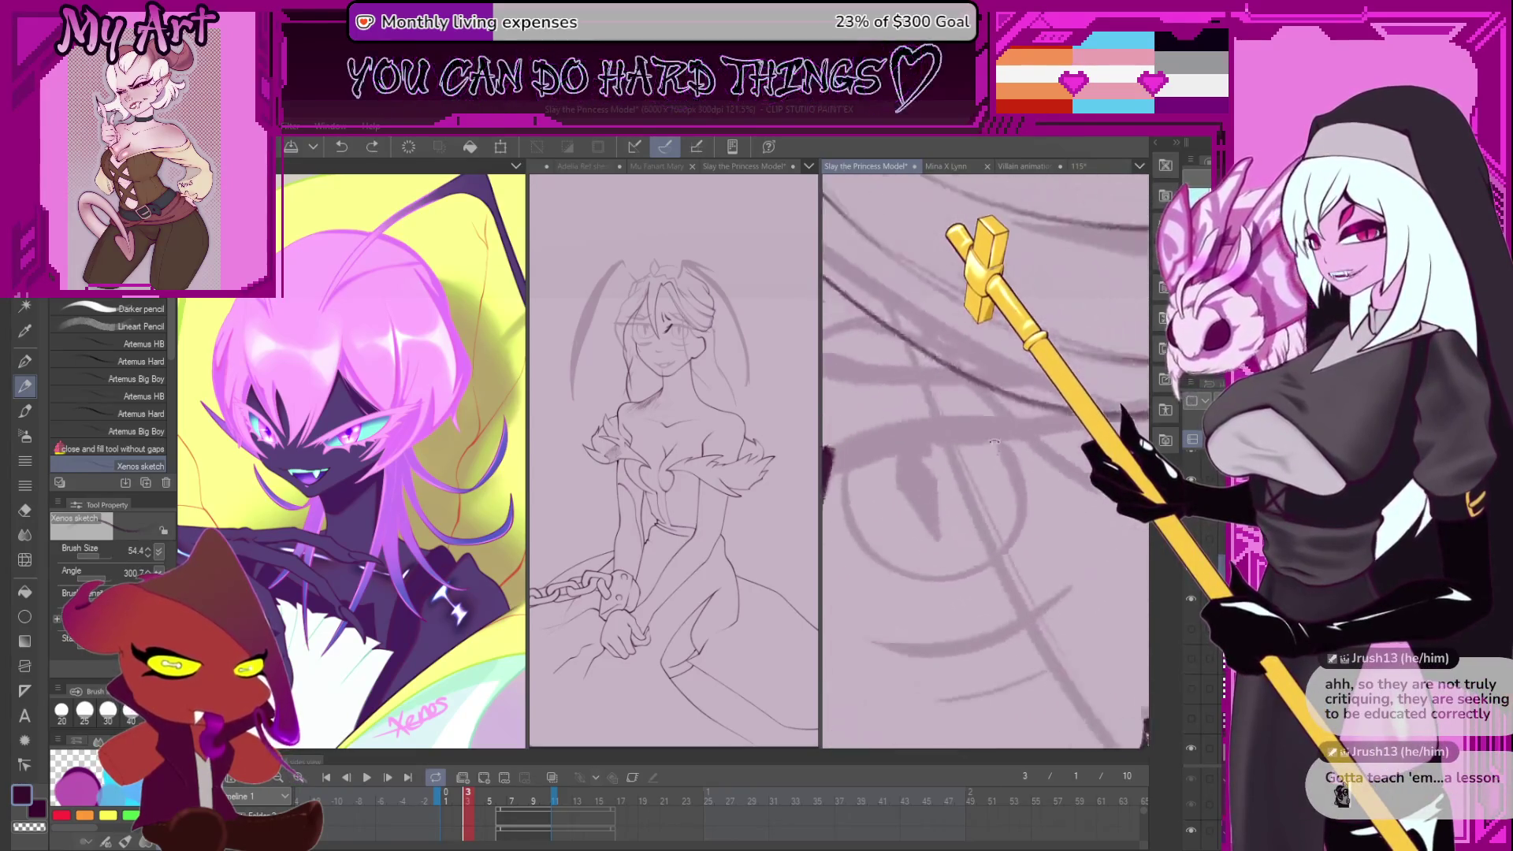
pyautogui.scroll(1, 965, 493)
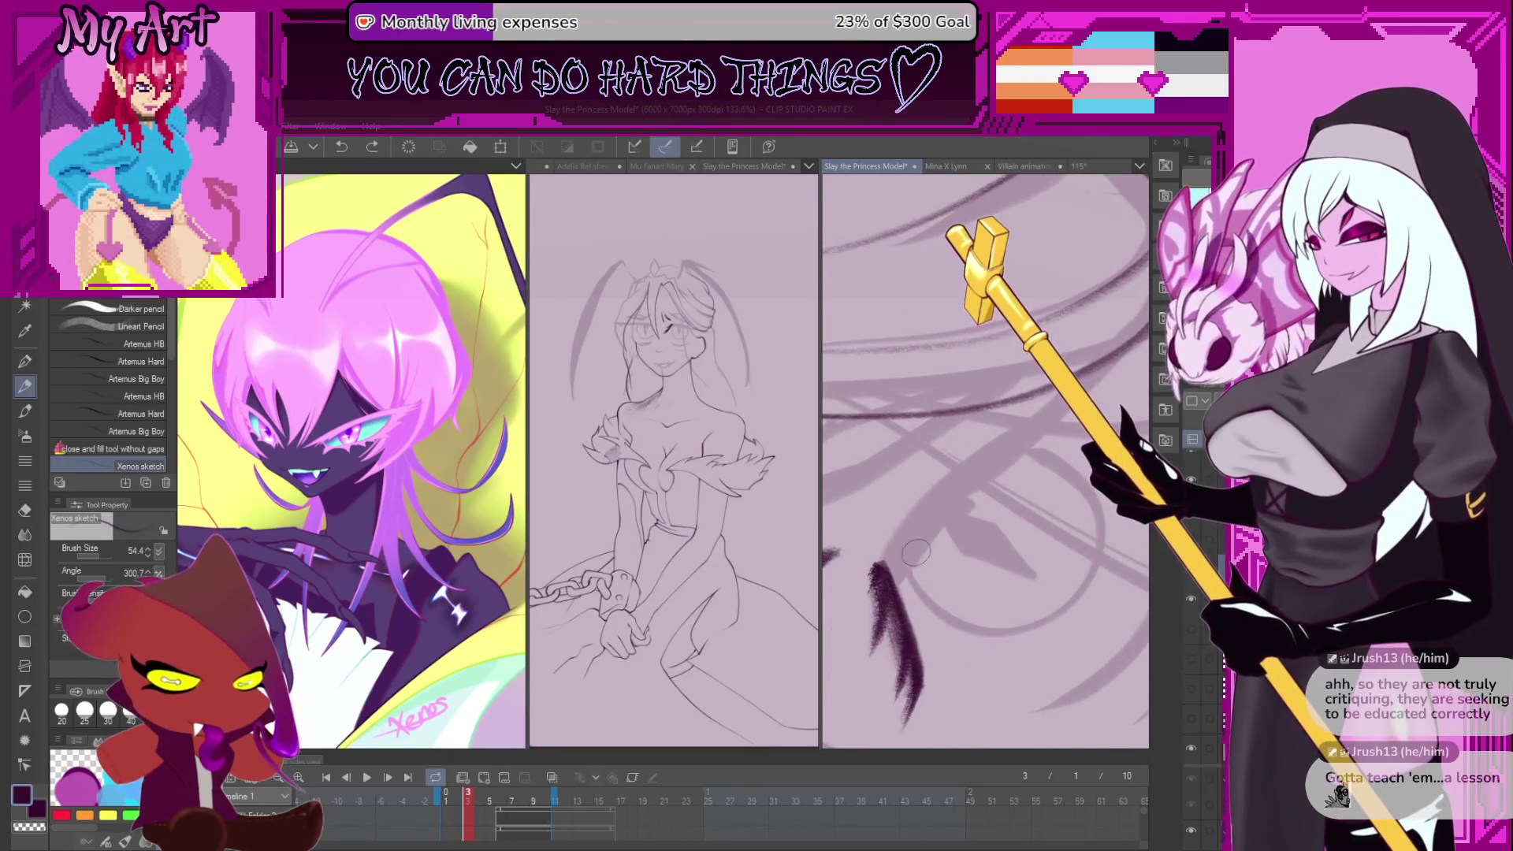
pyautogui.press('-')
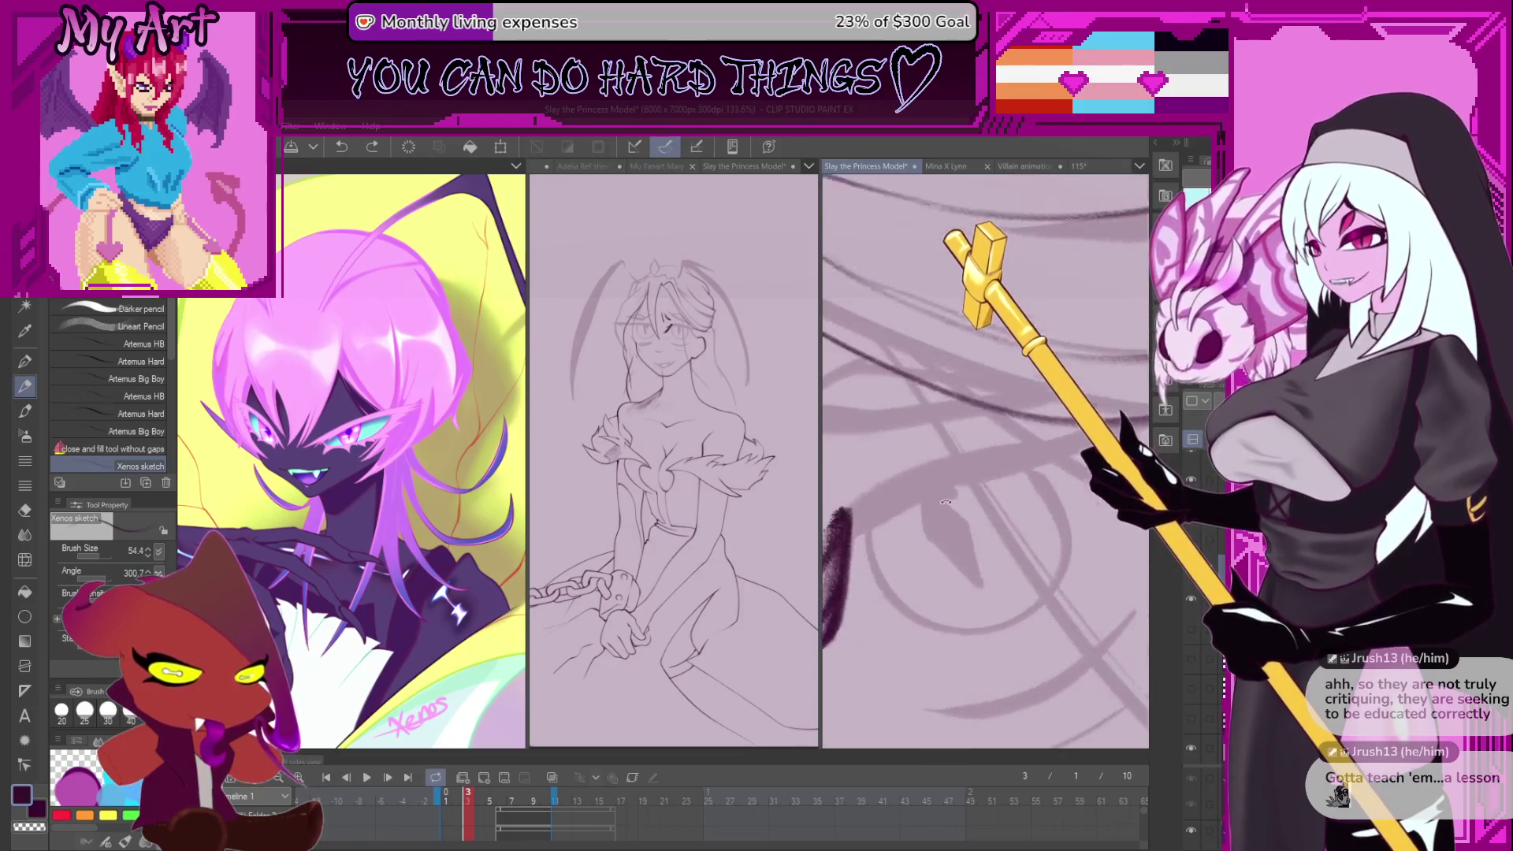
pyautogui.moveTo(859, 531)
pyautogui.mouseDown()
pyautogui.moveTo(914, 487)
pyautogui.moveTo(1027, 463)
pyautogui.moveTo(881, 583)
pyautogui.mouseUp()
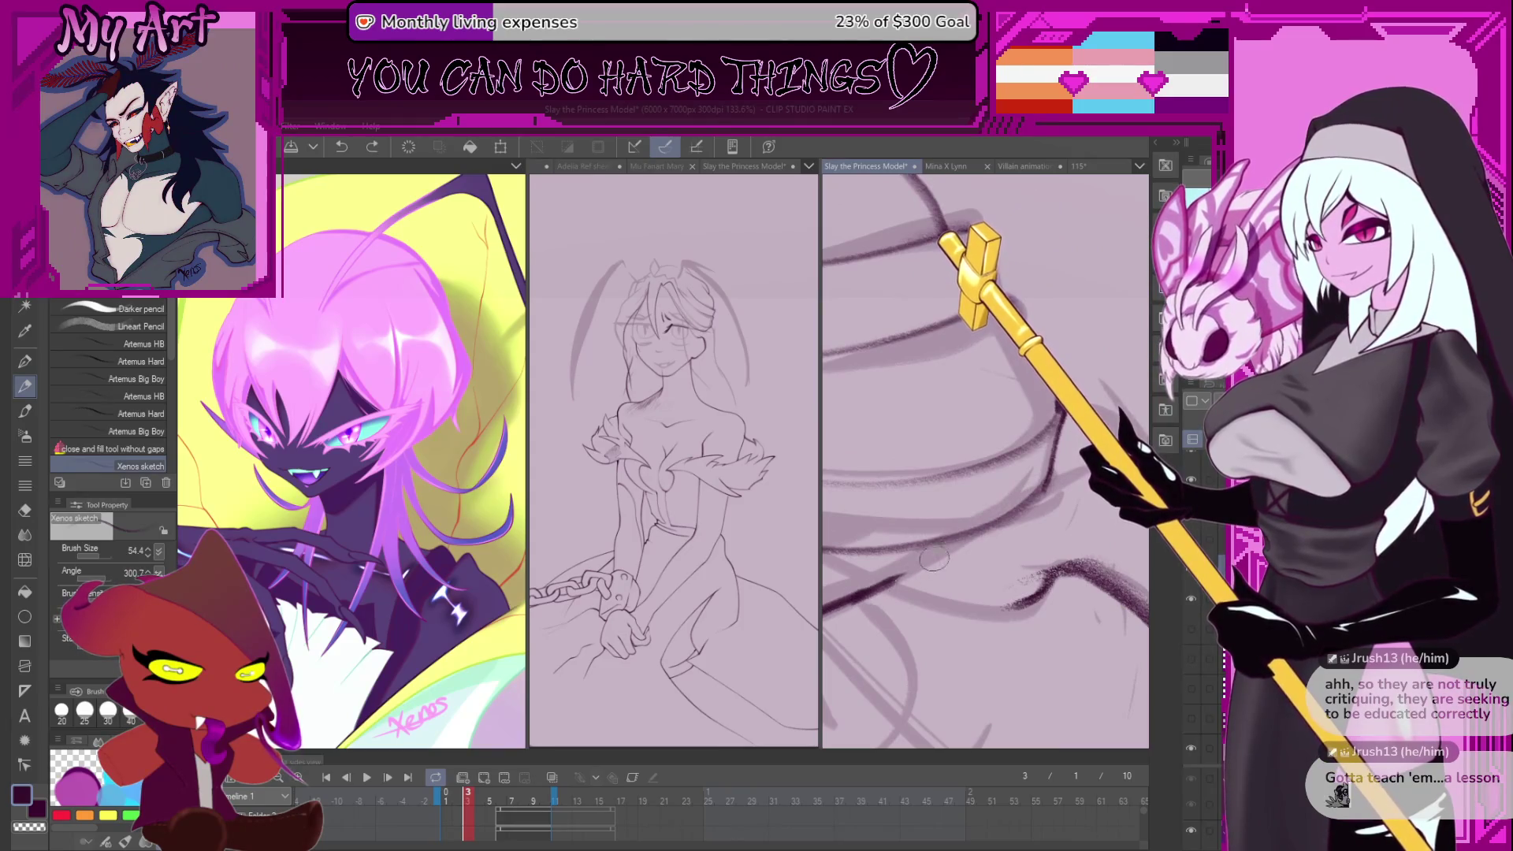
# - Try dark strokes running up and down the hair, undoing the misses
pyautogui.moveTo(934, 558)
pyautogui.mouseDown()
pyautogui.moveTo(970, 543)
pyautogui.moveTo(993, 494)
pyautogui.moveTo(975, 466)
pyautogui.mouseUp()
pyautogui.moveTo(937, 503); pyautogui.dragTo(990, 396)
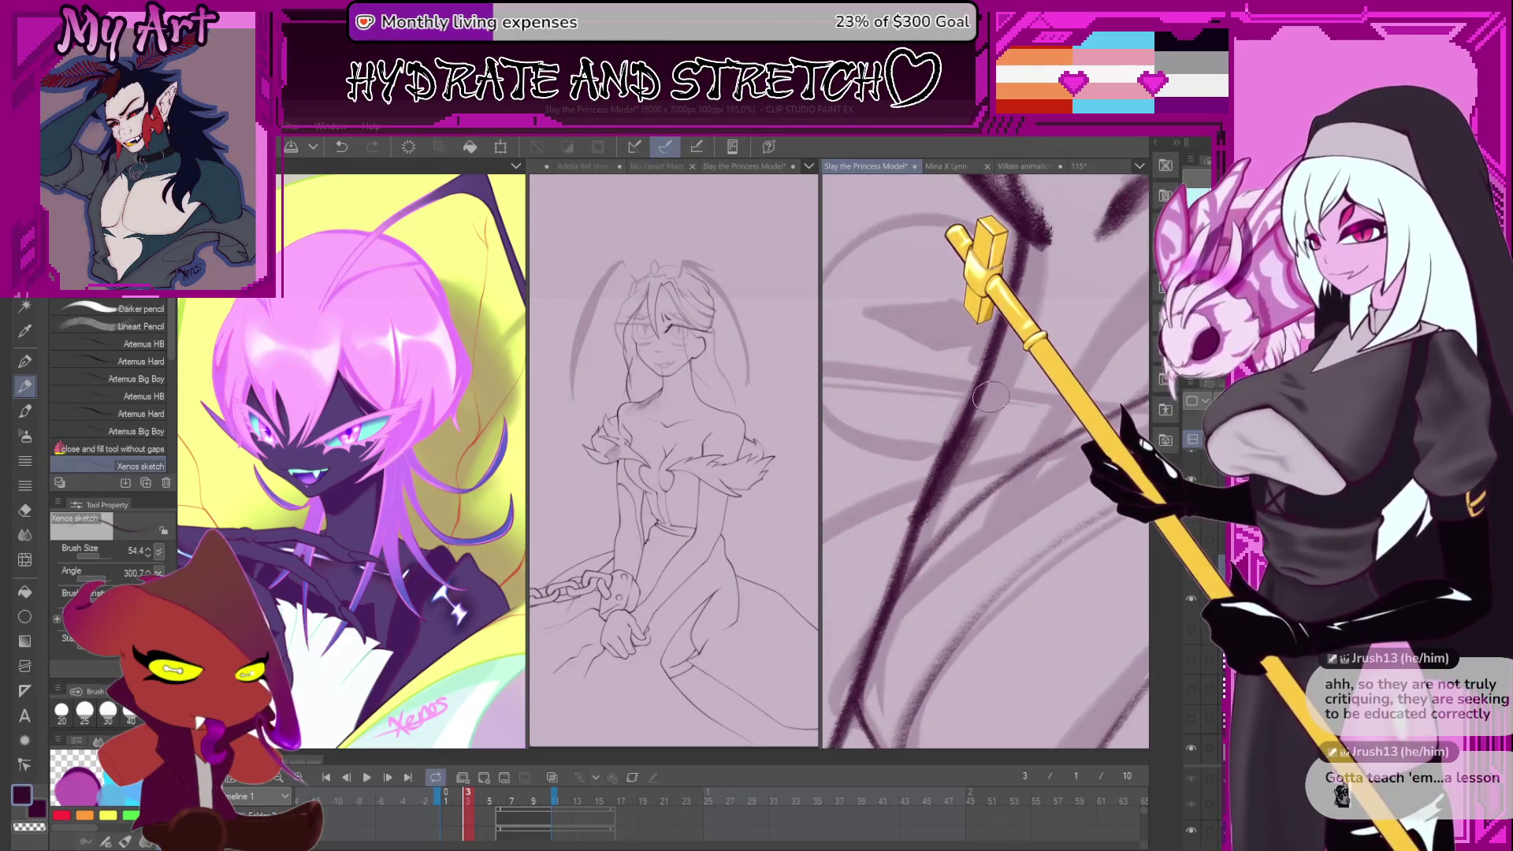
pyautogui.hotkey('ctrl', 'z')
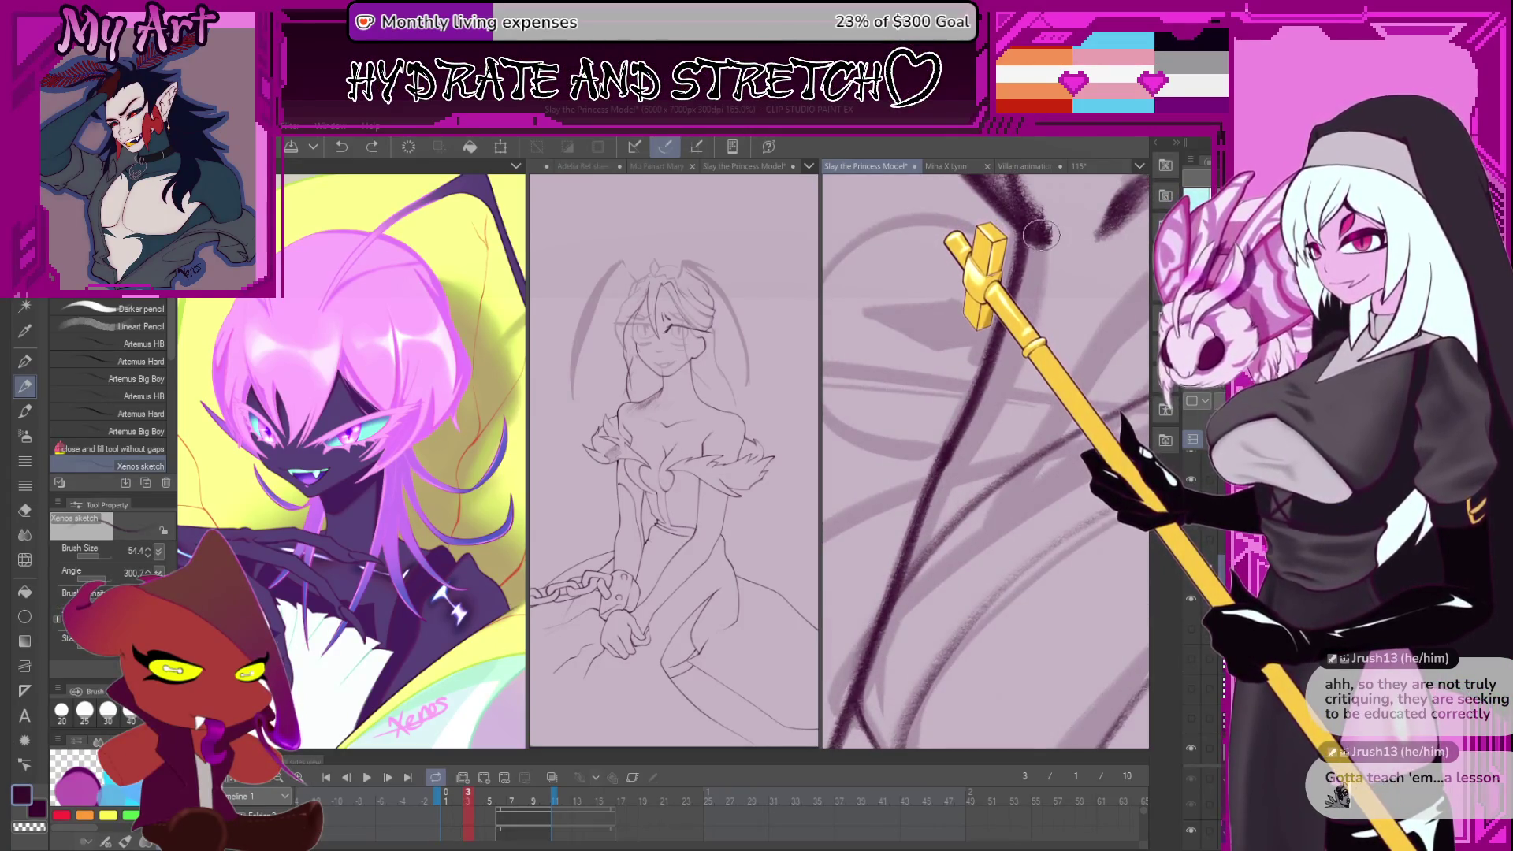
pyautogui.moveTo(981, 418)
pyautogui.mouseDown()
pyautogui.moveTo(923, 520)
pyautogui.moveTo(970, 554)
pyautogui.mouseUp()
pyautogui.hotkey('ctrl', 'z')
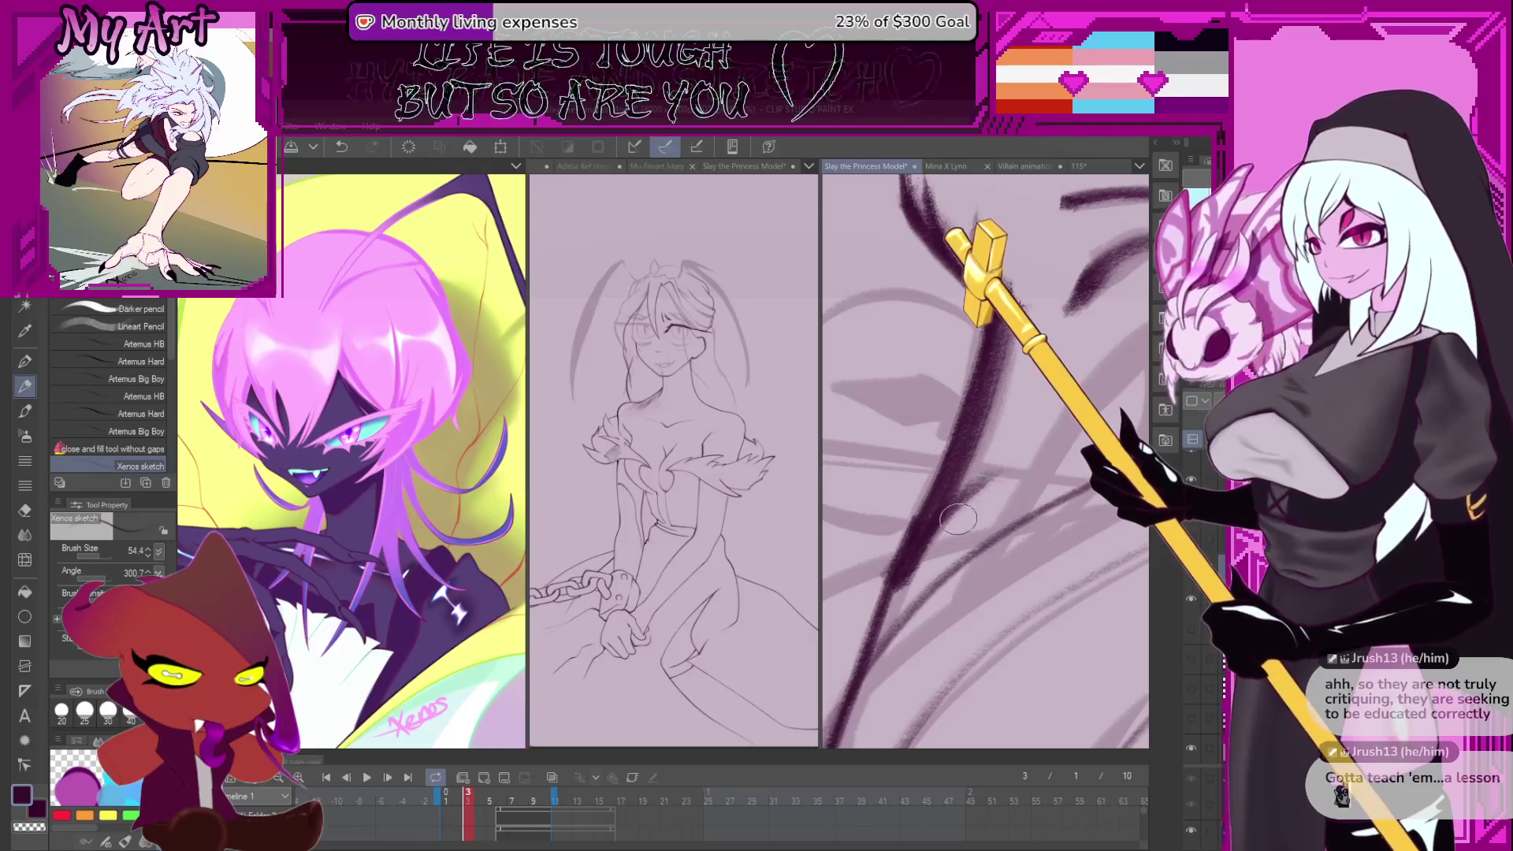
pyautogui.moveTo(988, 367); pyautogui.dragTo(997, 378)
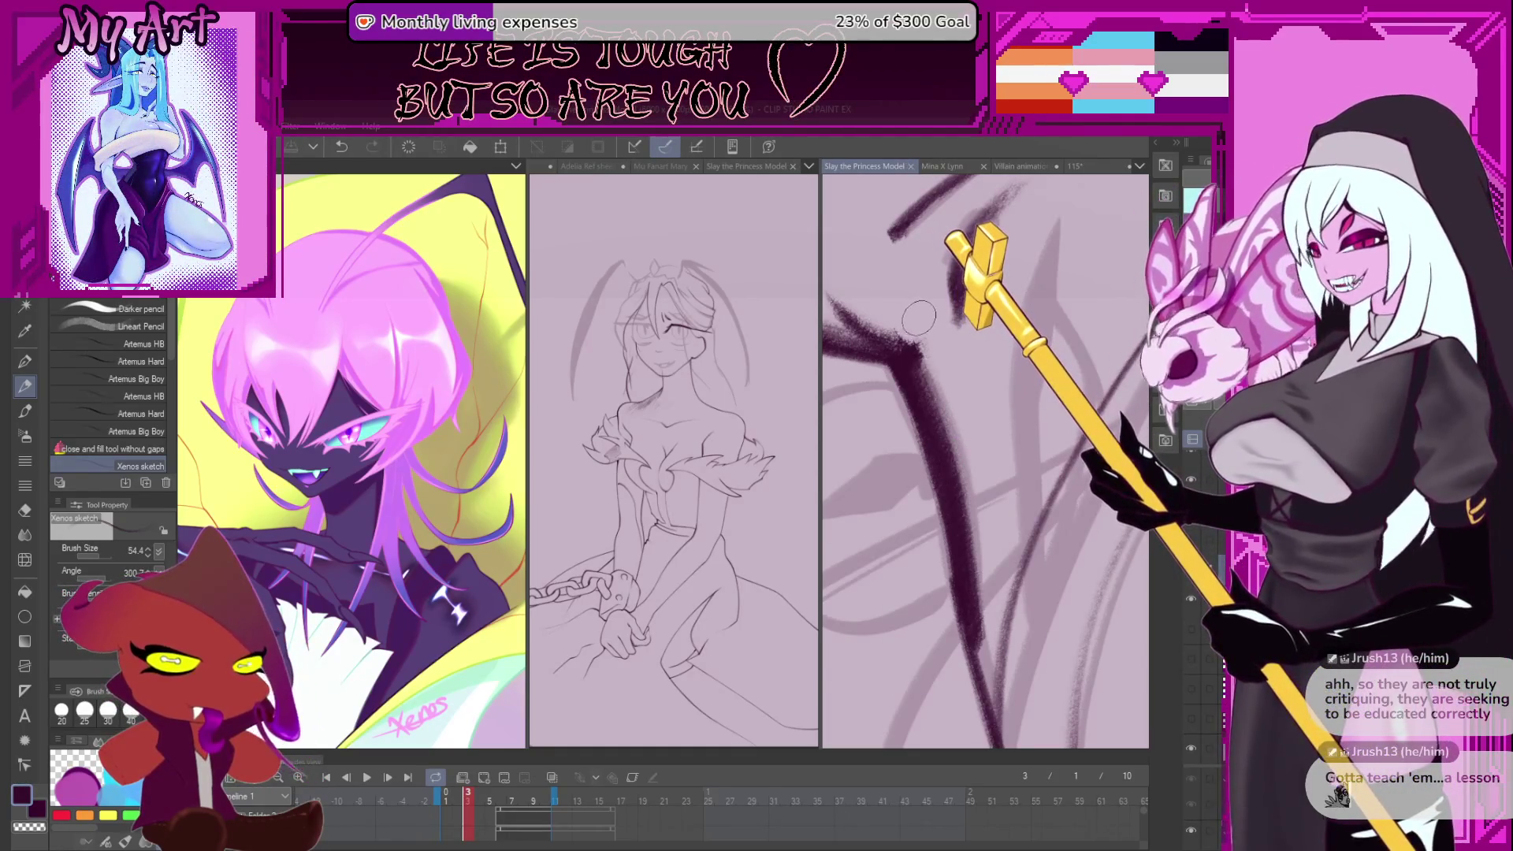
# - Rotate the canvas vertically and lay a thick dark stroke through the hair
pyautogui.moveTo(1095, 181); pyautogui.dragTo(1005, 599)
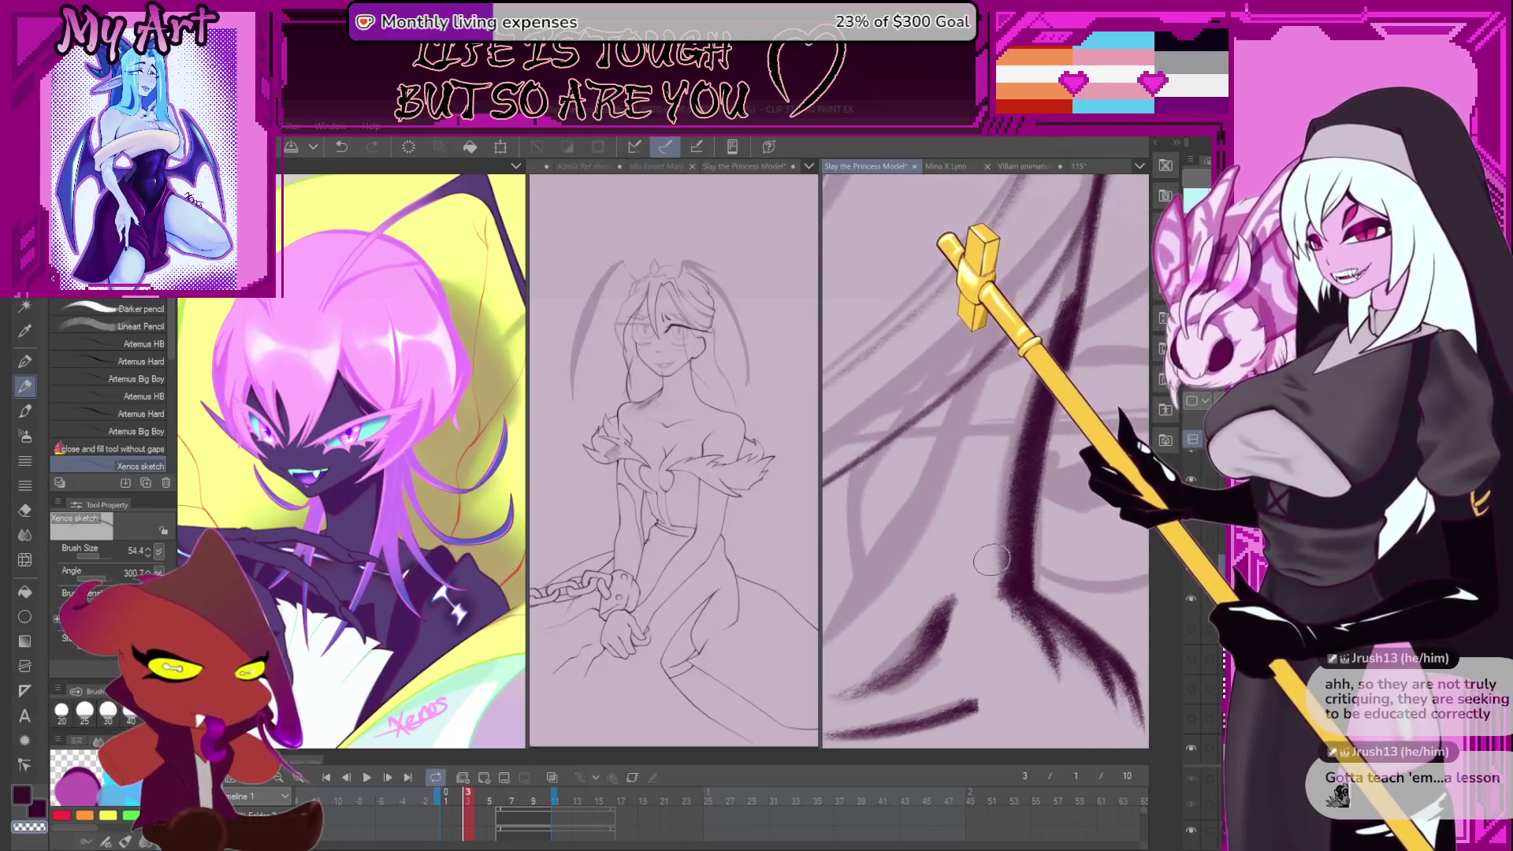
pyautogui.hotkey('ctrl', 'z')
pyautogui.moveTo(1013, 642)
pyautogui.mouseDown()
pyautogui.moveTo(925, 359)
pyautogui.moveTo(970, 415)
pyautogui.mouseUp()
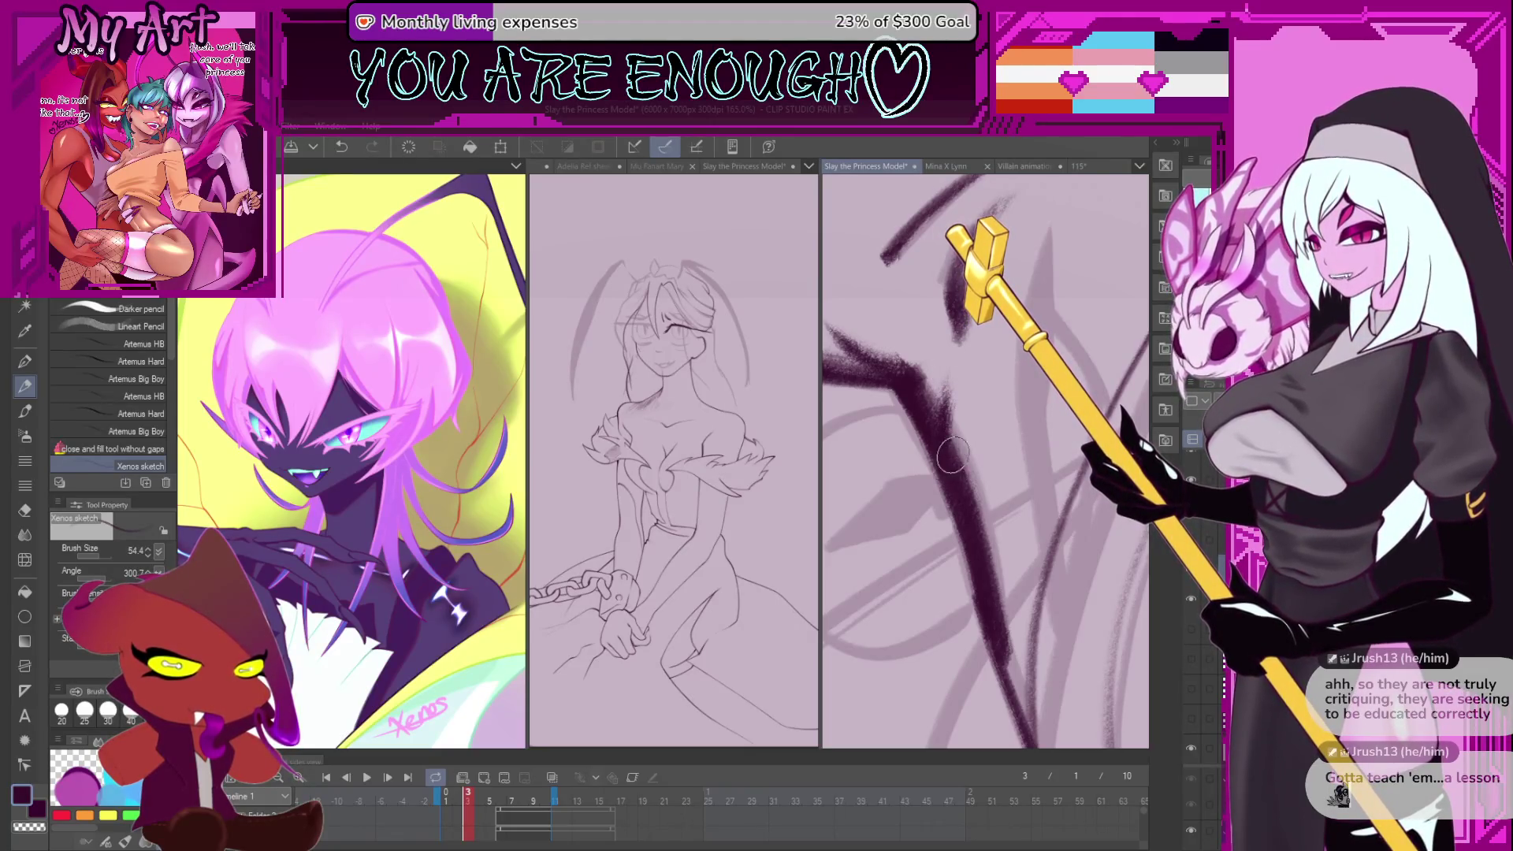
pyautogui.moveTo(955, 450); pyautogui.dragTo(929, 427)
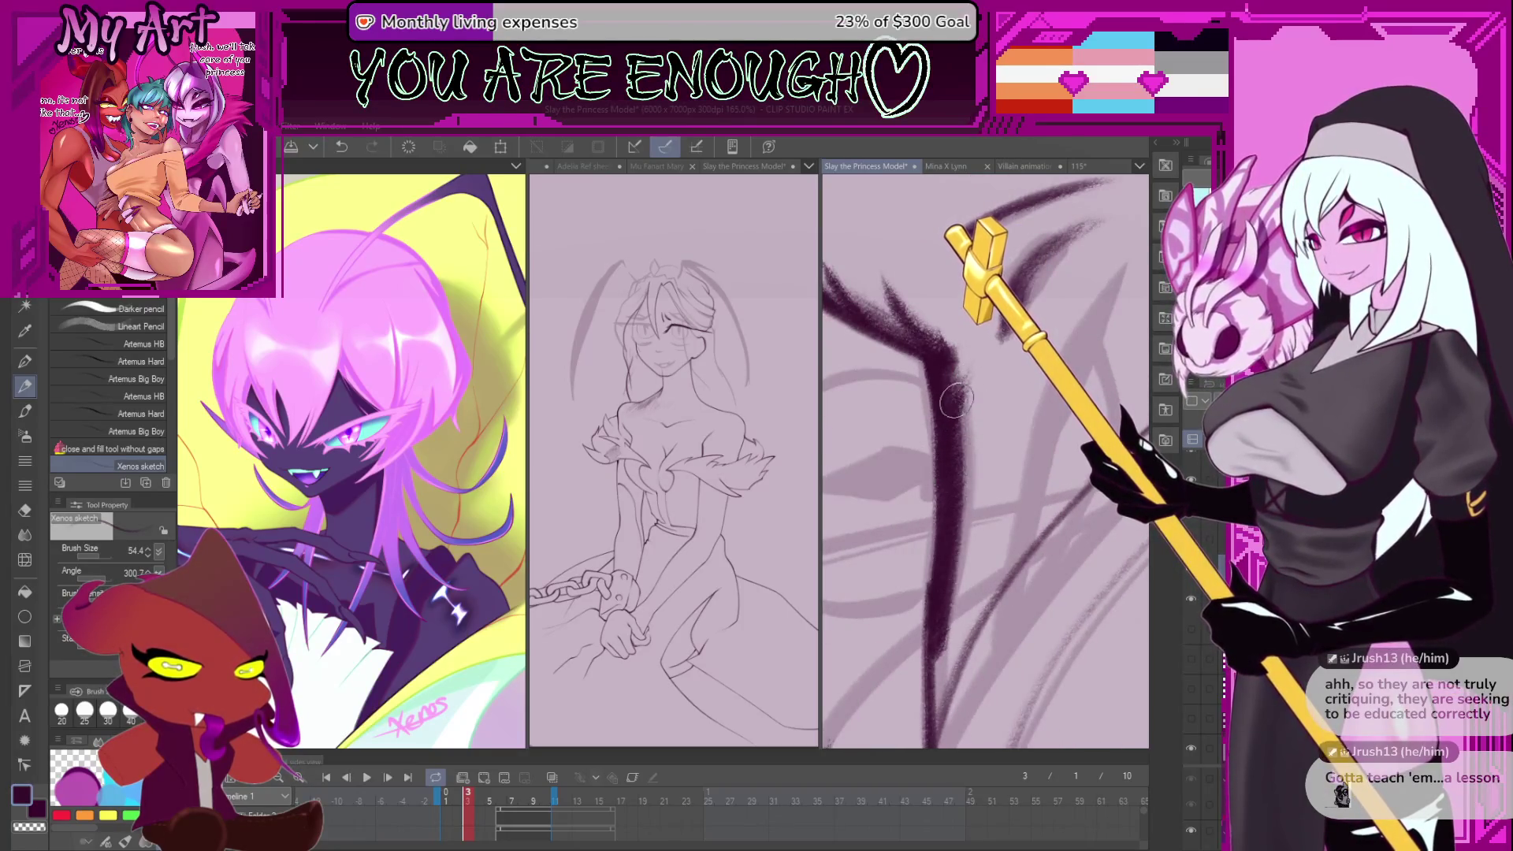
pyautogui.hotkey('ctrl', 'z')
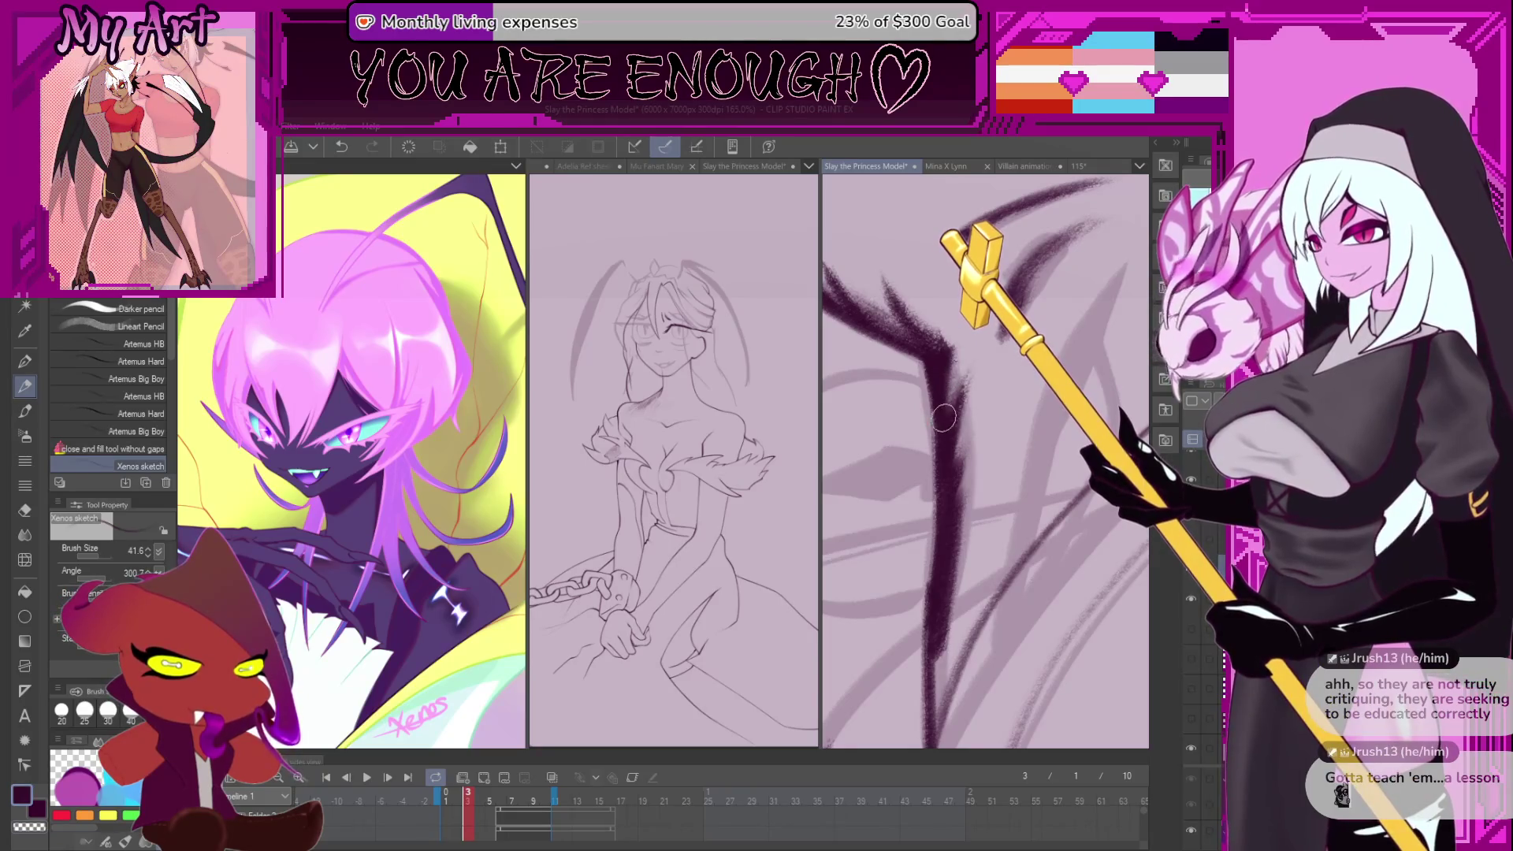
pyautogui.moveTo(982, 429); pyautogui.dragTo(993, 390)
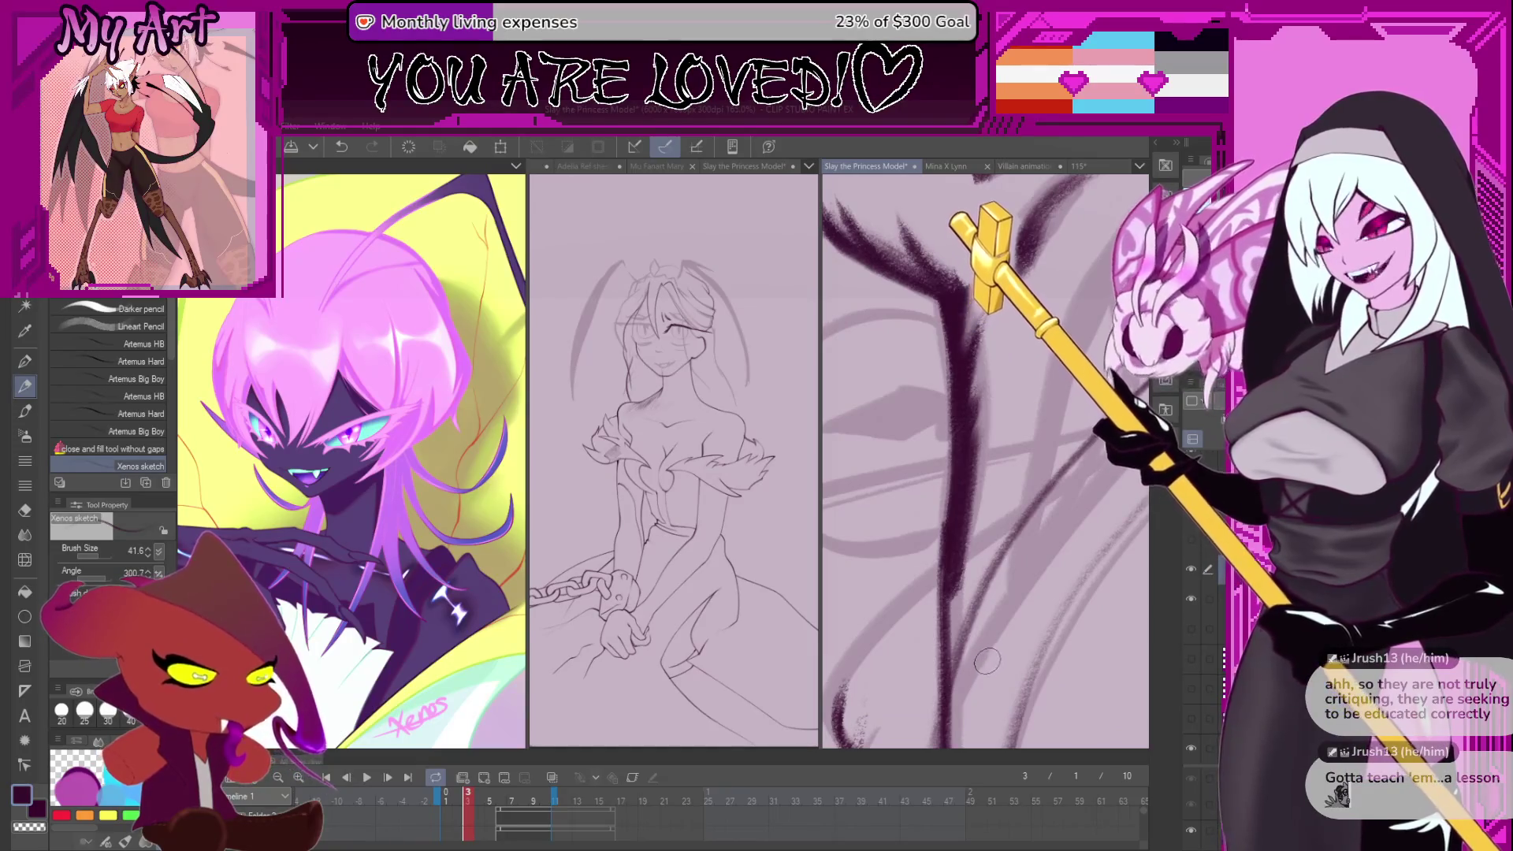
# - Zoom and tilt the canvas to a steeper angle over the hair
pyautogui.scroll(3, 984, 656)
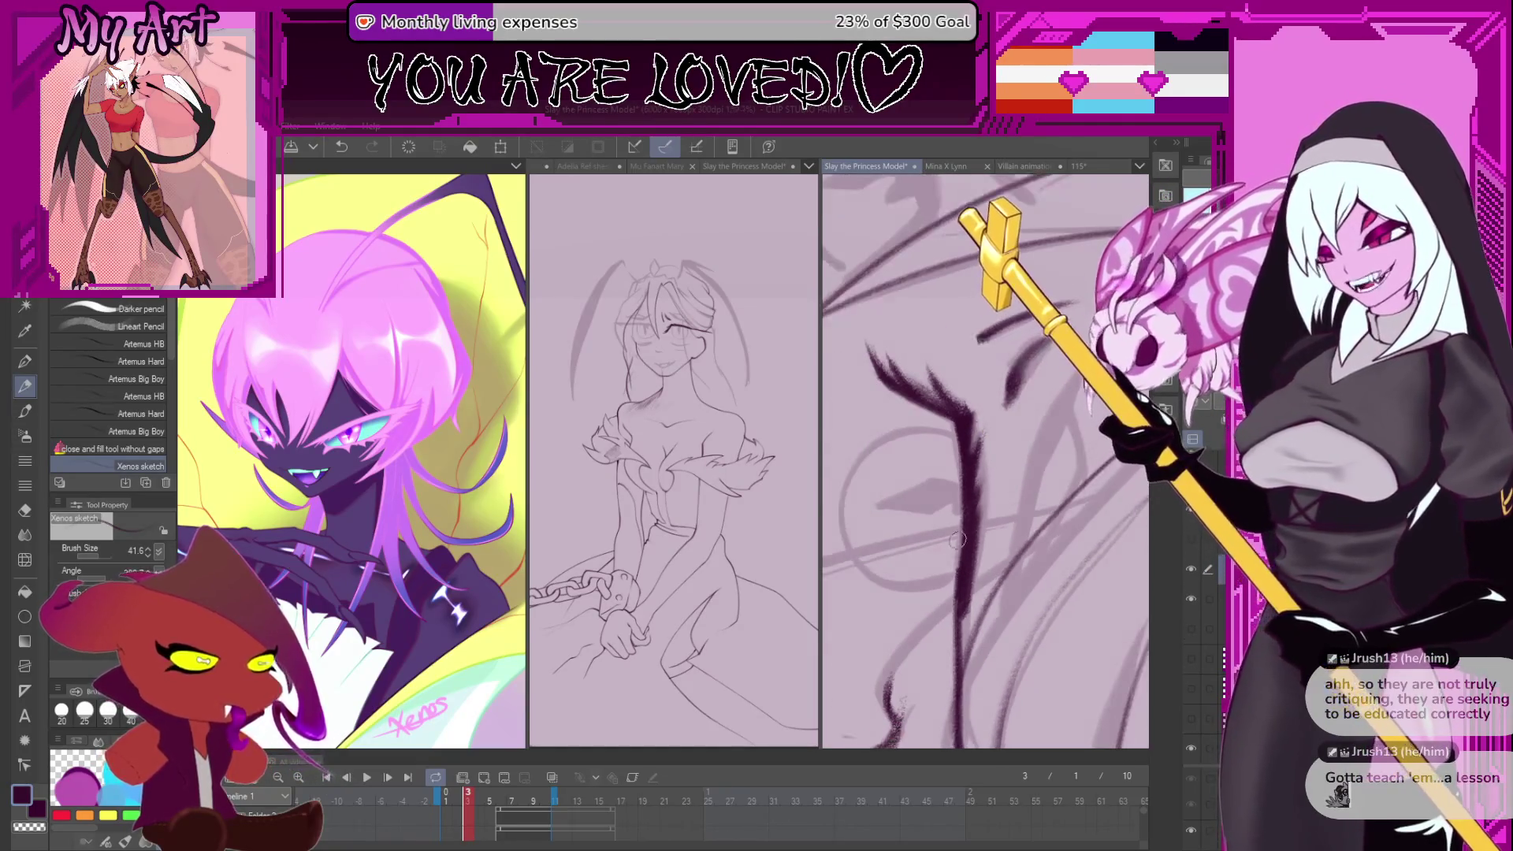
pyautogui.scroll(-5, 1020, 463)
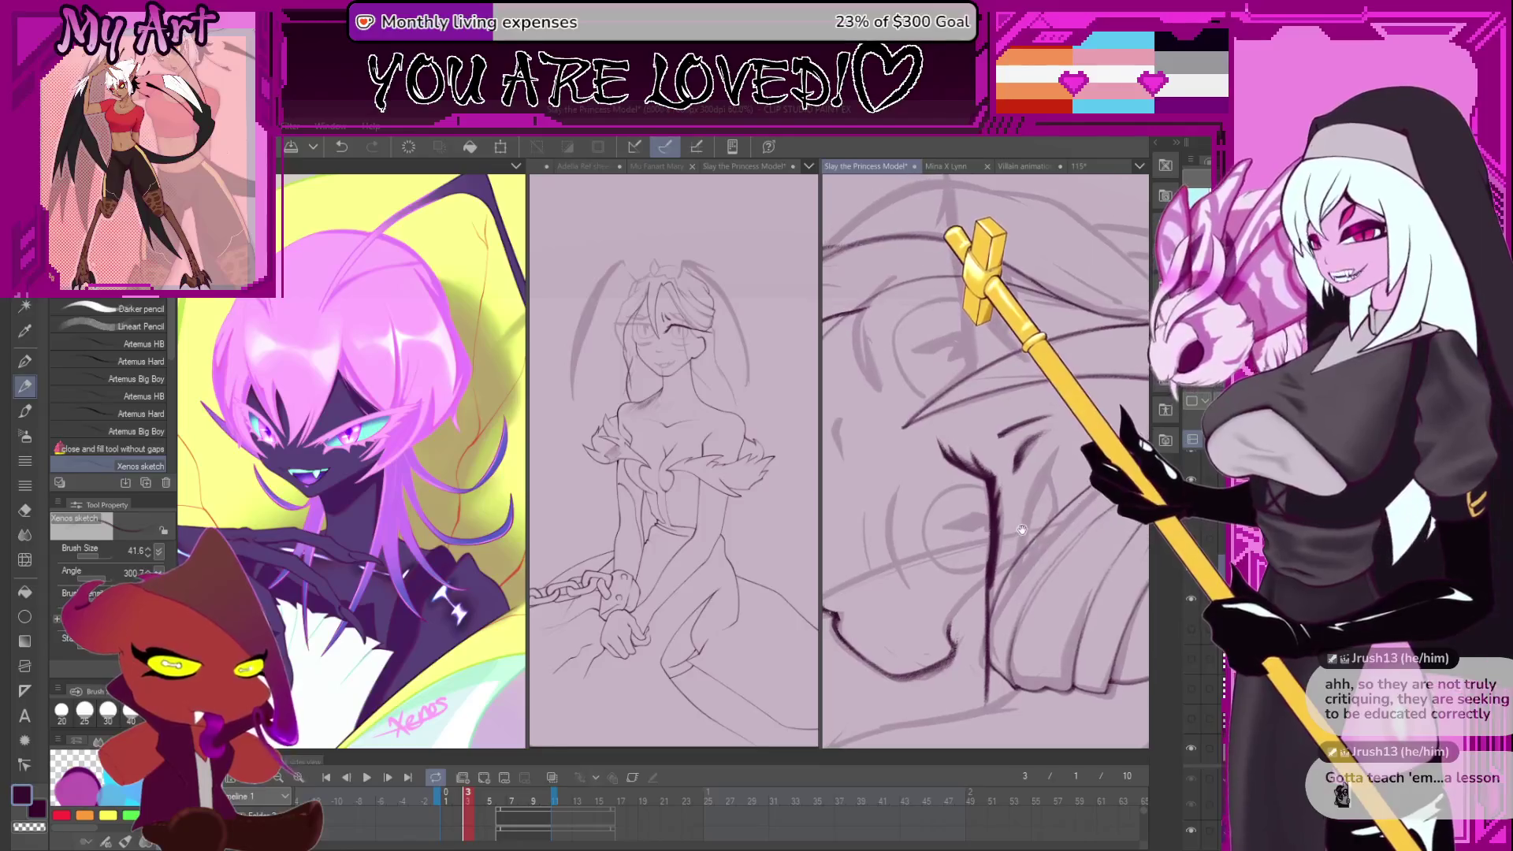
pyautogui.scroll(-5, 1030, 465)
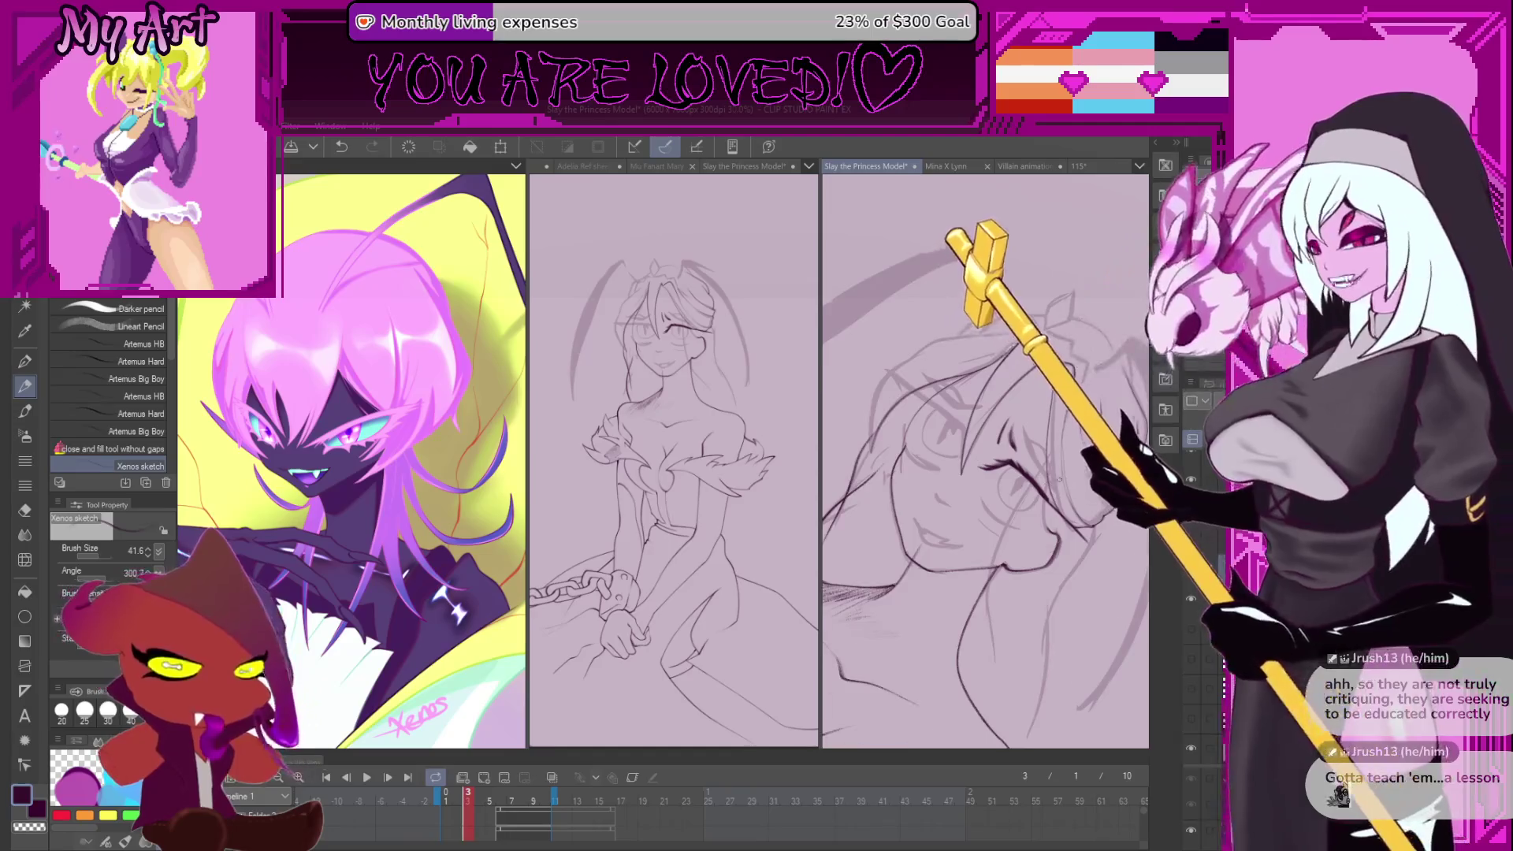
pyautogui.scroll(5, 1039, 479)
pyautogui.scroll(-3, 1039, 479)
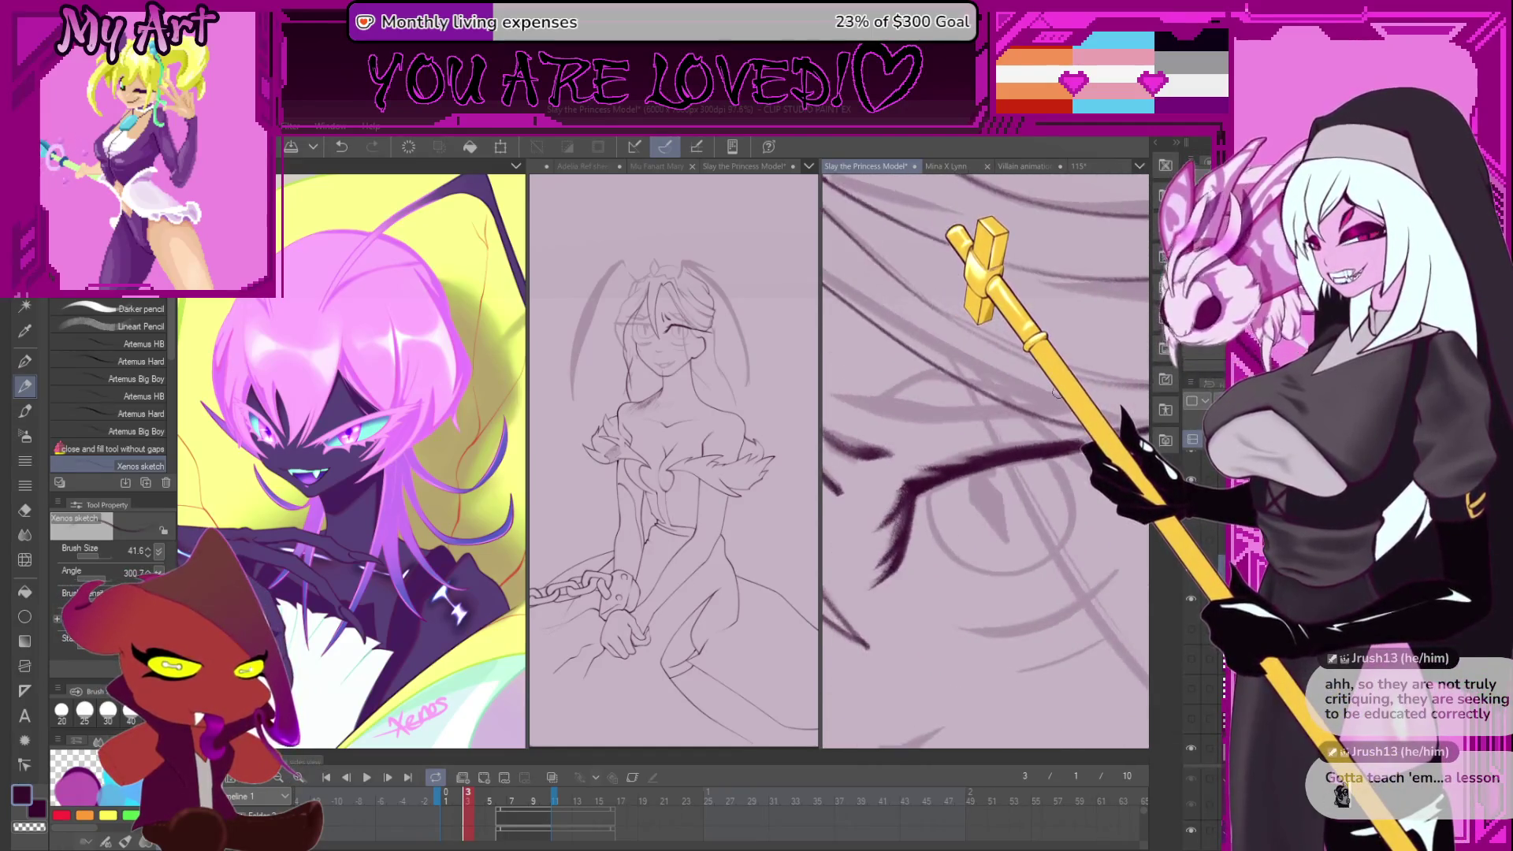
pyautogui.scroll(4, 926, 480)
pyautogui.moveTo(926, 481); pyautogui.dragTo(1016, 471)
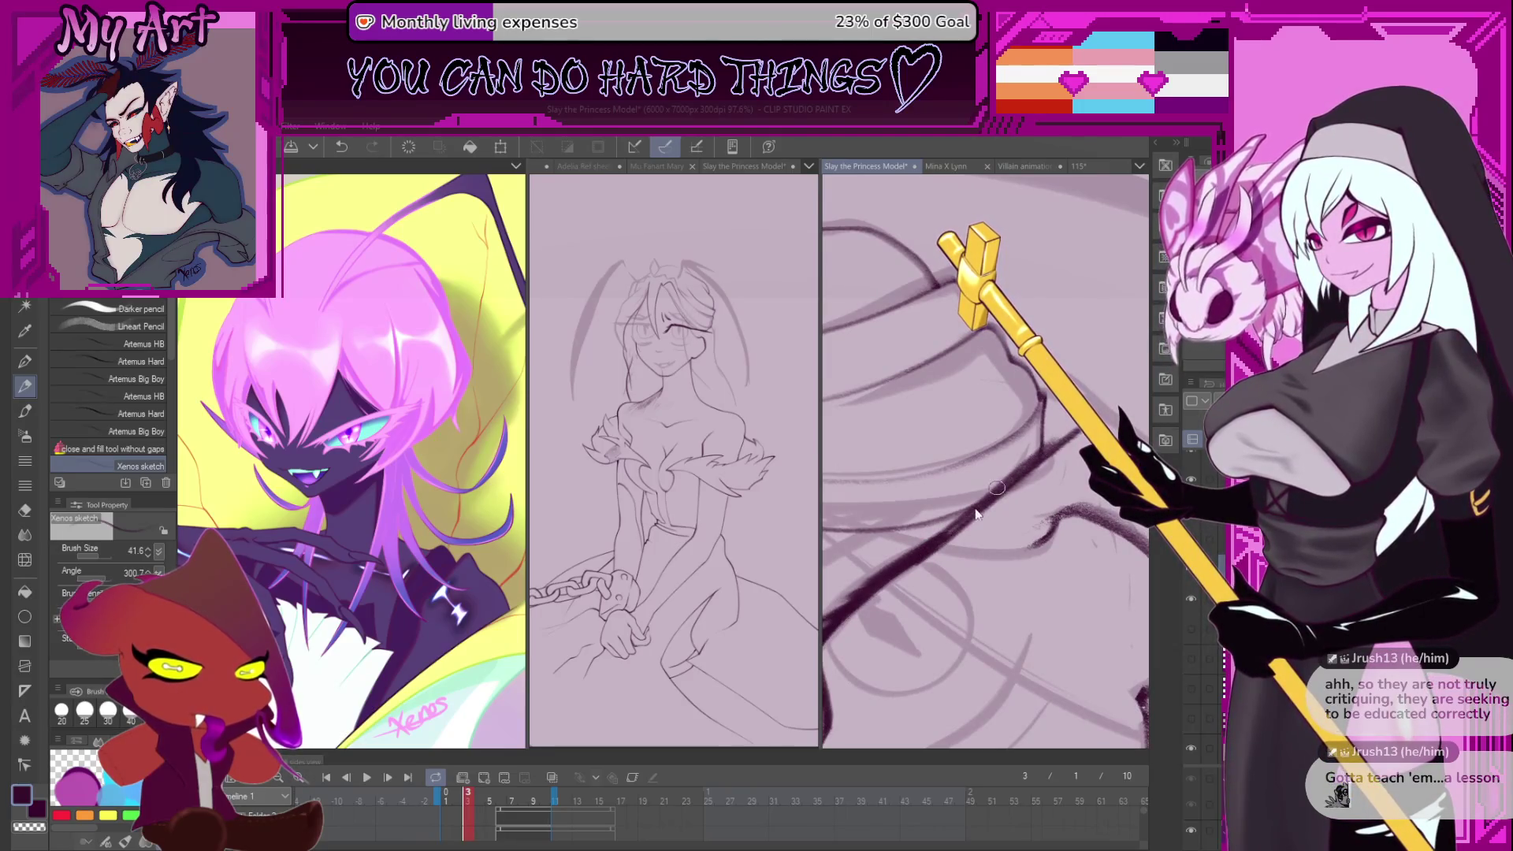
pyautogui.hotkey('ctrl', 'z')
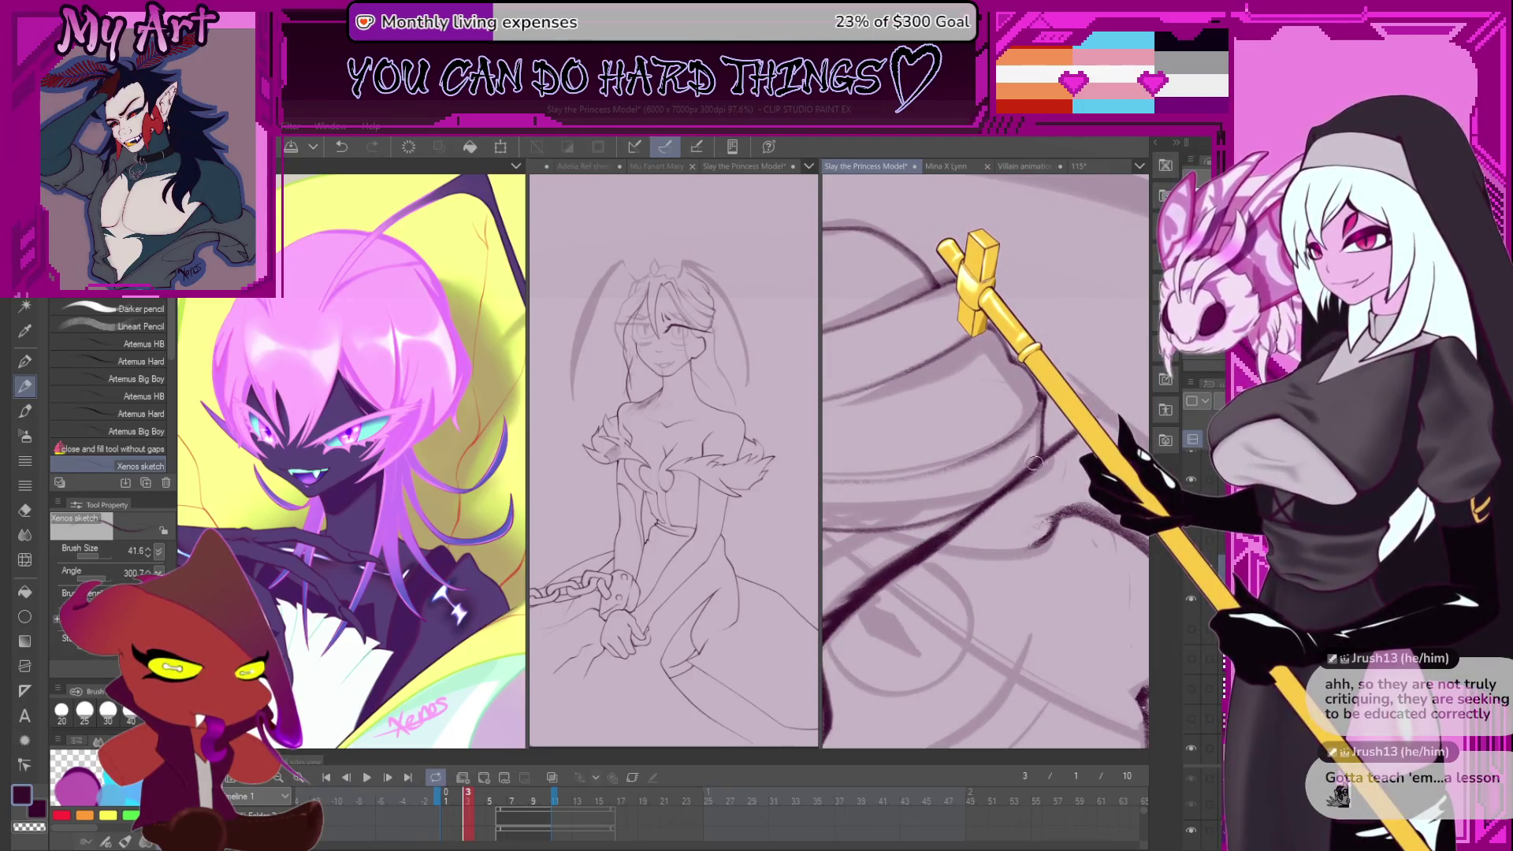
pyautogui.scroll(2, 1024, 464)
pyautogui.scroll(2, 1033, 461)
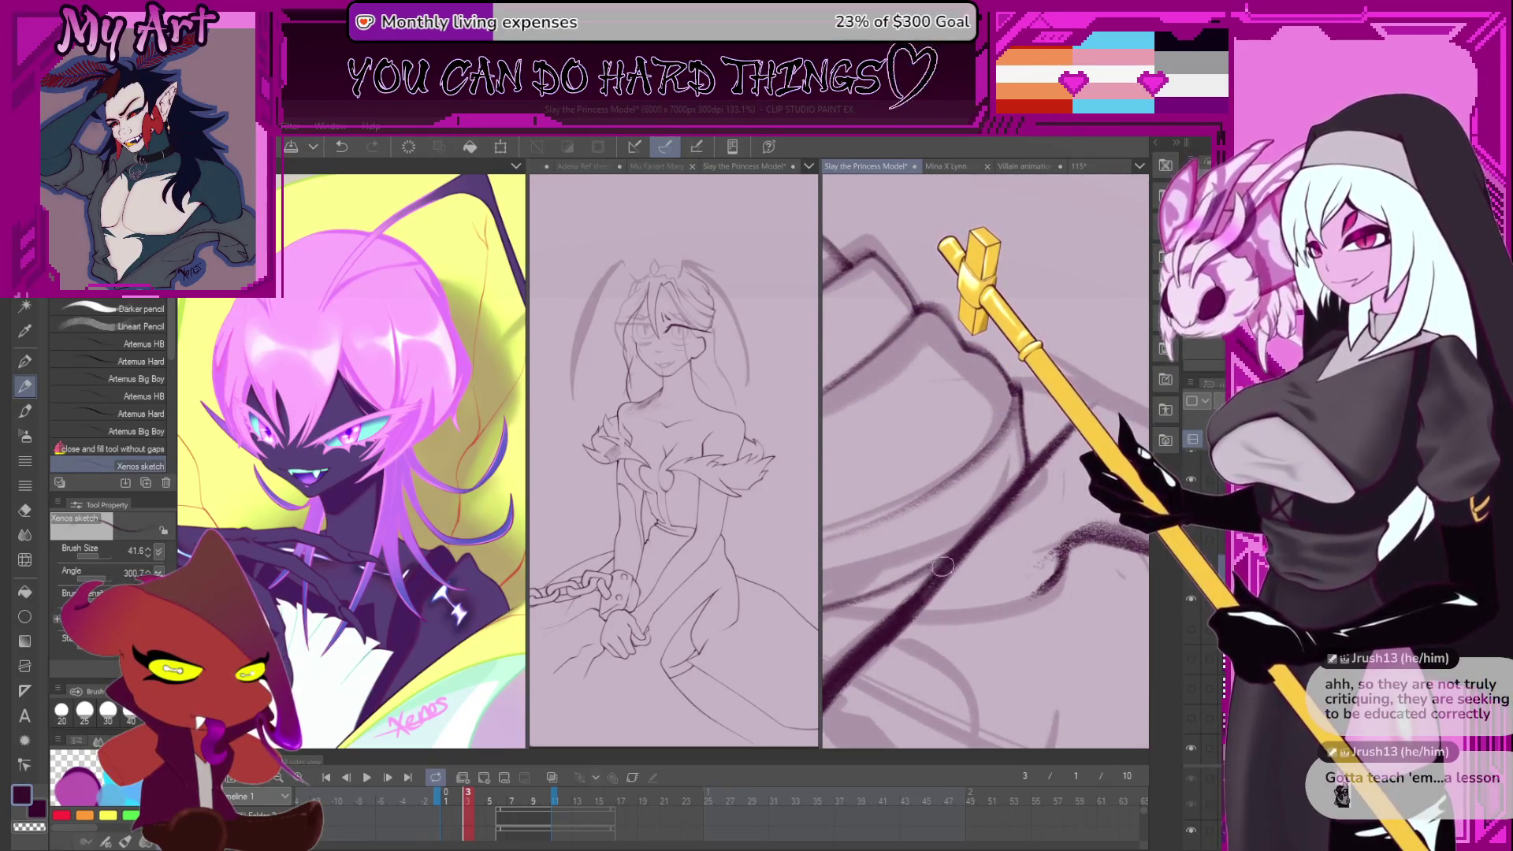
# - Draw dark strokes down-left across the hair, zooming in and out to check them
pyautogui.moveTo(1054, 450); pyautogui.dragTo(904, 606)
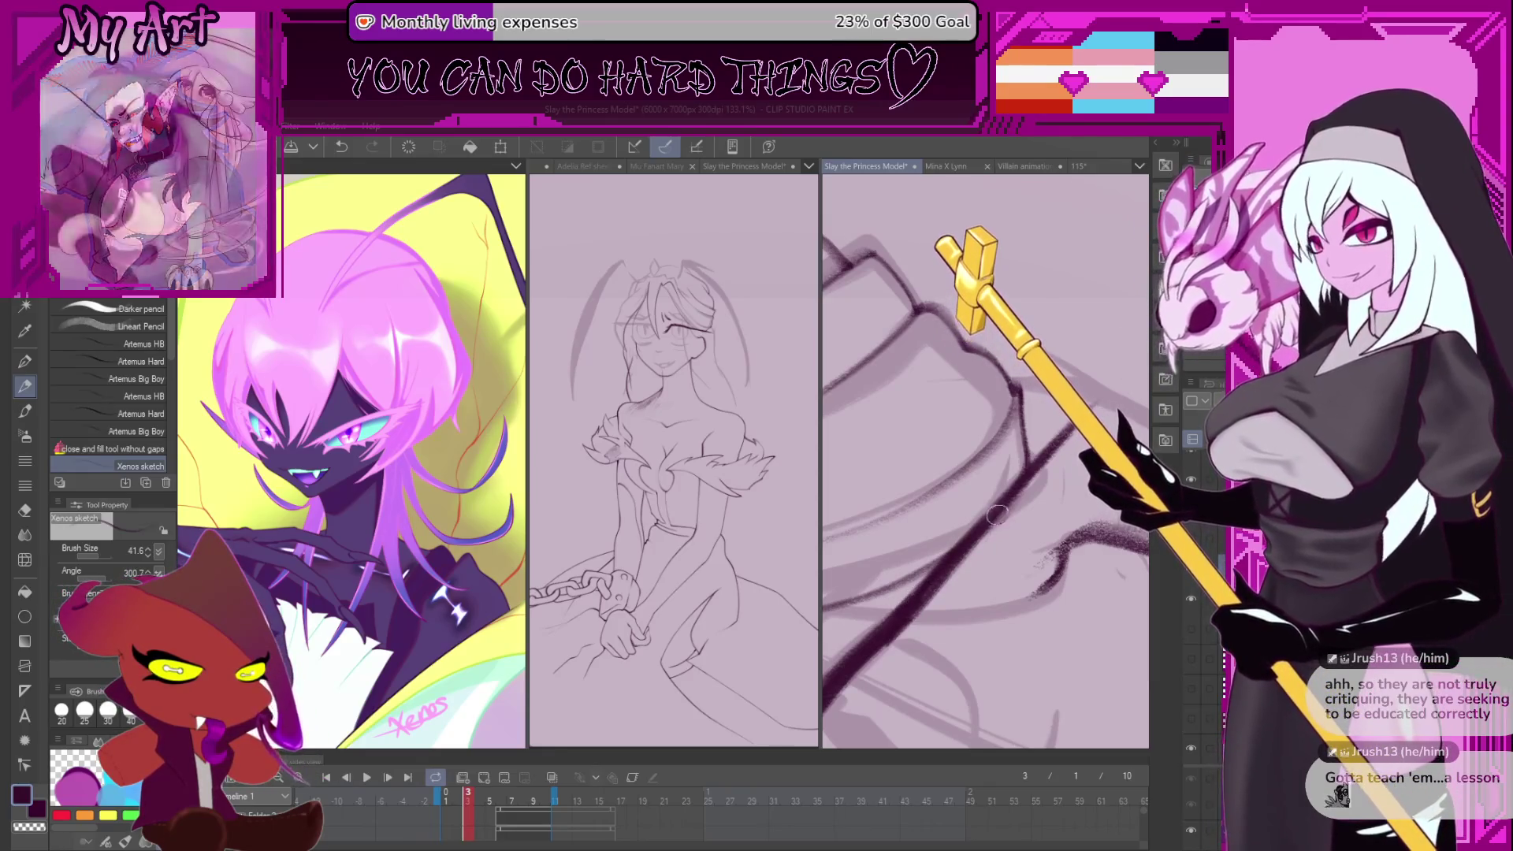
pyautogui.scroll(-2, 917, 599)
pyautogui.scroll(-2, 916, 599)
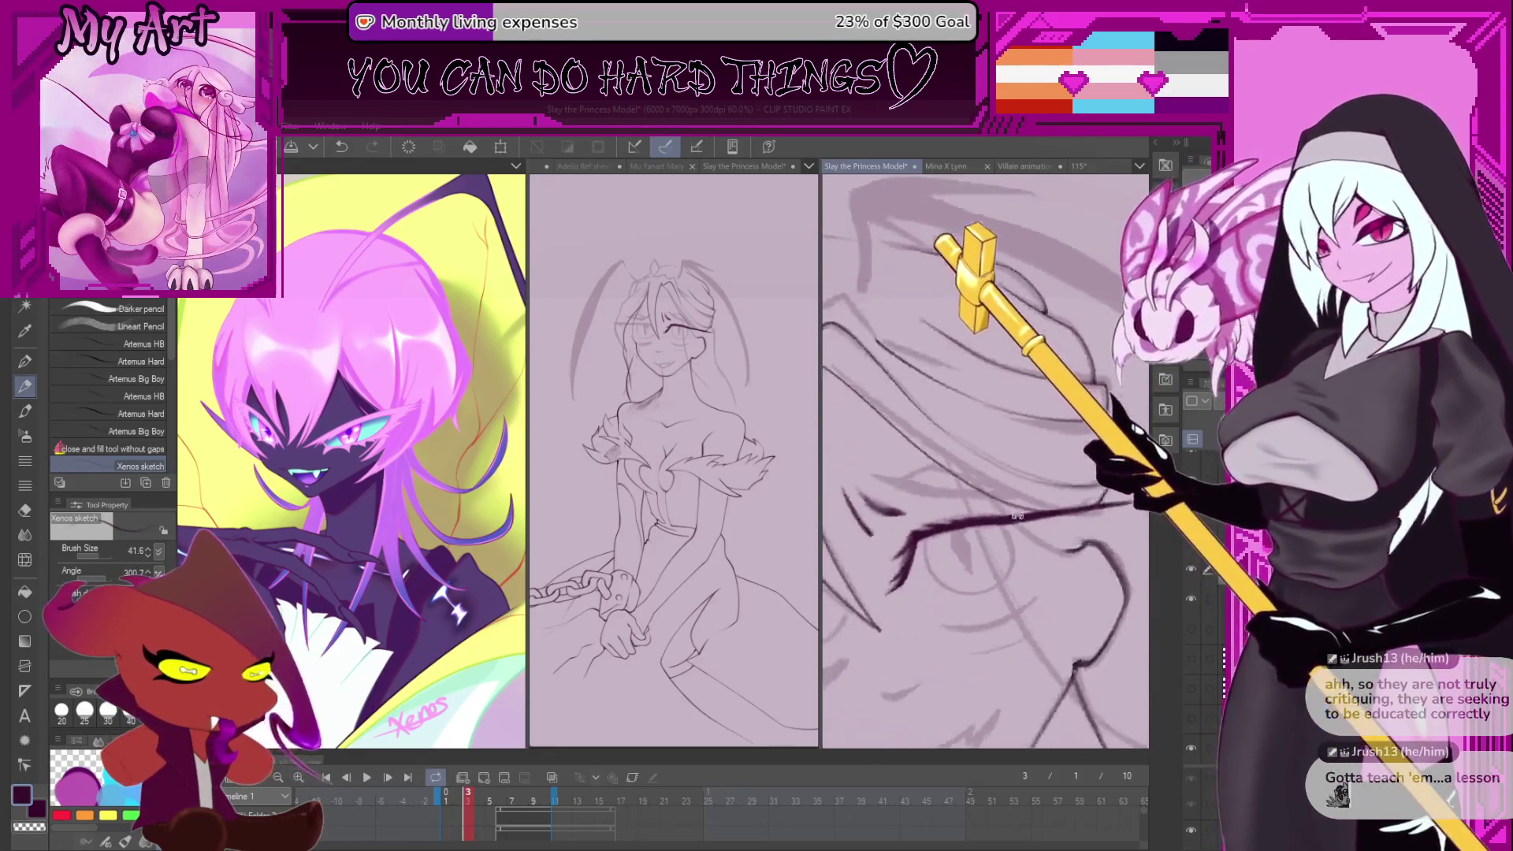
pyautogui.scroll(2, 974, 453)
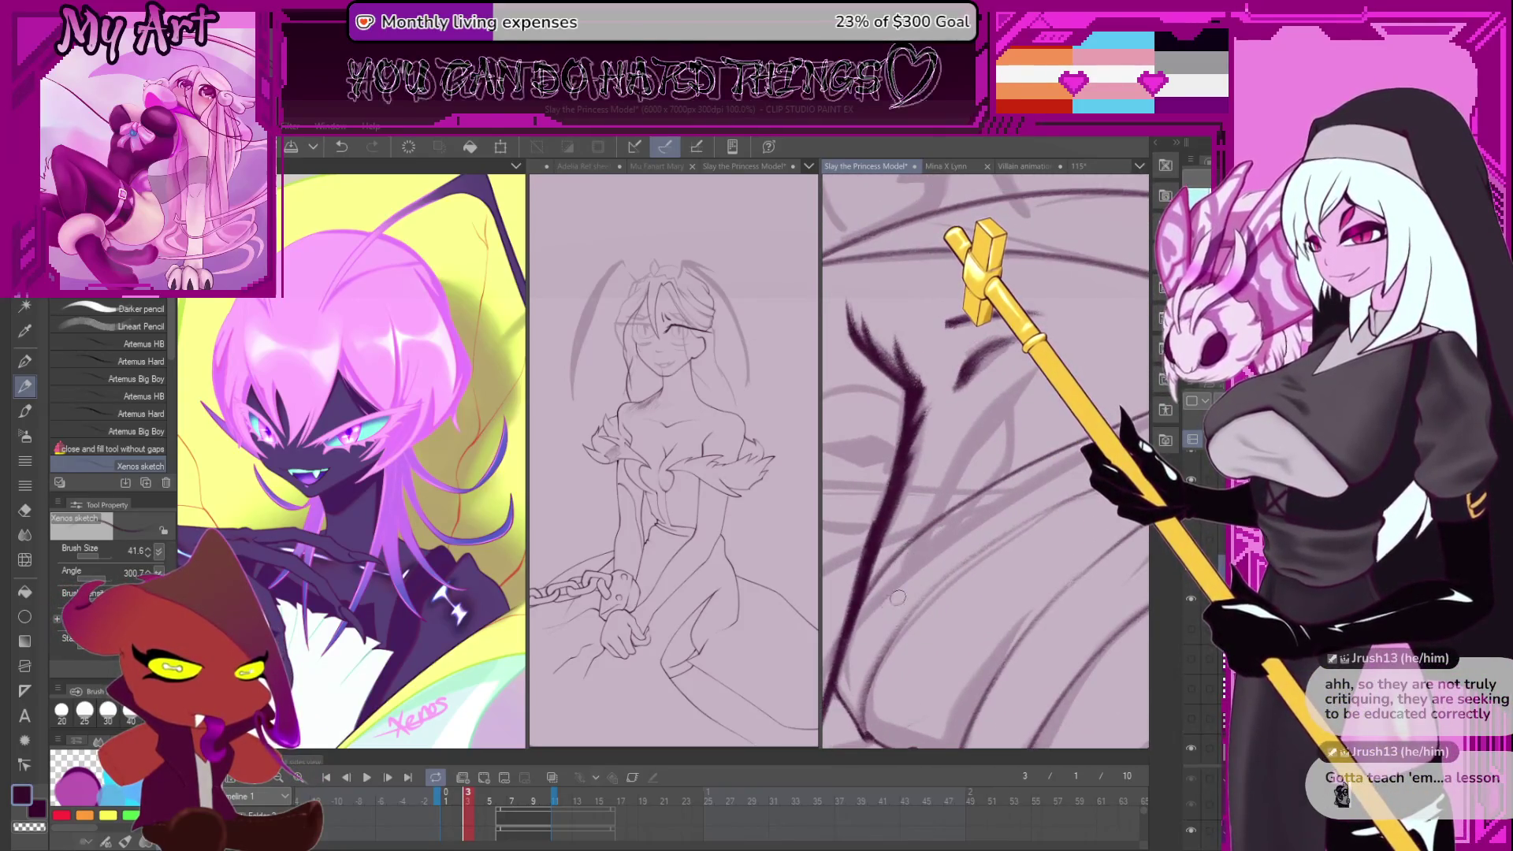
pyautogui.scroll(-2, 943, 471)
pyautogui.scroll(2, 942, 470)
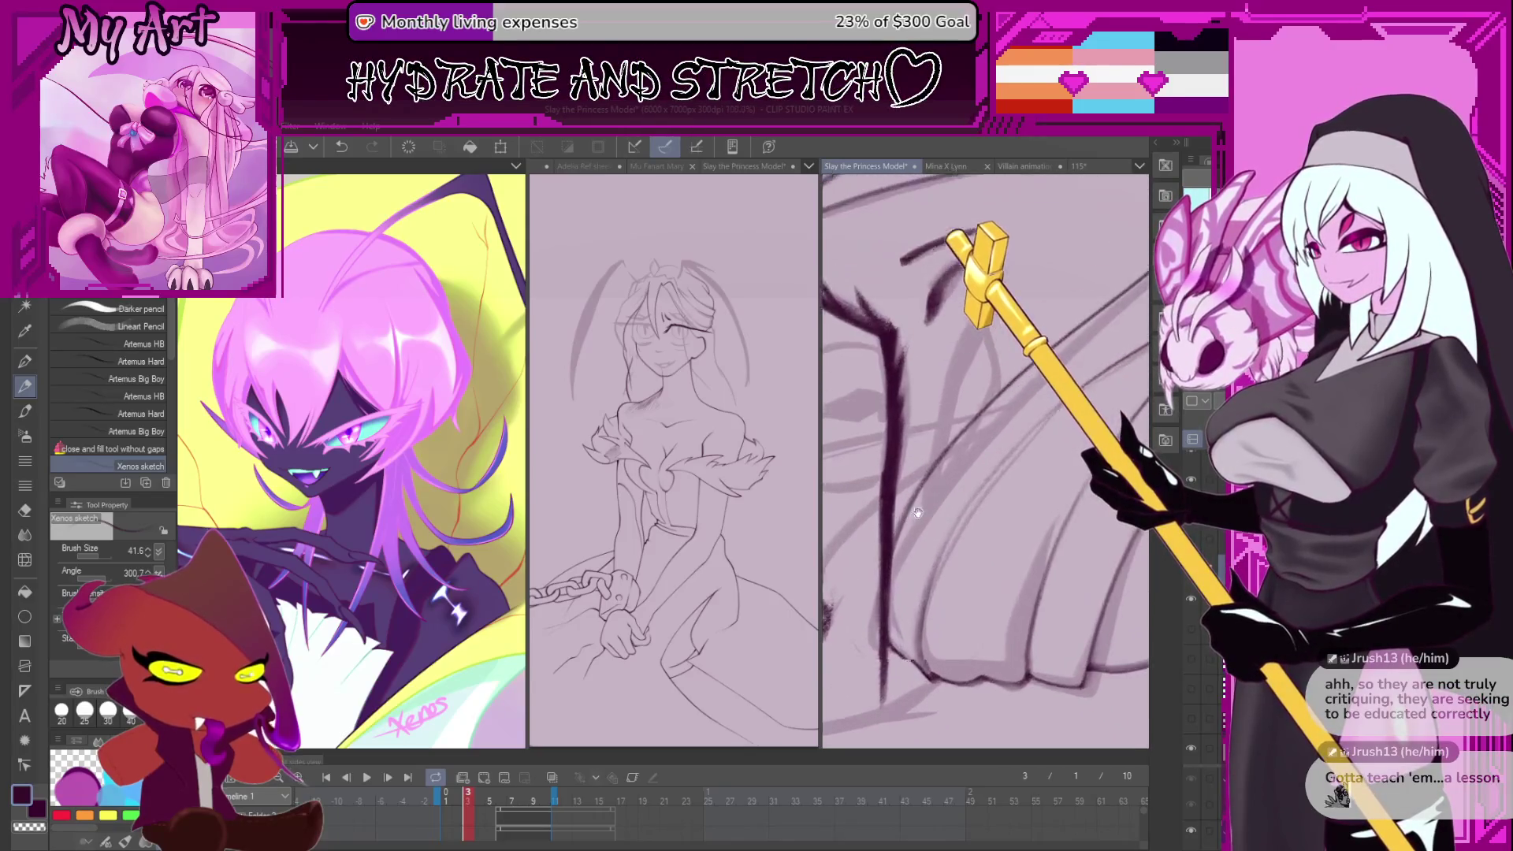
pyautogui.scroll(-3, 908, 574)
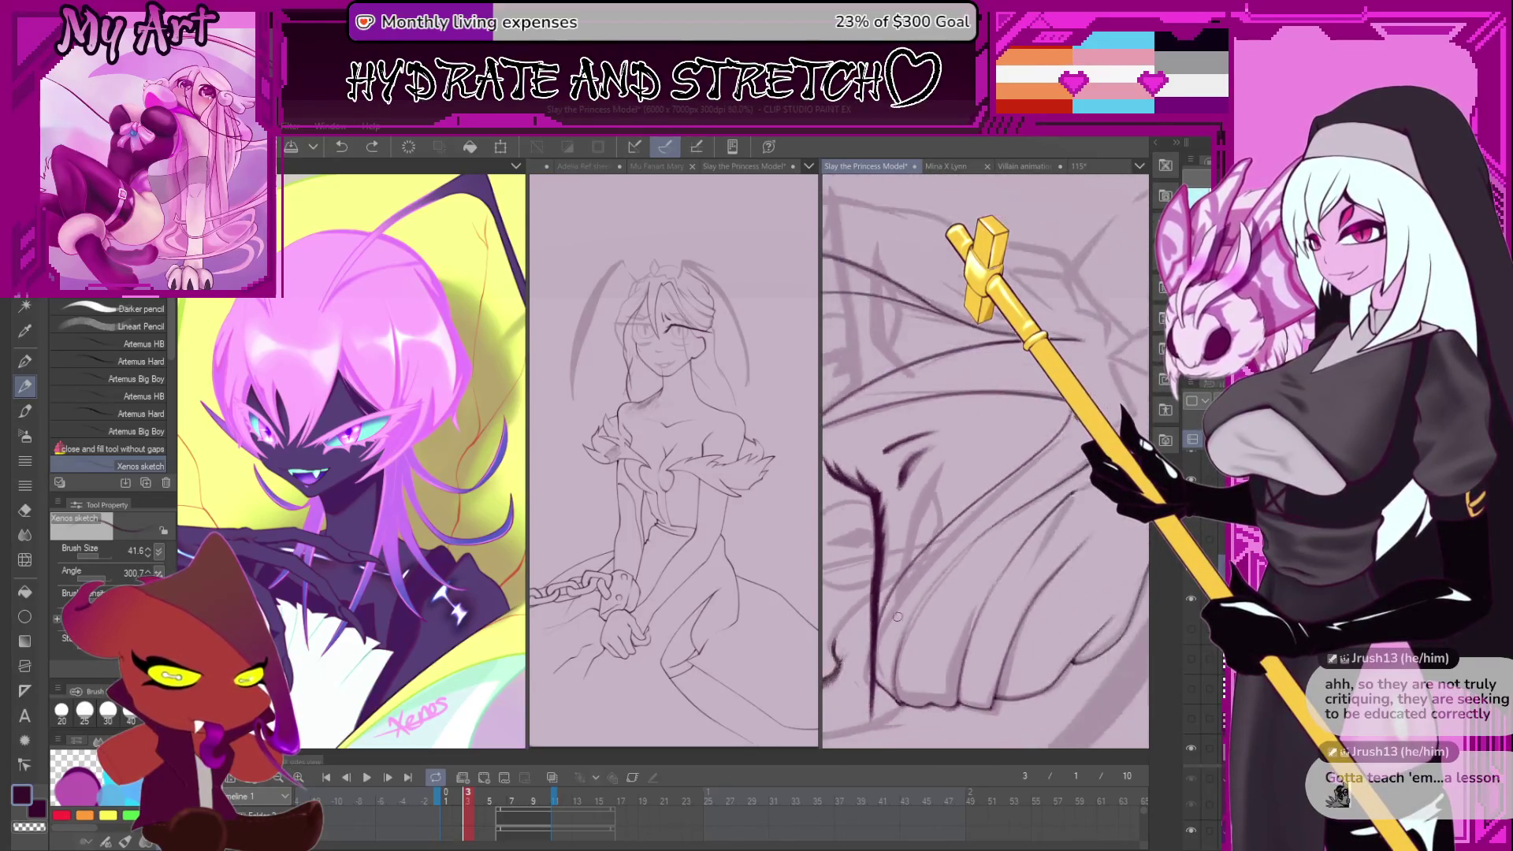
pyautogui.scroll(-1, 847, 651)
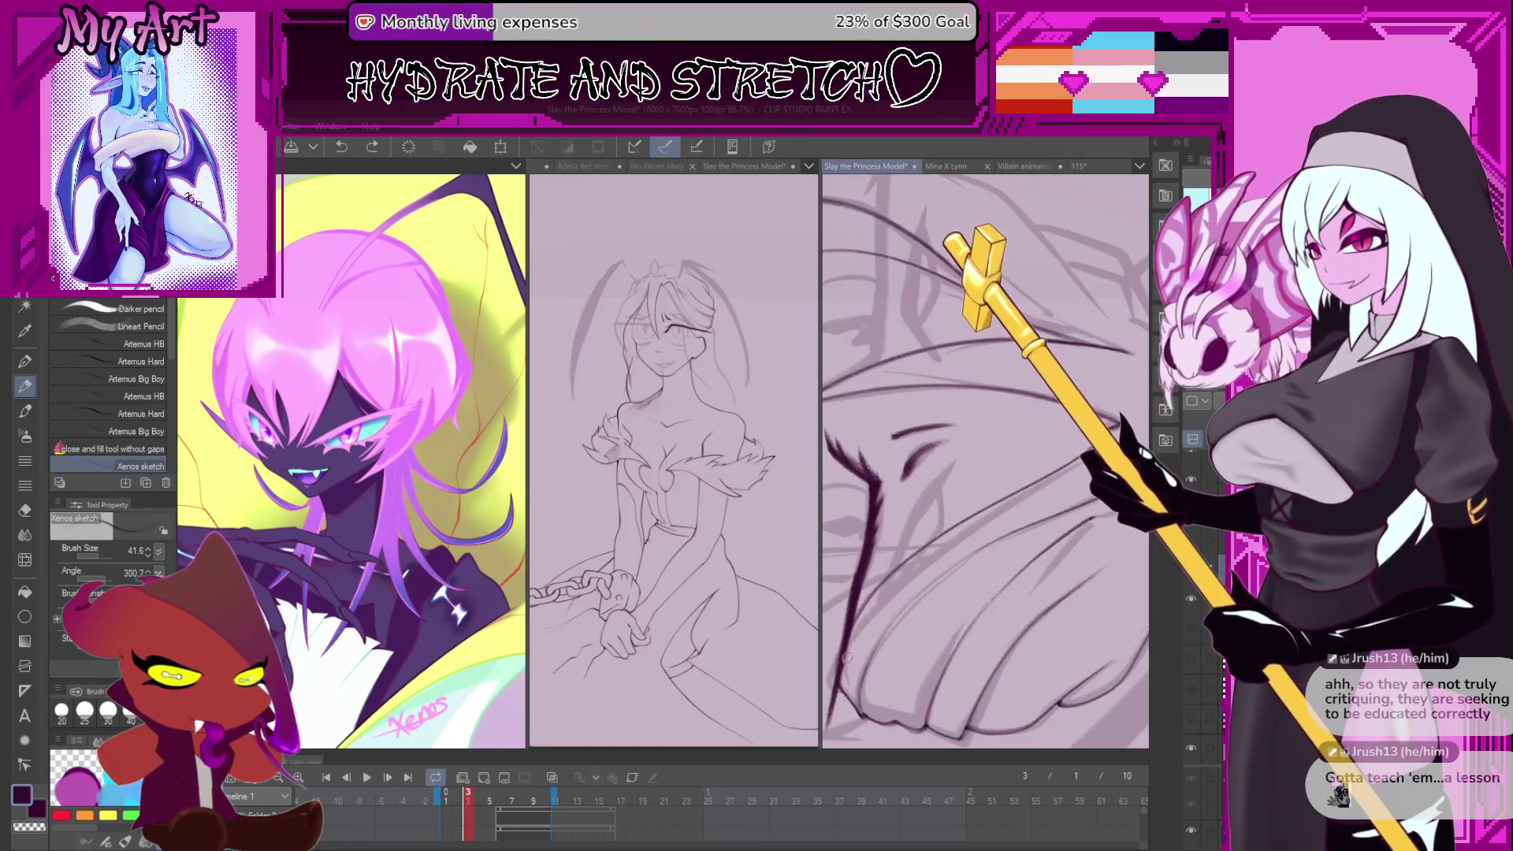
pyautogui.scroll(2, 1001, 513)
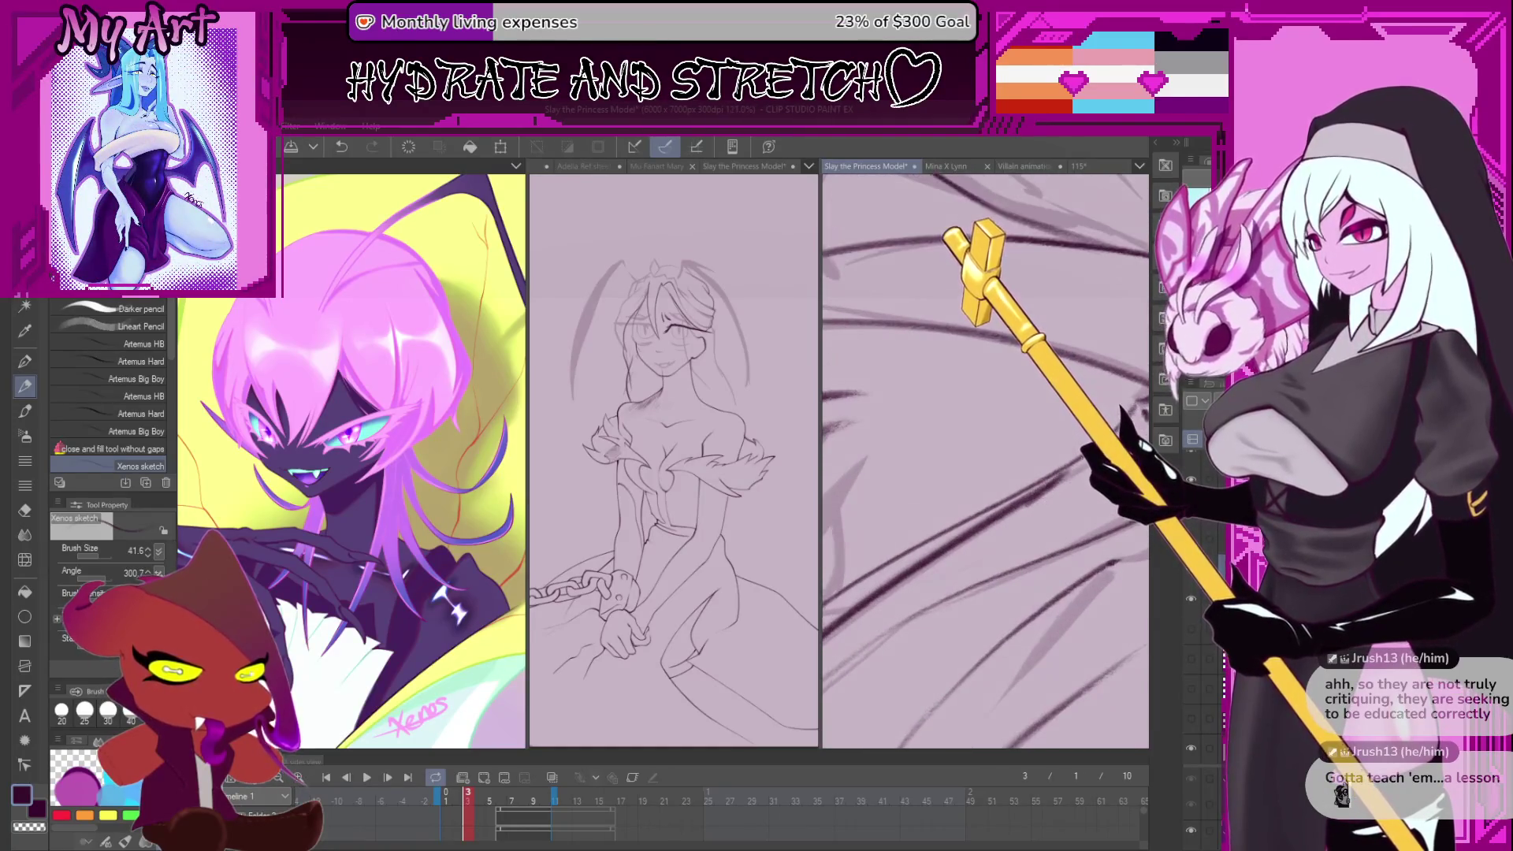
pyautogui.scroll(-1, 1031, 517)
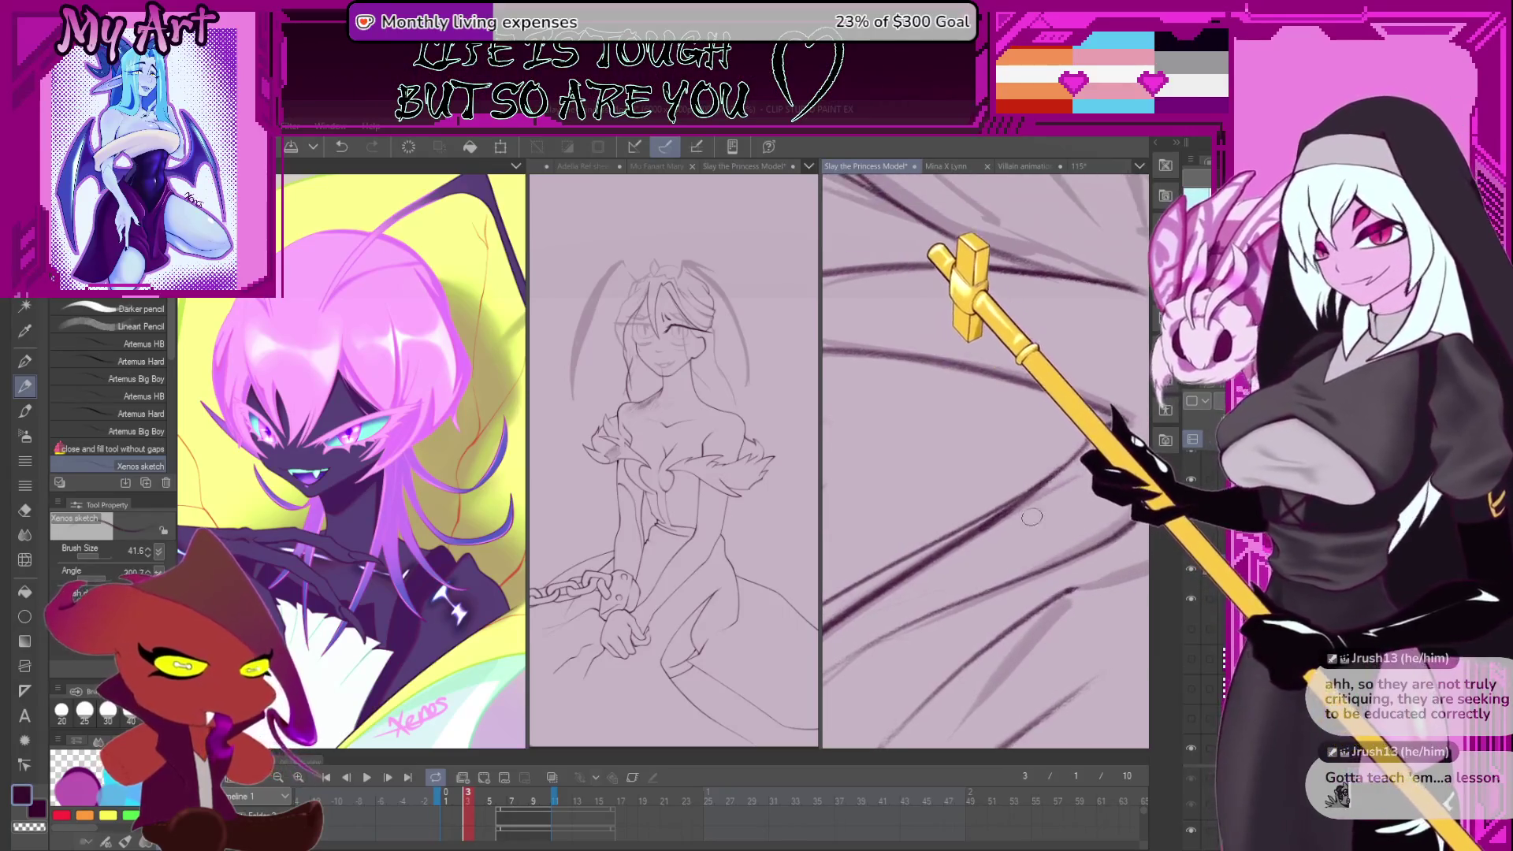
pyautogui.moveTo(983, 542); pyautogui.dragTo(1058, 475)
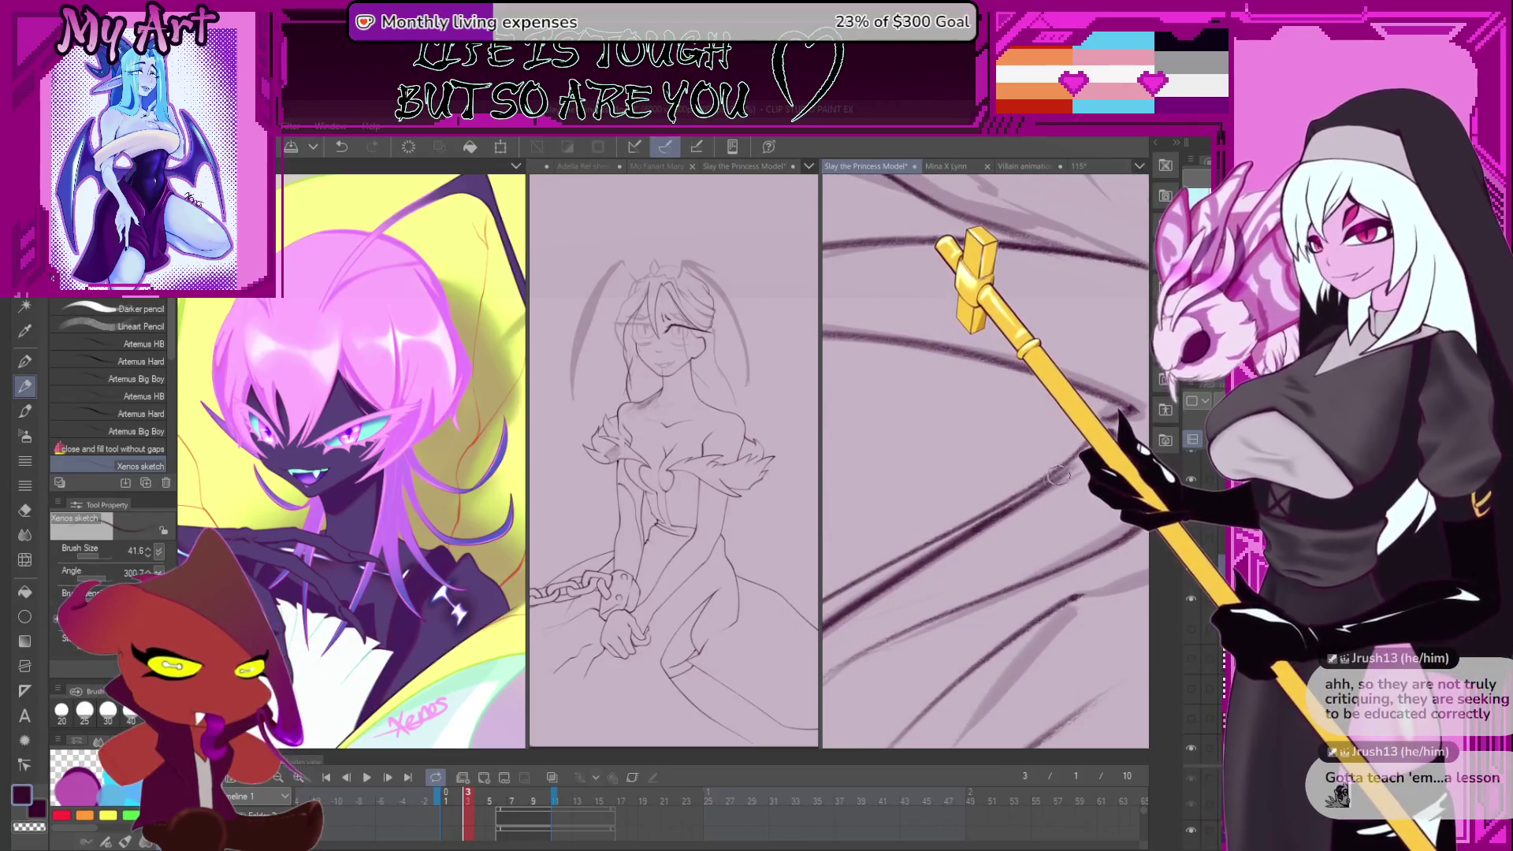
pyautogui.scroll(4, 1073, 453)
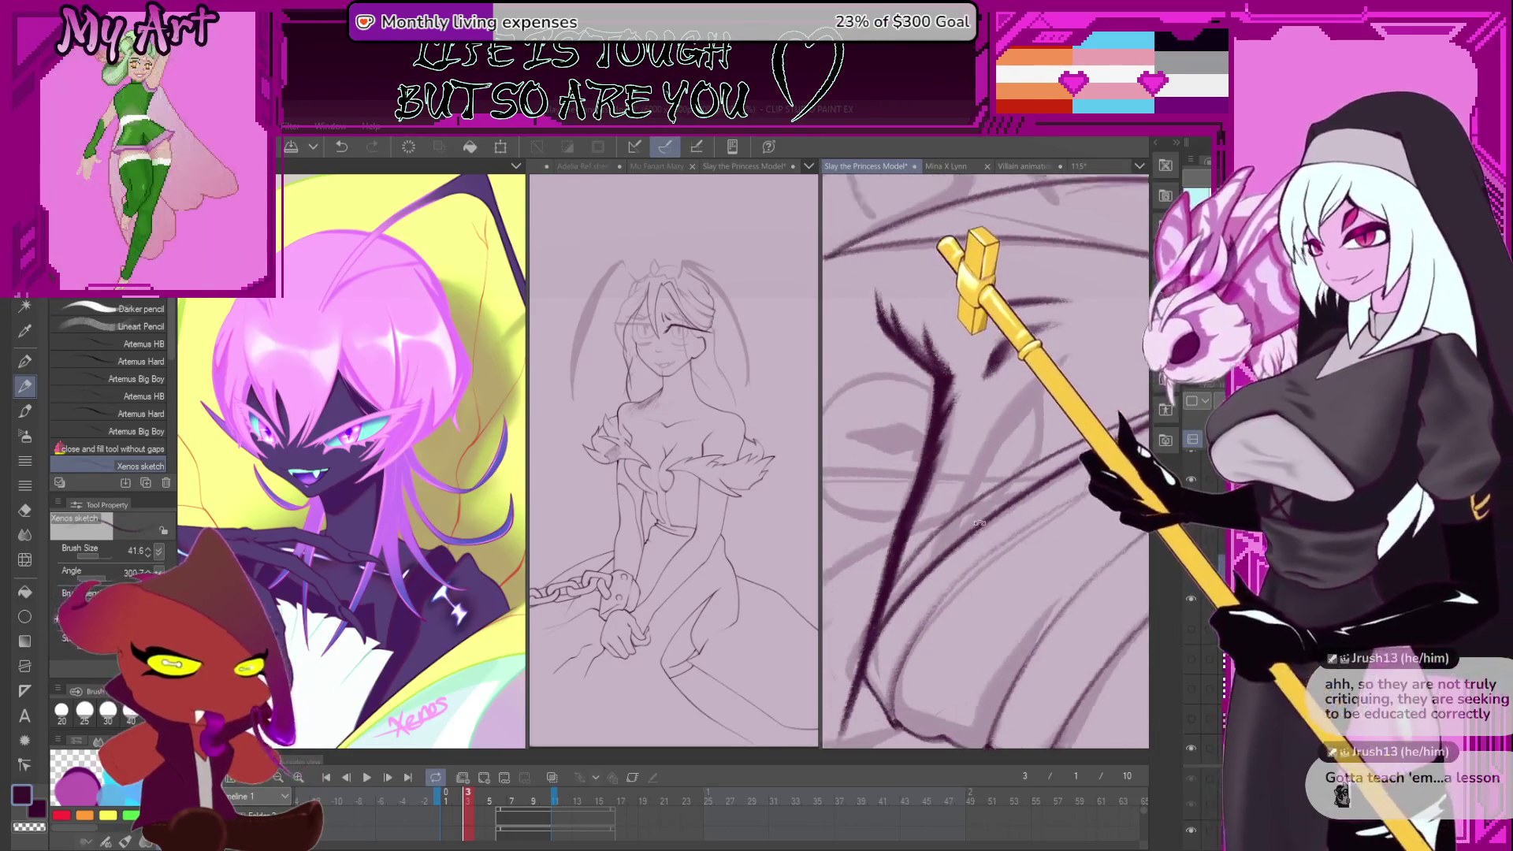
pyautogui.scroll(2, 985, 521)
# - Draw several long dark diagonal hair strands, redrawing the first until it sits right
pyautogui.moveTo(891, 591); pyautogui.dragTo(965, 486)
pyautogui.hotkey('ctrl', 'z')
pyautogui.hotkey('ctrl', 'z')
pyautogui.moveTo(878, 607); pyautogui.dragTo(1008, 451)
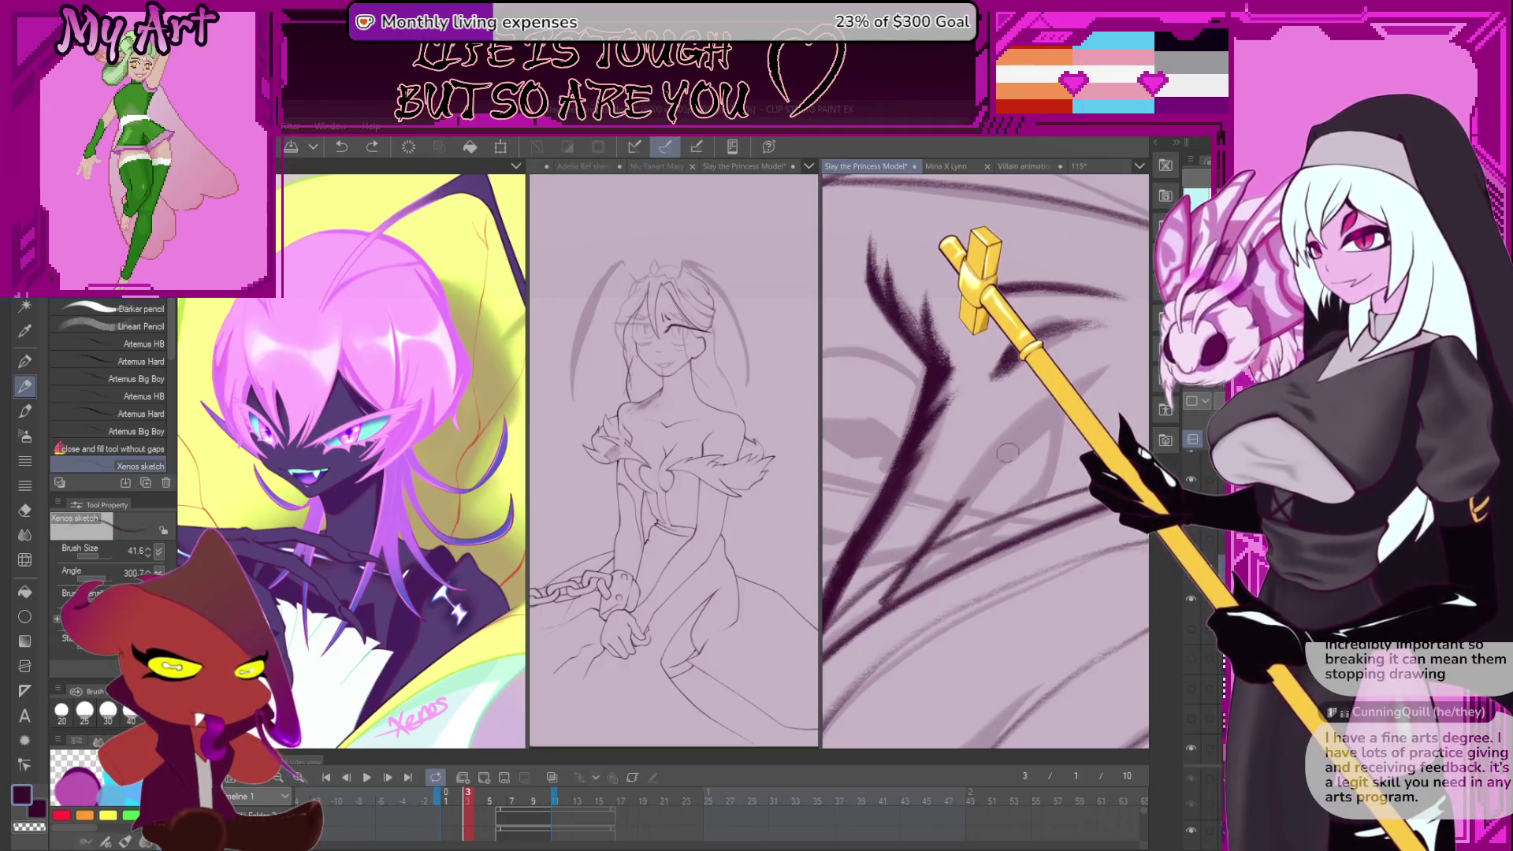
pyautogui.hotkey('ctrl', 'z')
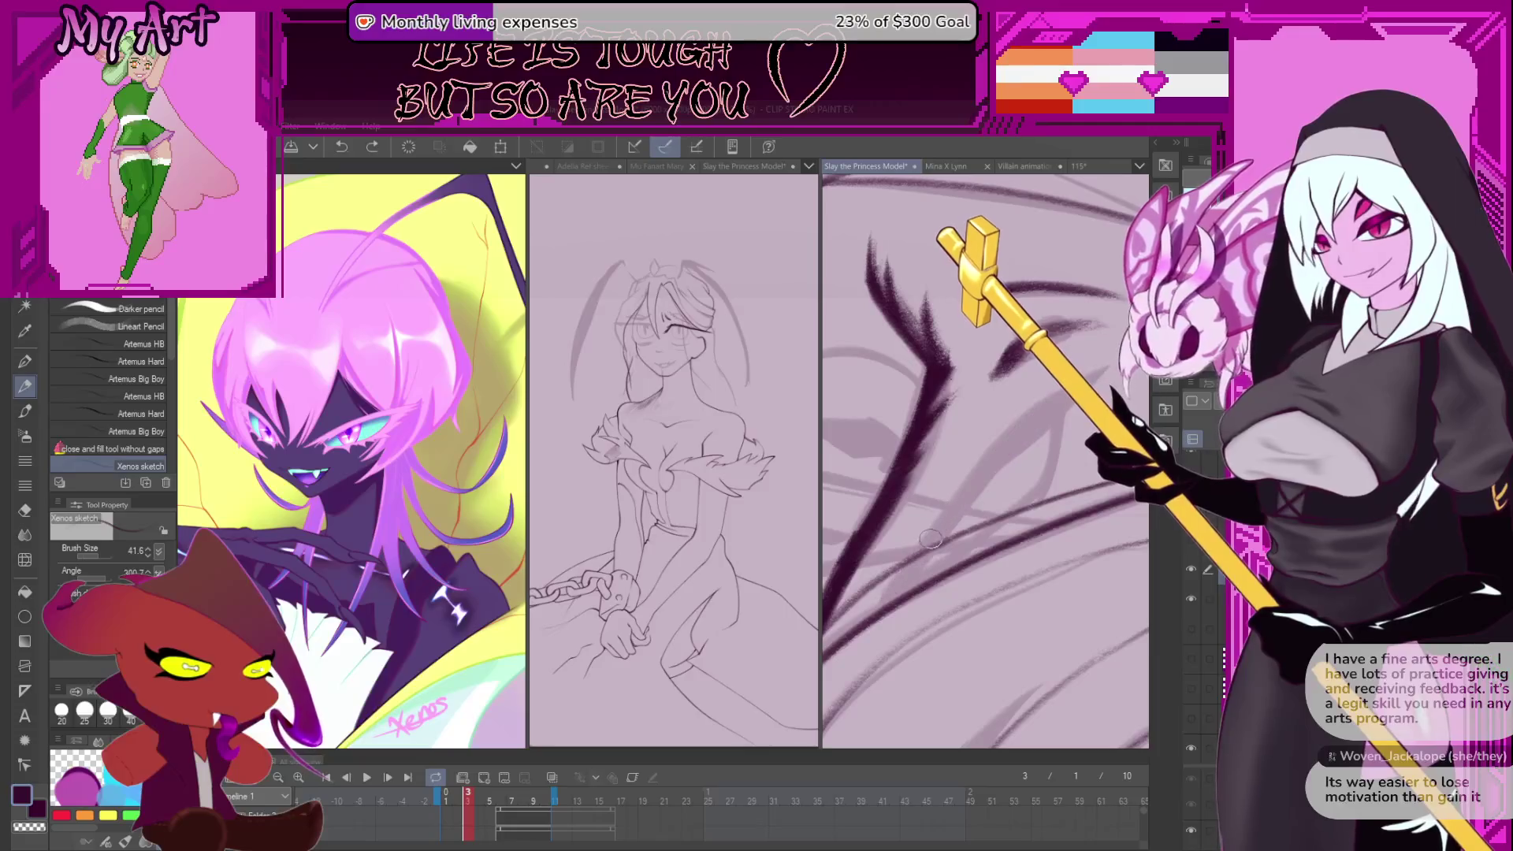
pyautogui.moveTo(892, 602); pyautogui.dragTo(943, 527)
pyautogui.moveTo(883, 603); pyautogui.dragTo(1008, 444)
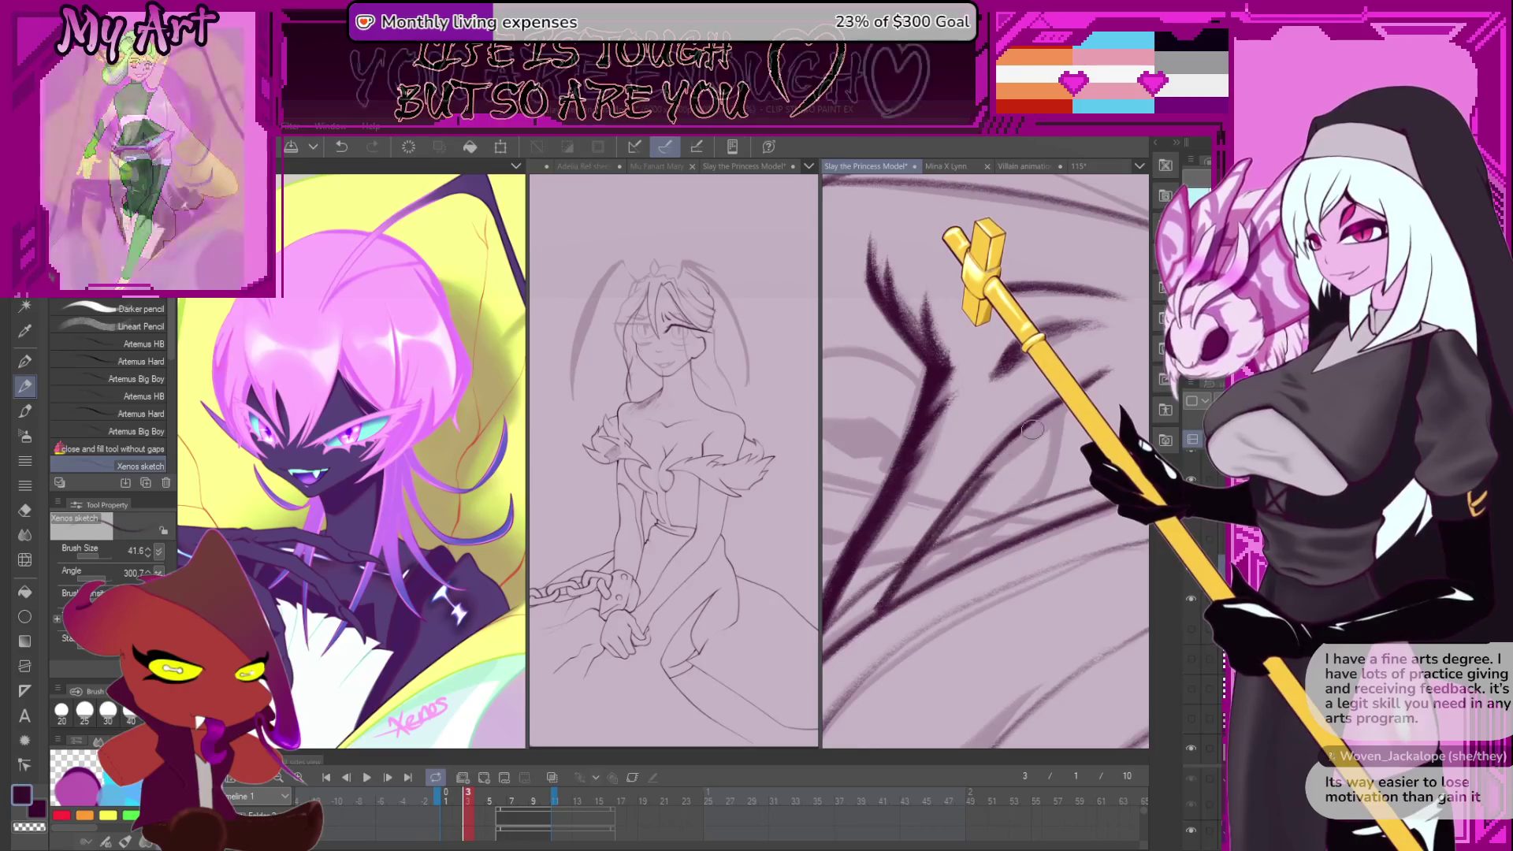
pyautogui.moveTo(898, 587); pyautogui.dragTo(1033, 430)
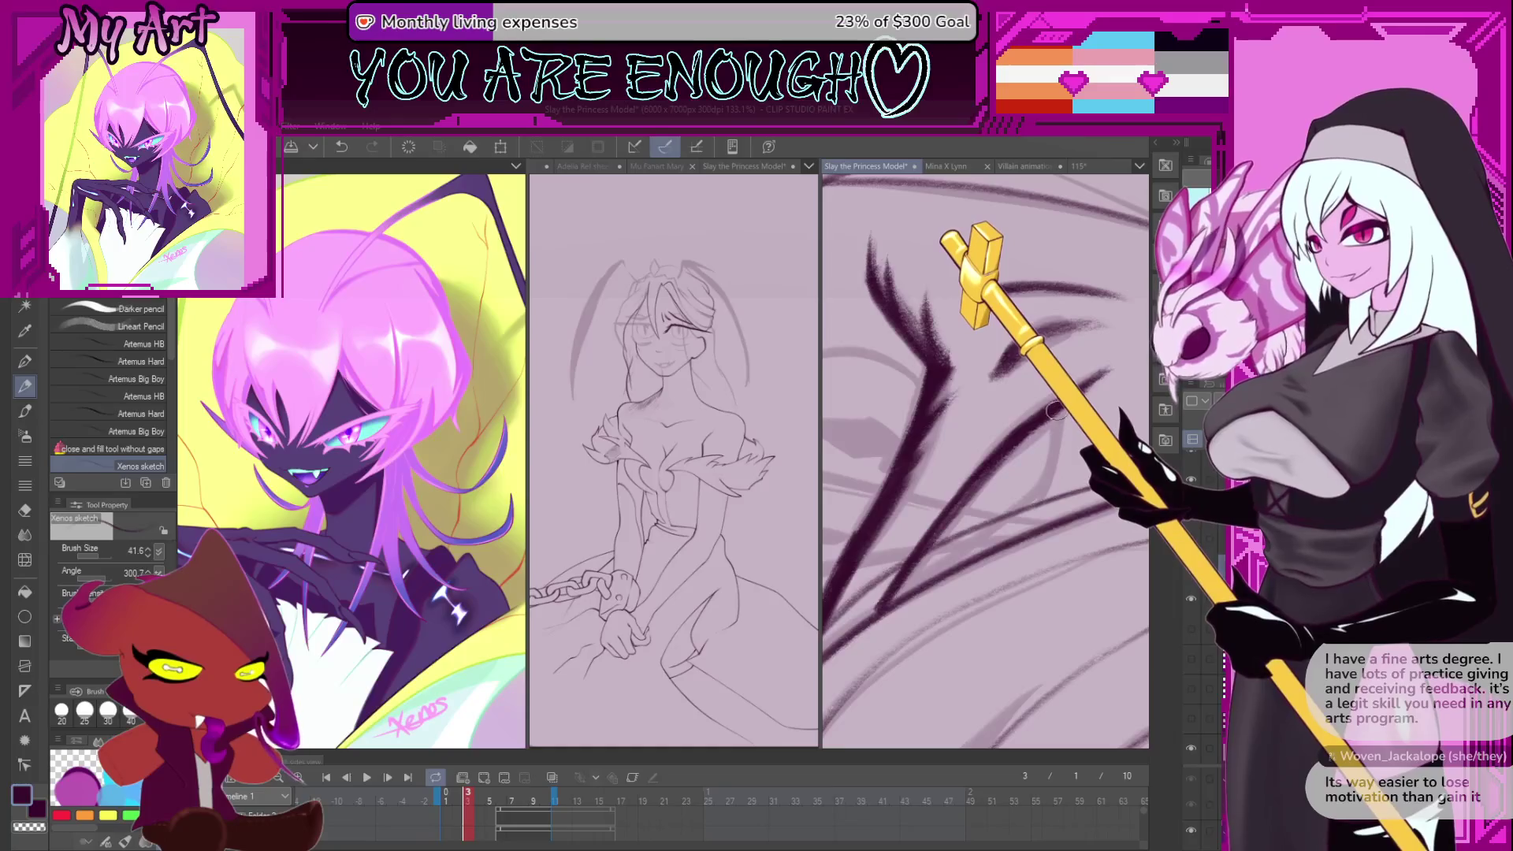
# - Reposition, zoom and rotate the view, then try a curved hair stroke and undo it
pyautogui.scroll(-3, 1119, 367)
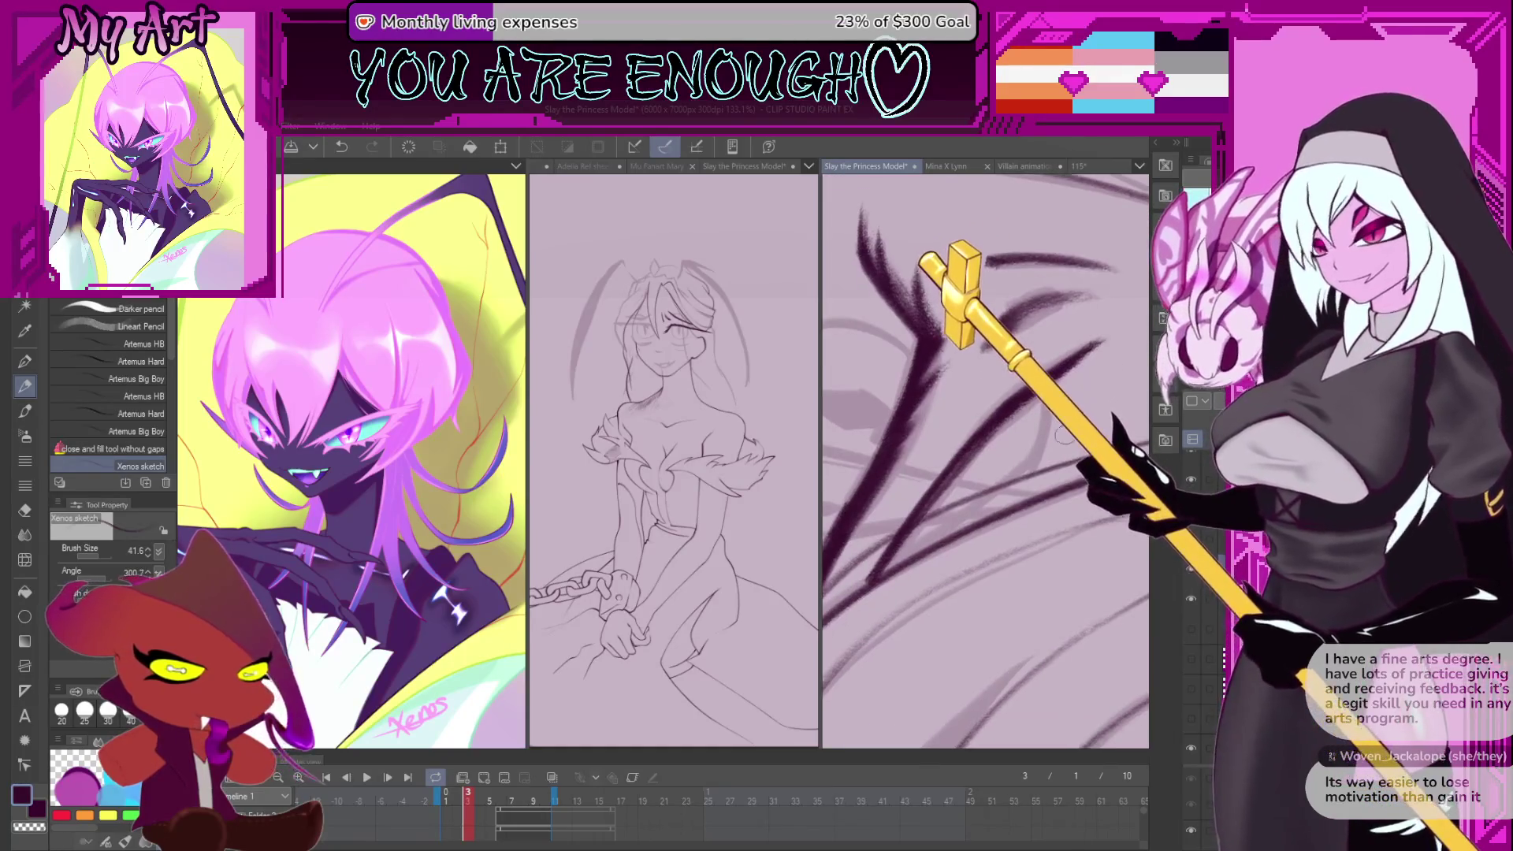
pyautogui.moveTo(1067, 455); pyautogui.dragTo(1068, 441)
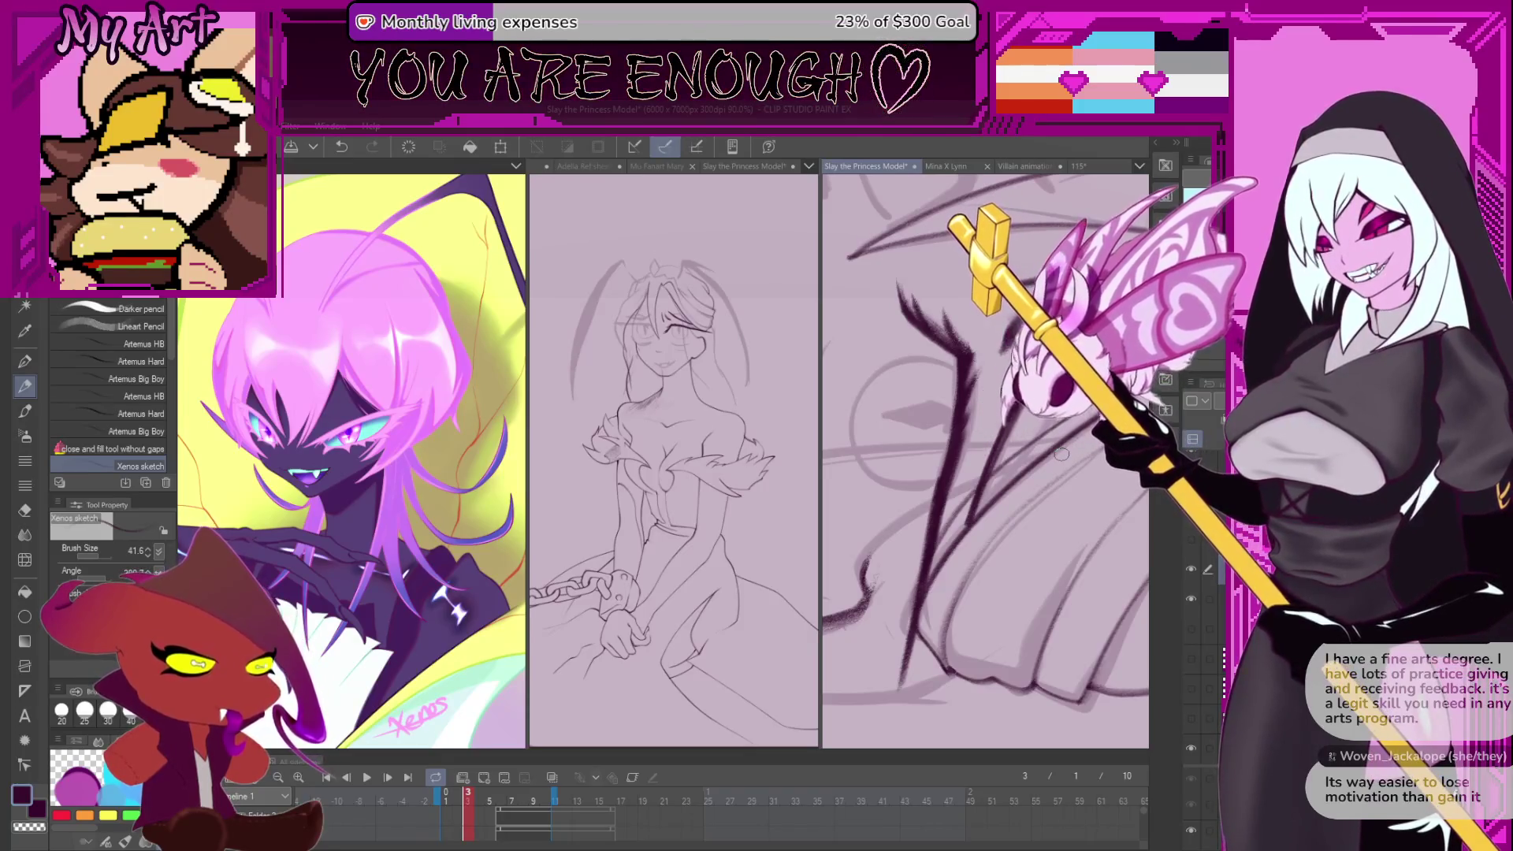
pyautogui.scroll(2, 980, 516)
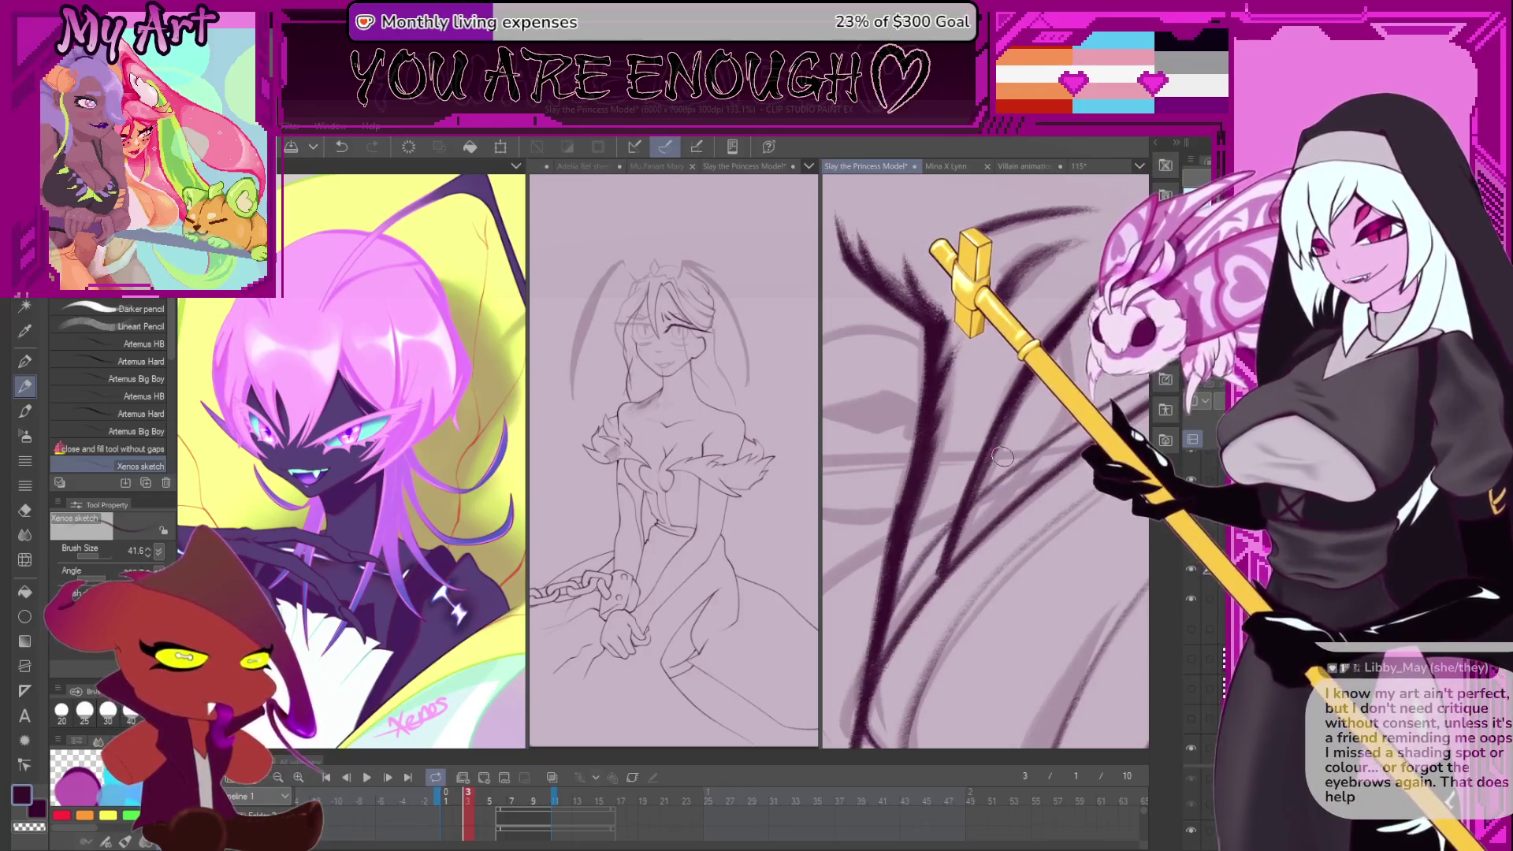
pyautogui.scroll(2, 1003, 457)
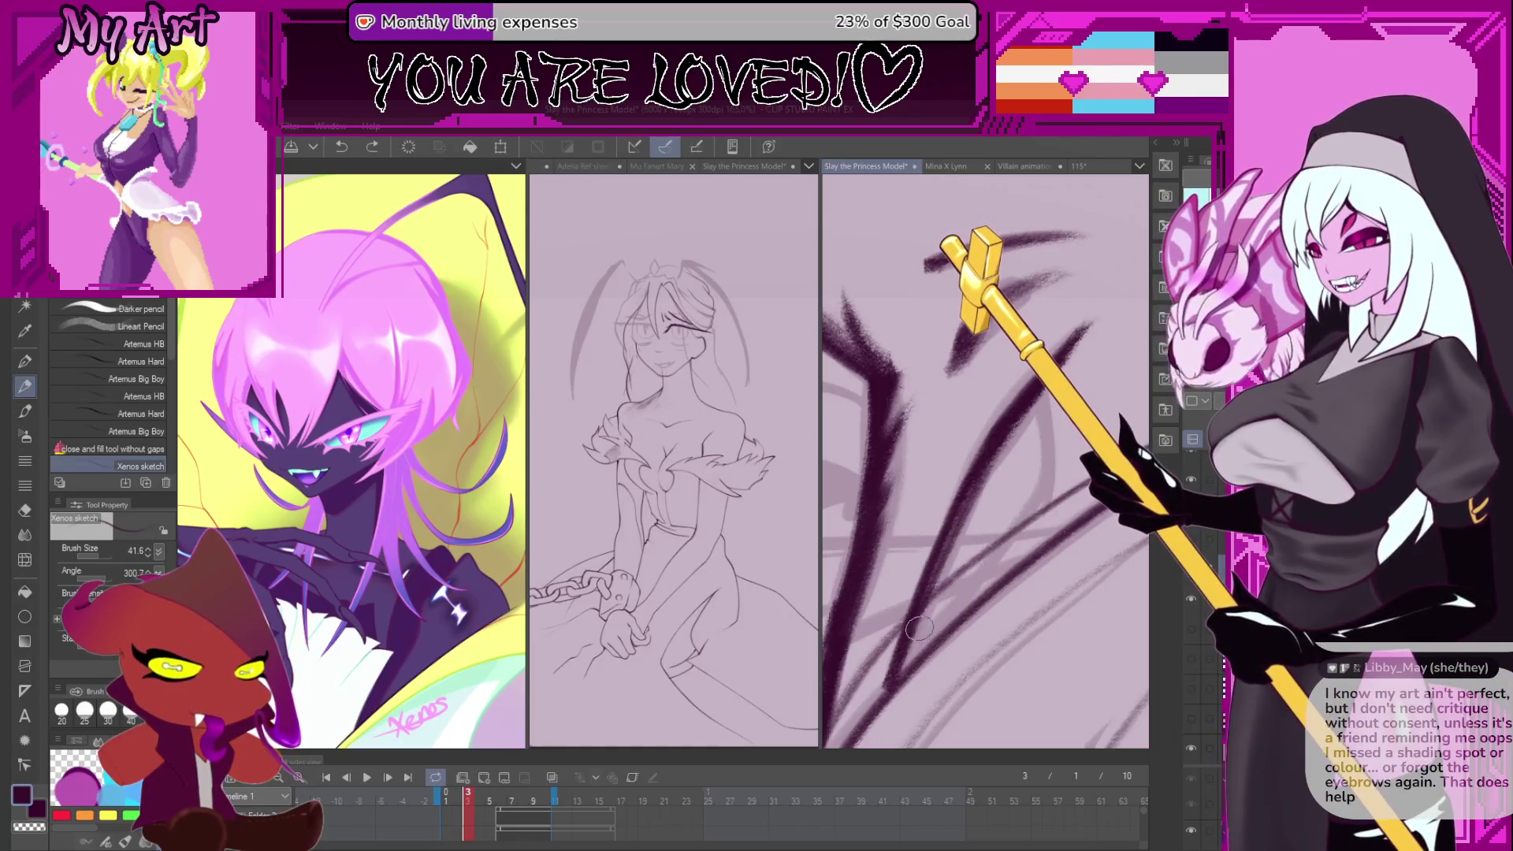
pyautogui.moveTo(945, 583); pyautogui.dragTo(914, 603)
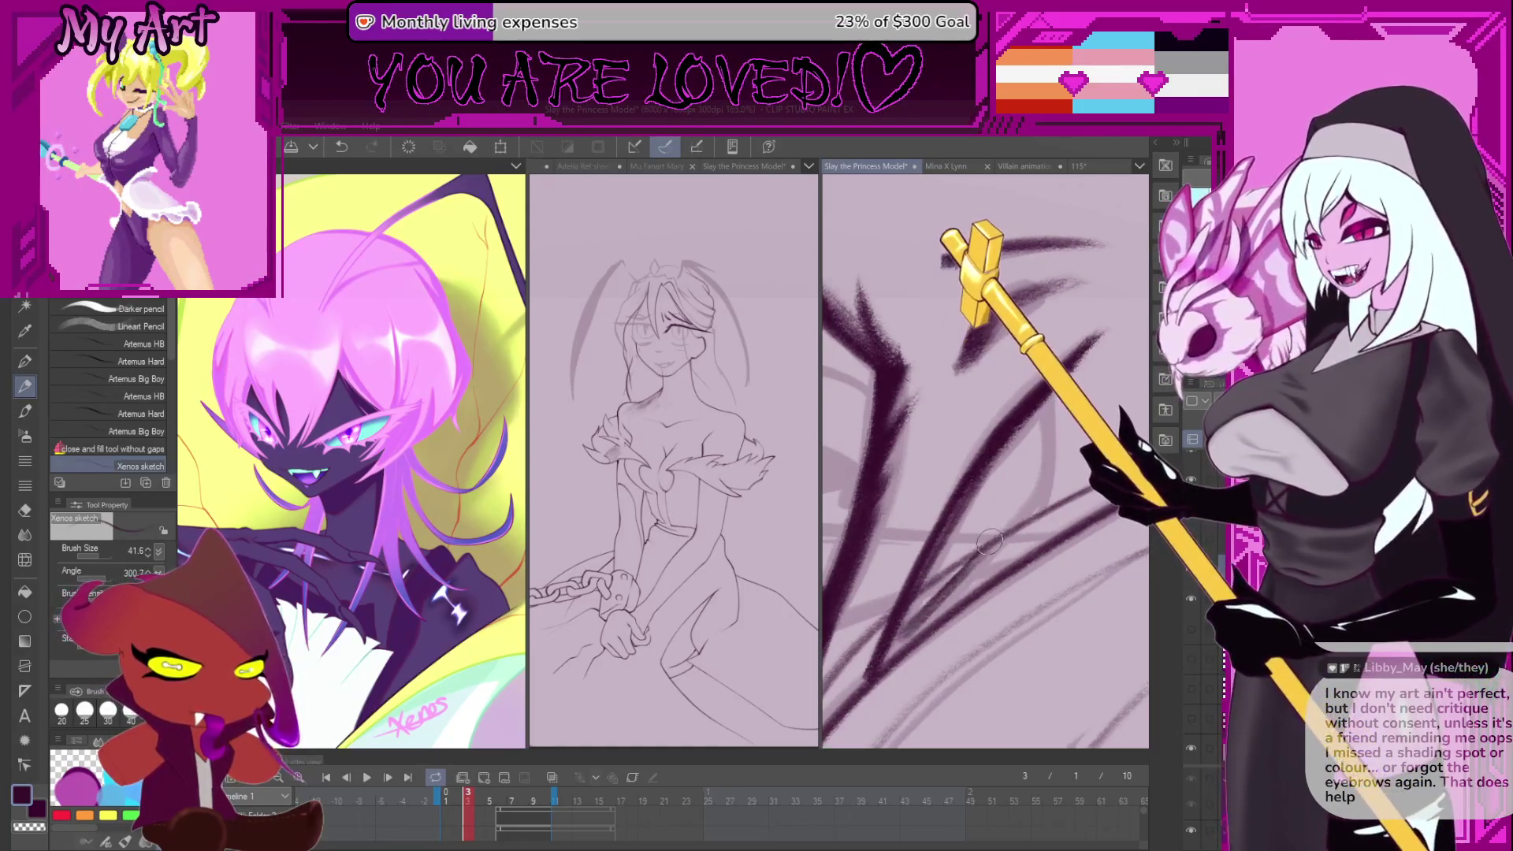
pyautogui.moveTo(1011, 536); pyautogui.dragTo(1017, 516)
pyautogui.moveTo(1058, 470); pyautogui.dragTo(945, 593)
pyautogui.moveTo(952, 413)
pyautogui.mouseDown()
pyautogui.moveTo(926, 544)
pyautogui.moveTo(942, 540)
pyautogui.moveTo(940, 406)
pyautogui.mouseUp()
pyautogui.hotkey('ctrl', 'z')
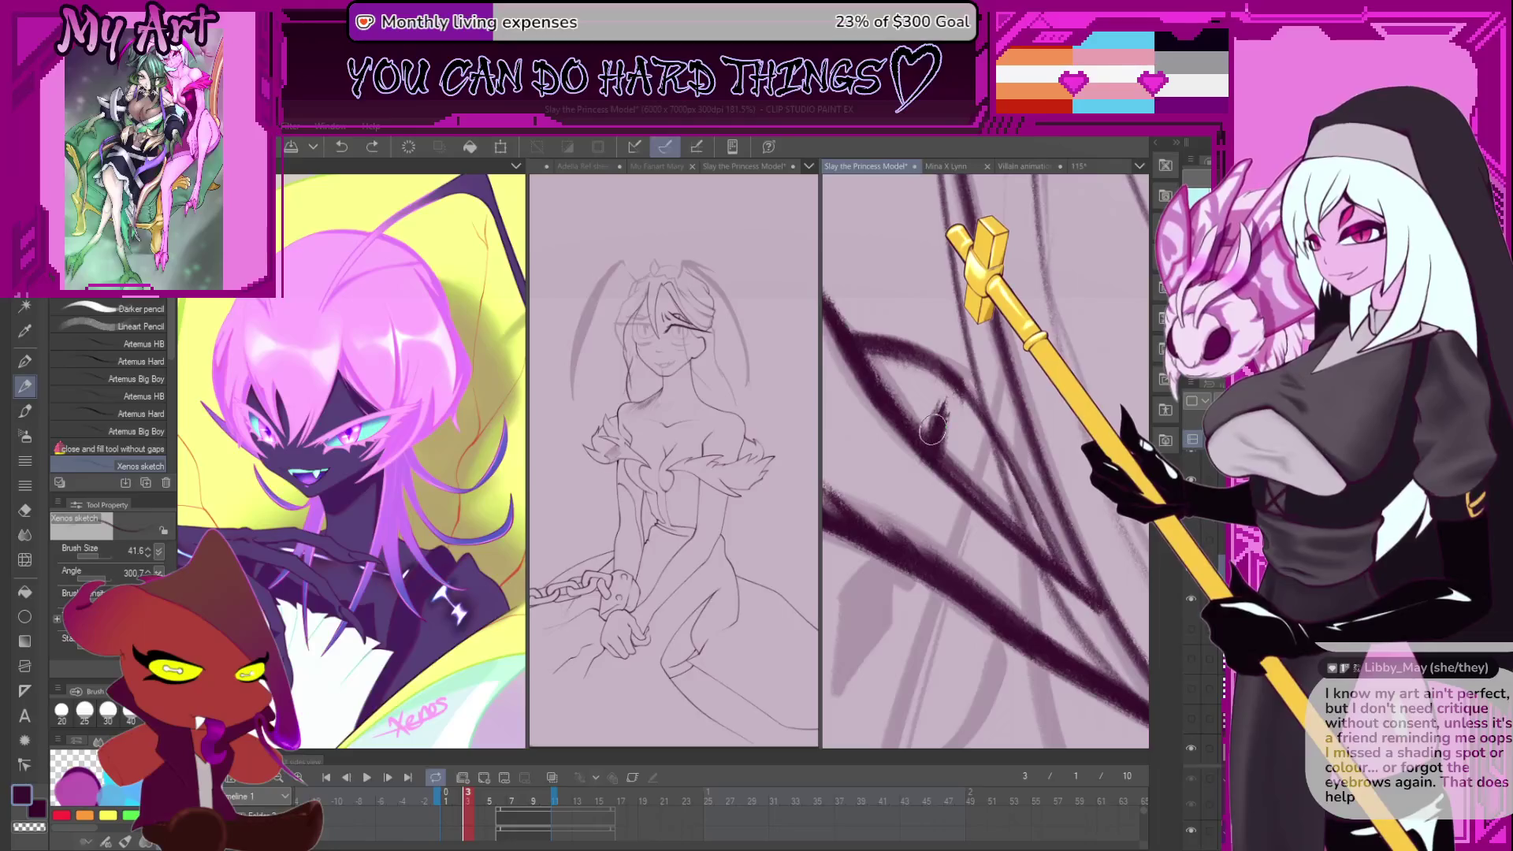
# - Zoom in on the eye and try dark curves around it, undoing each attempt
pyautogui.moveTo(935, 446); pyautogui.dragTo(898, 391)
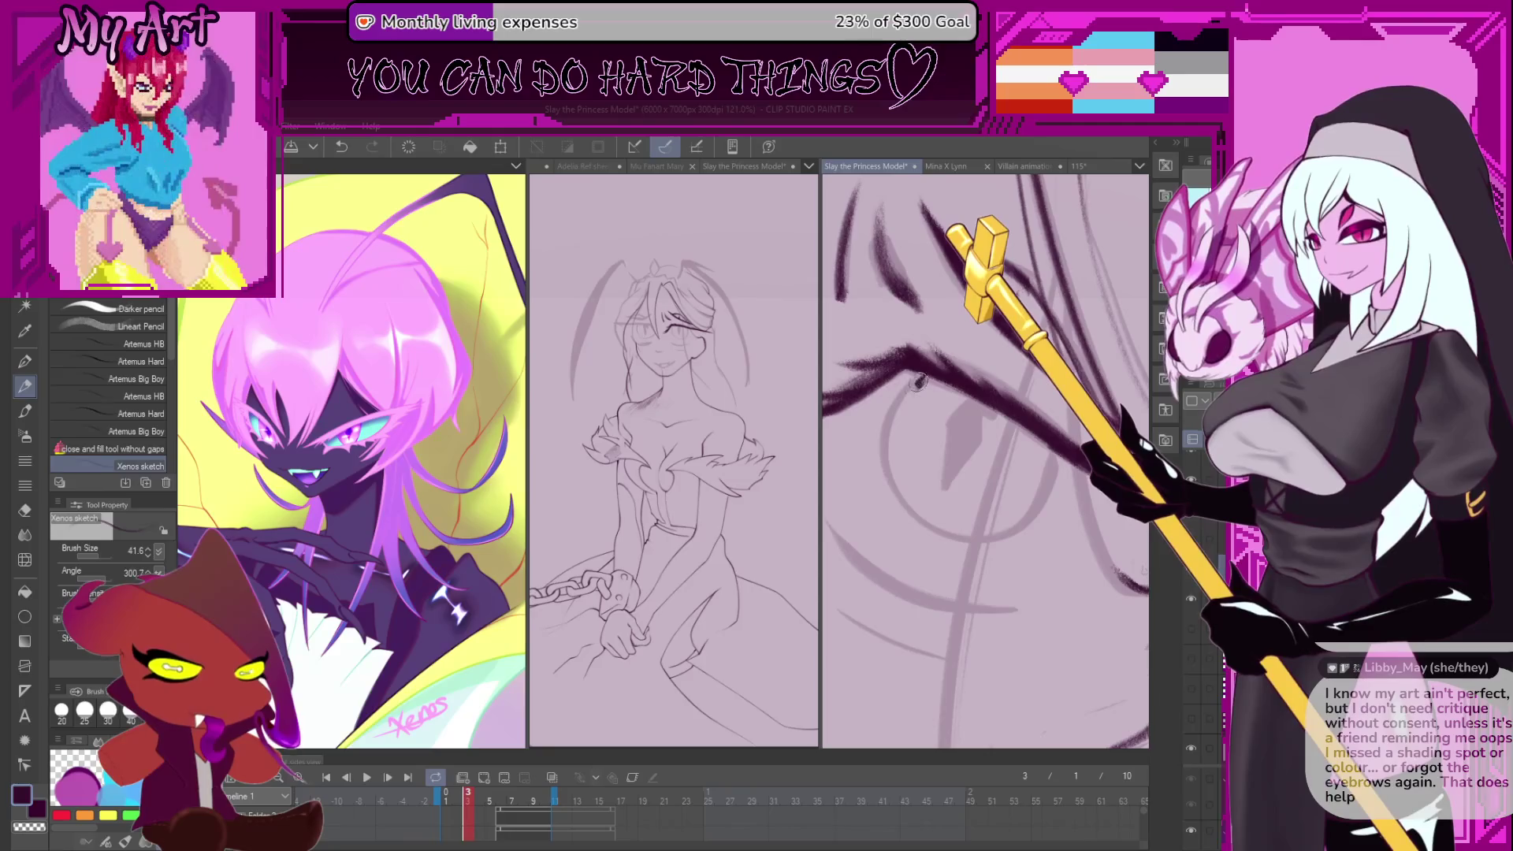
pyautogui.hotkey('ctrl', 'z')
pyautogui.scroll(2, 875, 413)
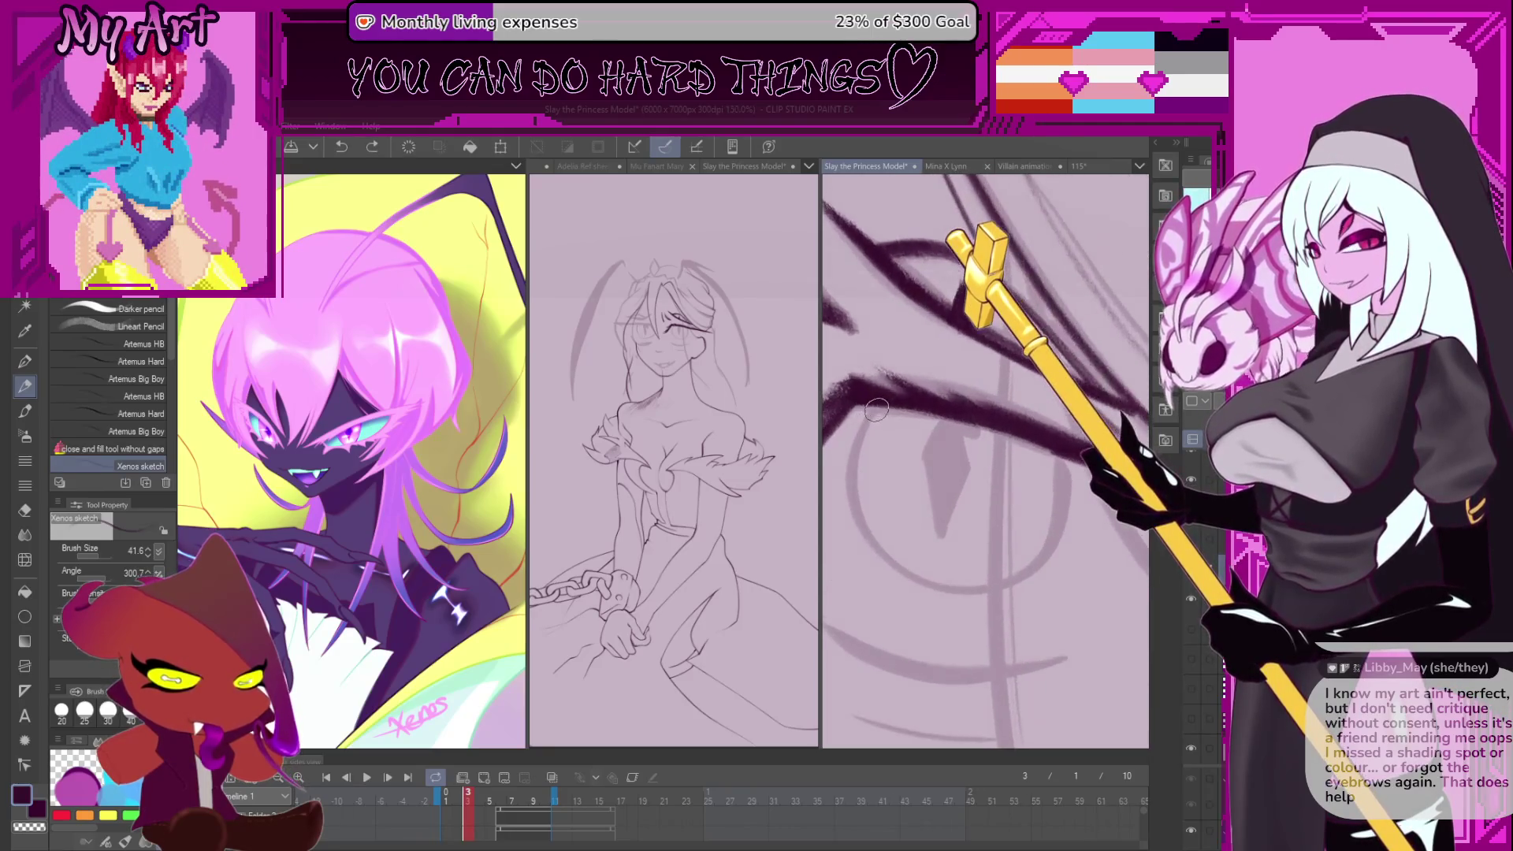
pyautogui.moveTo(859, 437); pyautogui.dragTo(863, 516)
pyautogui.hotkey('ctrl', 'z')
pyautogui.moveTo(891, 390)
pyautogui.mouseDown()
pyautogui.moveTo(867, 414)
pyautogui.moveTo(855, 535)
pyautogui.moveTo(975, 582)
pyautogui.moveTo(1060, 540)
pyautogui.moveTo(1052, 434)
pyautogui.mouseUp()
pyautogui.hotkey('ctrl', 'z')
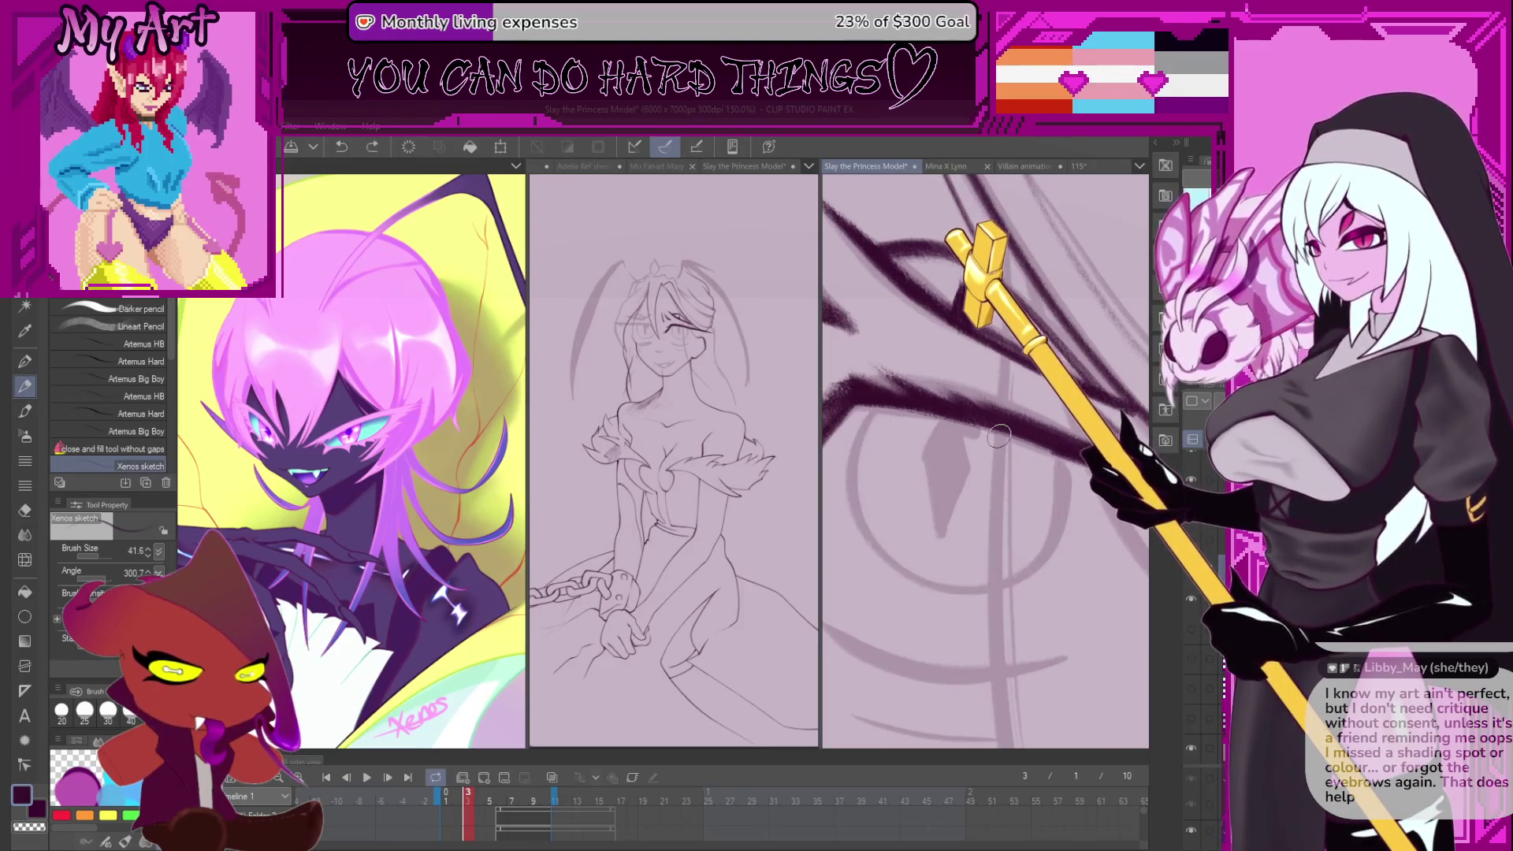
pyautogui.moveTo(877, 405)
pyautogui.mouseDown()
pyautogui.moveTo(855, 461)
pyautogui.moveTo(863, 536)
pyautogui.moveTo(970, 587)
pyautogui.moveTo(1048, 542)
pyautogui.mouseUp()
pyautogui.hotkey('ctrl', 'z')
# - Rotate the canvas and draw the dark iris circle around the eye
pyautogui.press('^')
pyautogui.press('^')
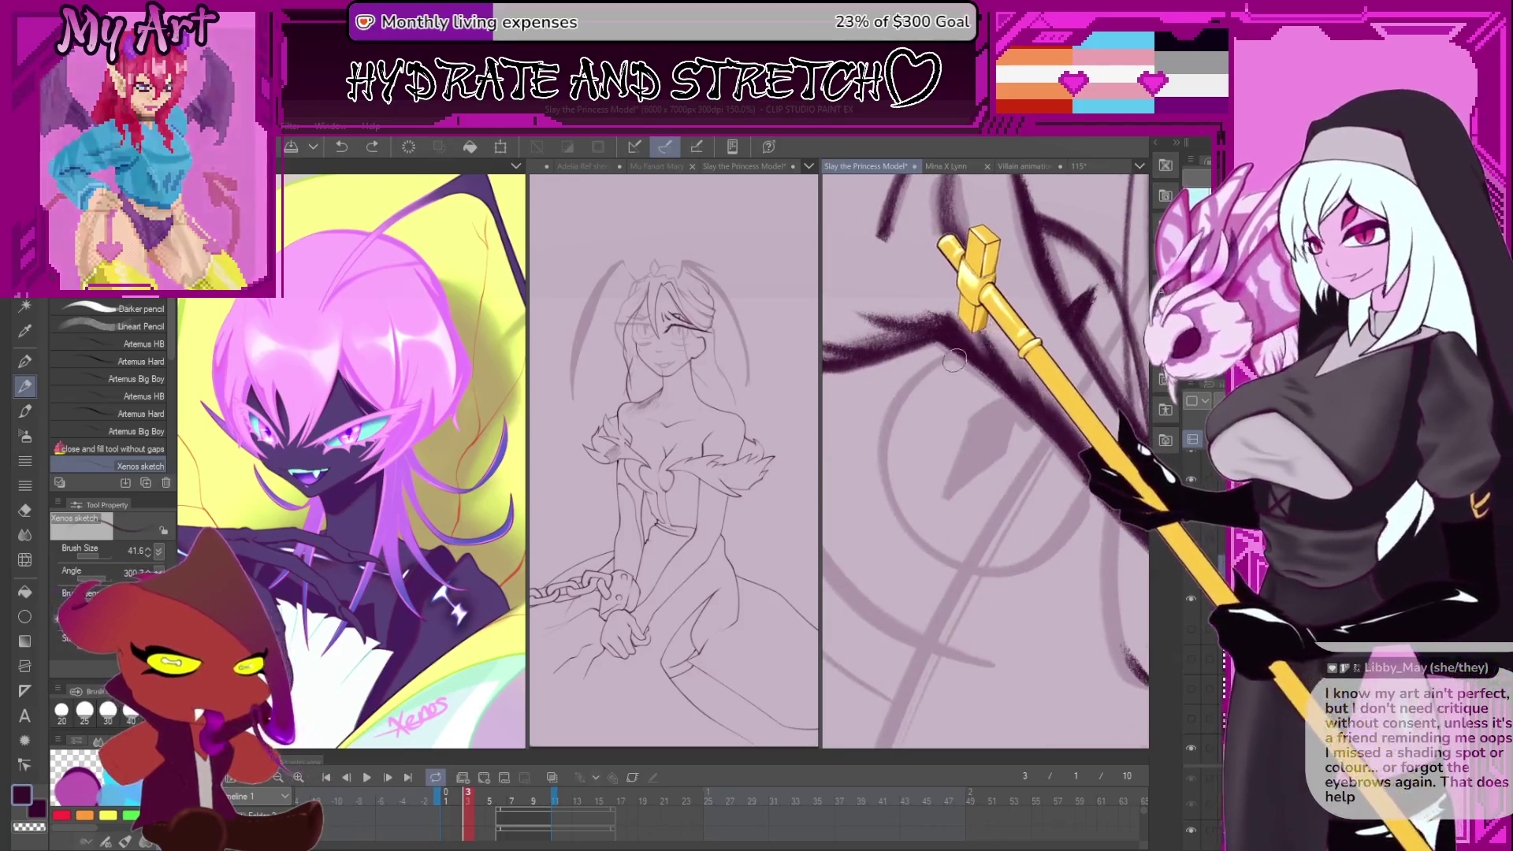
pyautogui.moveTo(916, 385)
pyautogui.mouseDown()
pyautogui.moveTo(876, 458)
pyautogui.moveTo(890, 516)
pyautogui.mouseUp()
pyautogui.hotkey('ctrl', 'z')
pyautogui.moveTo(891, 433)
pyautogui.mouseDown()
pyautogui.moveTo(920, 537)
pyautogui.moveTo(1010, 566)
pyautogui.moveTo(1080, 513)
pyautogui.mouseUp()
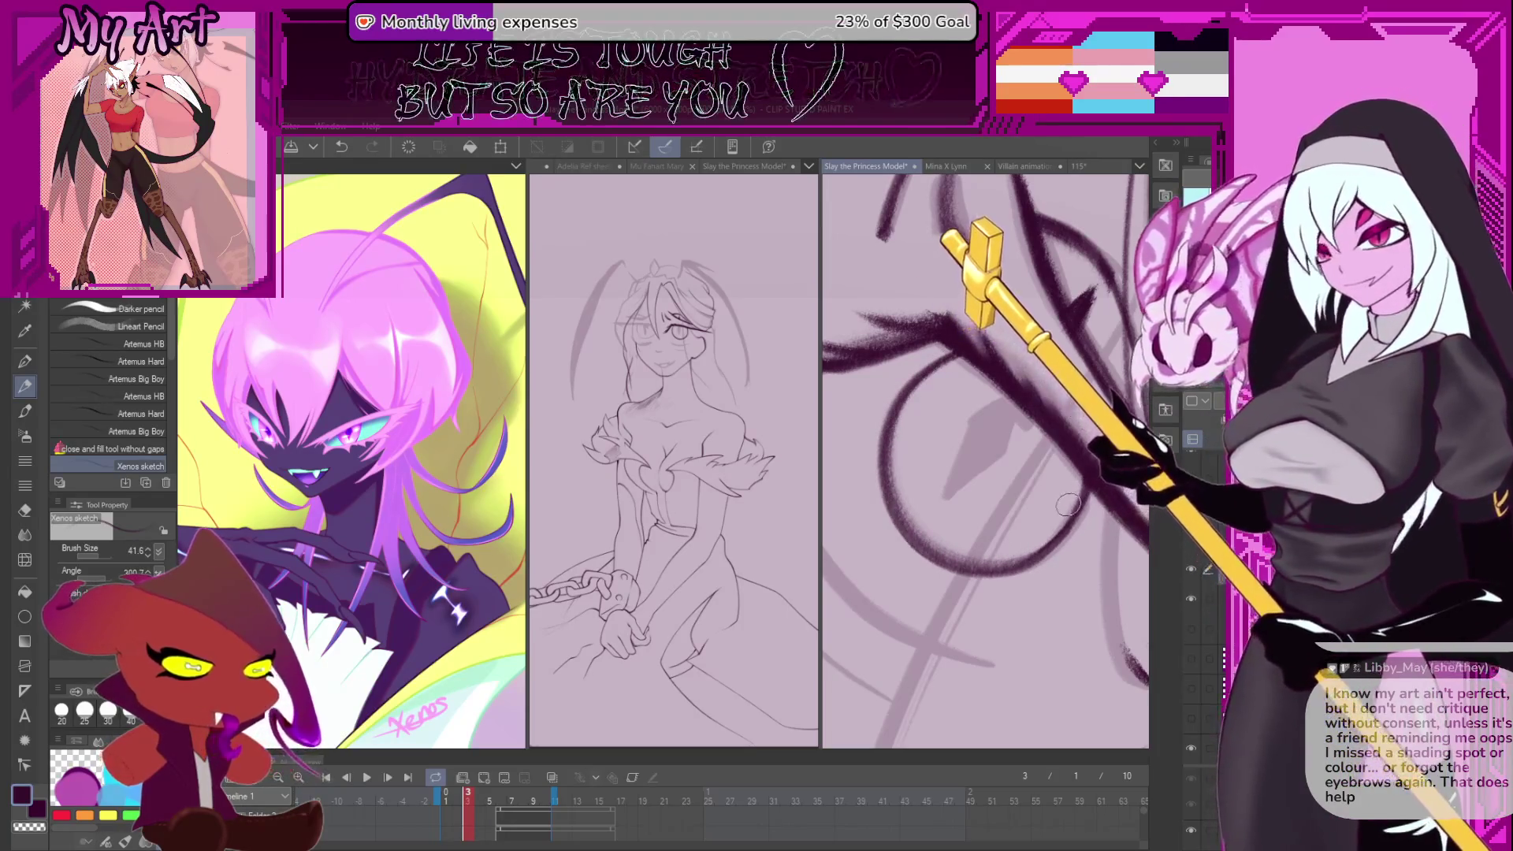
pyautogui.press('^')
pyautogui.press('^')
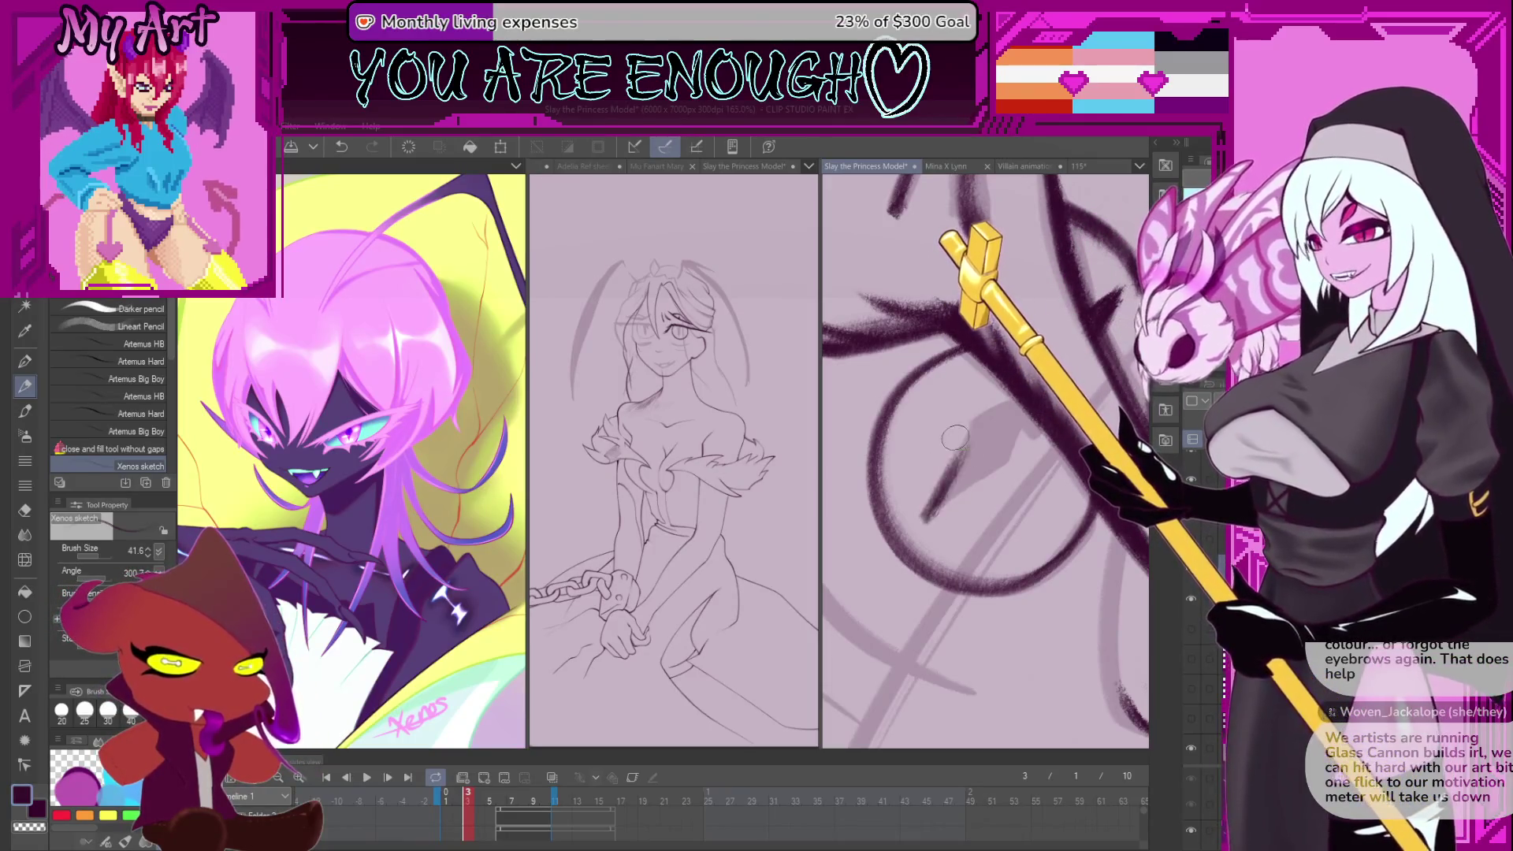
# - Draw the diagonal pupil stroke inside the iris circle, retrying its length
pyautogui.scroll(2, 957, 465)
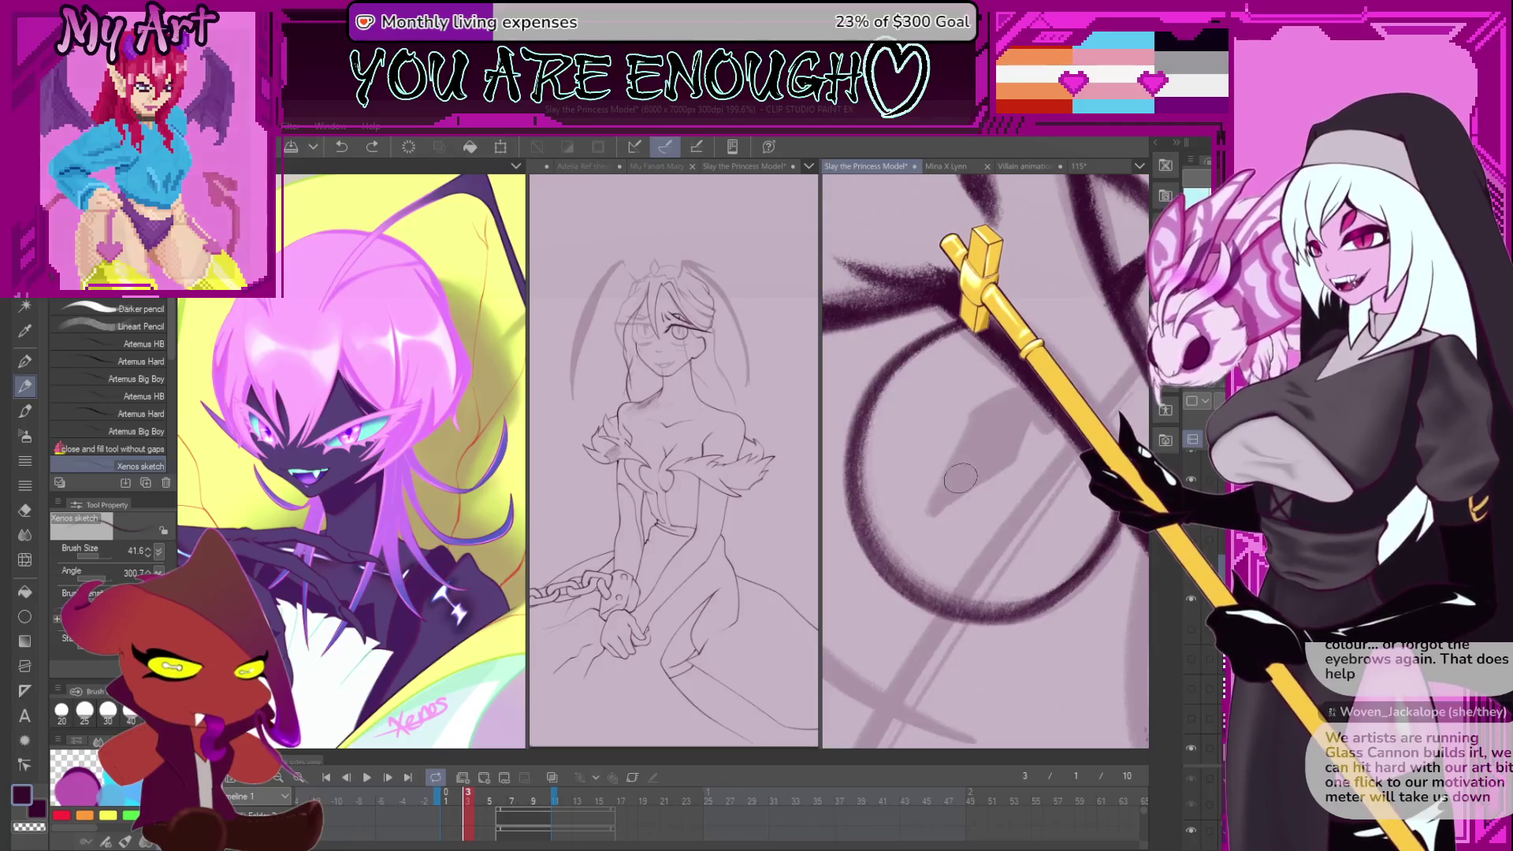
pyautogui.moveTo(931, 534); pyautogui.dragTo(991, 412)
pyautogui.hotkey('ctrl', 'z')
pyautogui.moveTo(930, 529)
pyautogui.mouseDown()
pyautogui.moveTo(997, 417)
pyautogui.moveTo(1029, 396)
pyautogui.mouseUp()
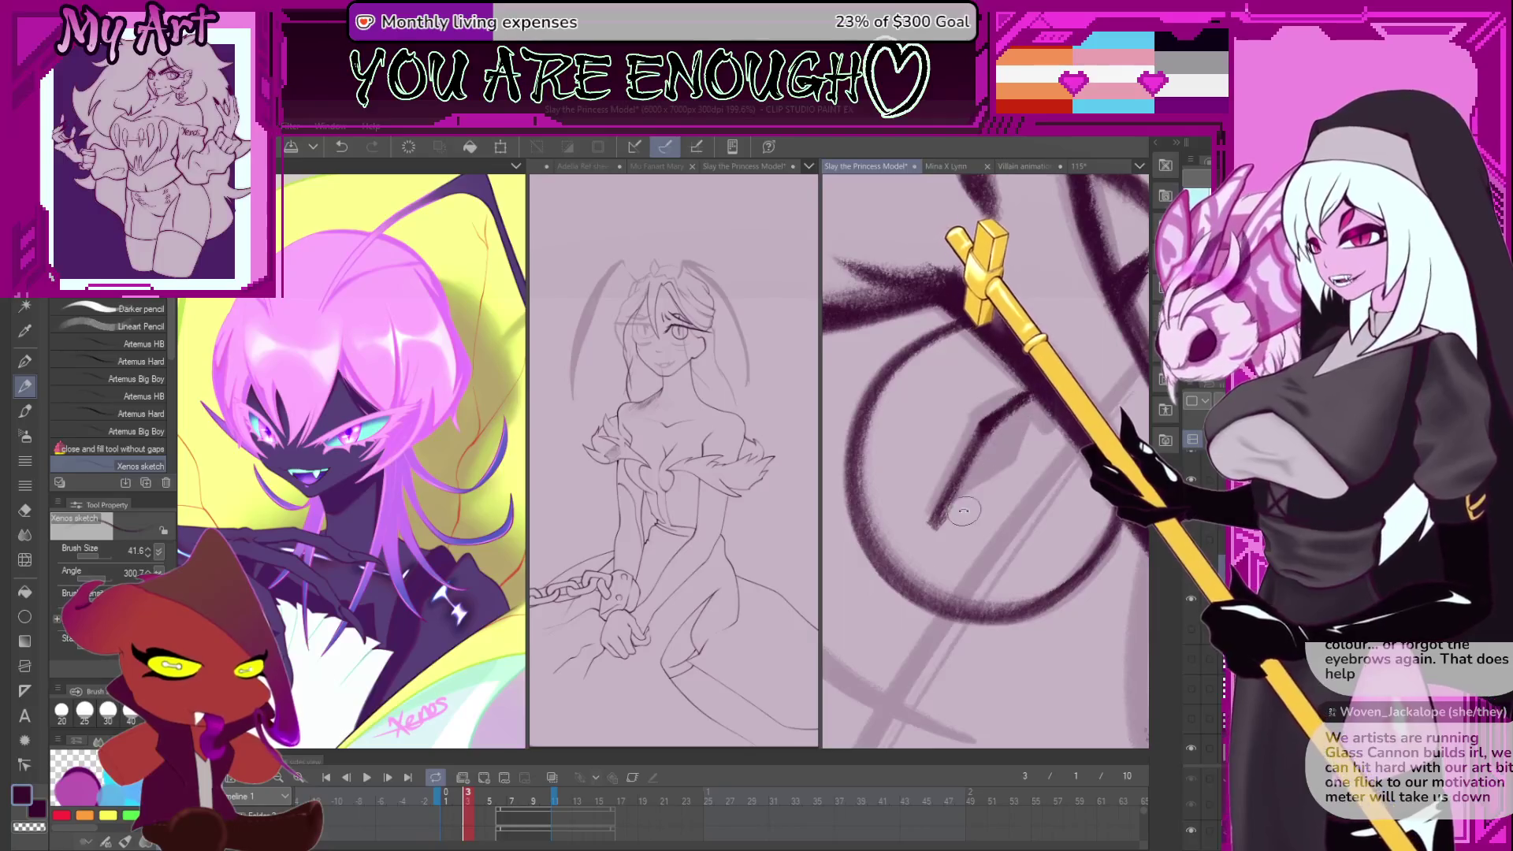
pyautogui.scroll(1, 985, 524)
pyautogui.hotkey('ctrl', 'z')
pyautogui.moveTo(965, 528); pyautogui.dragTo(1025, 433)
pyautogui.hotkey('ctrl', 'z')
pyautogui.moveTo(949, 545)
pyautogui.mouseDown()
pyautogui.moveTo(1048, 387)
pyautogui.moveTo(997, 430)
pyautogui.moveTo(982, 481)
pyautogui.moveTo(922, 526)
pyautogui.mouseUp()
# - Rotate the canvas and darken the V-shaped mark inside the eye
pyautogui.press('^')
pyautogui.press('^')
pyautogui.hotkey('ctrl', 'z')
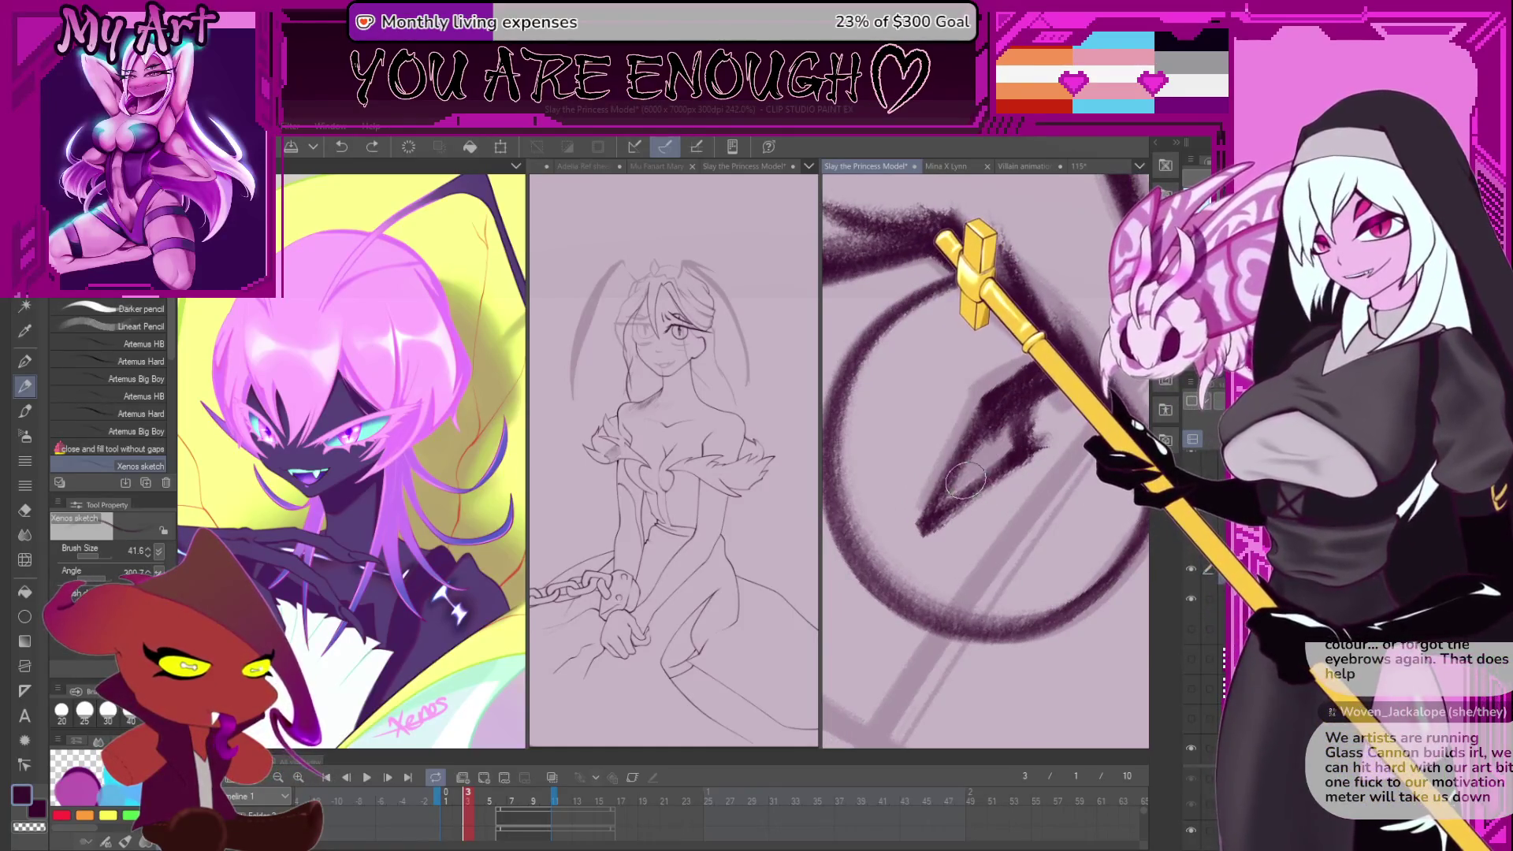
pyautogui.moveTo(1004, 418)
pyautogui.mouseDown()
pyautogui.moveTo(997, 445)
pyautogui.moveTo(1016, 425)
pyautogui.moveTo(953, 497)
pyautogui.moveTo(965, 473)
pyautogui.mouseUp()
pyautogui.scroll(-5, 986, 442)
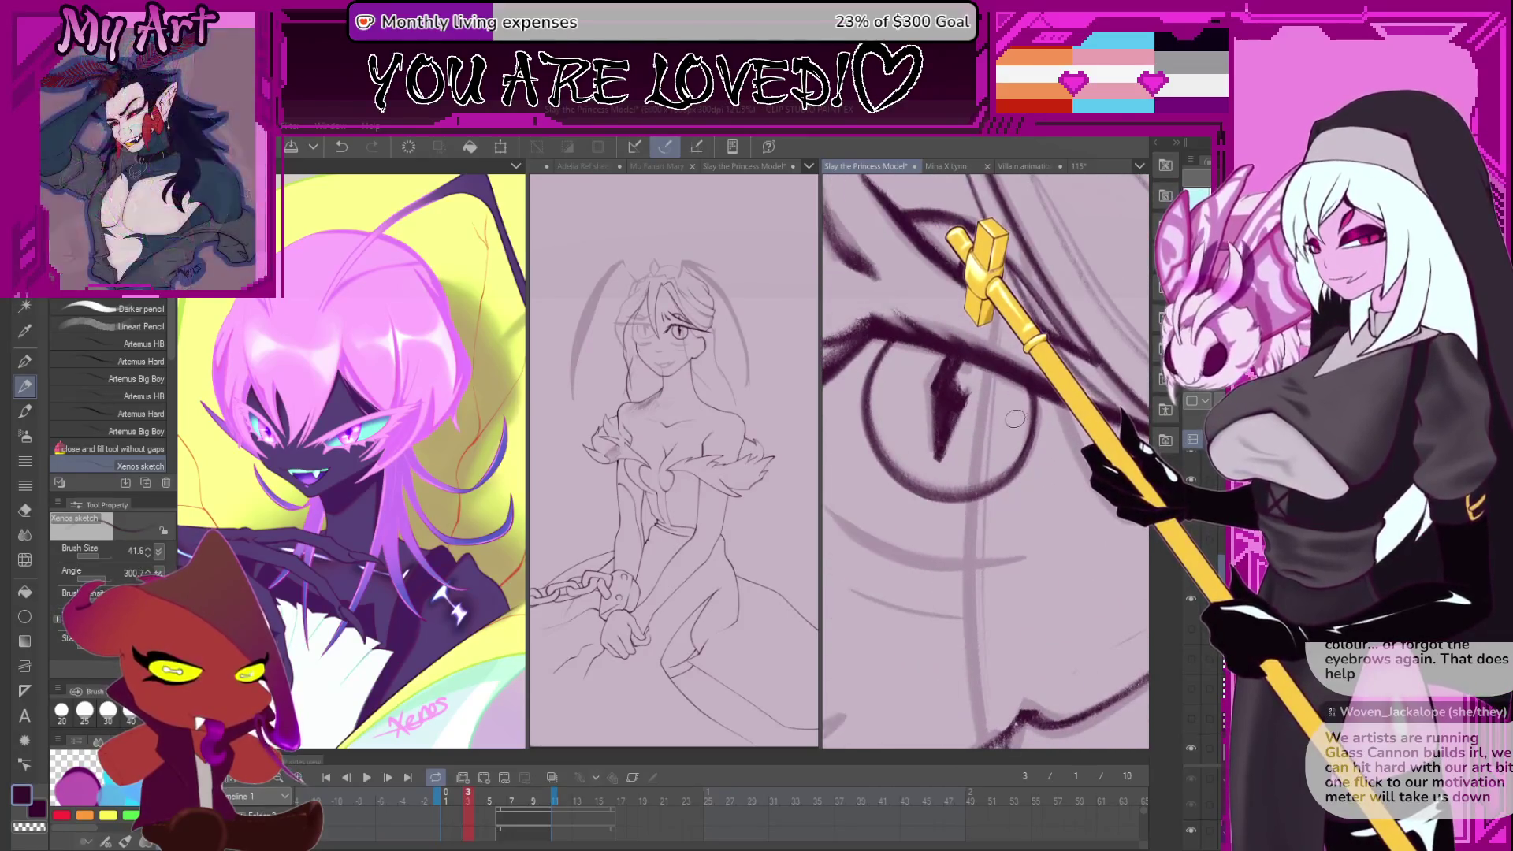
pyautogui.scroll(-2, 1022, 398)
pyautogui.scroll(3, 1022, 398)
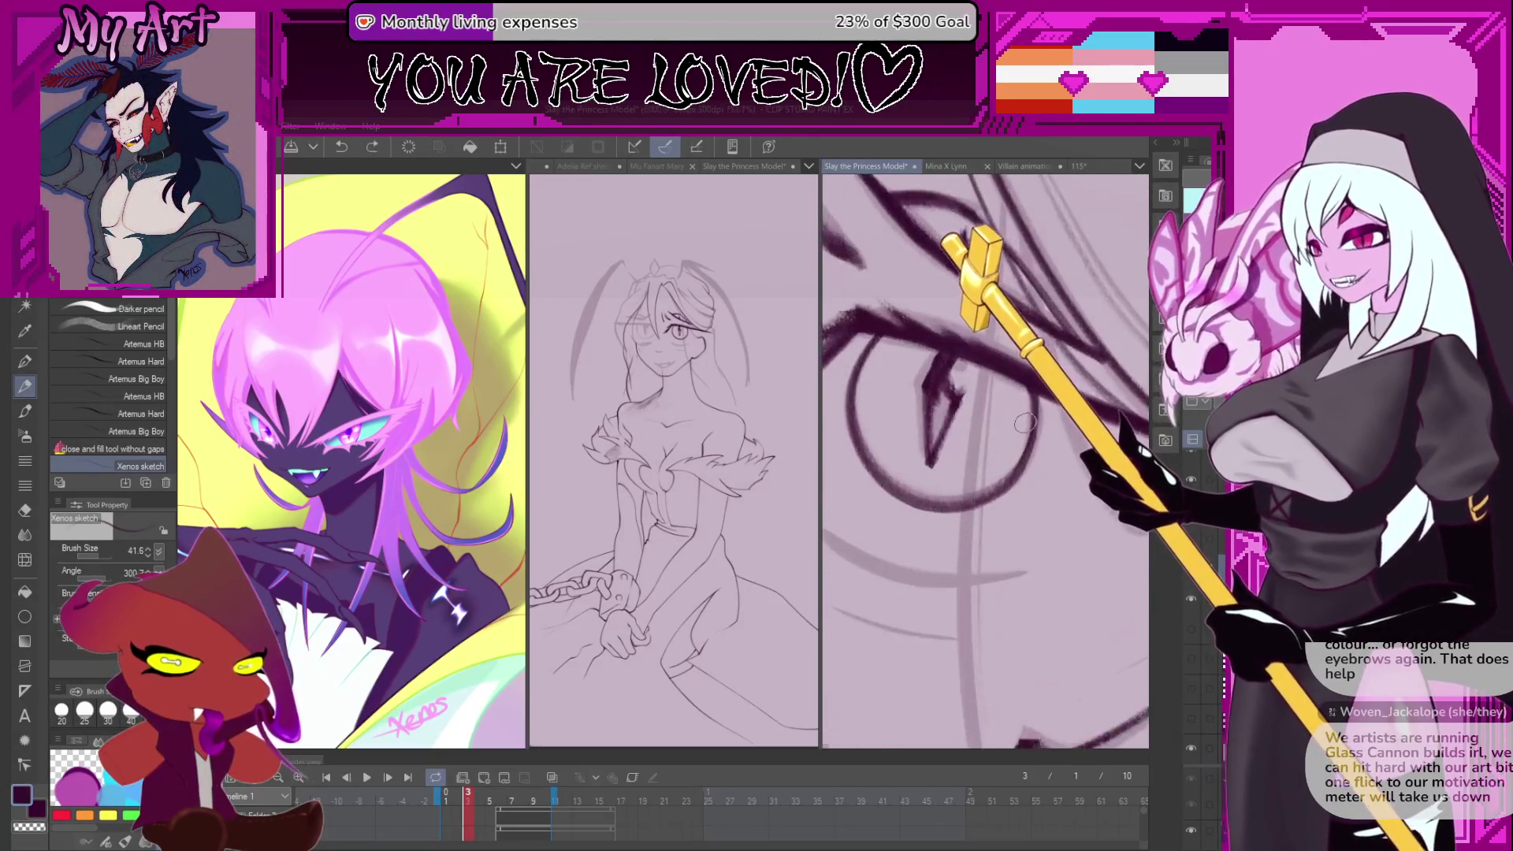
pyautogui.hotkey('ctrl', 'z')
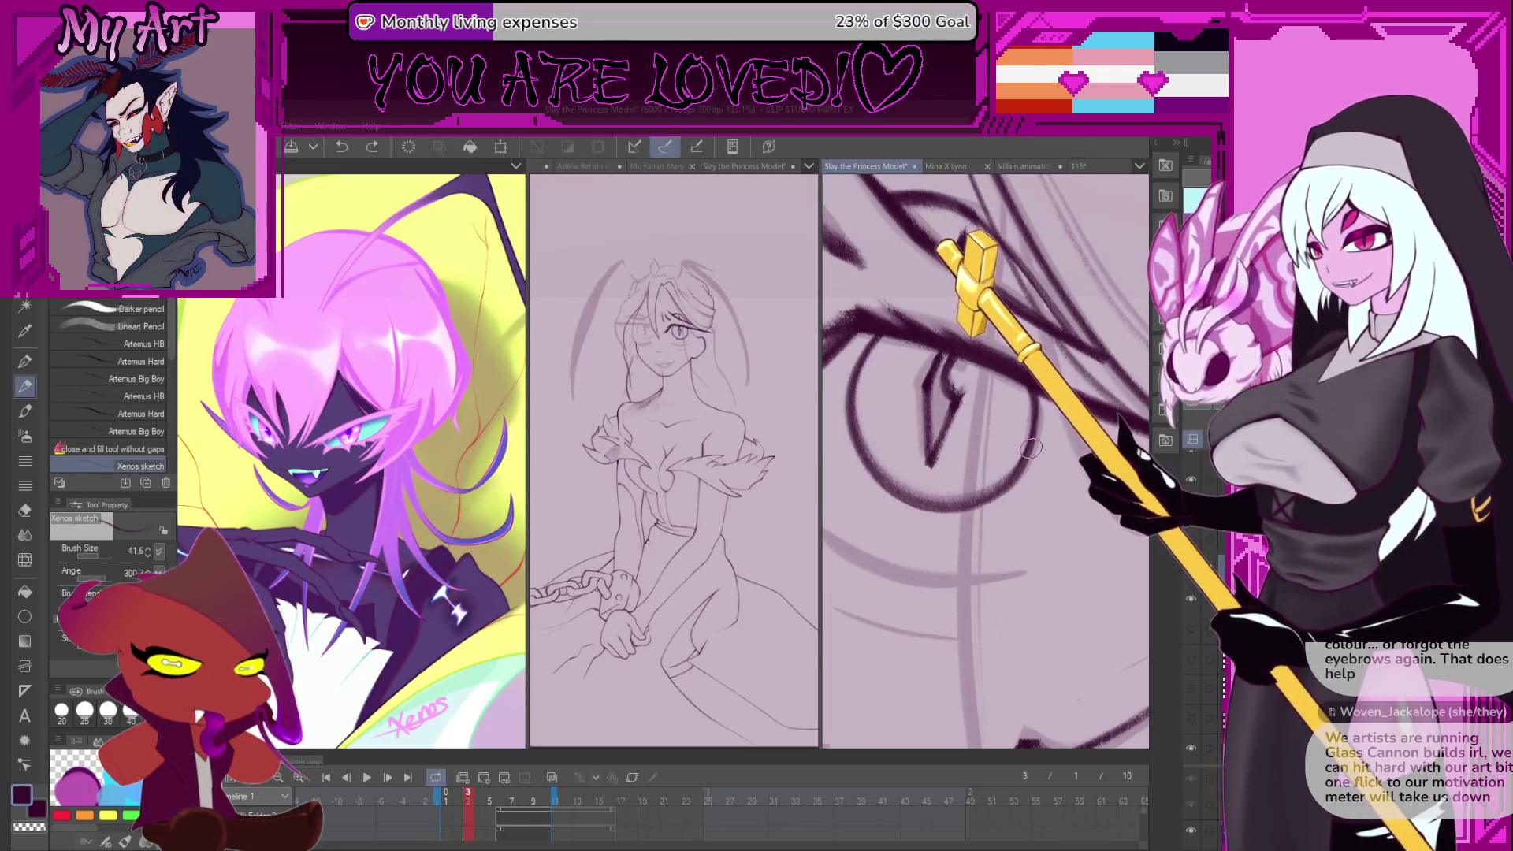
pyautogui.moveTo(942, 380); pyautogui.dragTo(930, 456)
pyautogui.hotkey('ctrl', 'z')
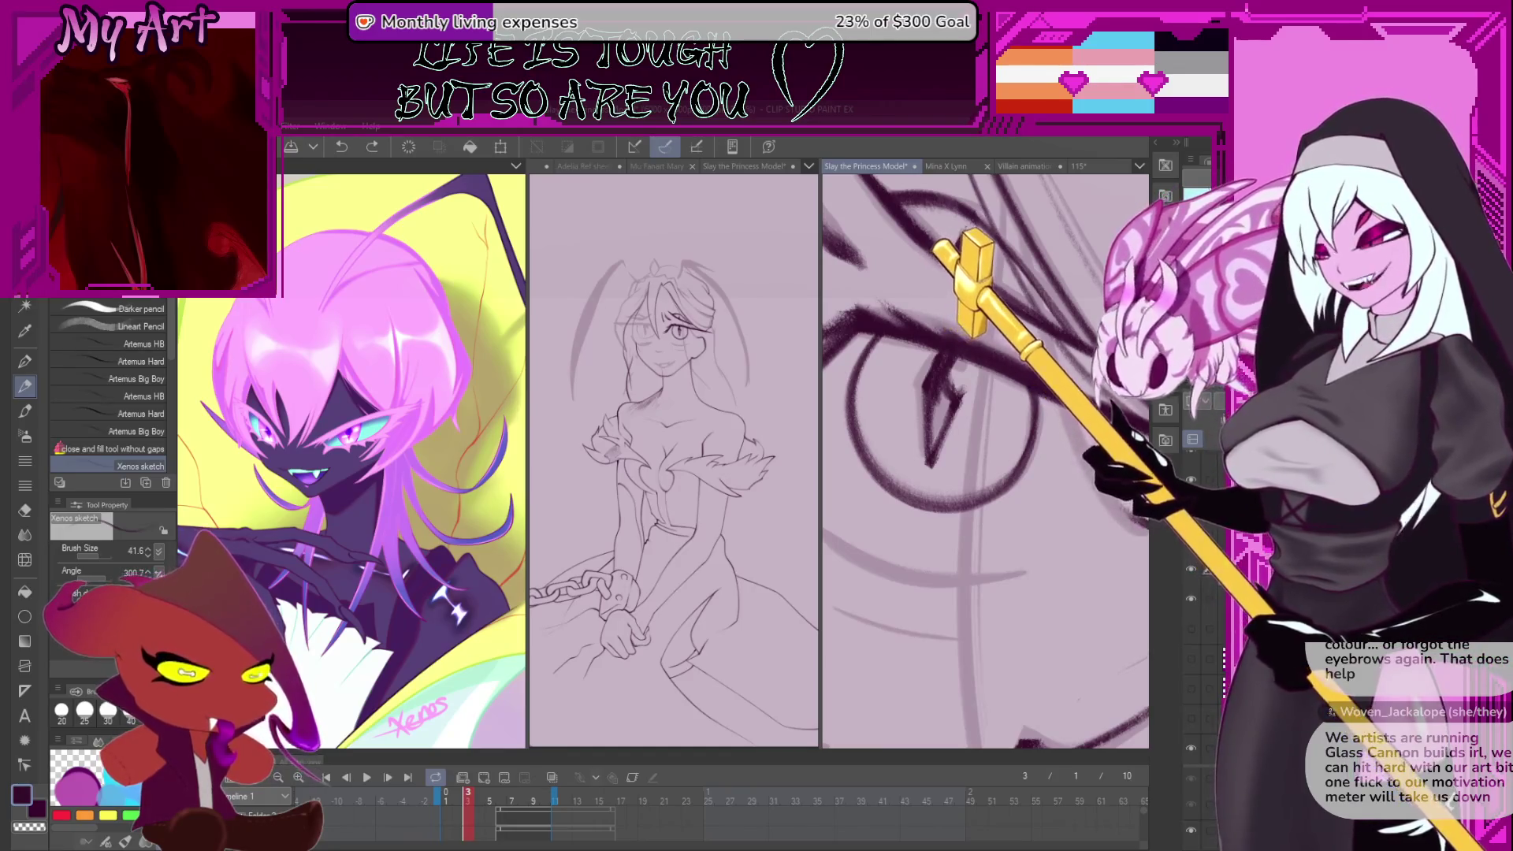
# - Zoom out and rotate the canvas to bring the other eye into view
pyautogui.scroll(-4, 990, 473)
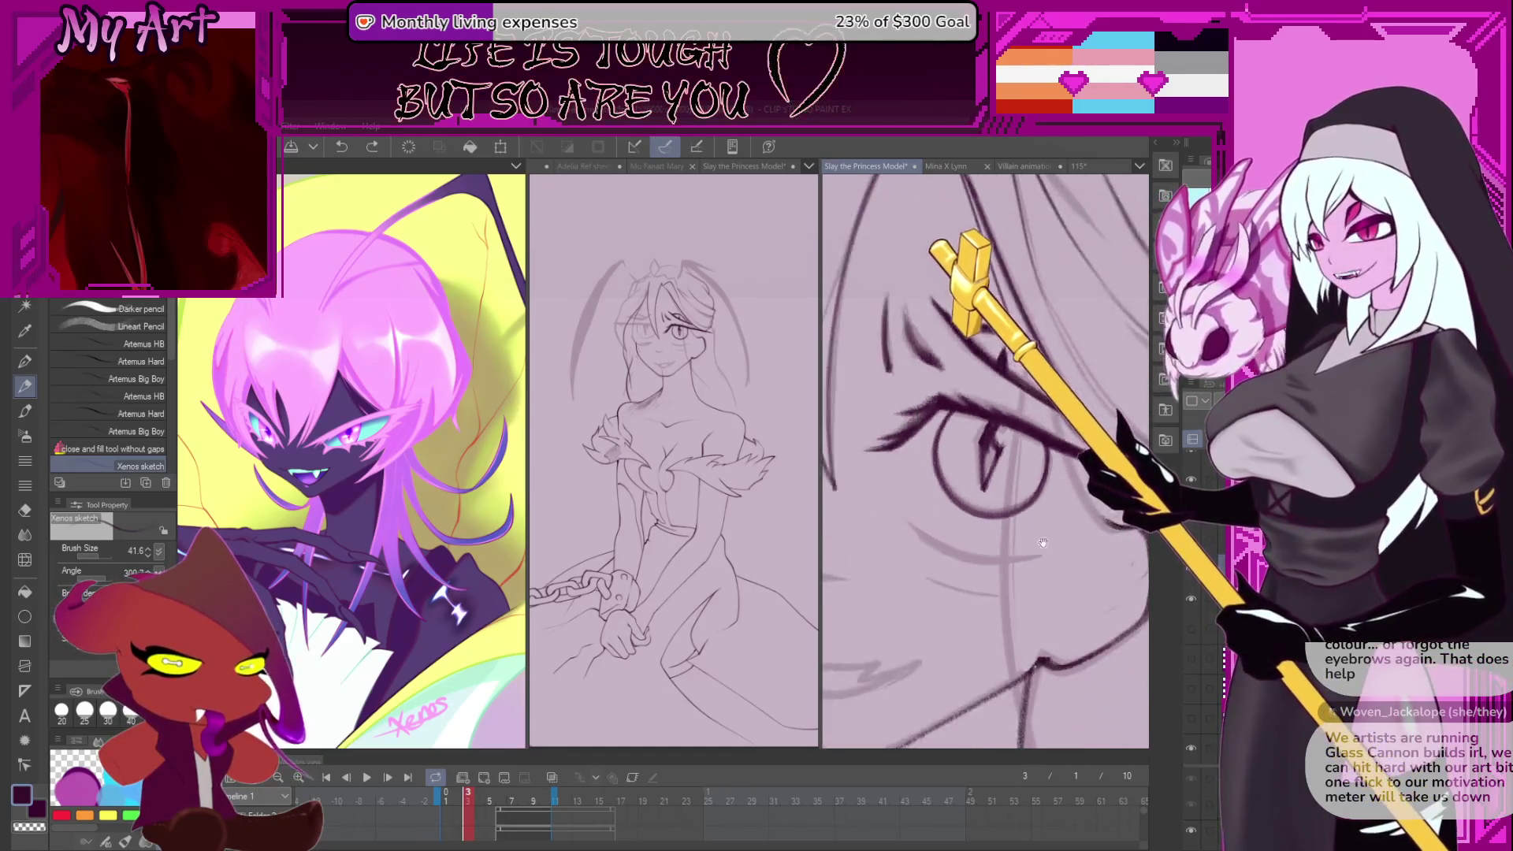
pyautogui.moveTo(989, 473)
pyautogui.mouseDown()
pyautogui.moveTo(925, 477)
pyautogui.moveTo(926, 406)
pyautogui.mouseUp()
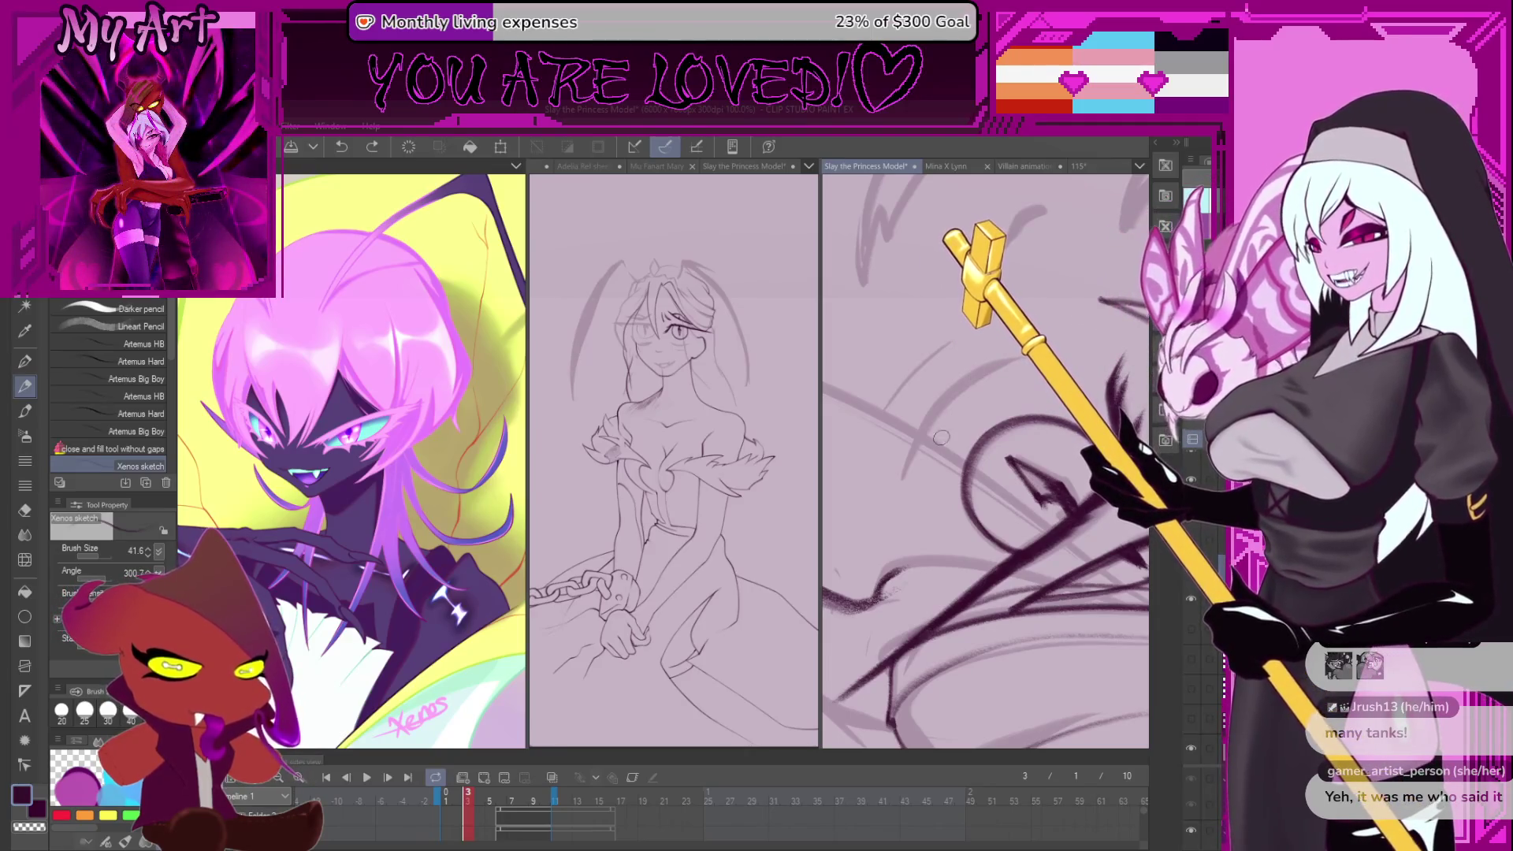
# - Draw a long dark curve from the eye up over the hair, retrying it several times
pyautogui.moveTo(958, 393); pyautogui.dragTo(958, 436)
pyautogui.scroll(1, 932, 464)
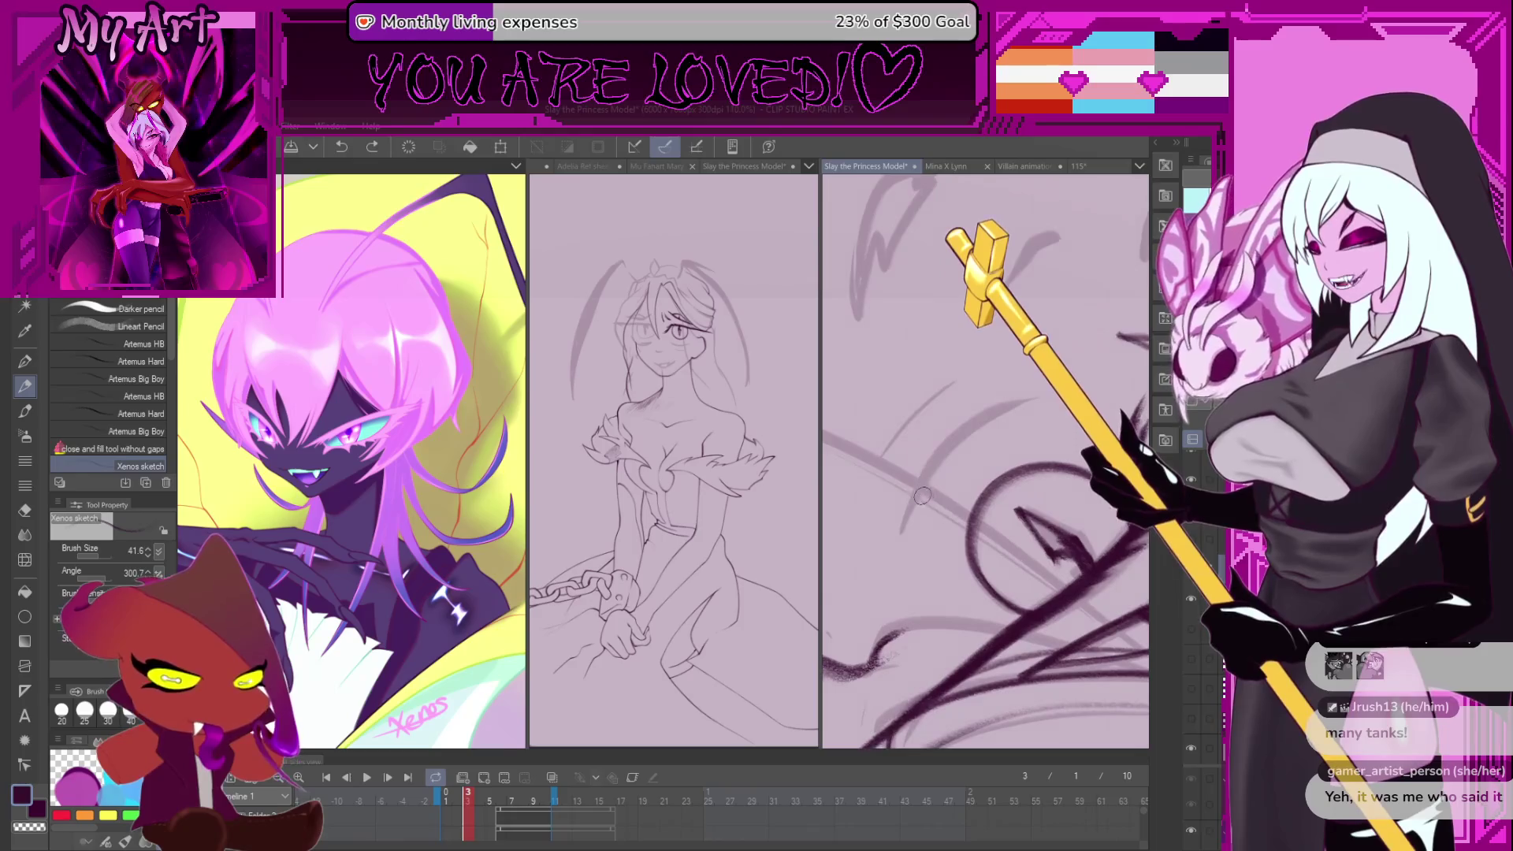
pyautogui.scroll(2, 934, 513)
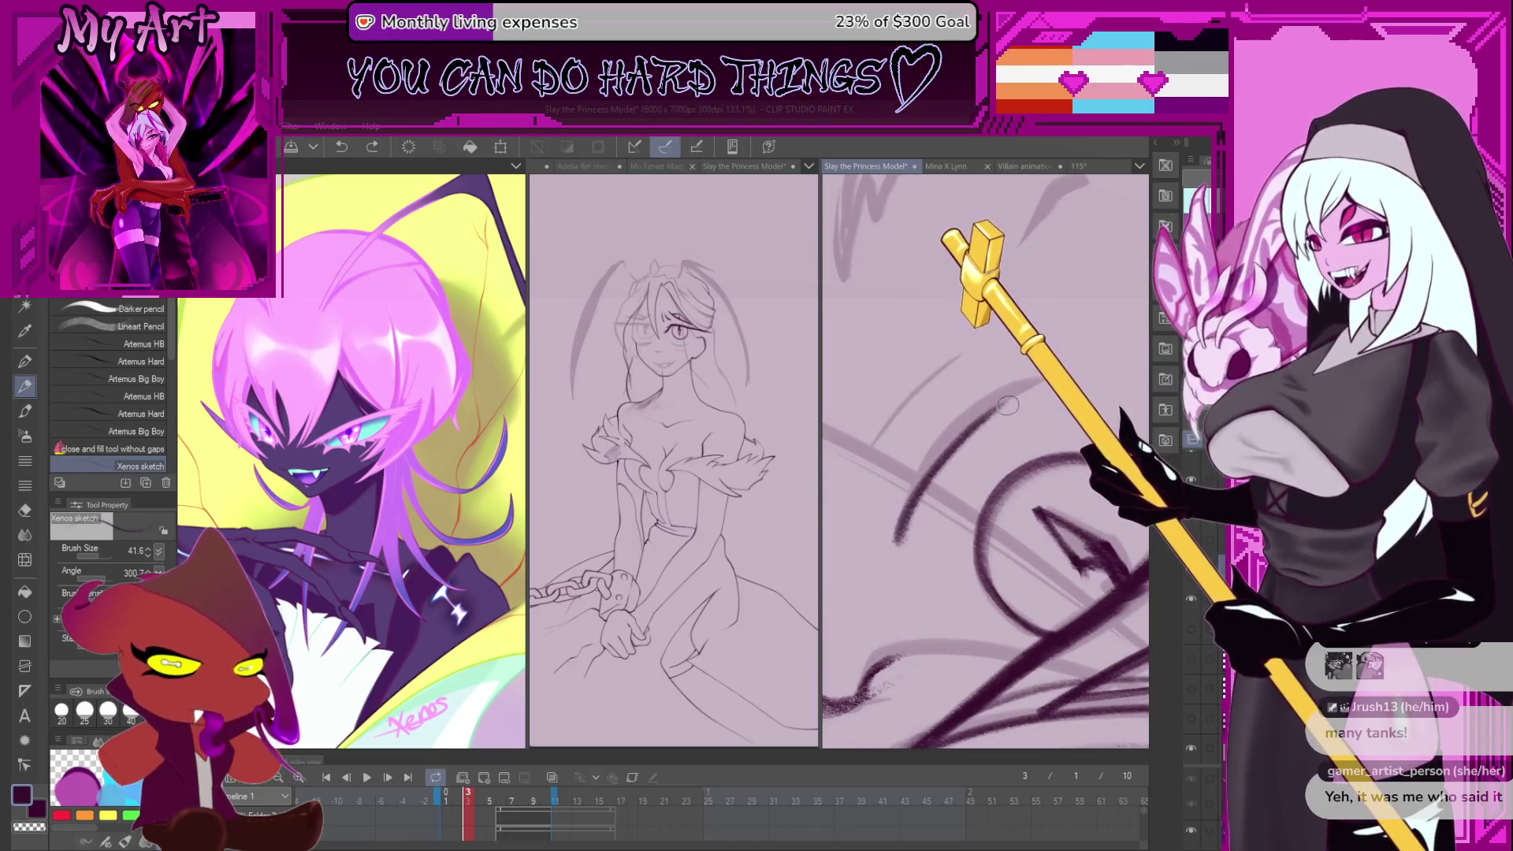
pyautogui.scroll(2, 901, 520)
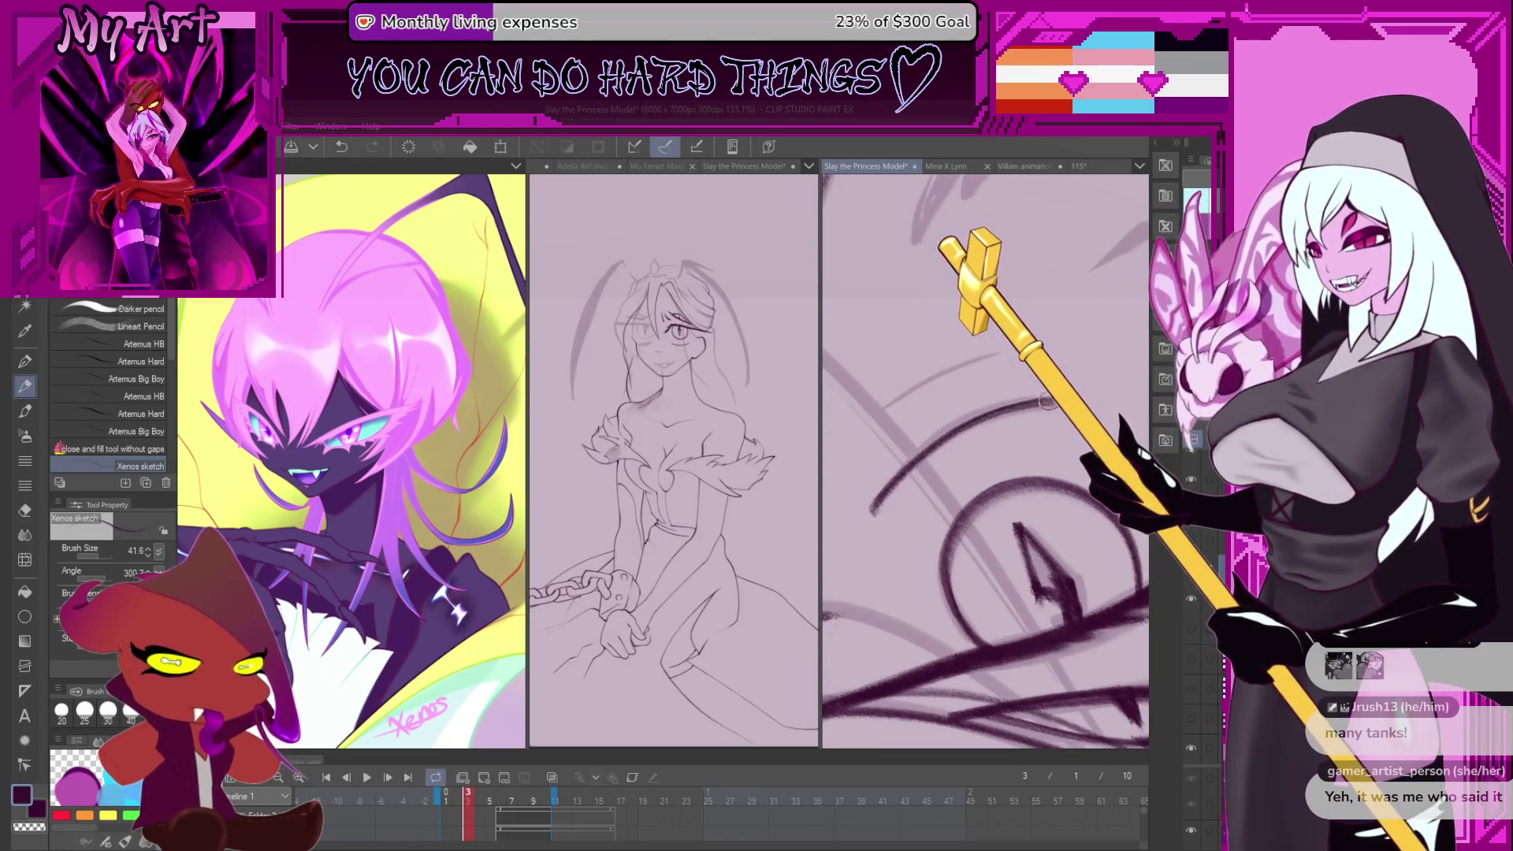
pyautogui.moveTo(867, 509)
pyautogui.mouseDown()
pyautogui.moveTo(969, 422)
pyautogui.moveTo(1094, 403)
pyautogui.mouseUp()
pyautogui.hotkey('ctrl', 'z')
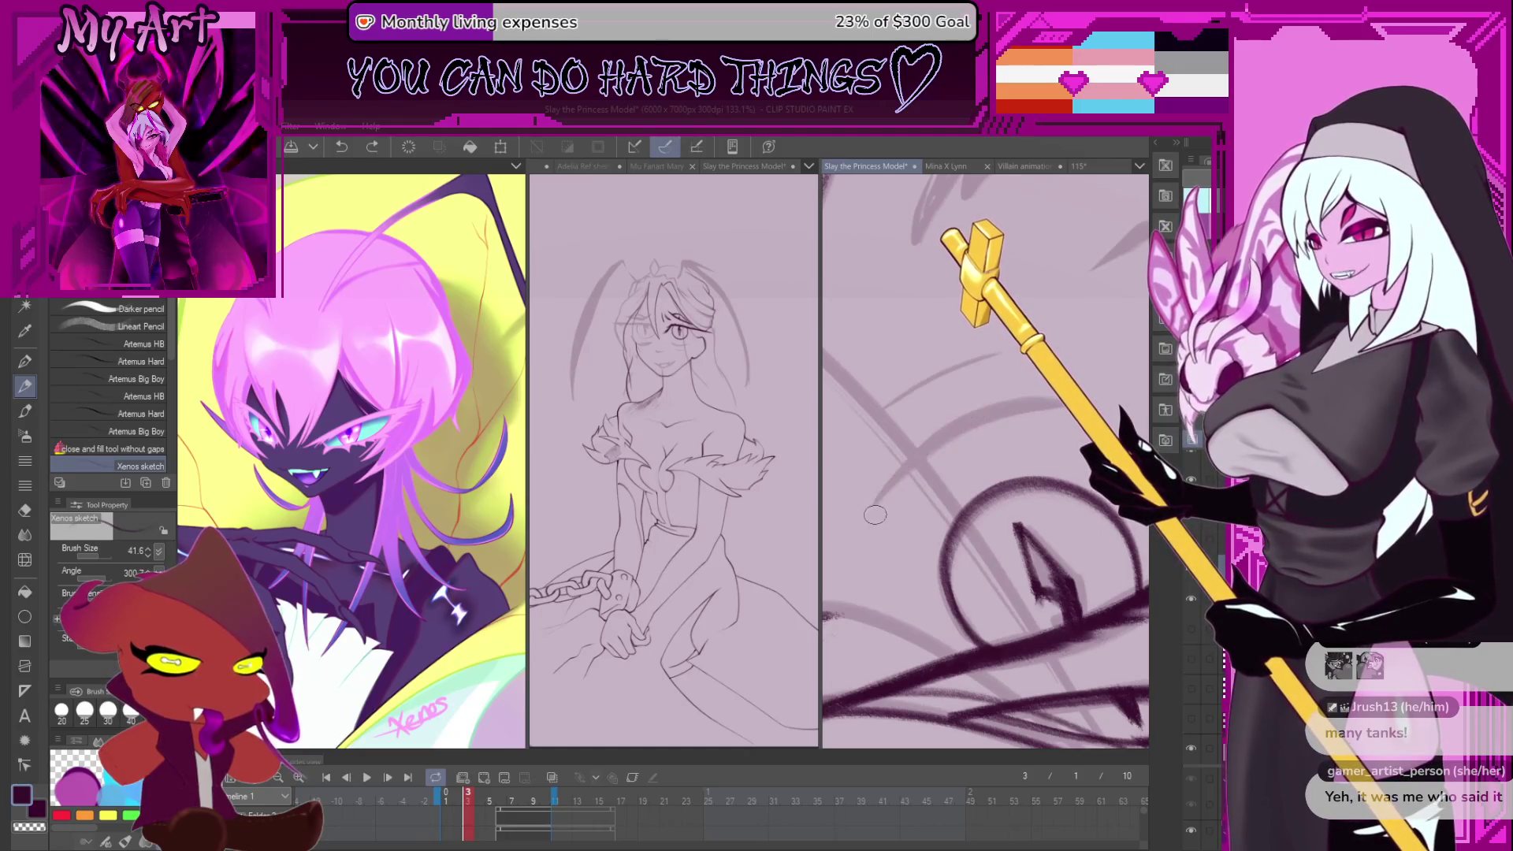
pyautogui.moveTo(865, 517)
pyautogui.mouseDown()
pyautogui.moveTo(957, 431)
pyautogui.moveTo(983, 418)
pyautogui.moveTo(891, 496)
pyautogui.moveTo(1055, 398)
pyautogui.mouseUp()
pyautogui.hotkey('ctrl', 'z')
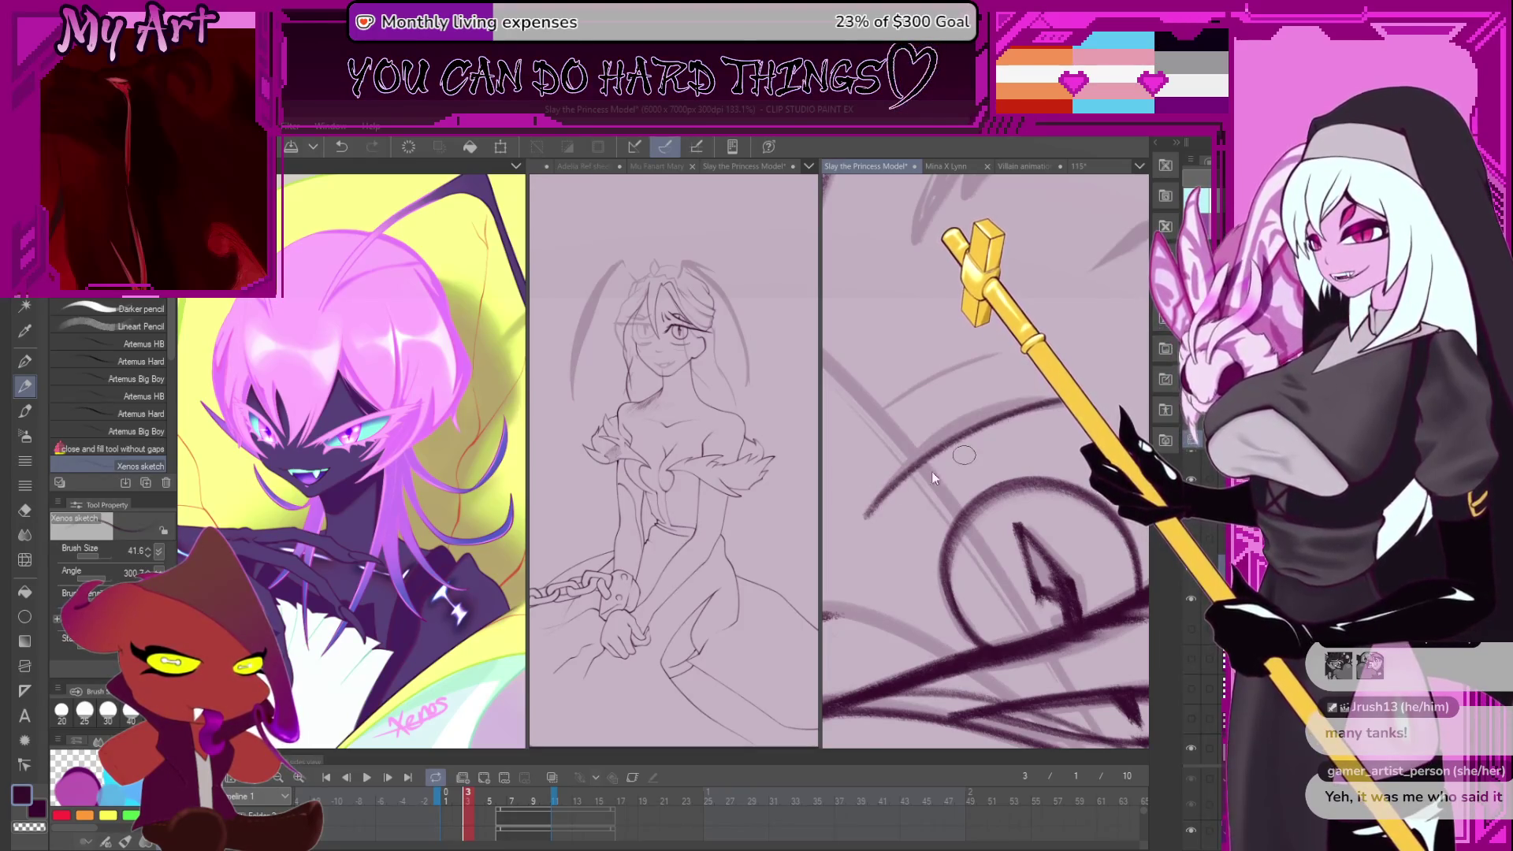
pyautogui.hotkey('ctrl', 'z')
pyautogui.moveTo(870, 508); pyautogui.dragTo(1046, 401)
pyautogui.hotkey('ctrl', 'z')
pyautogui.moveTo(871, 508); pyautogui.dragTo(1040, 403)
pyautogui.hotkey('ctrl', 'z')
pyautogui.moveTo(870, 507)
pyautogui.mouseDown()
pyautogui.moveTo(946, 440)
pyautogui.moveTo(1089, 399)
pyautogui.moveTo(1025, 394)
pyautogui.moveTo(922, 438)
pyautogui.moveTo(961, 485)
pyautogui.mouseUp()
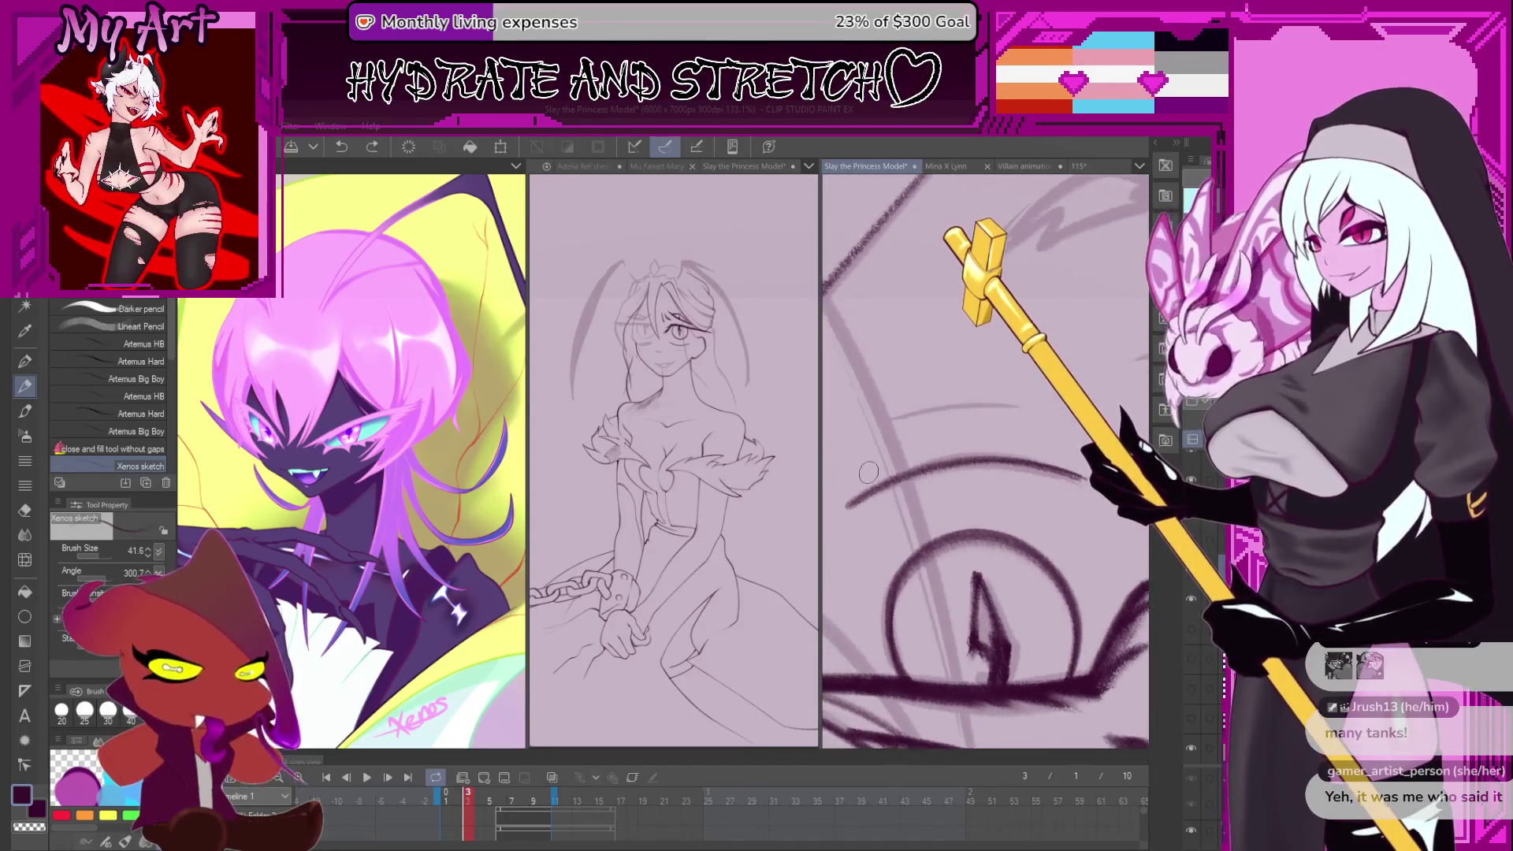
# - Lay a dark pencil arc over the hair, then add hatching and a small hook
pyautogui.moveTo(851, 500); pyautogui.dragTo(990, 439)
pyautogui.hotkey('ctrl', 'z')
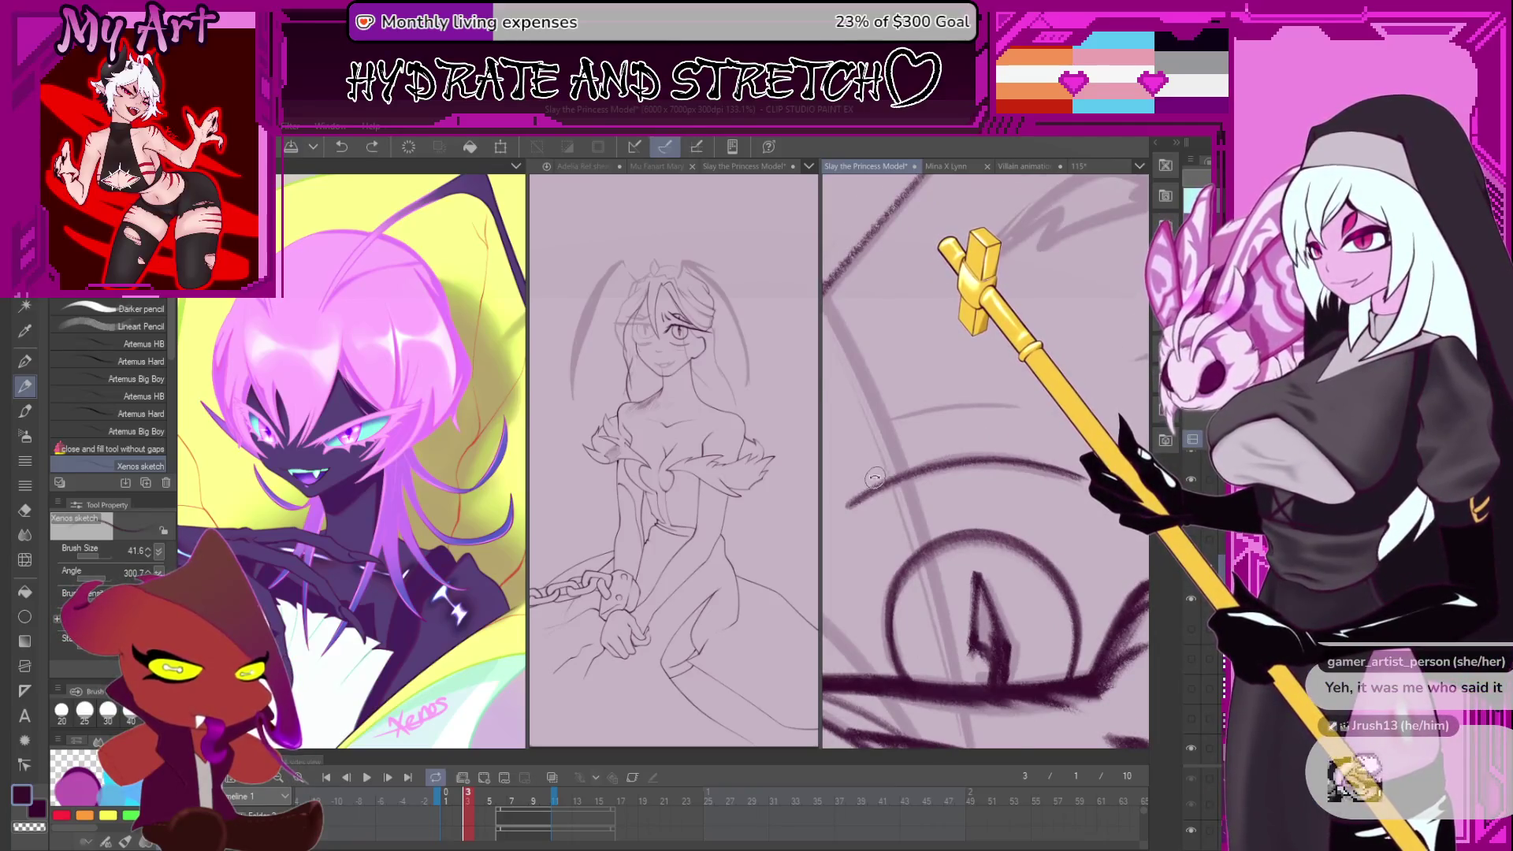
pyautogui.moveTo(859, 527)
pyautogui.mouseDown()
pyautogui.moveTo(918, 483)
pyautogui.moveTo(1062, 448)
pyautogui.mouseUp()
pyautogui.hotkey('ctrl', 'z')
pyautogui.moveTo(862, 520)
pyautogui.mouseDown()
pyautogui.moveTo(946, 469)
pyautogui.moveTo(1017, 451)
pyautogui.mouseUp()
pyautogui.hotkey('ctrl', 'z')
pyautogui.moveTo(872, 512)
pyautogui.mouseDown()
pyautogui.moveTo(958, 459)
pyautogui.moveTo(1007, 449)
pyautogui.mouseUp()
pyautogui.hotkey('ctrl', 'z')
pyautogui.moveTo(881, 504)
pyautogui.mouseDown()
pyautogui.moveTo(949, 466)
pyautogui.moveTo(1074, 452)
pyautogui.mouseUp()
pyautogui.hotkey('ctrl', 'z')
pyautogui.moveTo(874, 512); pyautogui.dragTo(1021, 447)
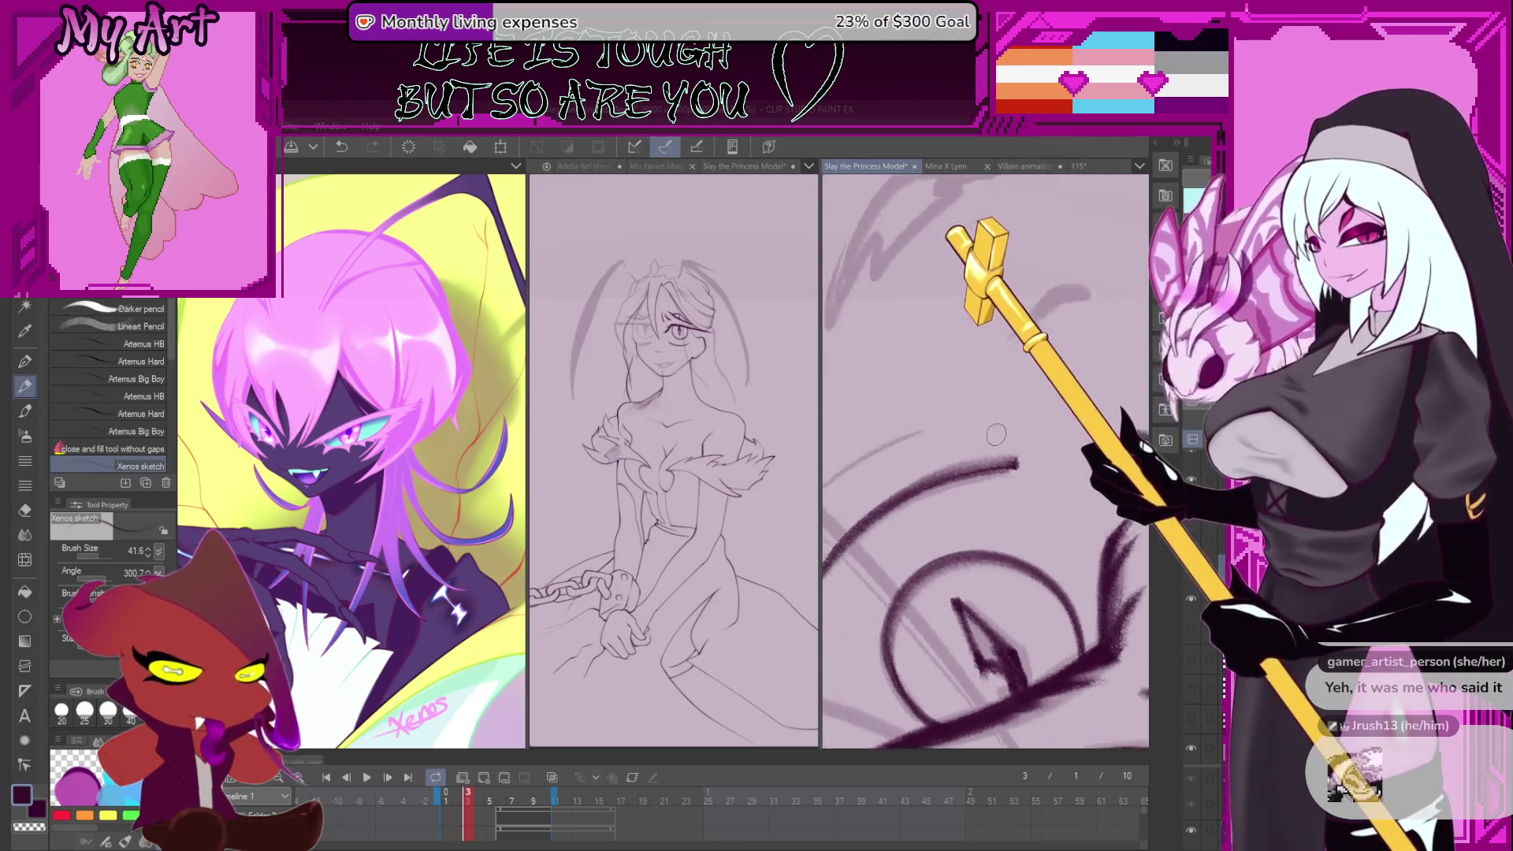
pyautogui.moveTo(1018, 457)
pyautogui.mouseDown()
pyautogui.moveTo(996, 458)
pyautogui.moveTo(998, 502)
pyautogui.mouseUp()
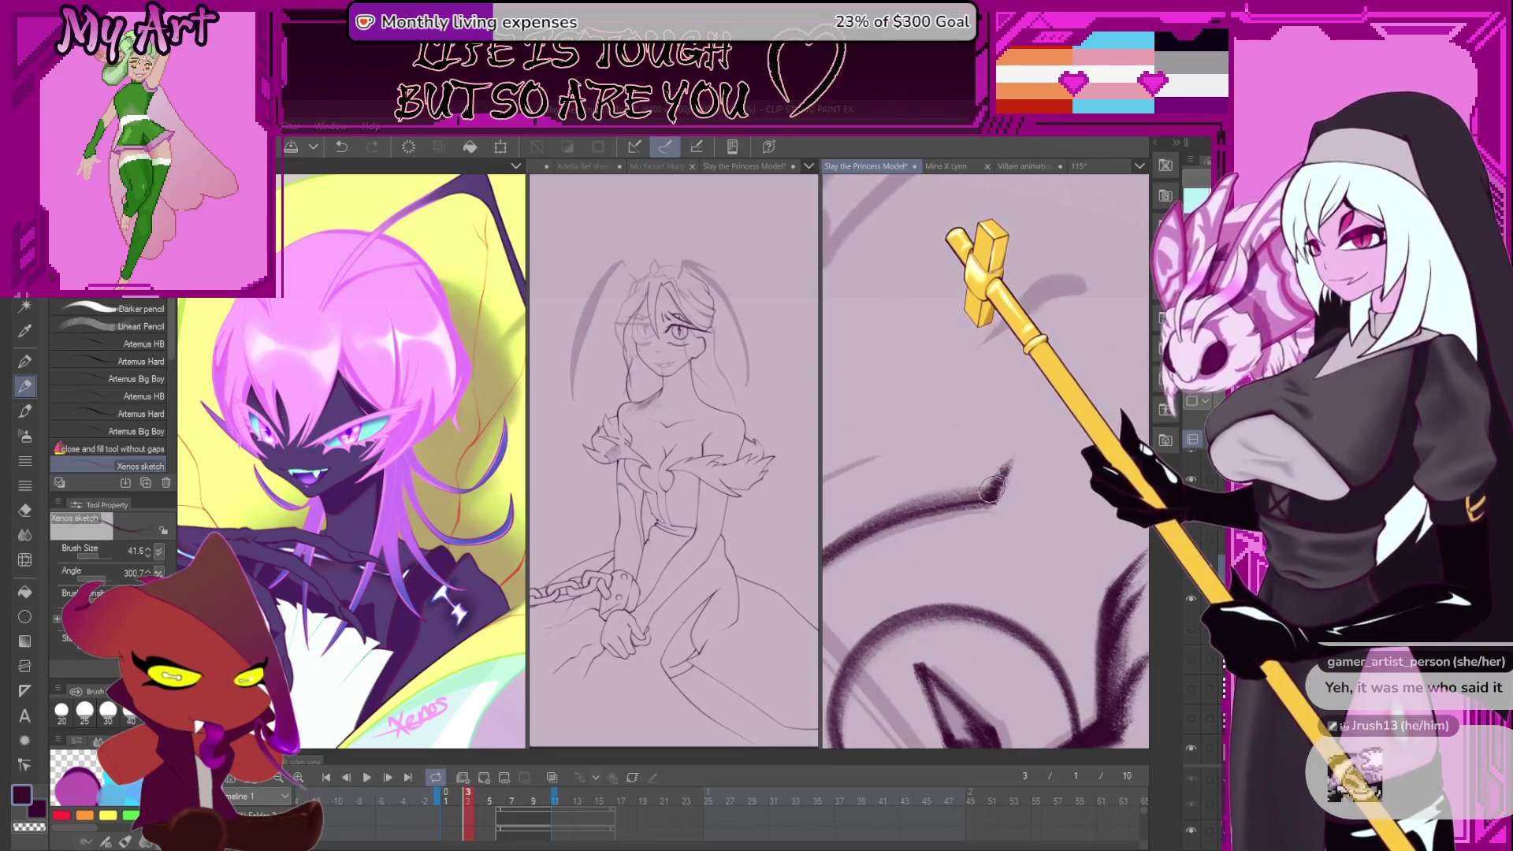
pyautogui.moveTo(994, 493)
pyautogui.mouseDown()
pyautogui.moveTo(1026, 433)
pyautogui.moveTo(1035, 459)
pyautogui.mouseUp()
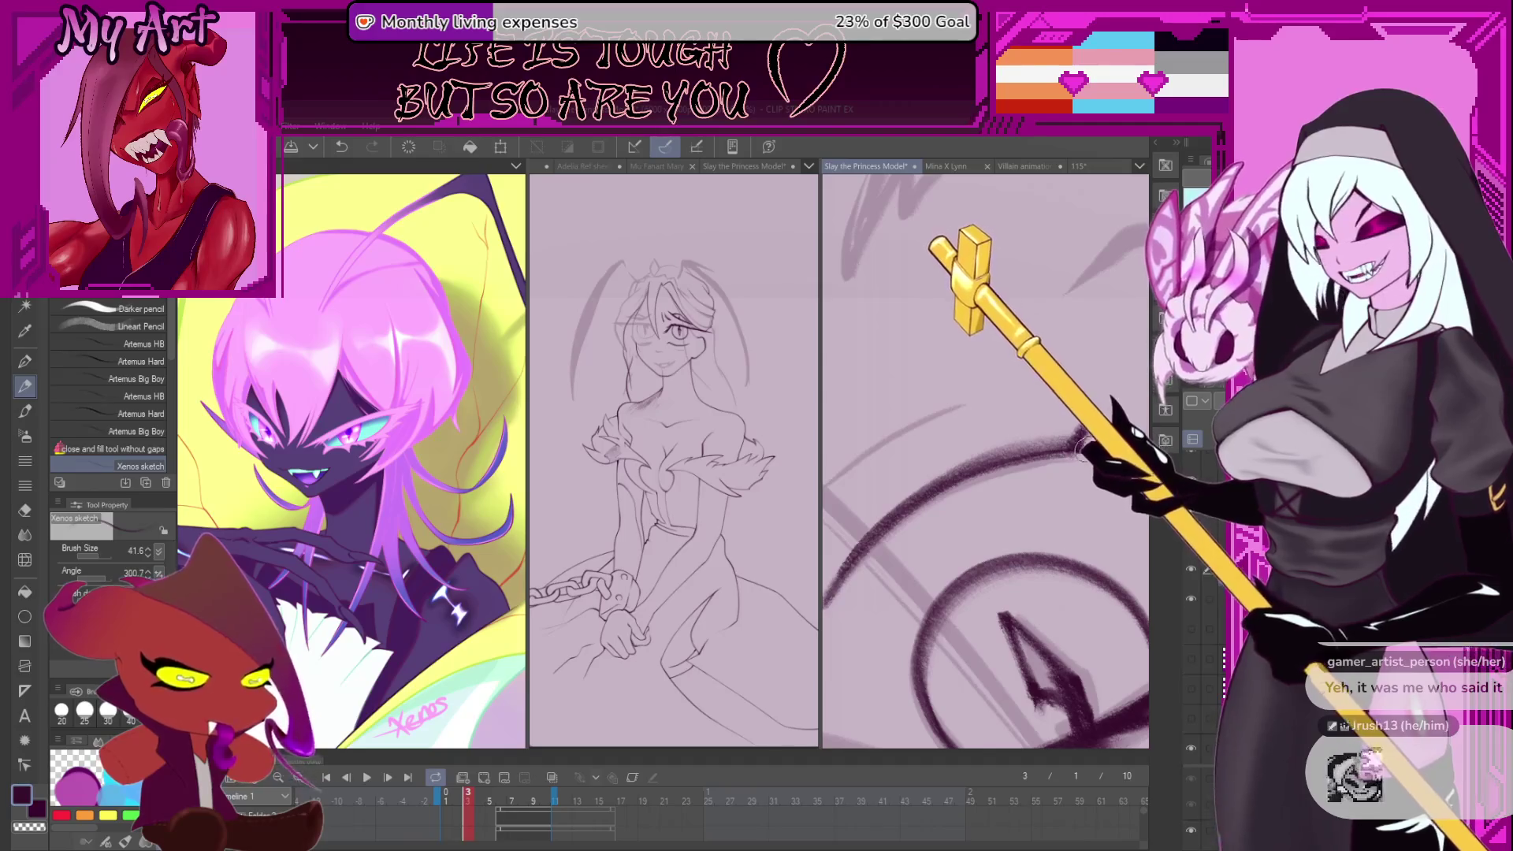
# - Zoom in on the head and replace a long thin stroke with a shorter, straighter one
pyautogui.moveTo(1076, 478); pyautogui.dragTo(1058, 421)
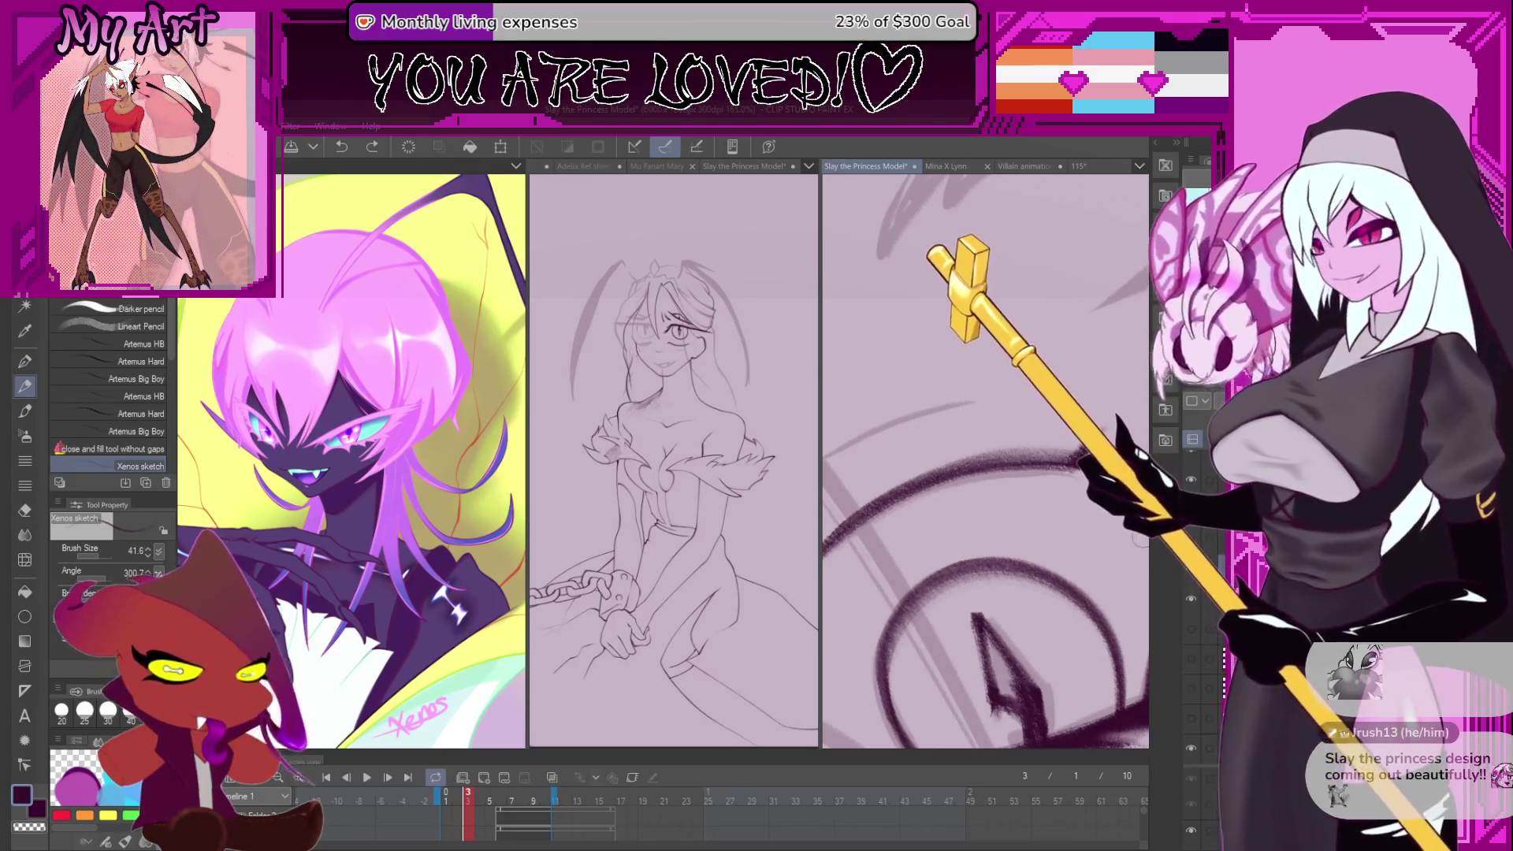
pyautogui.scroll(-2, 1051, 465)
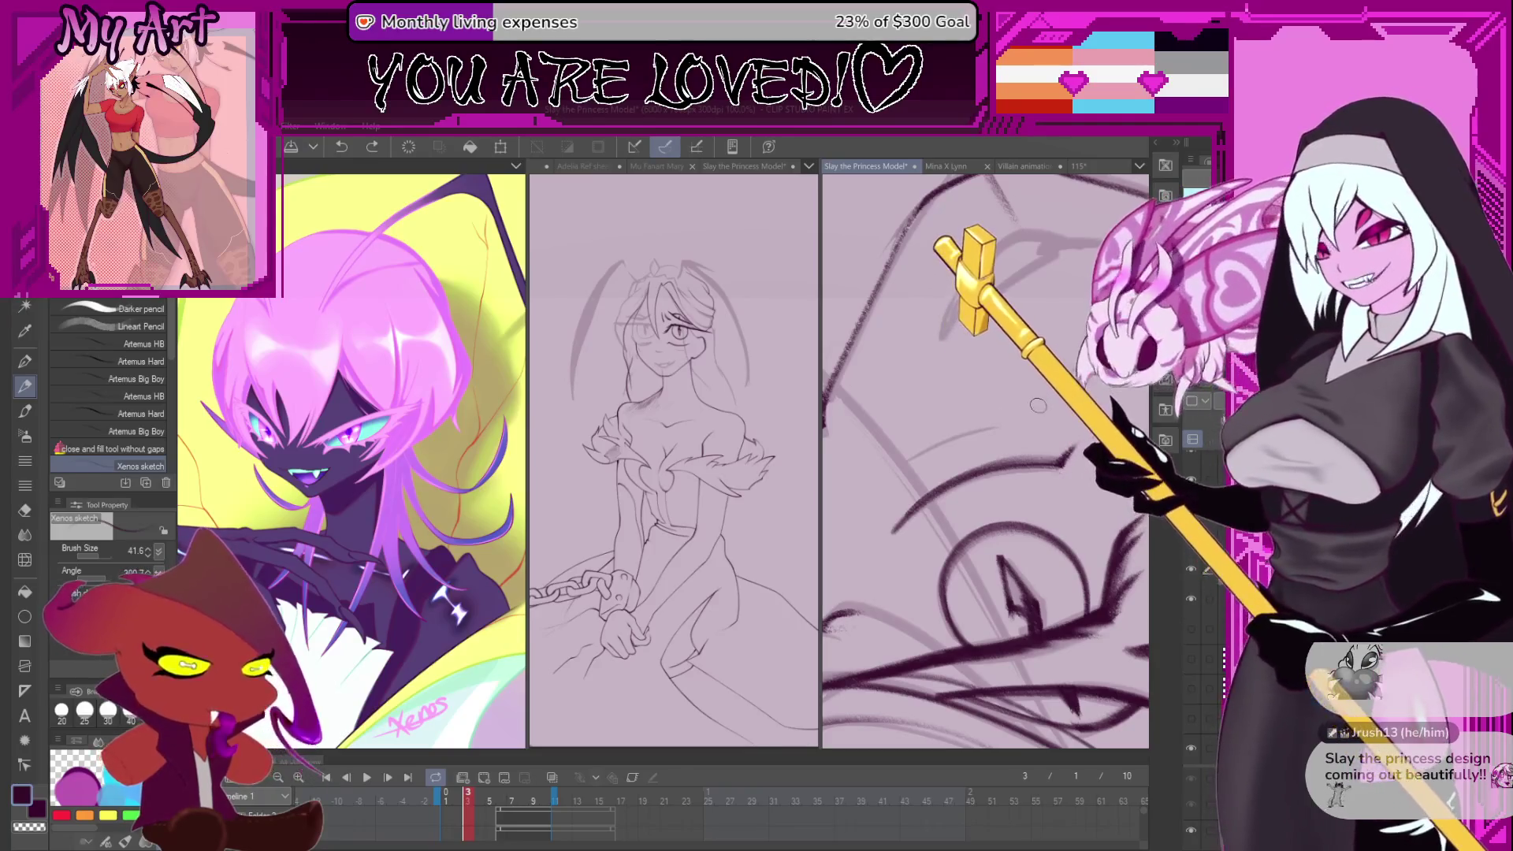
pyautogui.scroll(2, 1008, 426)
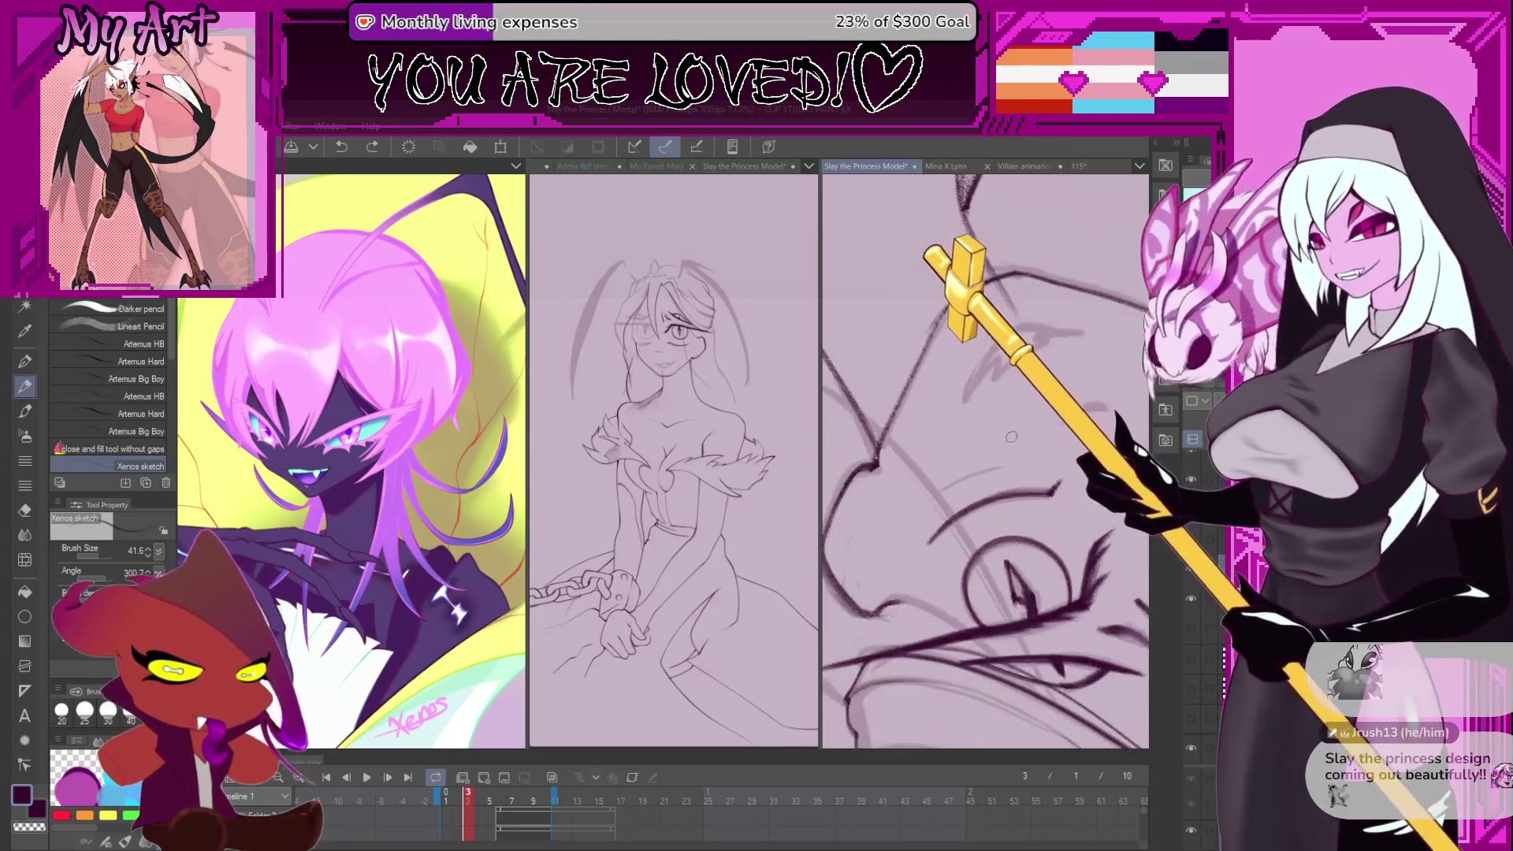
pyautogui.scroll(2, 998, 488)
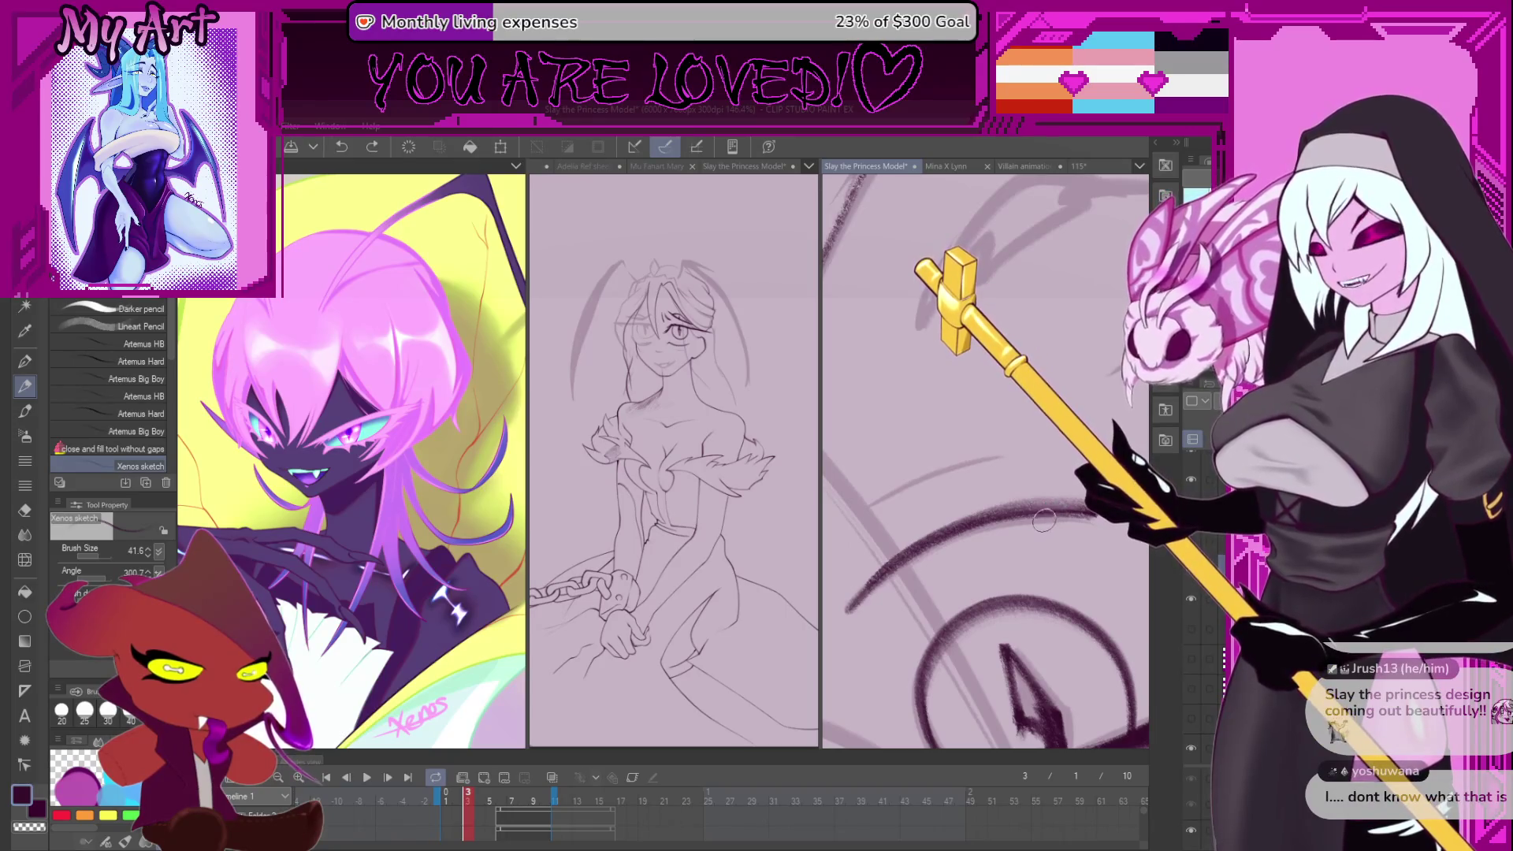
pyautogui.scroll(-2, 1045, 520)
pyautogui.moveTo(1035, 482); pyautogui.dragTo(1030, 449)
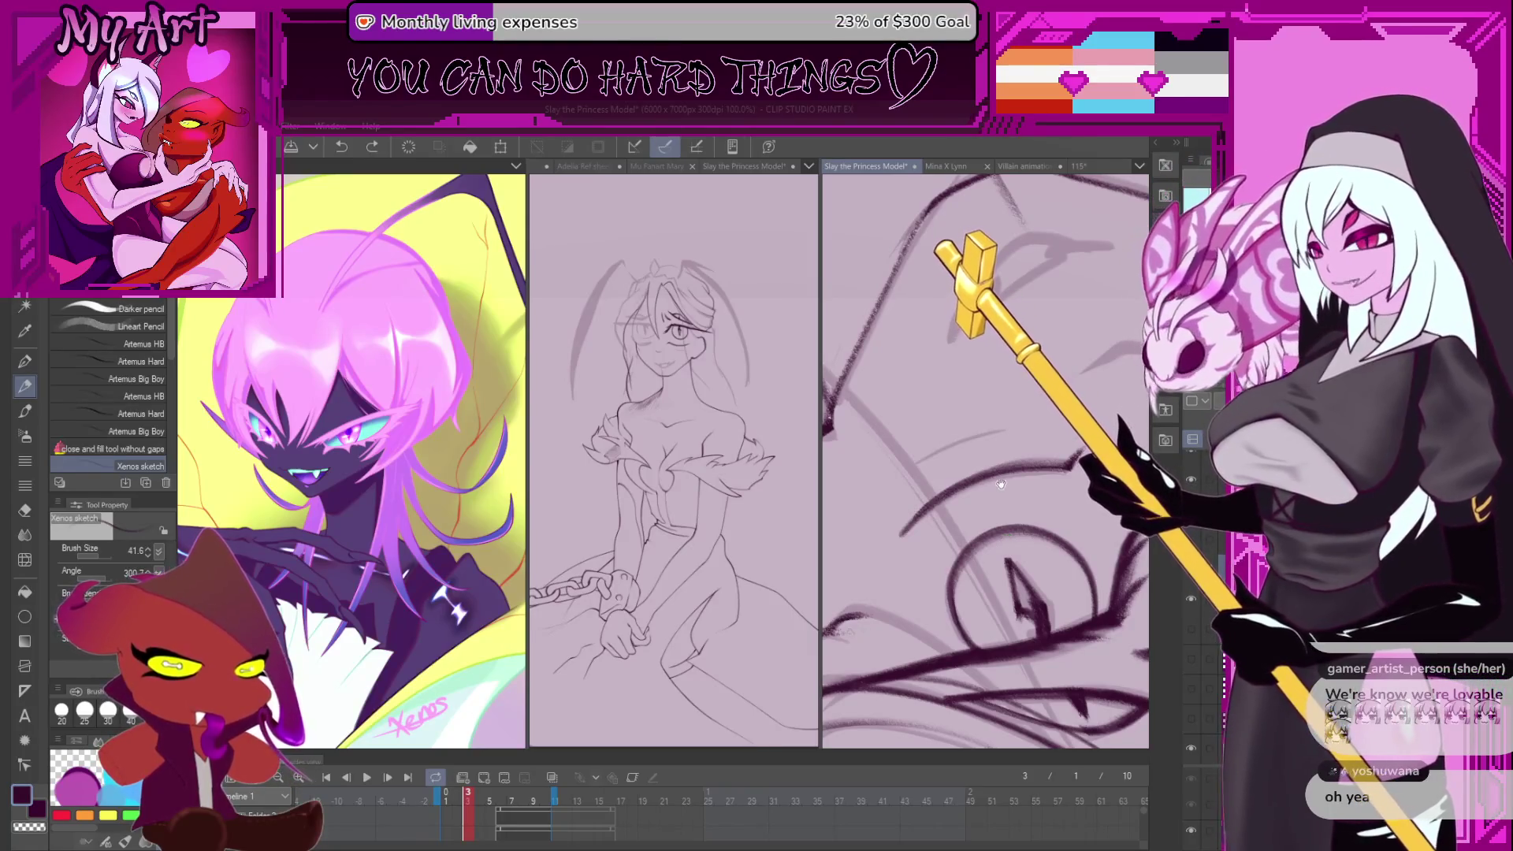
pyautogui.moveTo(1001, 484); pyautogui.dragTo(997, 498)
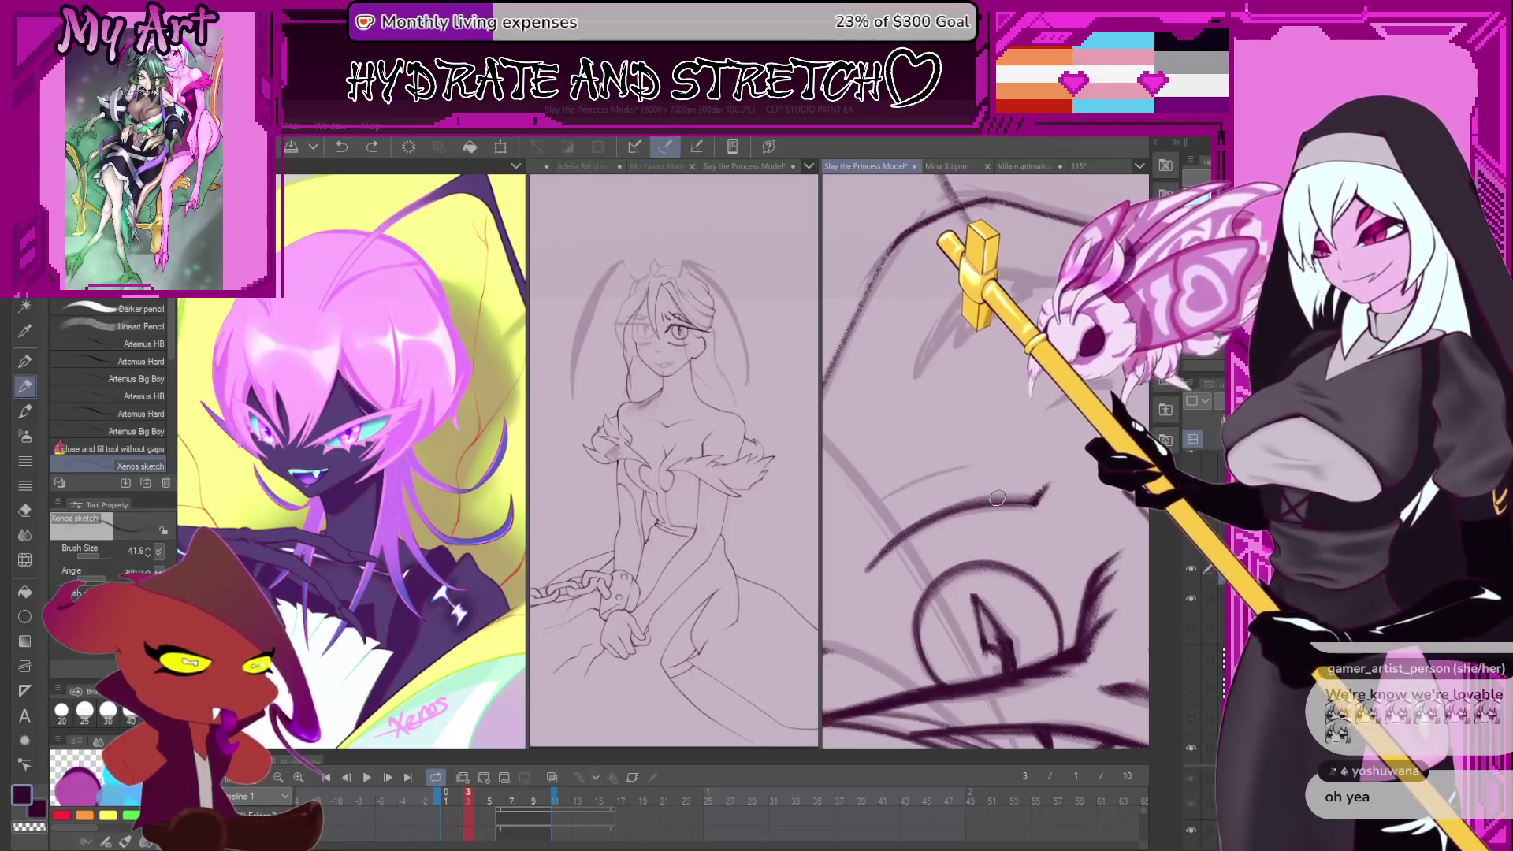
pyautogui.scroll(1, 977, 447)
pyautogui.scroll(1, 977, 447)
pyautogui.moveTo(977, 447)
pyautogui.mouseDown()
pyautogui.moveTo(945, 530)
pyautogui.moveTo(953, 506)
pyautogui.mouseUp()
pyautogui.moveTo(906, 599); pyautogui.dragTo(1023, 429)
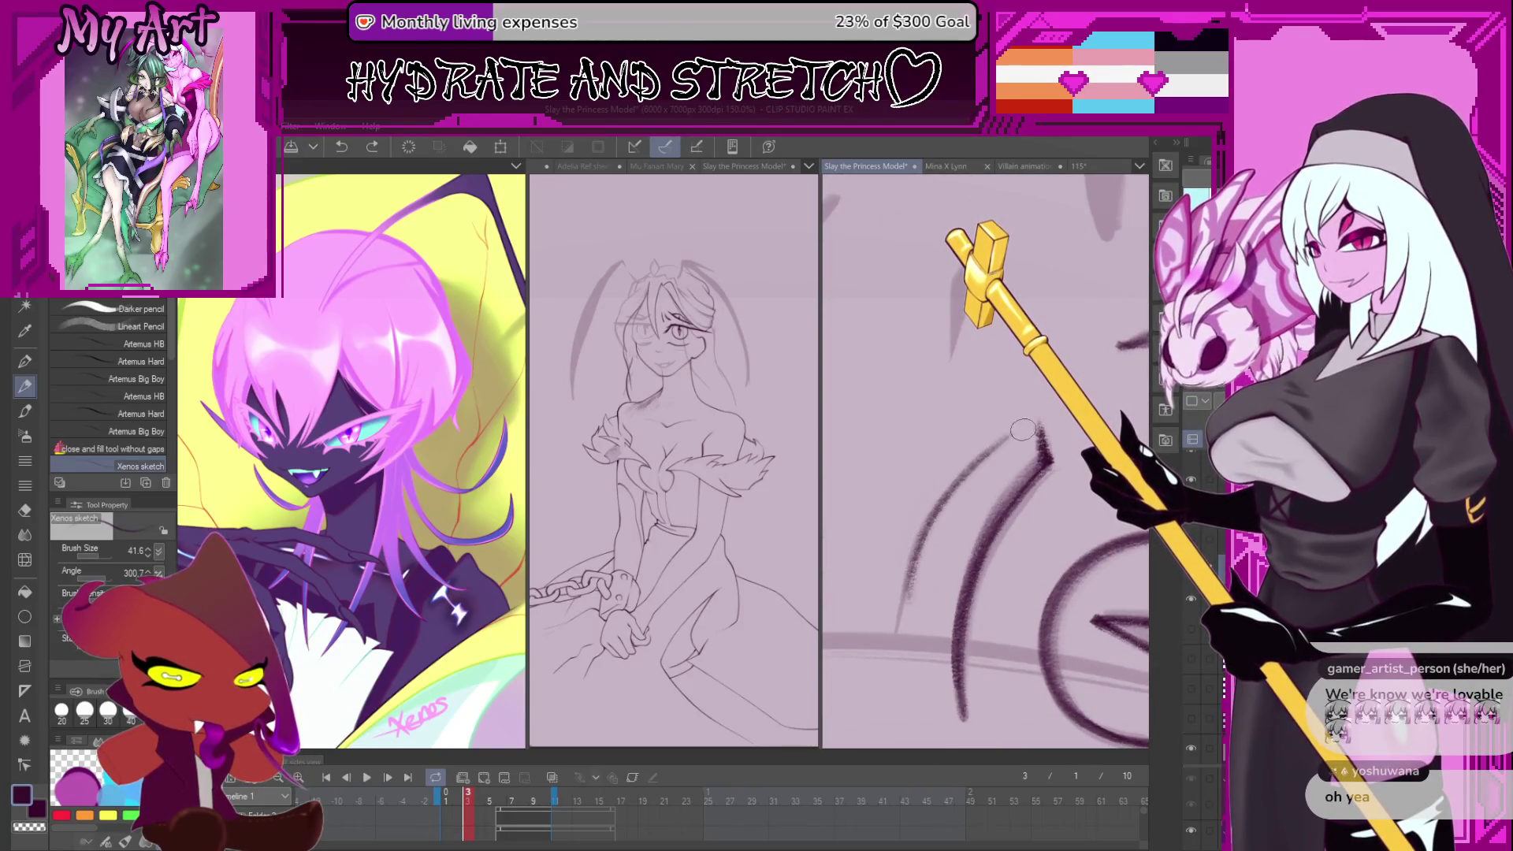
pyautogui.hotkey('ctrl', 'z')
pyautogui.moveTo(896, 629); pyautogui.dragTo(943, 495)
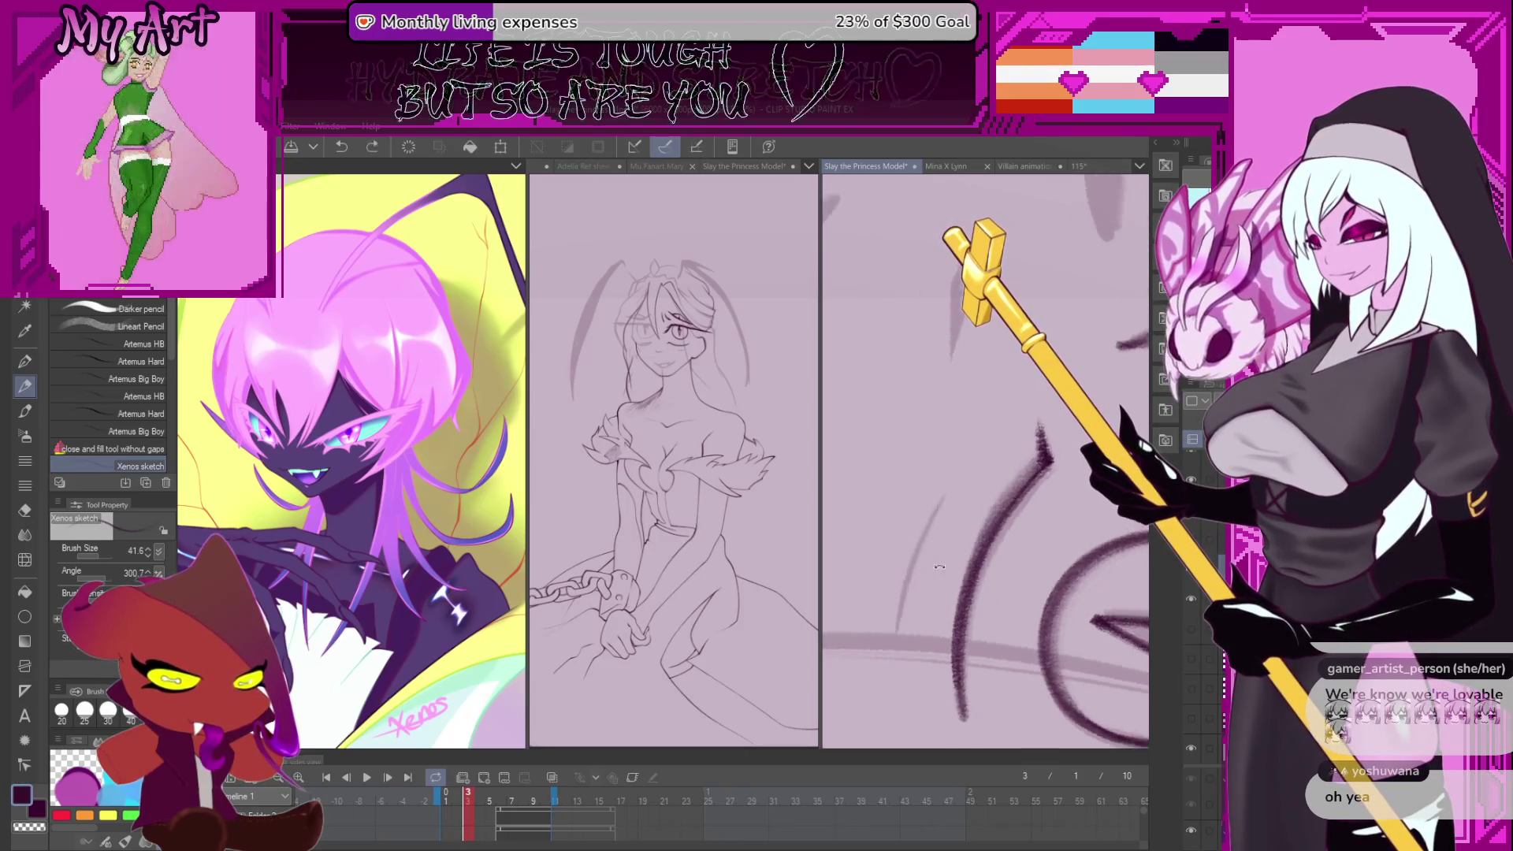
# - Try another long pencil stroke up the hair, then undo the recent strokes
pyautogui.moveTo(905, 597); pyautogui.dragTo(1008, 439)
pyautogui.hotkey('ctrl', 'z')
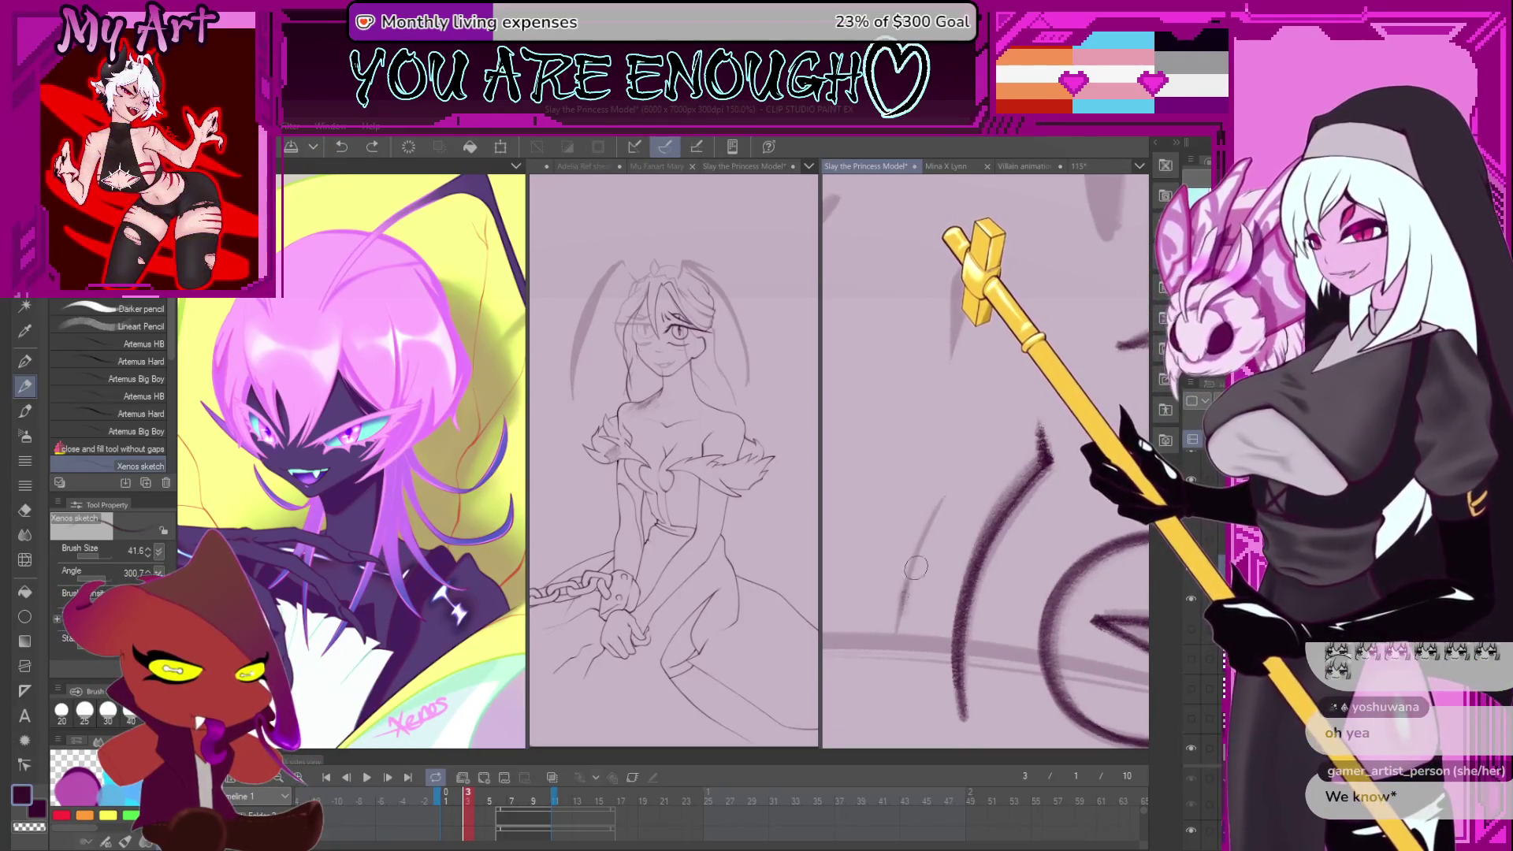
pyautogui.moveTo(903, 606); pyautogui.dragTo(981, 454)
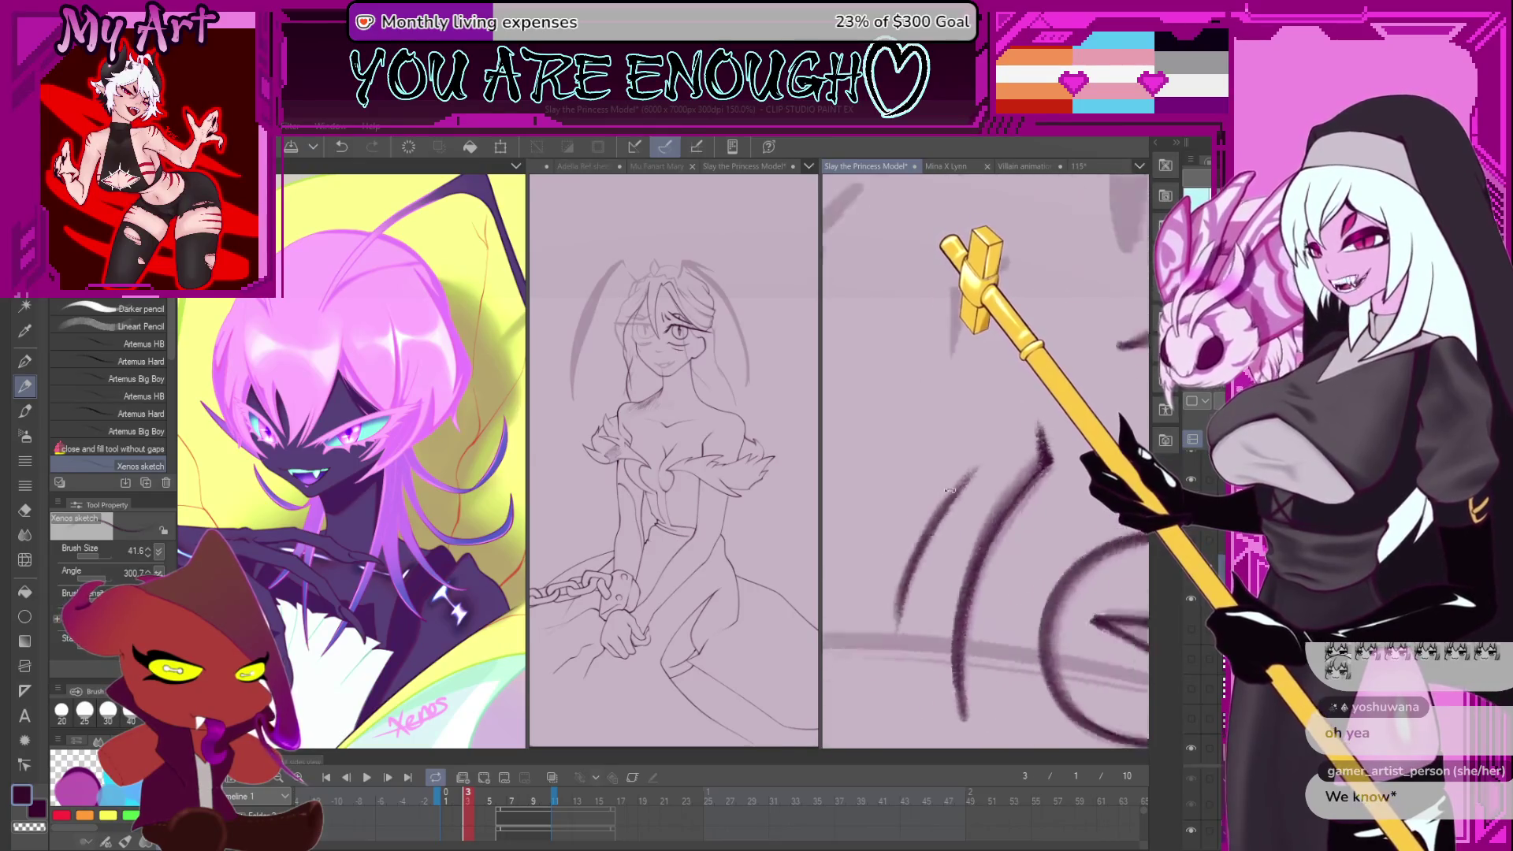
pyautogui.hotkey('ctrl', 'z')
pyautogui.hotkey('ctrl', 'z')
pyautogui.hotkey('ctrl', 'z')
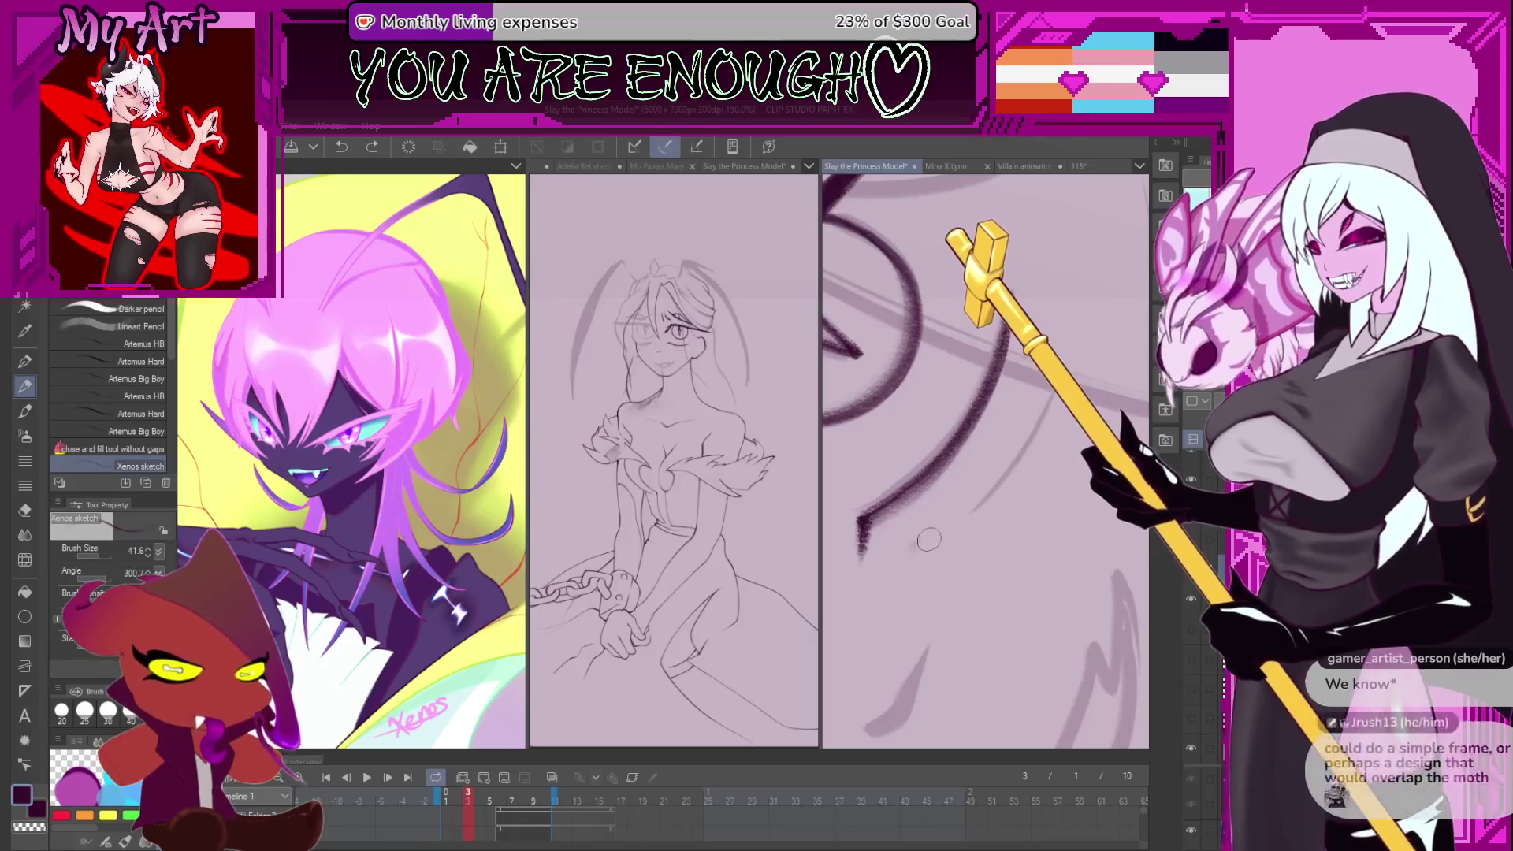
pyautogui.moveTo(927, 473)
pyautogui.mouseDown()
pyautogui.moveTo(951, 497)
pyautogui.moveTo(947, 527)
pyautogui.mouseUp()
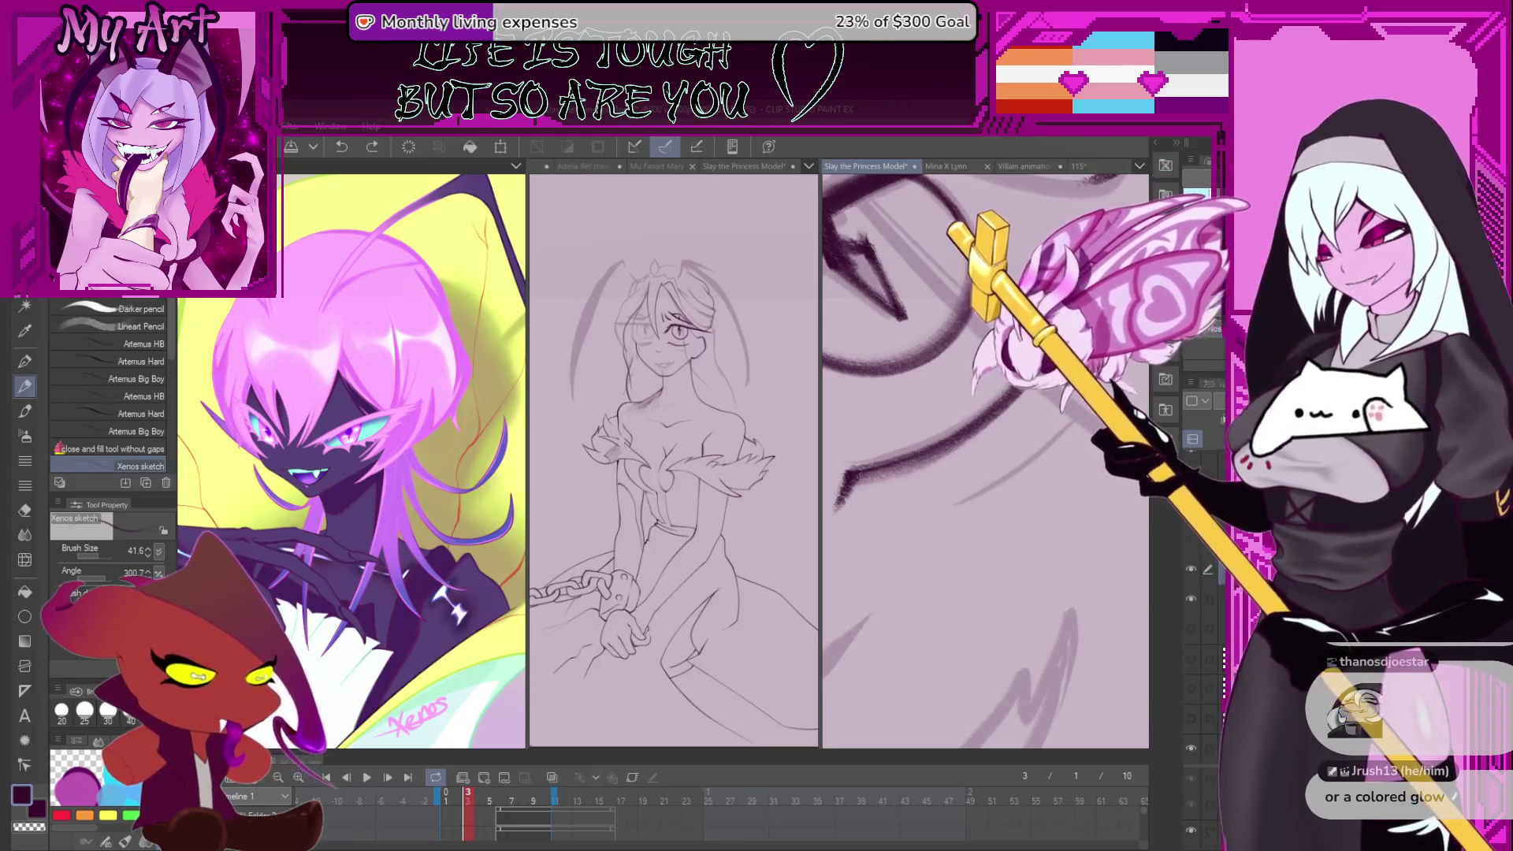
# - Redraw the dark stroke along the cheek curve, undoing the failed lower attempts
pyautogui.hotkey('ctrl', 'z')
pyautogui.moveTo(894, 551); pyautogui.dragTo(1021, 455)
pyautogui.hotkey('ctrl', 'z')
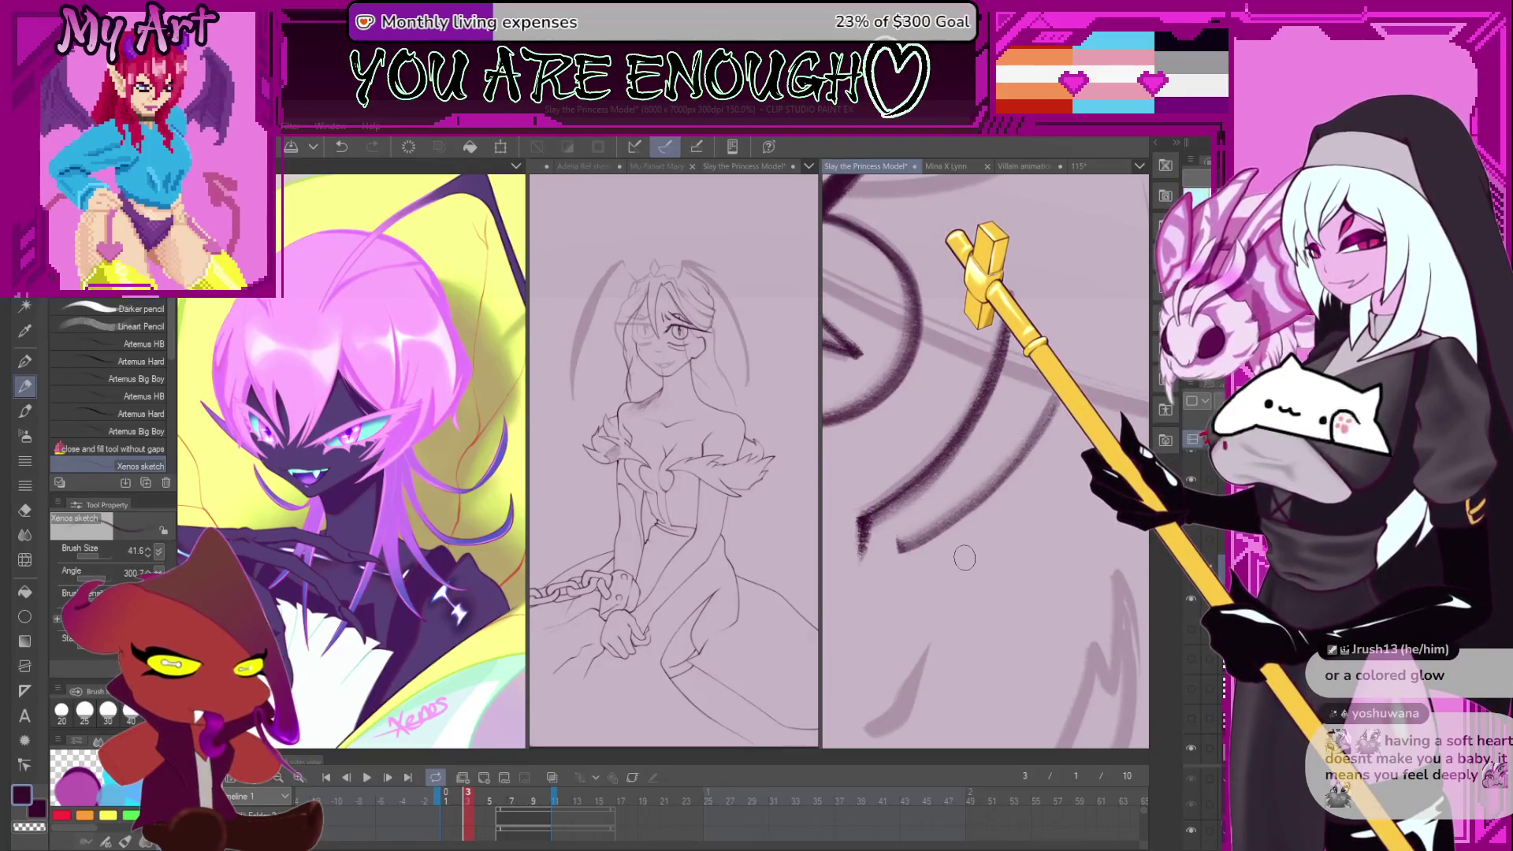
pyautogui.scroll(-2, 953, 544)
pyautogui.moveTo(953, 544); pyautogui.dragTo(969, 428)
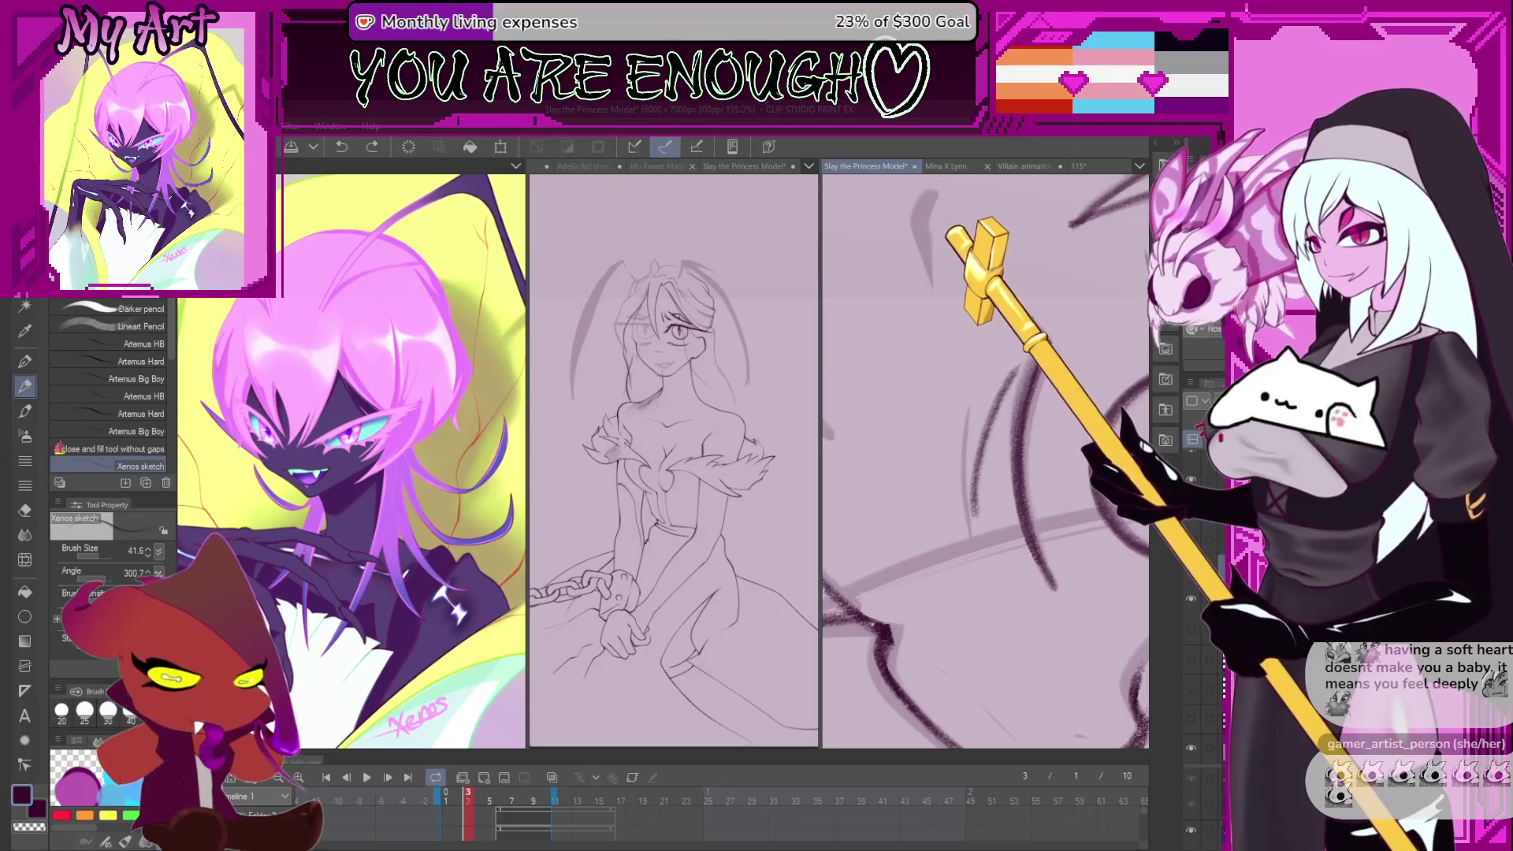
pyautogui.hotkey('ctrl', 'z')
pyautogui.moveTo(994, 431); pyautogui.dragTo(1086, 504)
pyautogui.scroll(-3, 1086, 504)
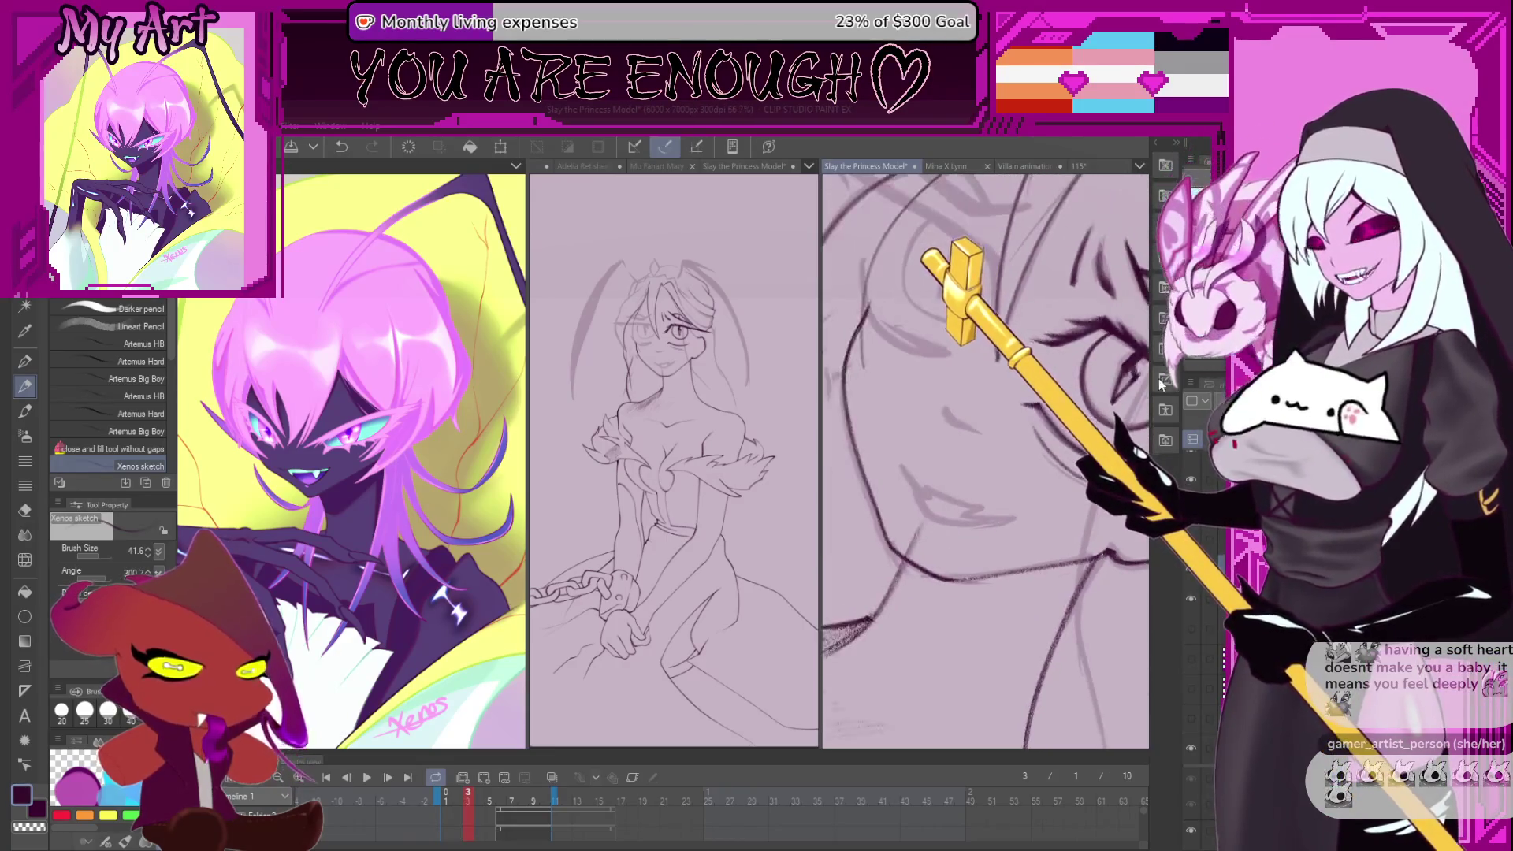
pyautogui.moveTo(1016, 406)
pyautogui.mouseDown()
pyautogui.moveTo(920, 438)
pyautogui.moveTo(983, 473)
pyautogui.moveTo(998, 552)
pyautogui.moveTo(964, 534)
pyautogui.moveTo(915, 602)
pyautogui.moveTo(957, 536)
pyautogui.mouseUp()
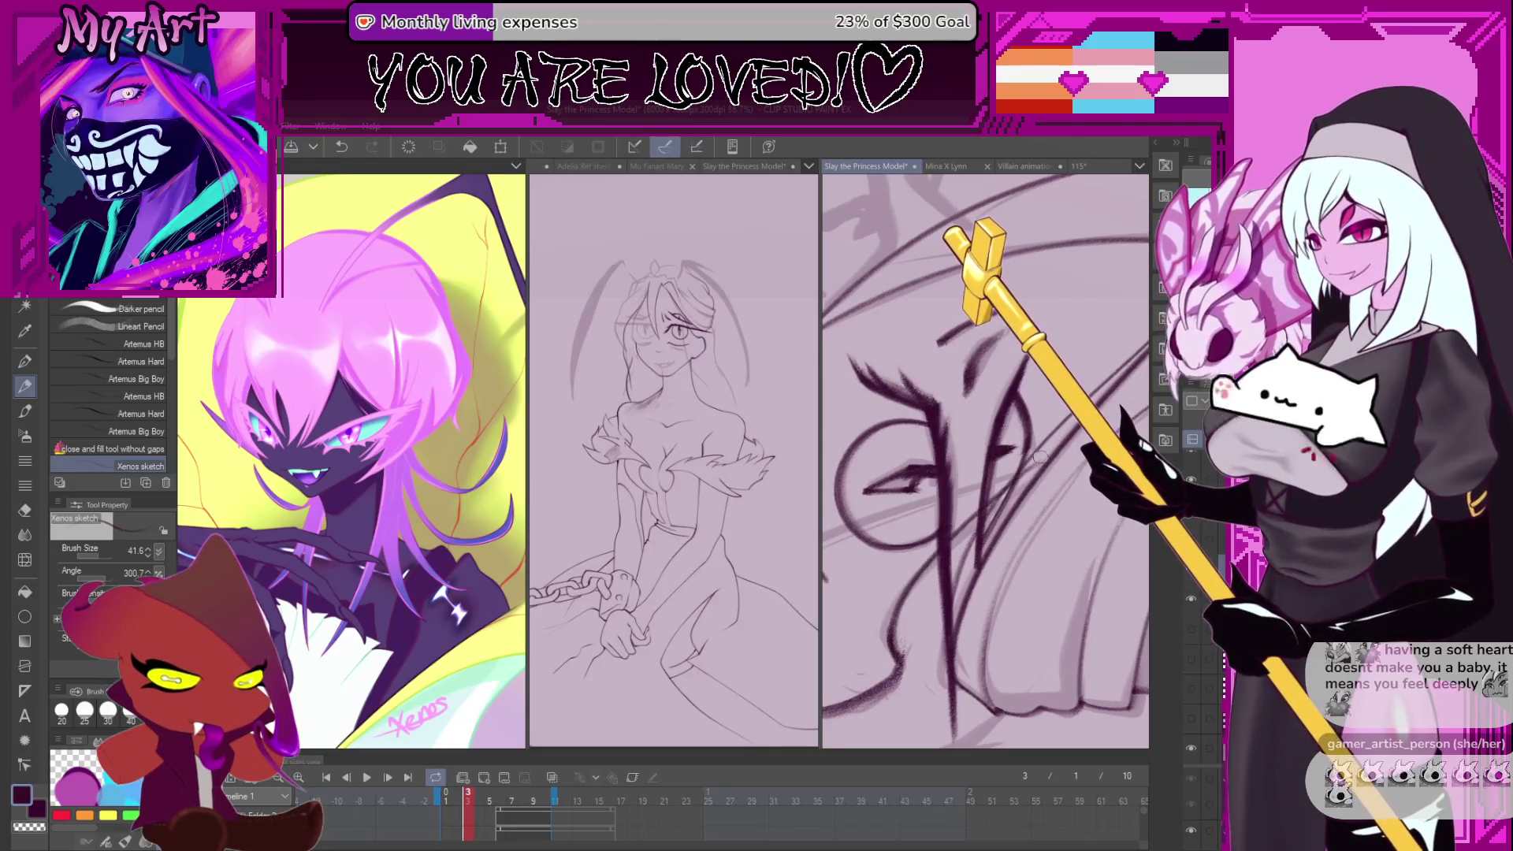
# - Redraw the strokes near the eye and remove the short stray strokes by the face
pyautogui.hotkey('ctrl', 'z')
pyautogui.moveTo(906, 662)
pyautogui.mouseDown()
pyautogui.moveTo(894, 623)
pyautogui.moveTo(934, 555)
pyautogui.mouseUp()
pyautogui.moveTo(989, 500); pyautogui.dragTo(1017, 465)
pyautogui.moveTo(977, 489); pyautogui.dragTo(956, 518)
pyautogui.scroll(4, 956, 518)
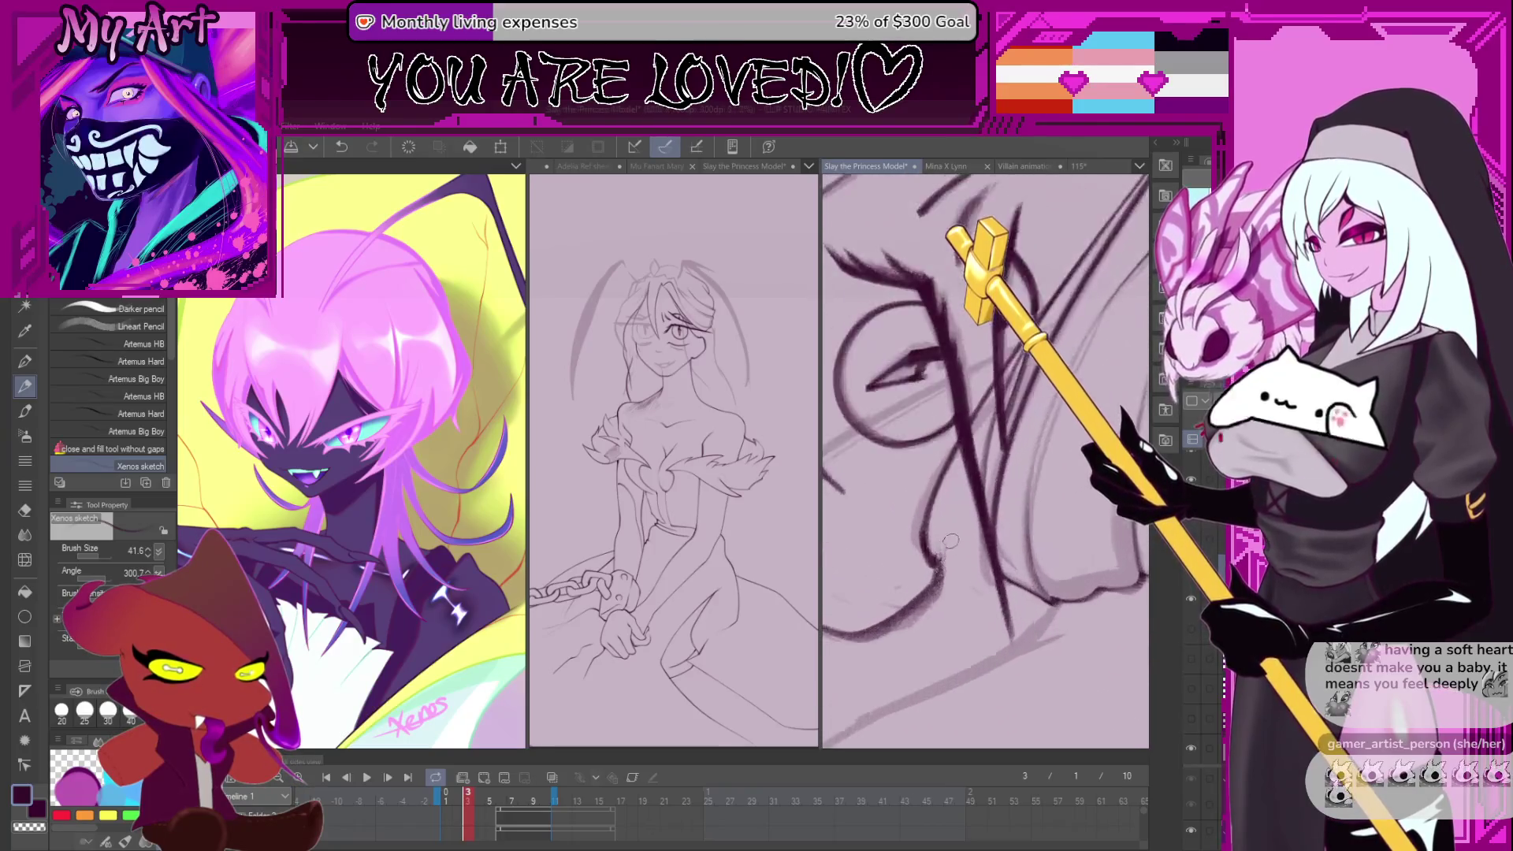
pyautogui.hotkey('ctrl', 'z')
pyautogui.moveTo(963, 524); pyautogui.dragTo(1033, 483)
pyautogui.hotkey('ctrl', 'z')
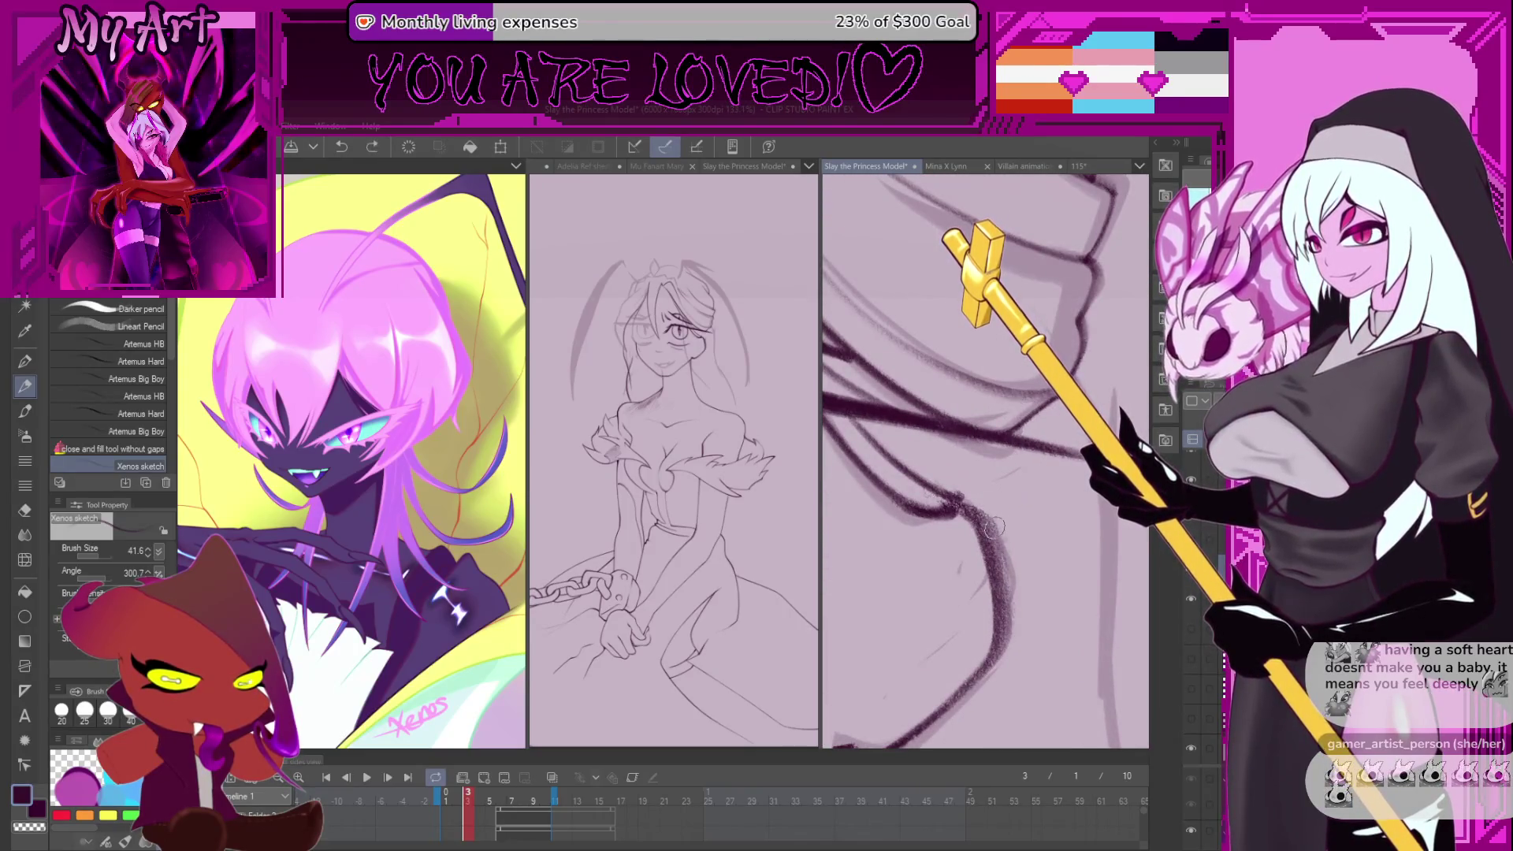
pyautogui.scroll(-3, 1024, 441)
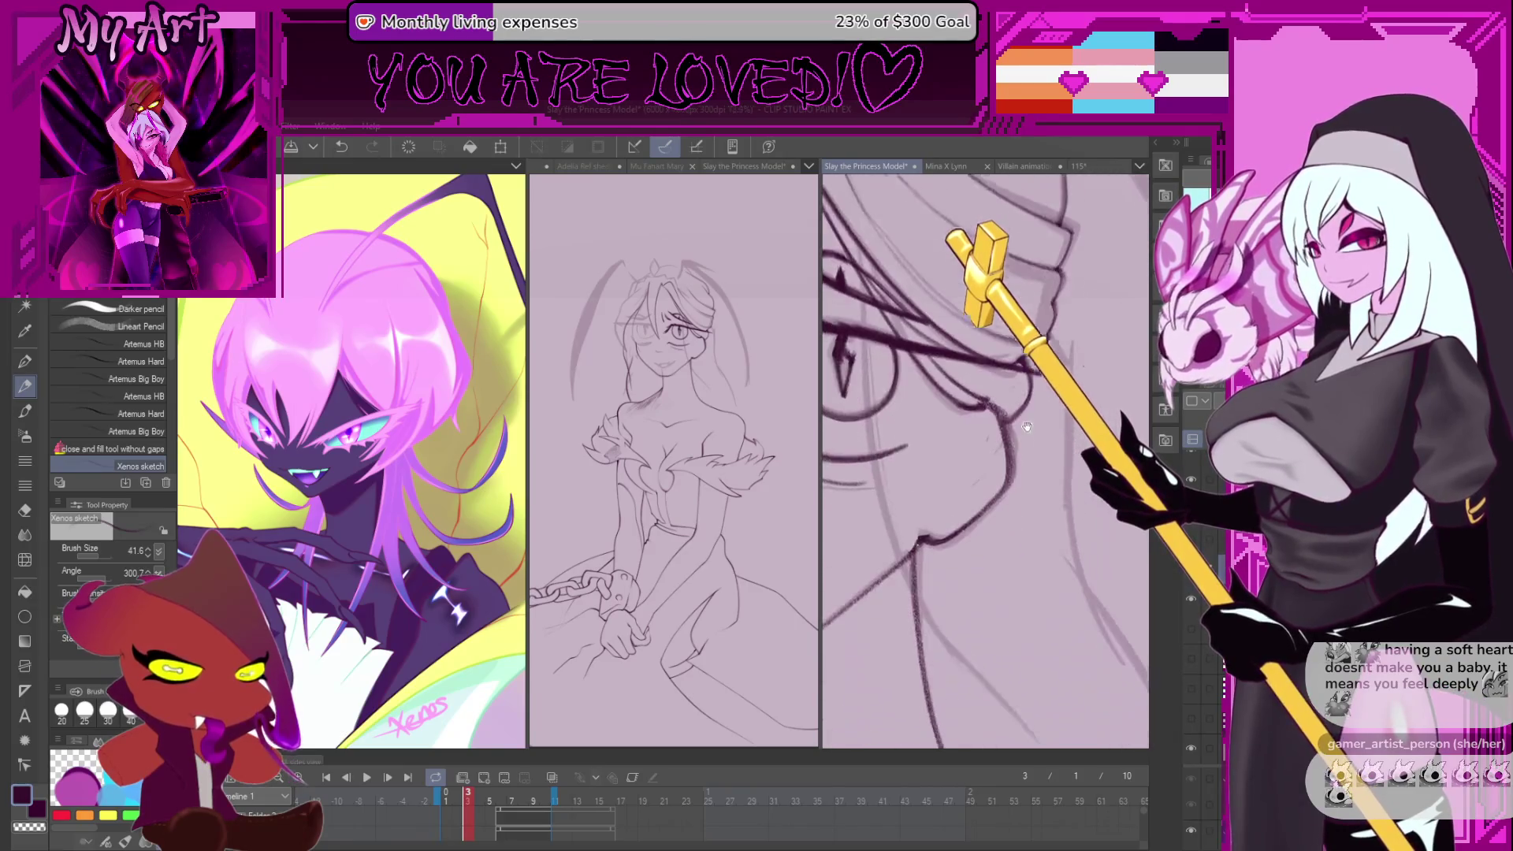
pyautogui.scroll(-2, 961, 488)
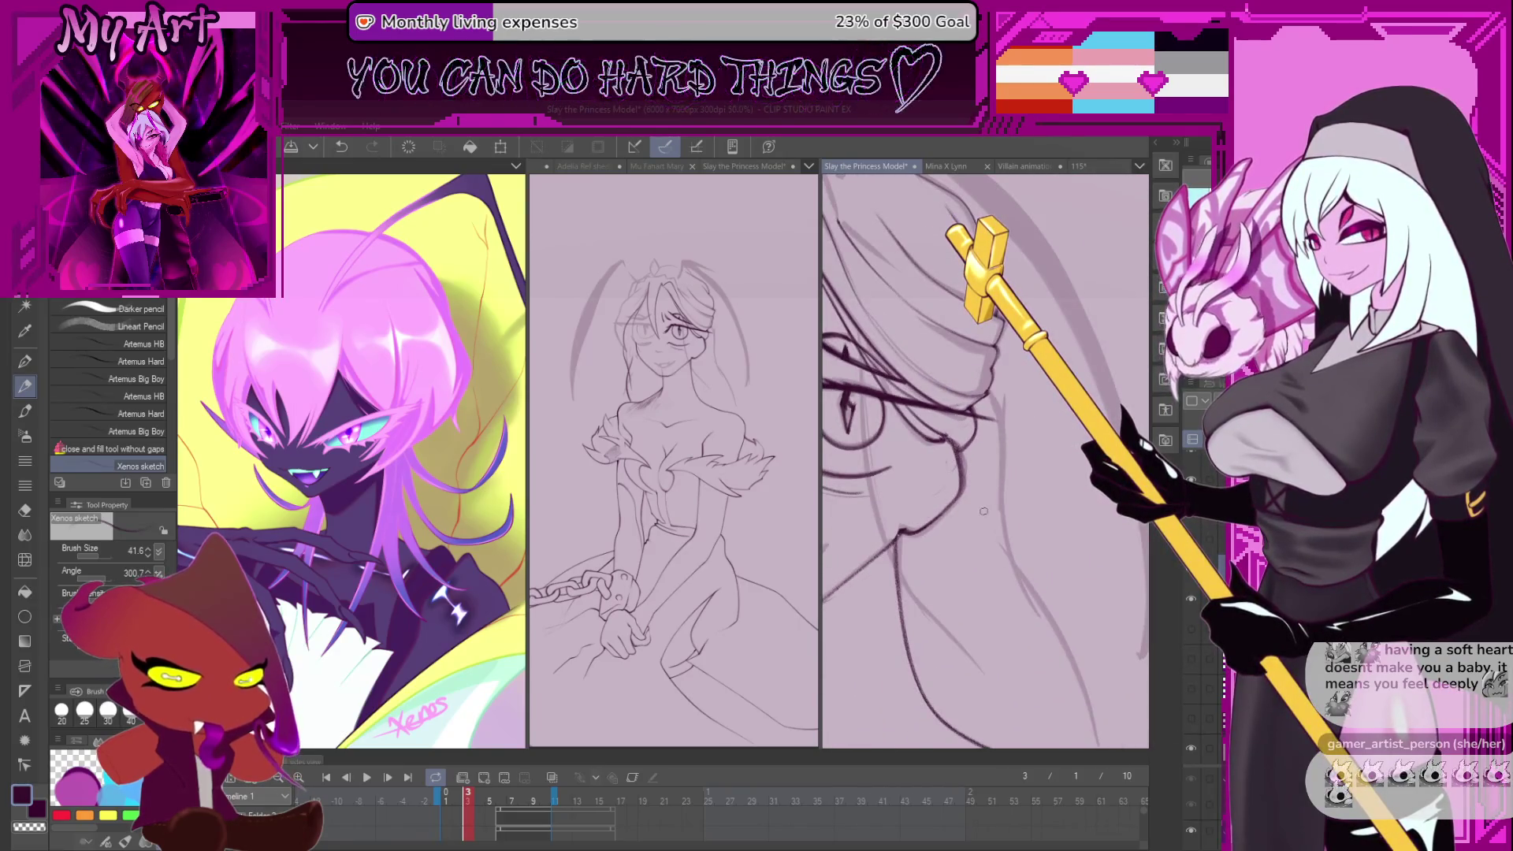
pyautogui.scroll(3, 970, 477)
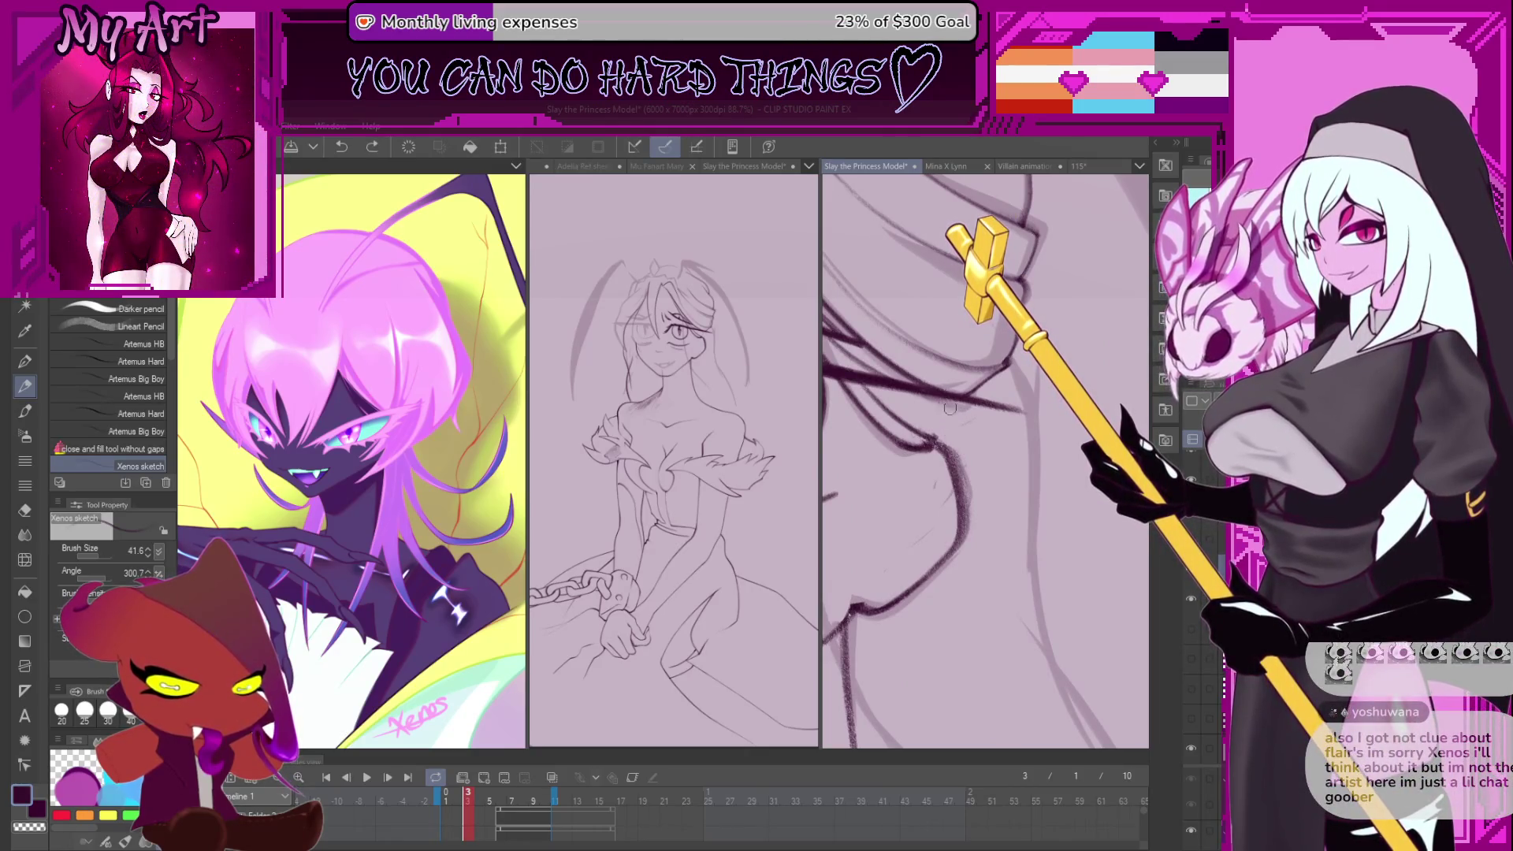
pyautogui.hotkey('ctrl', 'z')
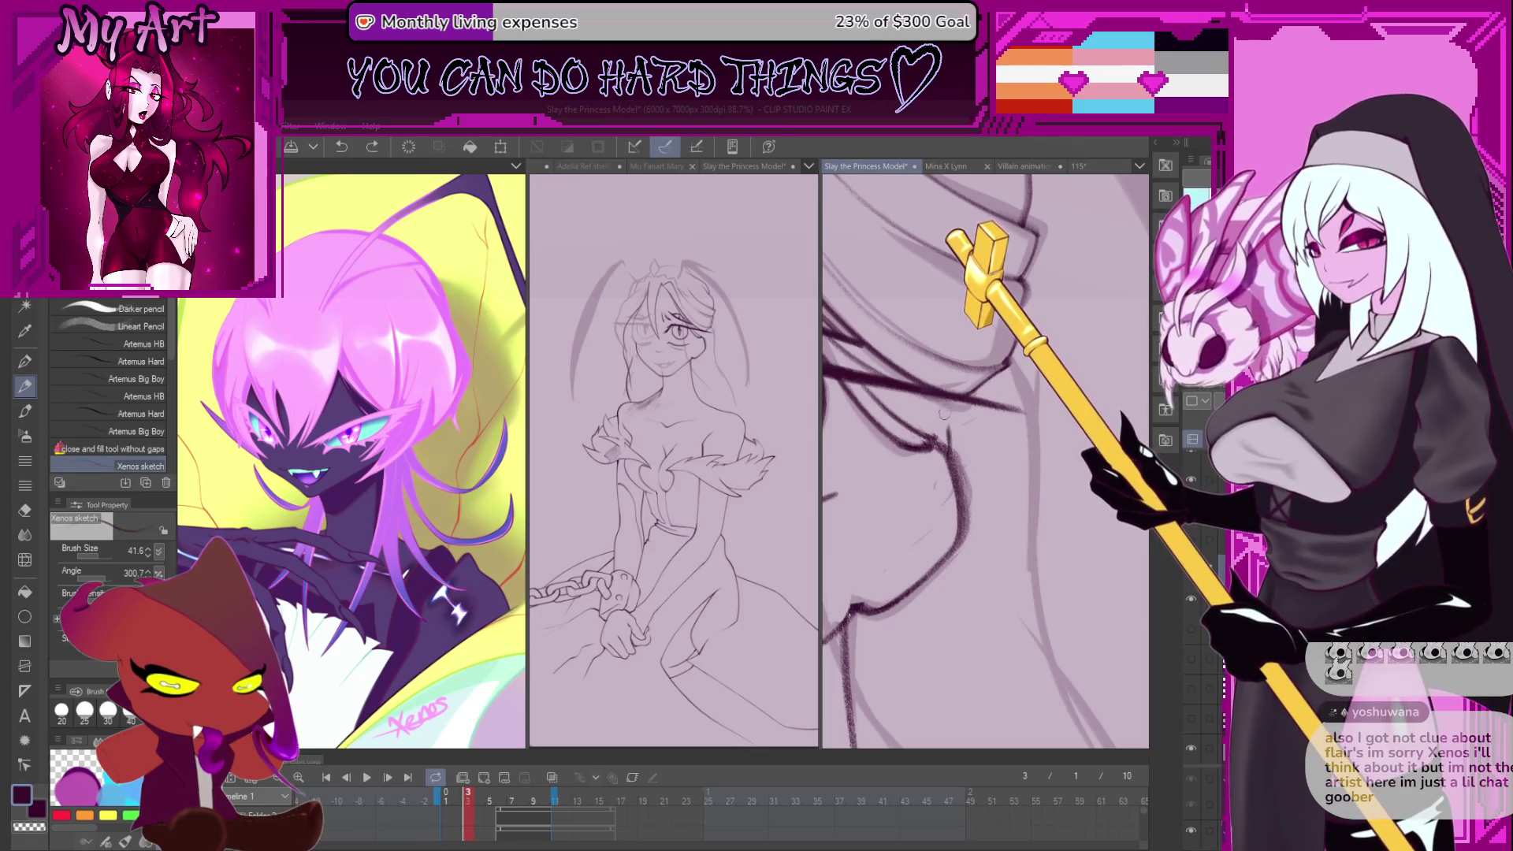
pyautogui.hotkey('ctrl', 'z')
pyautogui.scroll(-5, 956, 462)
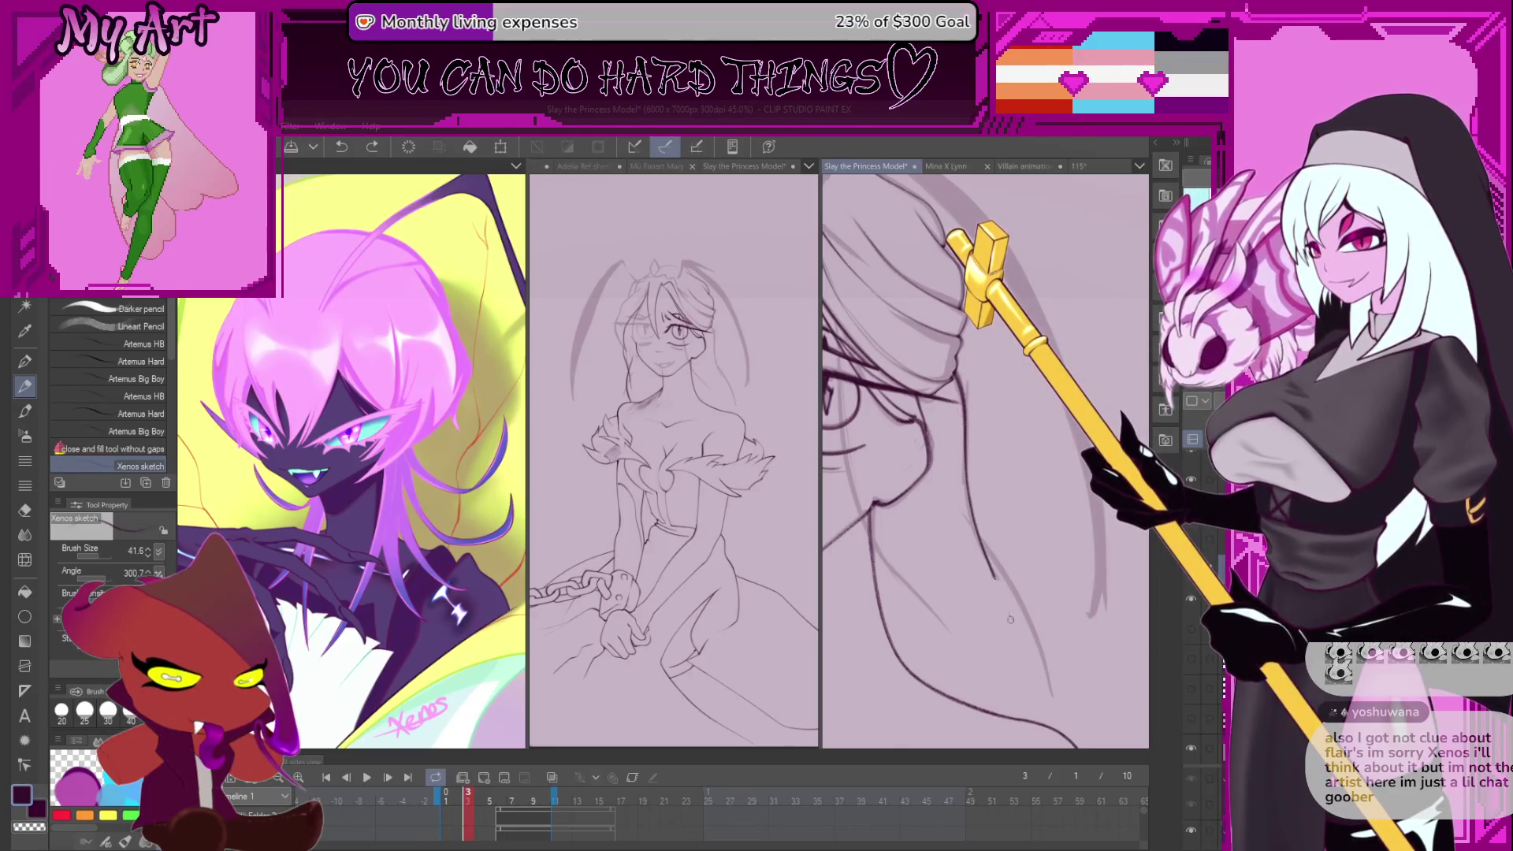
# - Try a short dark stroke on the face, discard it, and reframe the face
pyautogui.scroll(-3, 1010, 620)
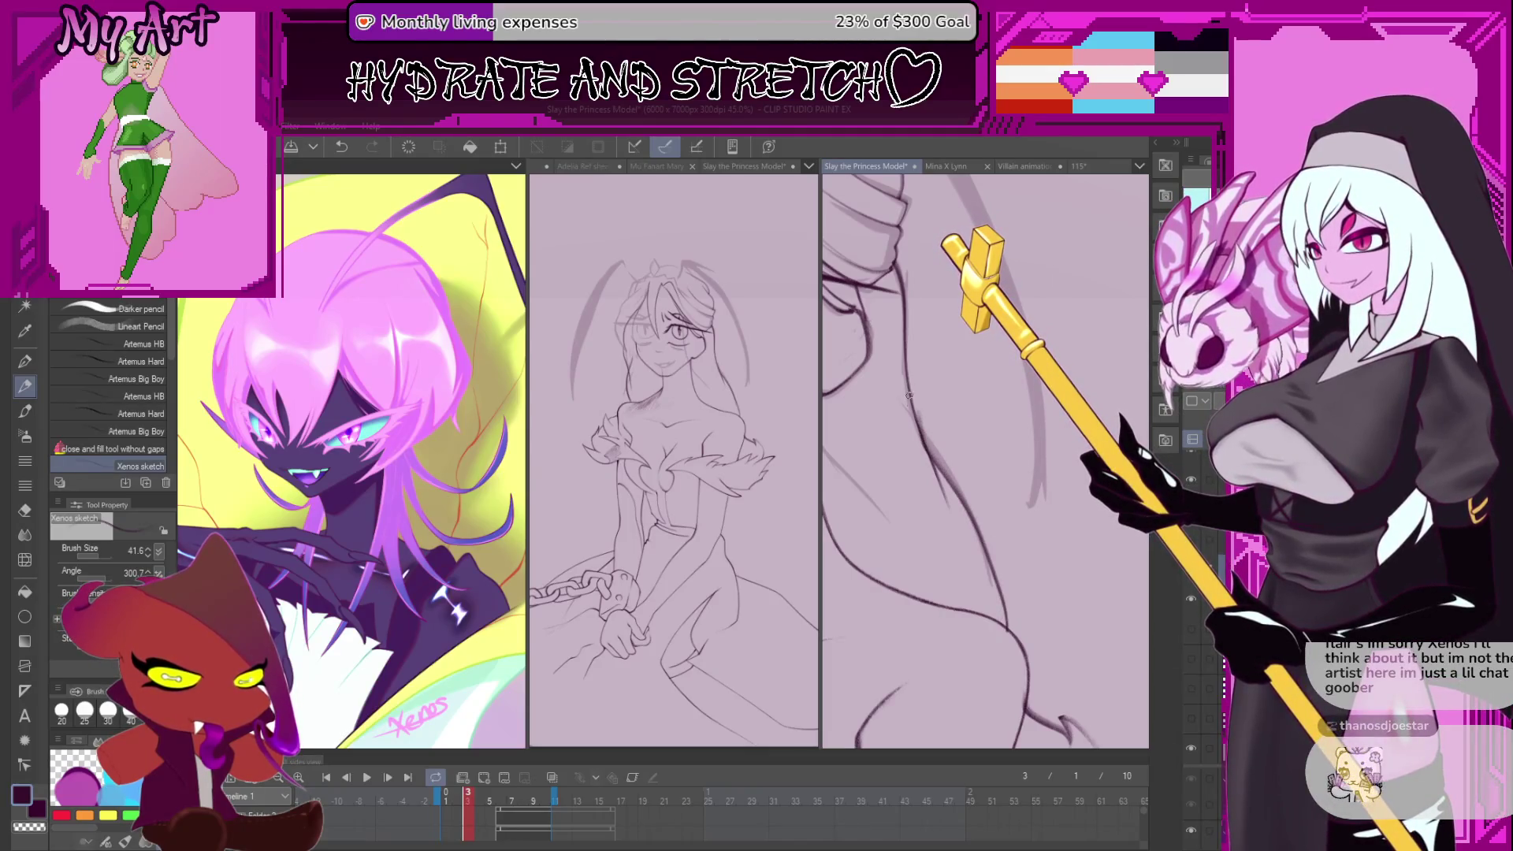
pyautogui.scroll(3, 946, 586)
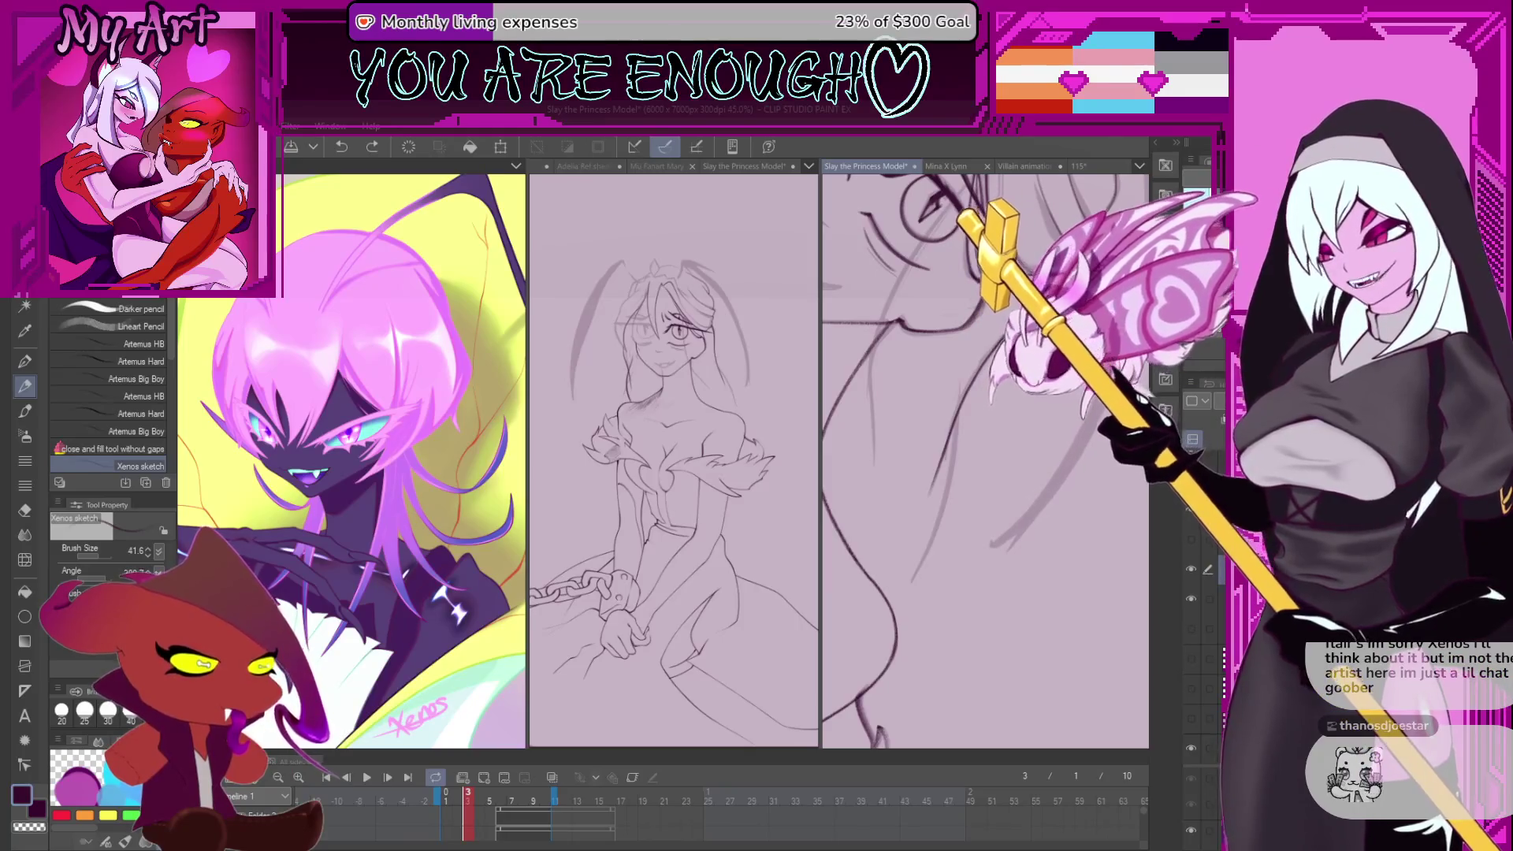
pyautogui.moveTo(908, 594); pyautogui.dragTo(893, 621)
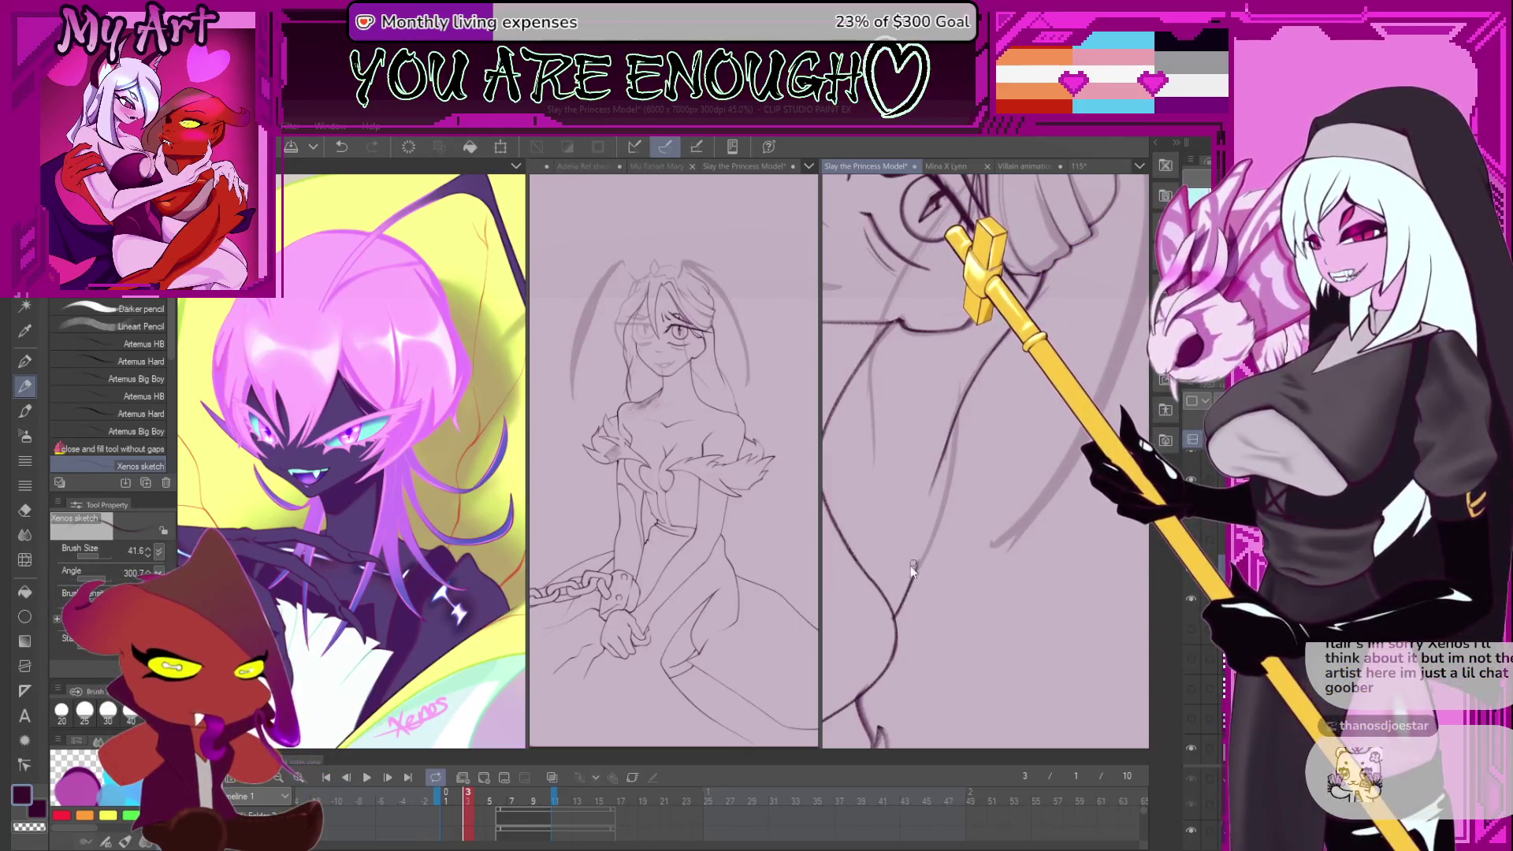
pyautogui.hotkey('ctrl', 'z')
pyautogui.moveTo(910, 566)
pyautogui.mouseDown()
pyautogui.moveTo(907, 605)
pyautogui.moveTo(981, 424)
pyautogui.mouseUp()
pyautogui.moveTo(981, 551)
pyautogui.mouseDown()
pyautogui.moveTo(985, 568)
pyautogui.moveTo(950, 434)
pyautogui.mouseUp()
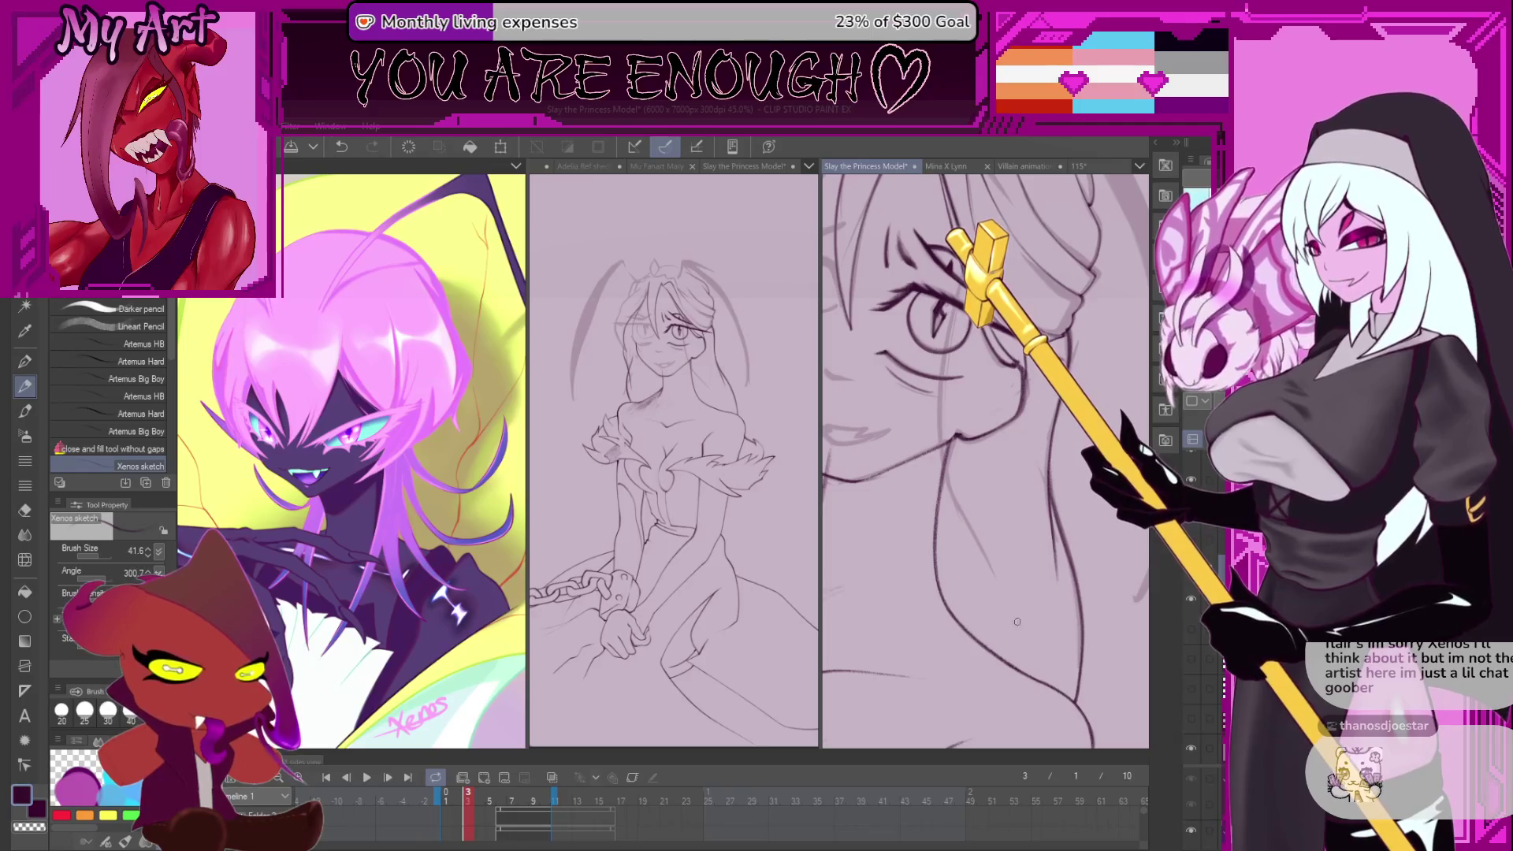
pyautogui.moveTo(960, 555)
pyautogui.mouseDown()
pyautogui.moveTo(961, 576)
pyautogui.moveTo(933, 577)
pyautogui.mouseUp()
pyautogui.hotkey('ctrl', 'z')
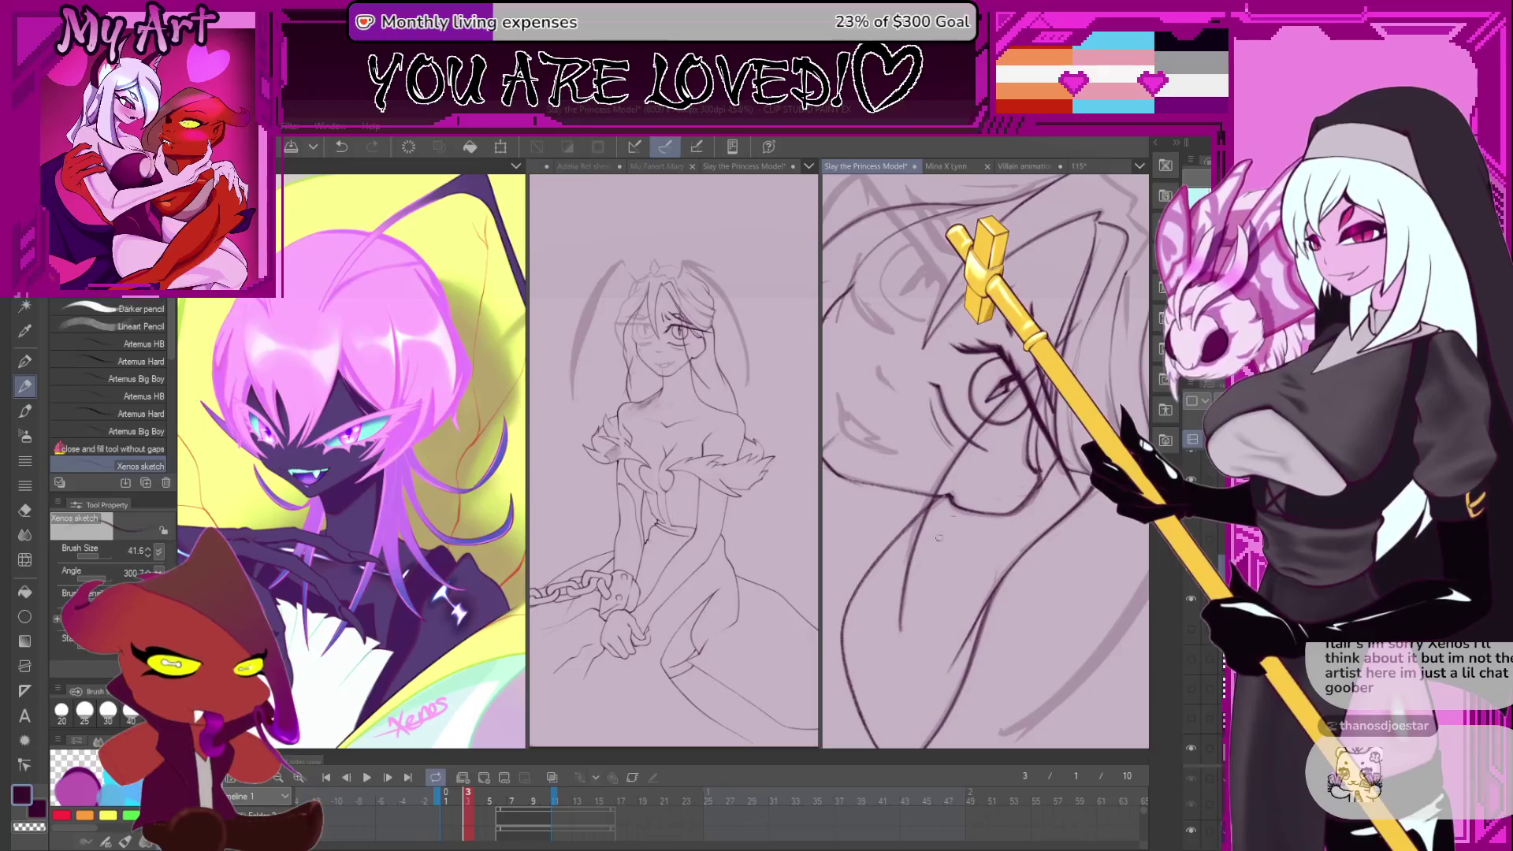
# - Draw a dark up-right stroke along the hair beside the face after one trial
pyautogui.hotkey('ctrl', 'z')
pyautogui.moveTo(902, 631); pyautogui.dragTo(981, 457)
pyautogui.hotkey('ctrl', 'z')
pyautogui.moveTo(903, 626); pyautogui.dragTo(983, 438)
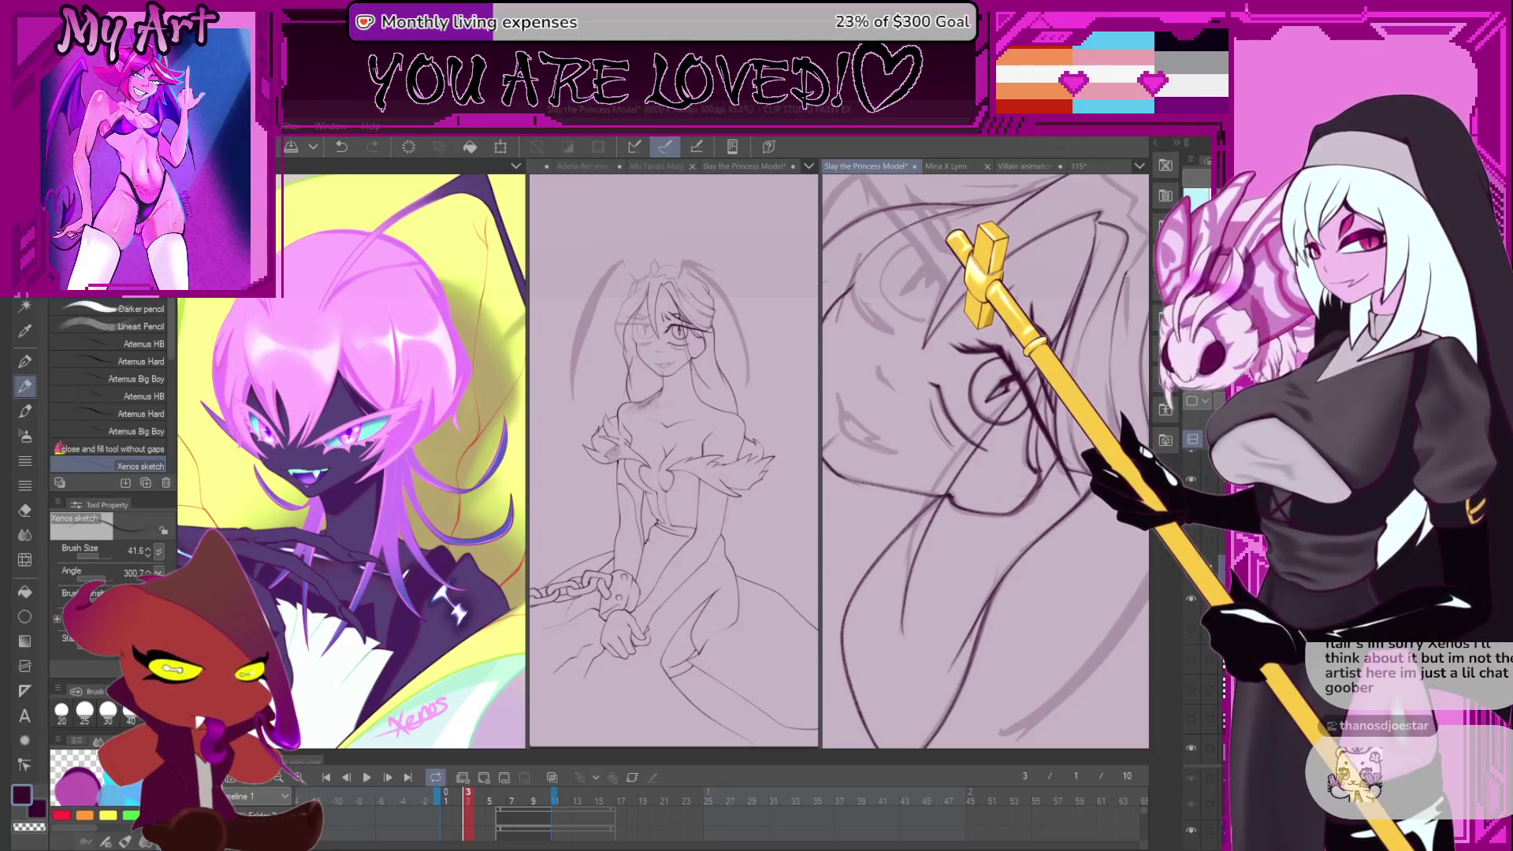
pyautogui.press('Left')
pyautogui.press('Left')
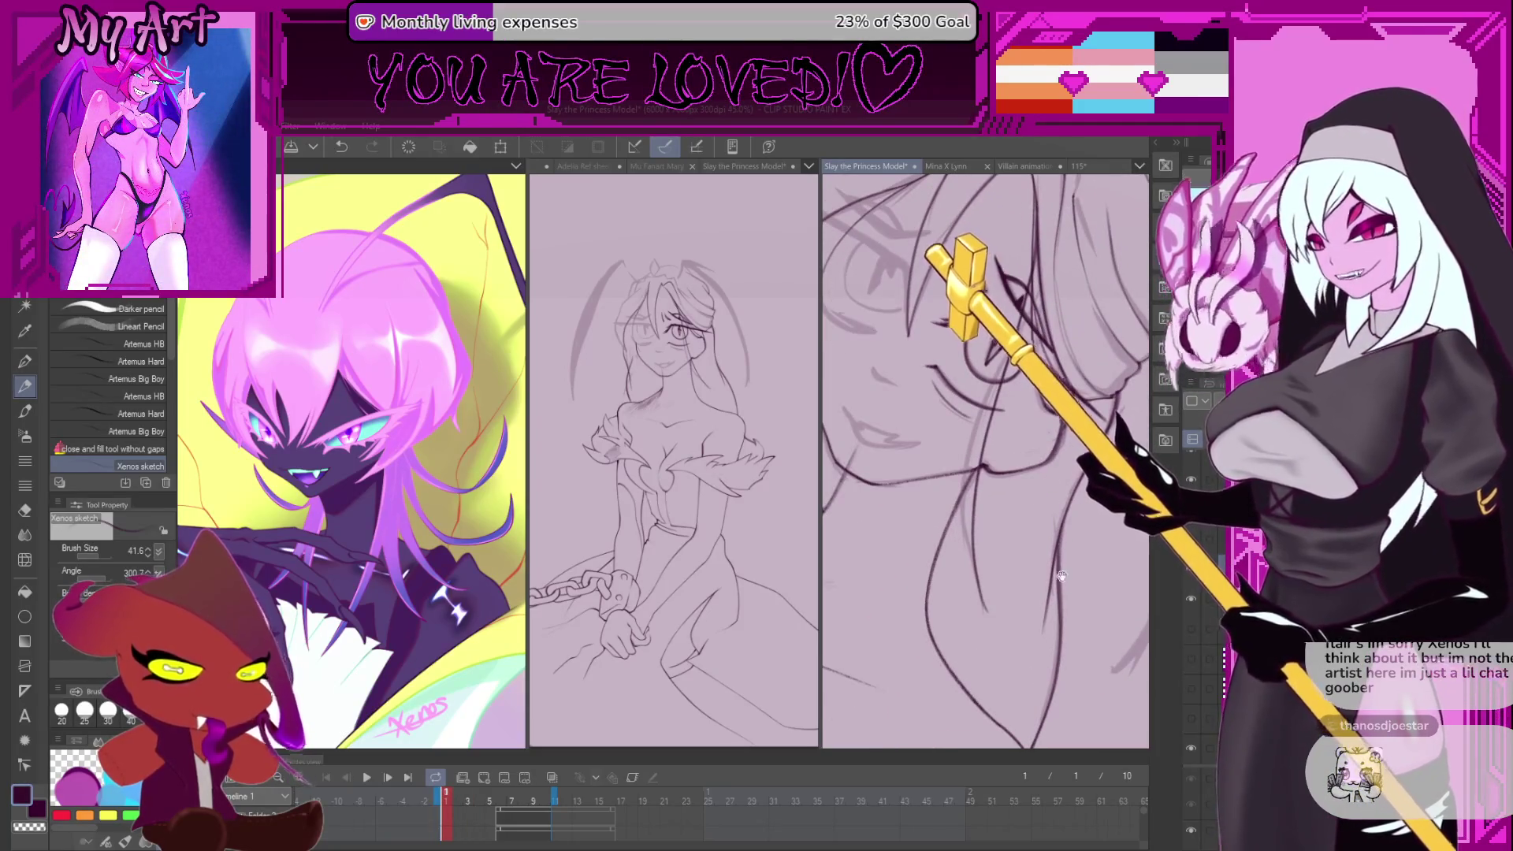
# - Zoom in near the eye and erase part of a sketch line to lighten it
pyautogui.scroll(-2, 1072, 536)
pyautogui.scroll(2, 1072, 536)
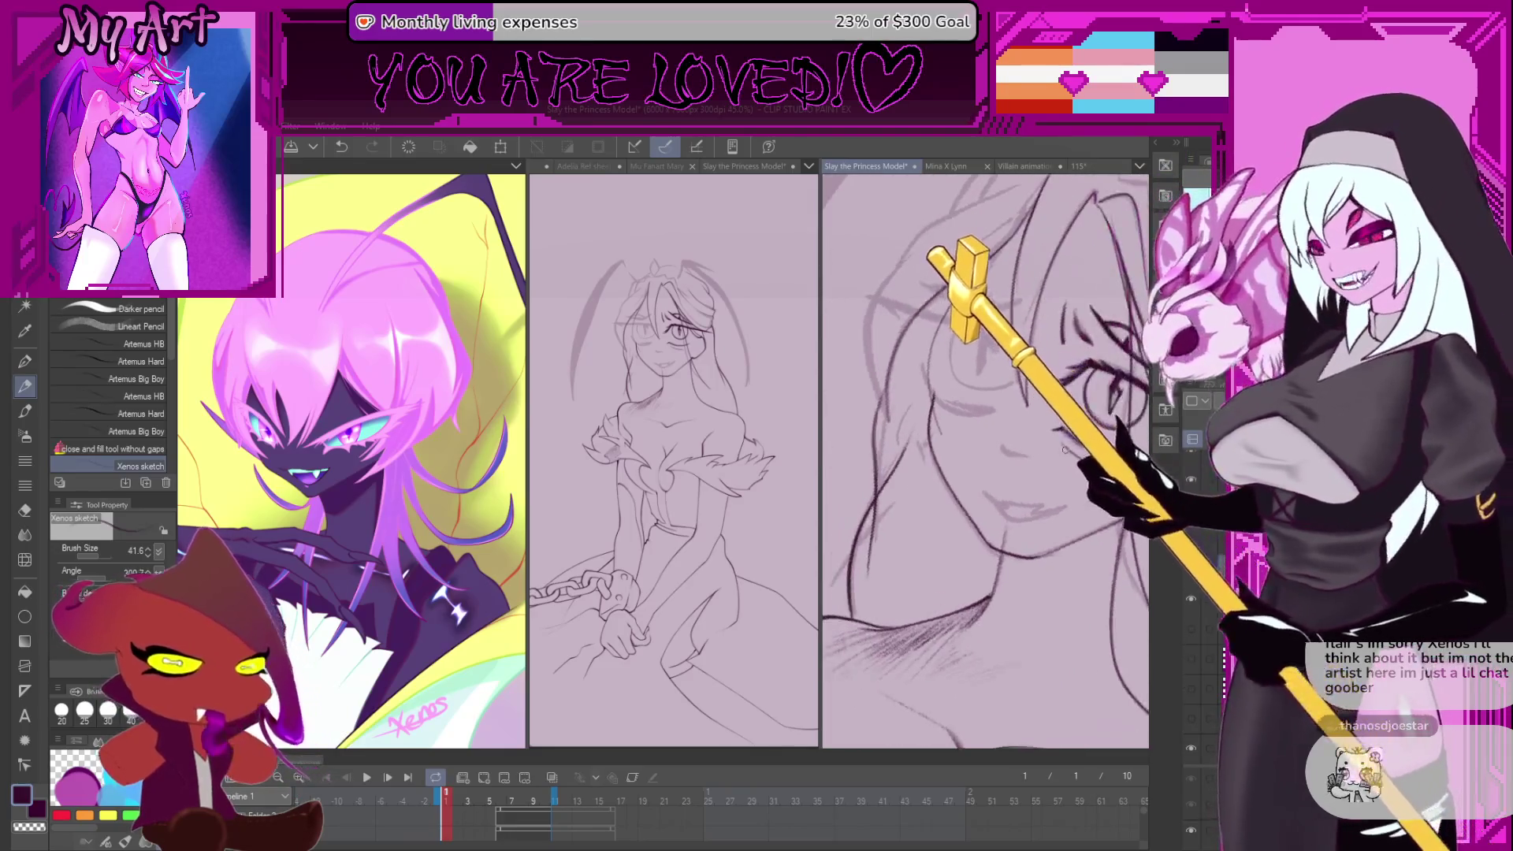
pyautogui.scroll(3, 1088, 525)
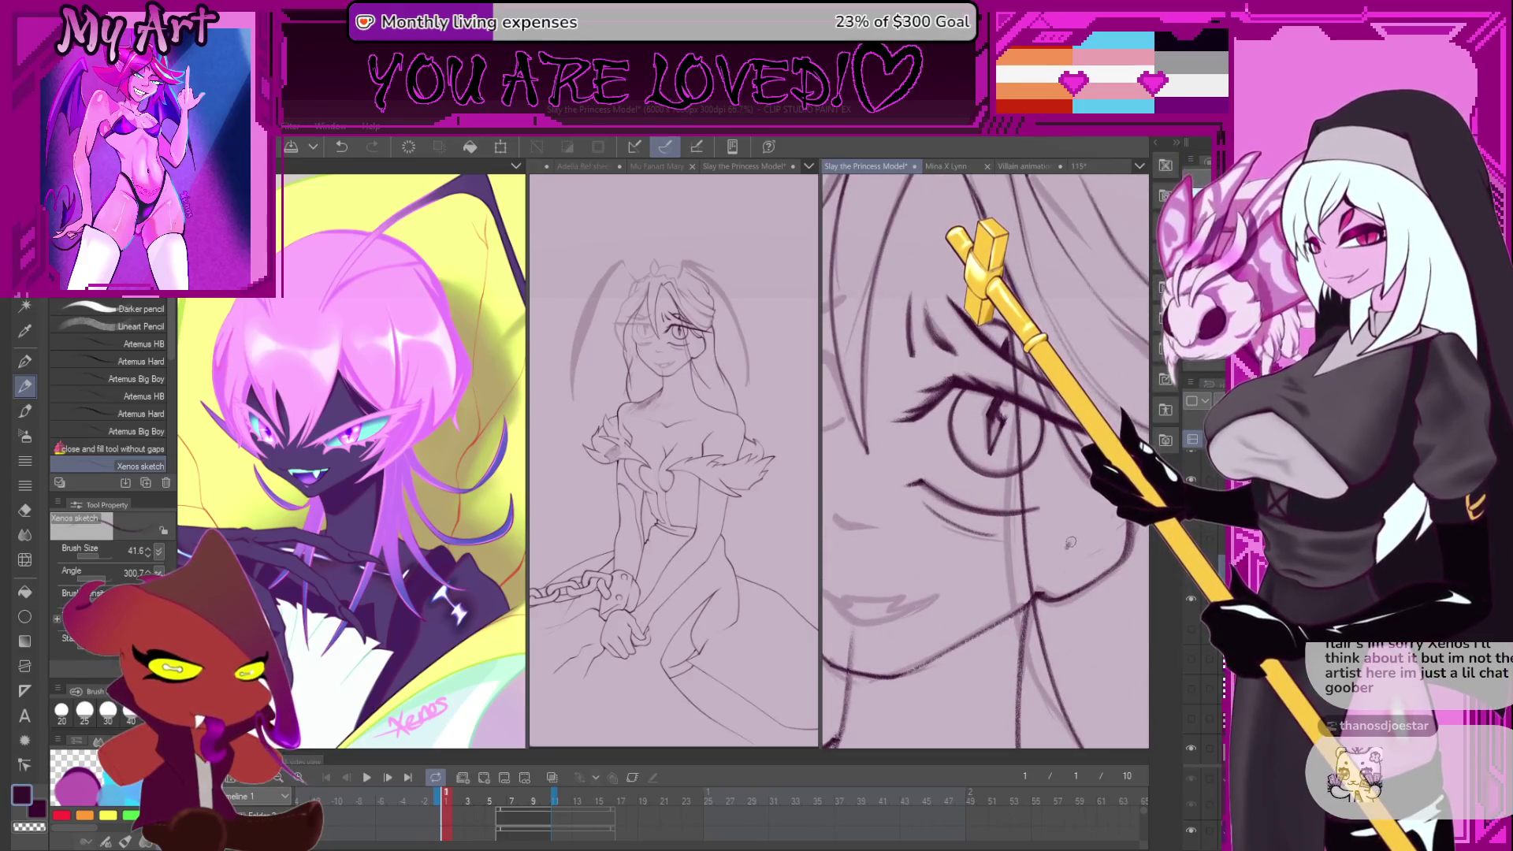
pyautogui.hotkey('ctrl', 'z')
pyautogui.scroll(2, 1070, 543)
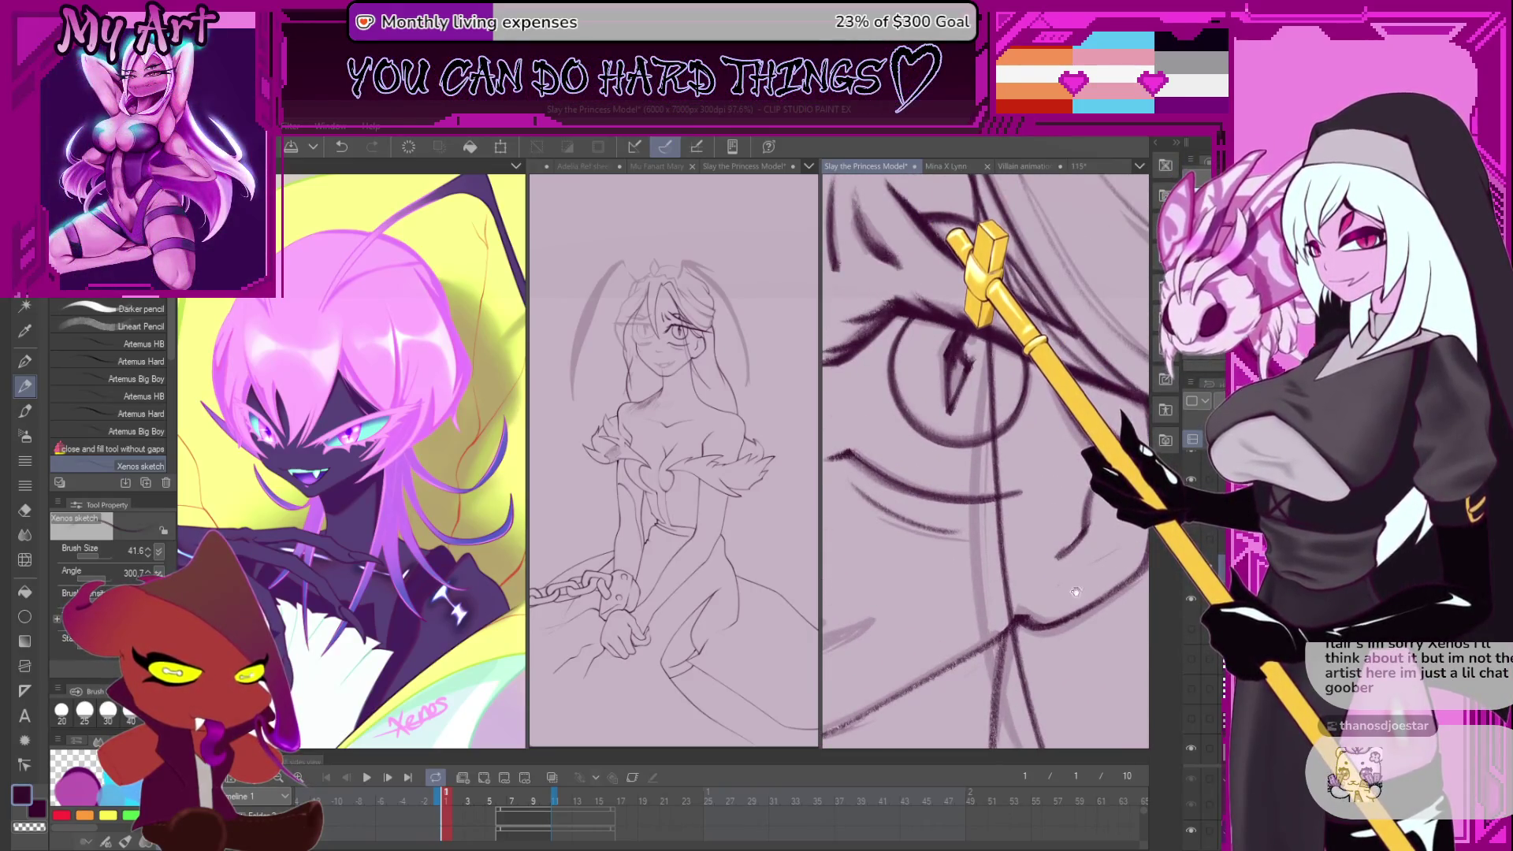
pyautogui.moveTo(1076, 591); pyautogui.dragTo(1040, 503)
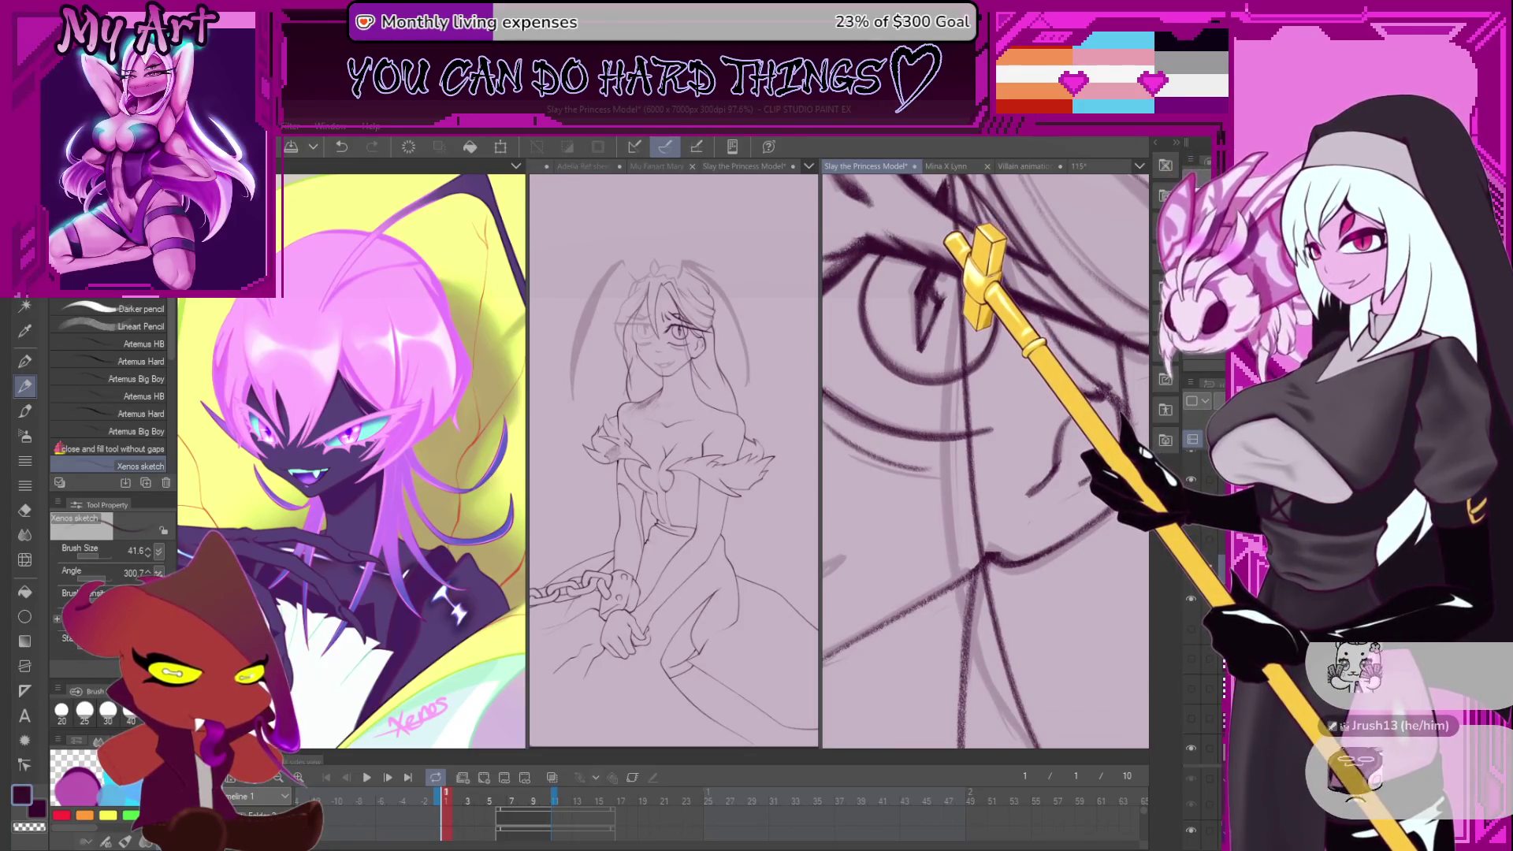
pyautogui.scroll(3, 915, 392)
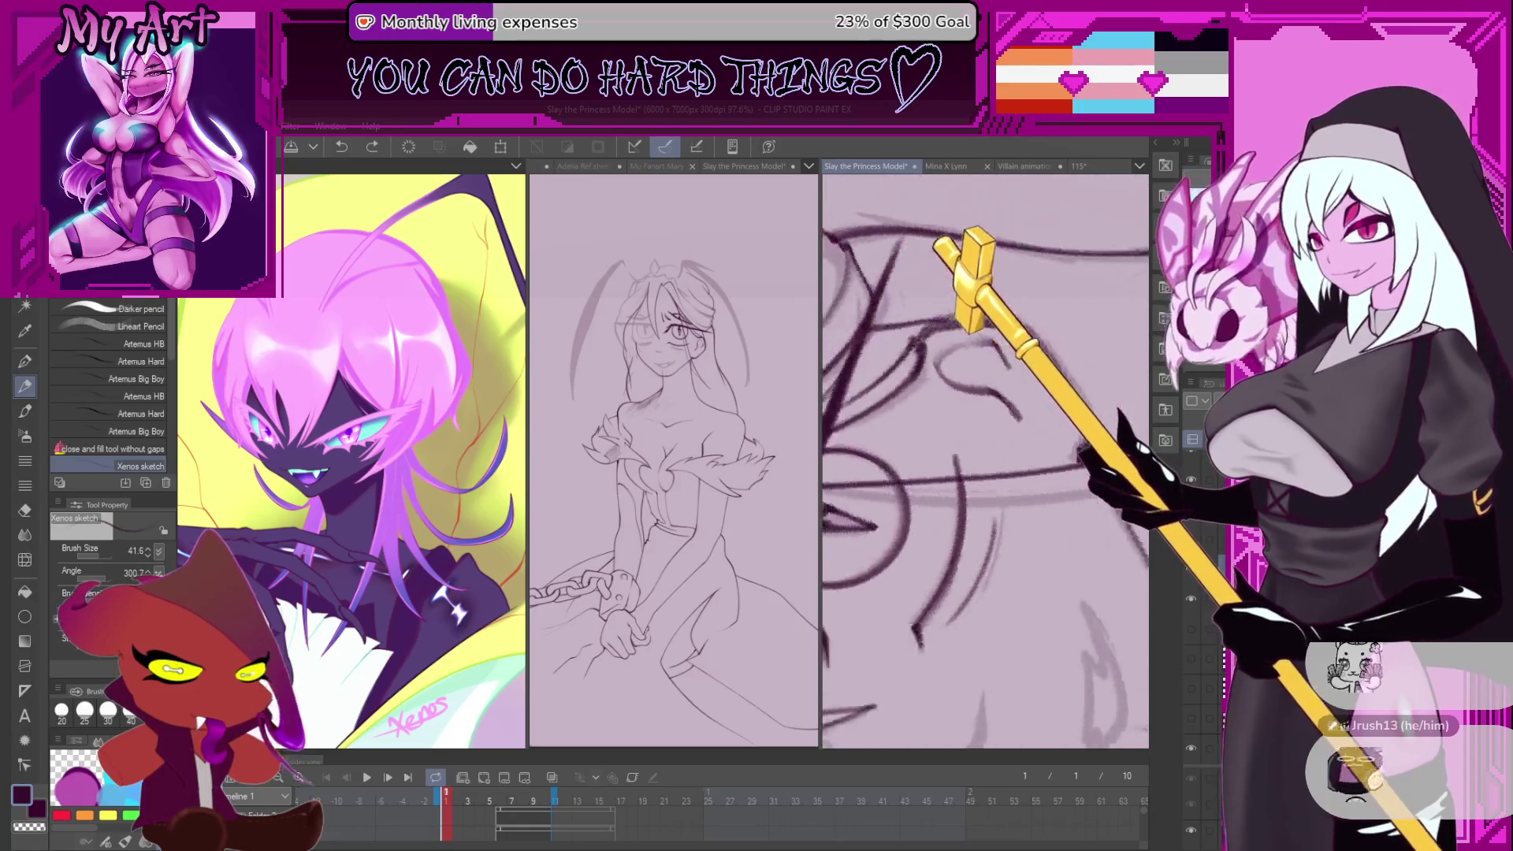
pyautogui.moveTo(914, 391); pyautogui.dragTo(889, 451)
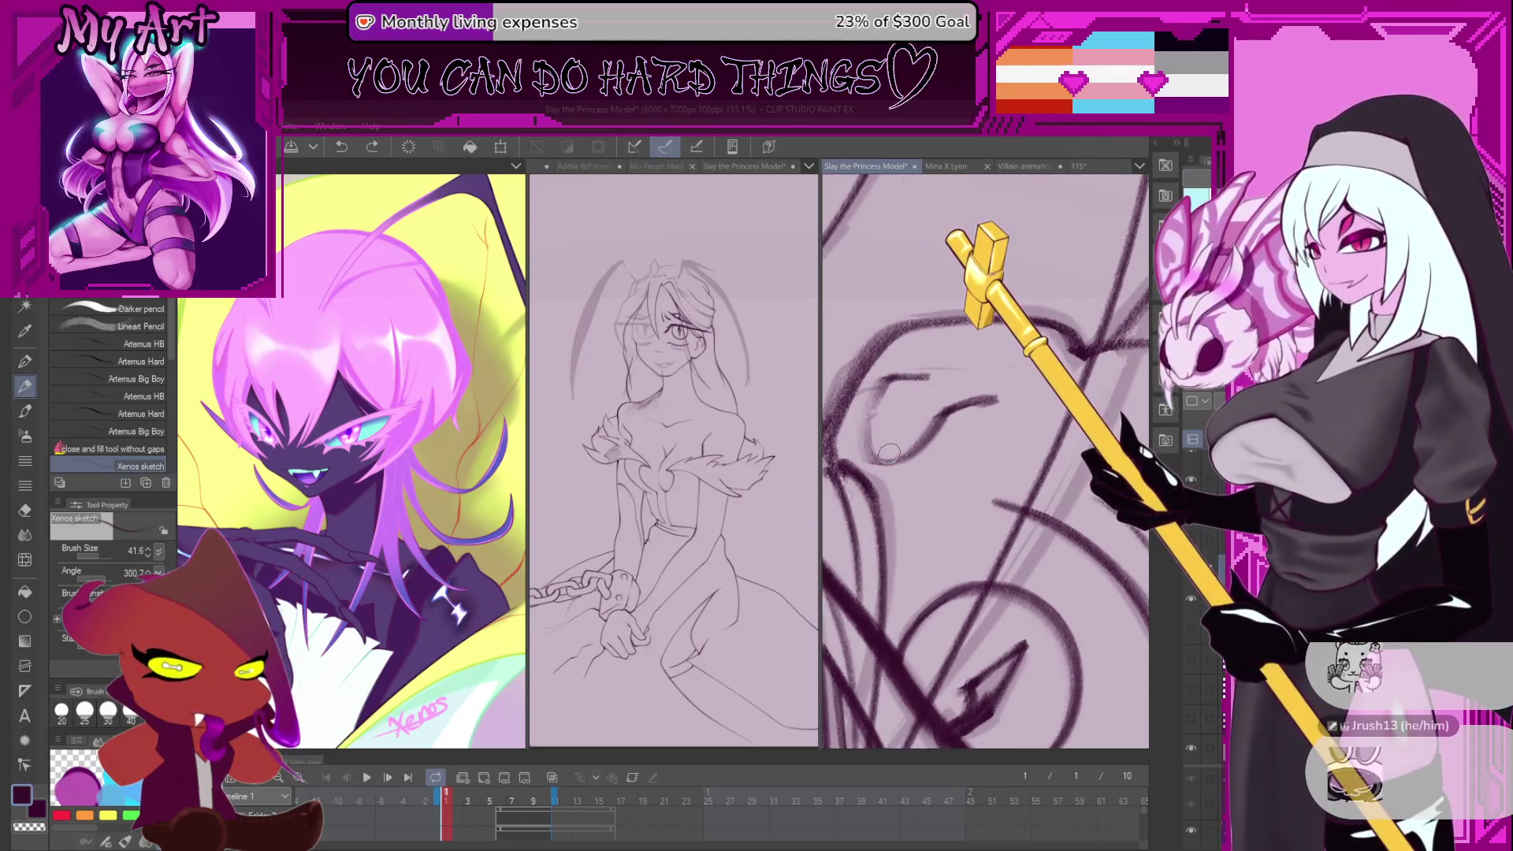
# - Remove the faint stroke near the ear and bring the eye, ear and face into view
pyautogui.scroll(-3, 934, 414)
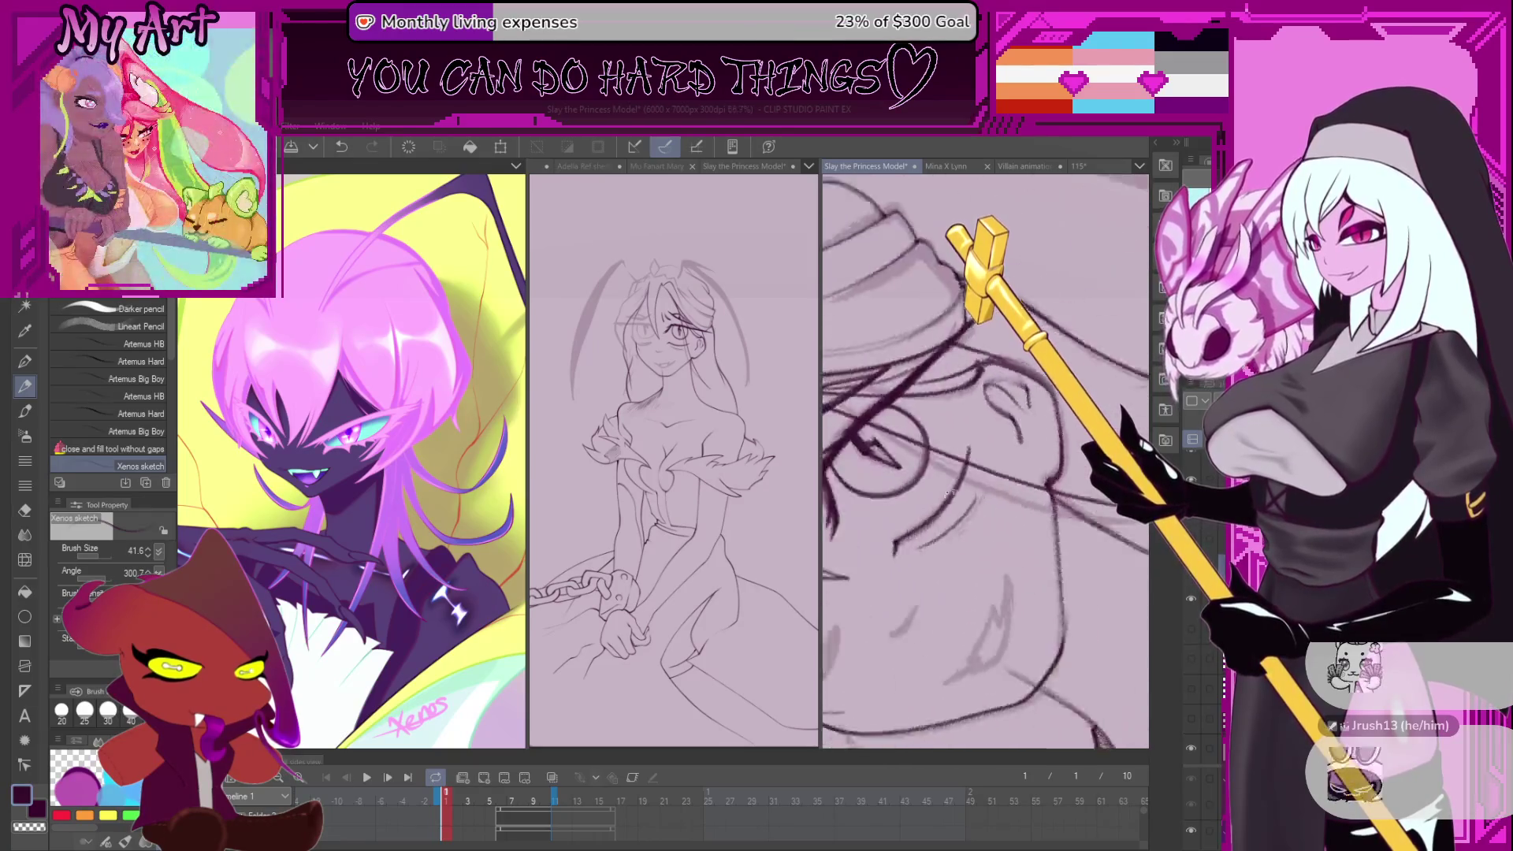
pyautogui.moveTo(964, 480); pyautogui.dragTo(955, 440)
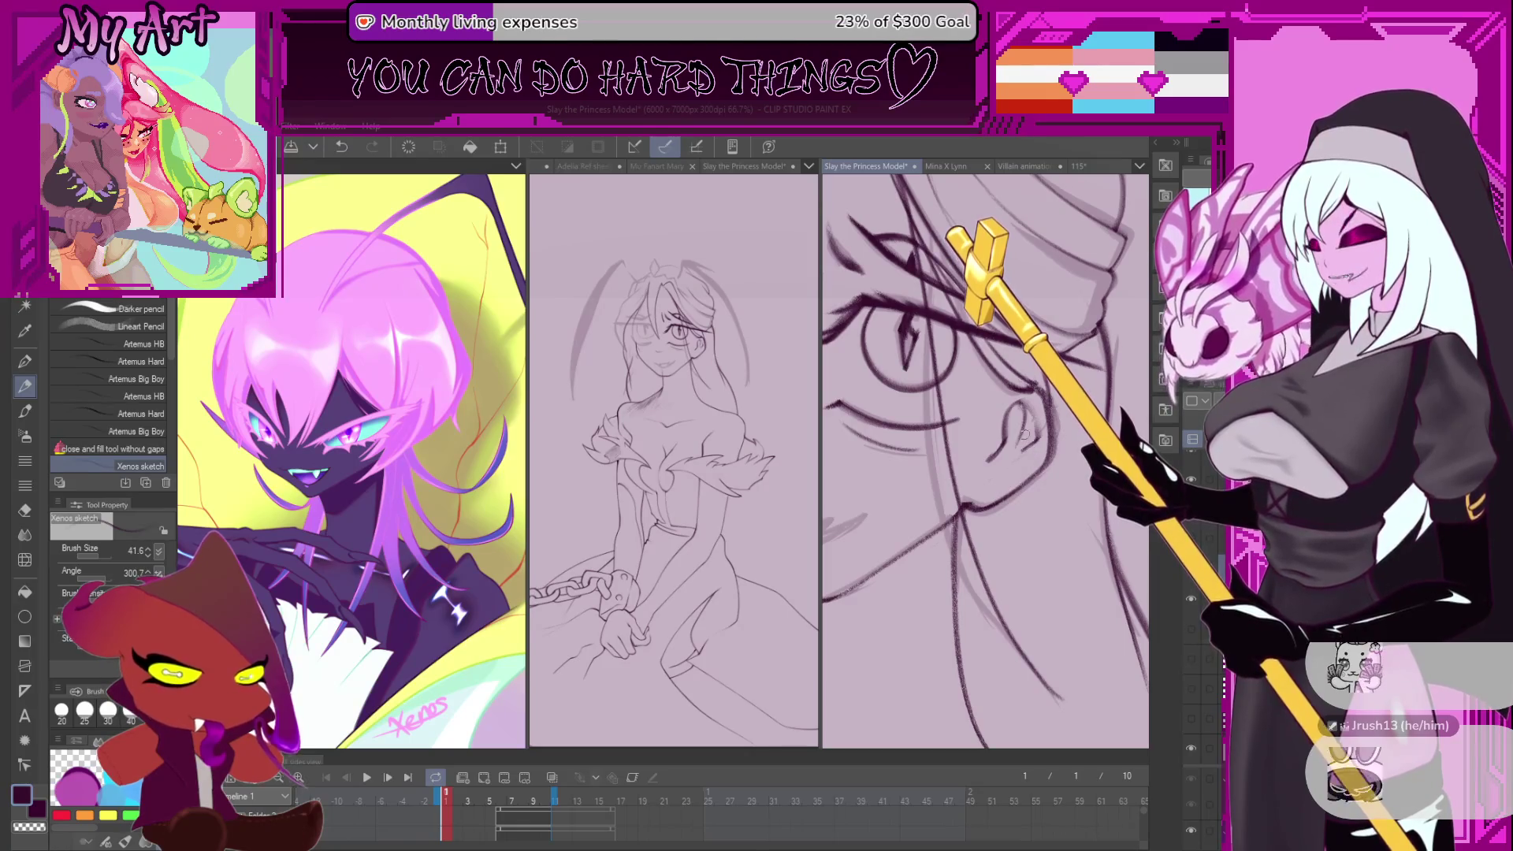
pyautogui.scroll(1, 1024, 434)
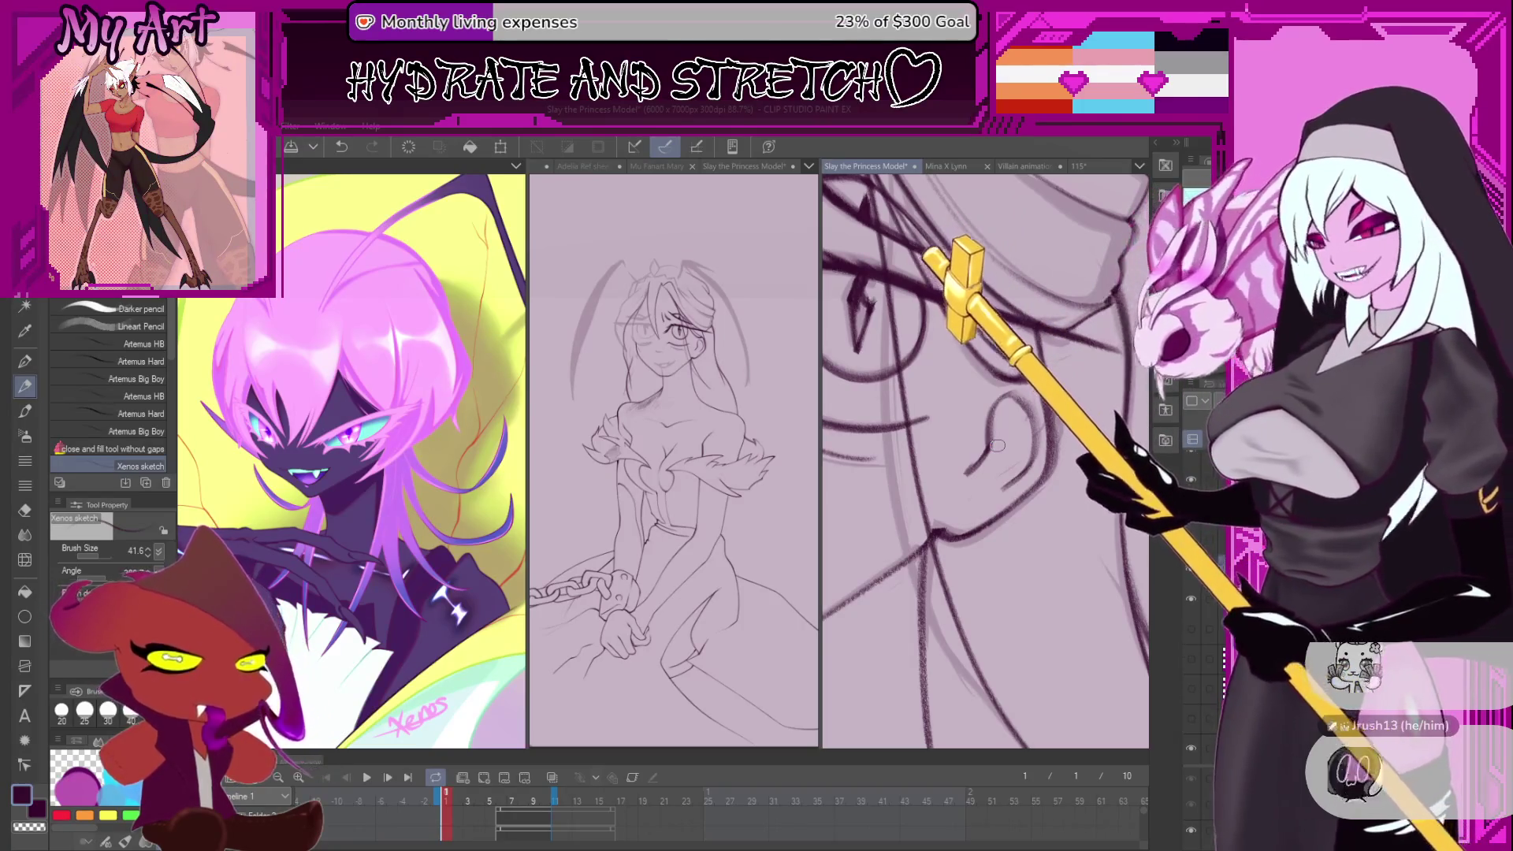
pyautogui.moveTo(997, 445)
pyautogui.mouseDown()
pyautogui.moveTo(1042, 434)
pyautogui.moveTo(933, 504)
pyautogui.moveTo(977, 453)
pyautogui.moveTo(936, 445)
pyautogui.moveTo(975, 472)
pyautogui.moveTo(992, 461)
pyautogui.mouseUp()
pyautogui.hotkey('ctrl', 'z')
pyautogui.moveTo(953, 512); pyautogui.dragTo(930, 678)
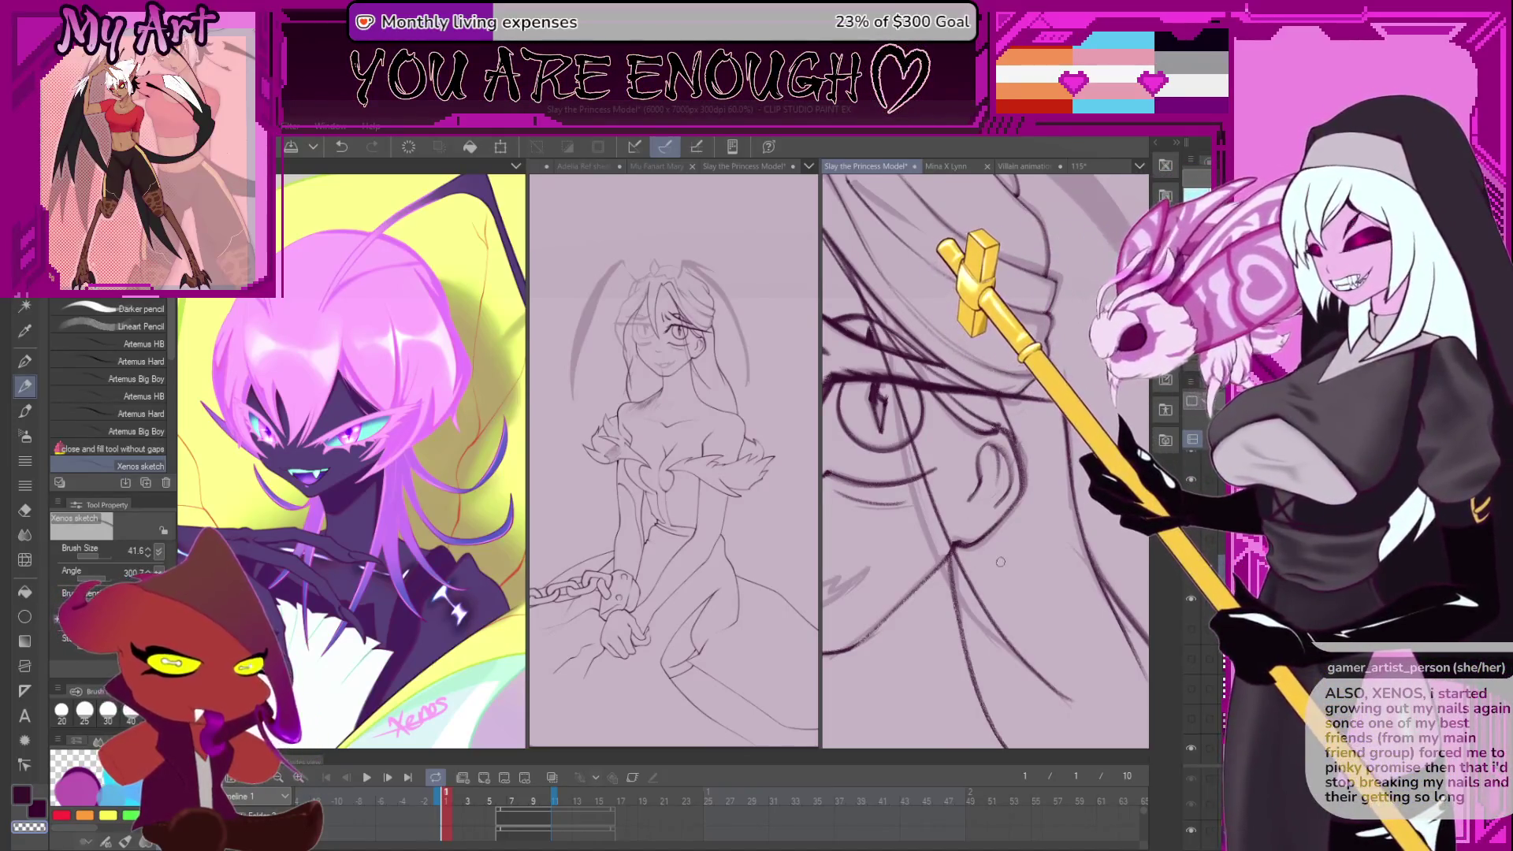
# - Try dark diagonal strokes across the upper sketch, undoing each attempt
pyautogui.scroll(-3, 1144, 457)
pyautogui.scroll(5, 1015, 483)
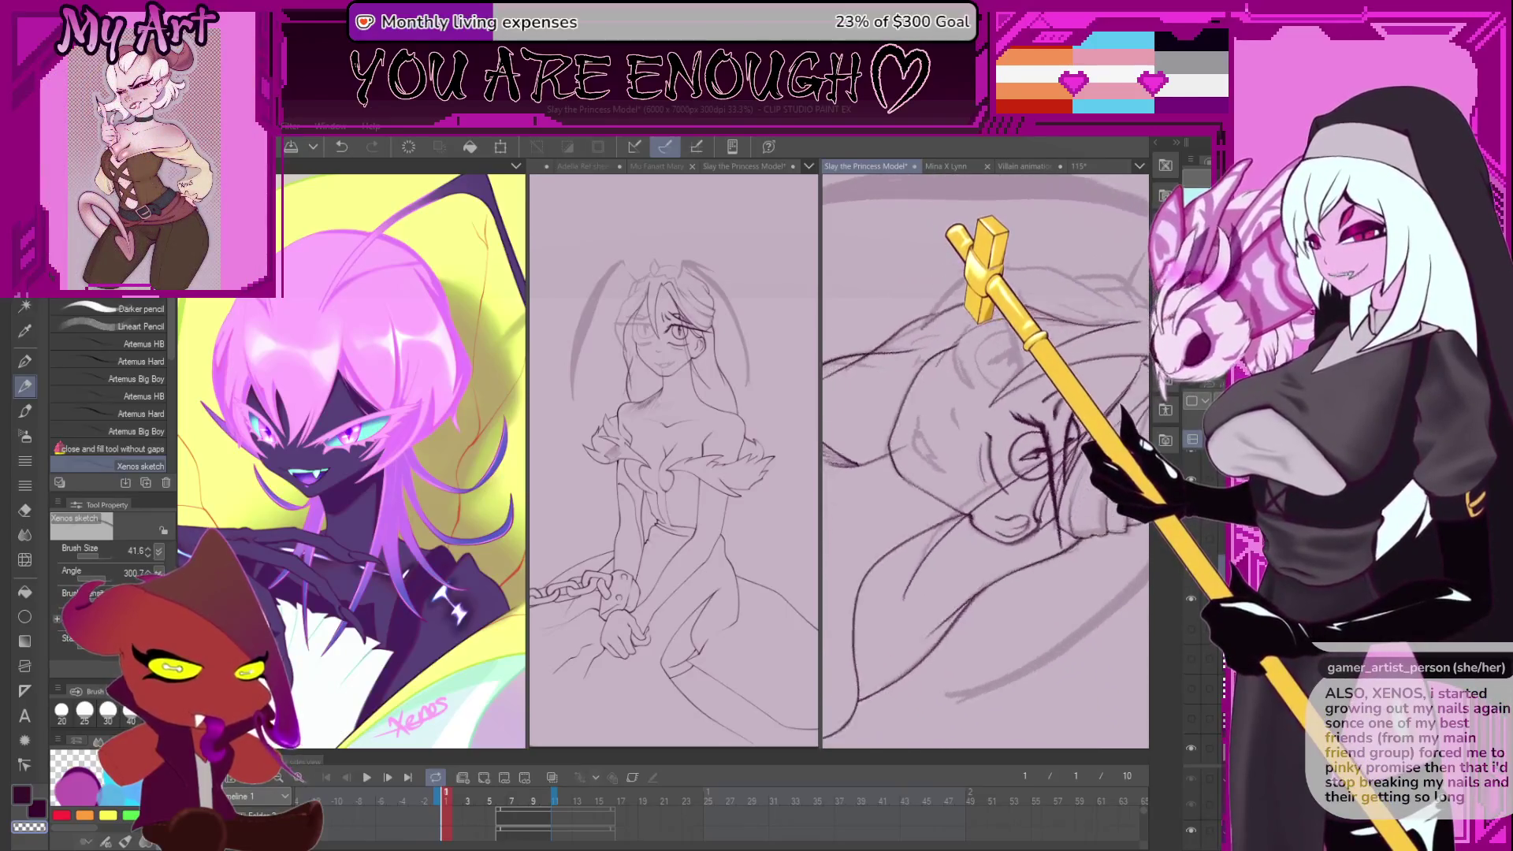
pyautogui.scroll(3, 989, 476)
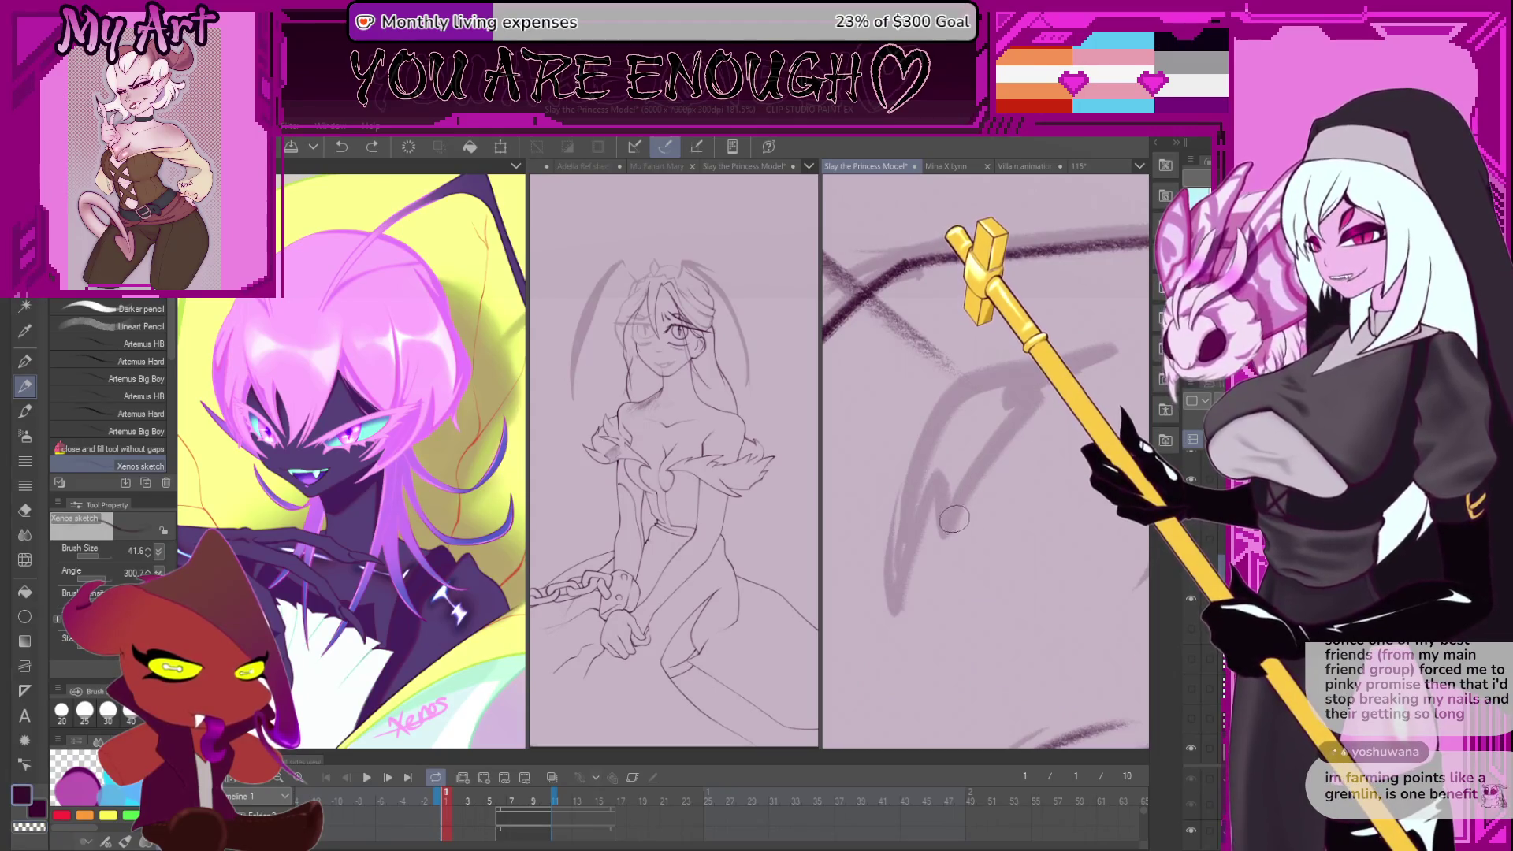
pyautogui.moveTo(1037, 402); pyautogui.dragTo(944, 541)
pyautogui.hotkey('ctrl', 'z')
pyautogui.hotkey('ctrl', 'y')
pyautogui.hotkey('ctrl', 'z')
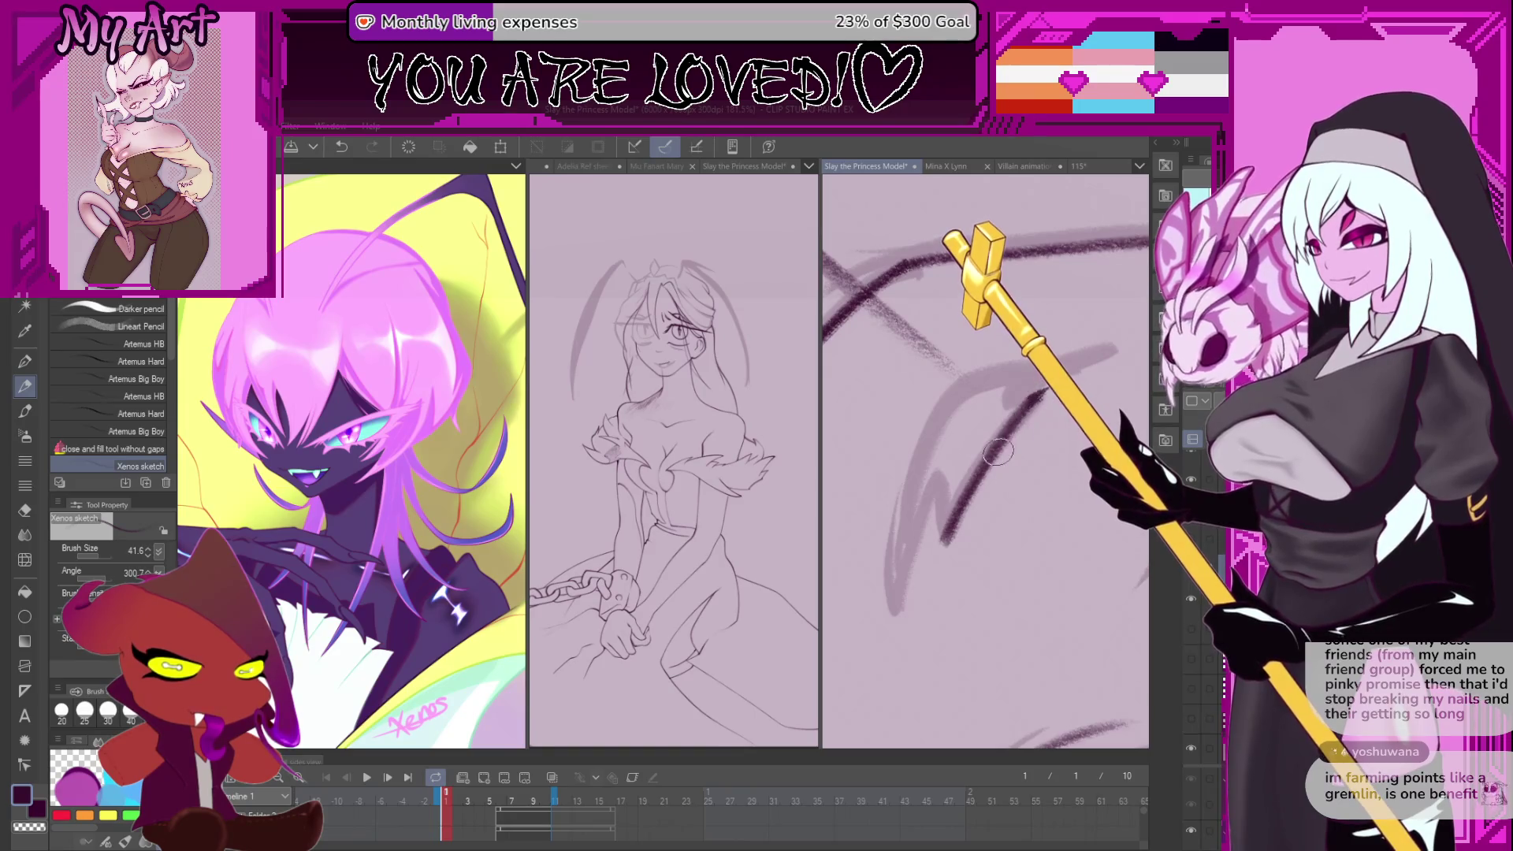
pyautogui.scroll(2, 1035, 410)
pyautogui.moveTo(1119, 417)
pyautogui.mouseDown()
pyautogui.moveTo(913, 509)
pyautogui.moveTo(944, 431)
pyautogui.mouseUp()
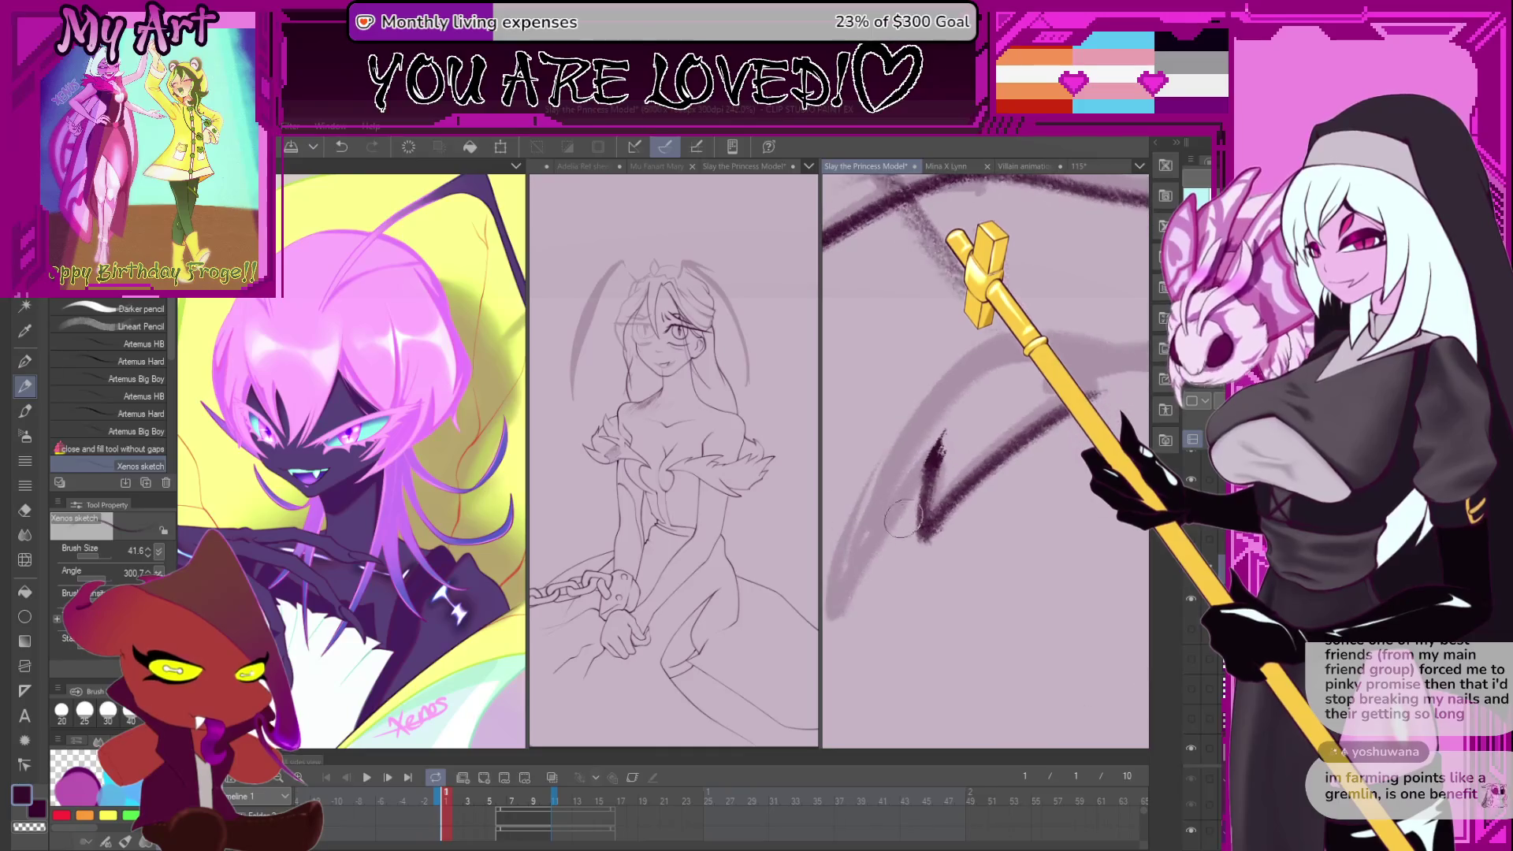
pyautogui.hotkey('ctrl', 'z')
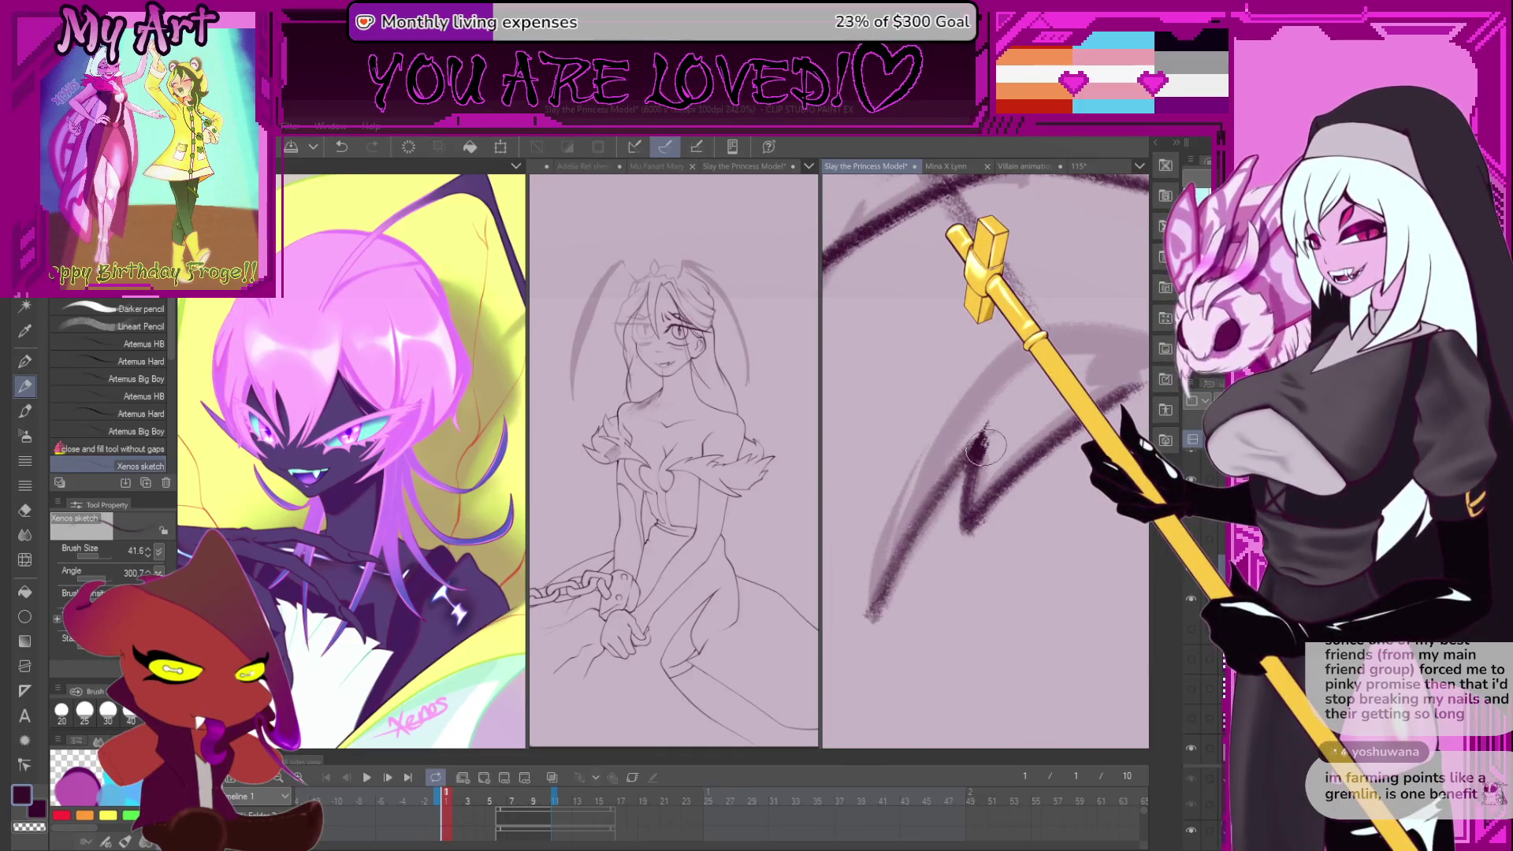
# - Draw a dark upward stroke from the lower left, retrying until it extends far enough
pyautogui.moveTo(948, 556); pyautogui.dragTo(955, 578)
pyautogui.moveTo(879, 634); pyautogui.dragTo(993, 441)
pyautogui.hotkey('ctrl', 'z')
pyautogui.moveTo(875, 637); pyautogui.dragTo(994, 455)
pyautogui.hotkey('ctrl', 'z')
pyautogui.moveTo(880, 633); pyautogui.dragTo(997, 441)
pyautogui.hotkey('ctrl', 'z')
pyautogui.hotkey('ctrl', 'z')
pyautogui.moveTo(880, 634); pyautogui.dragTo(997, 437)
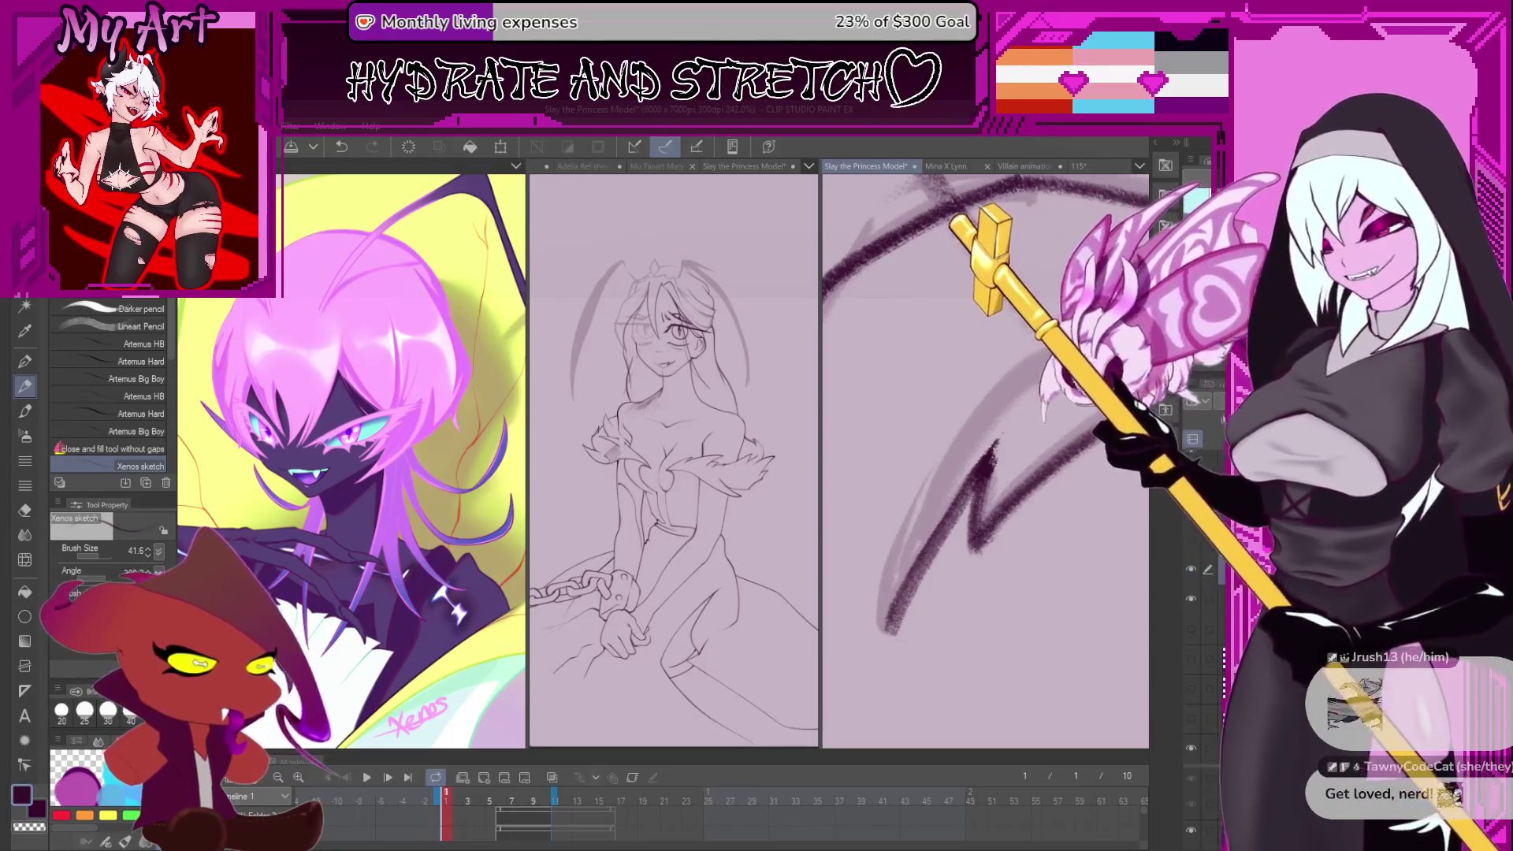
# - Shrink the brush to 33.1 and retry the upward and curved up-right strokes
pyautogui.hotkey('ctrl', 'z')
pyautogui.moveTo(945, 504)
pyautogui.mouseDown()
pyautogui.moveTo(914, 583)
pyautogui.moveTo(977, 437)
pyautogui.mouseUp()
pyautogui.hotkey('ctrl', 'z')
pyautogui.moveTo(914, 561); pyautogui.dragTo(981, 418)
pyautogui.hotkey('ctrl', 'z')
pyautogui.moveTo(961, 483); pyautogui.dragTo(923, 537)
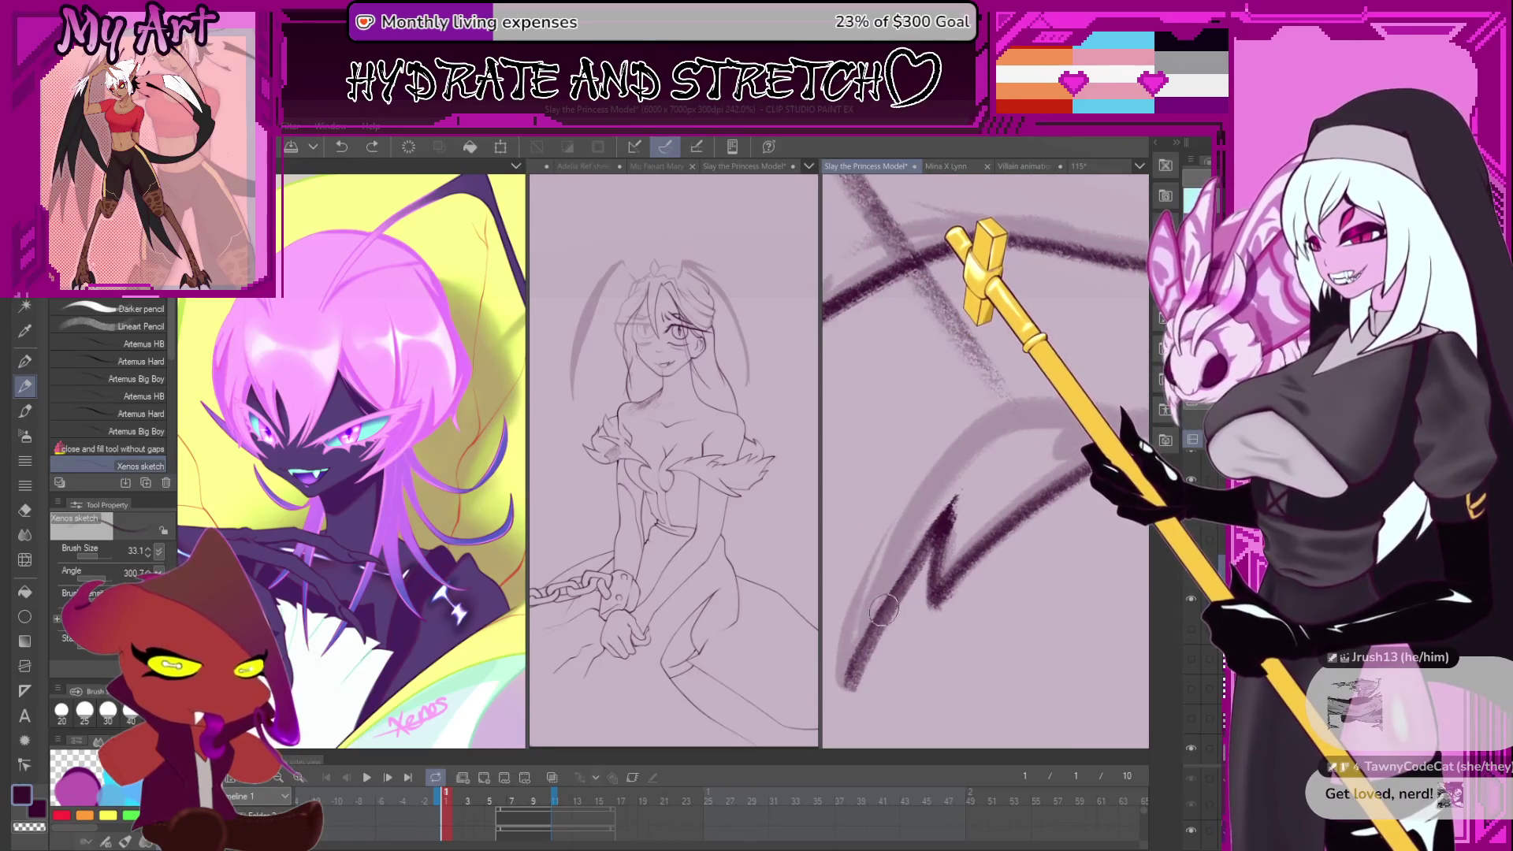
pyautogui.moveTo(878, 599)
pyautogui.mouseDown()
pyautogui.moveTo(969, 457)
pyautogui.moveTo(1099, 409)
pyautogui.mouseUp()
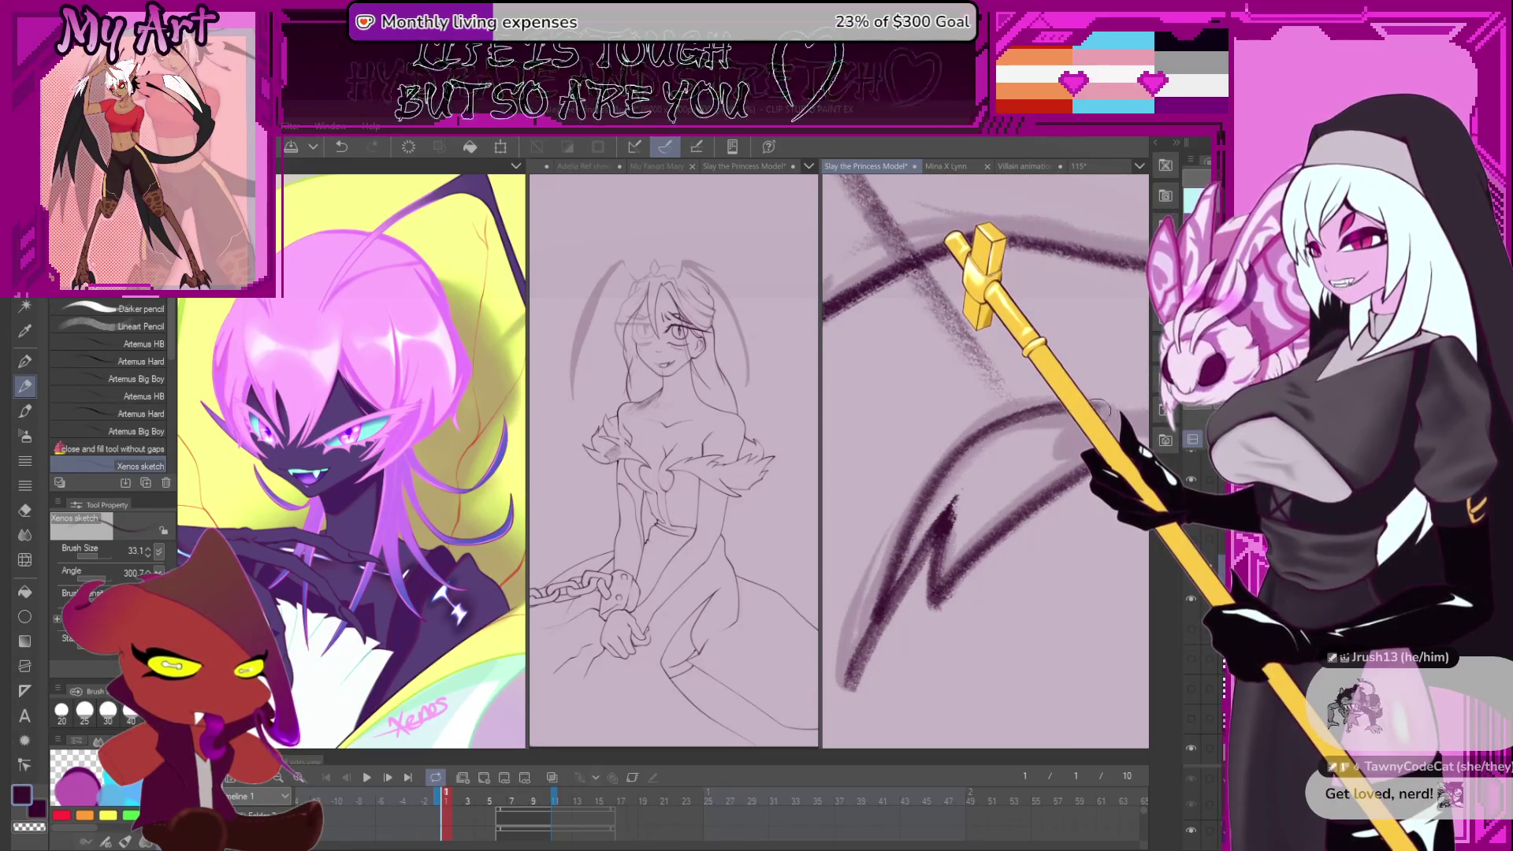
pyautogui.hotkey('ctrl', 'z')
pyautogui.hotkey('ctrl', 'z')
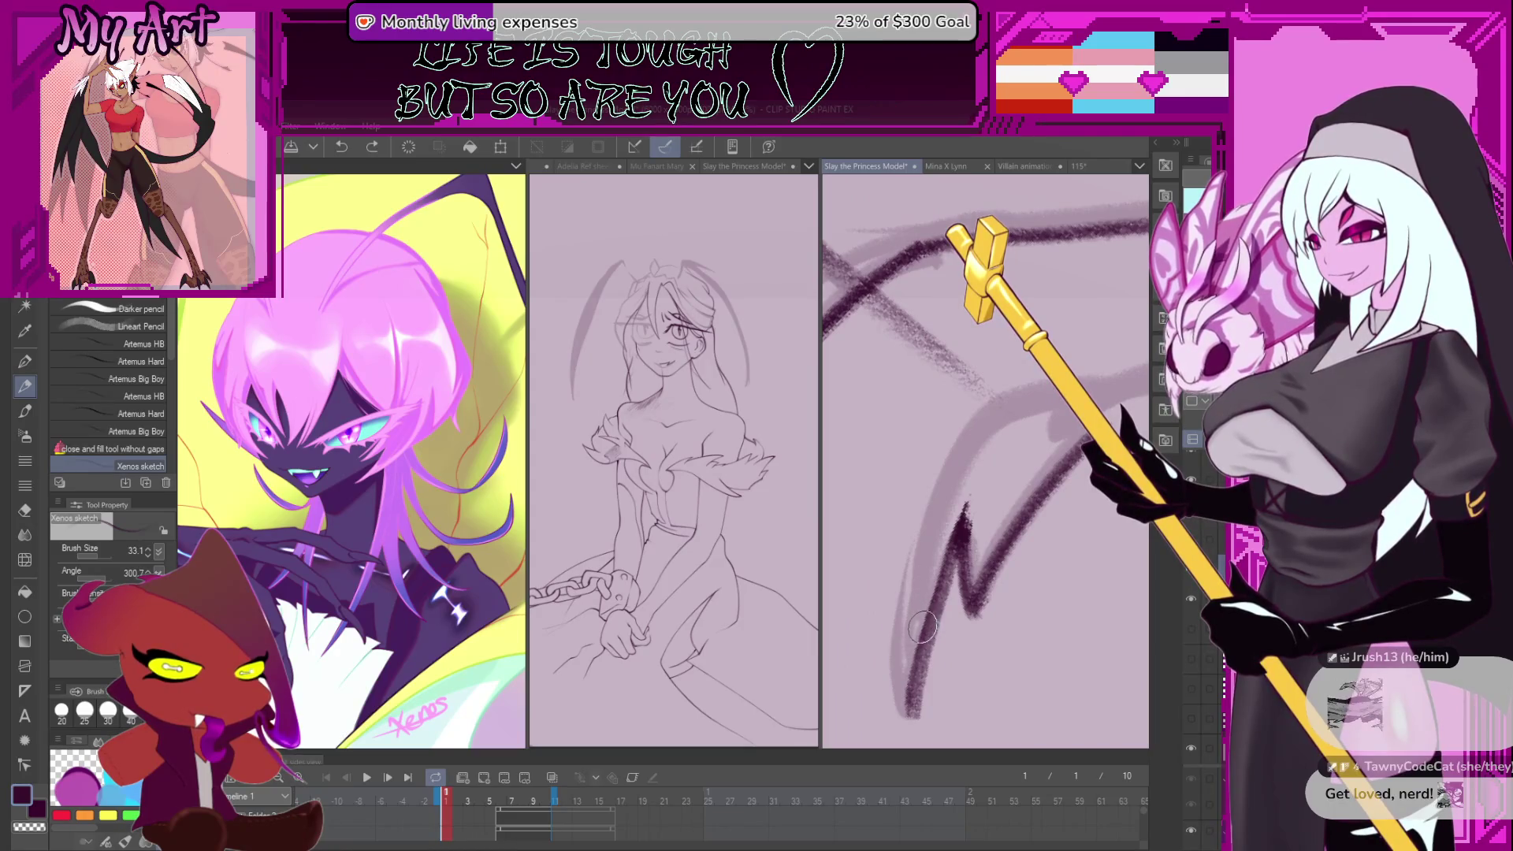
# - Begin a freehand lasso selection from the lower left up to the right
pyautogui.press('m')
pyautogui.moveTo(898, 606); pyautogui.dragTo(893, 684)
pyautogui.moveTo(930, 608)
pyautogui.mouseDown()
pyautogui.moveTo(960, 514)
pyautogui.moveTo(1046, 443)
pyautogui.moveTo(938, 382)
pyautogui.moveTo(894, 426)
pyautogui.moveTo(930, 471)
pyautogui.moveTo(938, 384)
pyautogui.mouseUp()
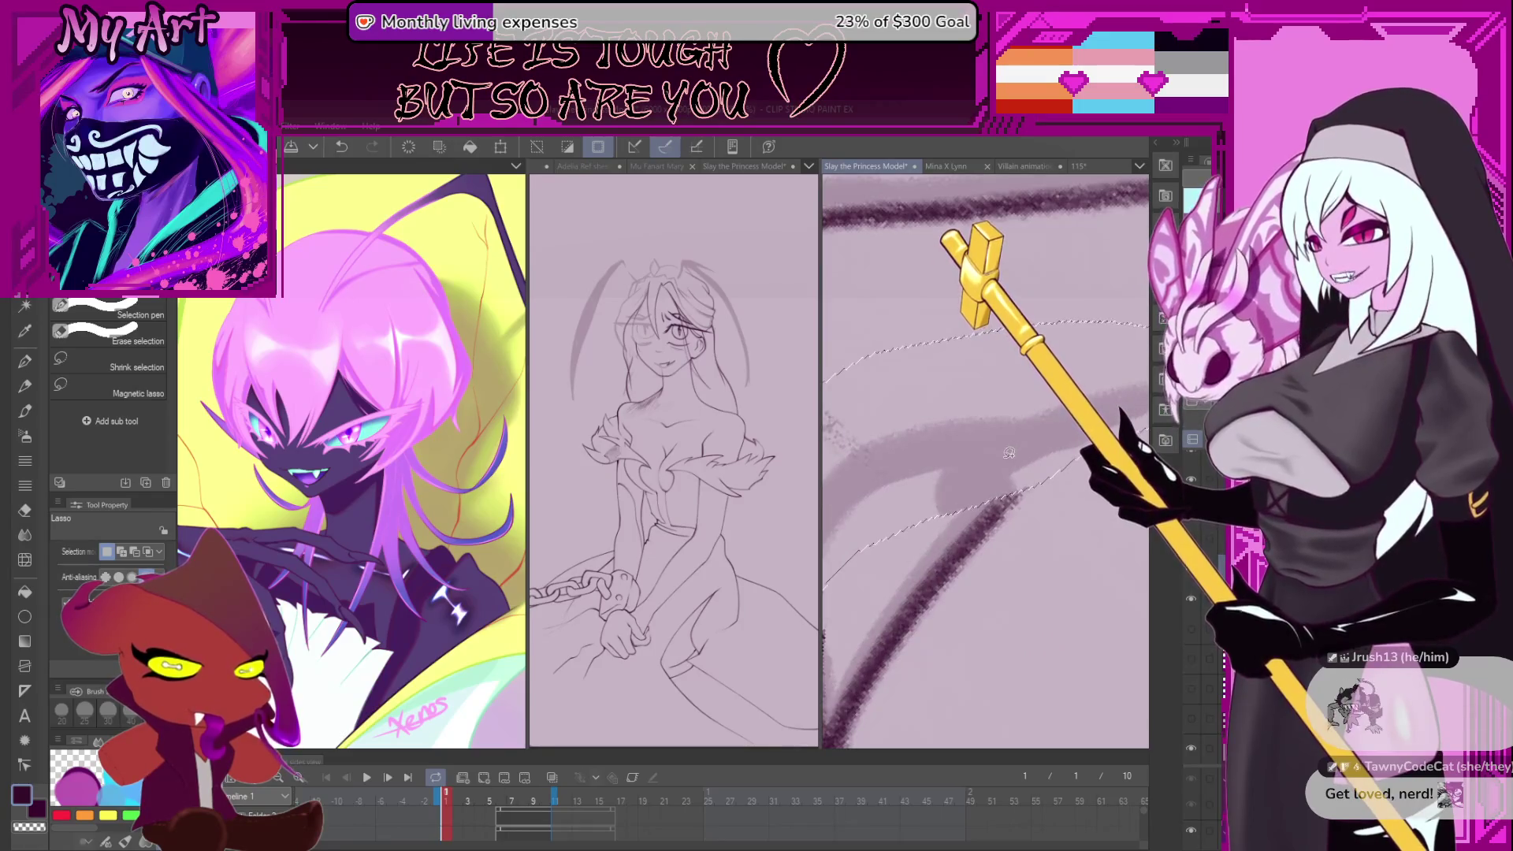
# - Rotate and shift the view to check the lasso around the zigzag, then return to the Pencil
pyautogui.moveTo(1008, 453); pyautogui.dragTo(1105, 520)
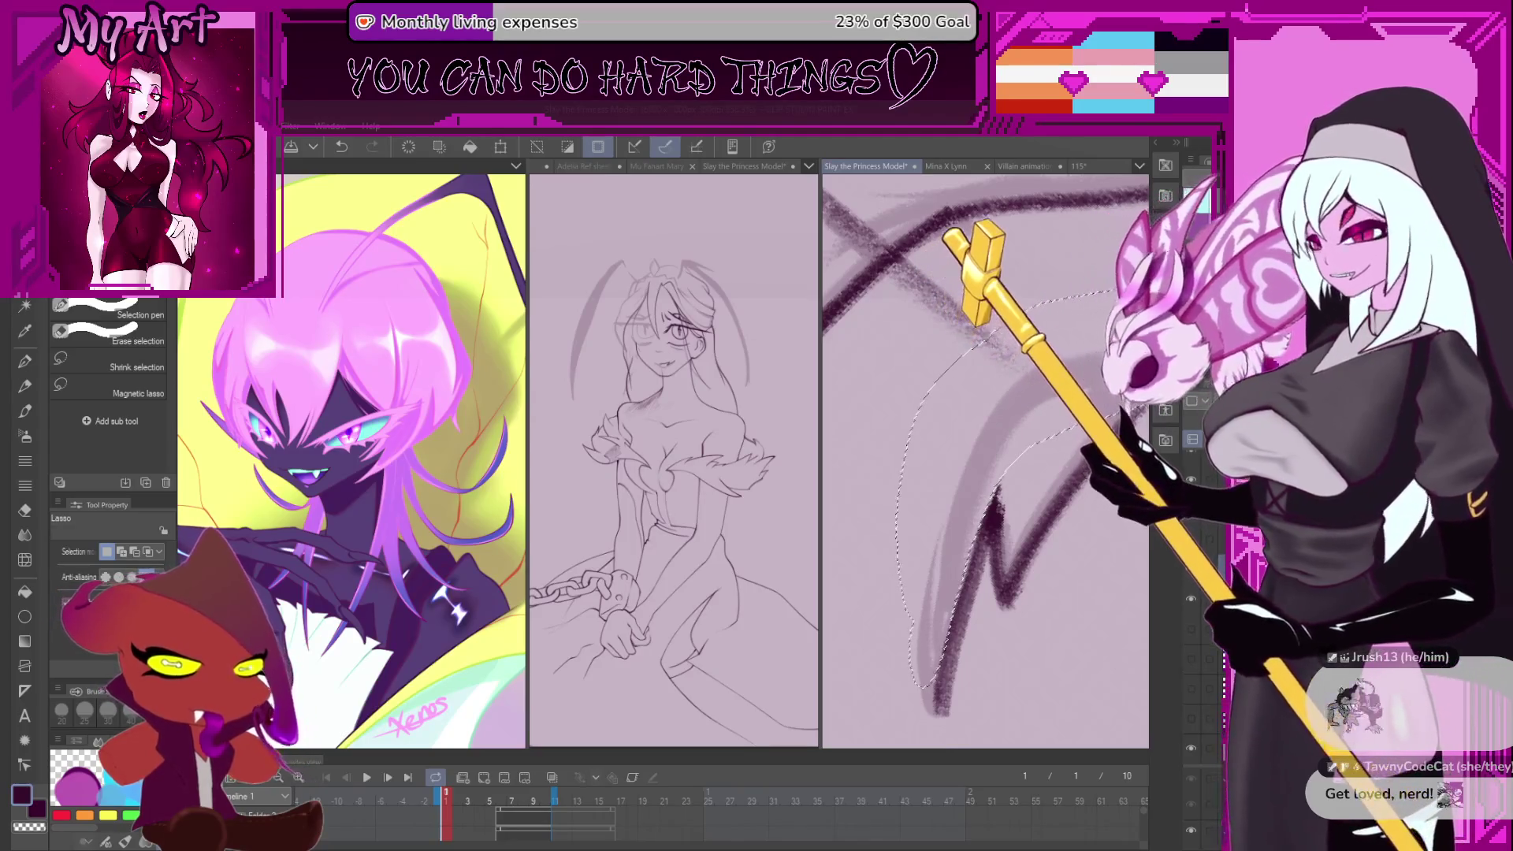
pyautogui.moveTo(963, 607); pyautogui.dragTo(898, 644)
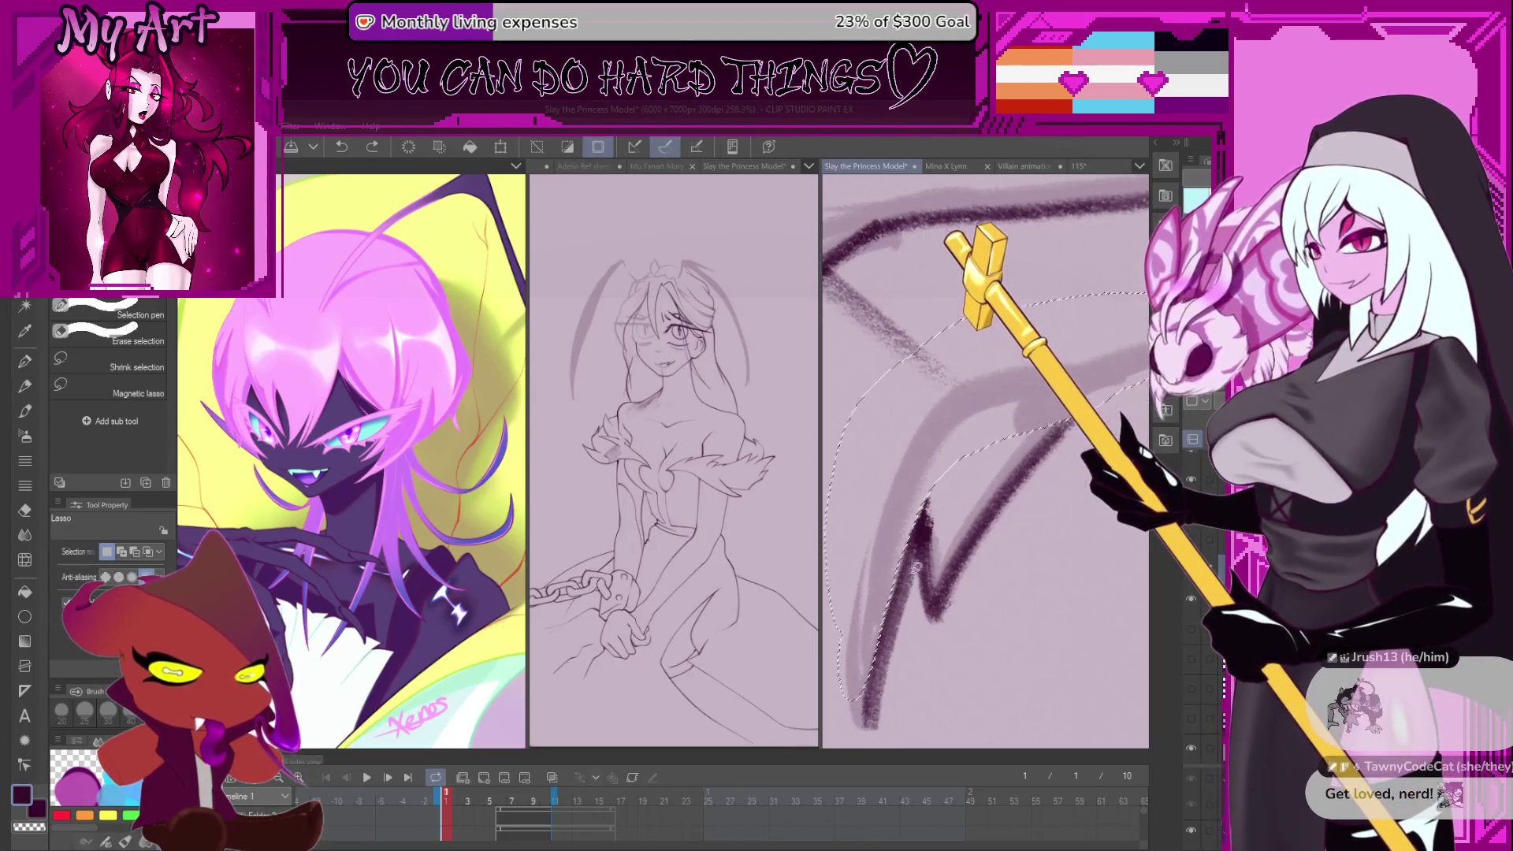
pyautogui.press('p')
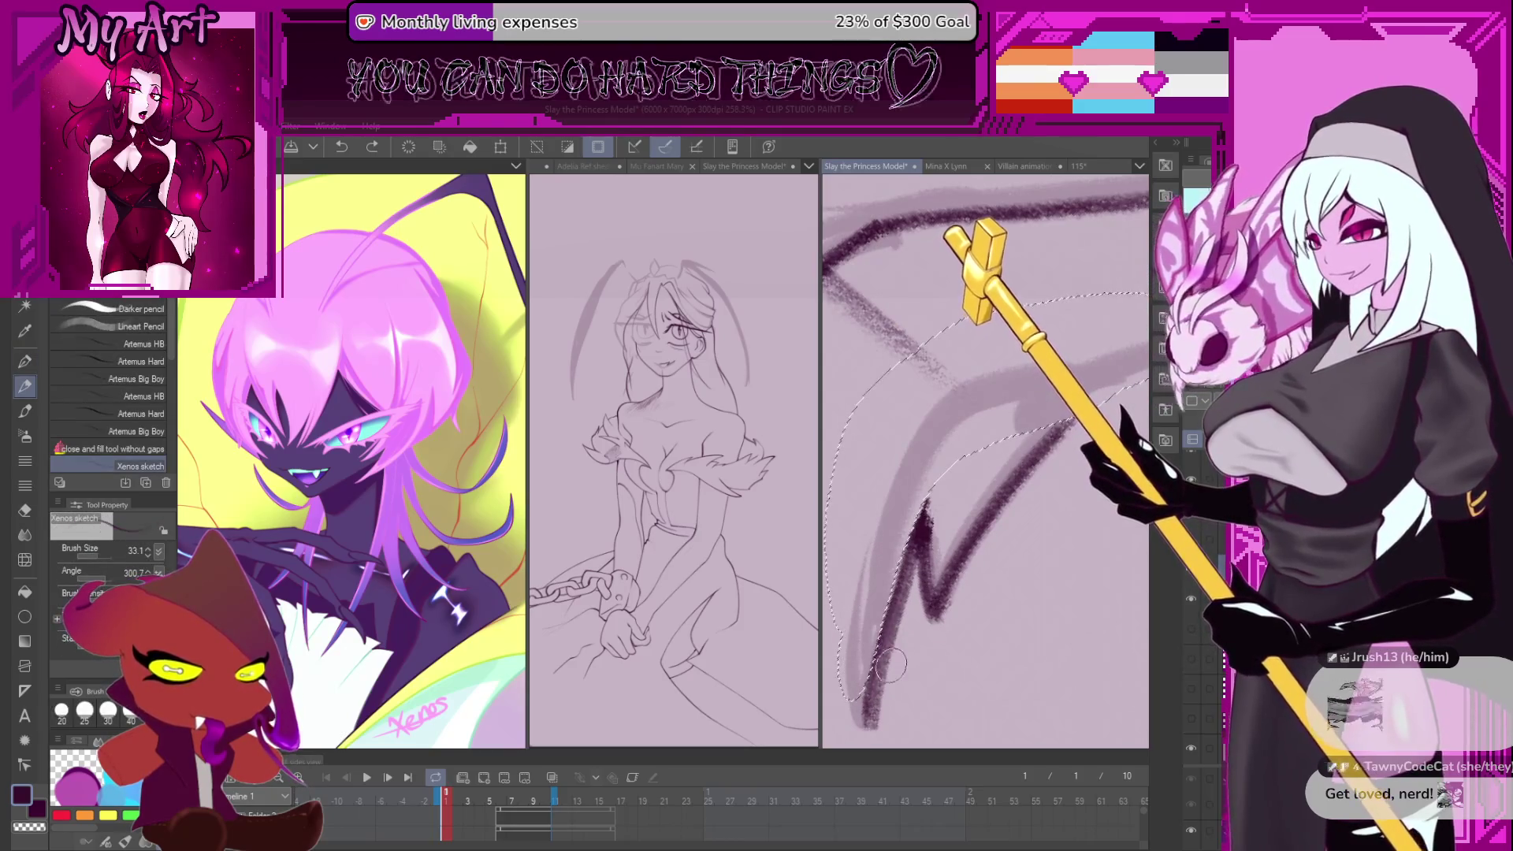
# - Darken the zigzag's left arm and a hair strand, undoing and redrawing the strand stroke
pyautogui.moveTo(873, 623); pyautogui.dragTo(898, 497)
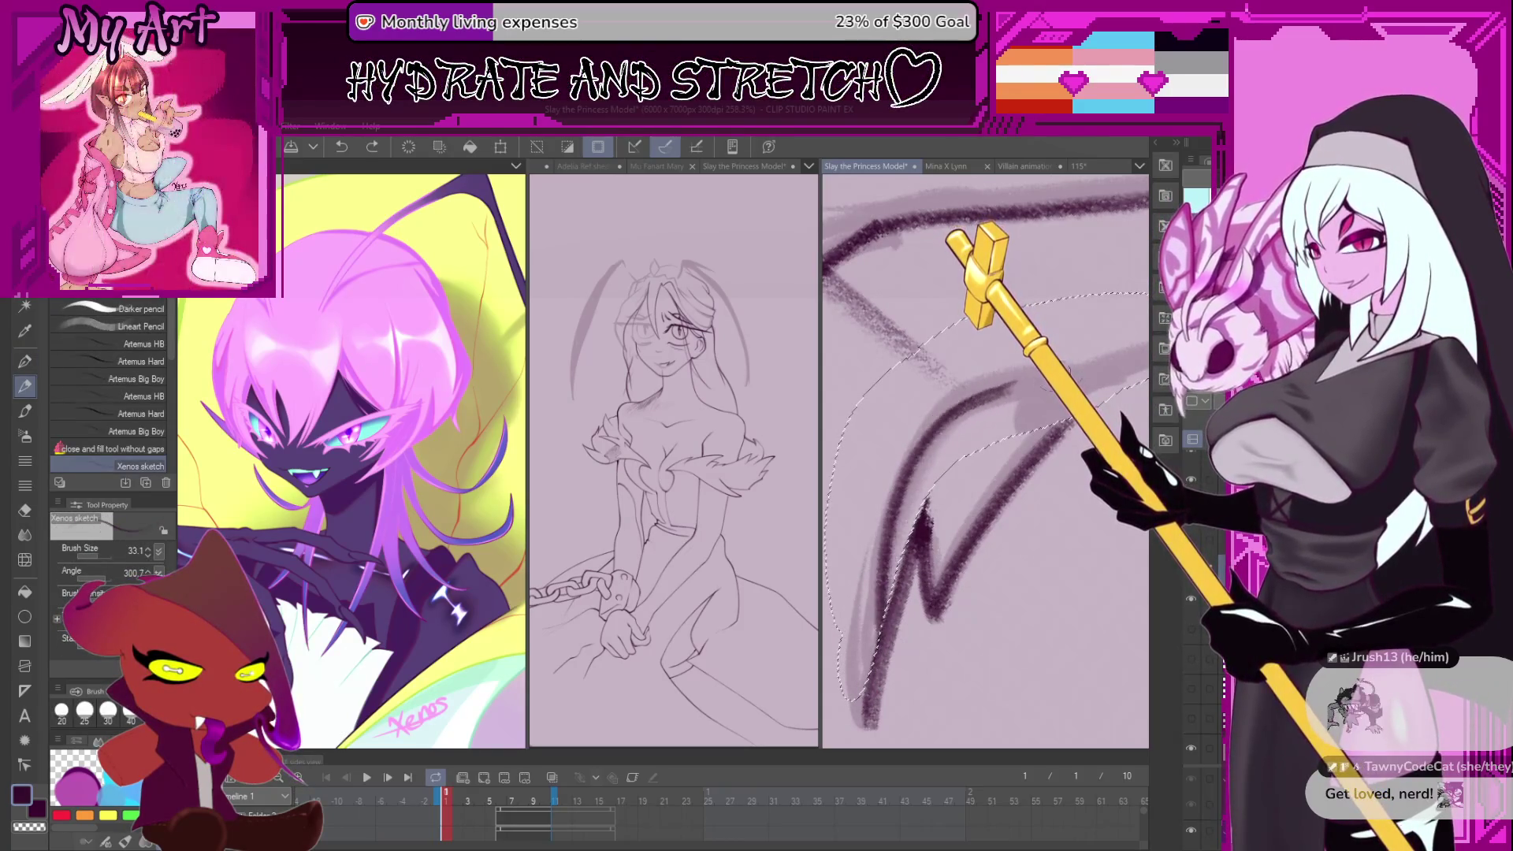
pyautogui.press('-')
pyautogui.press('-')
pyautogui.hotkey('ctrl', '+')
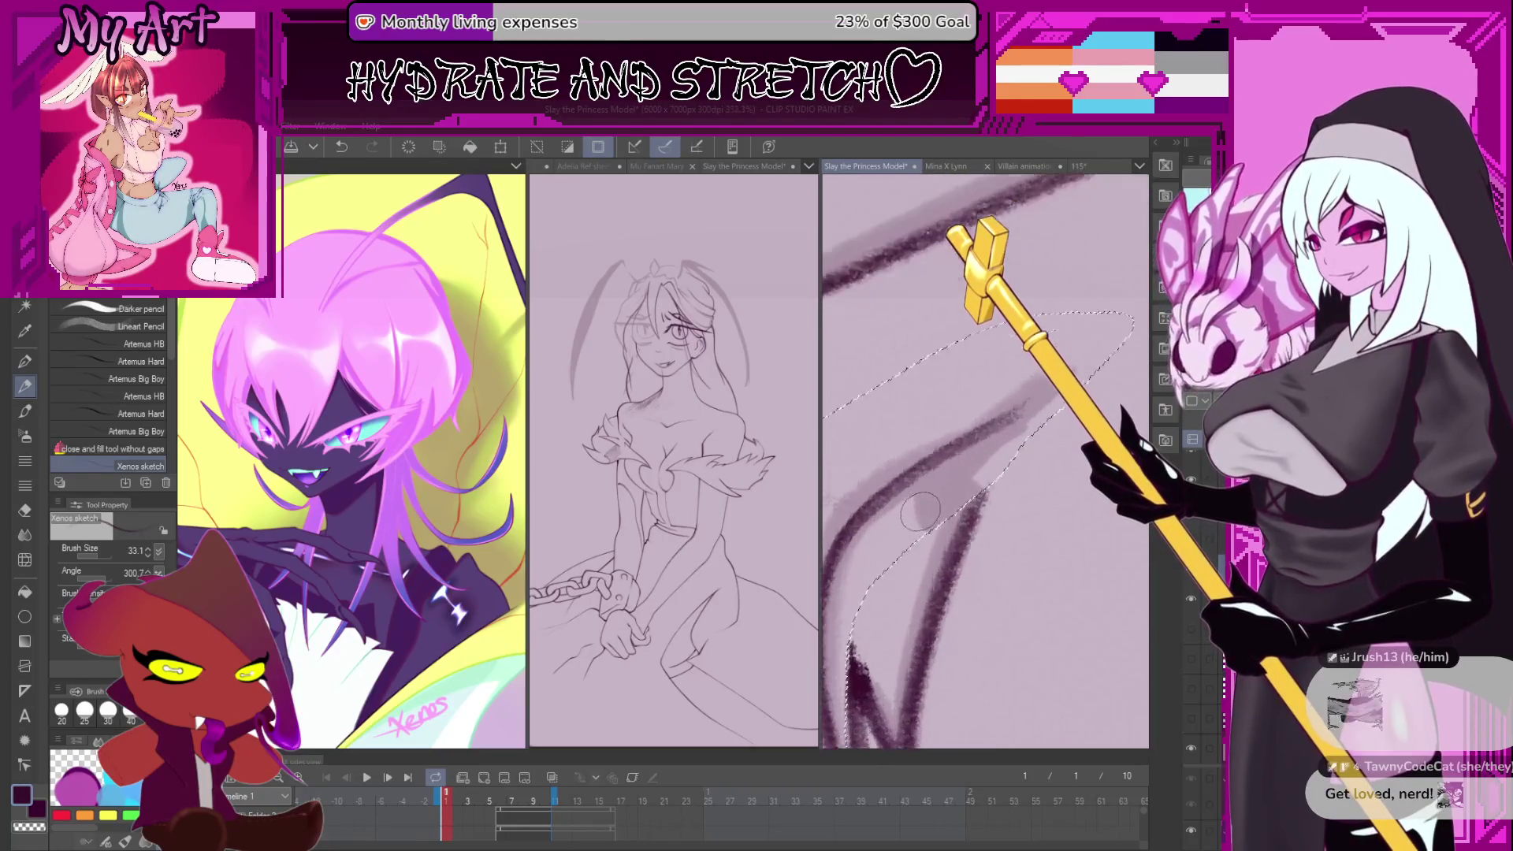
pyautogui.moveTo(907, 524); pyautogui.dragTo(996, 417)
pyautogui.hotkey('ctrl', 'z')
pyautogui.moveTo(914, 520); pyautogui.dragTo(994, 429)
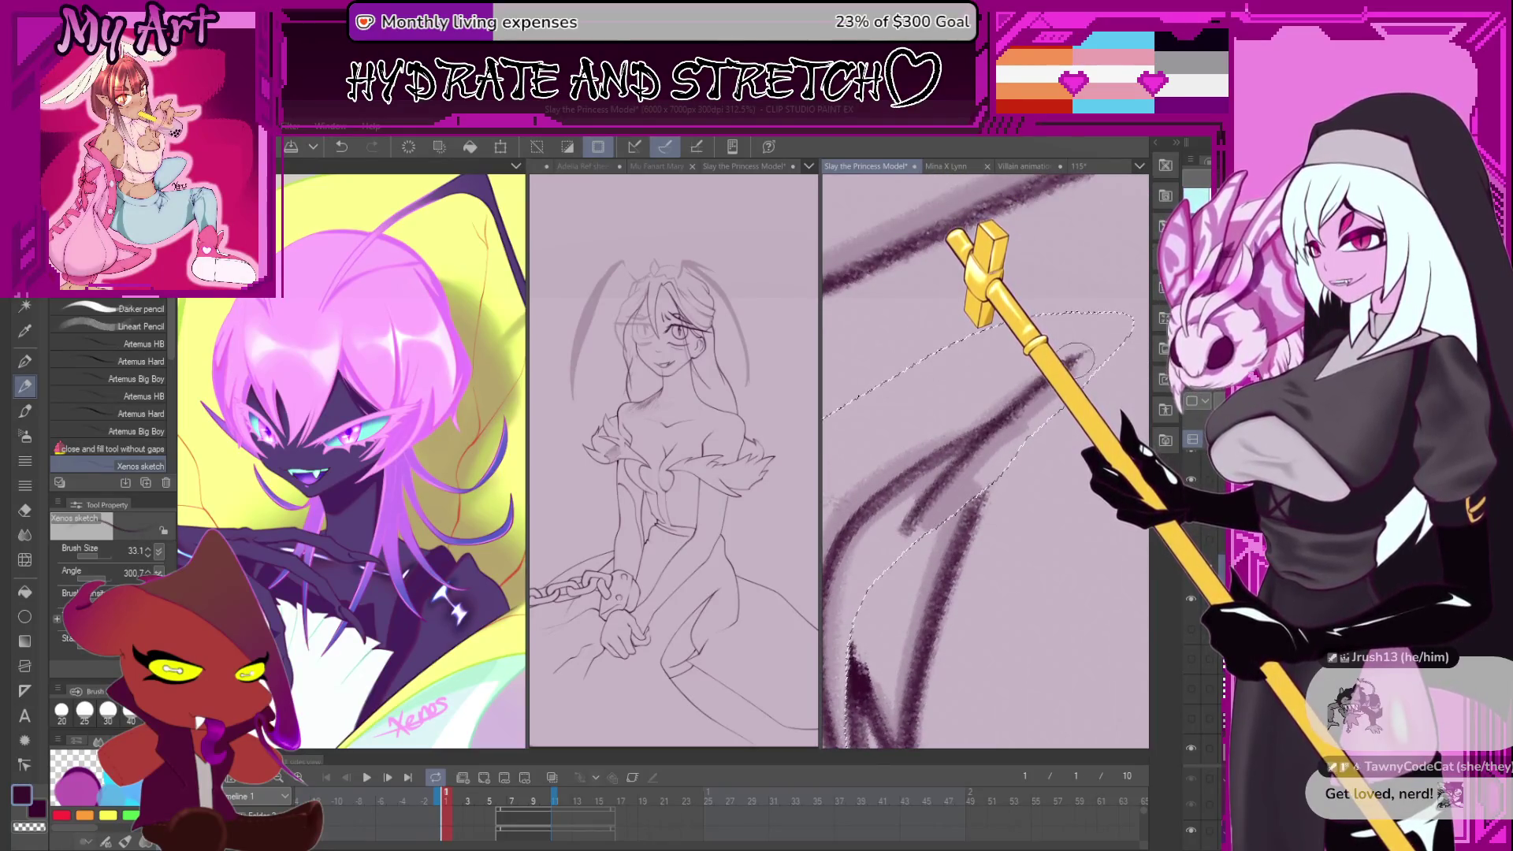
# - Clear the selection and add another dark stroke across the hair strands
pyautogui.press('-')
pyautogui.press('-')
pyautogui.hotkey('ctrl', 'd')
pyautogui.press('^')
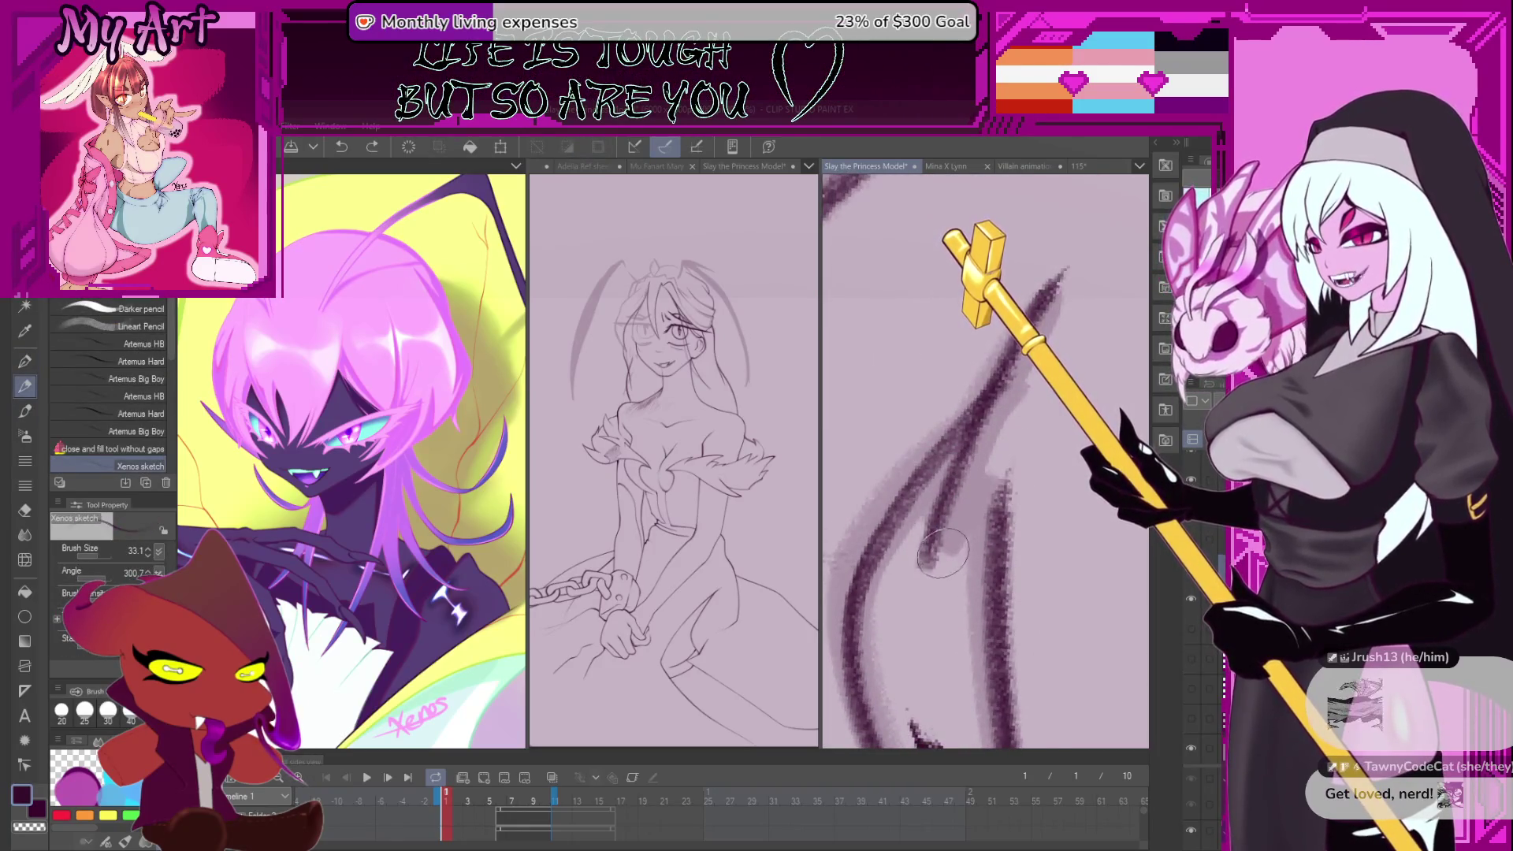
pyautogui.moveTo(1025, 410); pyautogui.dragTo(930, 560)
pyautogui.hotkey('ctrl', '-')
pyautogui.hotkey('ctrl', '-')
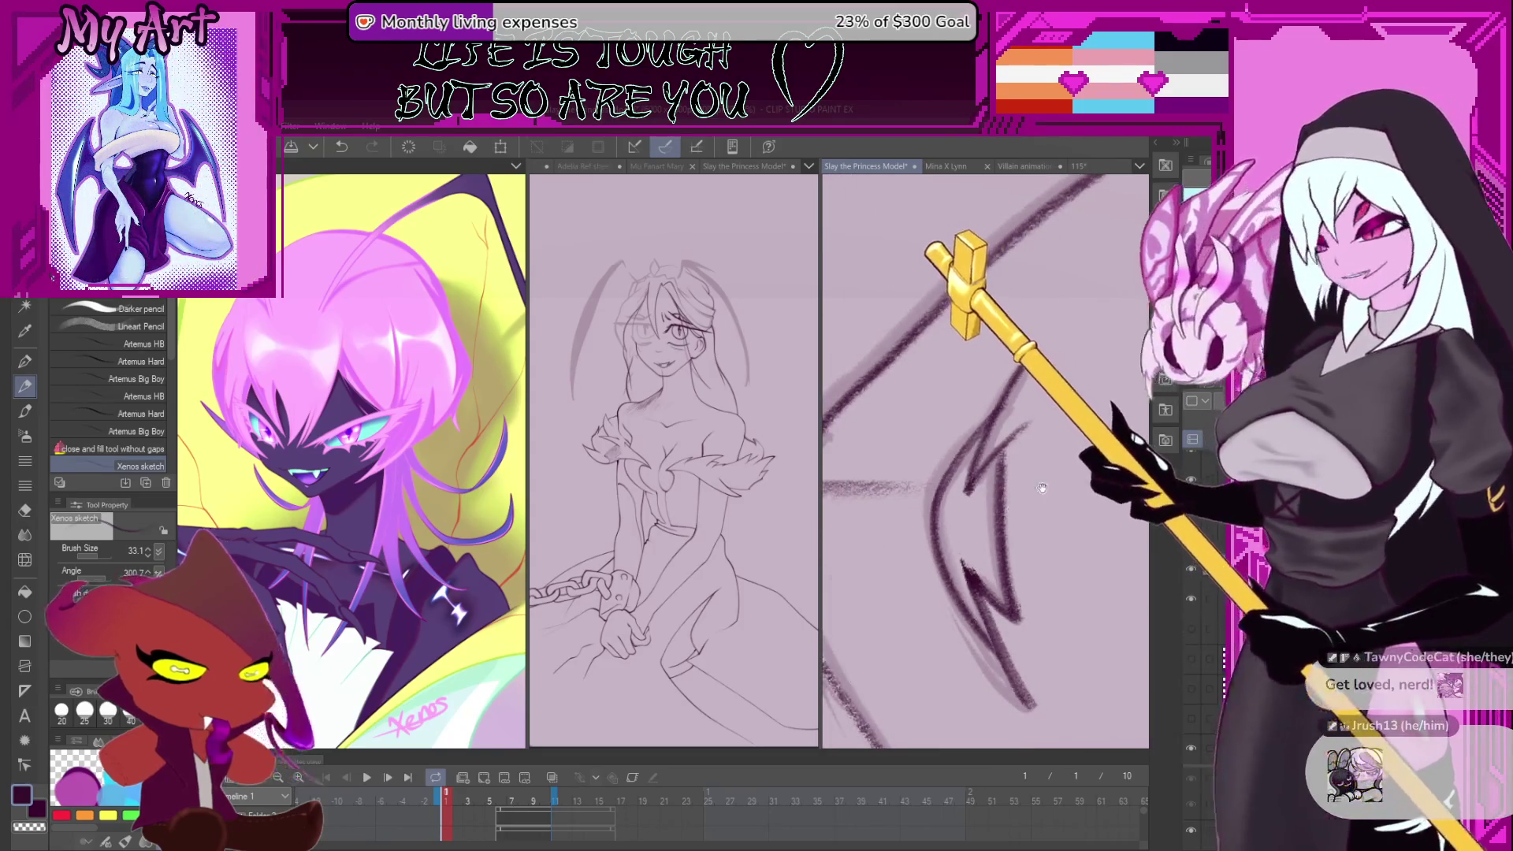
pyautogui.hotkey('ctrl', '+')
pyautogui.hotkey('ctrl', '+')
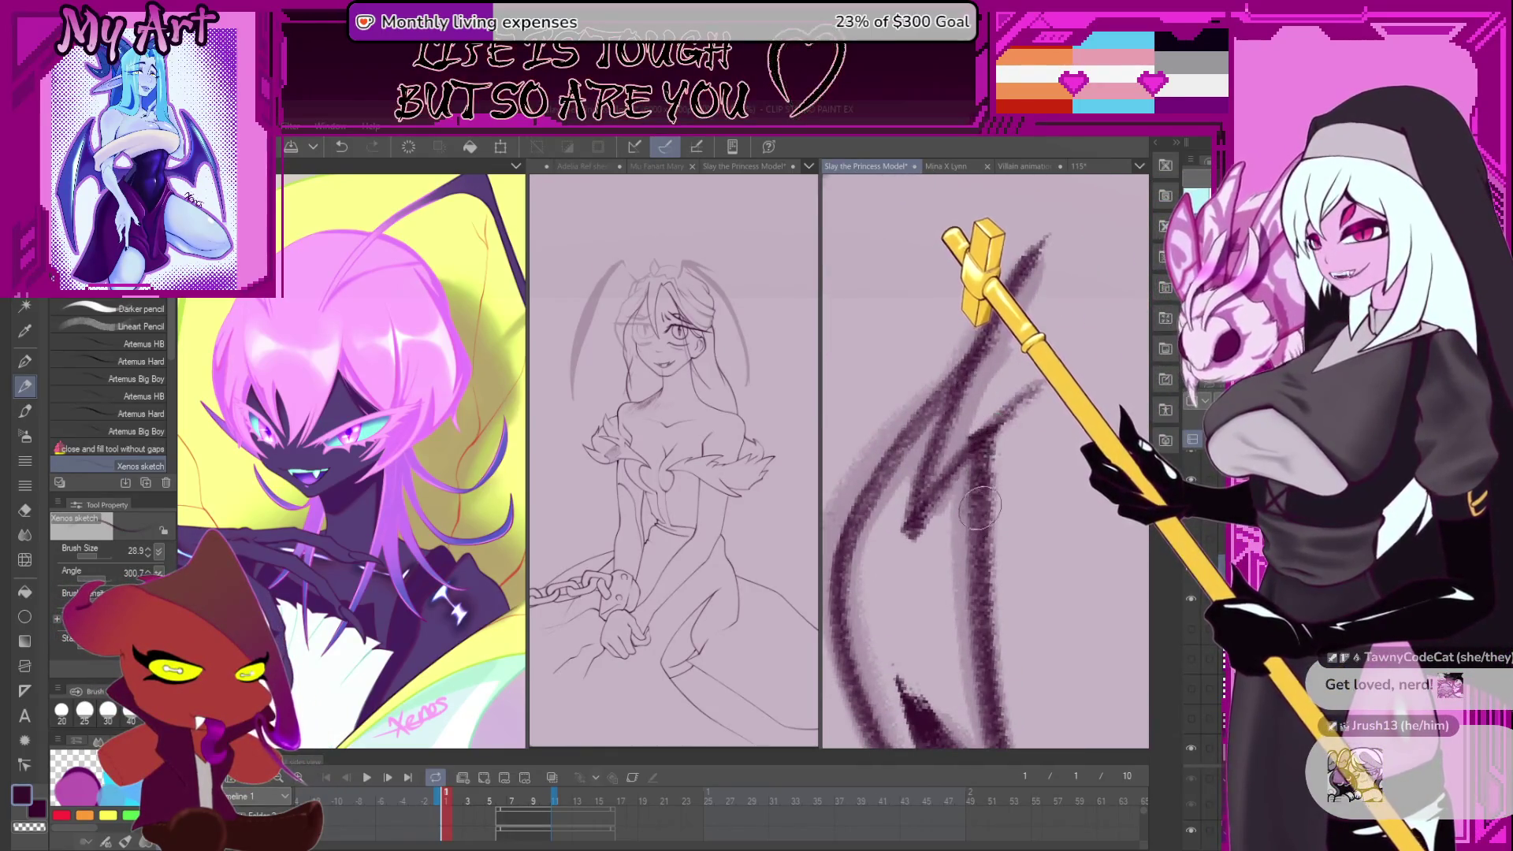
pyautogui.hotkey('ctrl', '-')
pyautogui.hotkey('ctrl', '-')
pyautogui.hotkey('ctrl', '-')
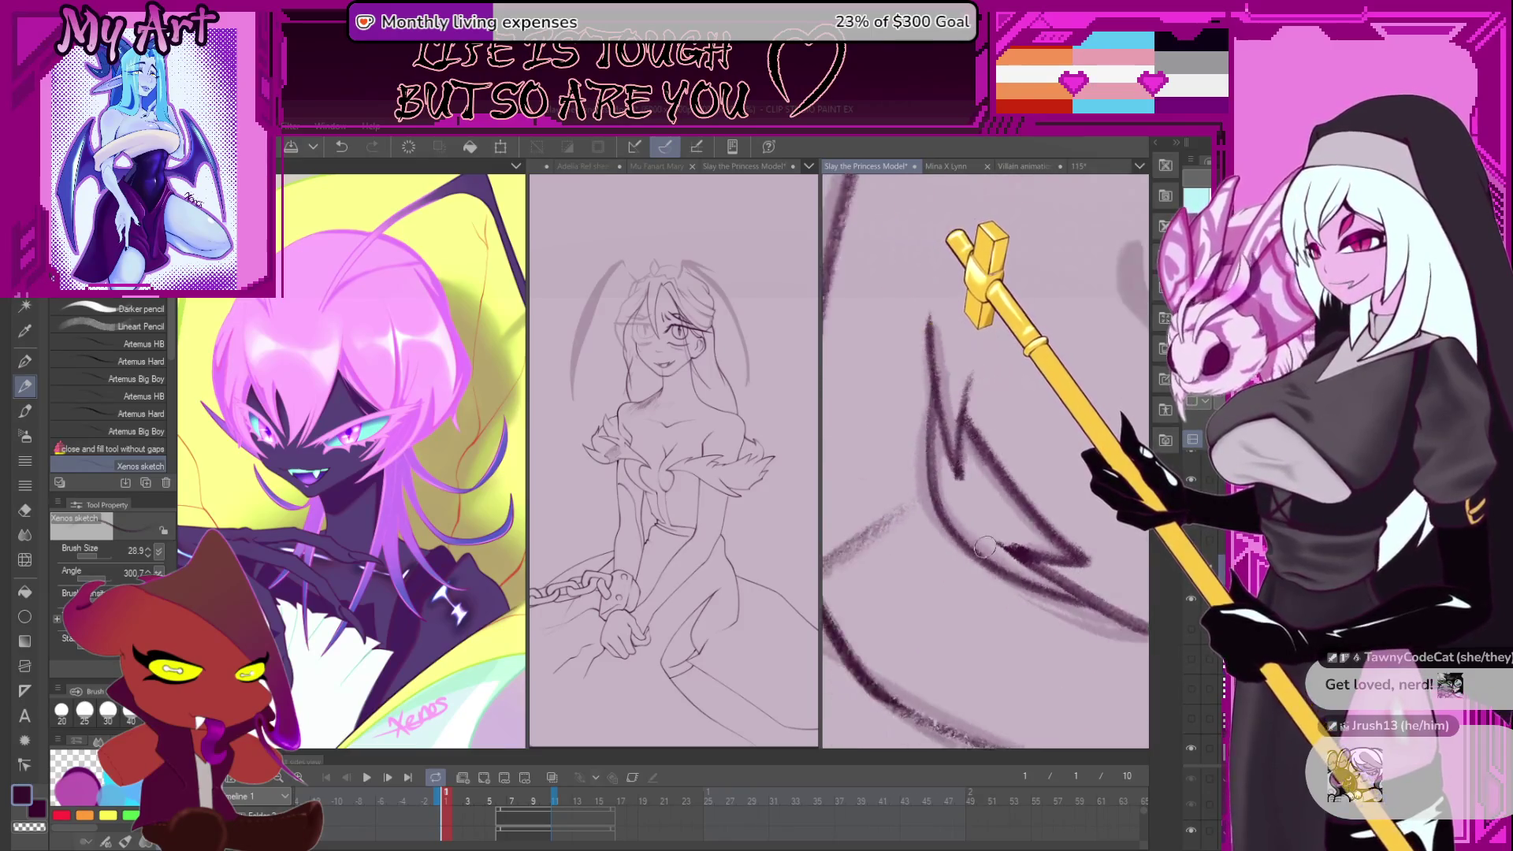
pyautogui.moveTo(1034, 498); pyautogui.dragTo(974, 466)
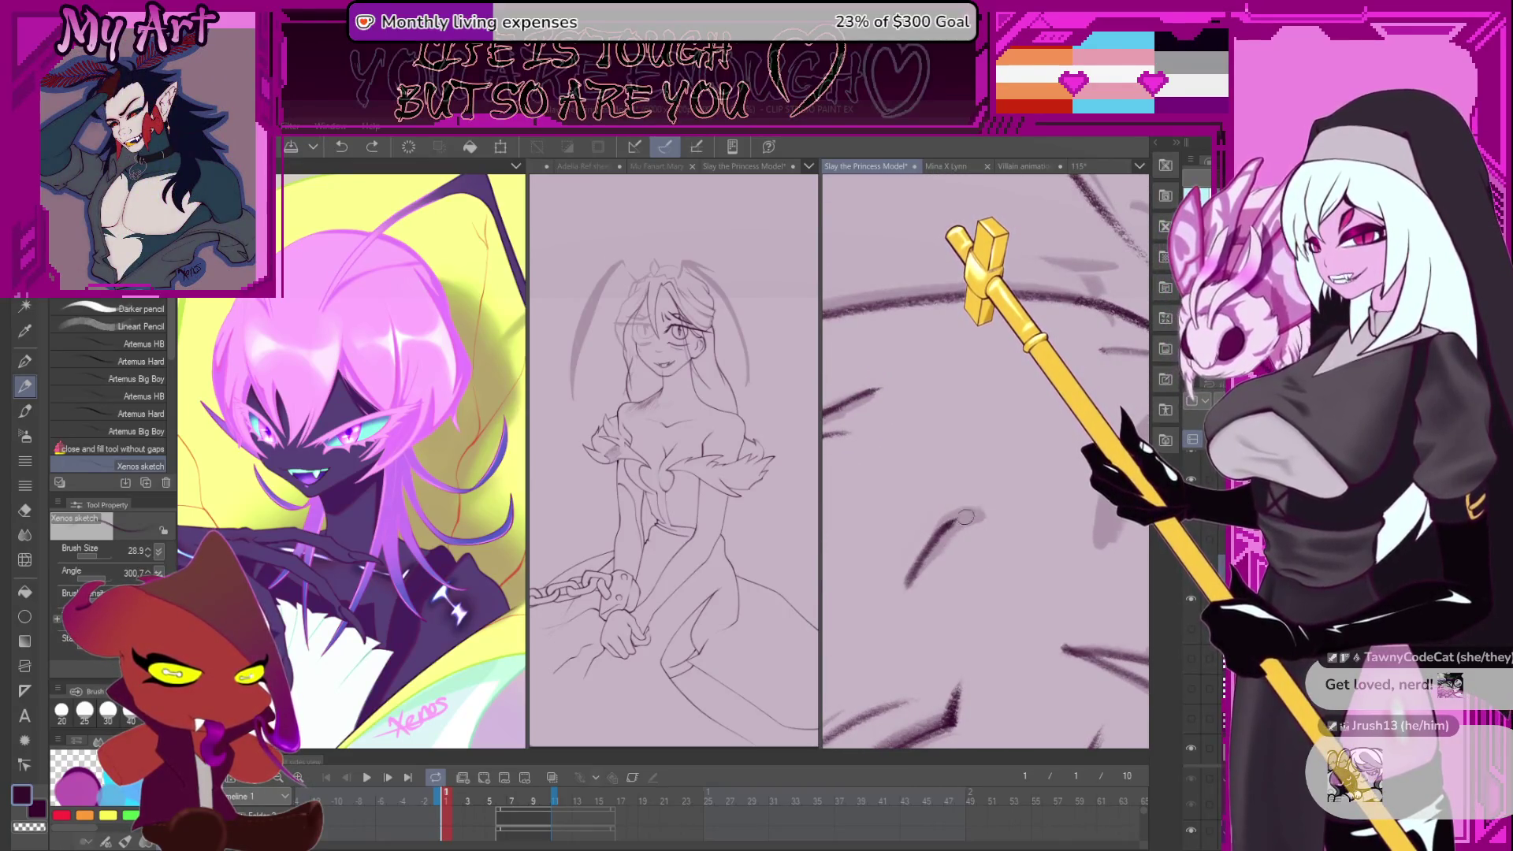
# - Undo the short stroke beside the face in two steps, then reframe the whole face
pyautogui.press('-')
pyautogui.scroll(-5, 958, 586)
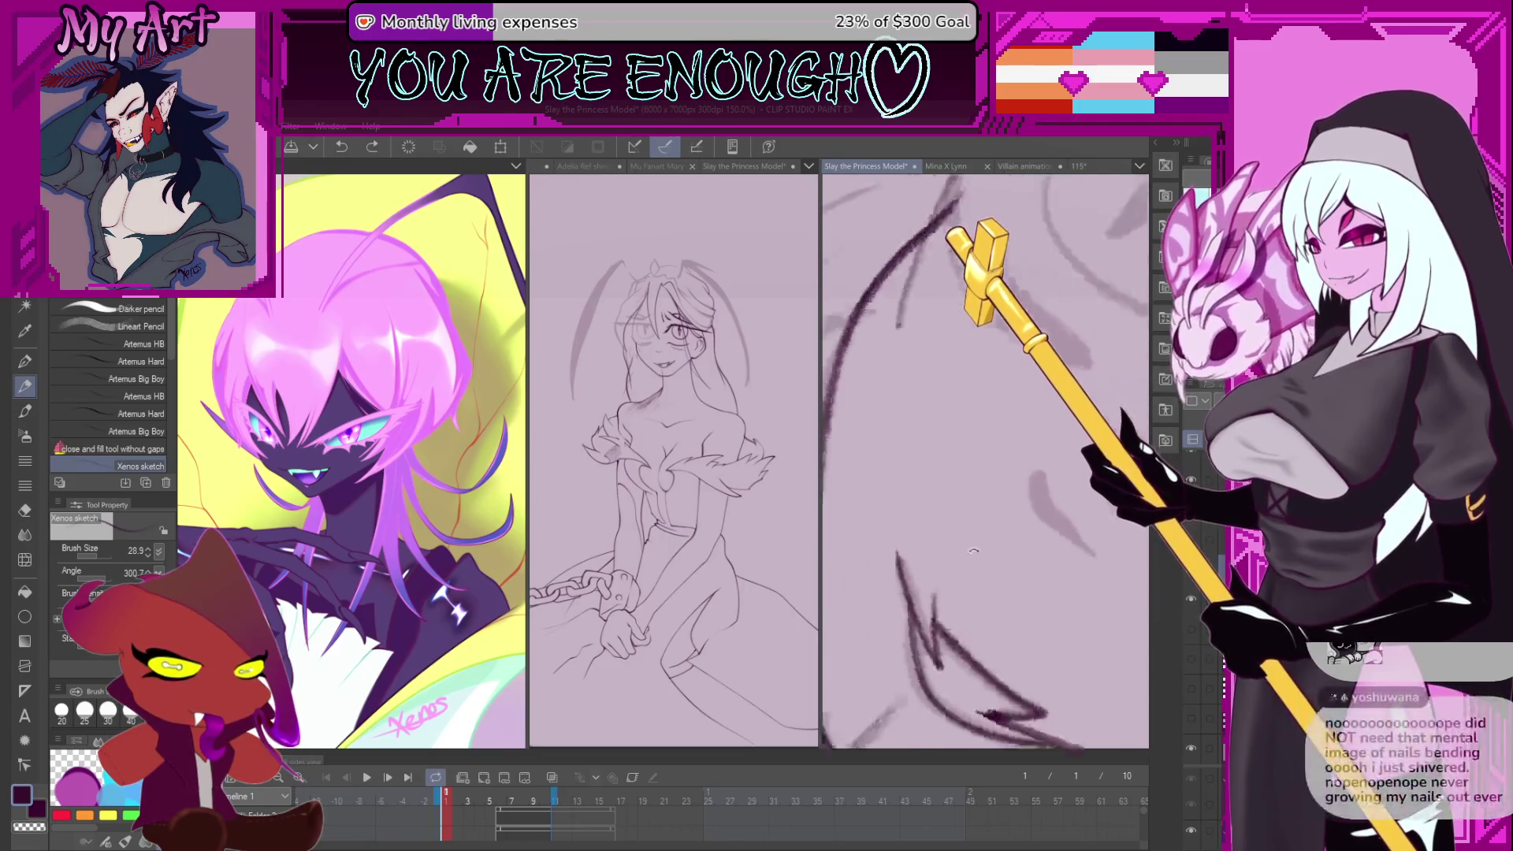
pyautogui.press('-')
pyautogui.press('-')
pyautogui.press('-')
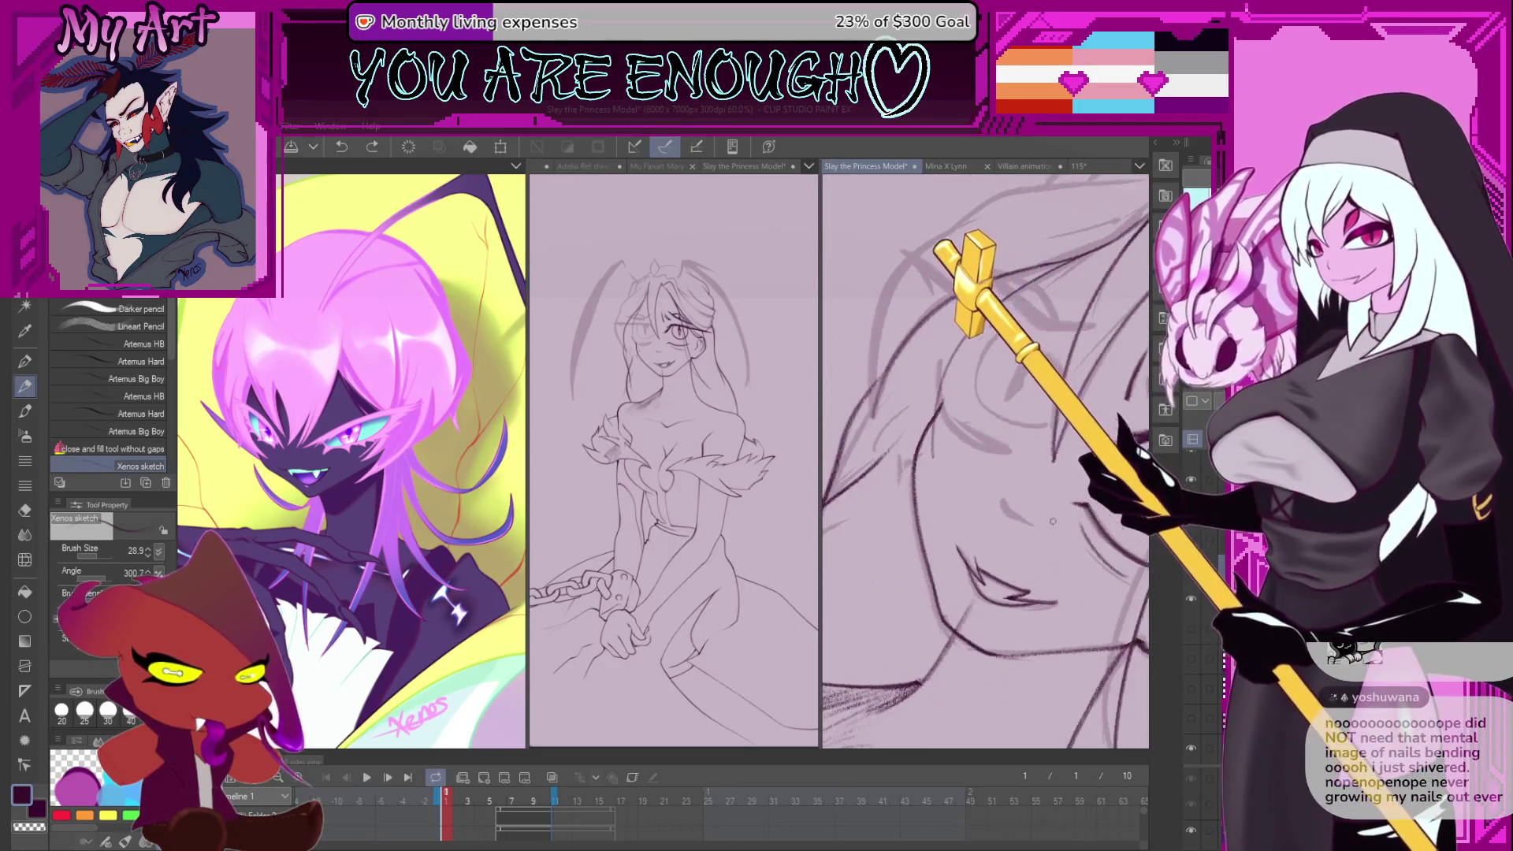
pyautogui.scroll(2, 969, 519)
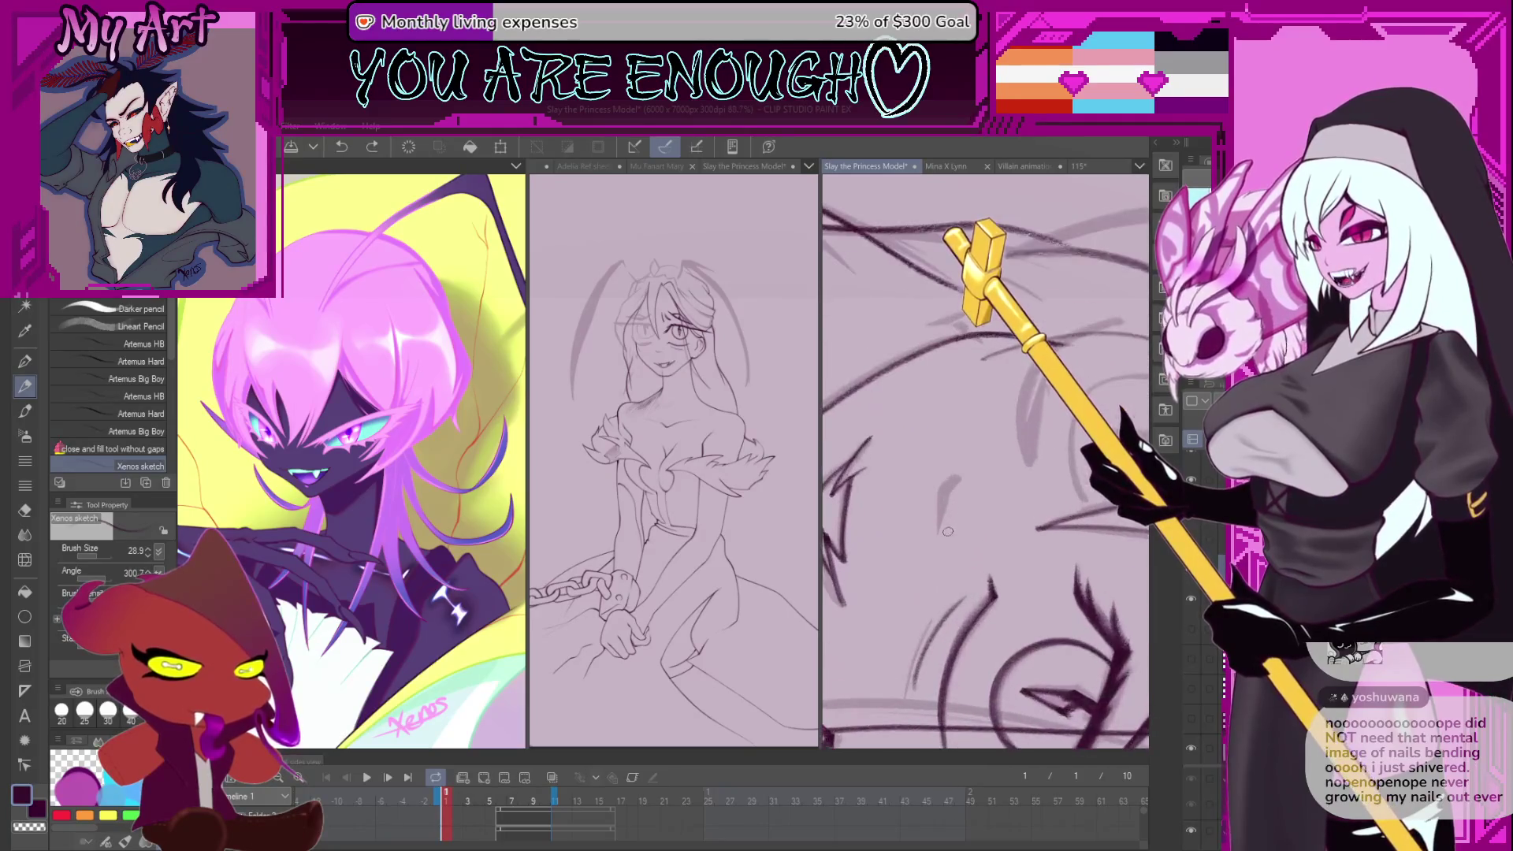
pyautogui.hotkey('ctrl', 'z')
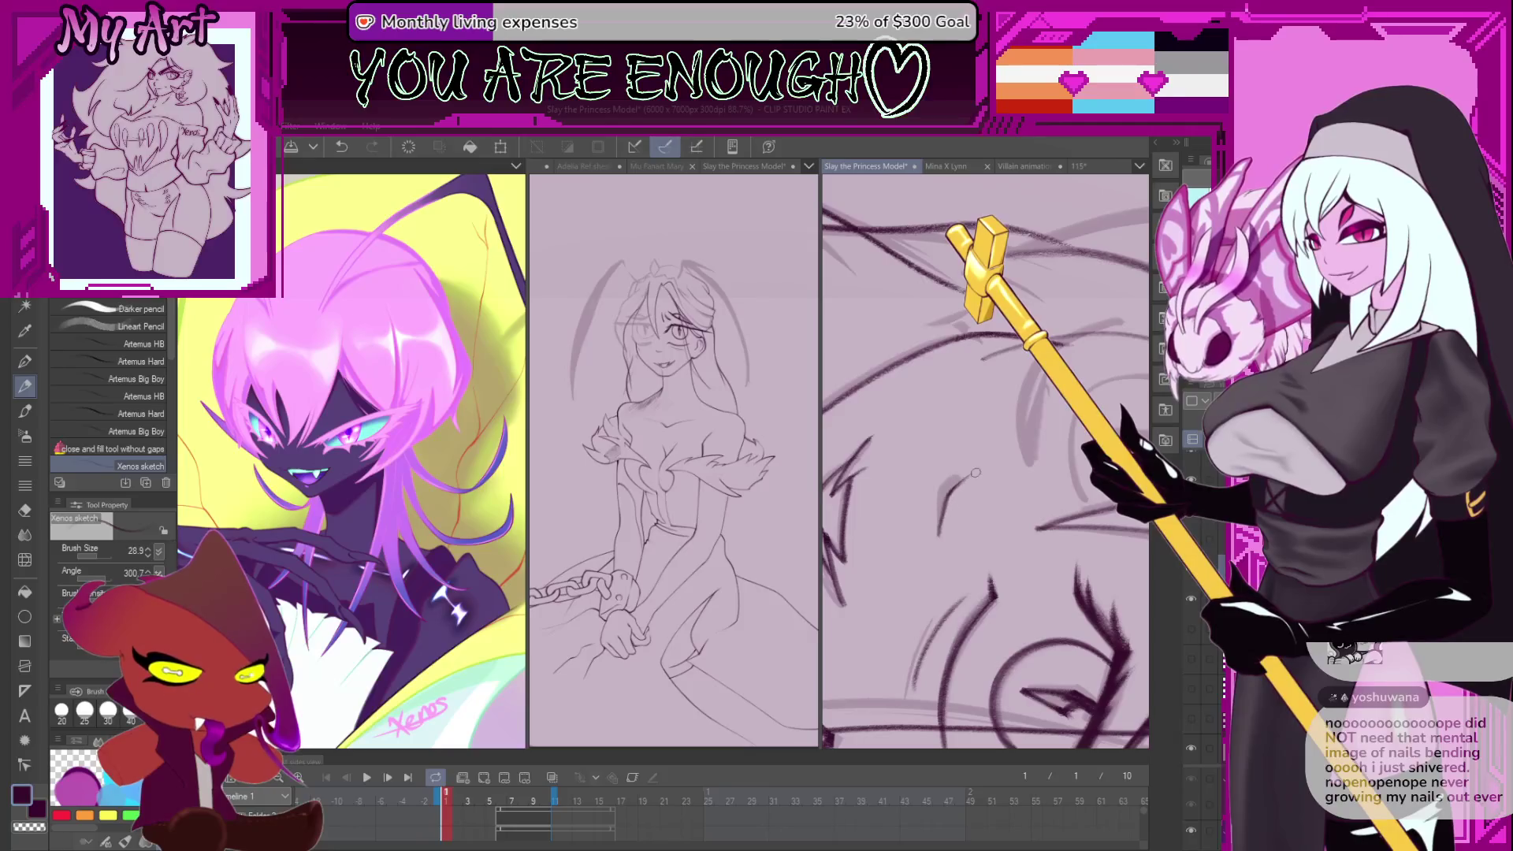
pyautogui.hotkey('ctrl', 'z')
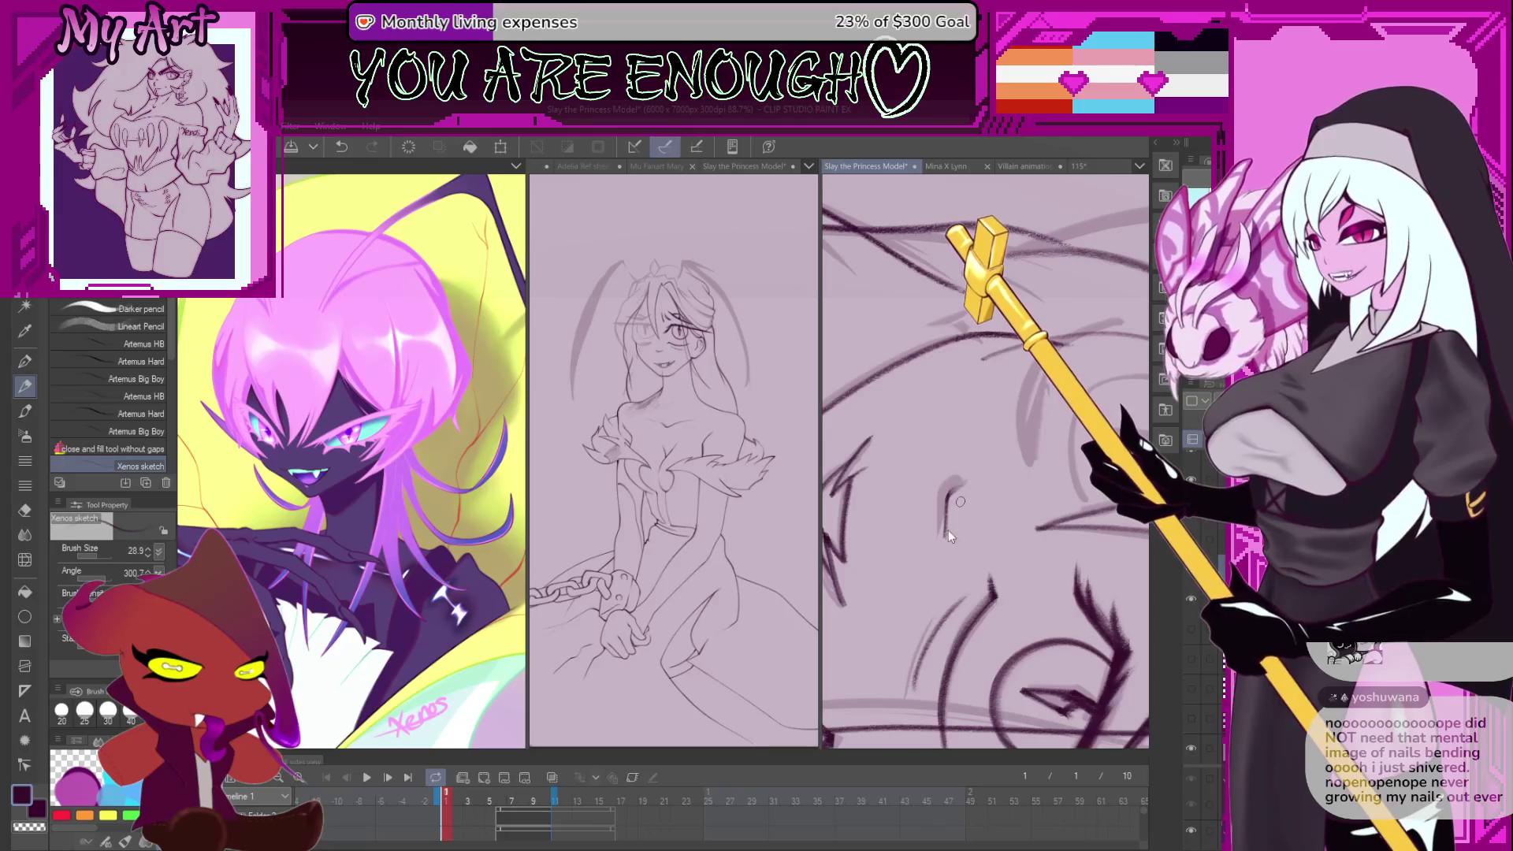
pyautogui.moveTo(961, 506); pyautogui.dragTo(927, 491)
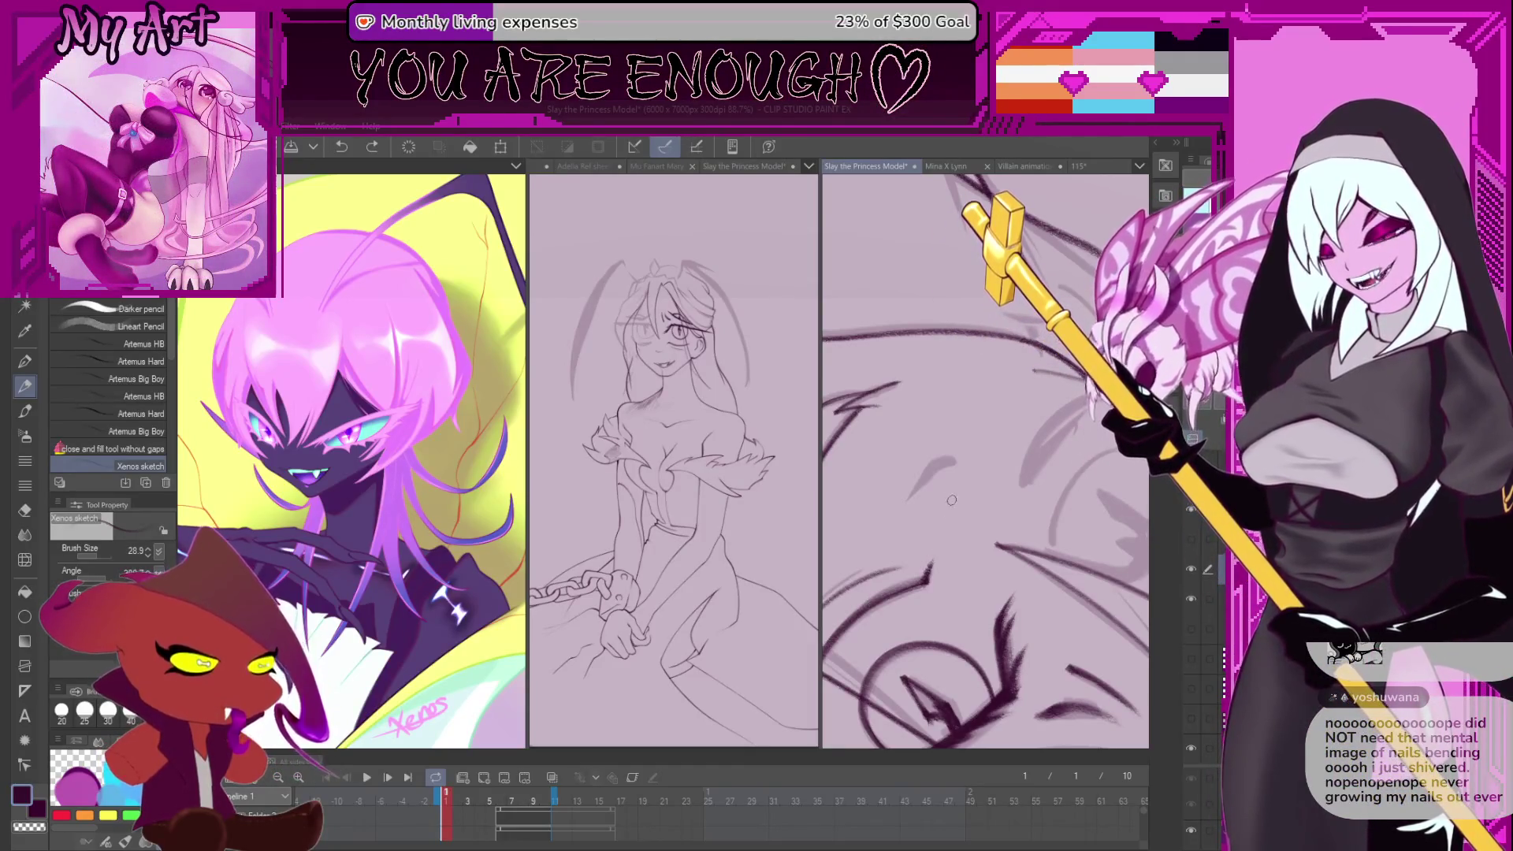
pyautogui.scroll(2, 893, 489)
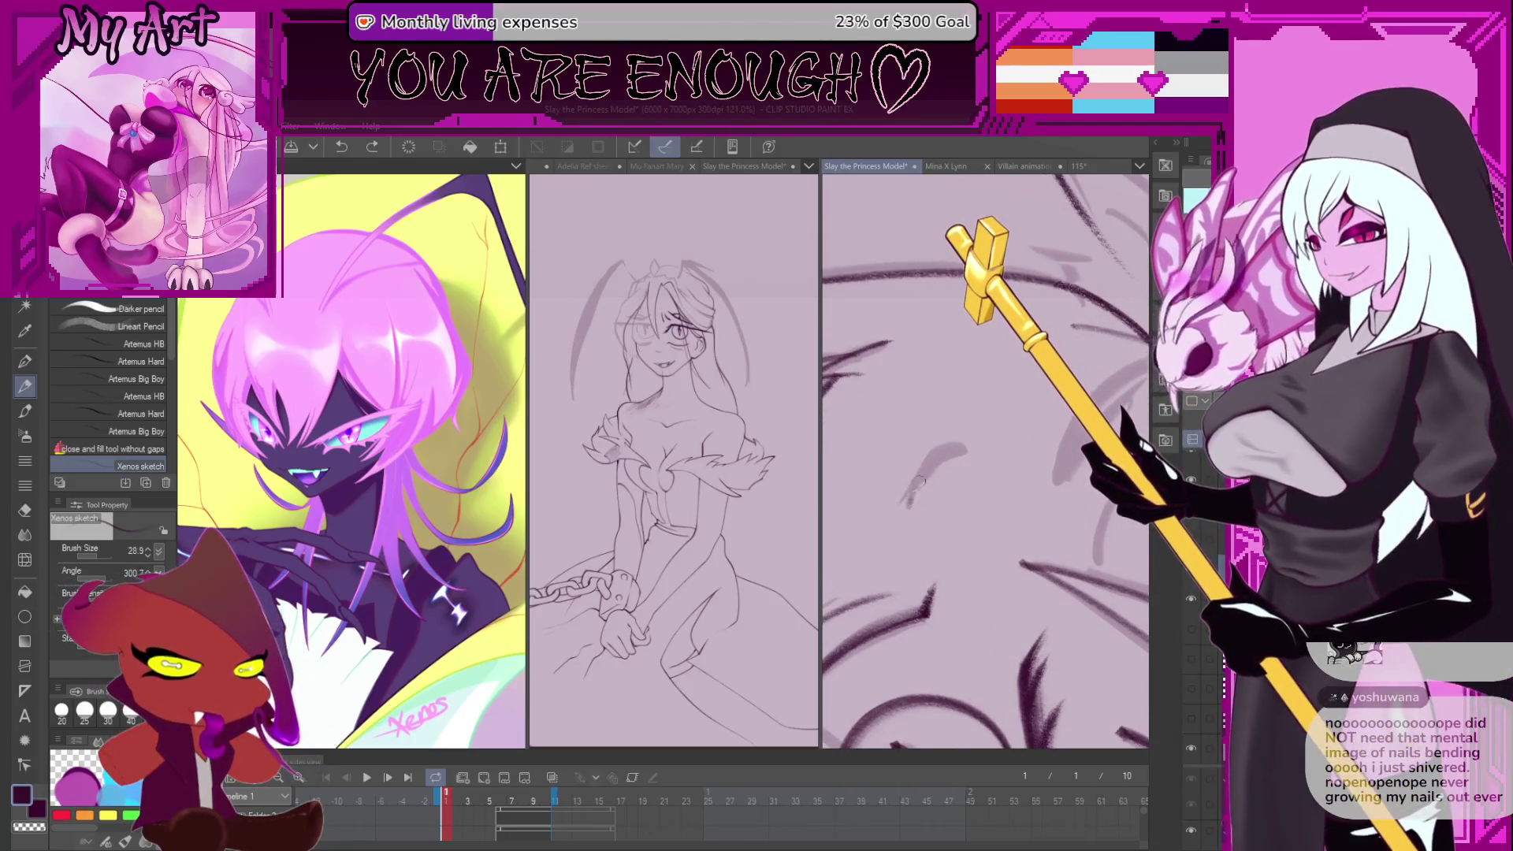
pyautogui.scroll(2, 953, 465)
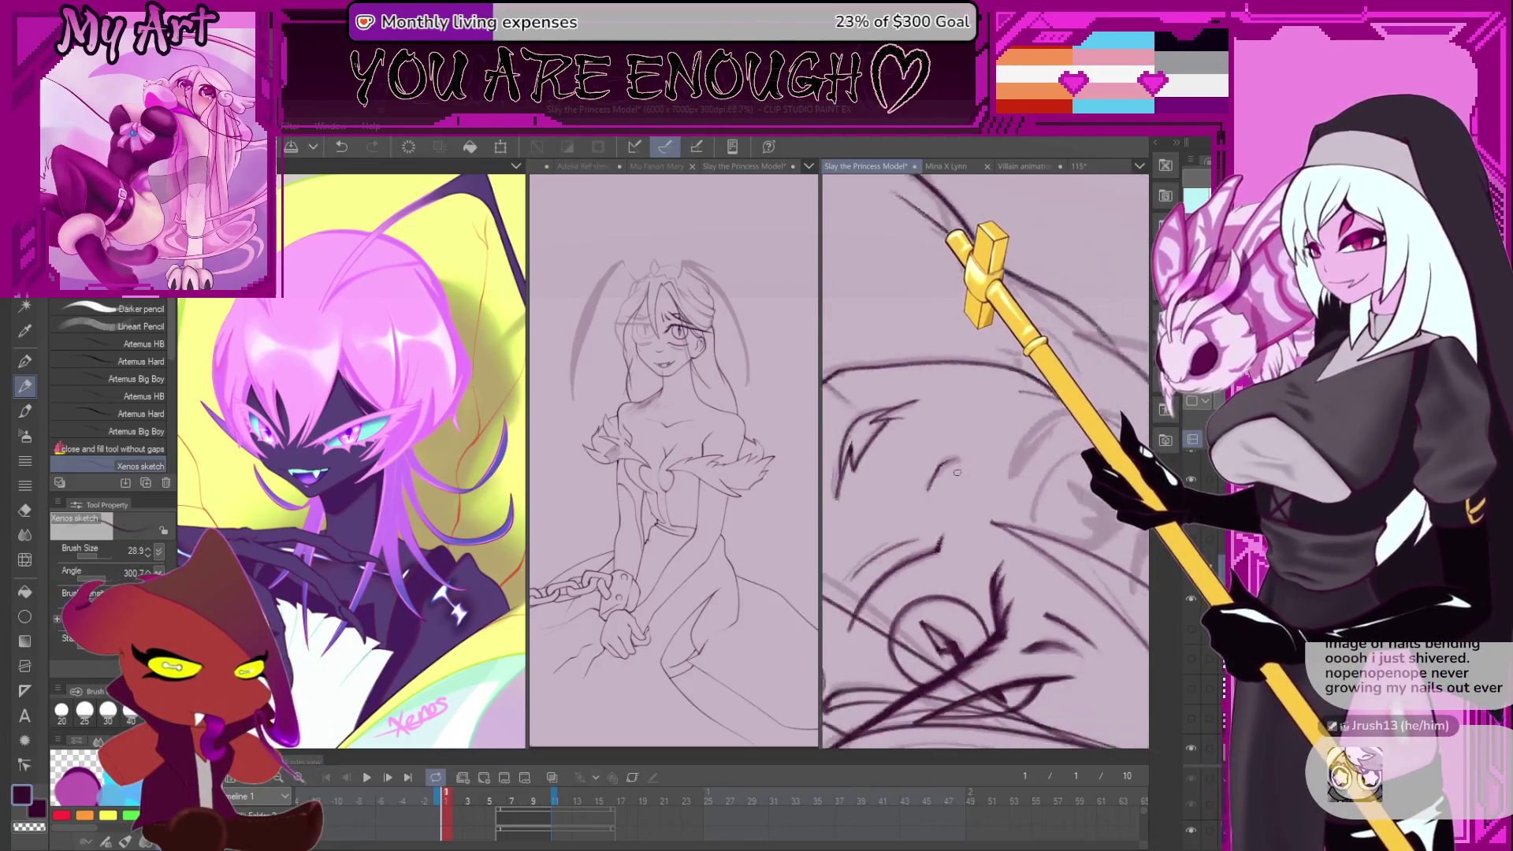
pyautogui.scroll(2, 1006, 417)
pyautogui.scroll(-3, 1005, 417)
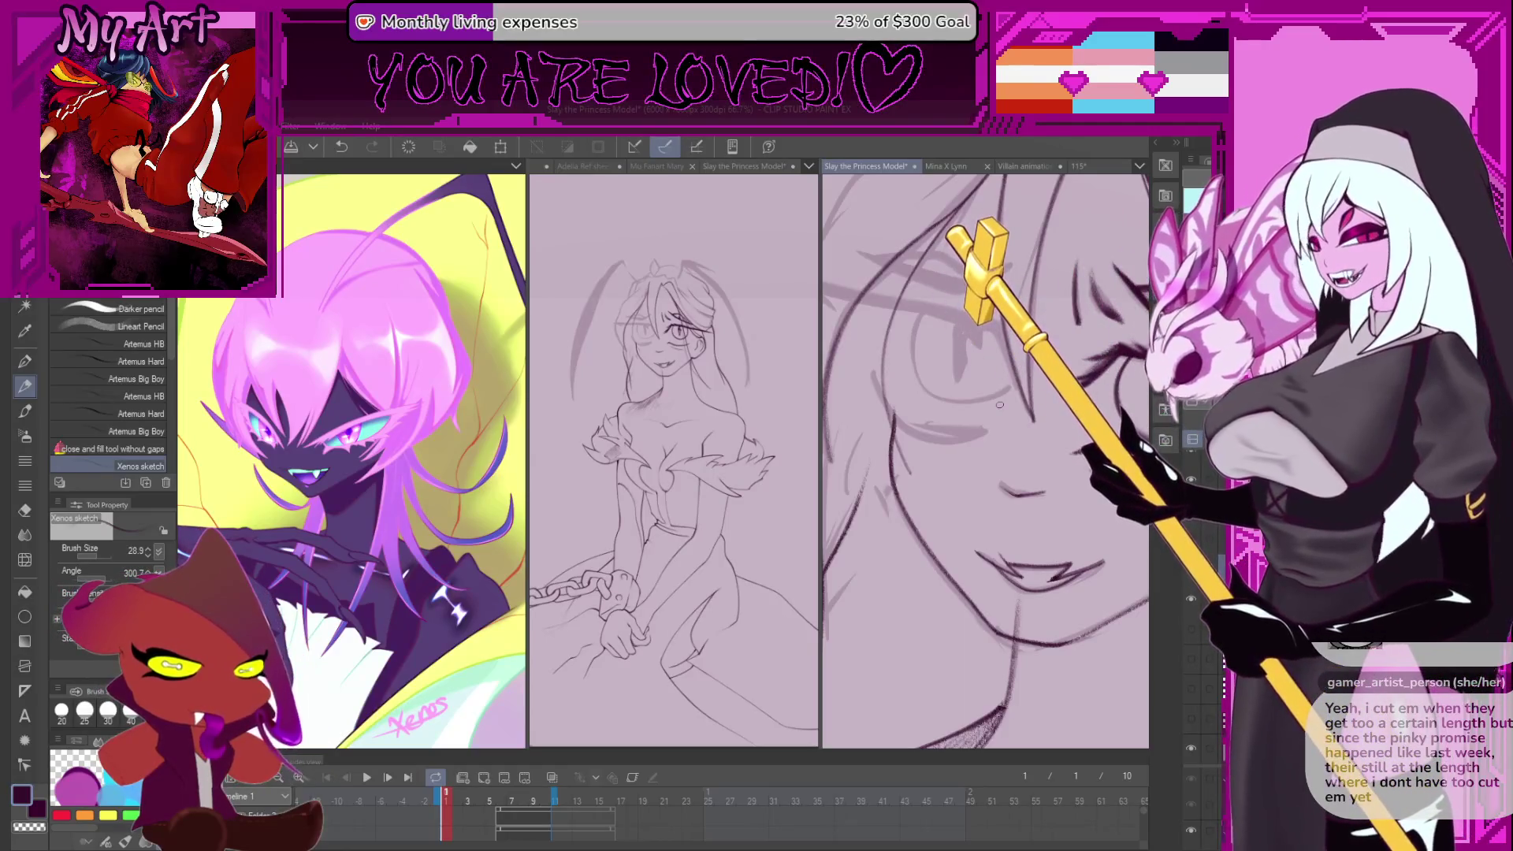
# - Turn the face sideways, zoom in, and lay two short dark strokes over the eyebrow
pyautogui.scroll(-5, 999, 404)
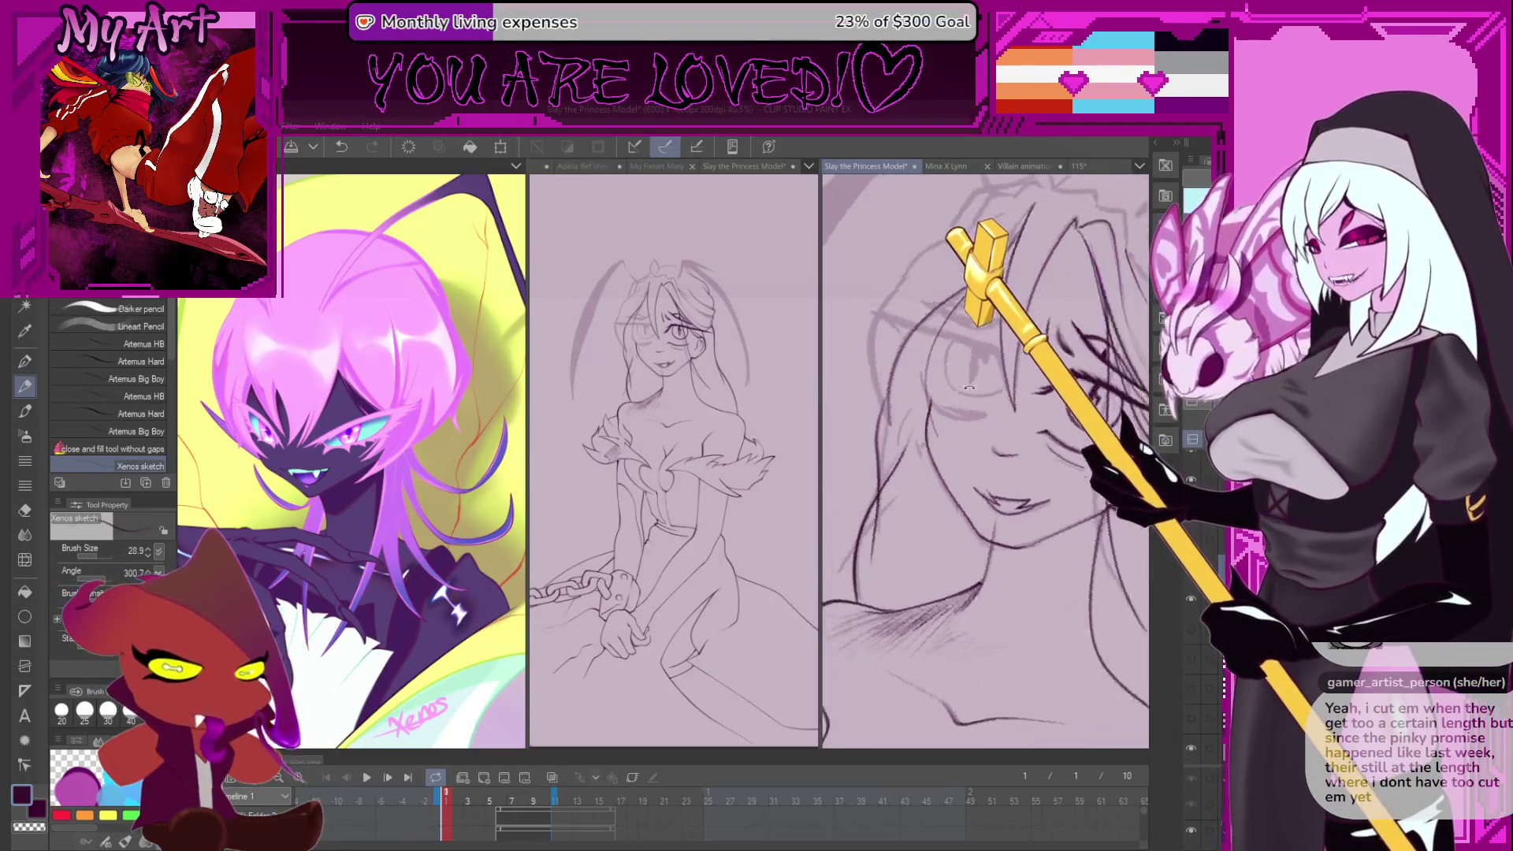
pyautogui.moveTo(970, 387)
pyautogui.mouseDown()
pyautogui.moveTo(977, 486)
pyautogui.moveTo(1031, 468)
pyautogui.mouseUp()
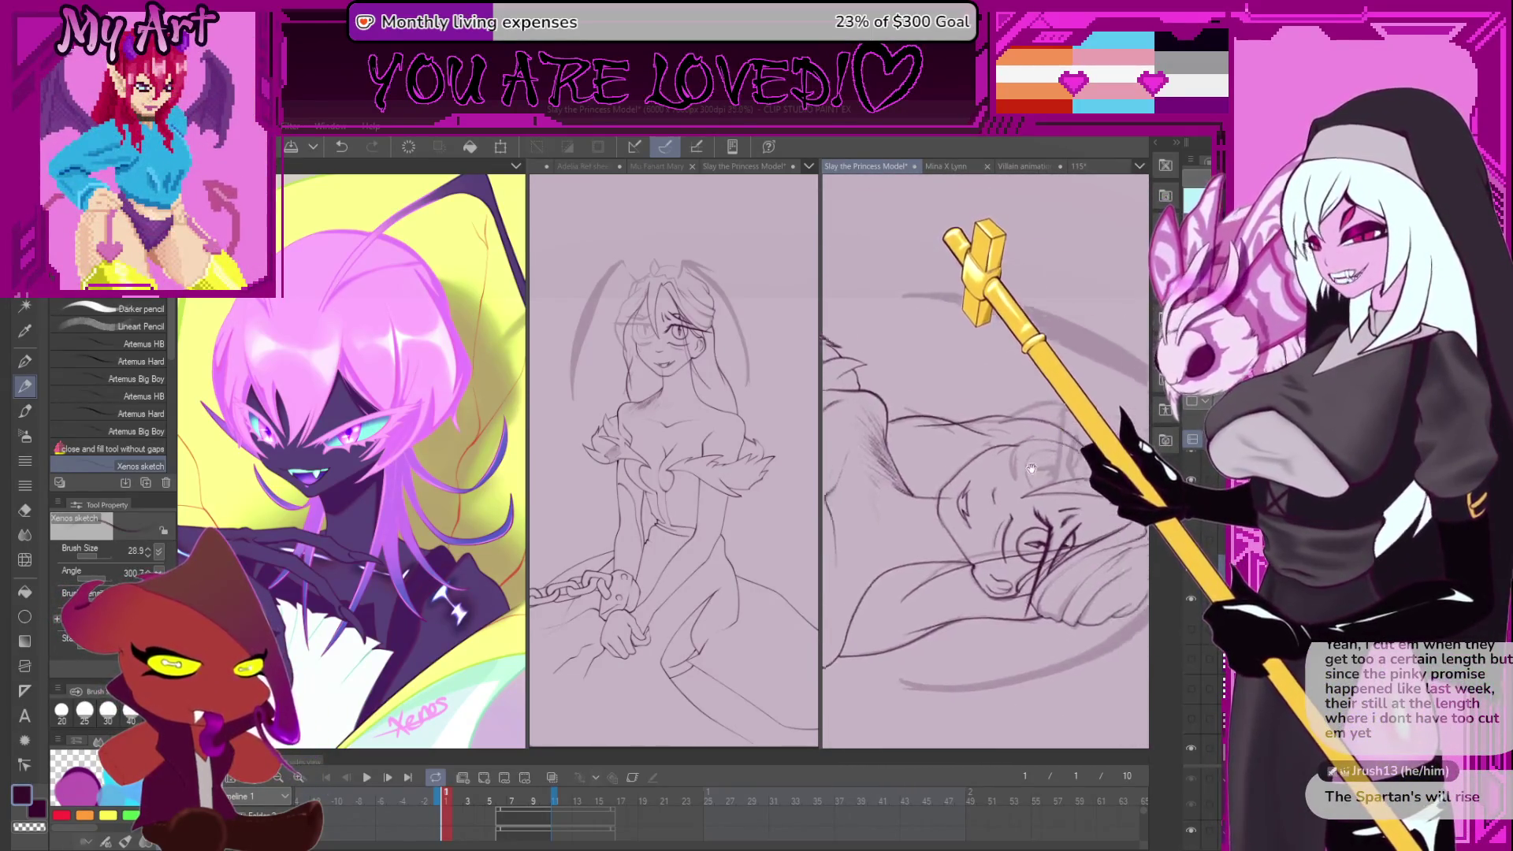
pyautogui.scroll(5, 926, 535)
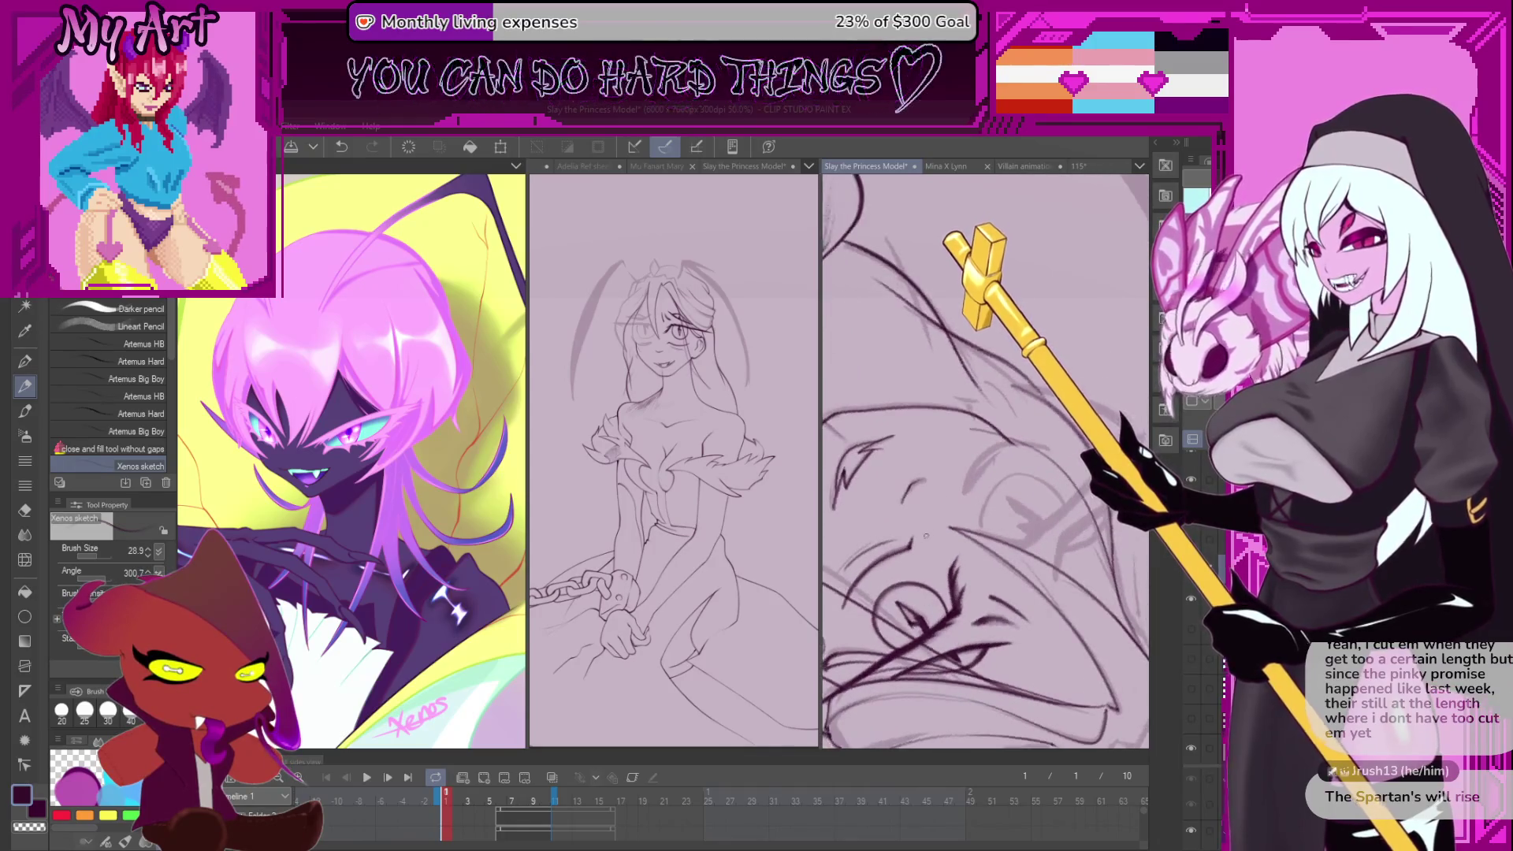
pyautogui.scroll(5, 973, 520)
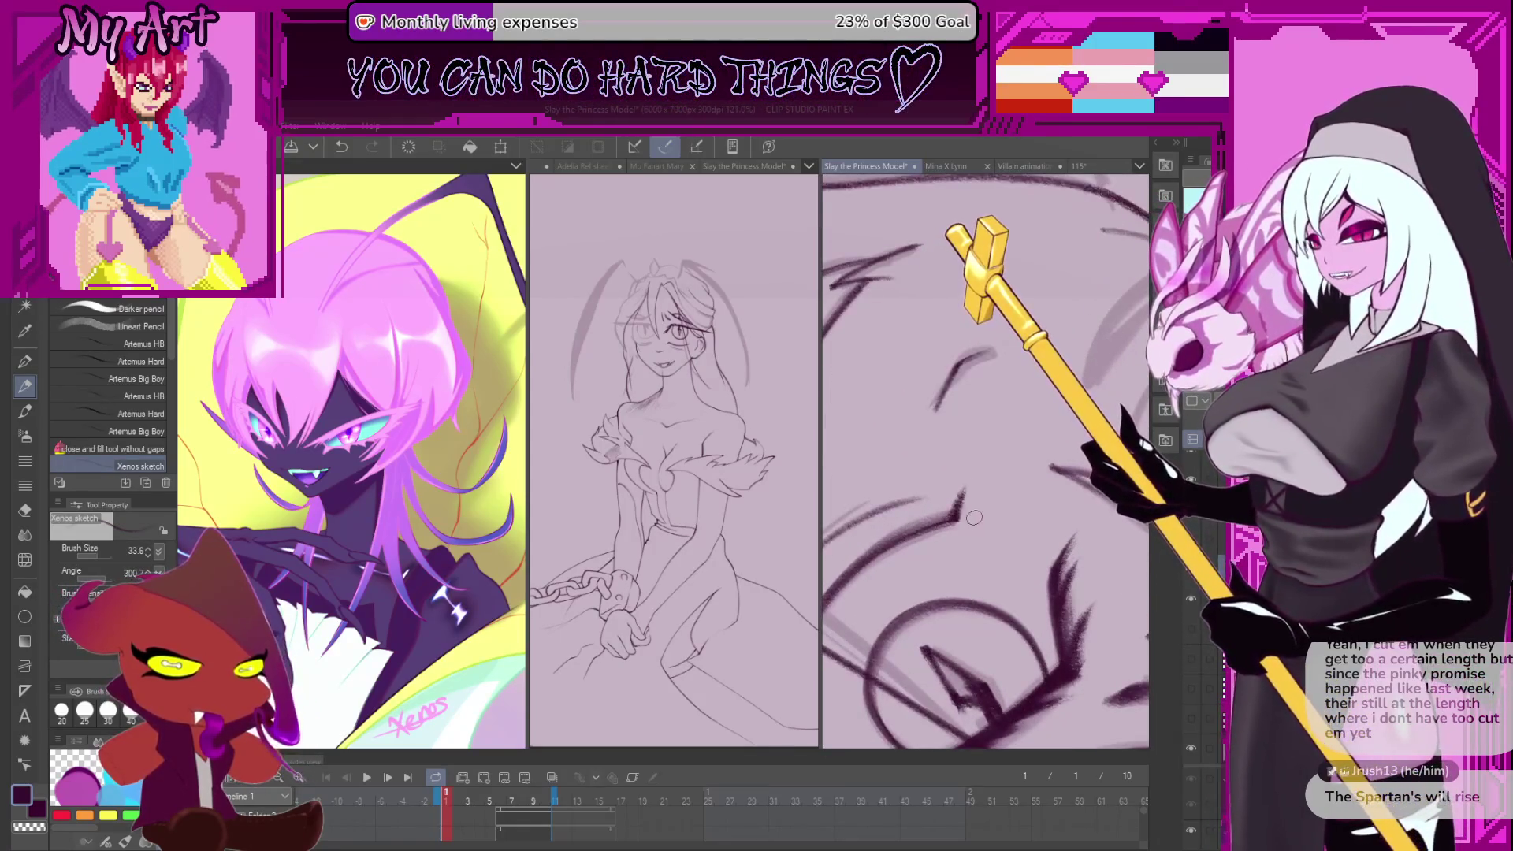
pyautogui.moveTo(974, 518); pyautogui.dragTo(944, 525)
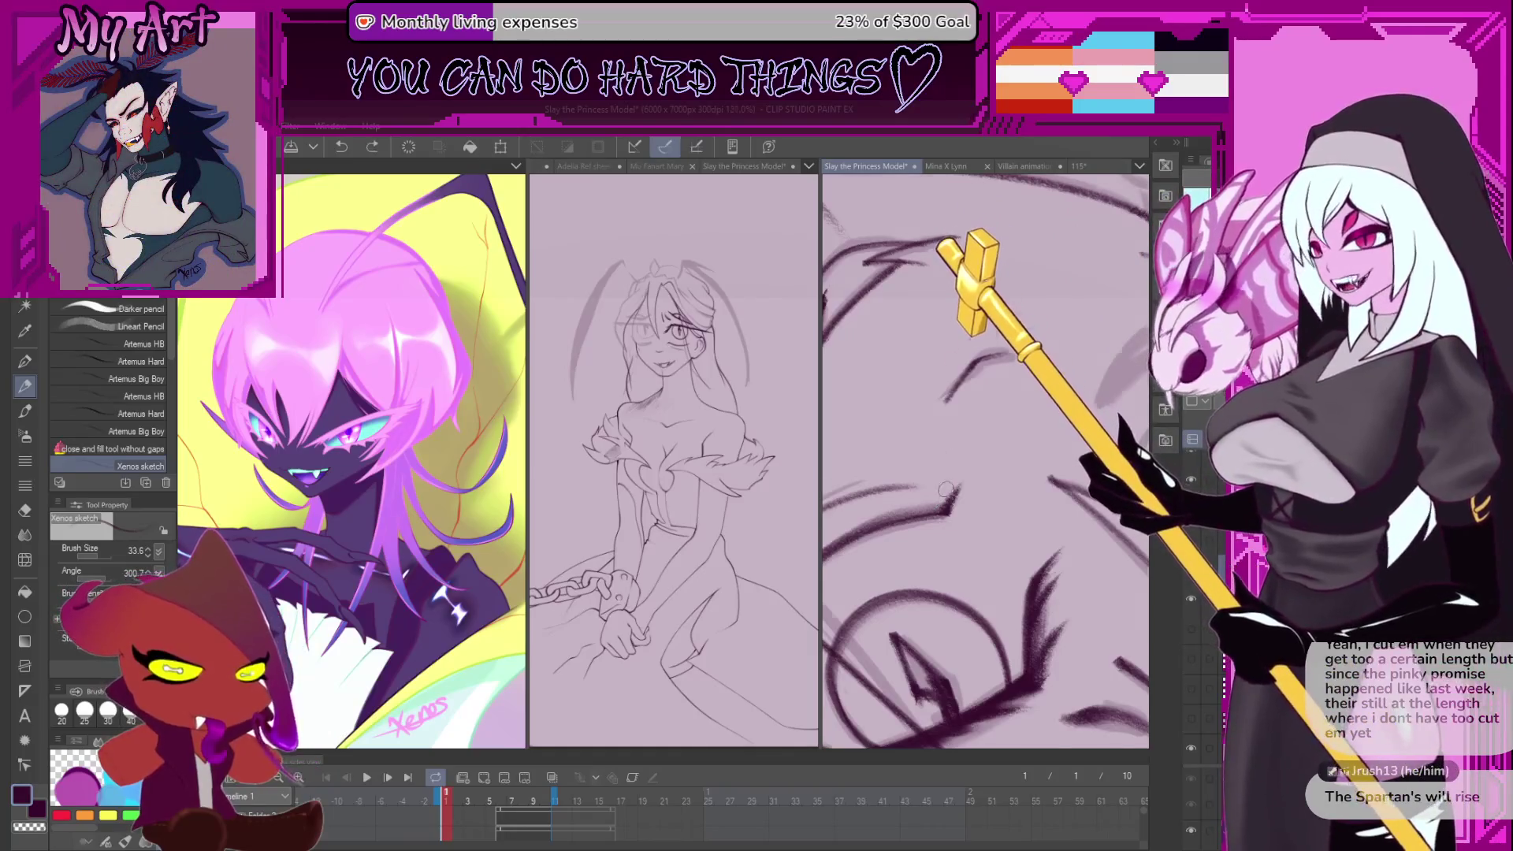
pyautogui.scroll(4, 945, 490)
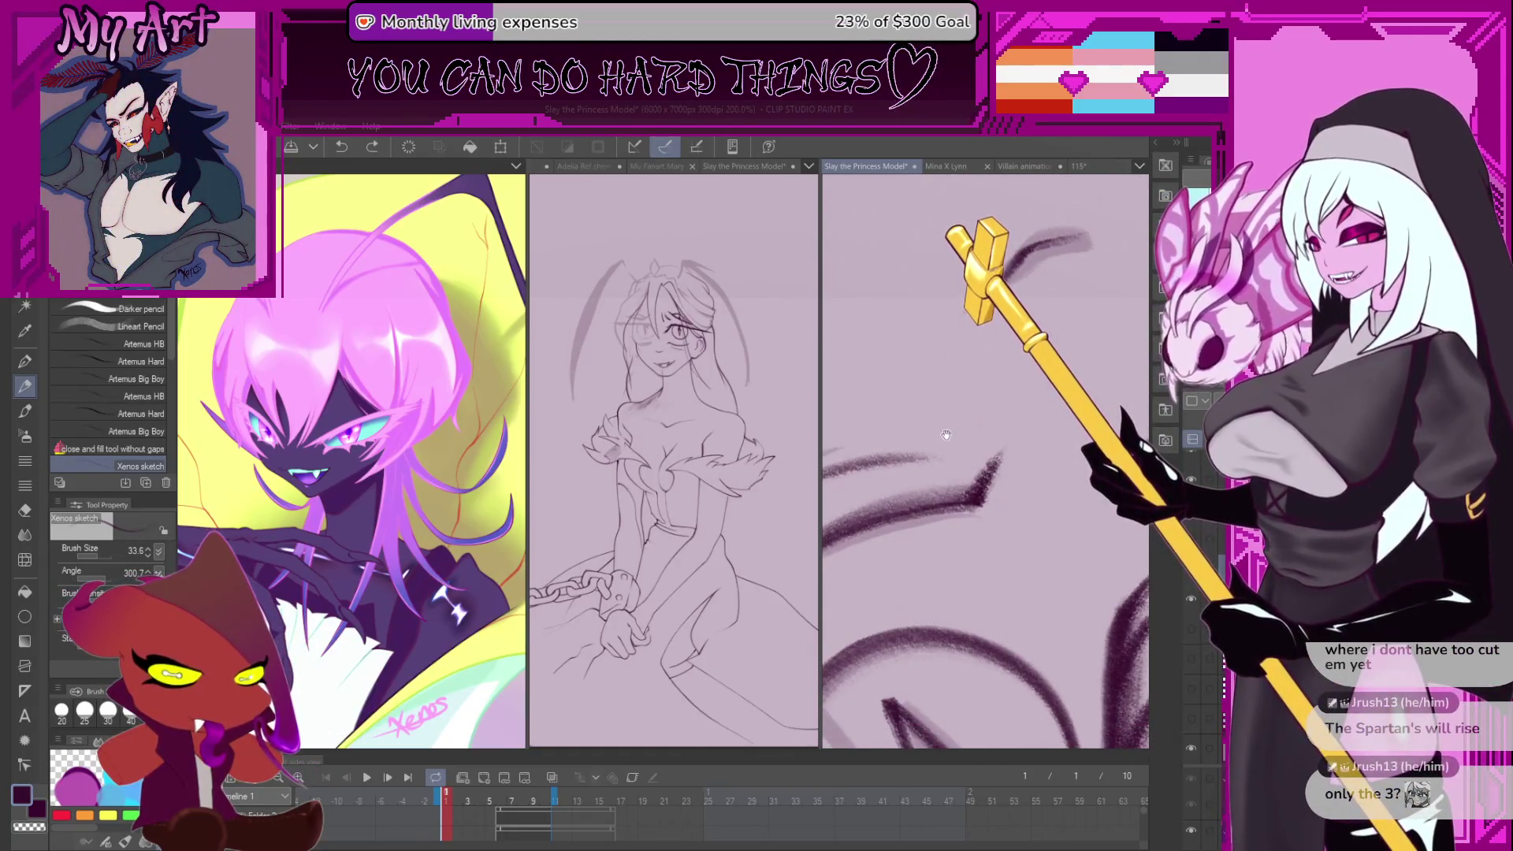
pyautogui.moveTo(956, 494); pyautogui.dragTo(946, 463)
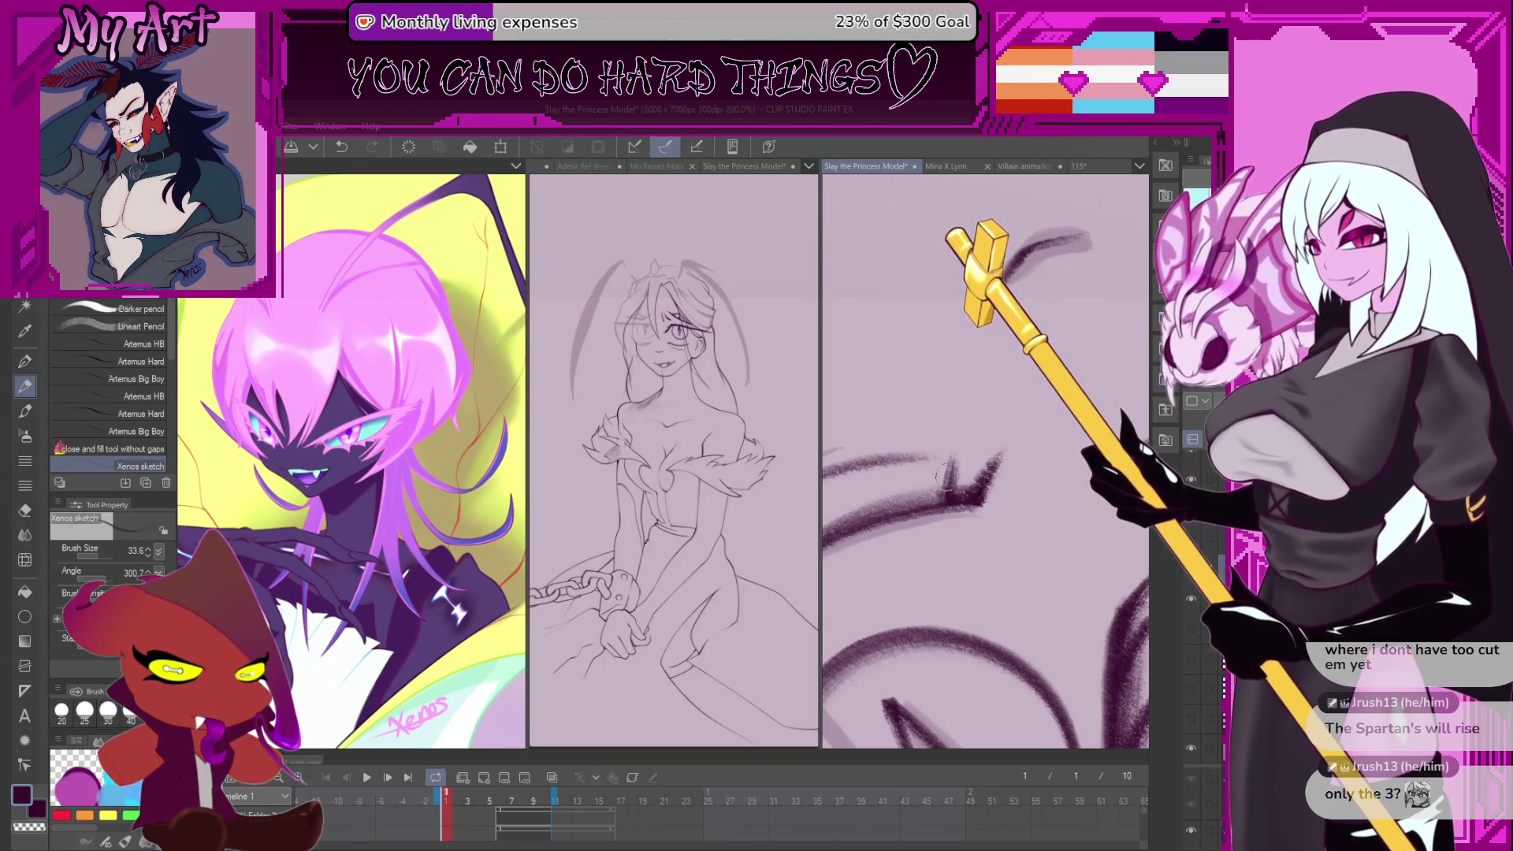
pyautogui.press('-')
pyautogui.moveTo(1013, 417); pyautogui.dragTo(985, 451)
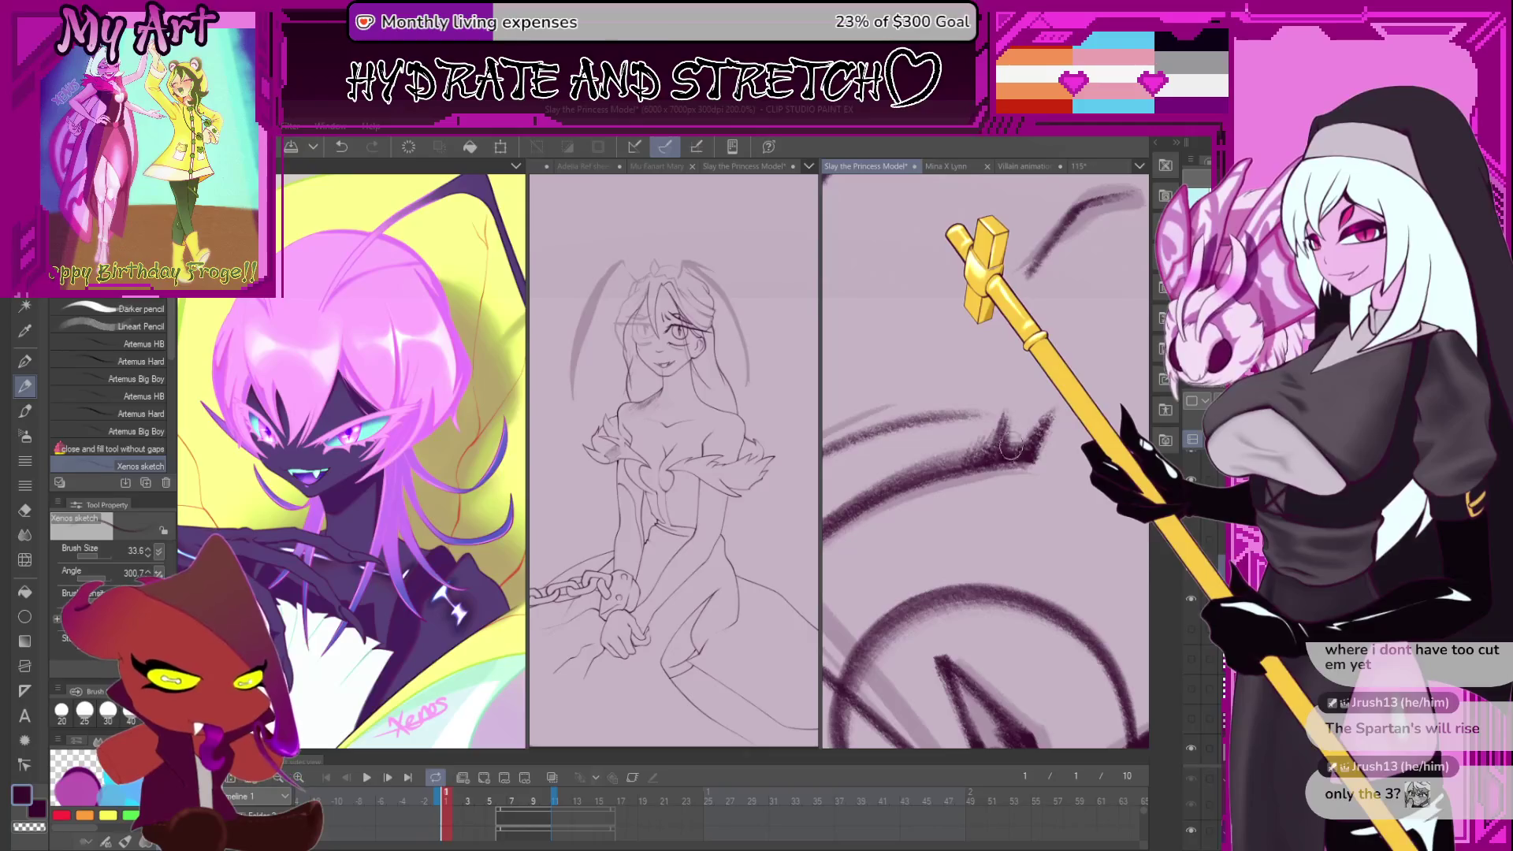
pyautogui.moveTo(944, 468)
pyautogui.mouseDown()
pyautogui.moveTo(1003, 468)
pyautogui.moveTo(985, 465)
pyautogui.moveTo(949, 347)
pyautogui.mouseUp()
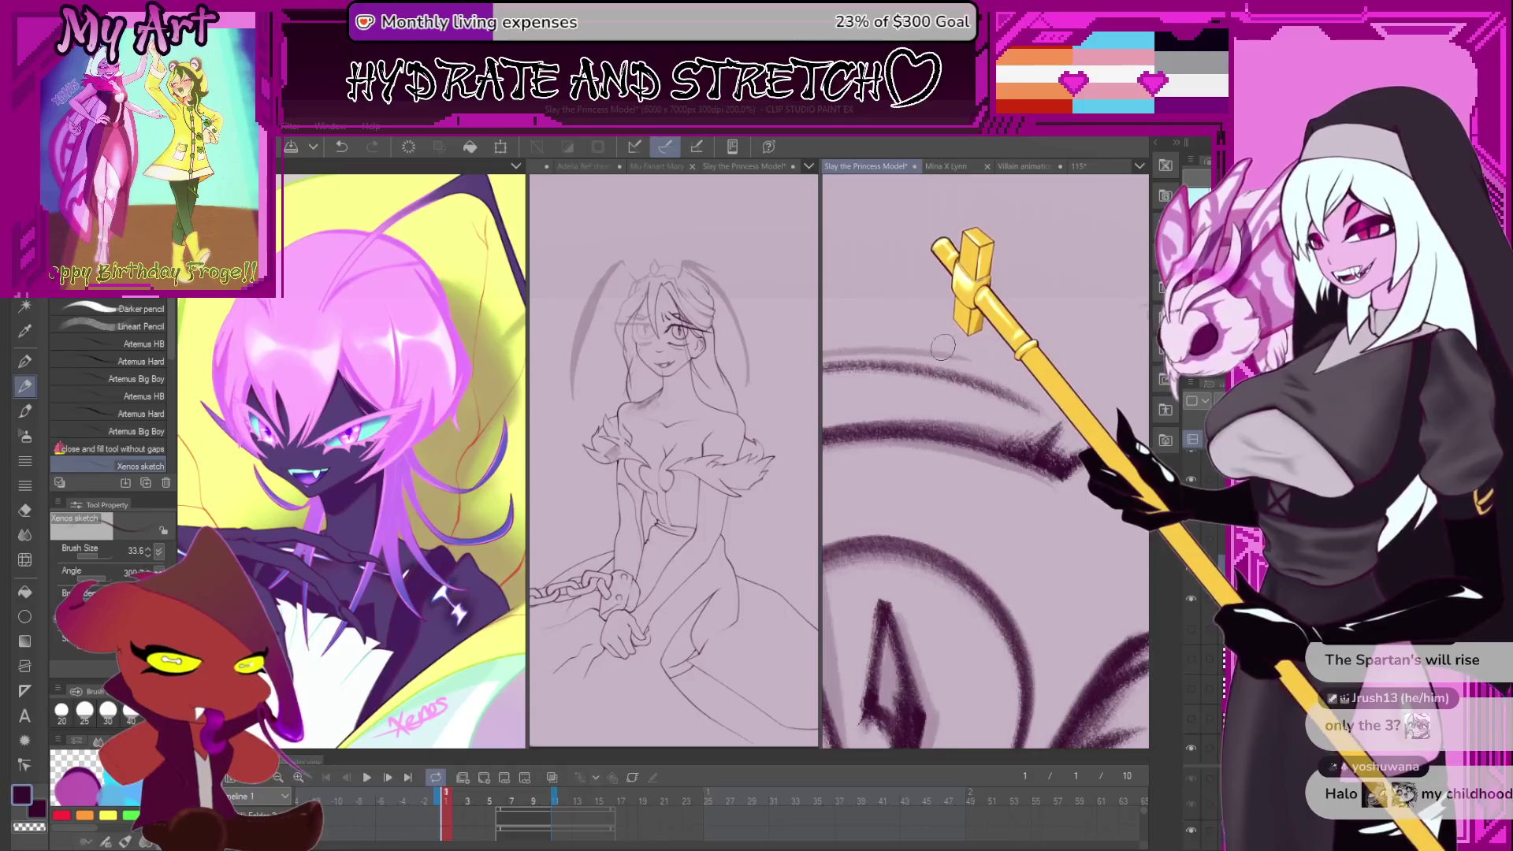
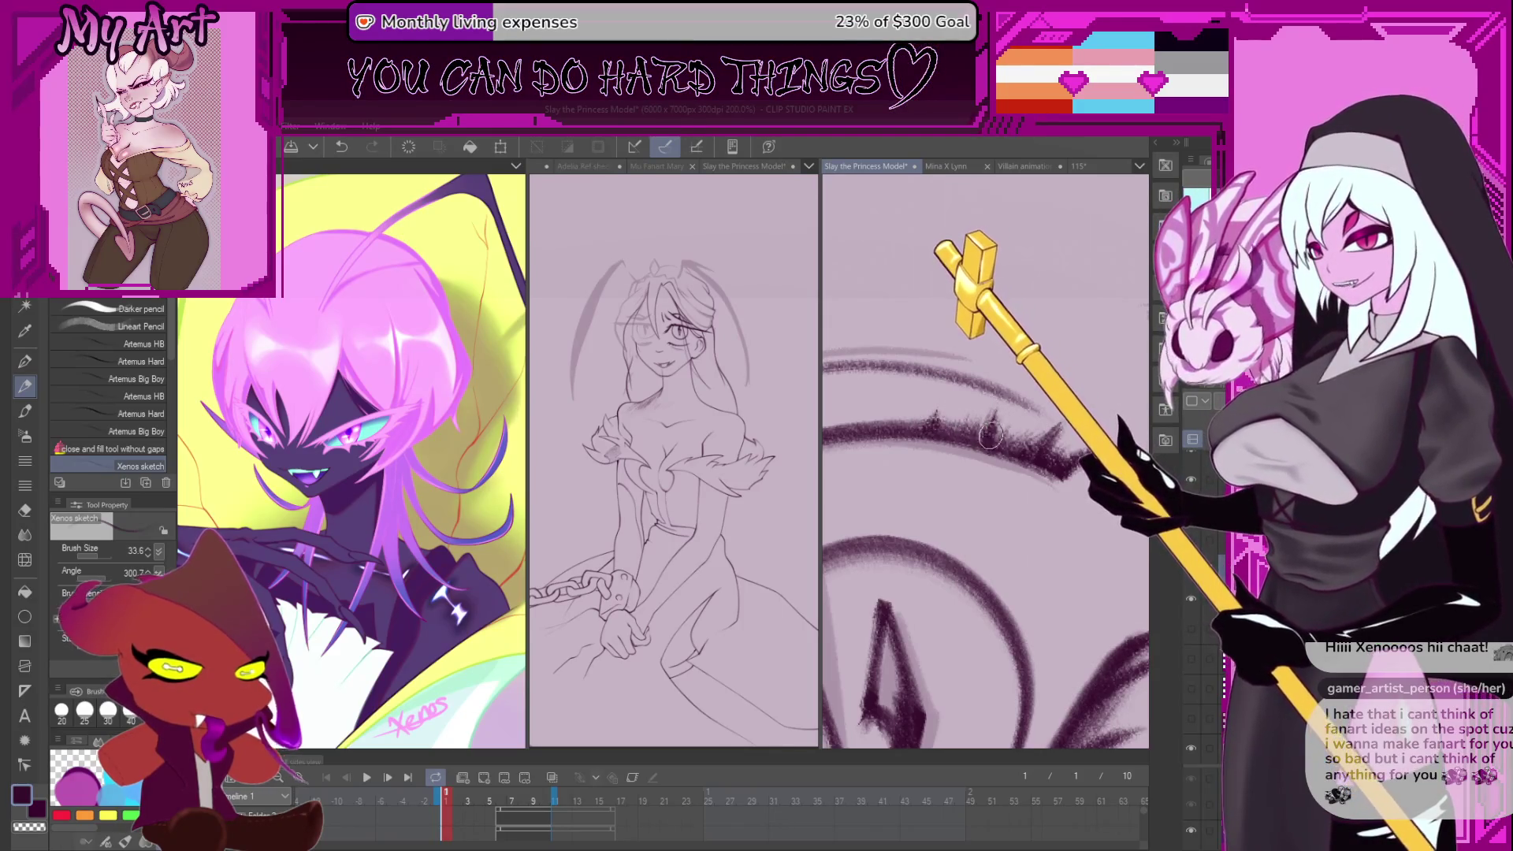
# - Rotate the view toward the face and ink a thick dark line over the diagonal hair stroke
pyautogui.scroll(-4, 1024, 488)
pyautogui.moveTo(1039, 512); pyautogui.dragTo(1022, 524)
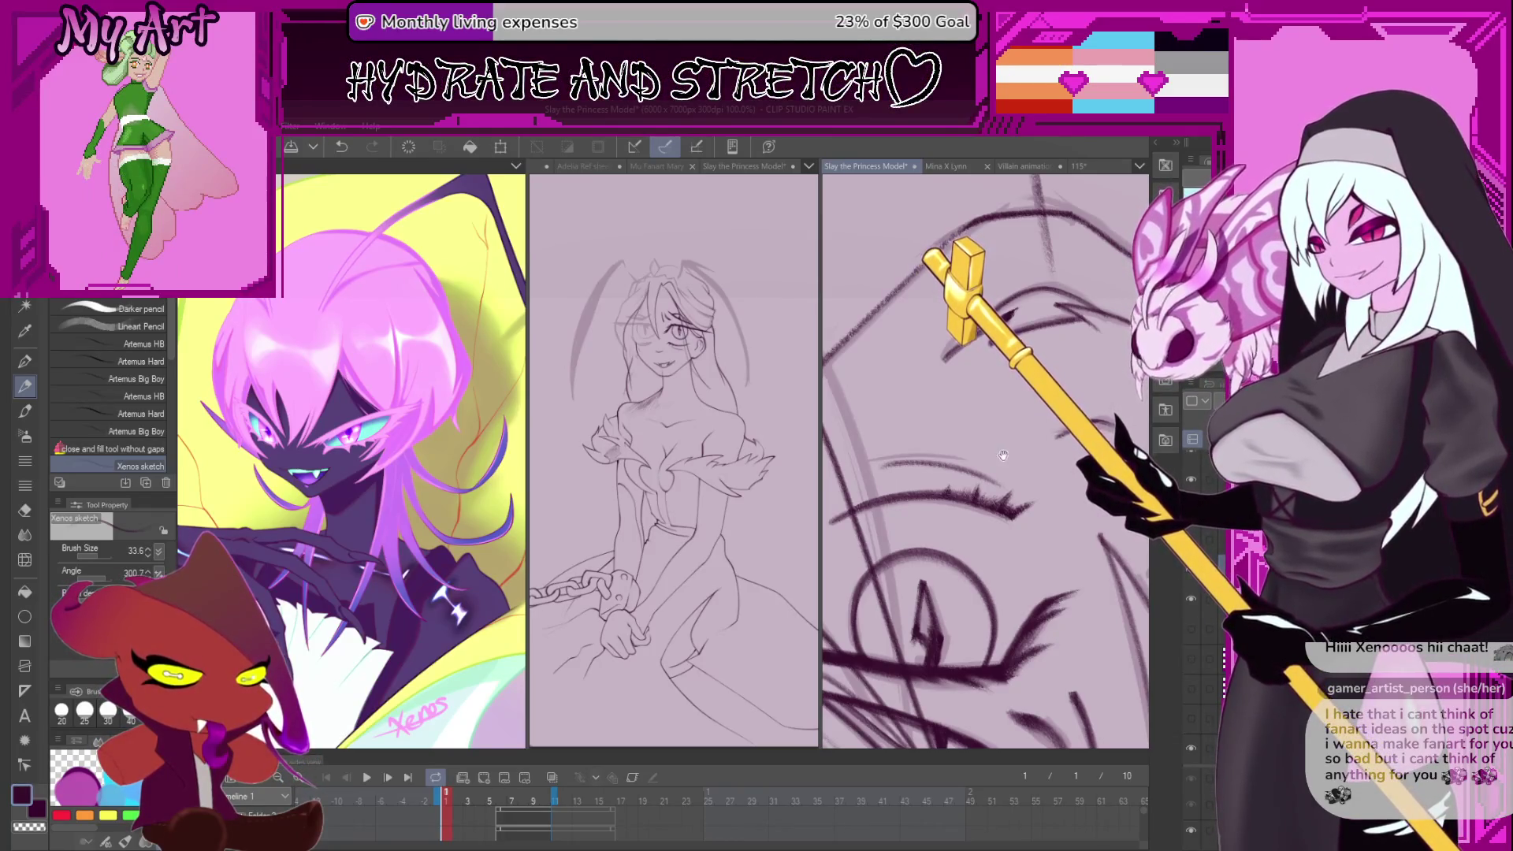
pyautogui.scroll(-2, 1003, 455)
pyautogui.scroll(-4, 948, 530)
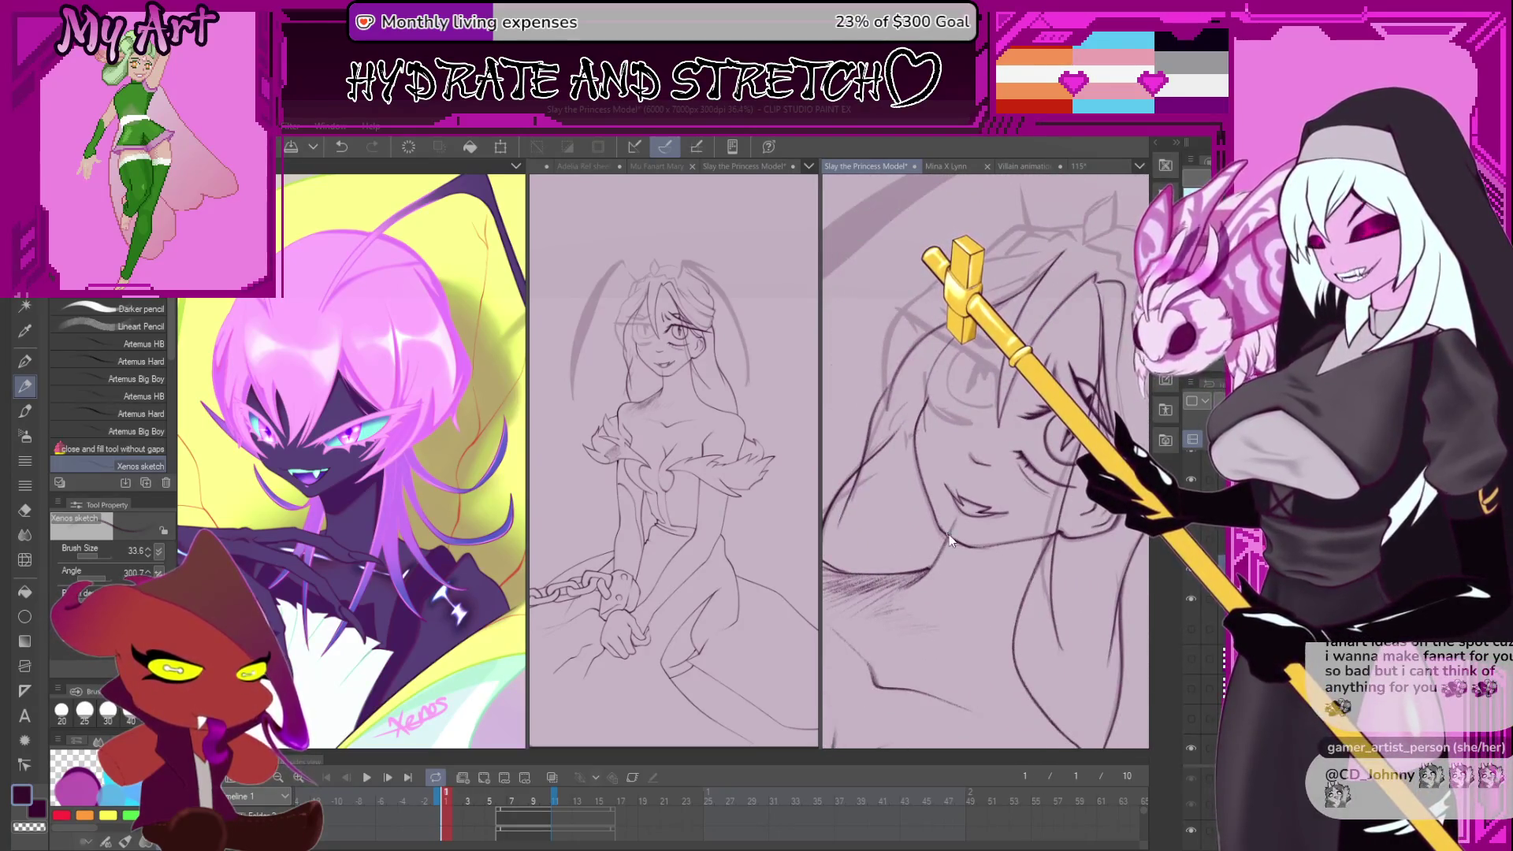
pyautogui.moveTo(949, 539)
pyautogui.mouseDown()
pyautogui.moveTo(974, 394)
pyautogui.moveTo(878, 556)
pyautogui.moveTo(935, 423)
pyautogui.moveTo(930, 493)
pyautogui.moveTo(934, 480)
pyautogui.moveTo(903, 517)
pyautogui.mouseUp()
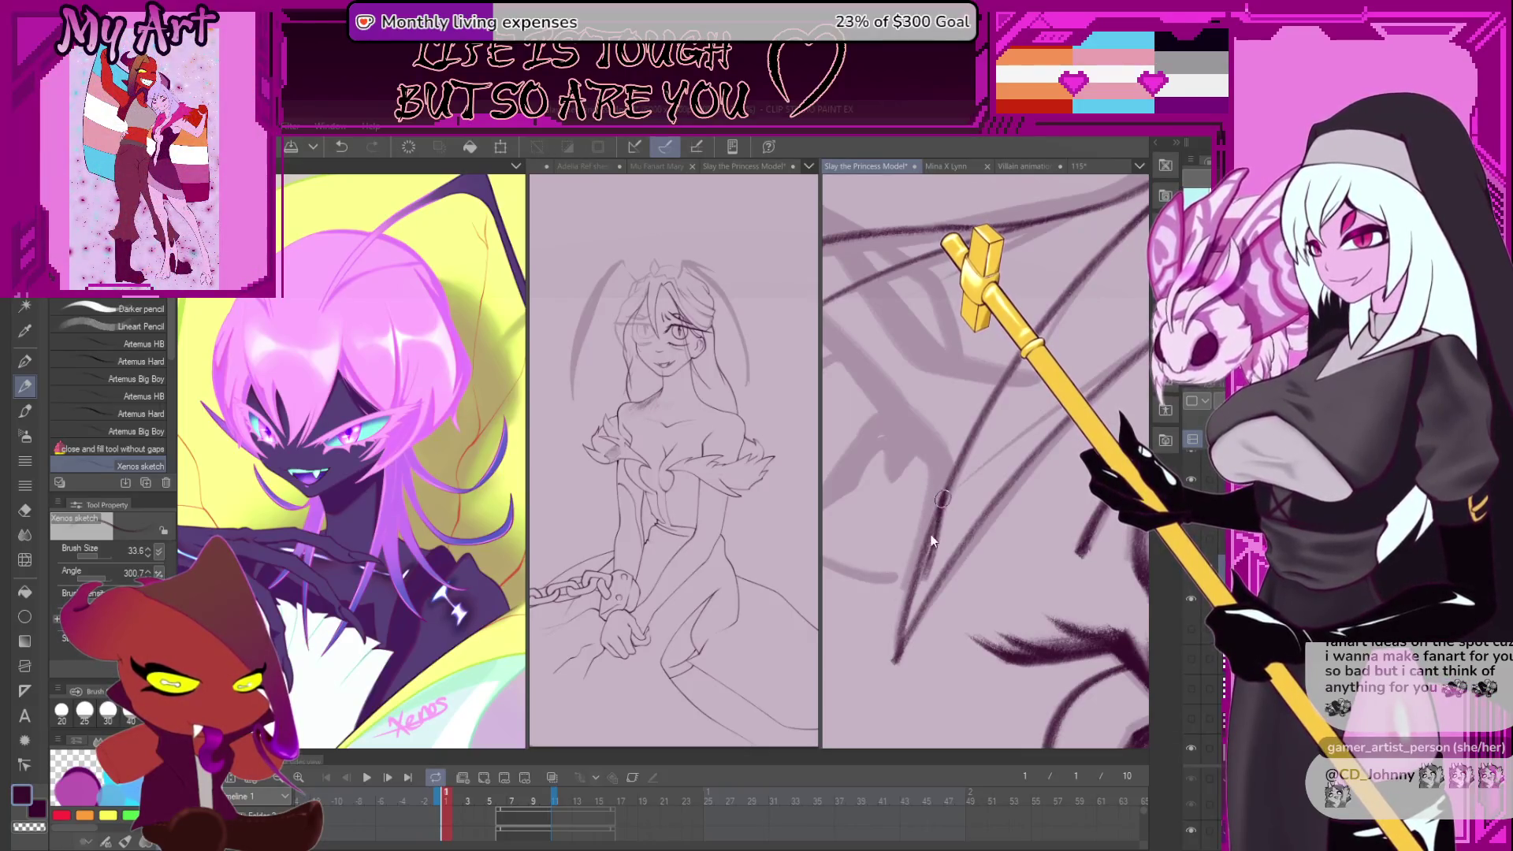
pyautogui.moveTo(929, 440); pyautogui.dragTo(933, 455)
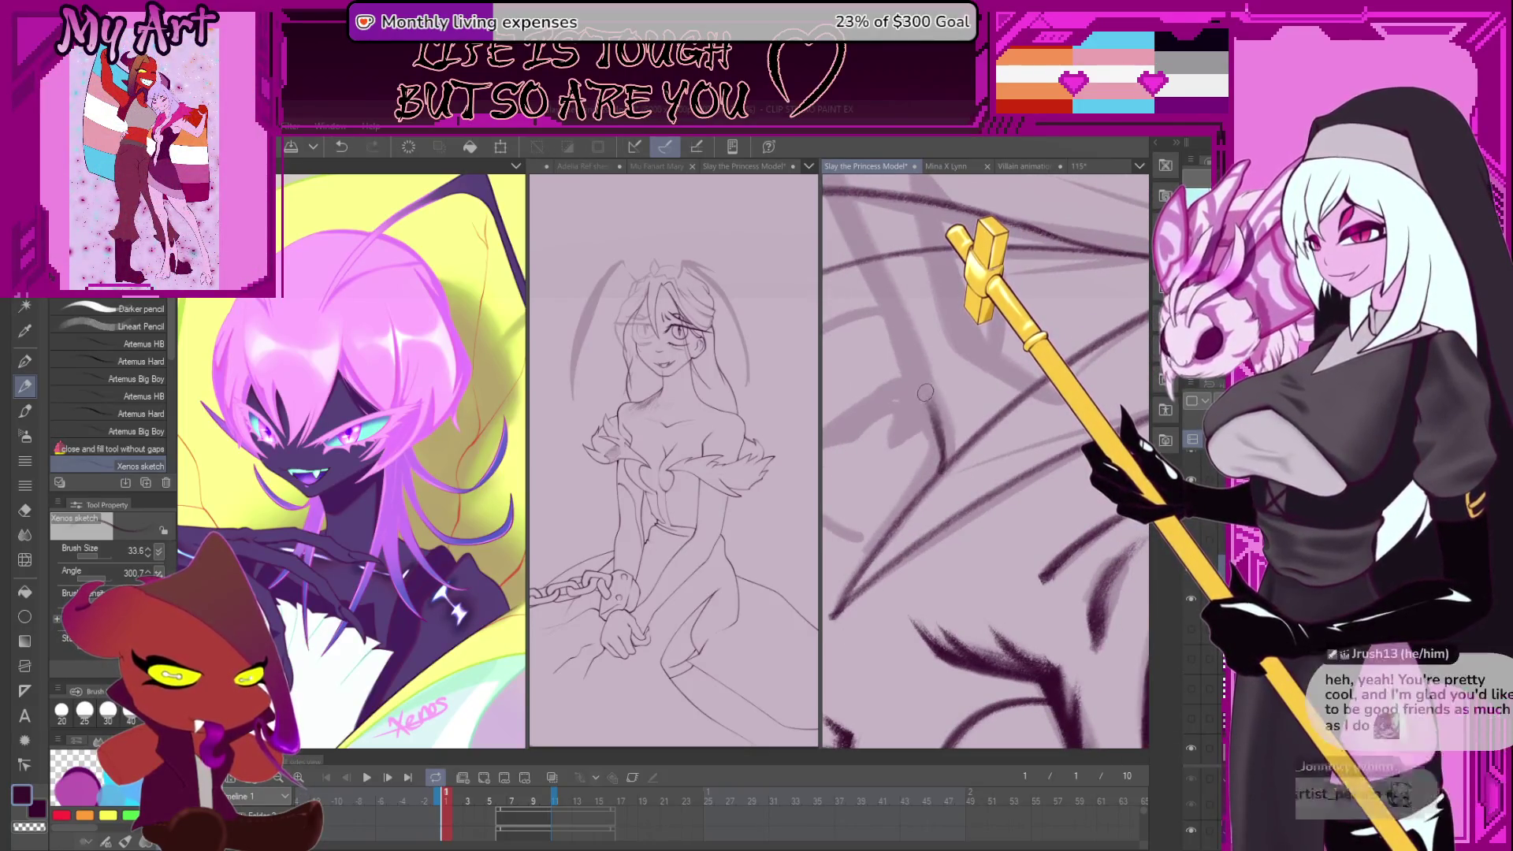
pyautogui.moveTo(940, 463)
pyautogui.mouseDown()
pyautogui.moveTo(928, 445)
pyautogui.moveTo(1032, 536)
pyautogui.mouseUp()
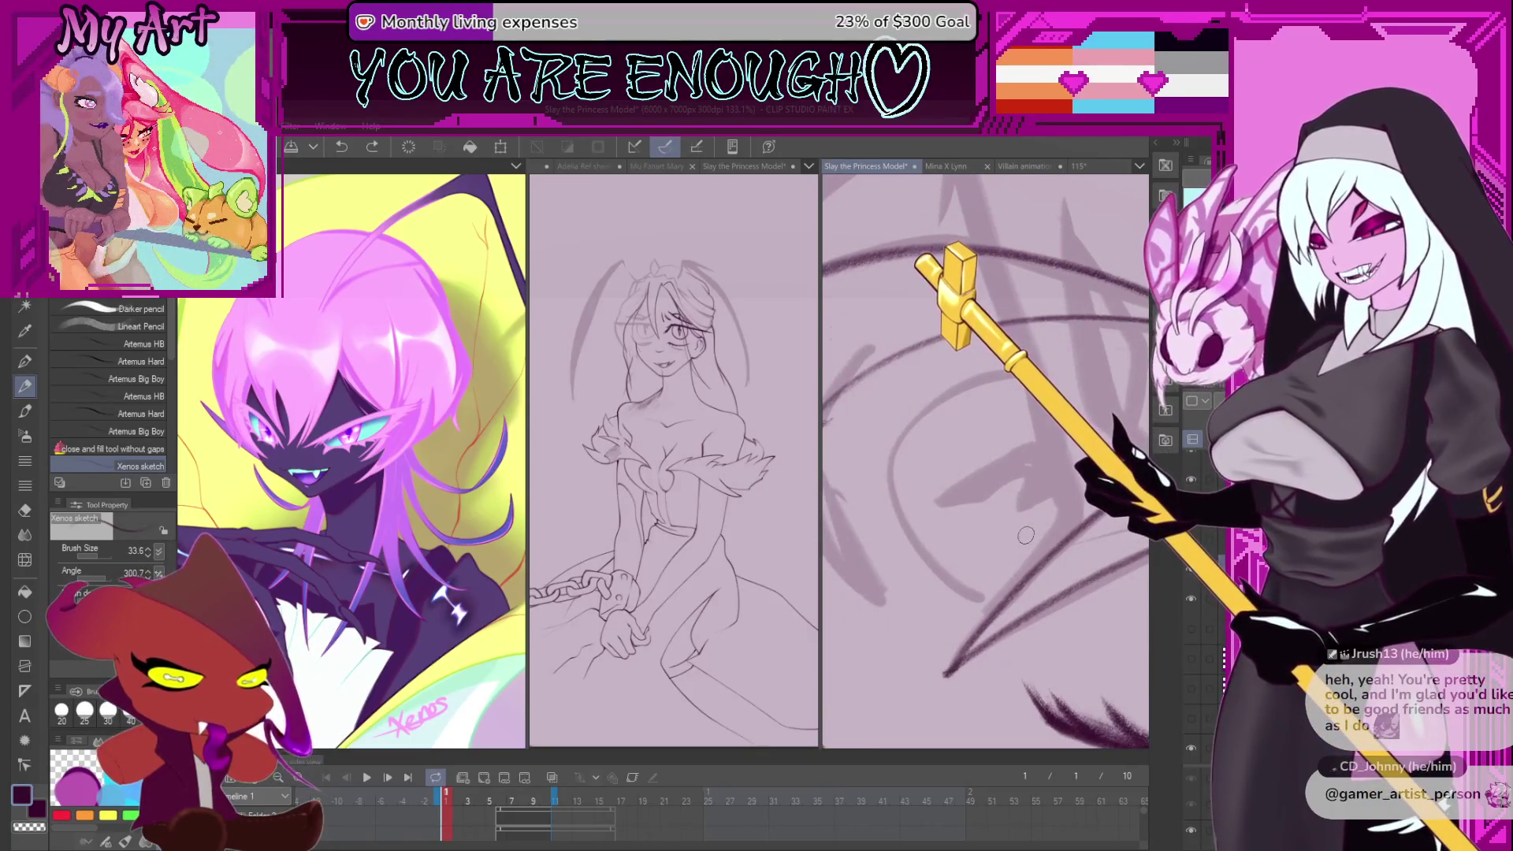
pyautogui.moveTo(989, 491)
pyautogui.mouseDown()
pyautogui.moveTo(1062, 580)
pyautogui.moveTo(883, 402)
pyautogui.moveTo(912, 449)
pyautogui.mouseUp()
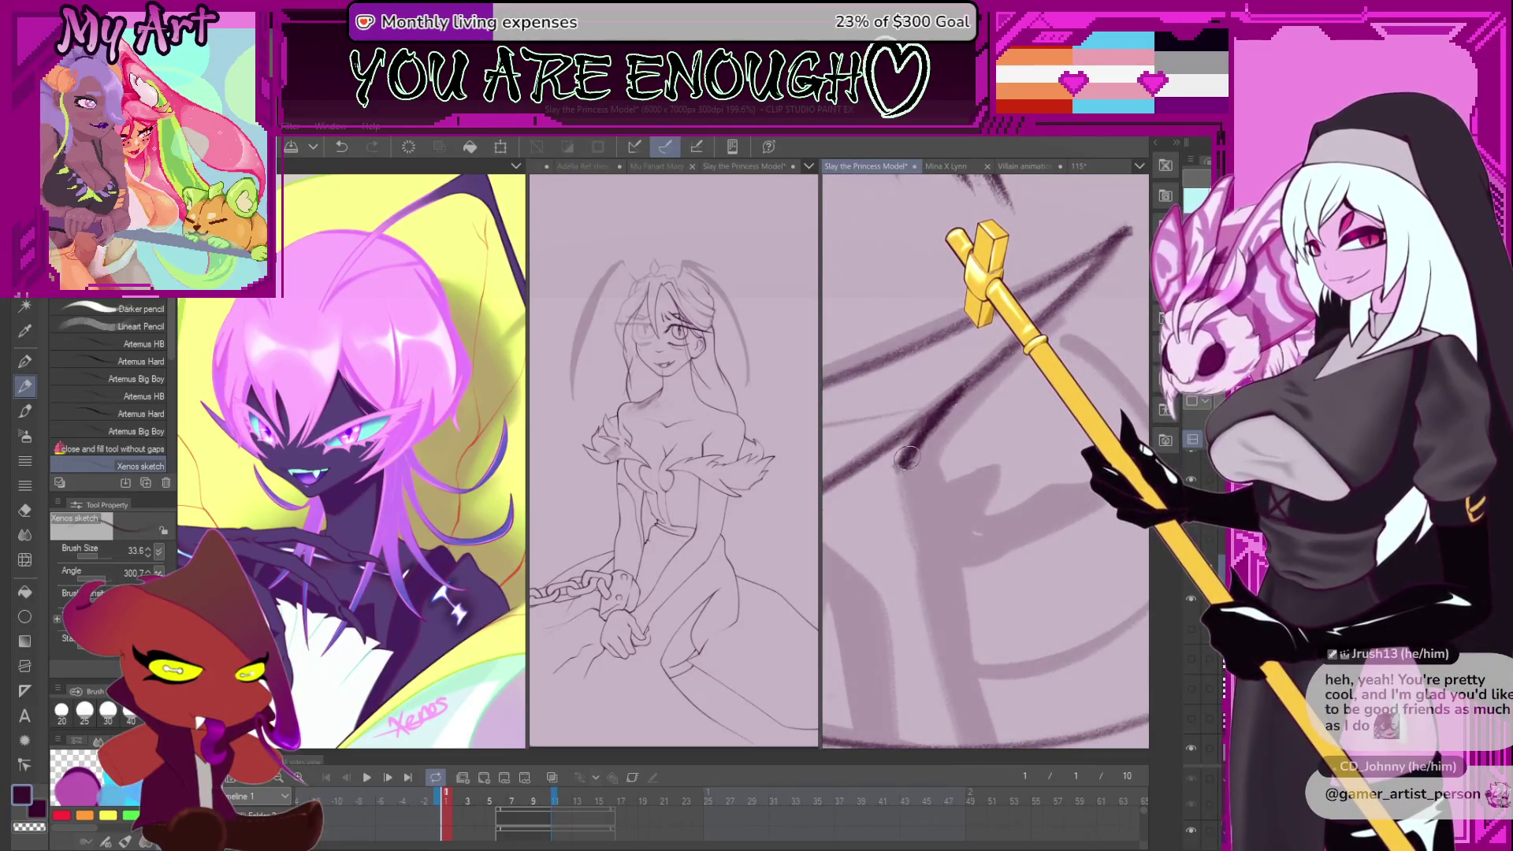
pyautogui.moveTo(922, 457)
pyautogui.mouseDown()
pyautogui.moveTo(906, 468)
pyautogui.moveTo(1040, 335)
pyautogui.mouseUp()
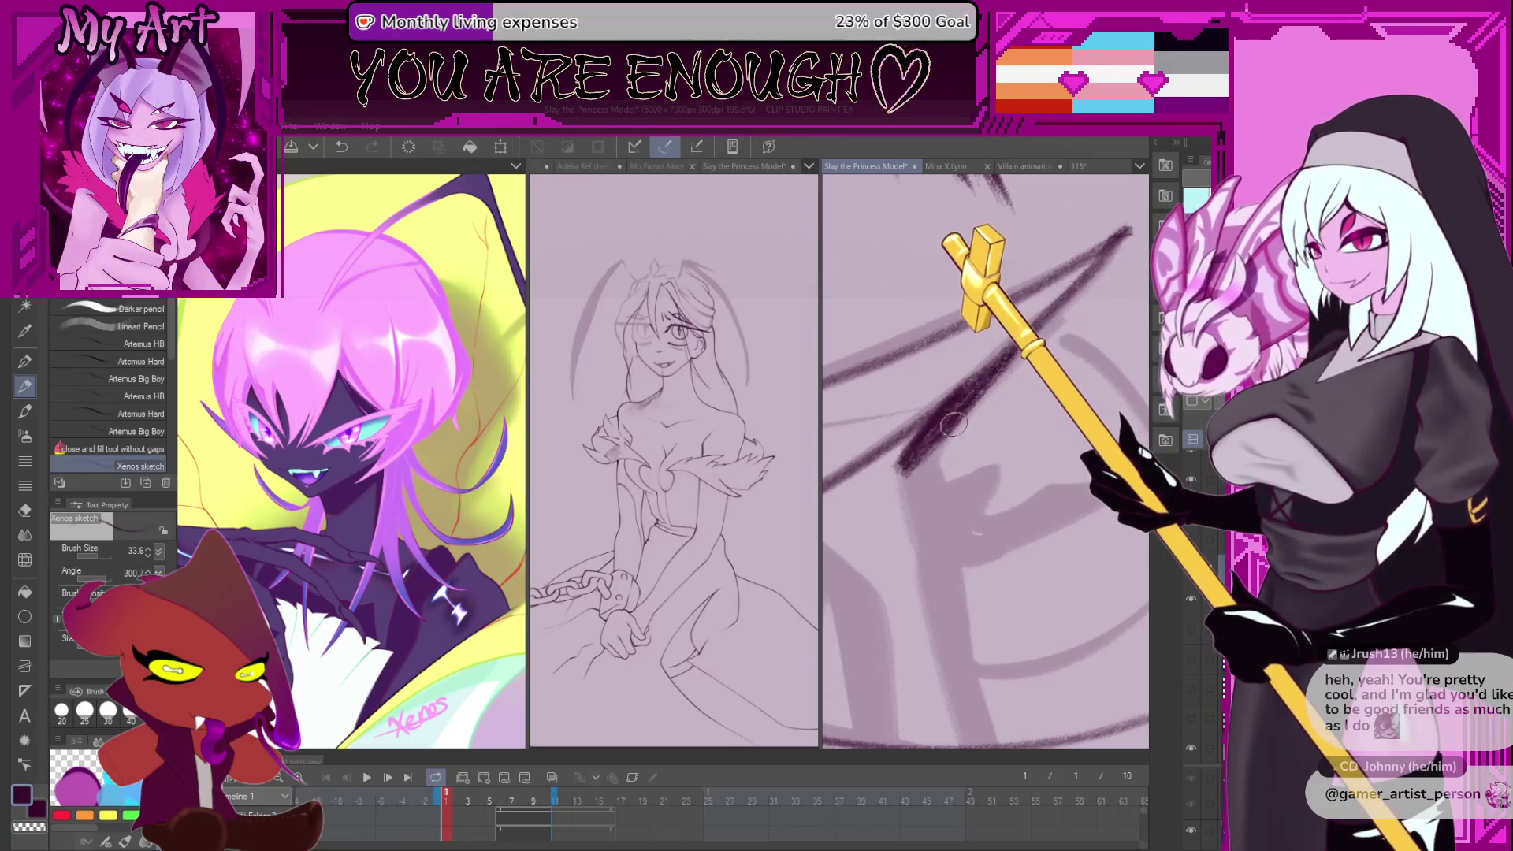
# - Draw dark diagonal hair strokes on another part of the sketch, undoing and redrawing misplaced ones
pyautogui.moveTo(993, 382); pyautogui.dragTo(1017, 375)
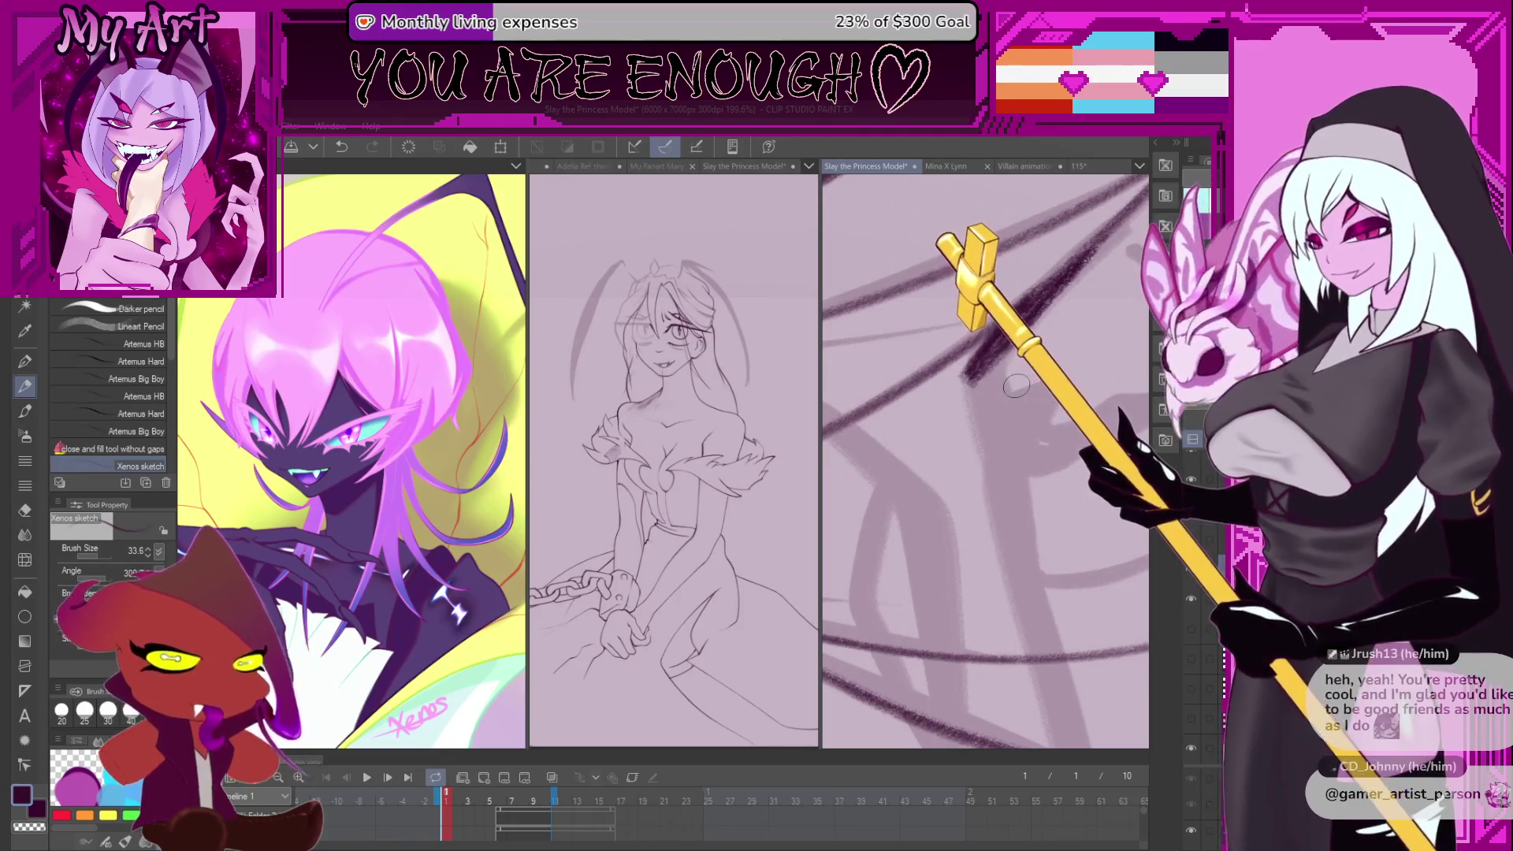
pyautogui.scroll(-3, 946, 409)
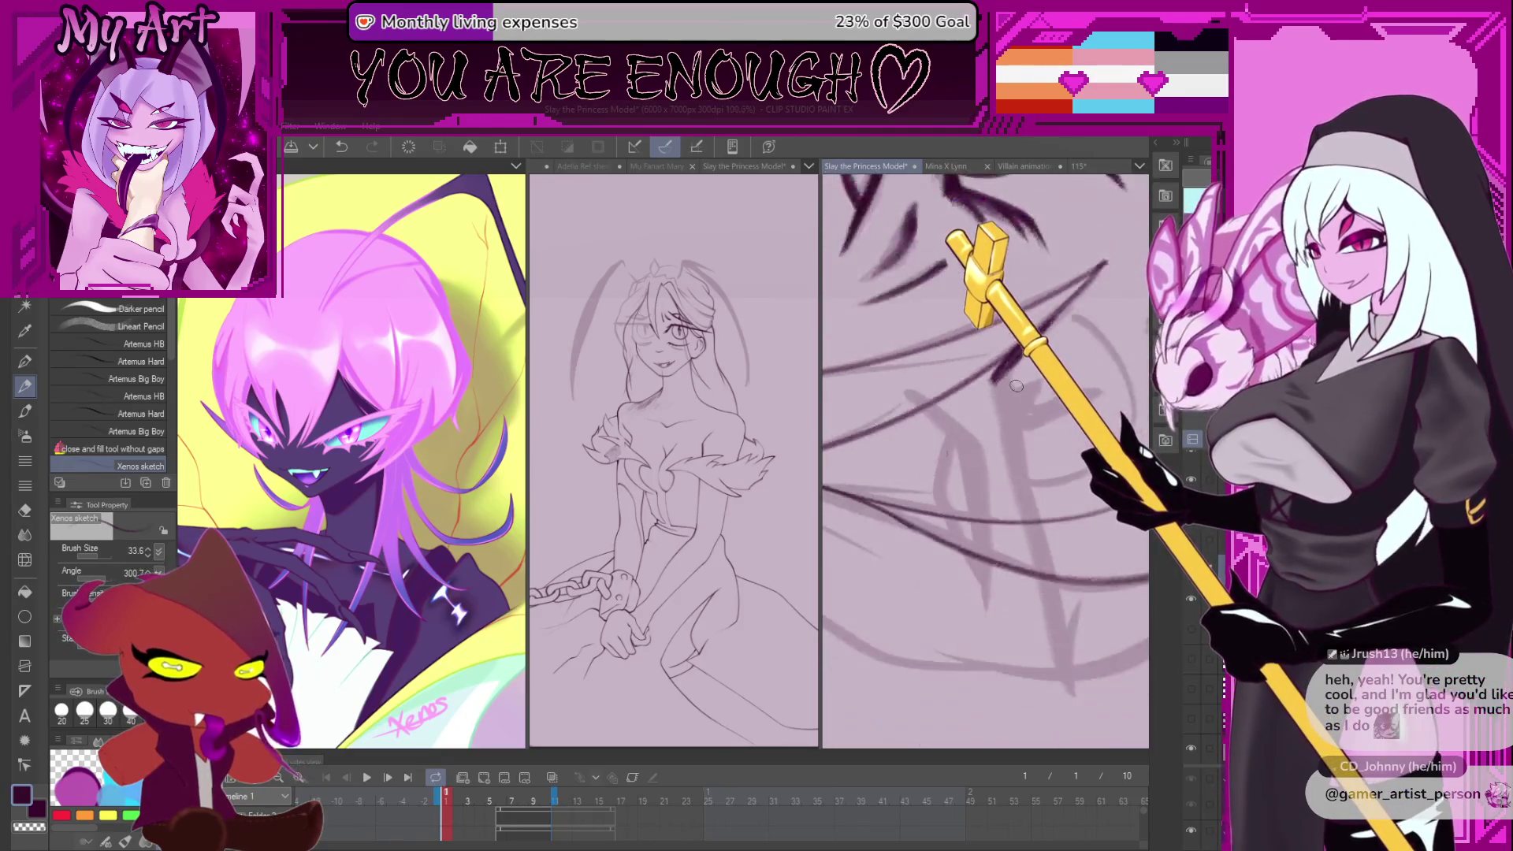
pyautogui.moveTo(903, 430); pyautogui.dragTo(891, 541)
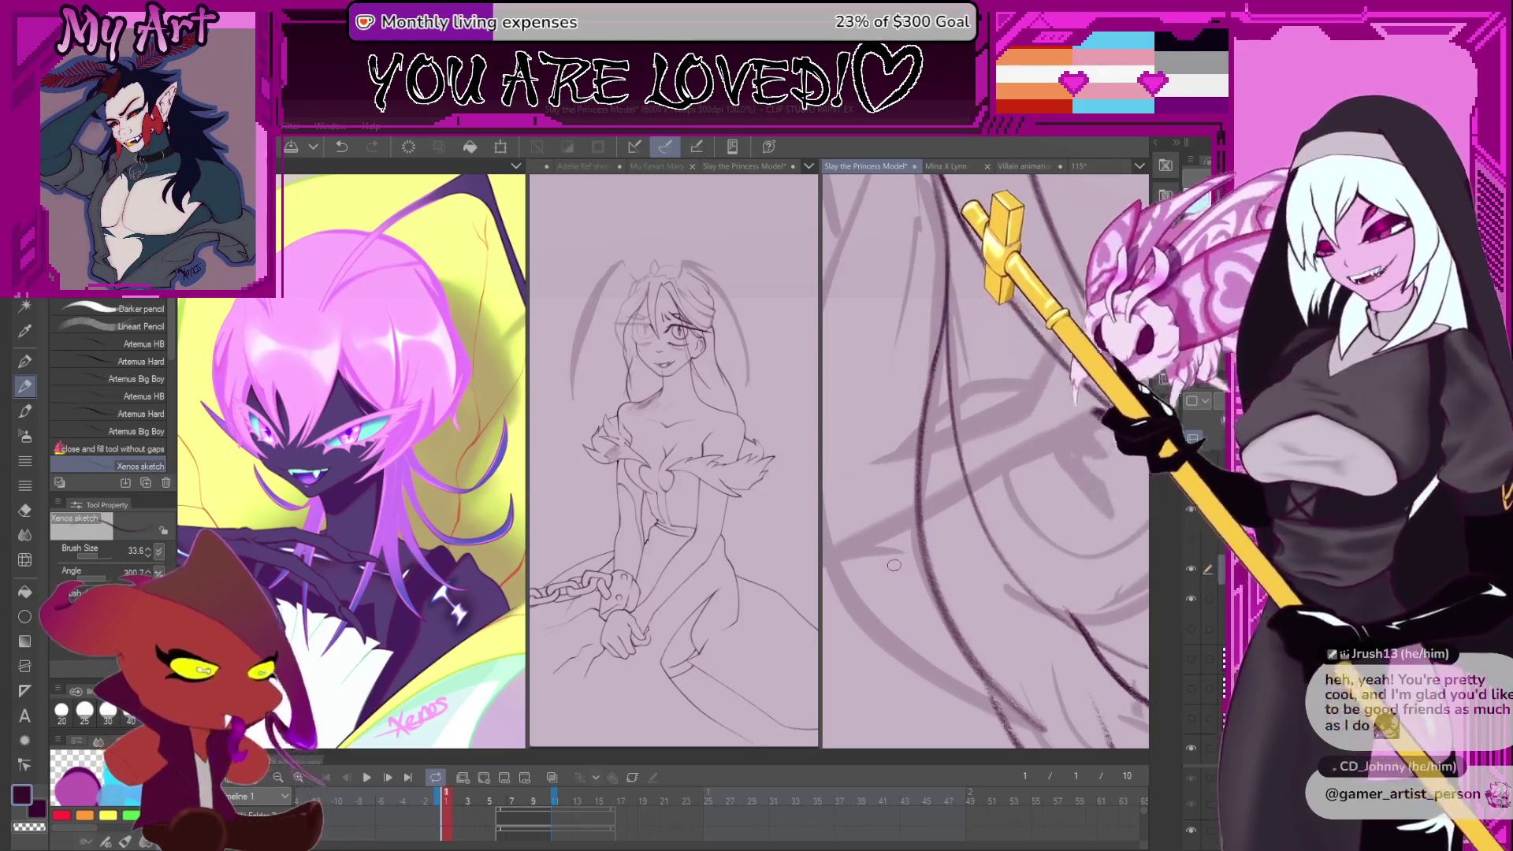
pyautogui.press('-')
pyautogui.press('-')
pyautogui.press('-')
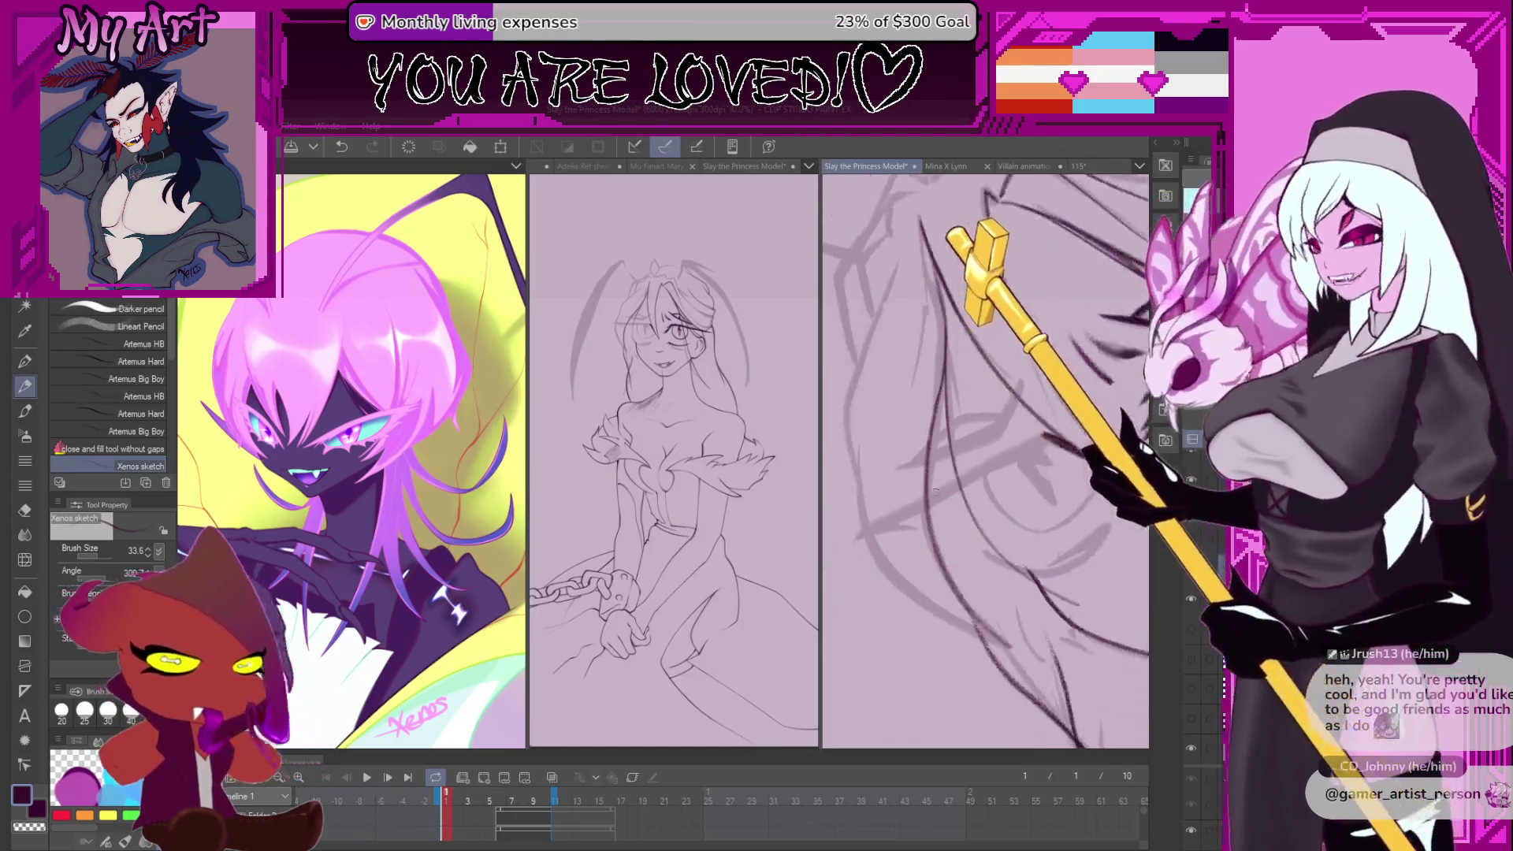
pyautogui.press('-')
pyautogui.press('-')
pyautogui.press('-')
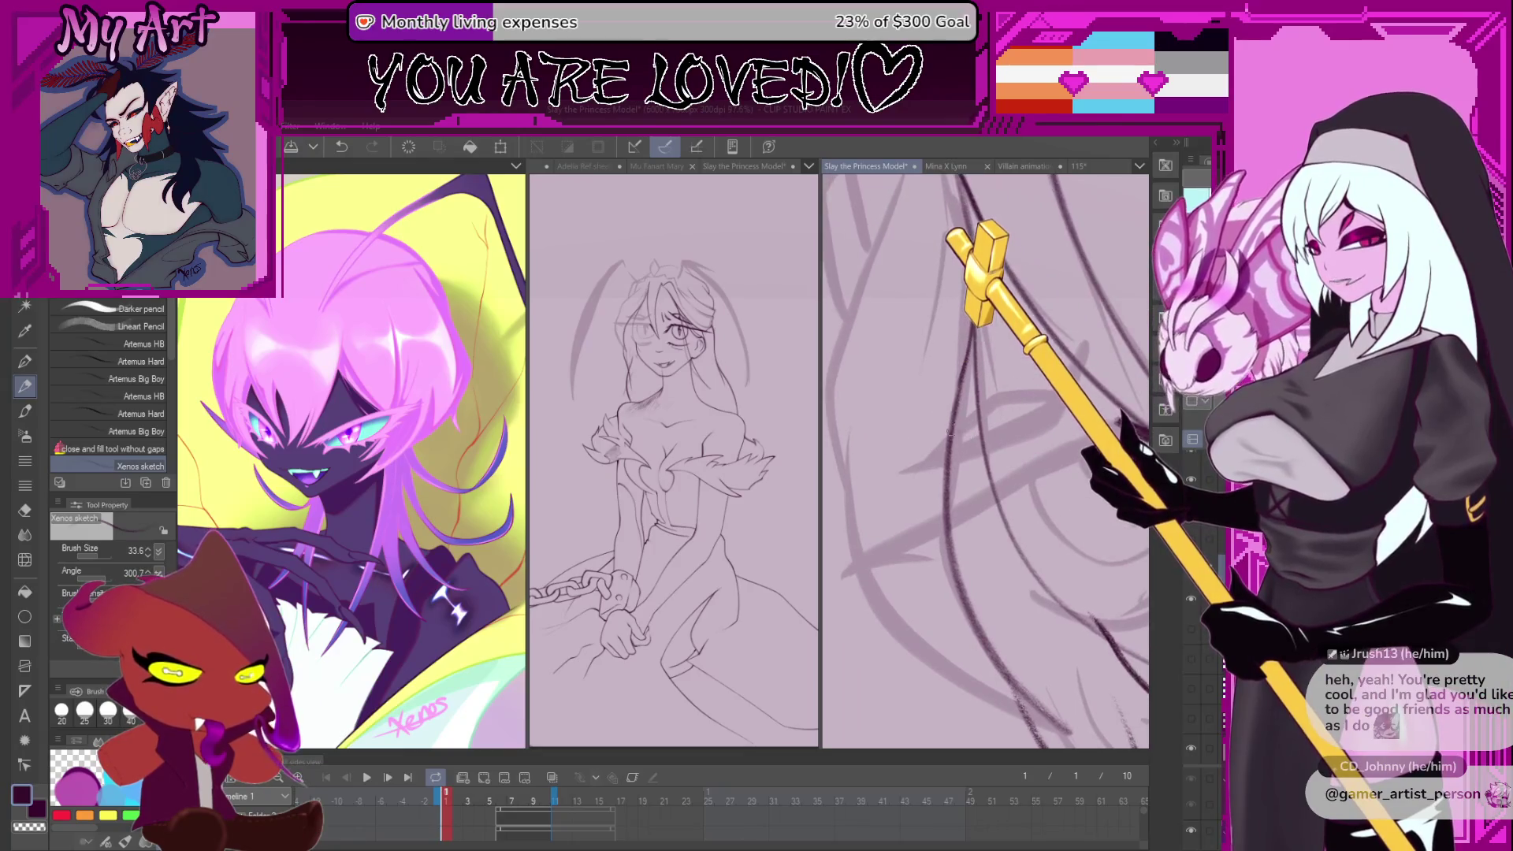
pyautogui.hotkey('ctrl', 'z')
pyautogui.moveTo(1019, 479); pyautogui.dragTo(881, 604)
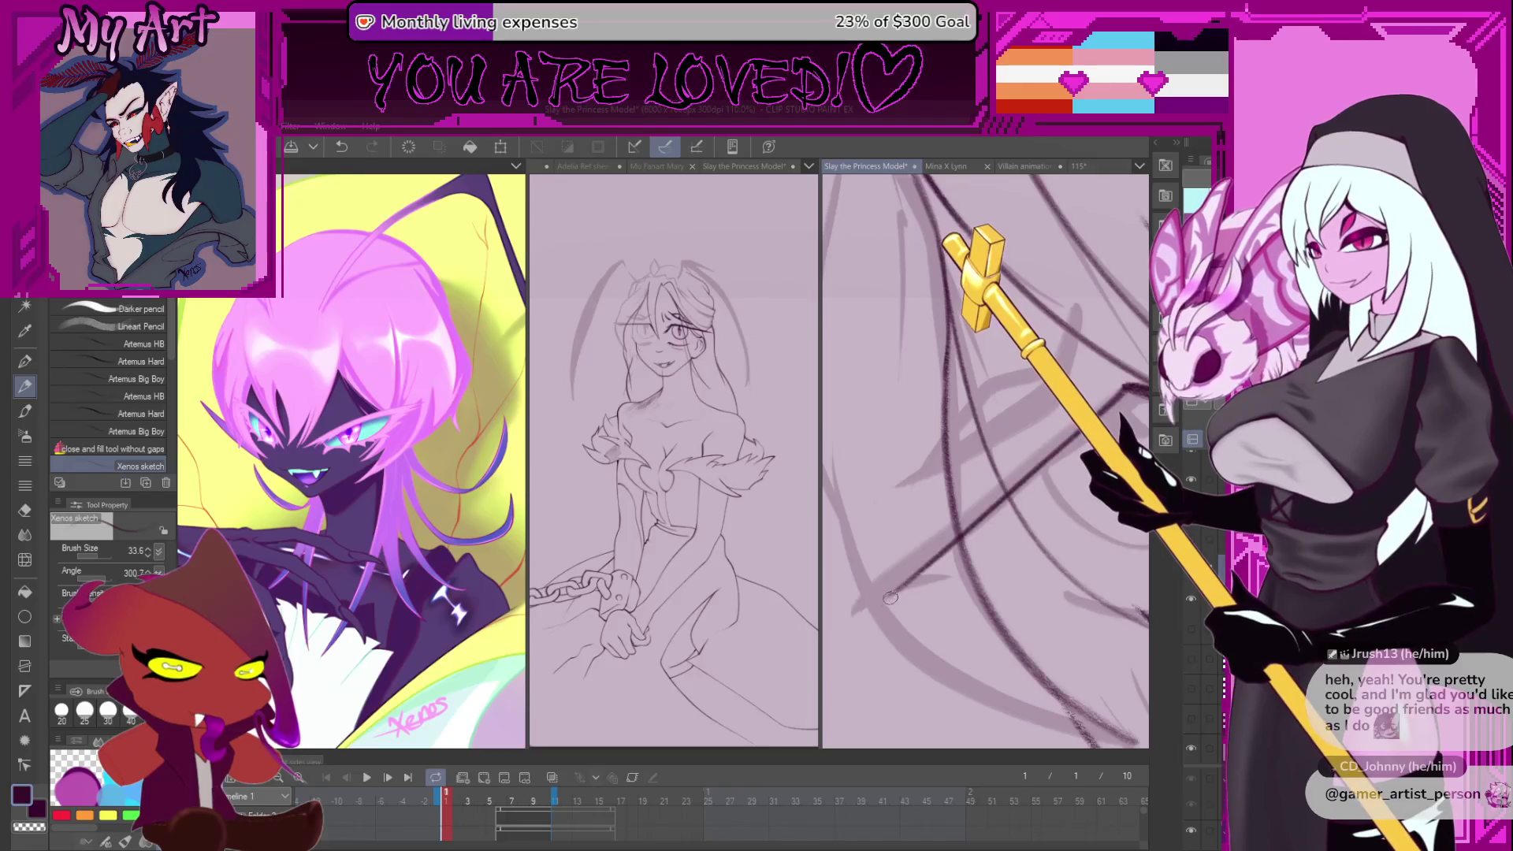
pyautogui.moveTo(1021, 477)
pyautogui.mouseDown()
pyautogui.moveTo(848, 628)
pyautogui.moveTo(986, 497)
pyautogui.mouseUp()
pyautogui.hotkey('ctrl', 'z')
pyautogui.hotkey('ctrl', 'z')
pyautogui.moveTo(862, 623); pyautogui.dragTo(971, 522)
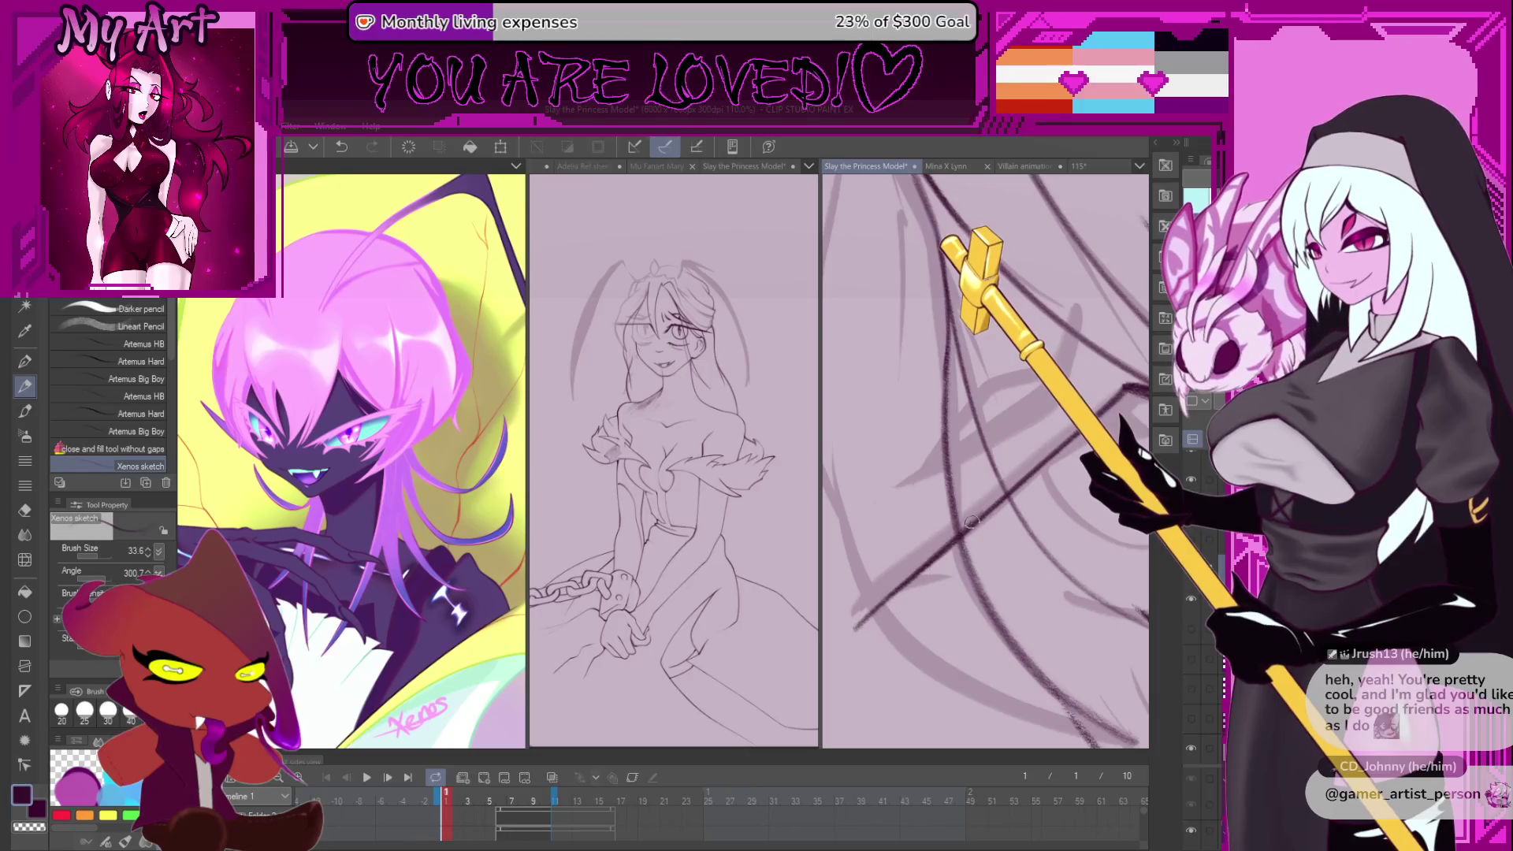
# - Draw a long dark strand up from the lower left, redoing it until it sits right
pyautogui.moveTo(863, 622); pyautogui.dragTo(1108, 402)
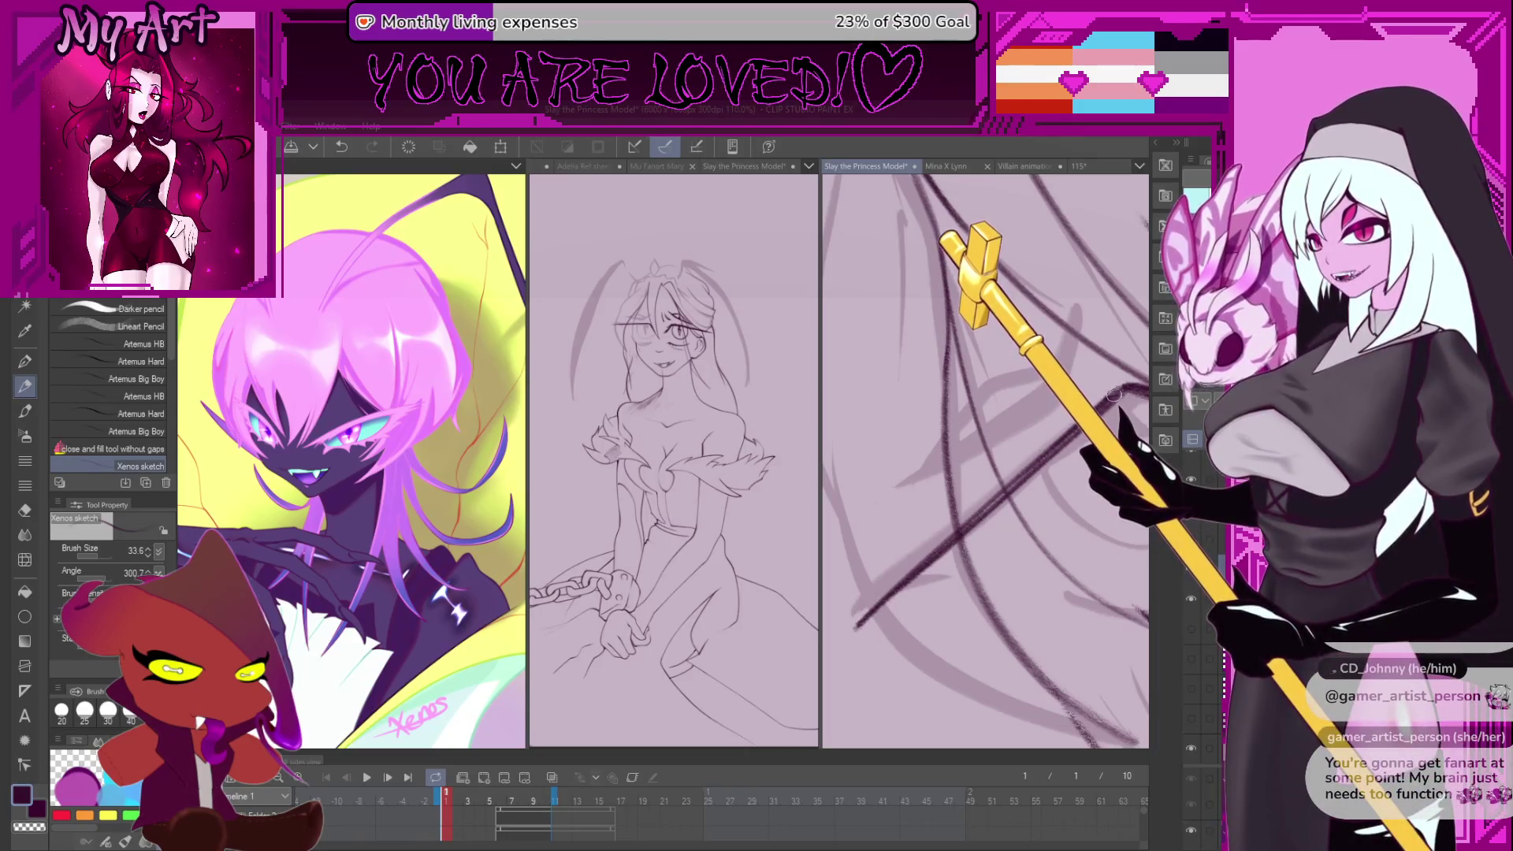
pyautogui.hotkey('ctrl', 'z')
pyautogui.hotkey('ctrl', 'z')
pyautogui.moveTo(855, 643); pyautogui.dragTo(1111, 403)
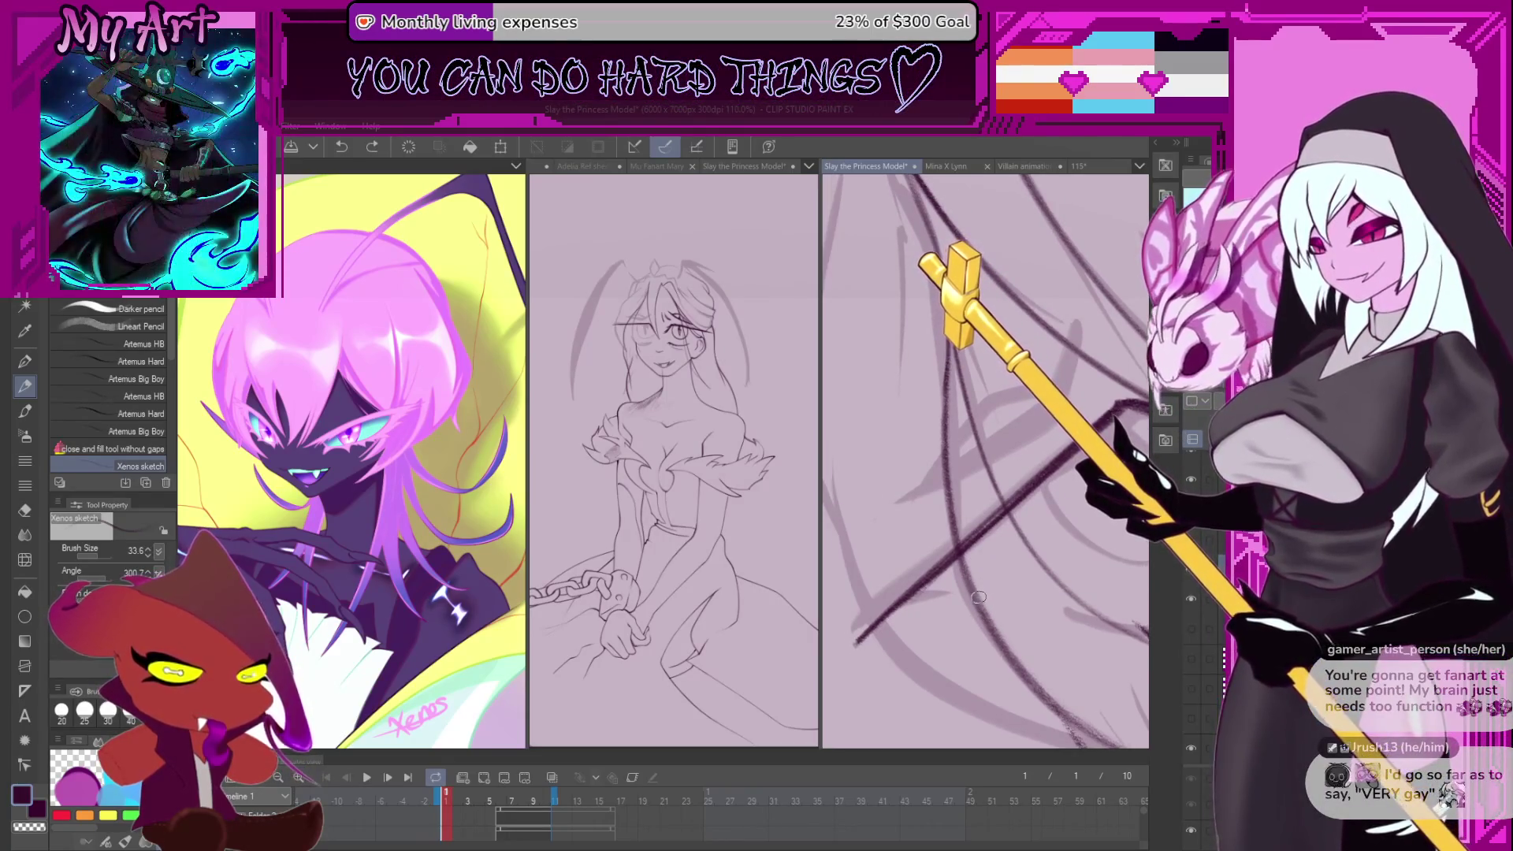
pyautogui.hotkey('ctrl', 'z')
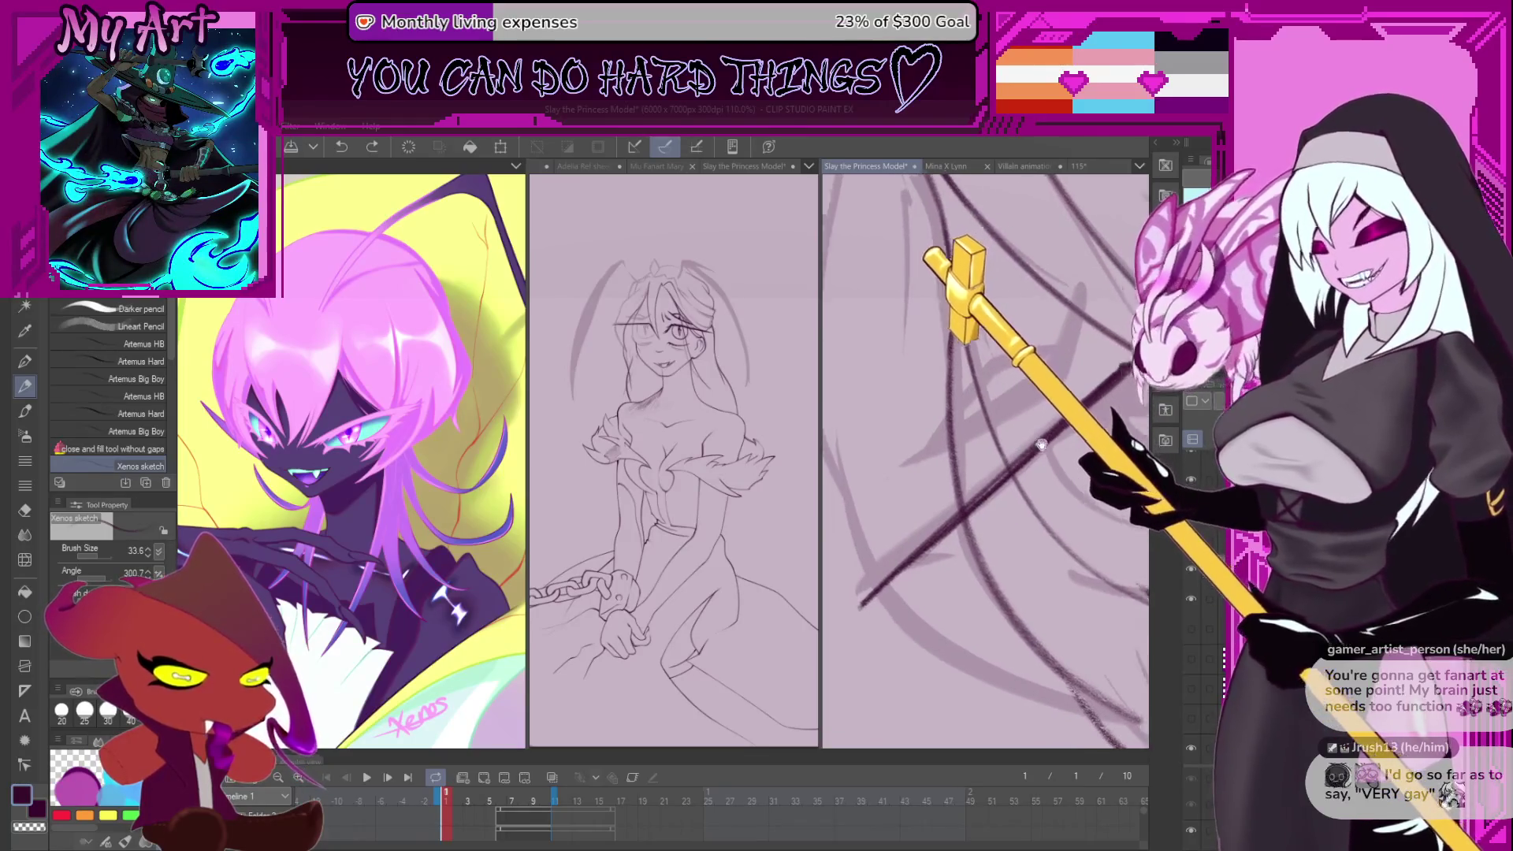
pyautogui.moveTo(843, 630); pyautogui.dragTo(1097, 412)
# - Remove a stray stroke, try another dark diagonal strand, undo it, and recenter on the face
pyautogui.scroll(3, 1028, 490)
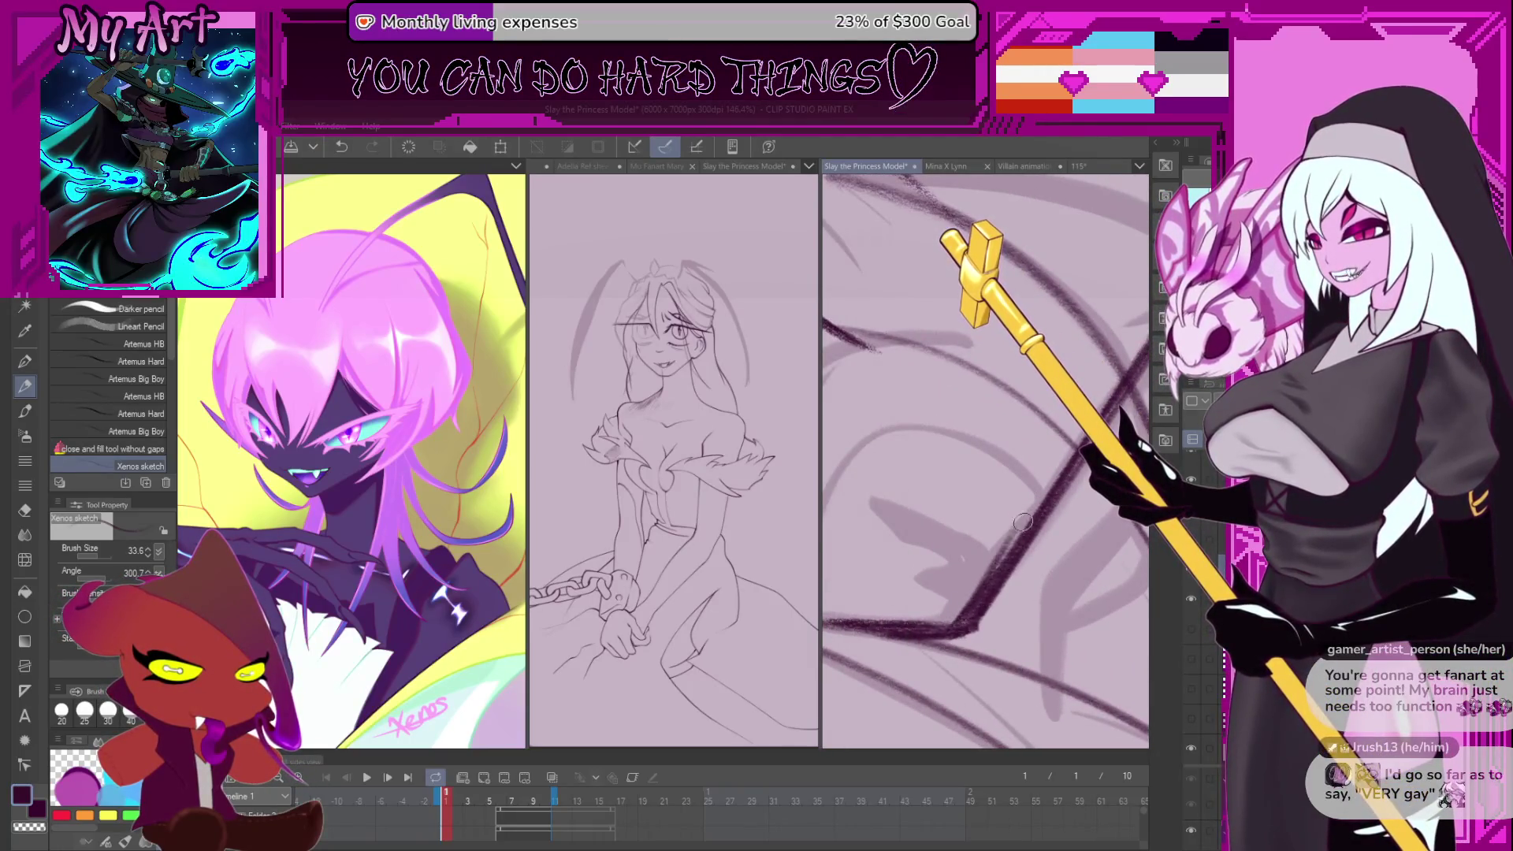
pyautogui.scroll(-3, 945, 630)
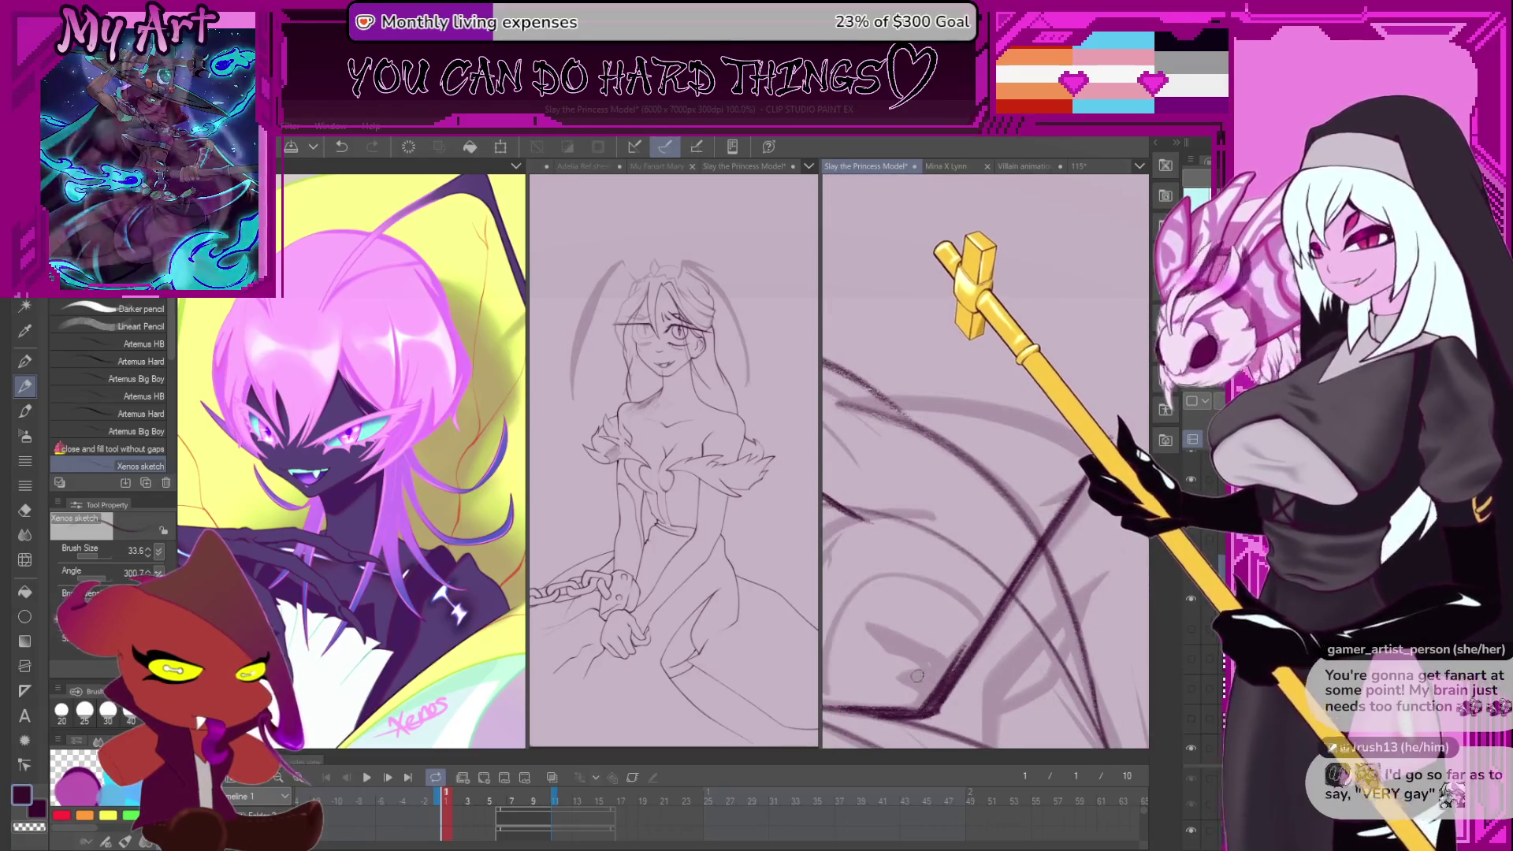
pyautogui.hotkey('ctrl', 'z')
pyautogui.moveTo(929, 702)
pyautogui.mouseDown()
pyautogui.moveTo(1009, 552)
pyautogui.moveTo(1067, 492)
pyautogui.mouseUp()
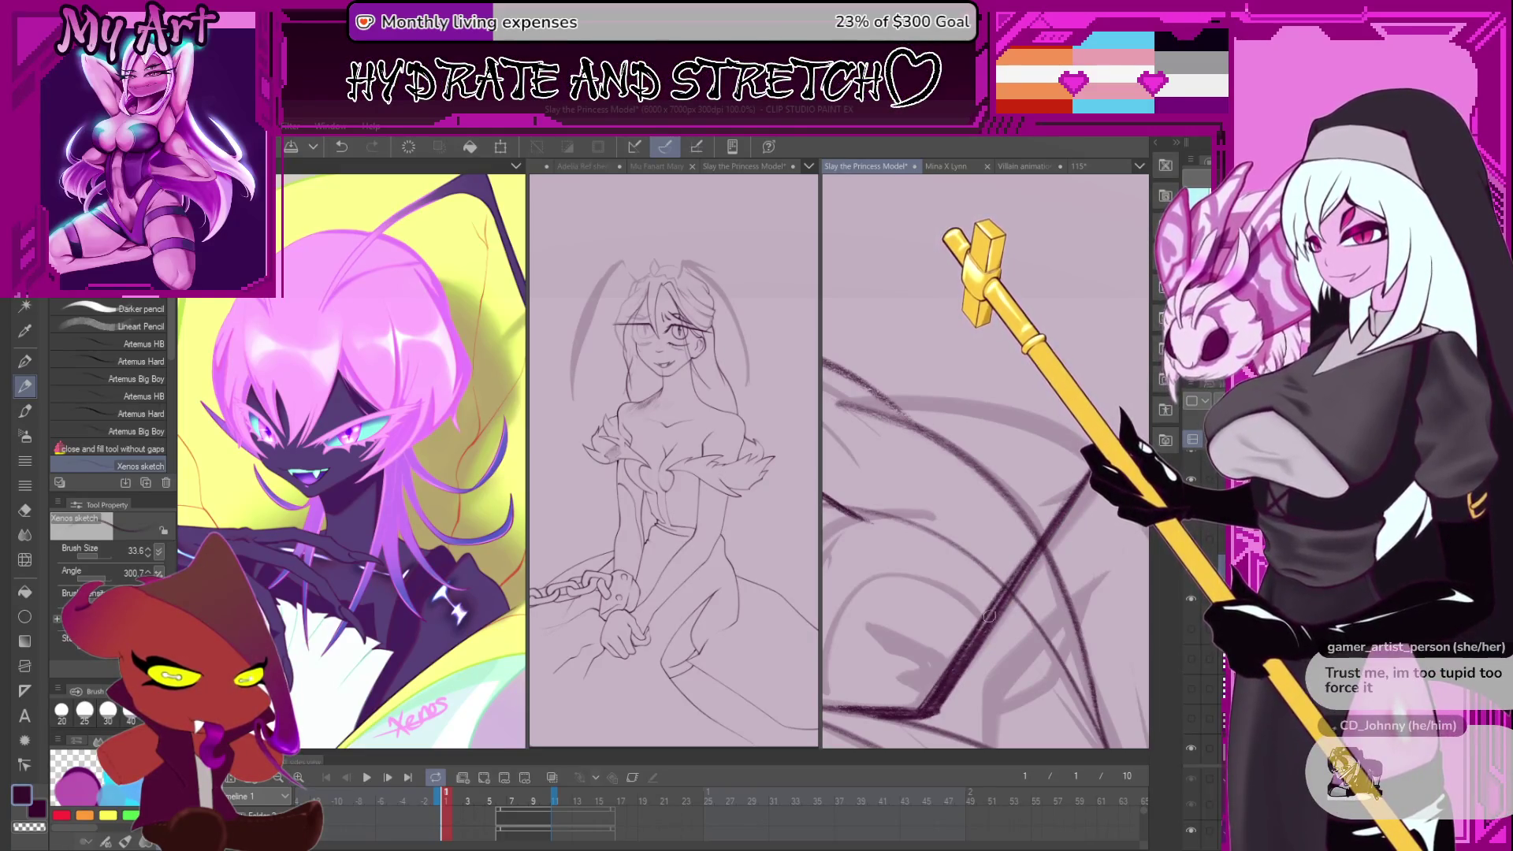
pyautogui.moveTo(1042, 541); pyautogui.dragTo(954, 585)
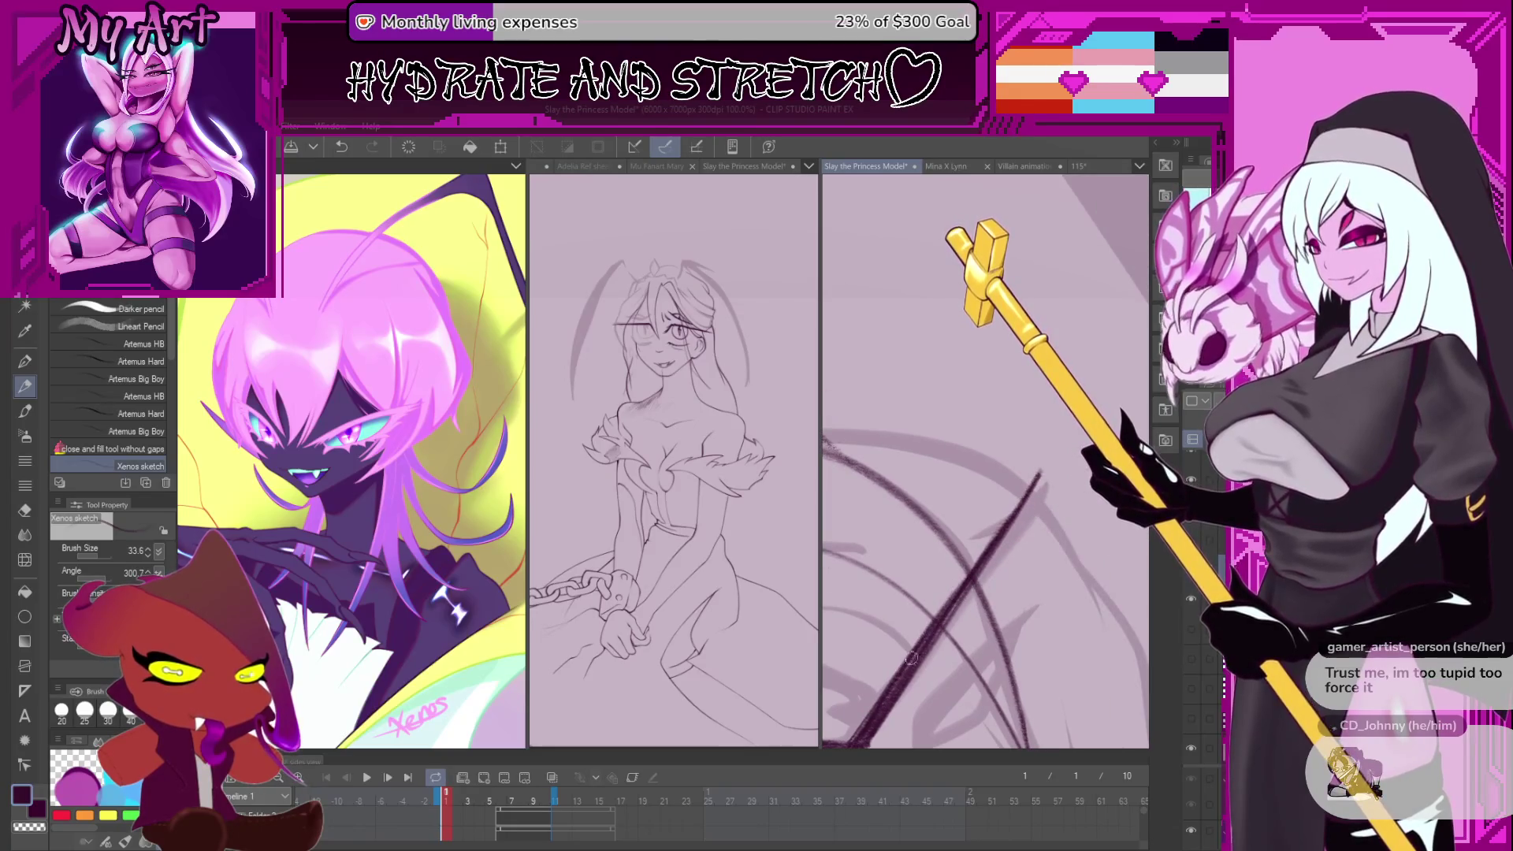
pyautogui.hotkey('ctrl', 'z')
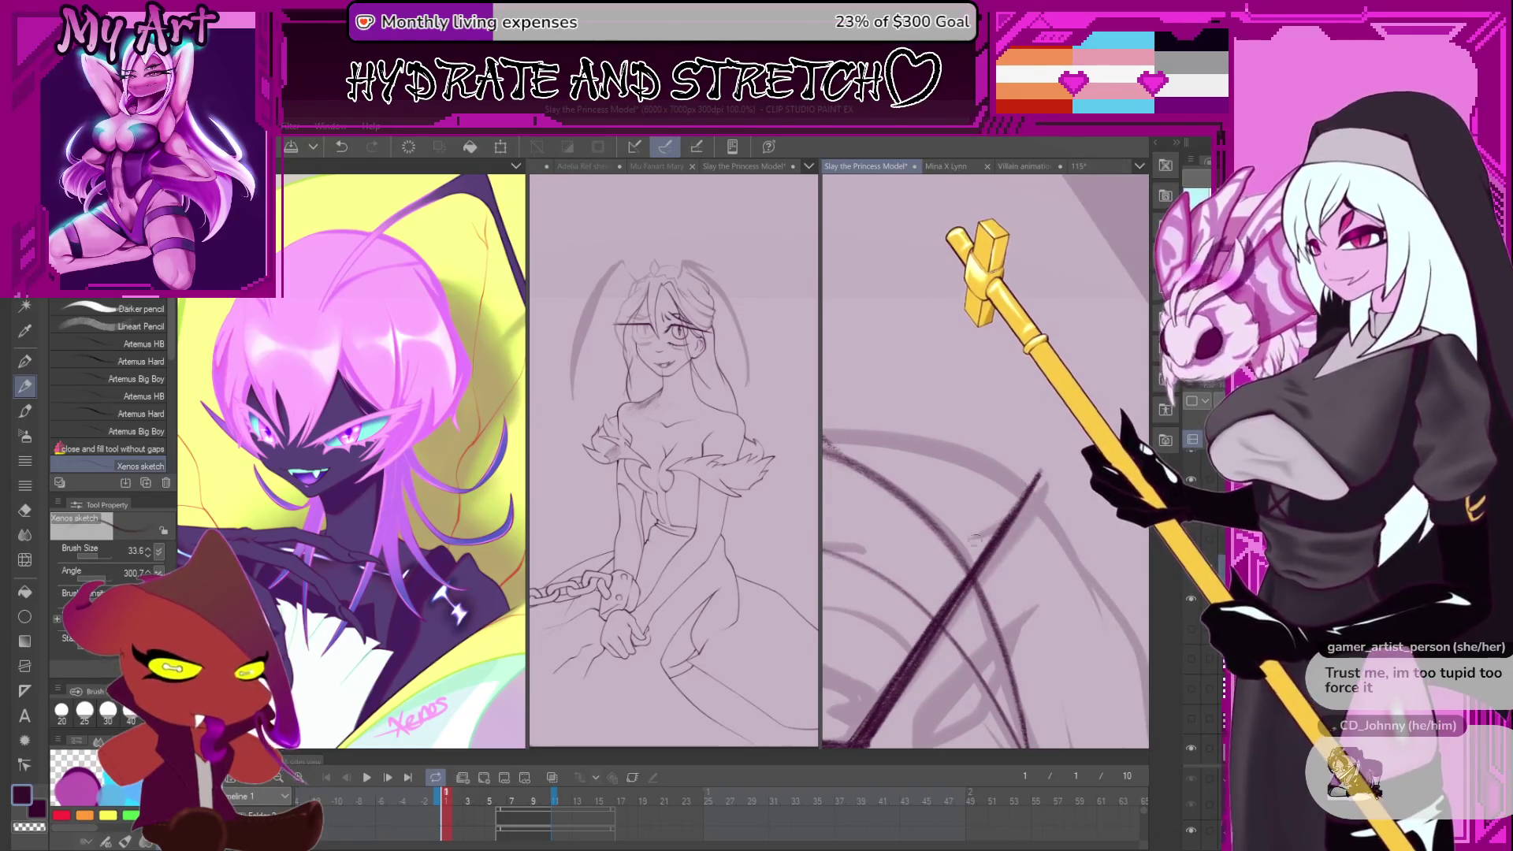
pyautogui.scroll(-5, 976, 539)
pyautogui.moveTo(976, 519); pyautogui.dragTo(990, 554)
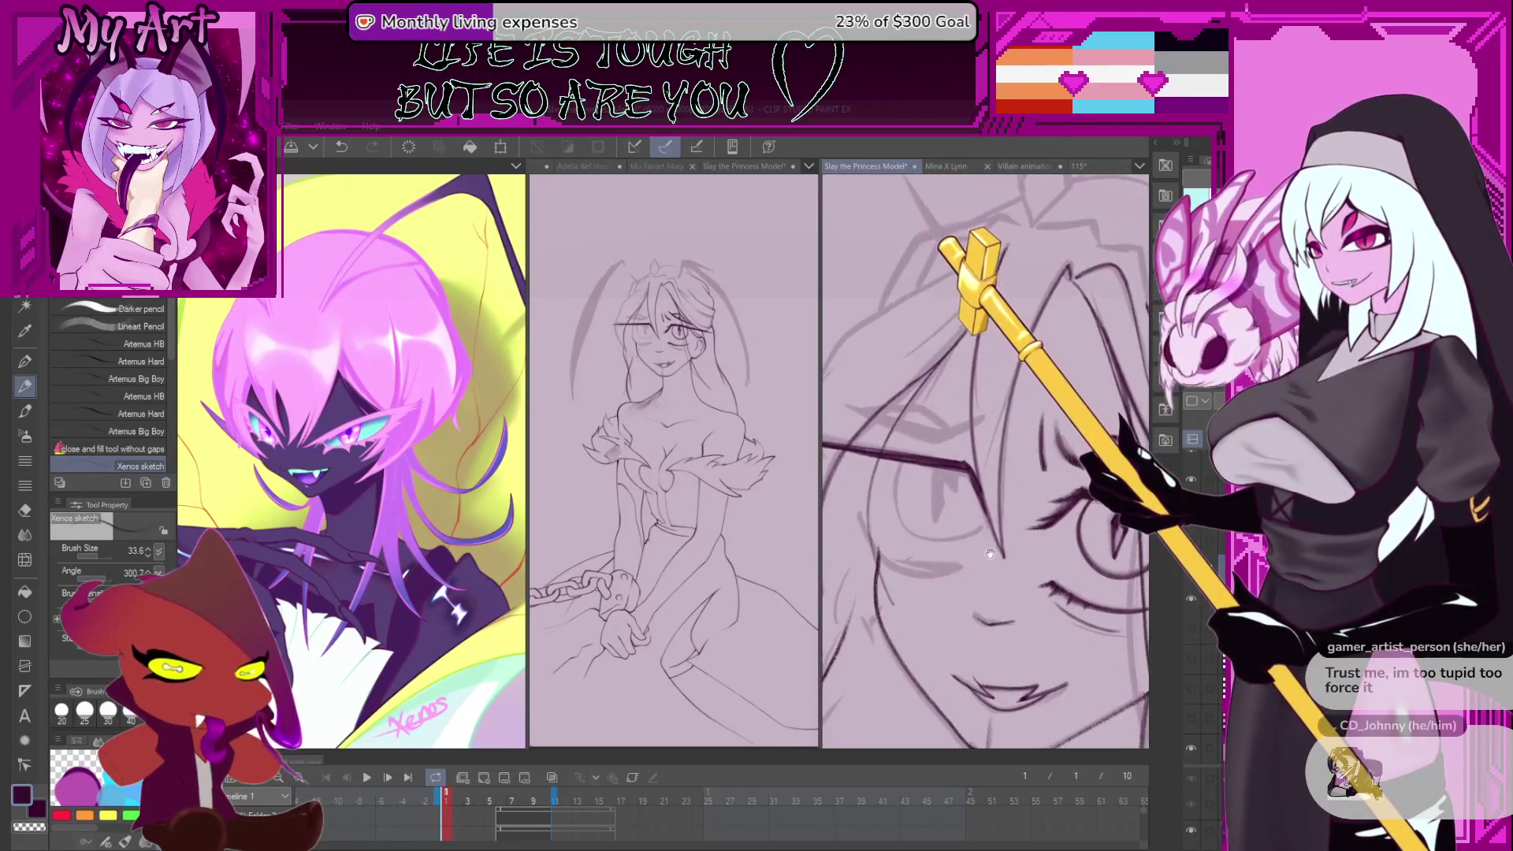
# - Enlarge the brush and try a thicker dark stroke running down-left, then undo it
pyautogui.scroll(3, 977, 463)
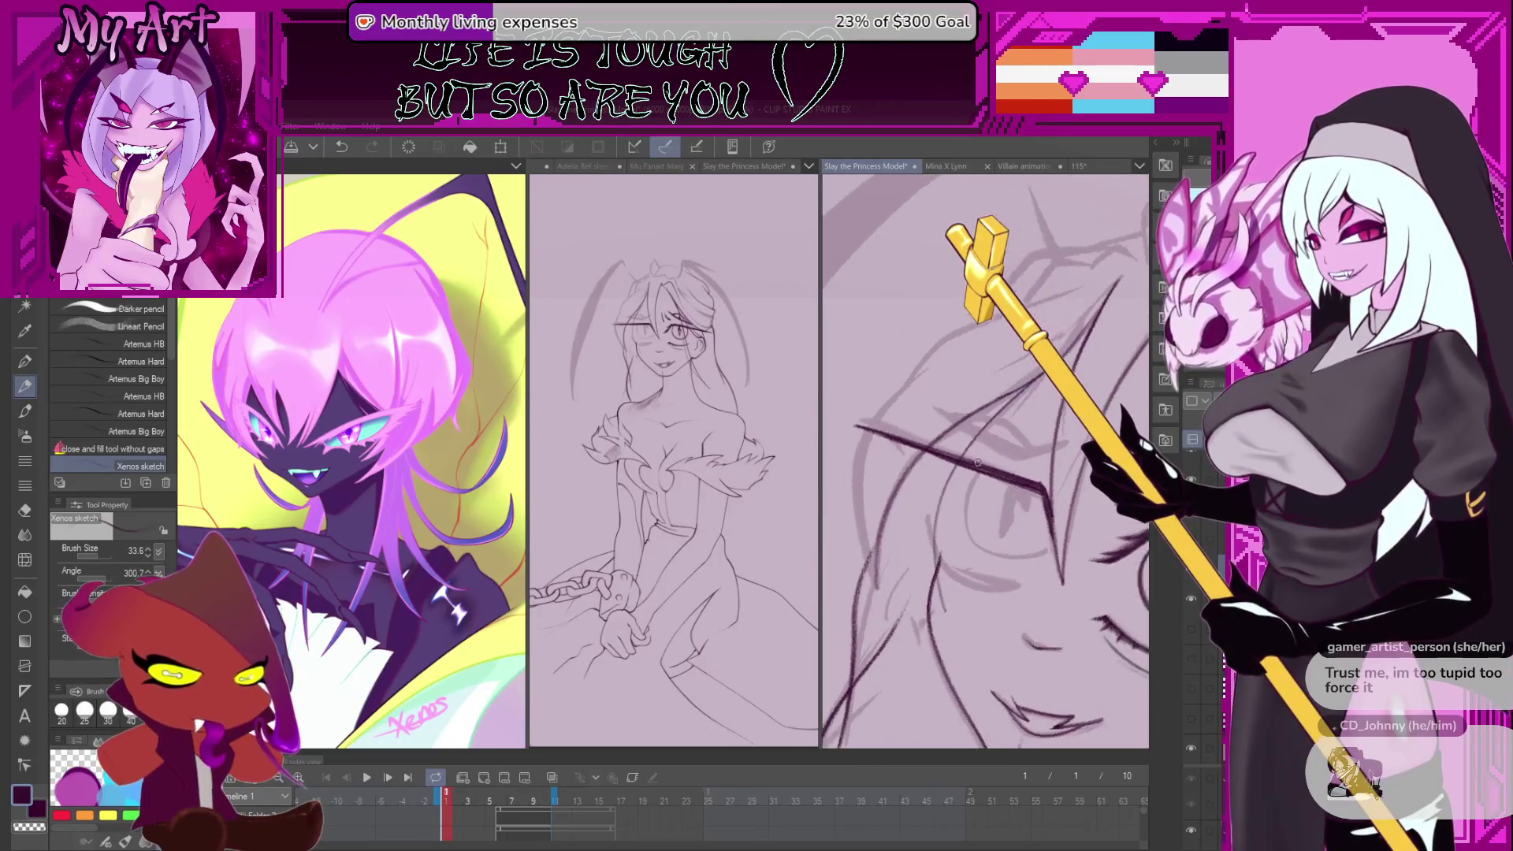
pyautogui.scroll(4, 978, 463)
pyautogui.scroll(3, 1063, 521)
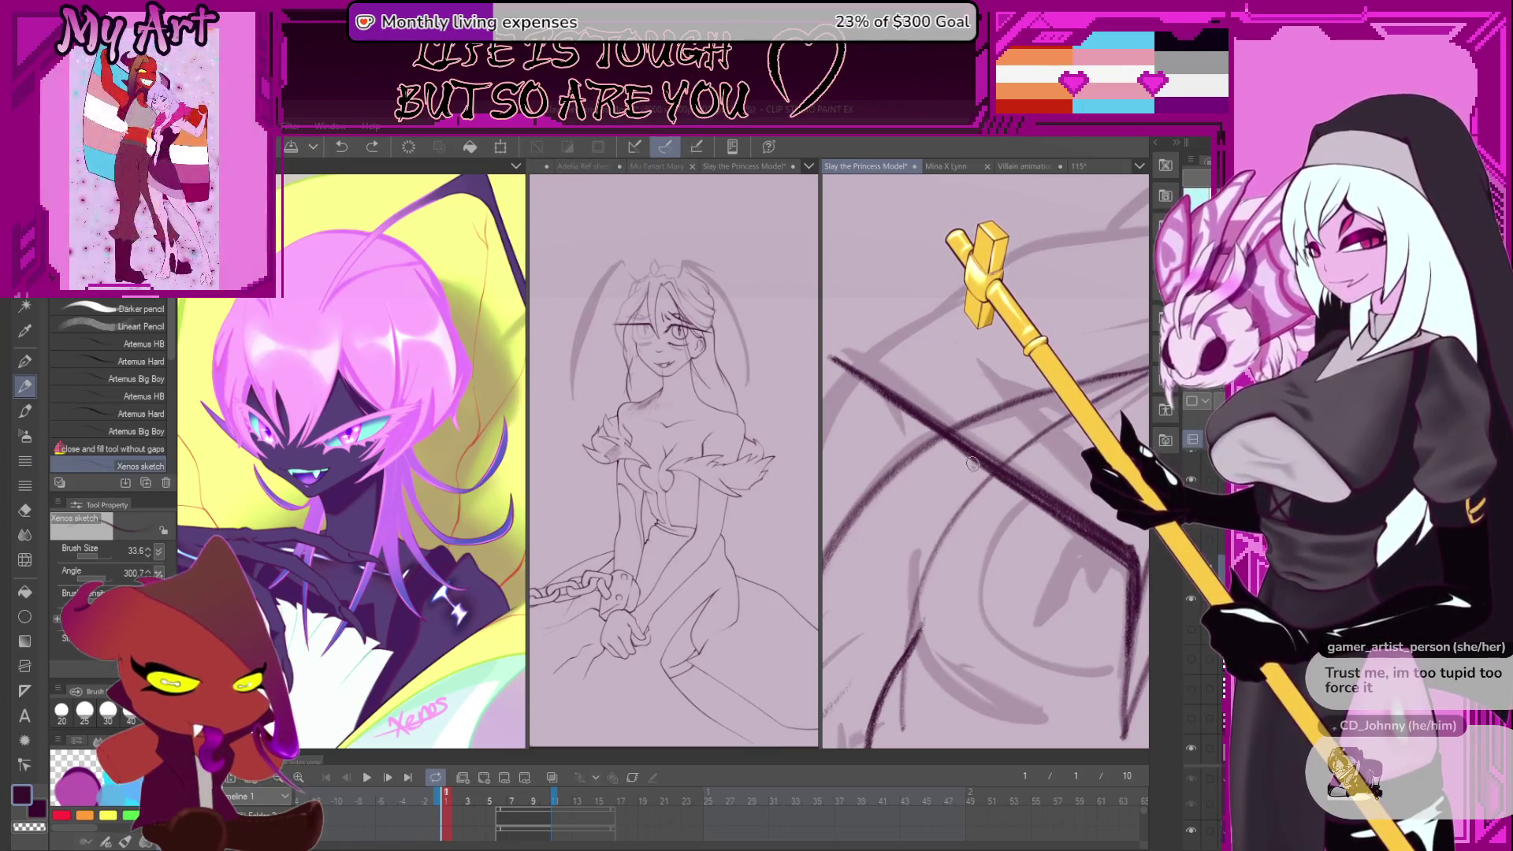
pyautogui.moveTo(985, 480); pyautogui.dragTo(955, 523)
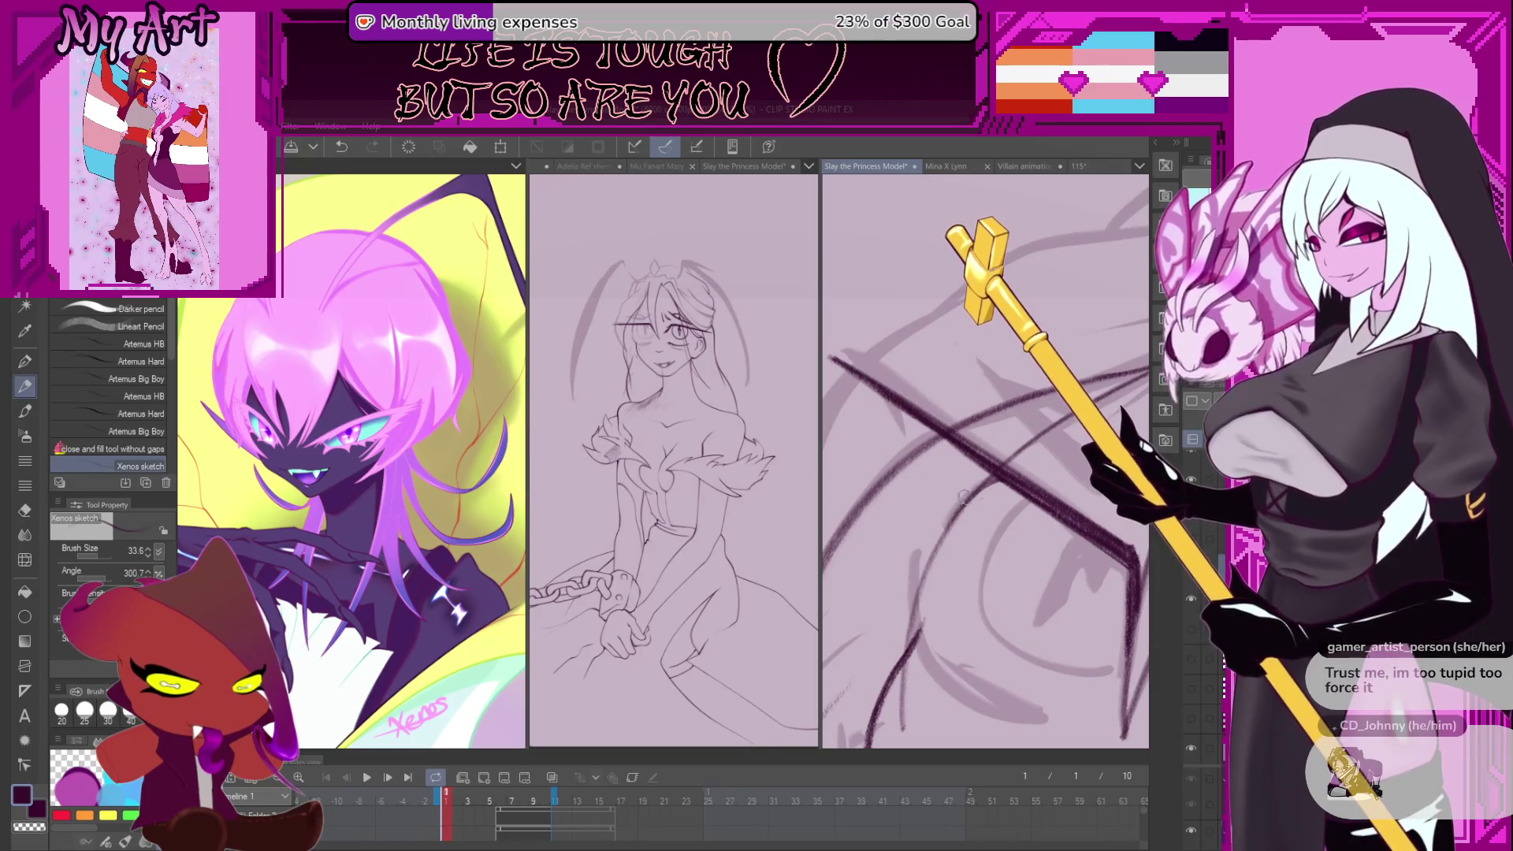
pyautogui.hotkey('ctrl', 'z')
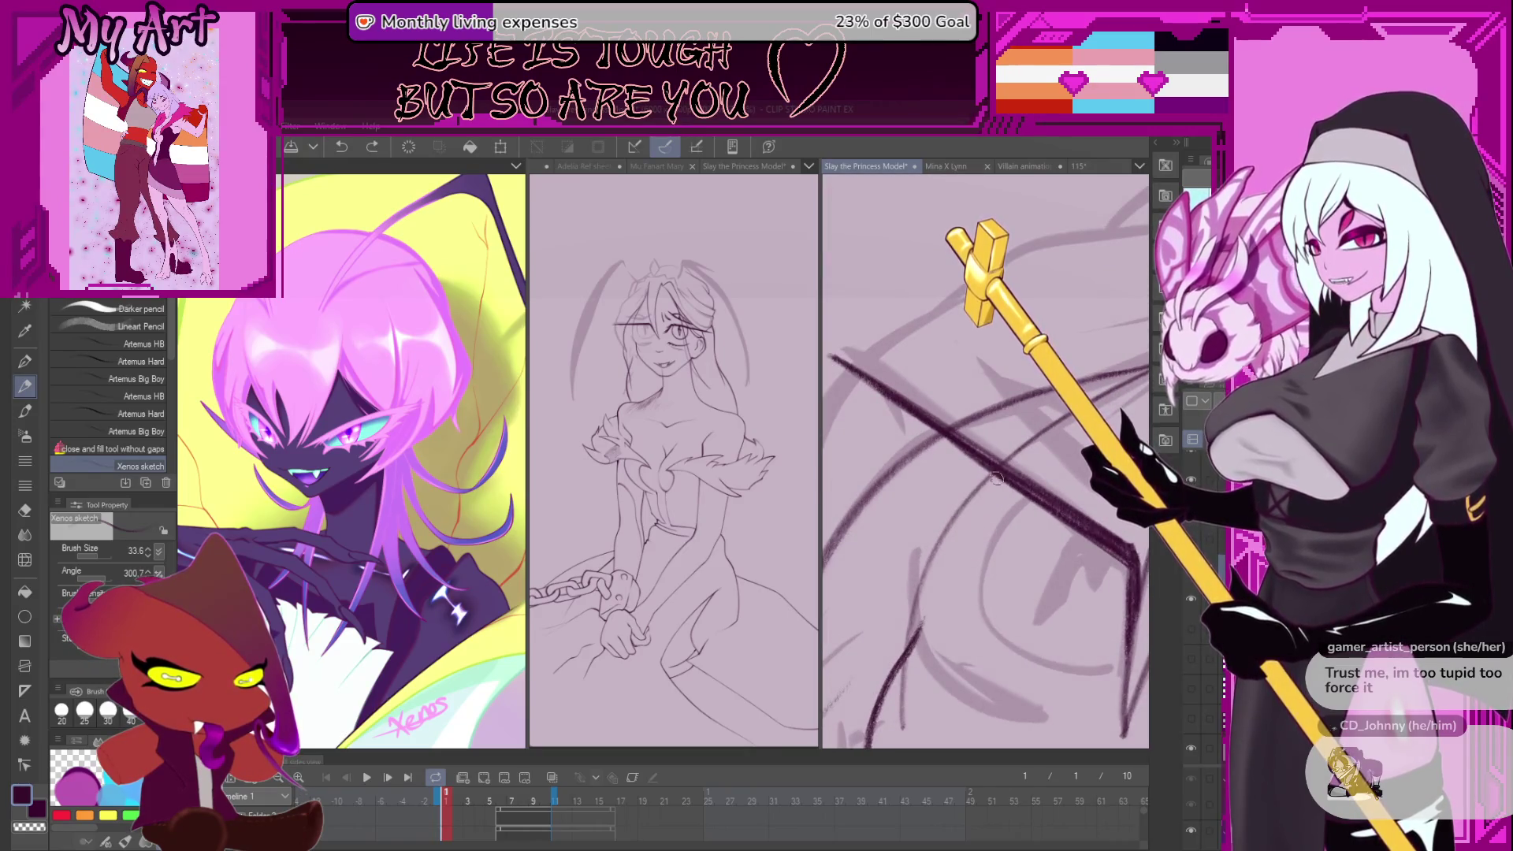
pyautogui.hotkey('ctrl', 'z')
pyautogui.moveTo(971, 502); pyautogui.dragTo(983, 498)
pyautogui.moveTo(1095, 418)
pyautogui.mouseDown()
pyautogui.moveTo(973, 473)
pyautogui.moveTo(916, 583)
pyautogui.moveTo(940, 518)
pyautogui.mouseUp()
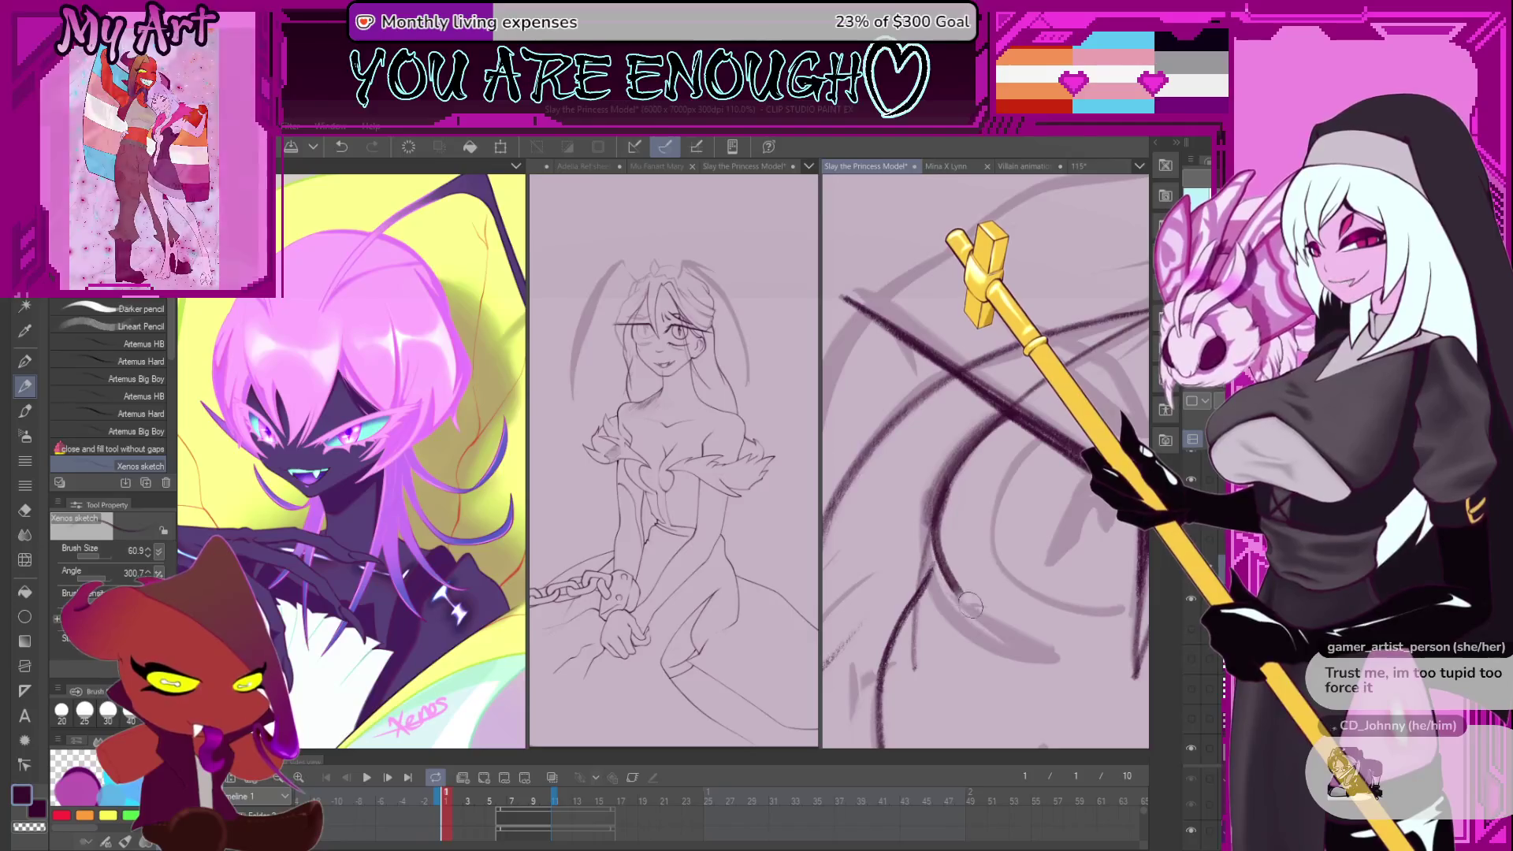
pyautogui.moveTo(953, 574); pyautogui.dragTo(933, 569)
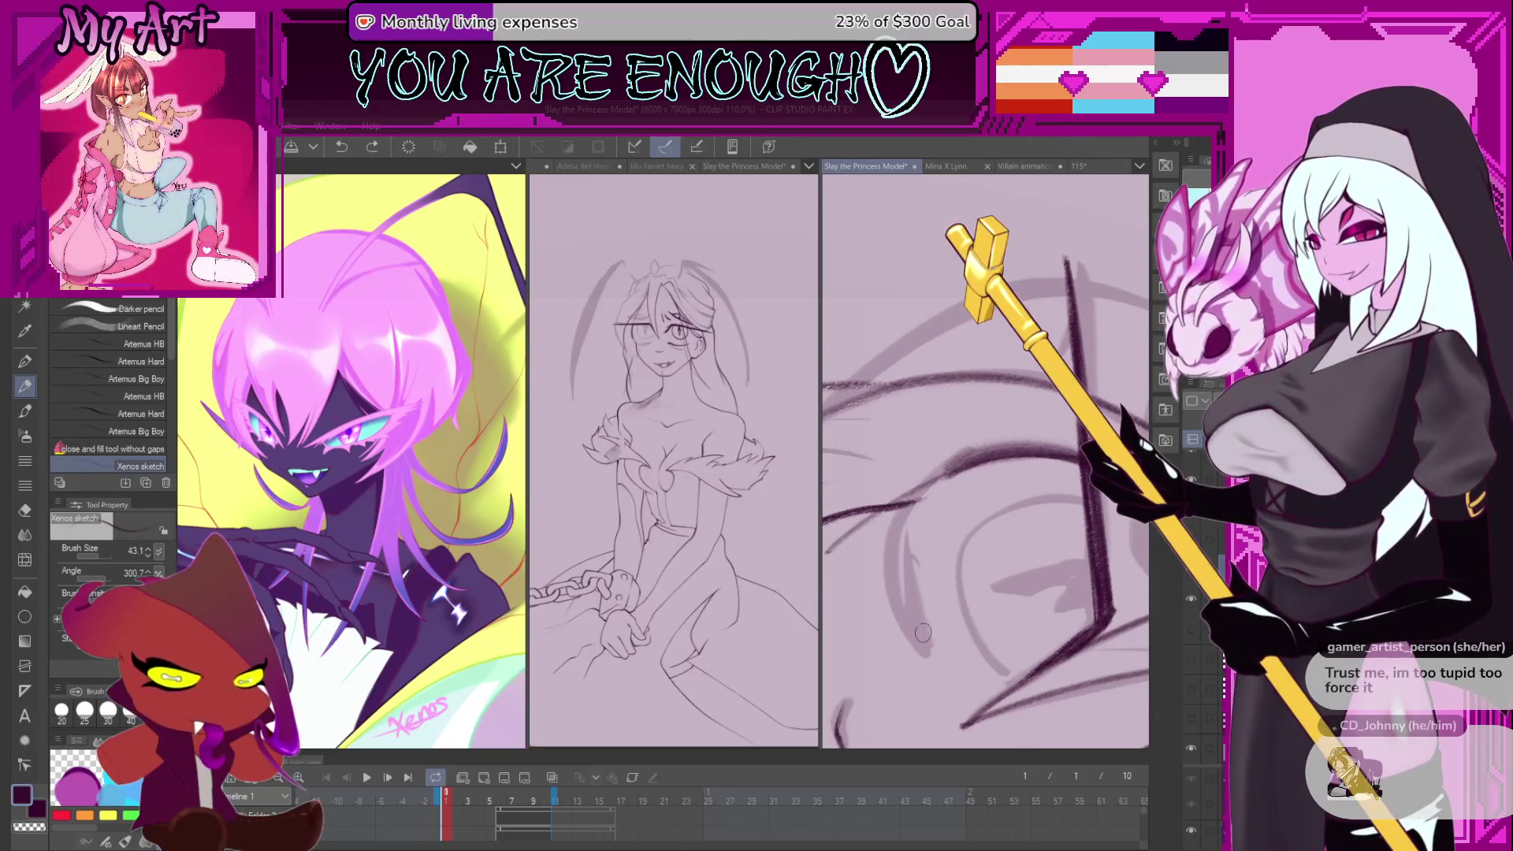
pyautogui.hotkey('ctrl', 'z')
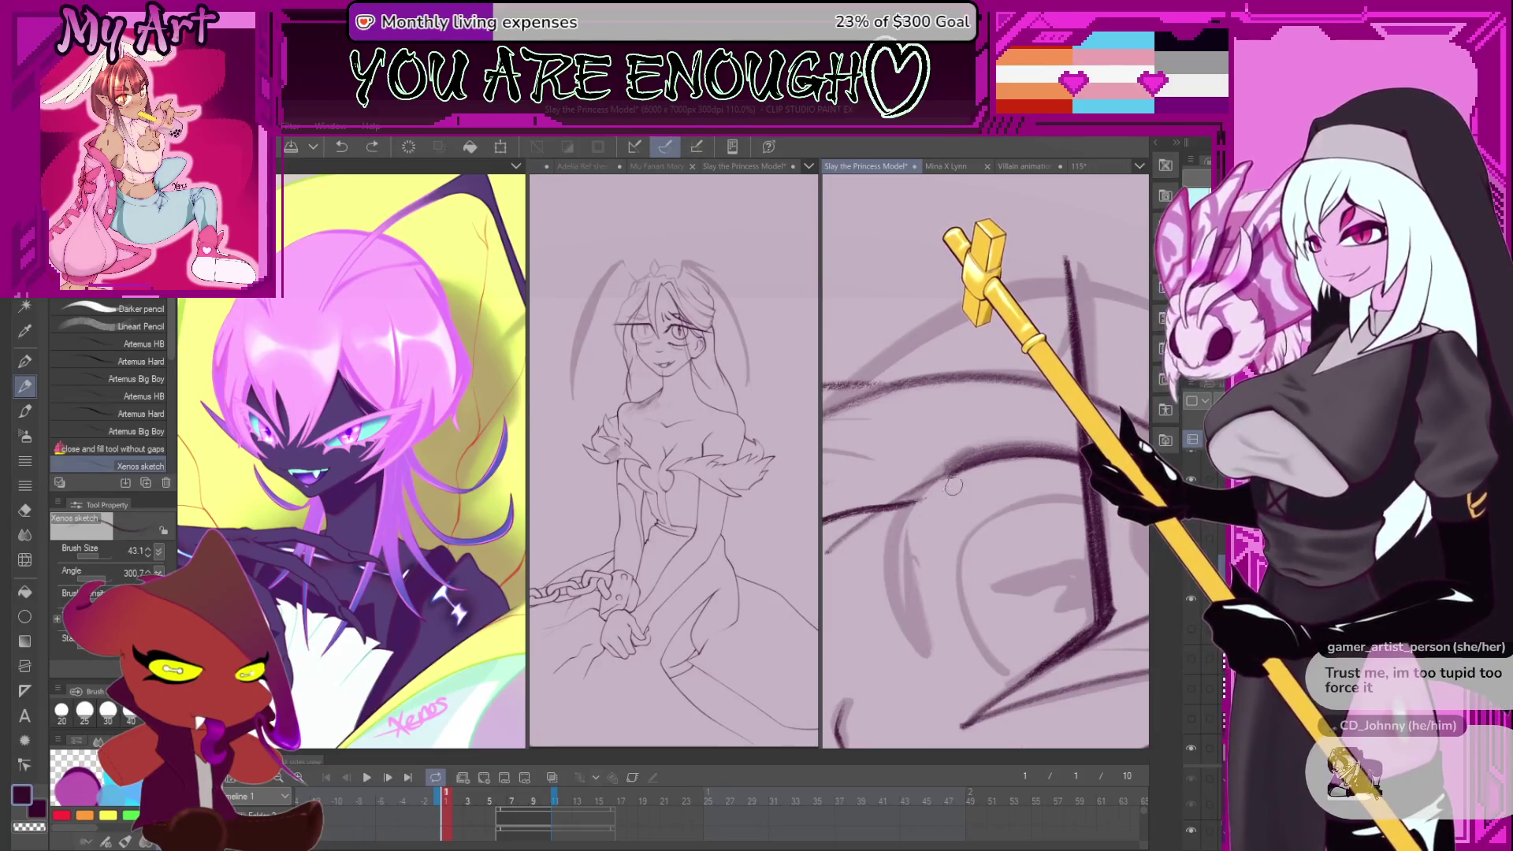
# - Replace the curving up-left stroke with a cleaner redrawn version
pyautogui.moveTo(954, 671); pyautogui.dragTo(905, 524)
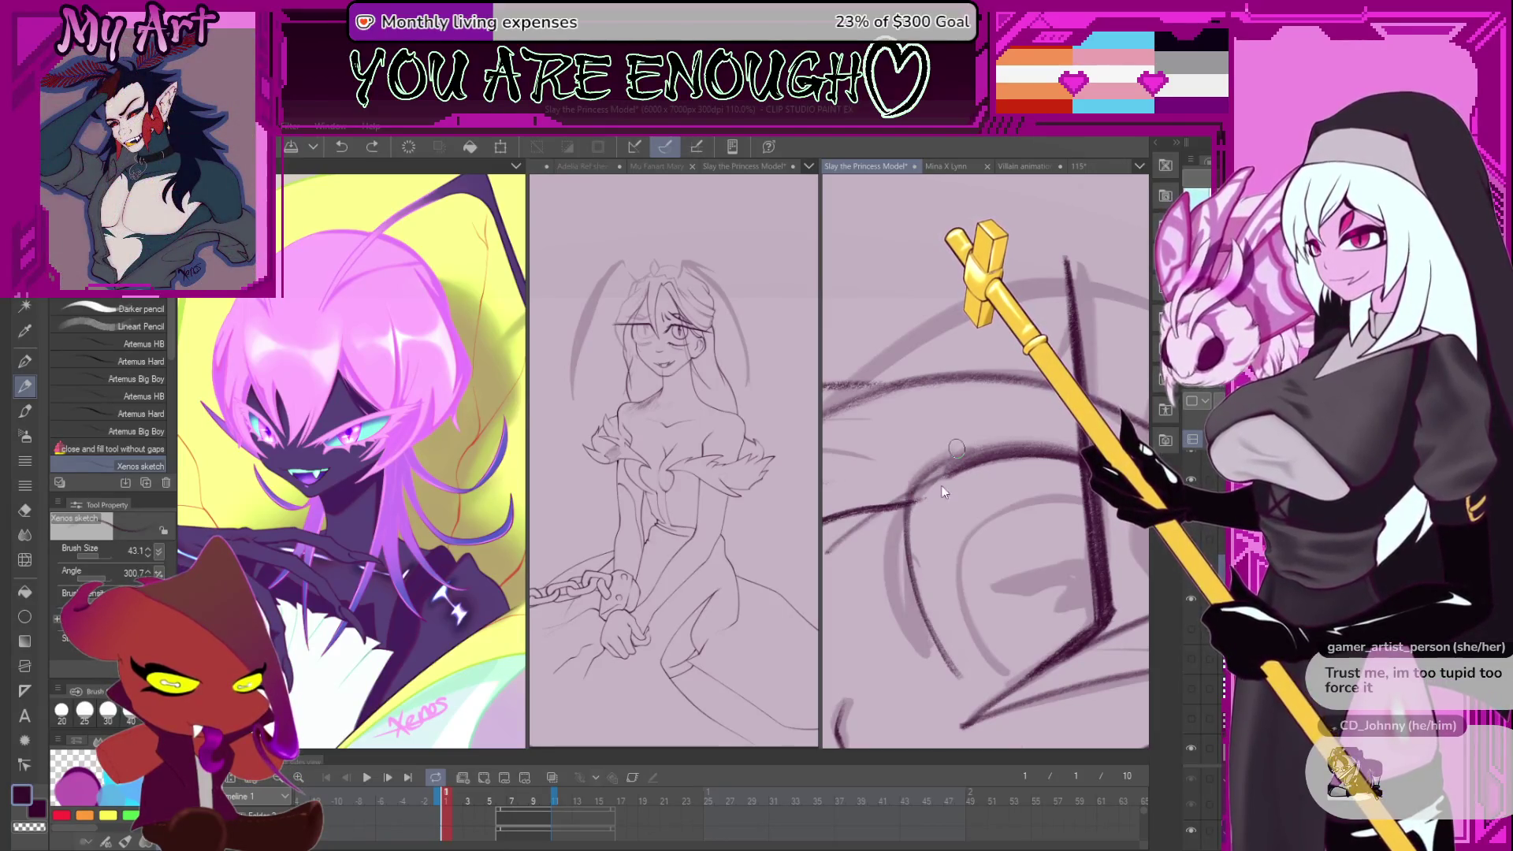
pyautogui.moveTo(943, 637); pyautogui.dragTo(962, 645)
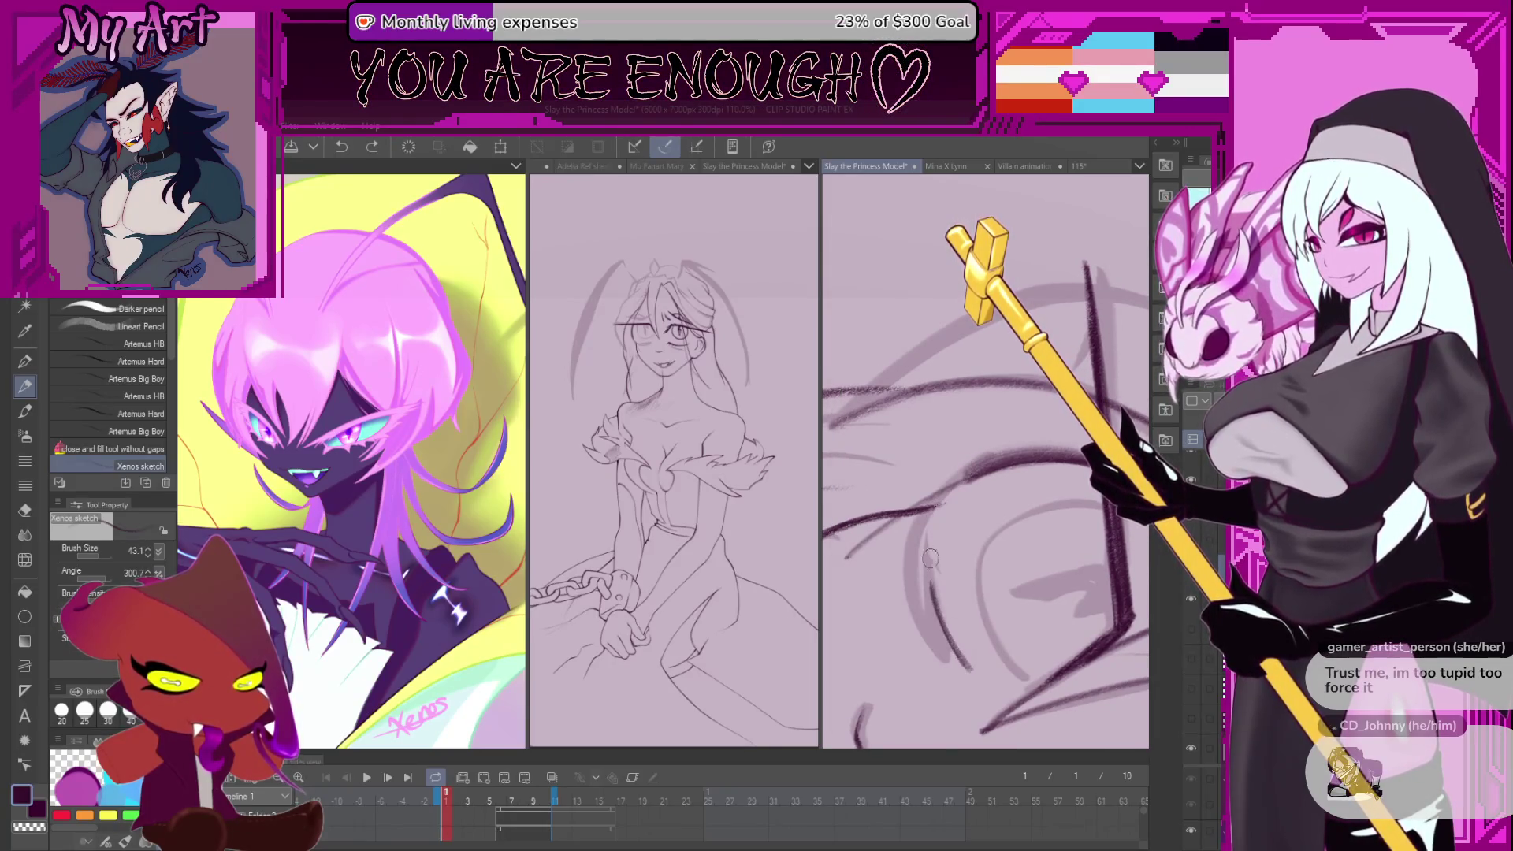
pyautogui.hotkey('ctrl', 'z')
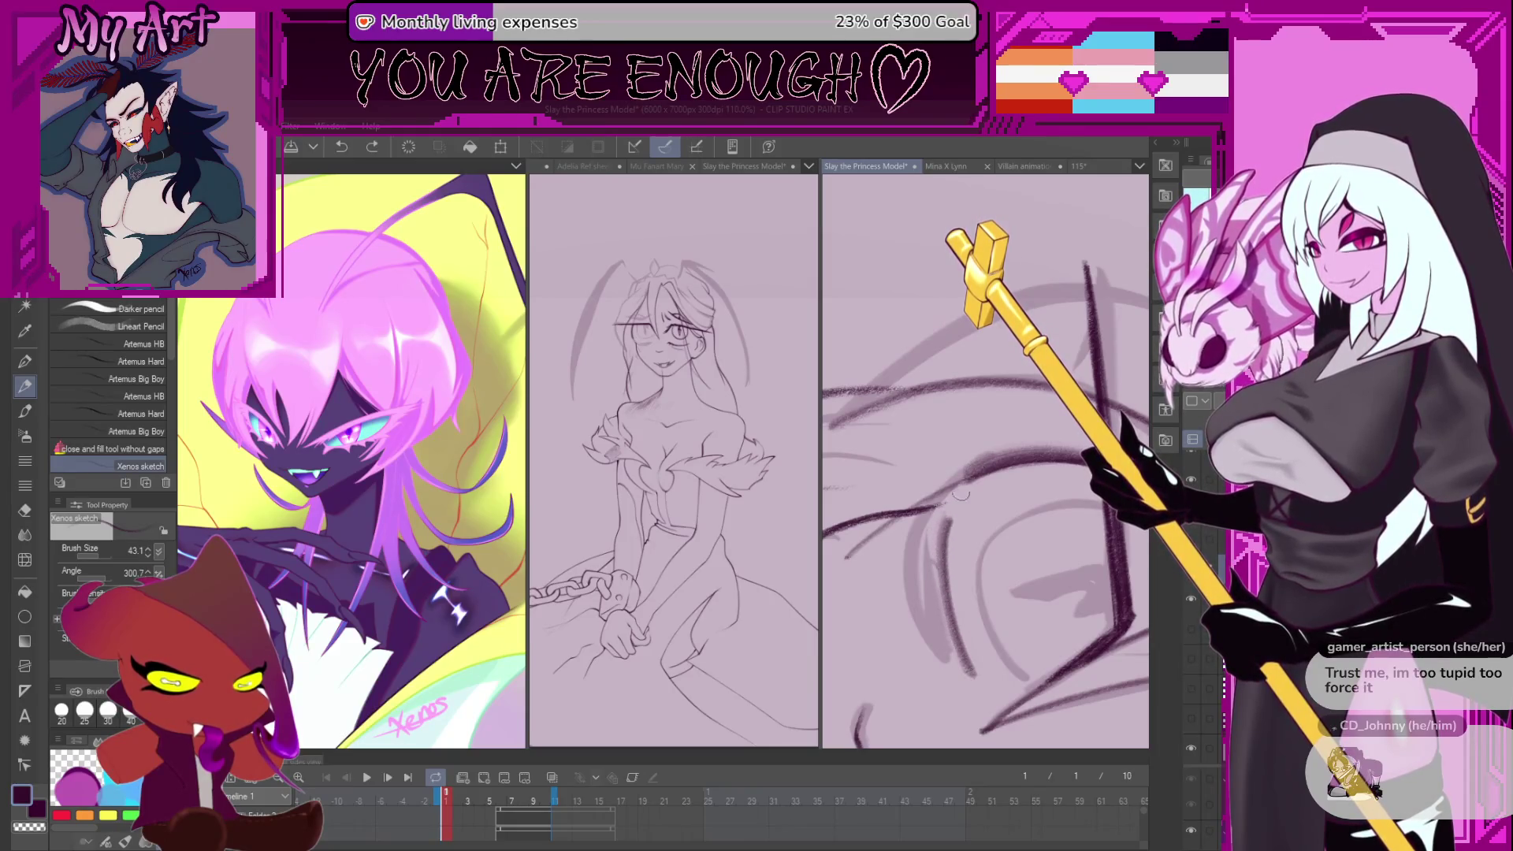
pyautogui.moveTo(965, 658)
pyautogui.mouseDown()
pyautogui.moveTo(939, 552)
pyautogui.moveTo(979, 464)
pyautogui.mouseUp()
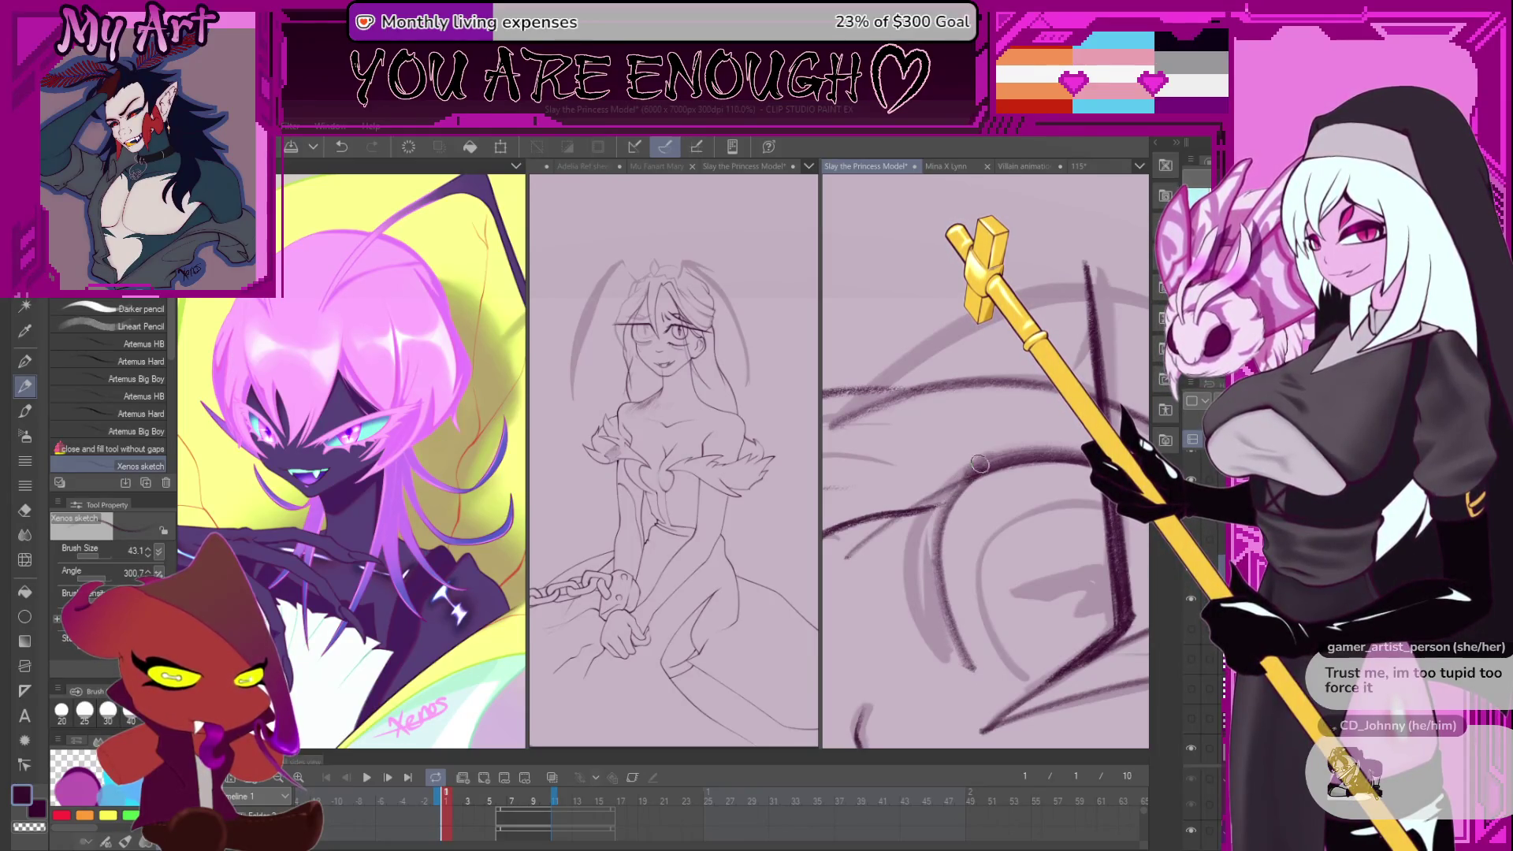
pyautogui.moveTo(955, 525); pyautogui.dragTo(938, 504)
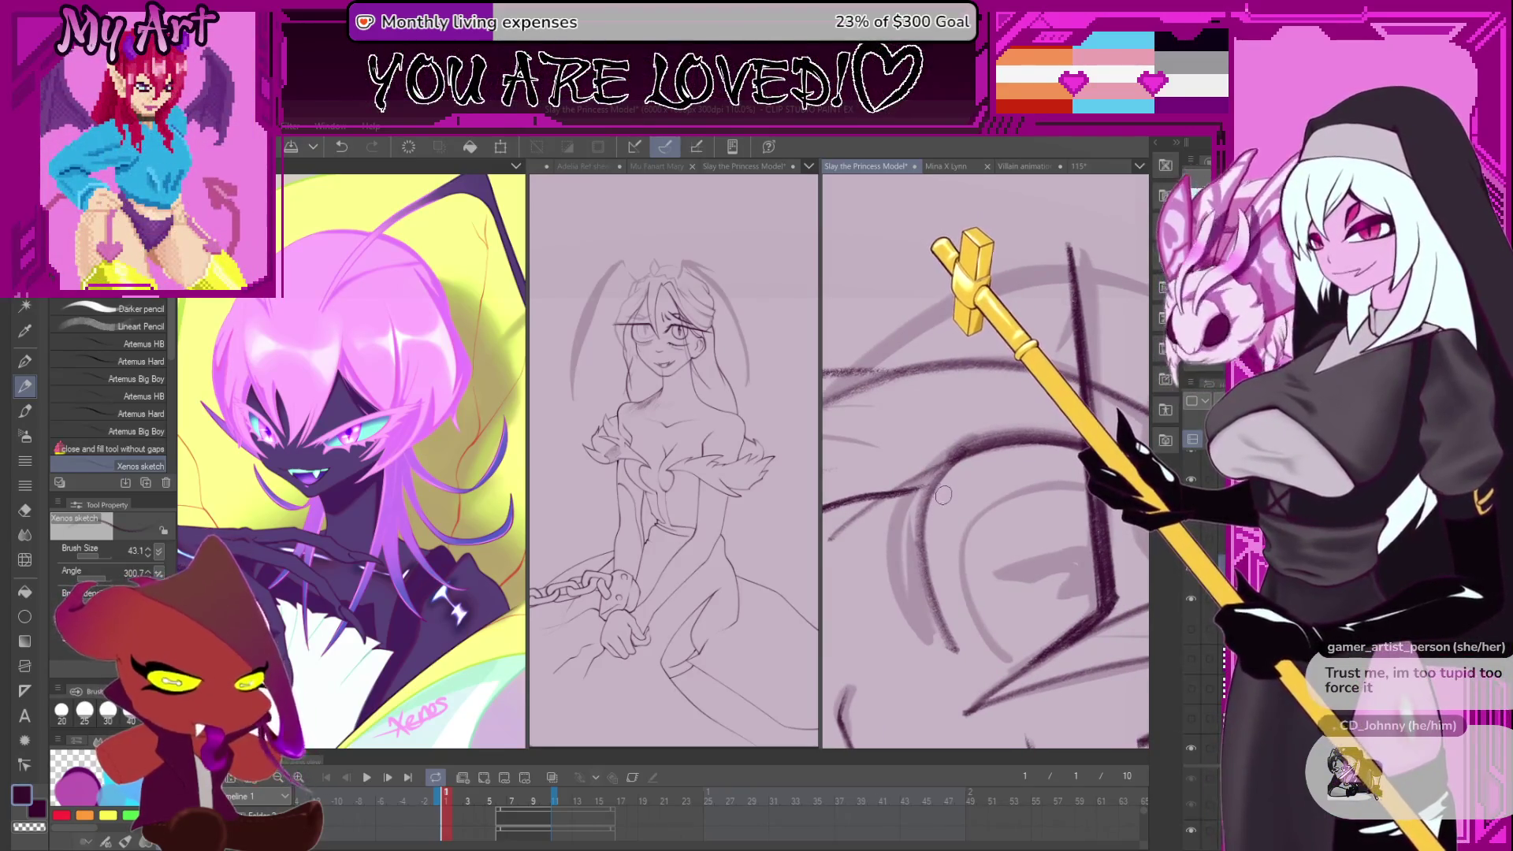
pyautogui.moveTo(943, 494)
pyautogui.mouseDown()
pyautogui.moveTo(1014, 487)
pyautogui.moveTo(992, 498)
pyautogui.moveTo(1042, 457)
pyautogui.mouseUp()
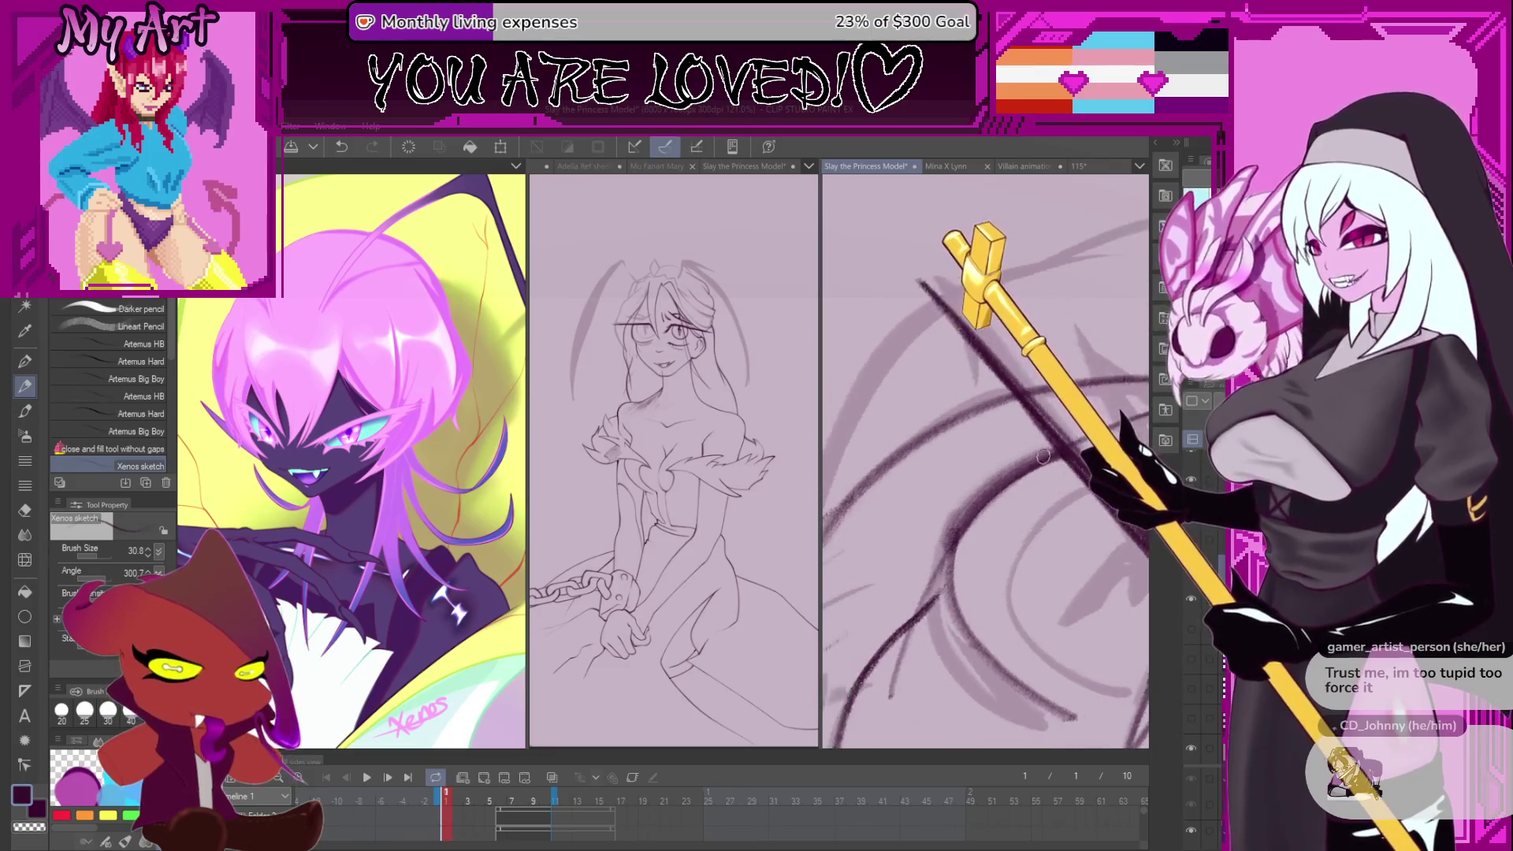
# - Set the brush to about 47.9 and add two short dark strokes rising up-right
pyautogui.scroll(1, 1042, 456)
pyautogui.scroll(1, 1076, 450)
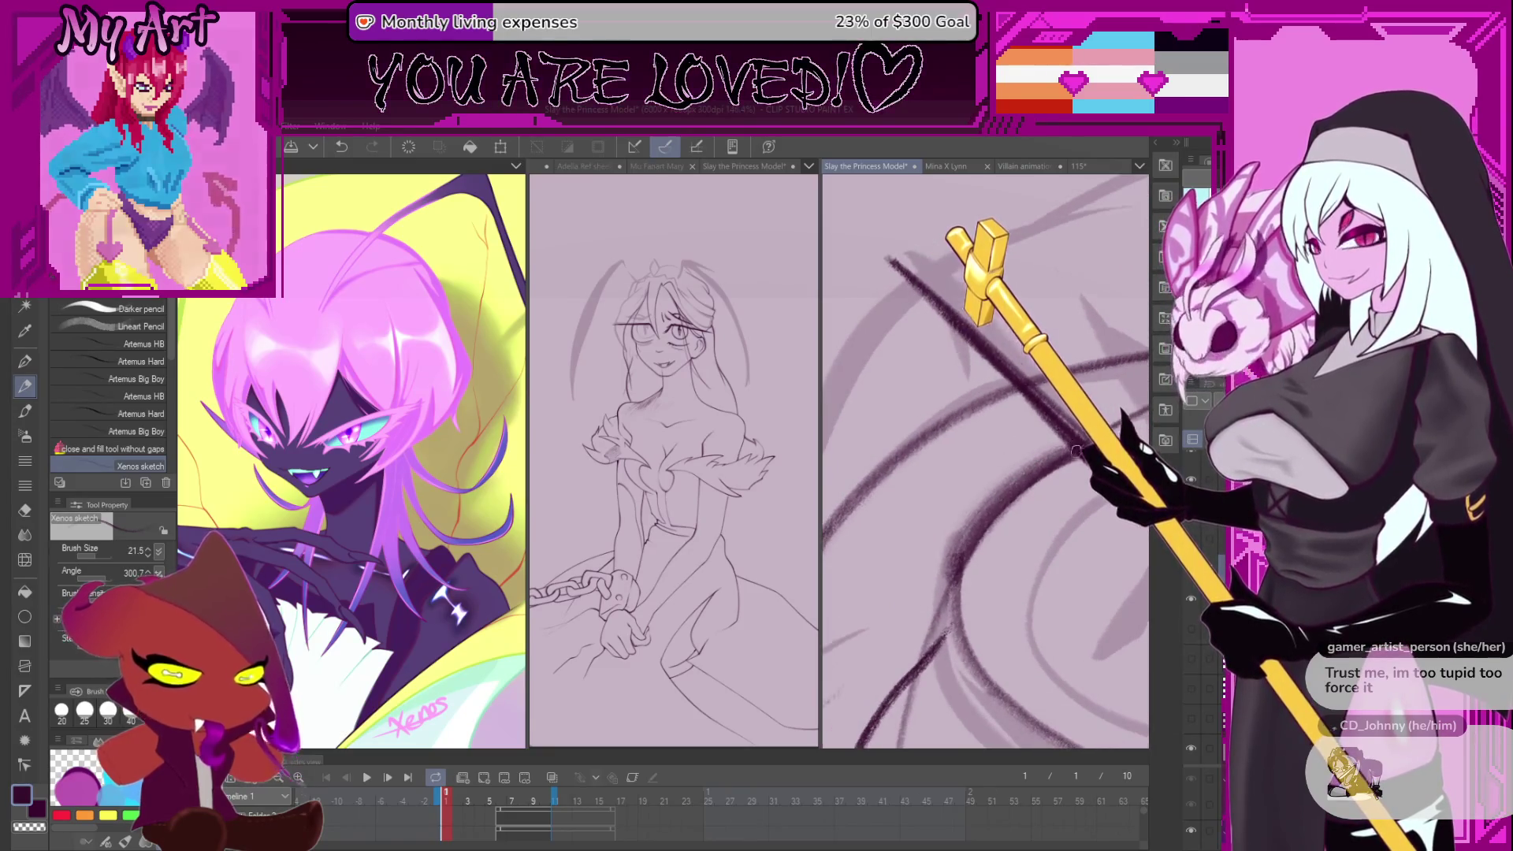
pyautogui.moveTo(1076, 450); pyautogui.dragTo(1074, 465)
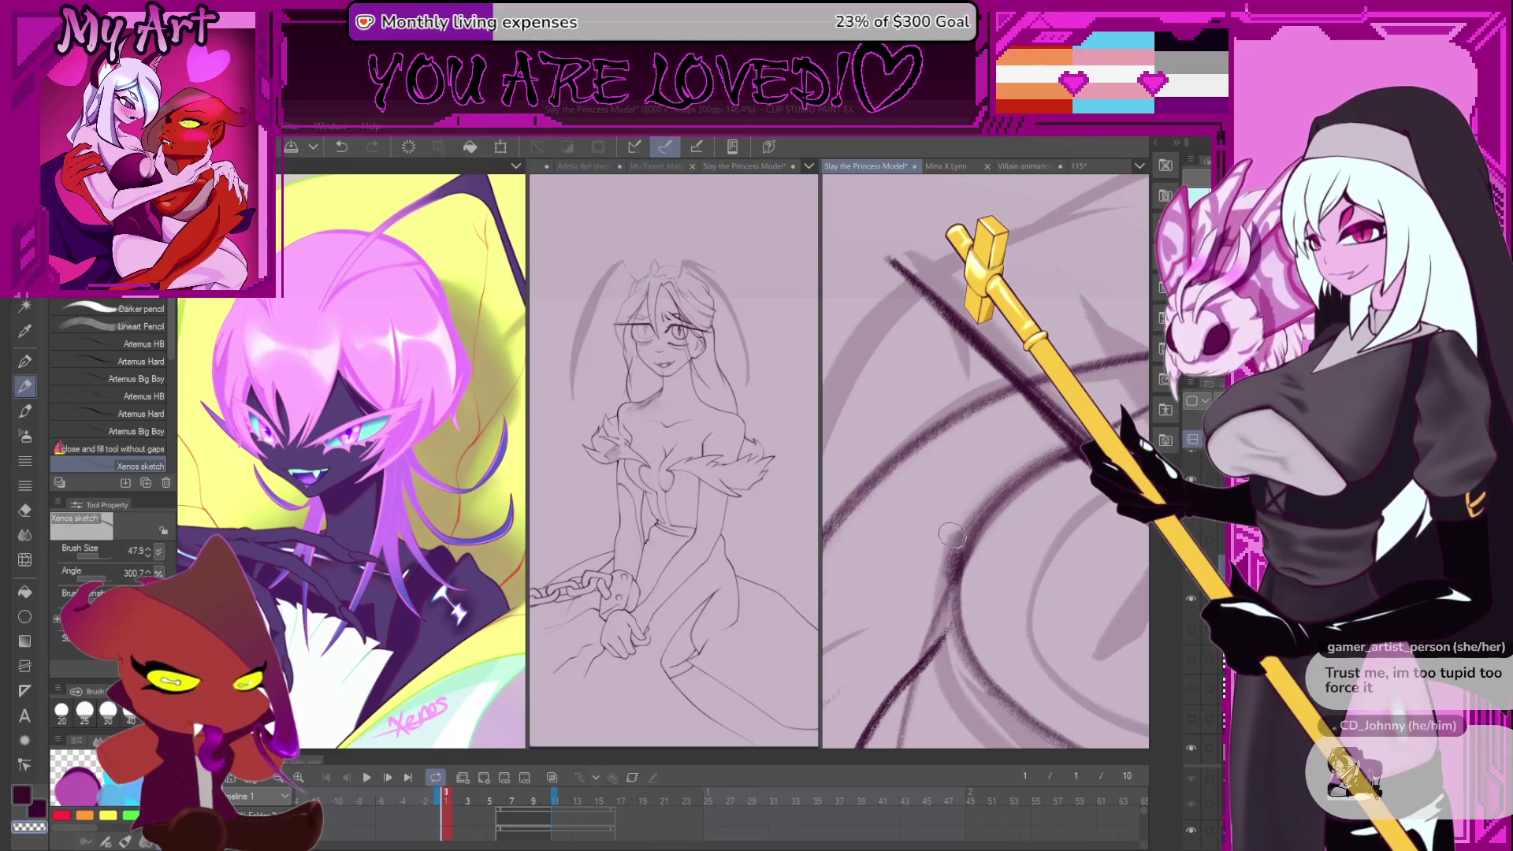
pyautogui.press('^')
pyautogui.press('^')
pyautogui.press('^')
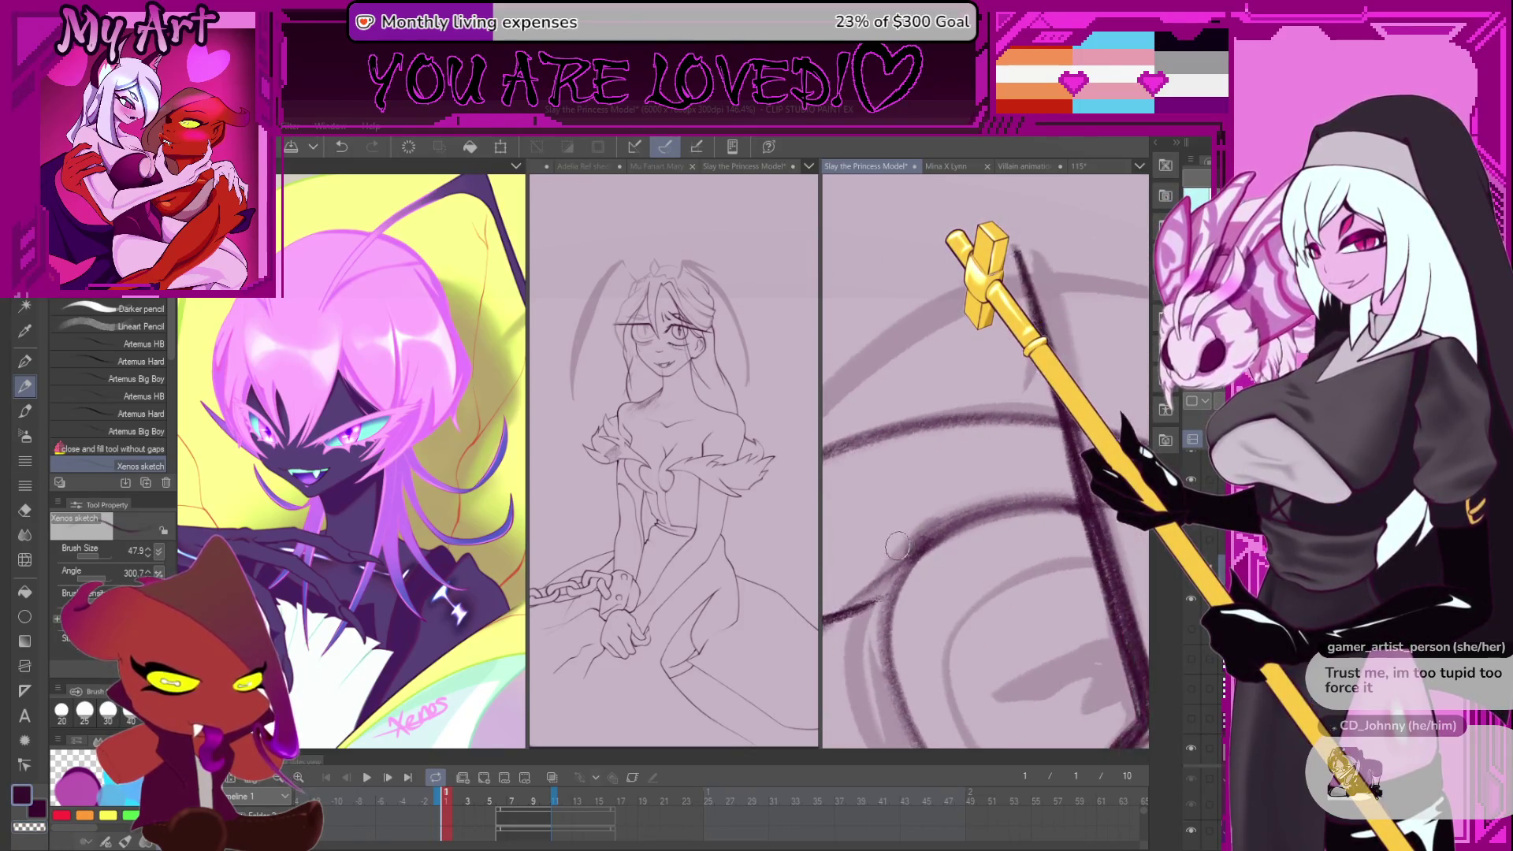
pyautogui.press('^')
pyautogui.press('^')
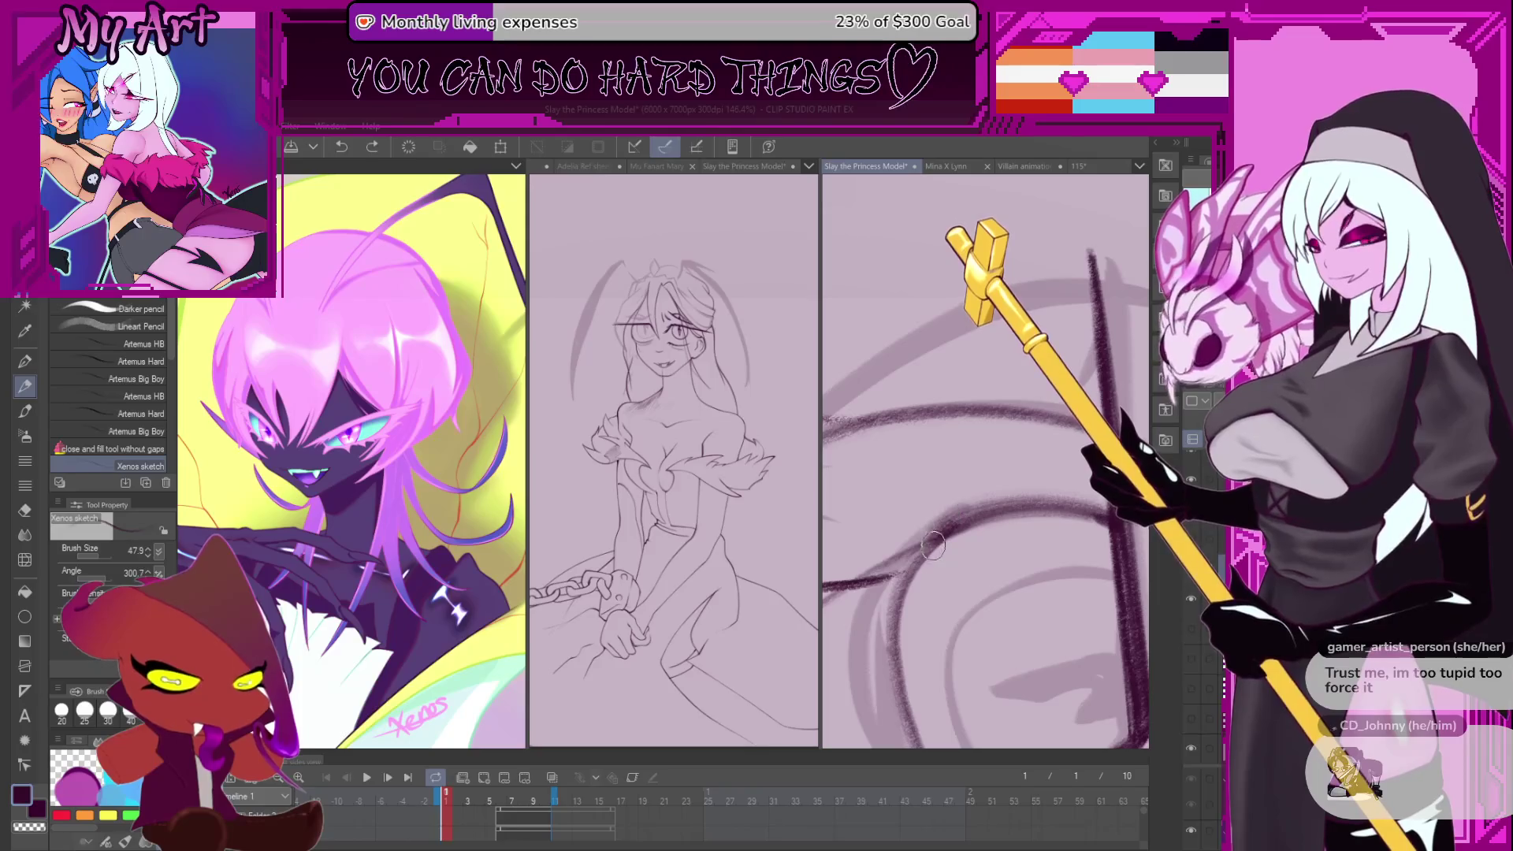
pyautogui.moveTo(960, 482)
pyautogui.mouseDown()
pyautogui.moveTo(949, 516)
pyautogui.moveTo(1048, 433)
pyautogui.moveTo(1022, 470)
pyautogui.mouseUp()
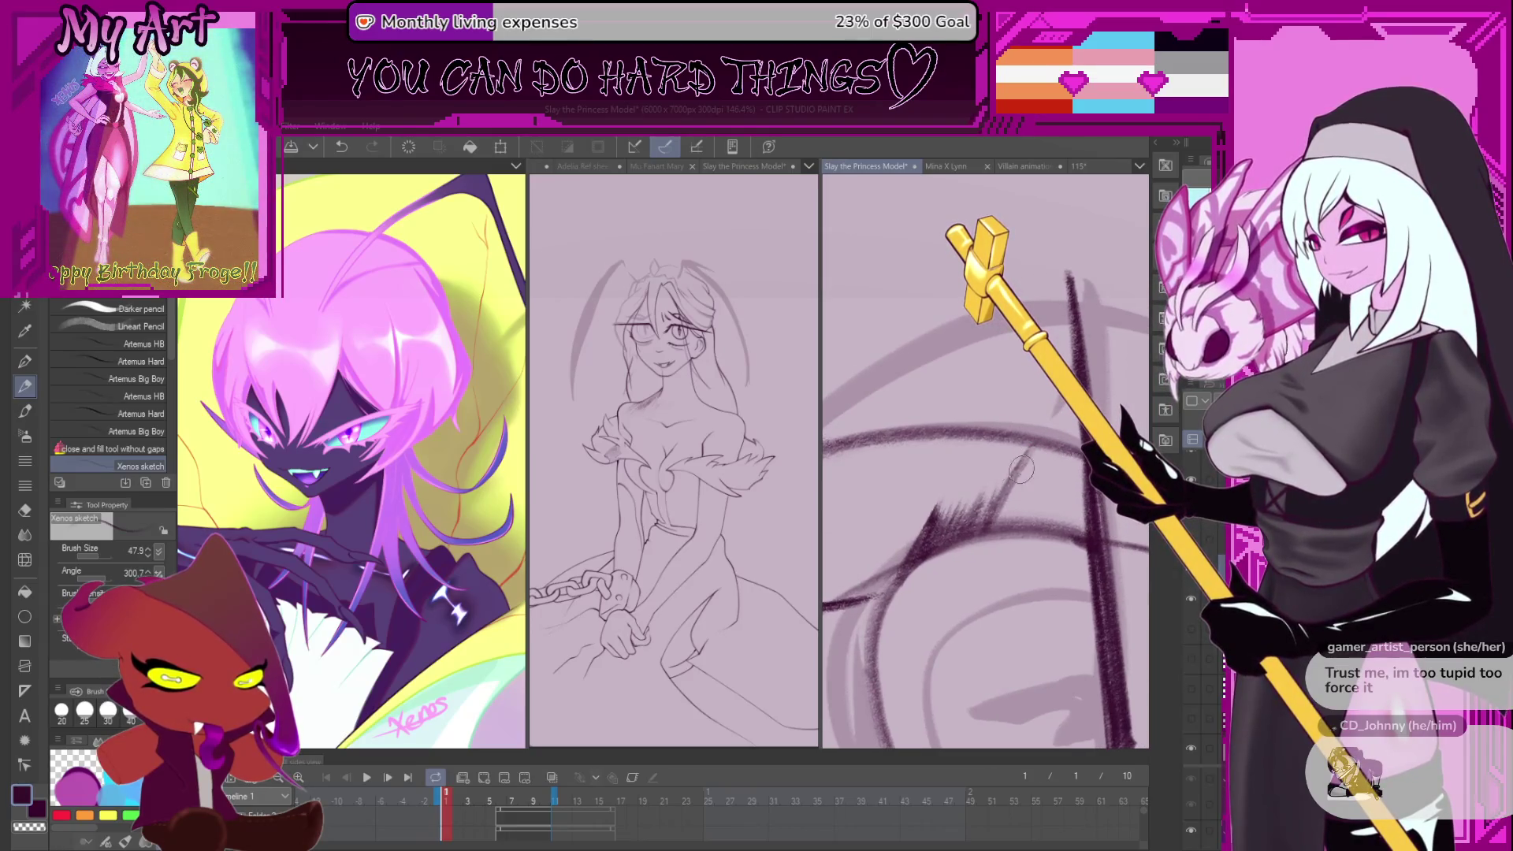
pyautogui.moveTo(995, 520); pyautogui.dragTo(1025, 455)
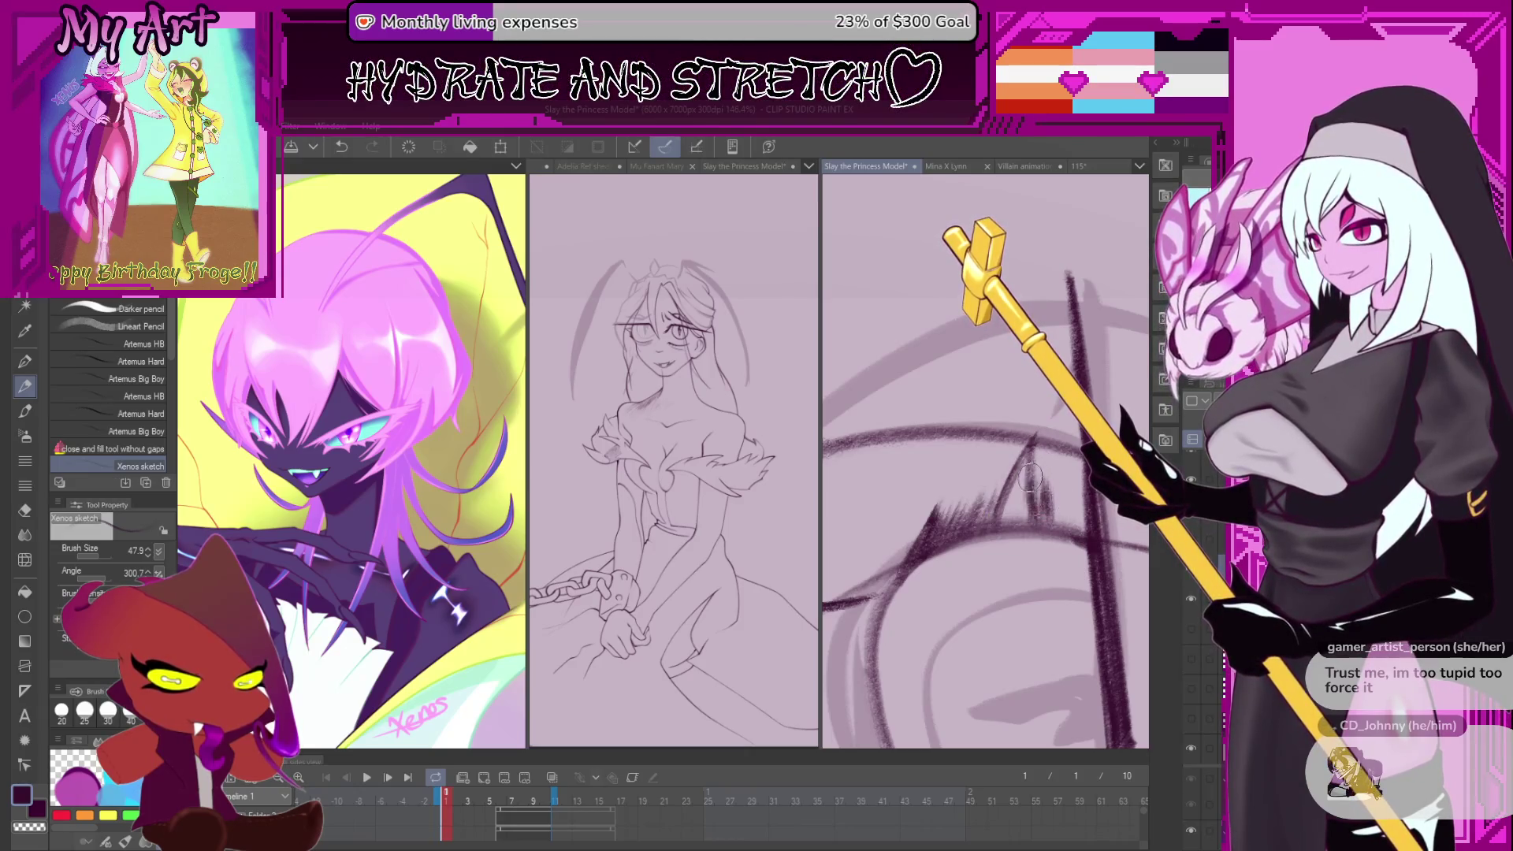
# - Shift the view to the next area, set the brush to about 29.3, and add a short dark stroke
pyautogui.moveTo(1022, 468)
pyautogui.mouseDown()
pyautogui.moveTo(1037, 492)
pyautogui.moveTo(1003, 534)
pyautogui.moveTo(951, 552)
pyautogui.mouseUp()
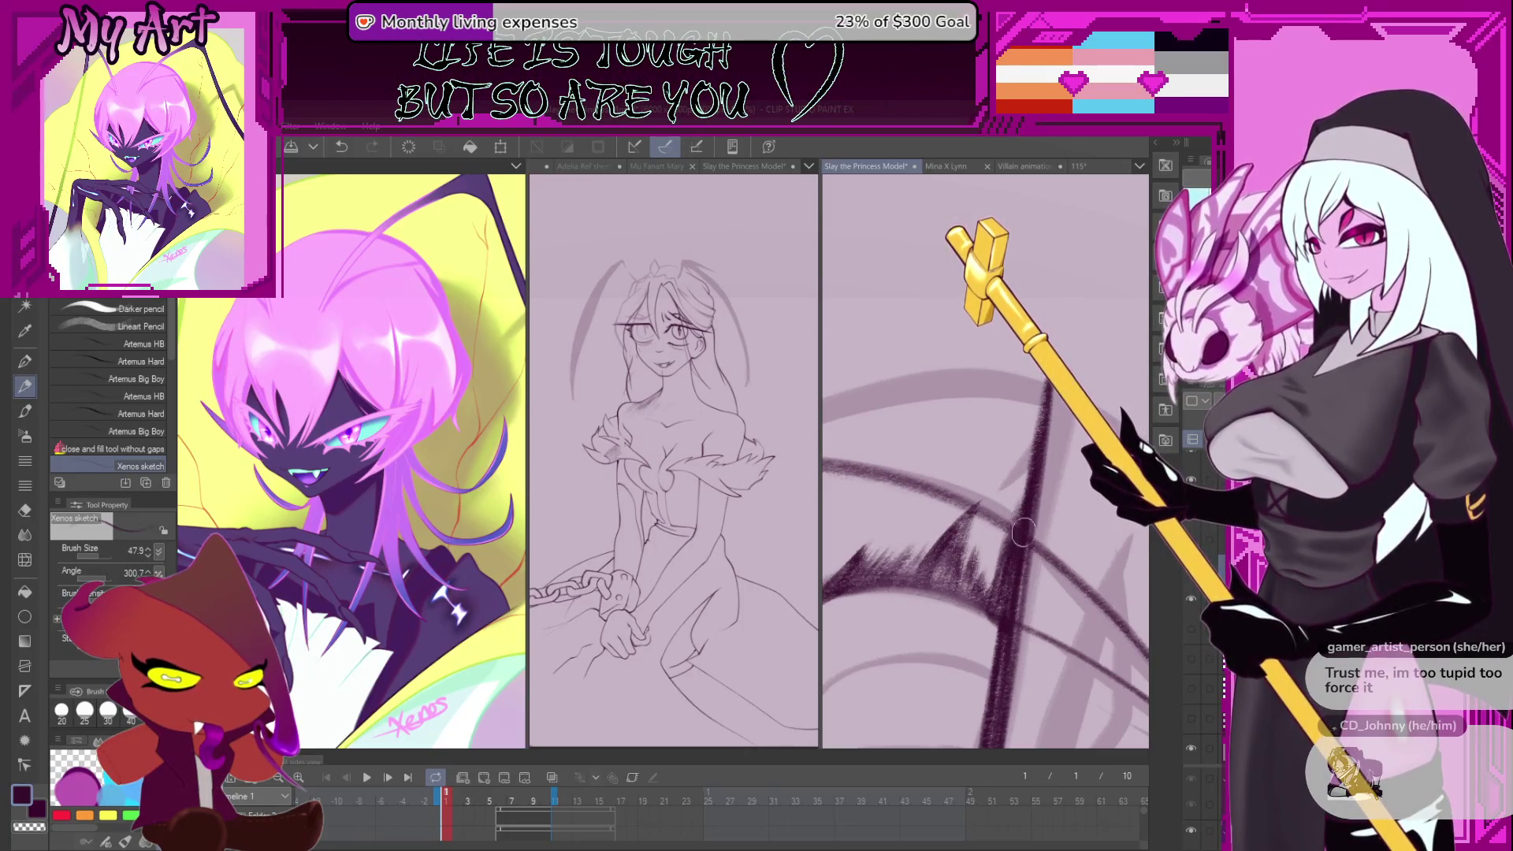
pyautogui.moveTo(969, 591)
pyautogui.mouseDown()
pyautogui.moveTo(992, 461)
pyautogui.moveTo(943, 486)
pyautogui.moveTo(947, 425)
pyautogui.moveTo(962, 430)
pyautogui.mouseUp()
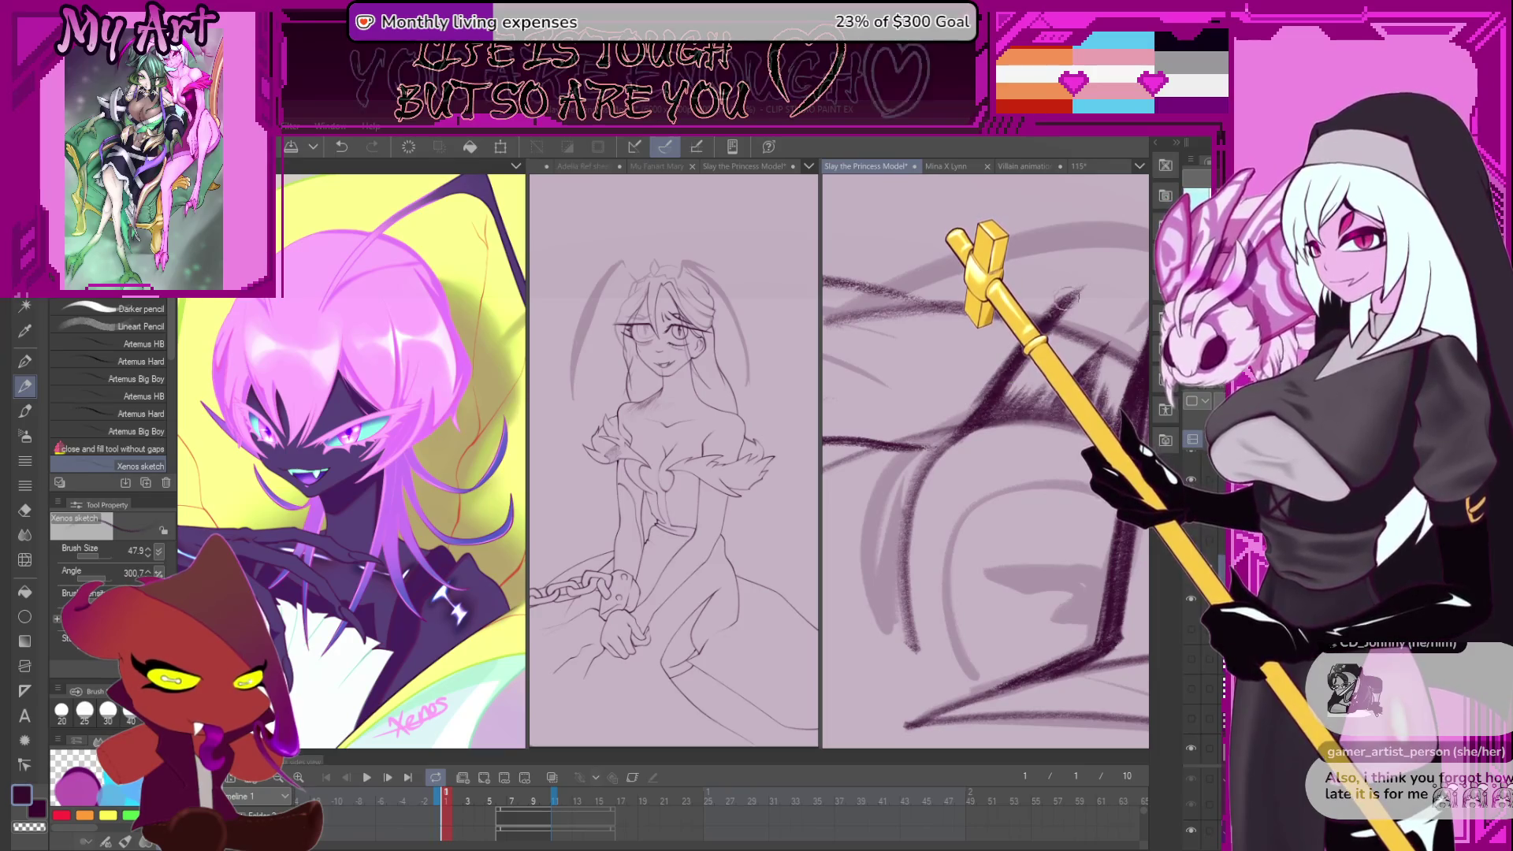
pyautogui.moveTo(987, 390)
pyautogui.mouseDown()
pyautogui.moveTo(940, 473)
pyautogui.moveTo(1071, 370)
pyautogui.moveTo(974, 431)
pyautogui.mouseUp()
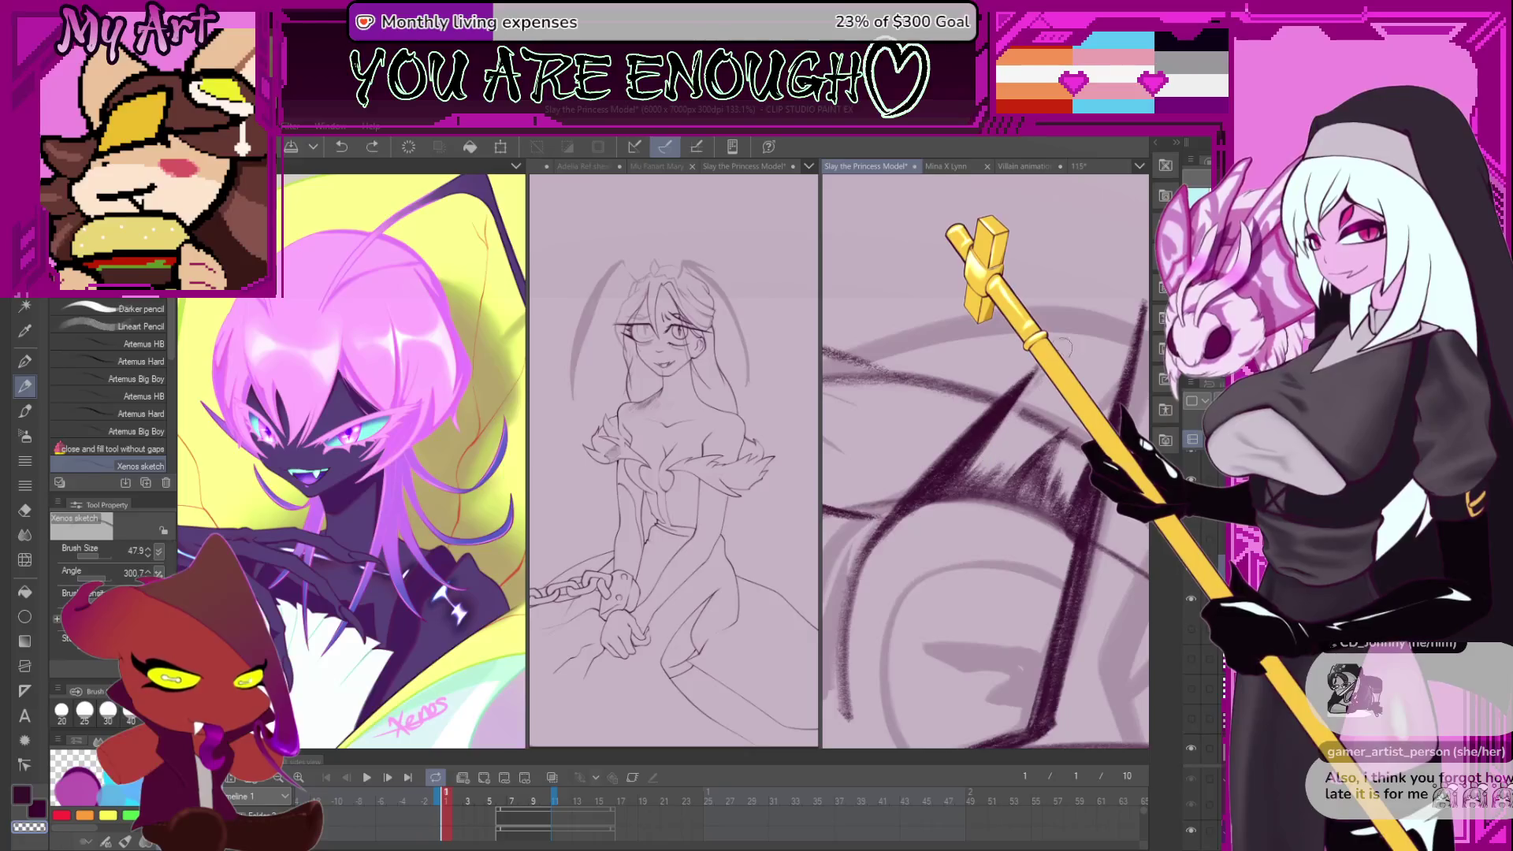
pyautogui.moveTo(1063, 349)
pyautogui.mouseDown()
pyautogui.moveTo(1012, 403)
pyautogui.moveTo(1042, 473)
pyautogui.mouseUp()
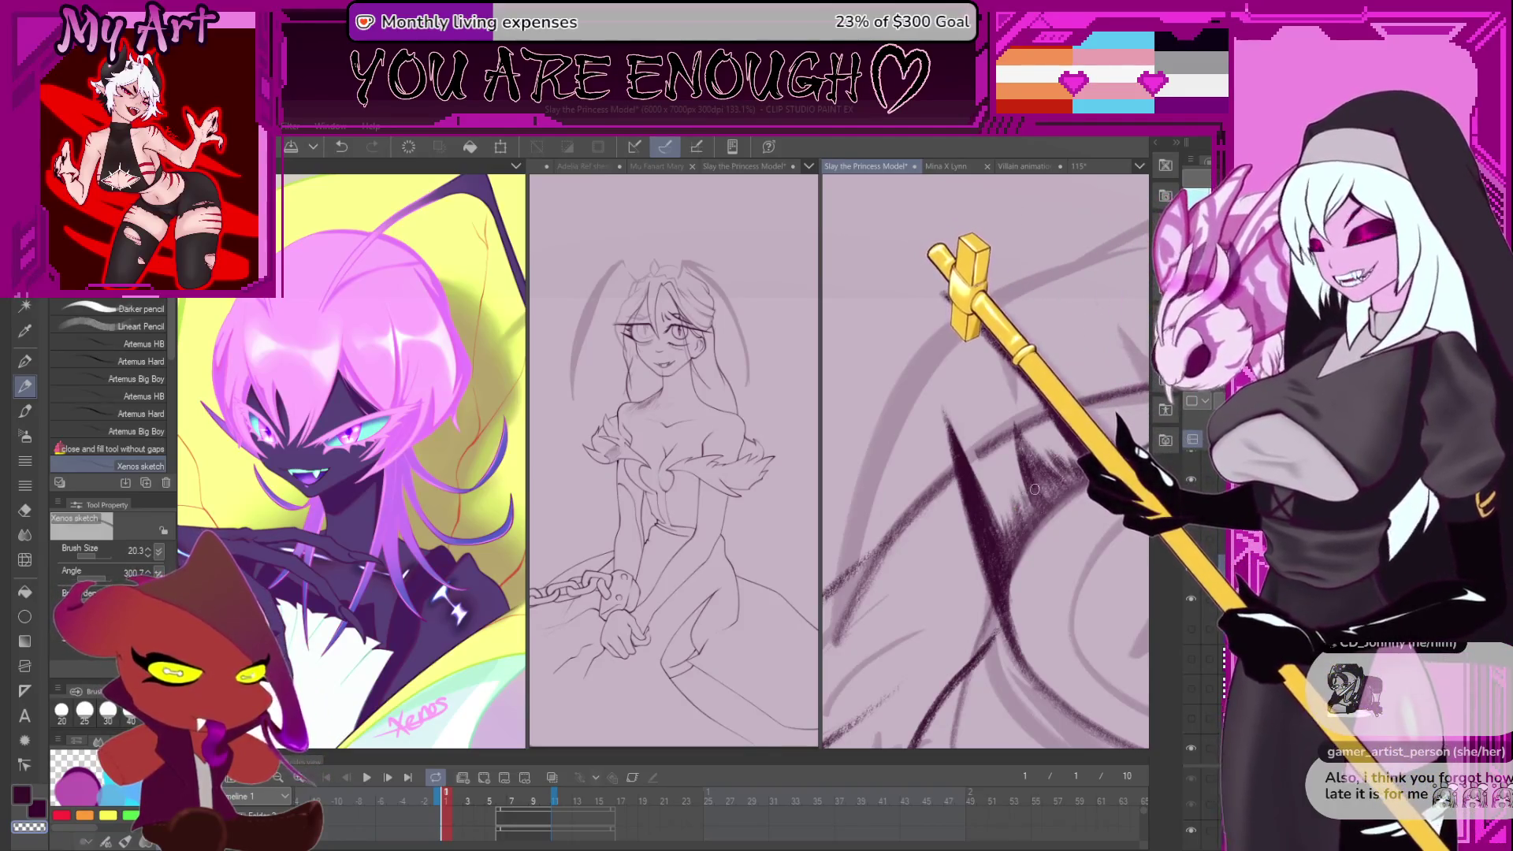
pyautogui.moveTo(1044, 485); pyautogui.dragTo(968, 464)
pyautogui.scroll(2, 968, 463)
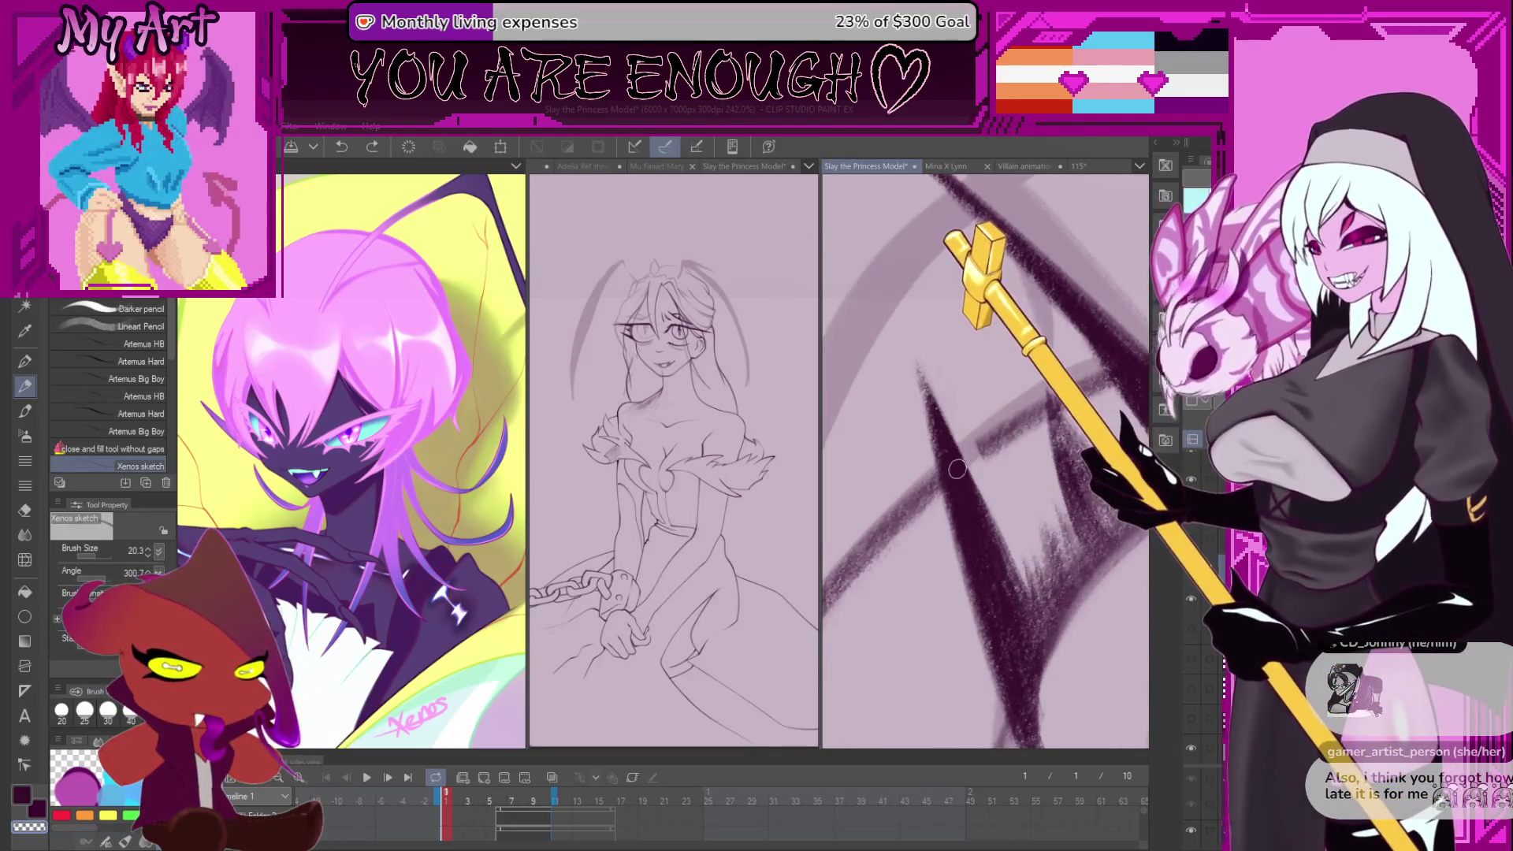
pyautogui.moveTo(951, 476); pyautogui.dragTo(977, 476)
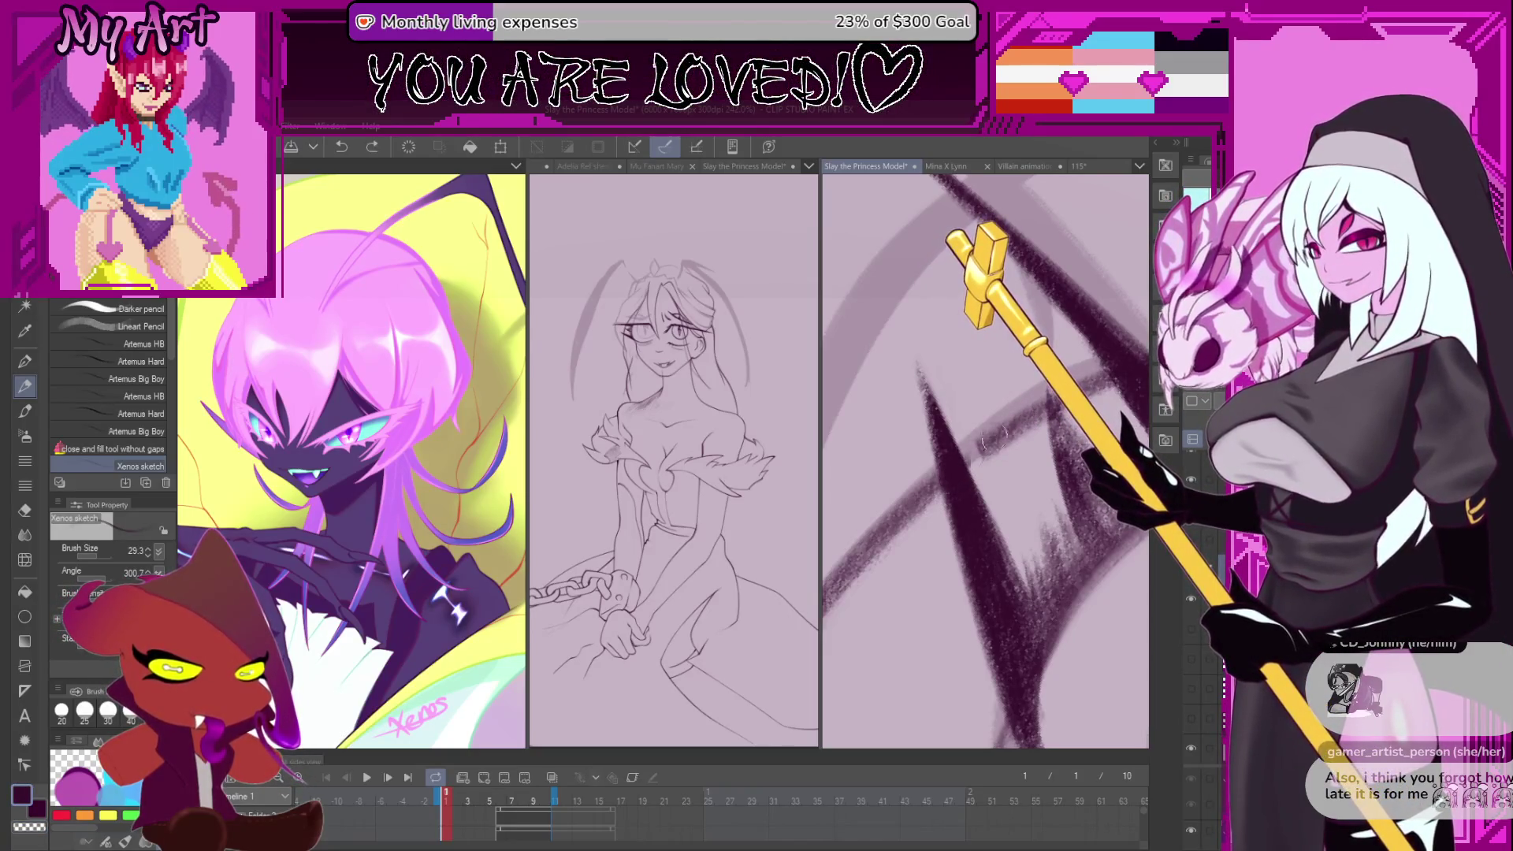
pyautogui.moveTo(963, 463); pyautogui.dragTo(988, 438)
# - Zoom in and add two short dark strokes where the lines meet
pyautogui.scroll(-4, 988, 438)
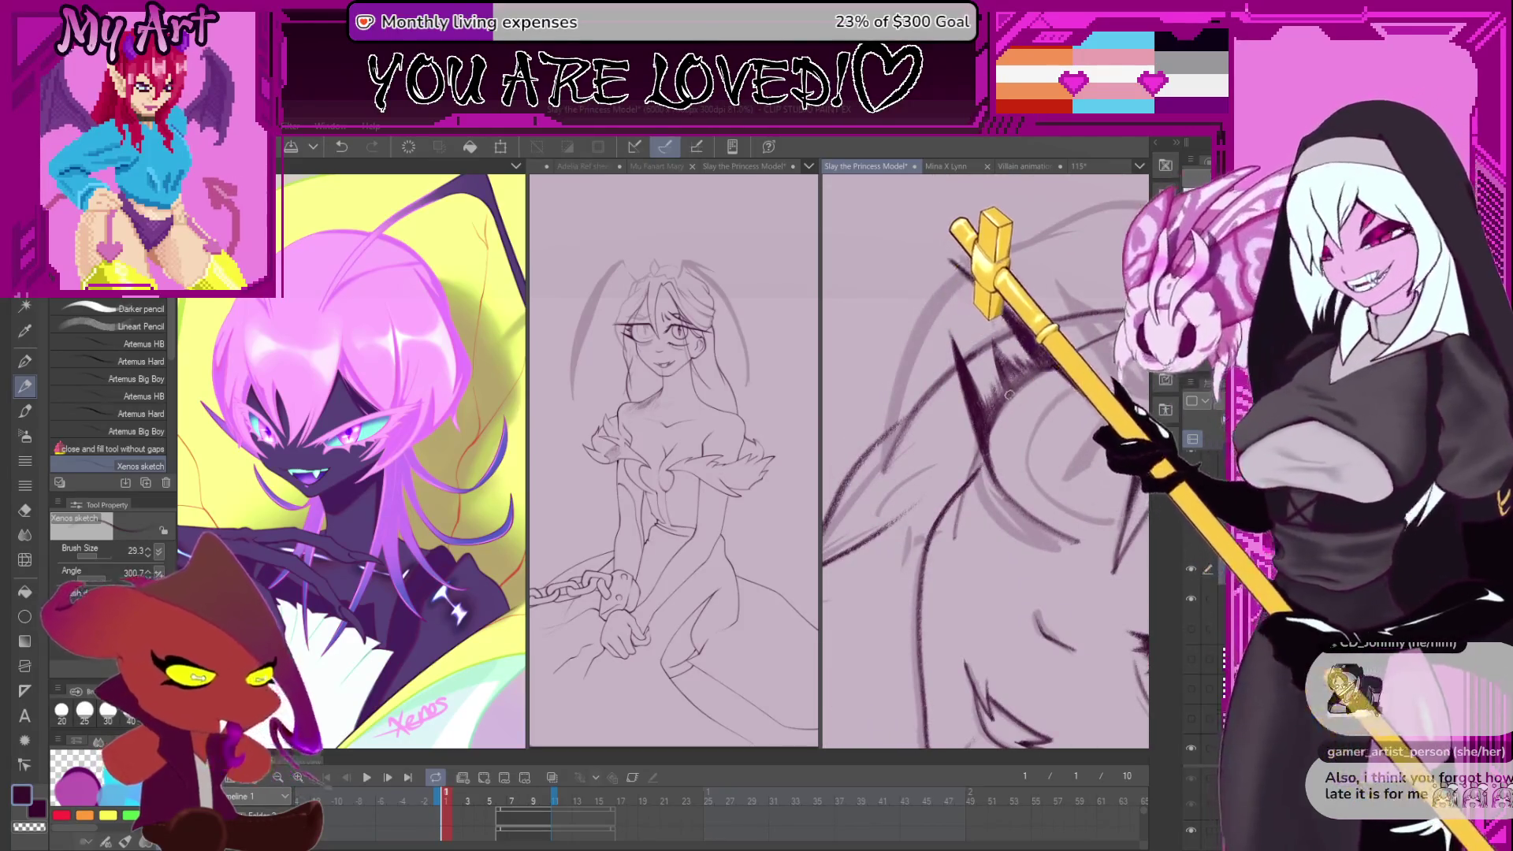
pyautogui.scroll(4, 1009, 405)
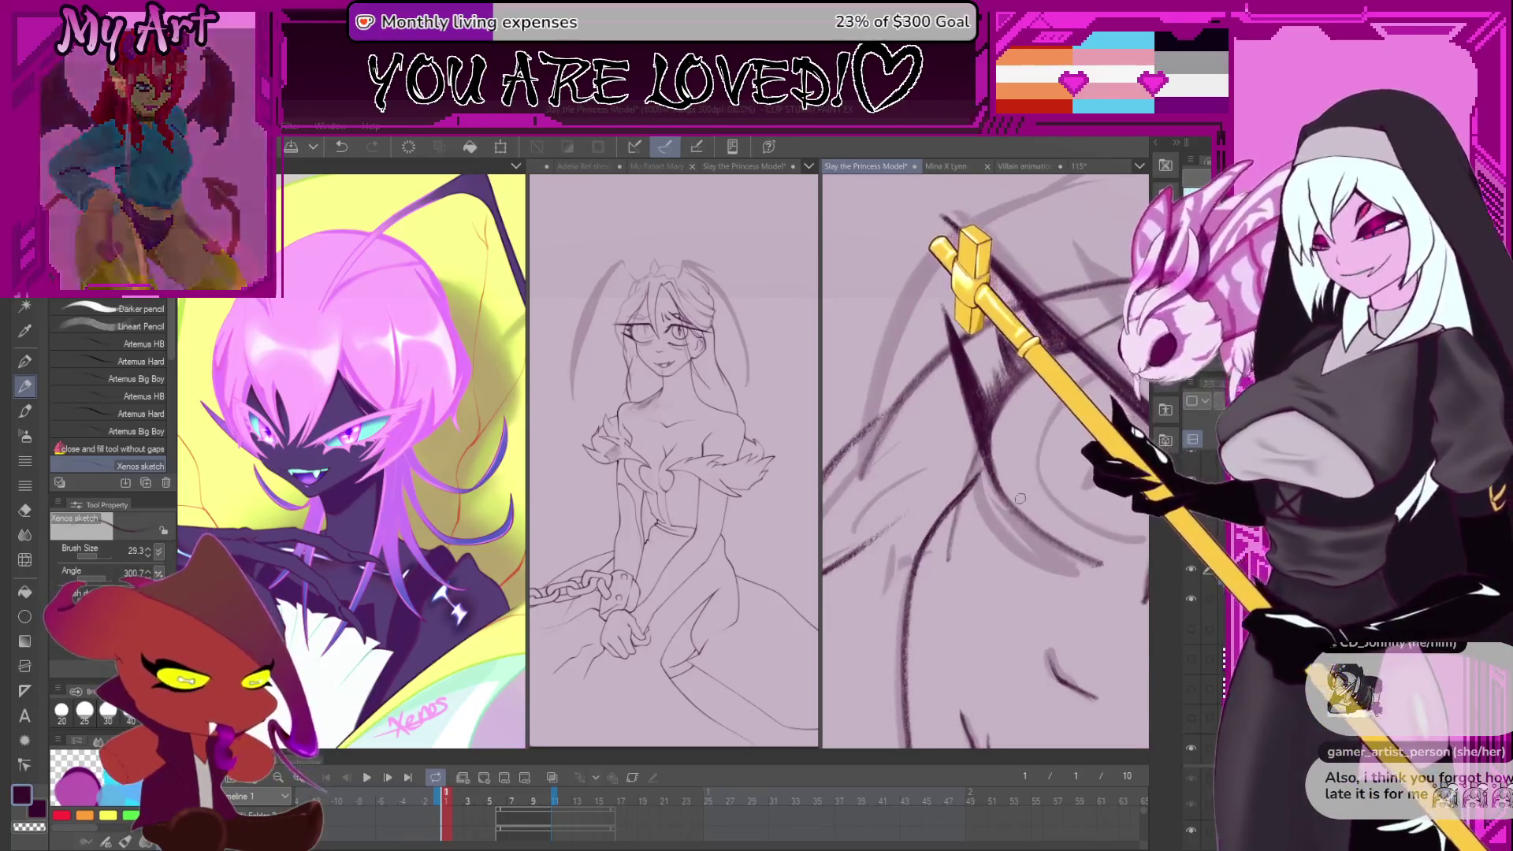
pyautogui.scroll(3, 1062, 456)
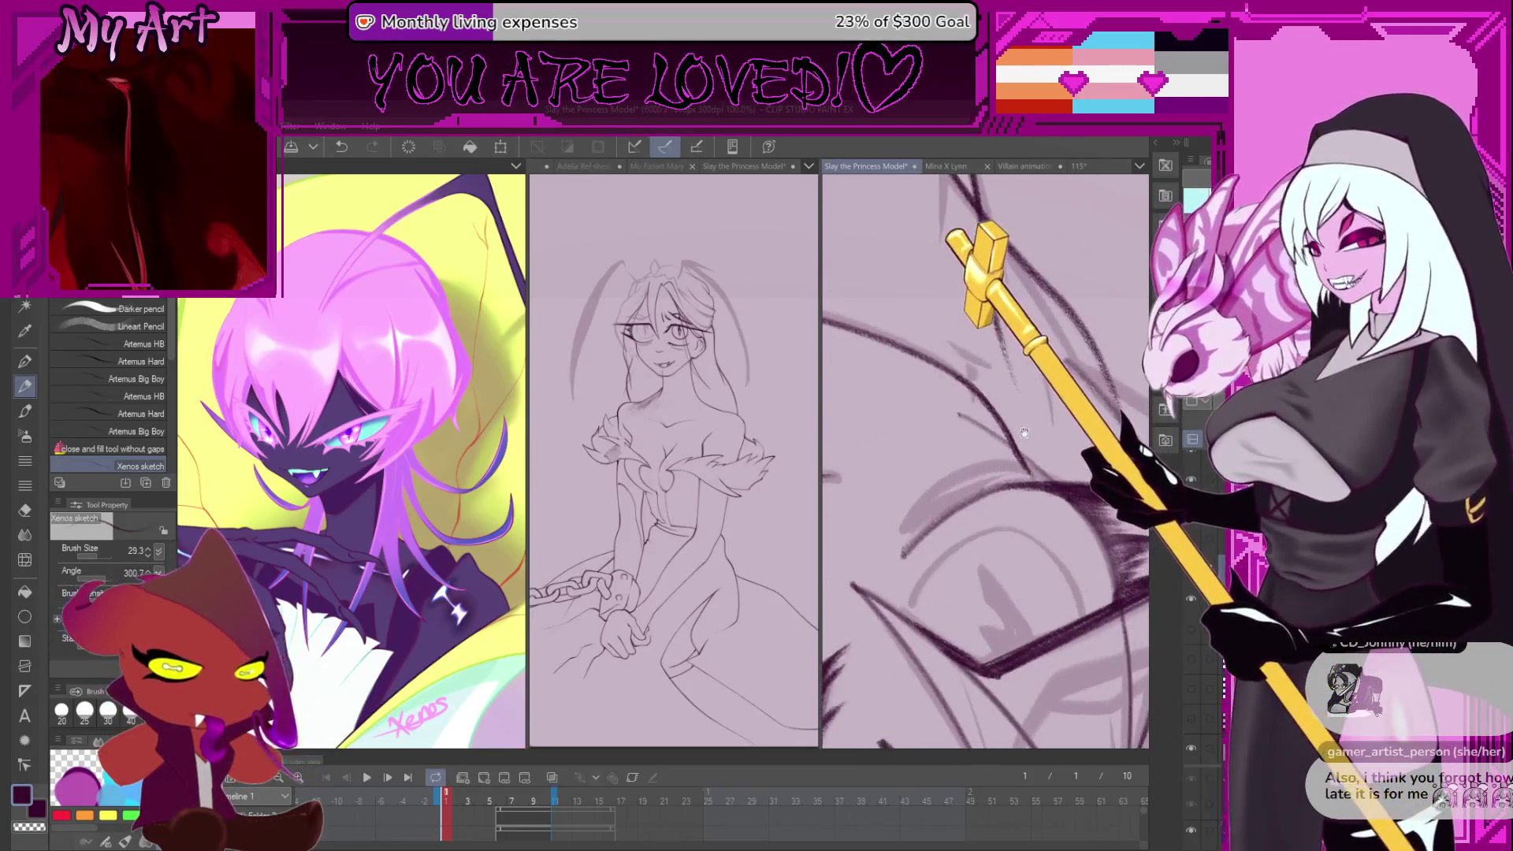
pyautogui.scroll(1, 1051, 452)
pyautogui.scroll(2, 1053, 457)
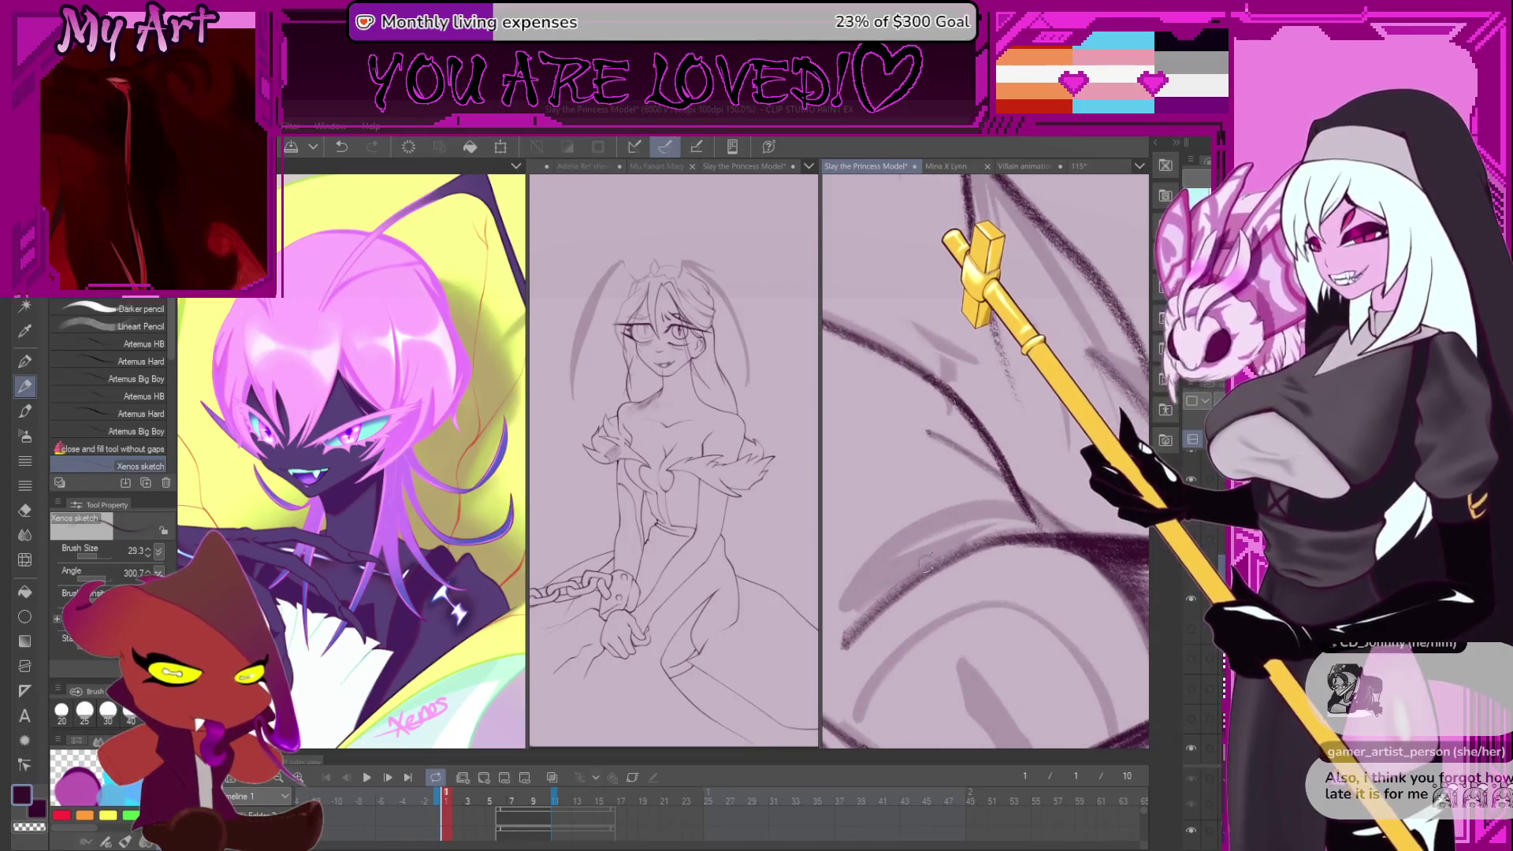
pyautogui.scroll(1, 1064, 497)
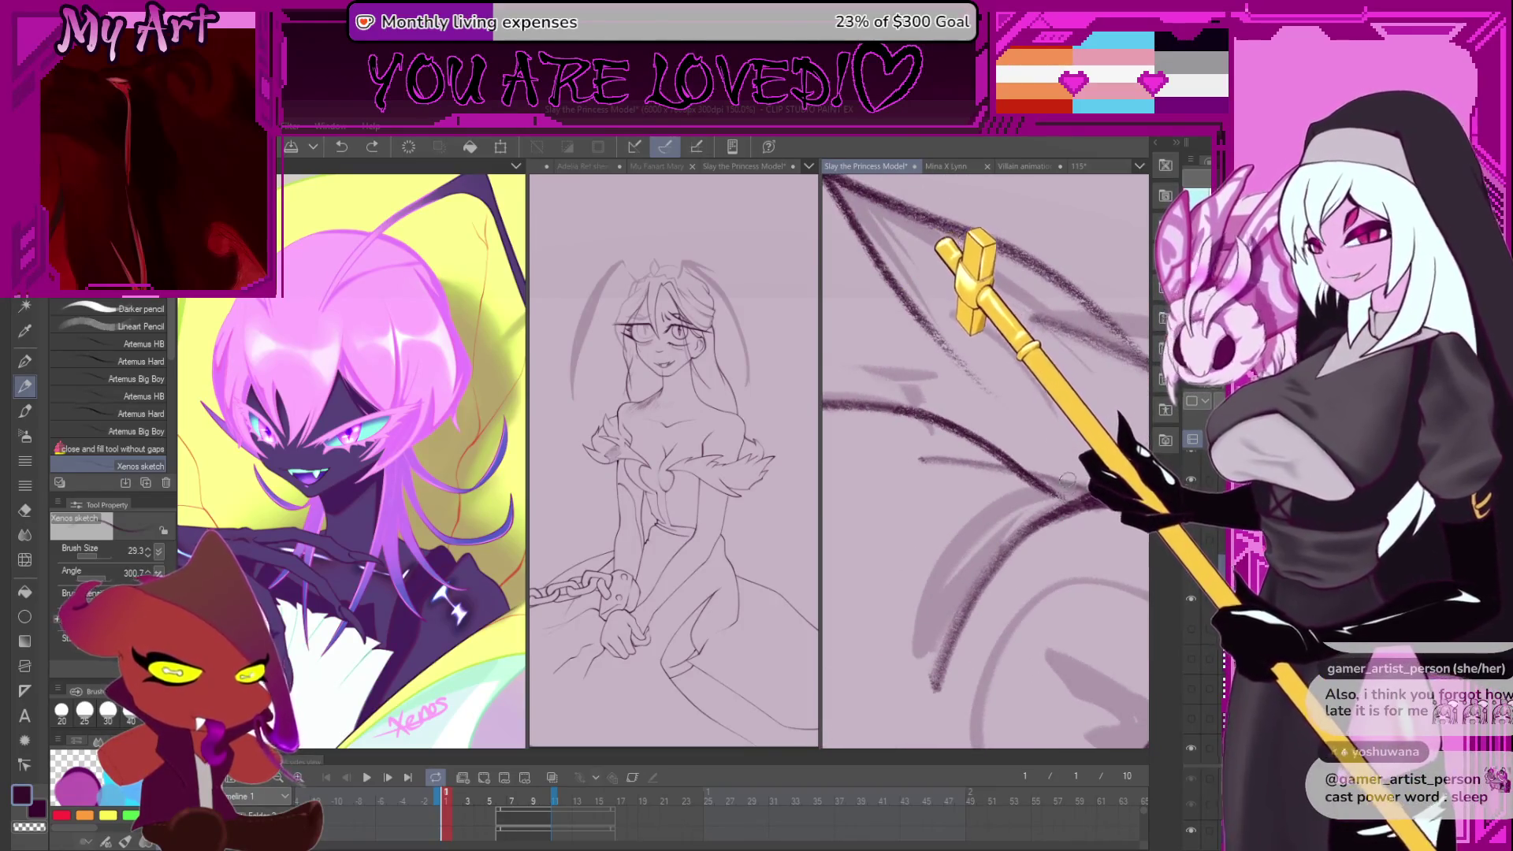
pyautogui.moveTo(1066, 495); pyautogui.dragTo(1044, 516)
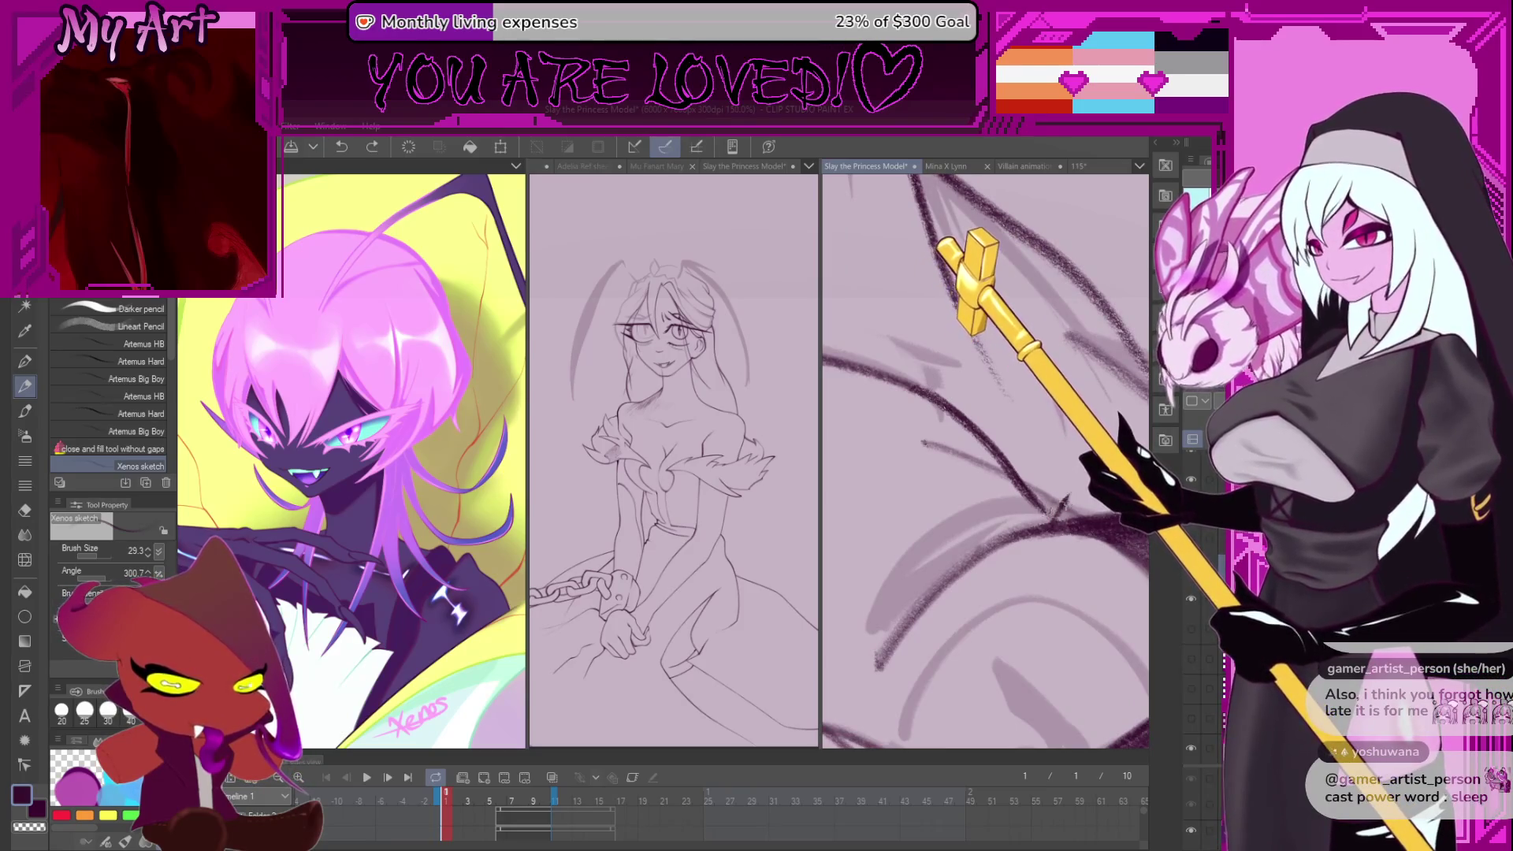
pyautogui.moveTo(1056, 493); pyautogui.dragTo(1026, 521)
# - Try a short stroke near the eye, then undo and redo to restore the darker eye-line strokes
pyautogui.press('^')
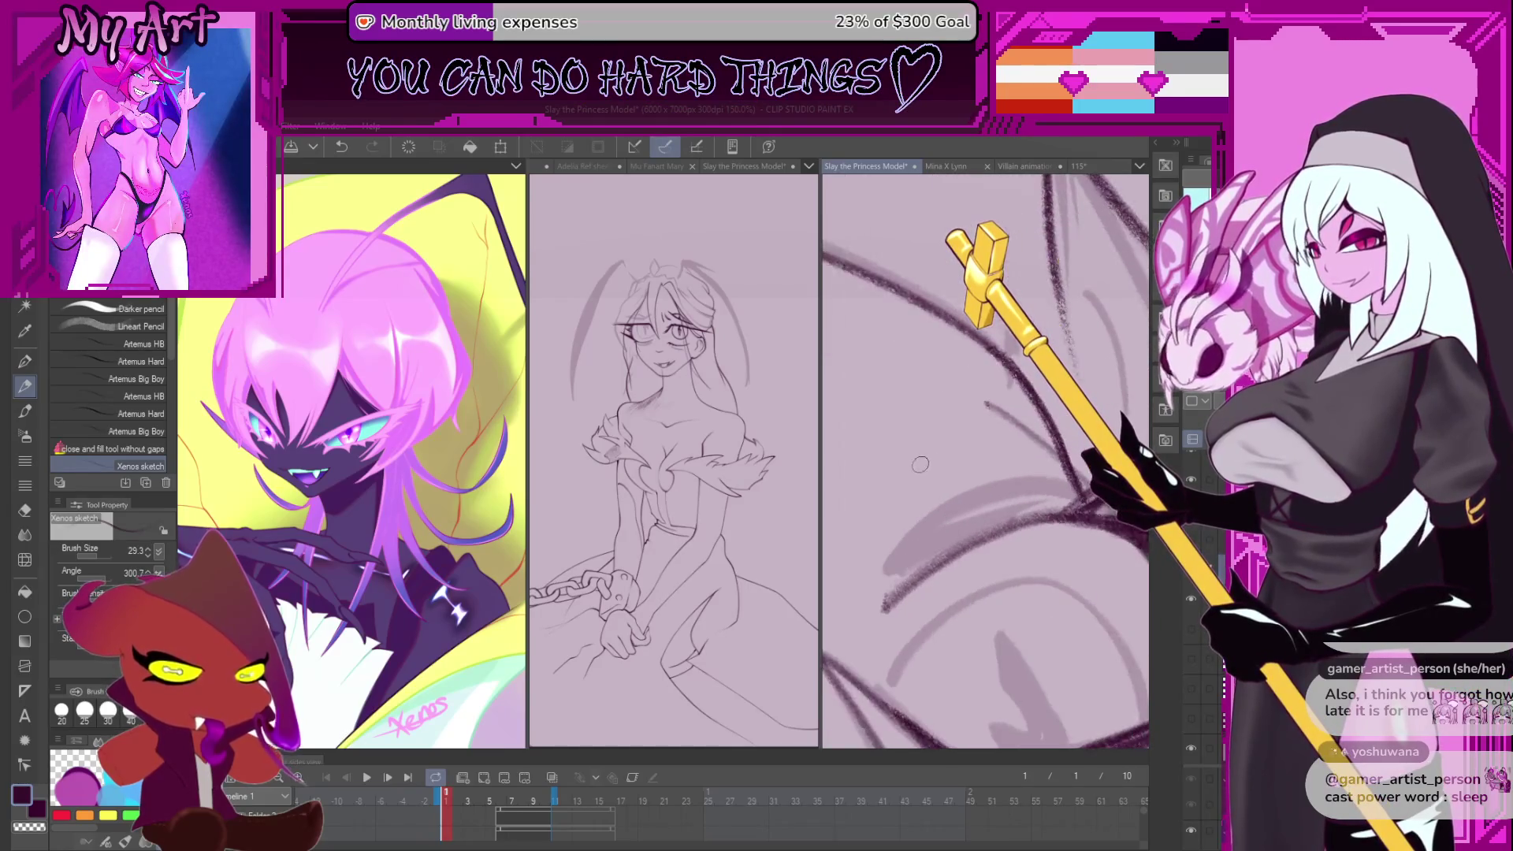
pyautogui.press('^')
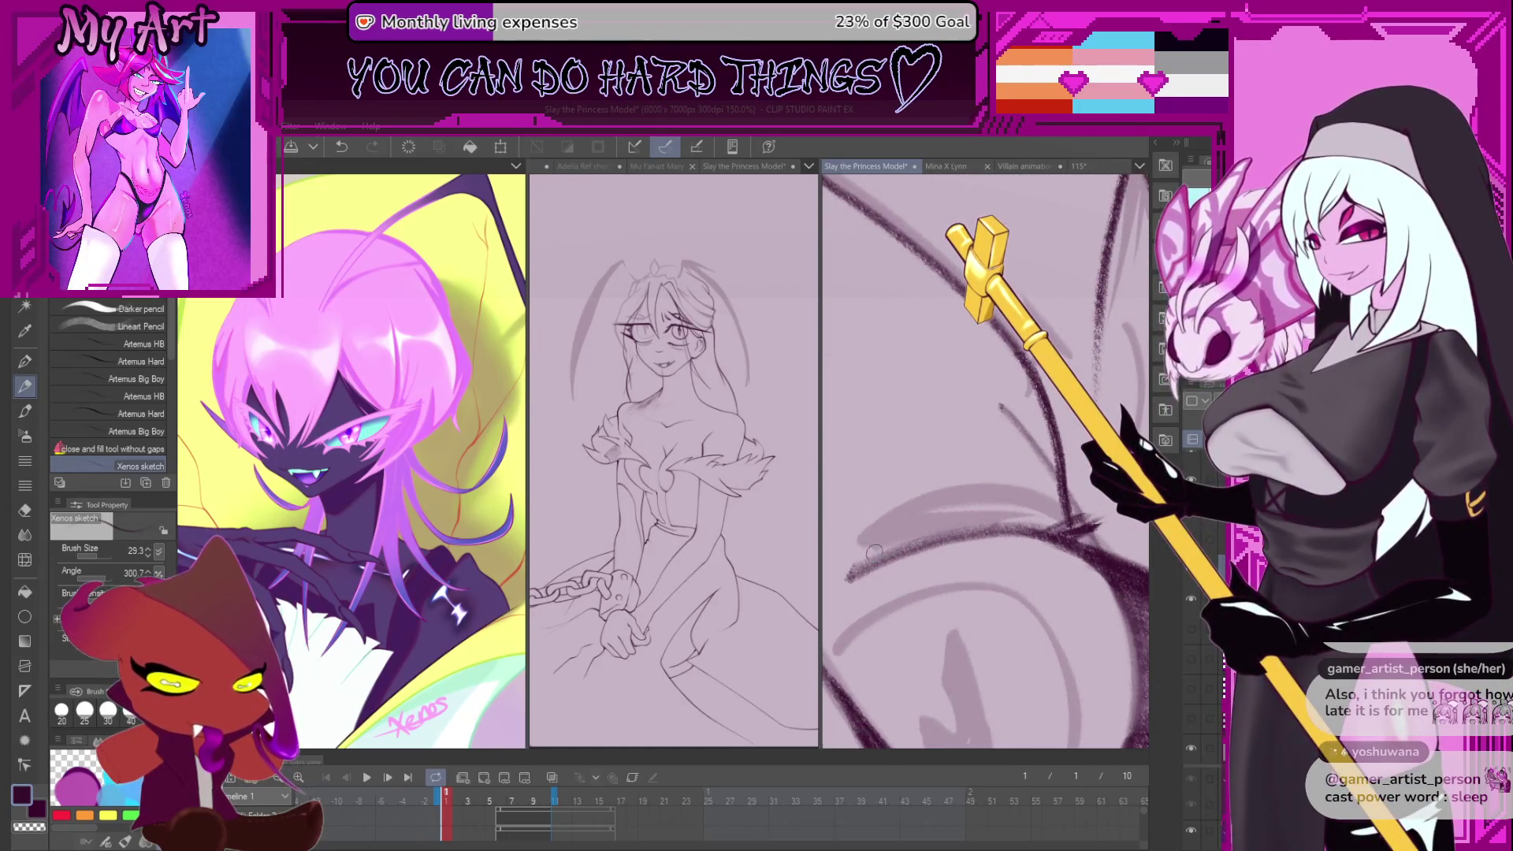
pyautogui.press('^')
pyautogui.press('^')
pyautogui.press('^')
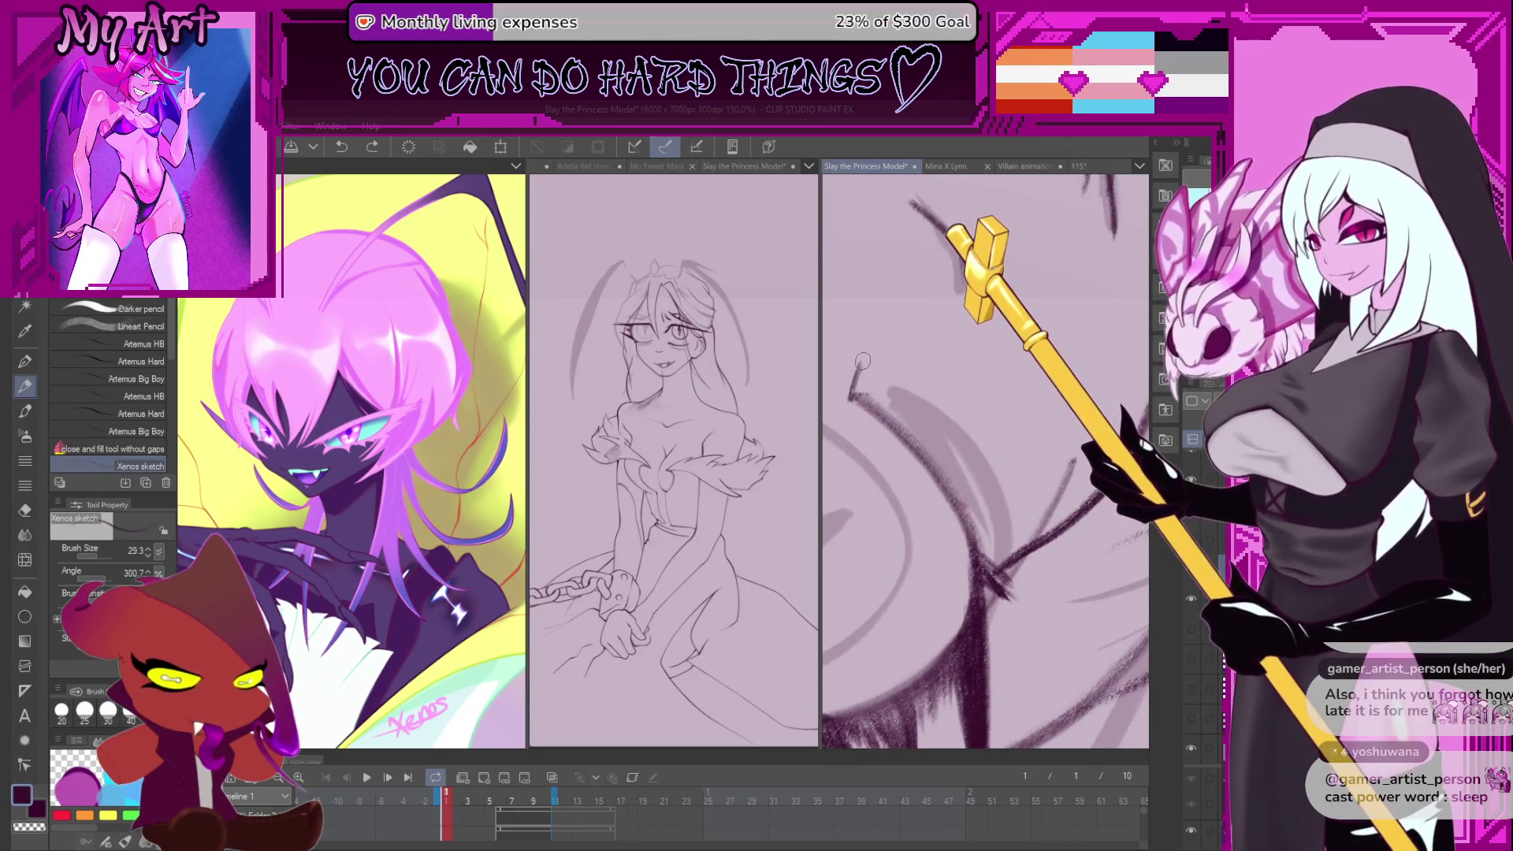
pyautogui.moveTo(869, 364); pyautogui.dragTo(854, 399)
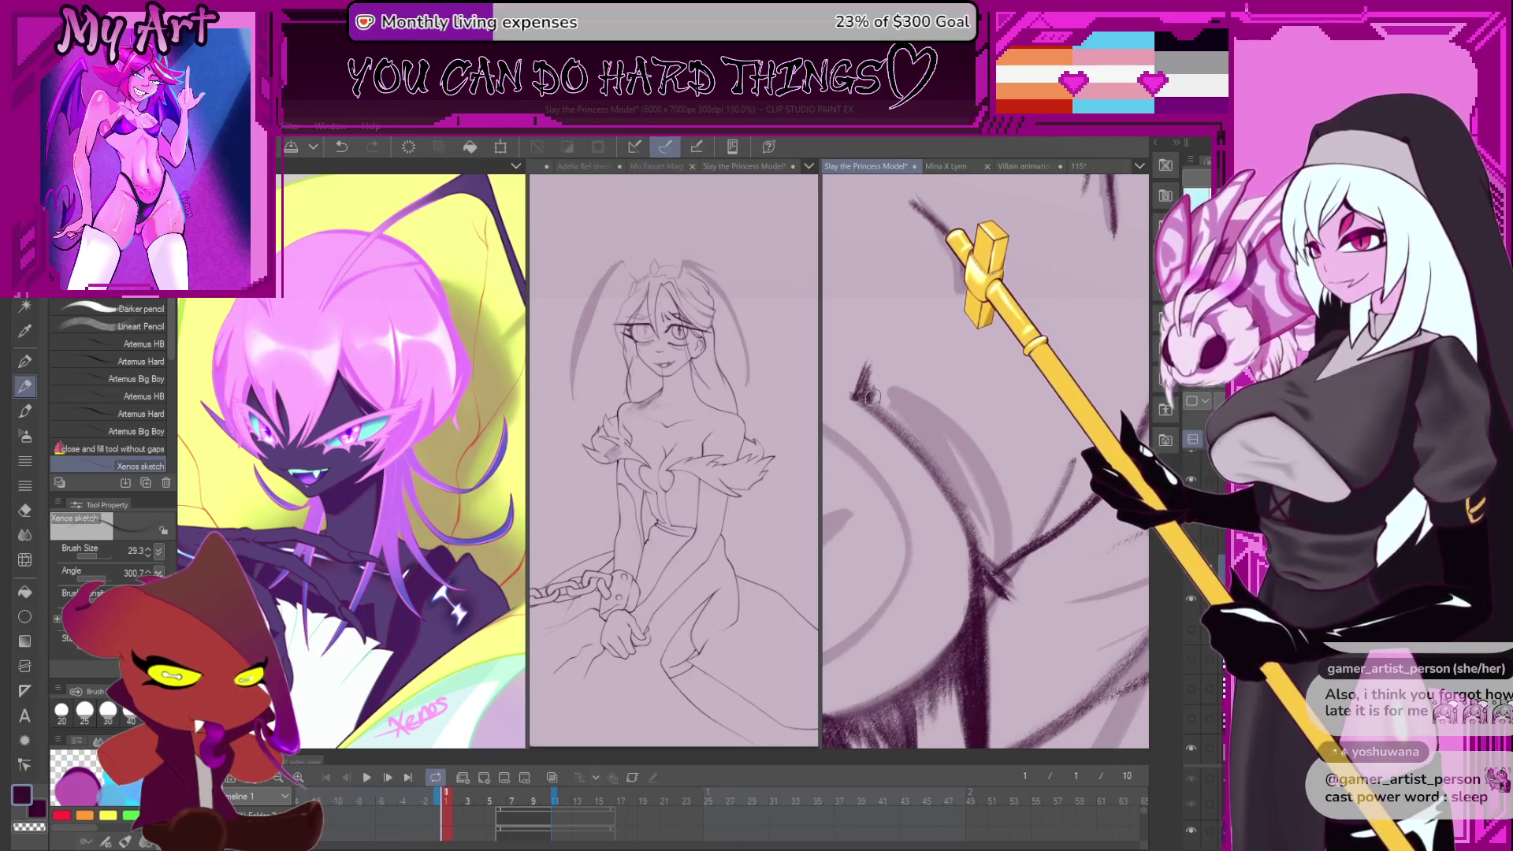
pyautogui.press('-')
pyautogui.press('-')
pyautogui.press('-')
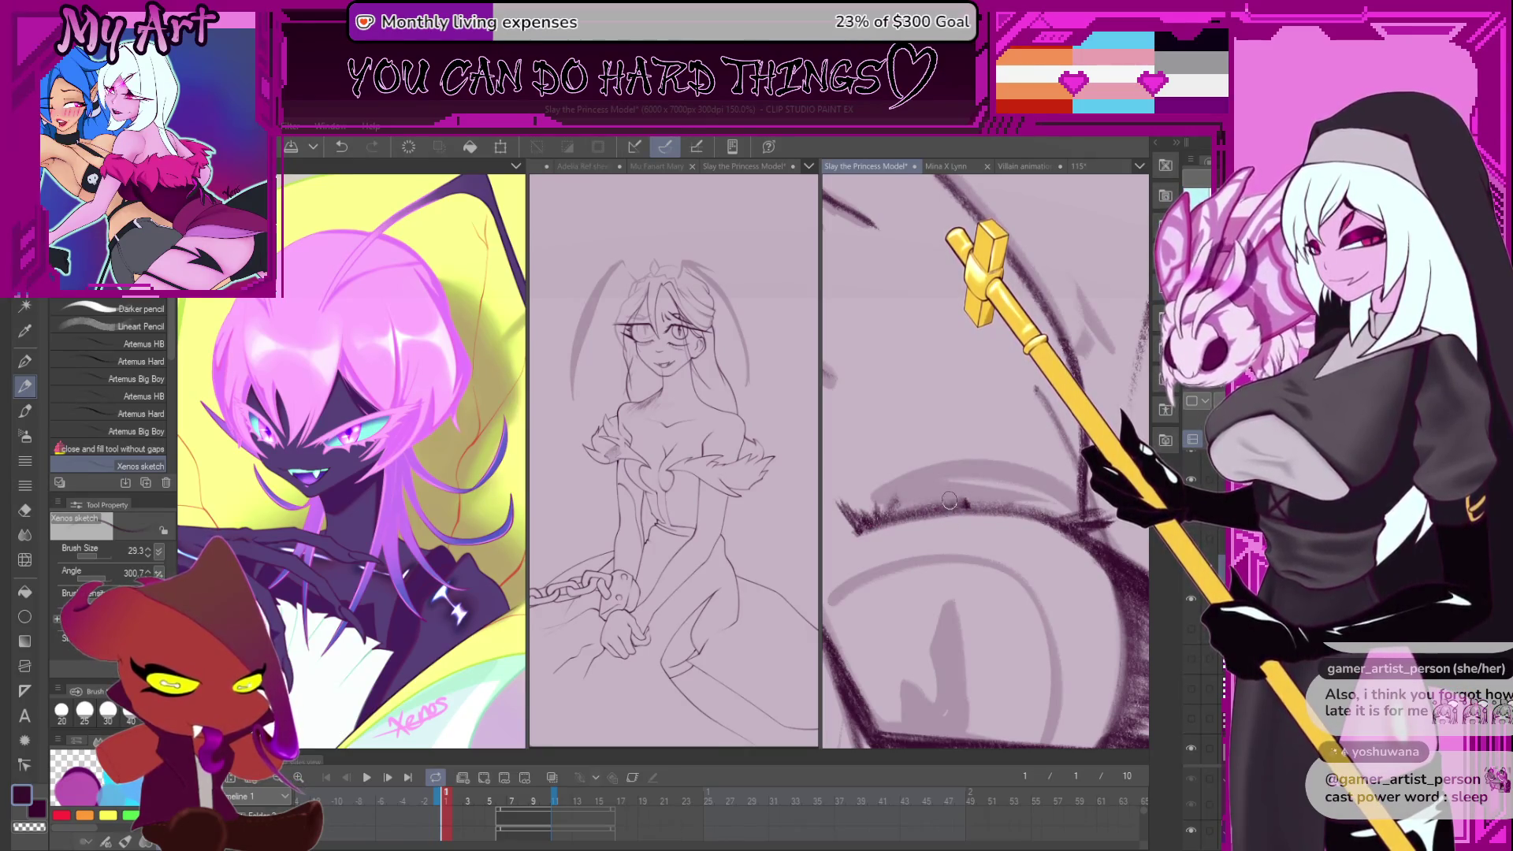
pyautogui.hotkey('ctrl', 'z')
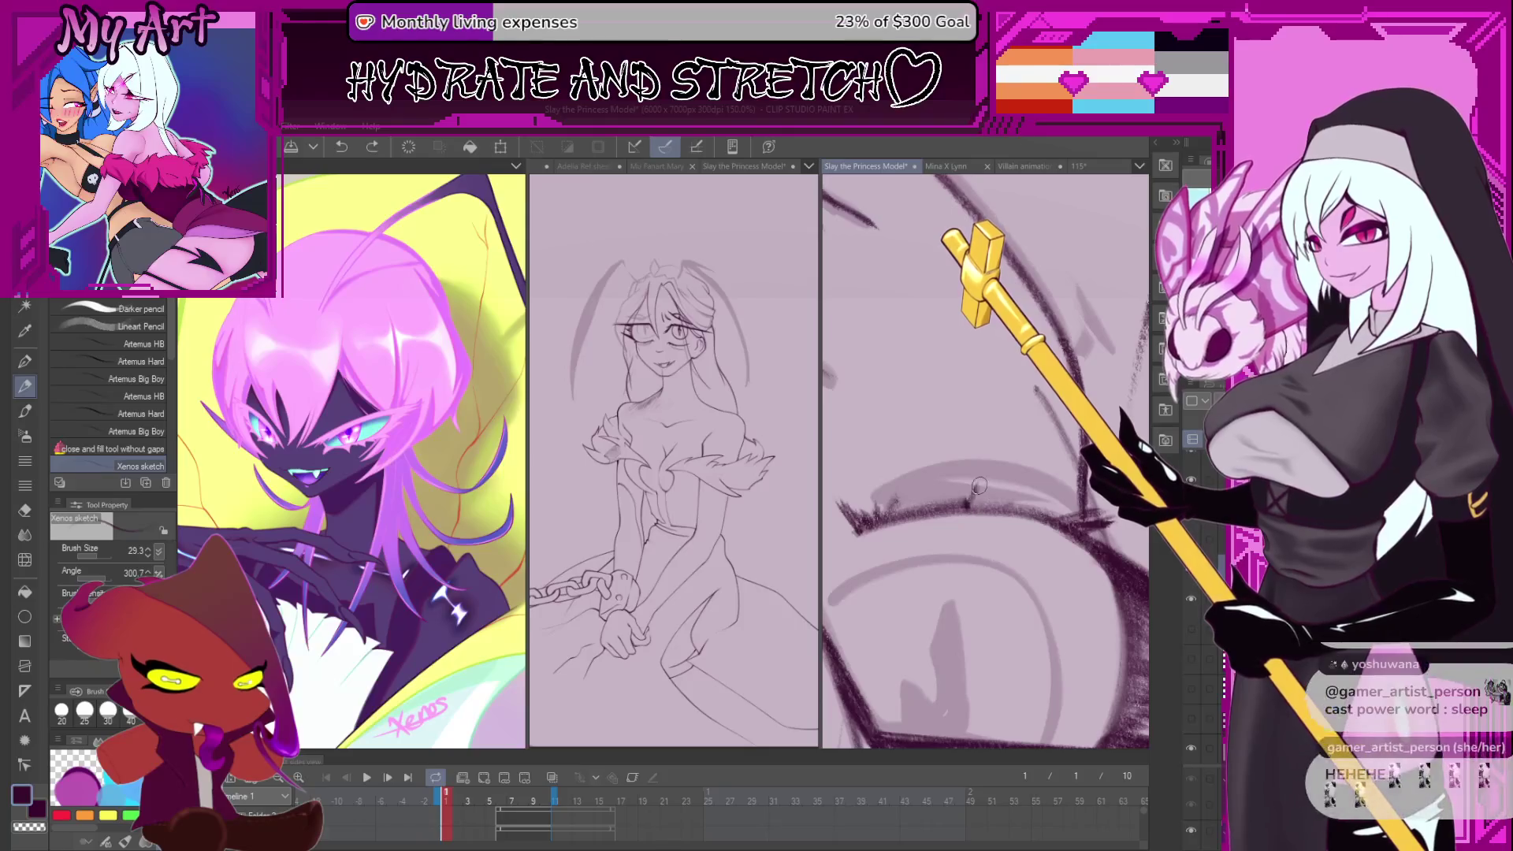
pyautogui.hotkey('ctrl', 'y')
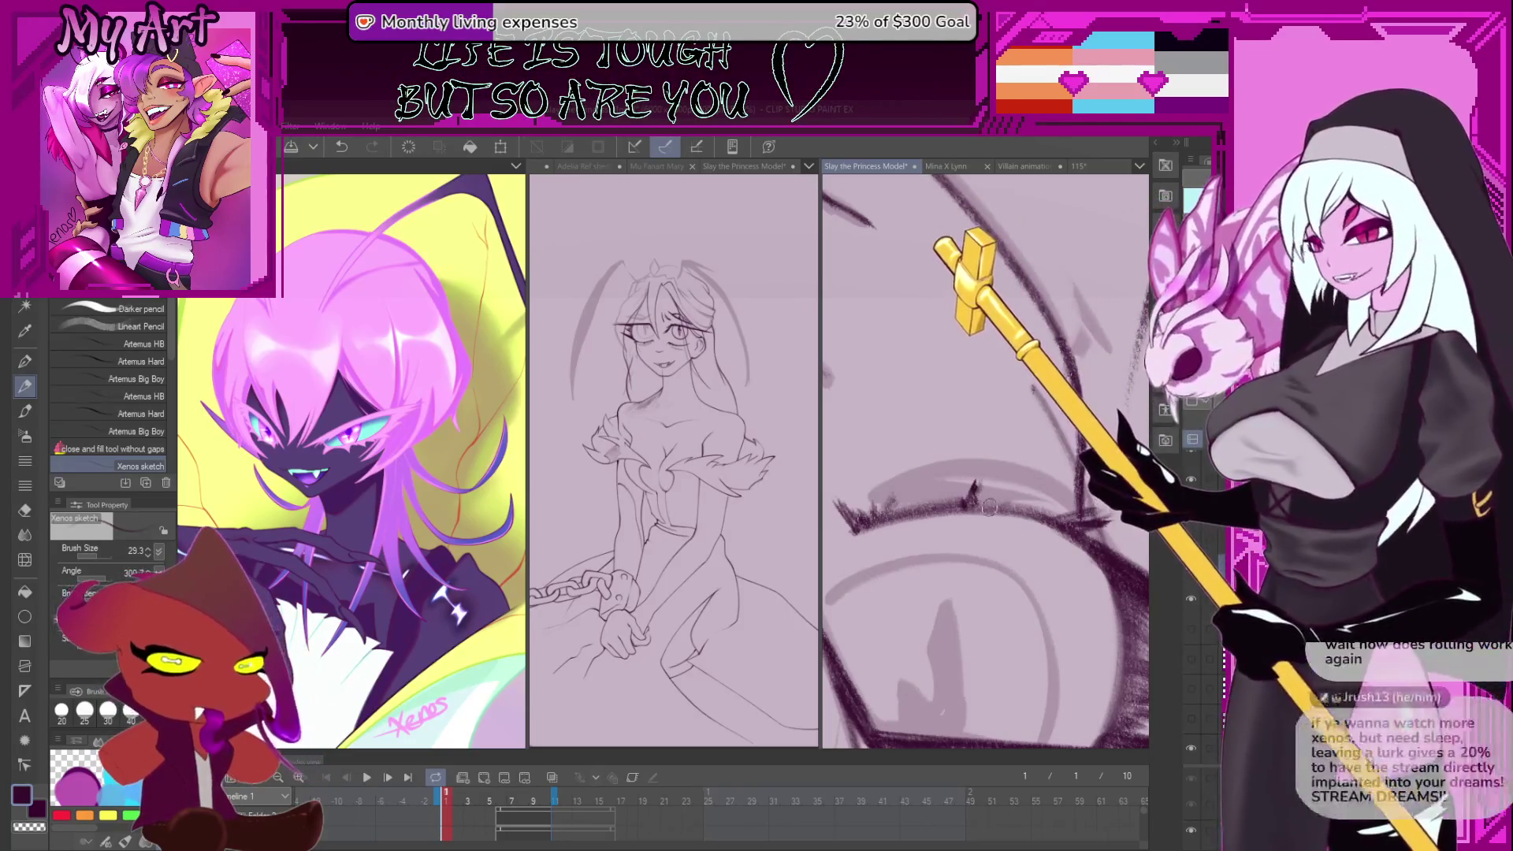
pyautogui.moveTo(981, 512); pyautogui.dragTo(1014, 492)
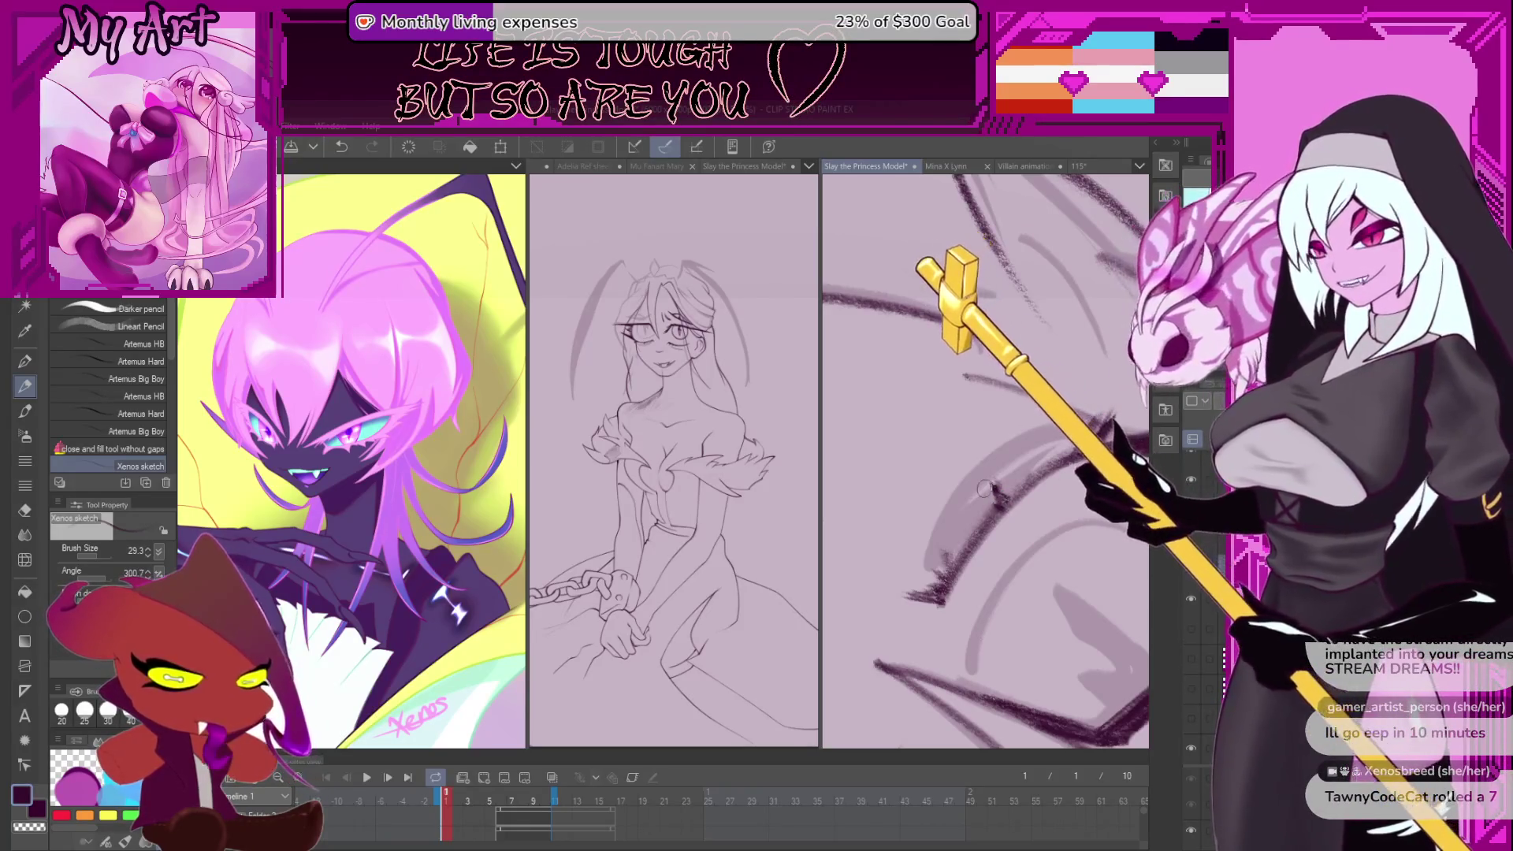
pyautogui.moveTo(996, 461); pyautogui.dragTo(949, 439)
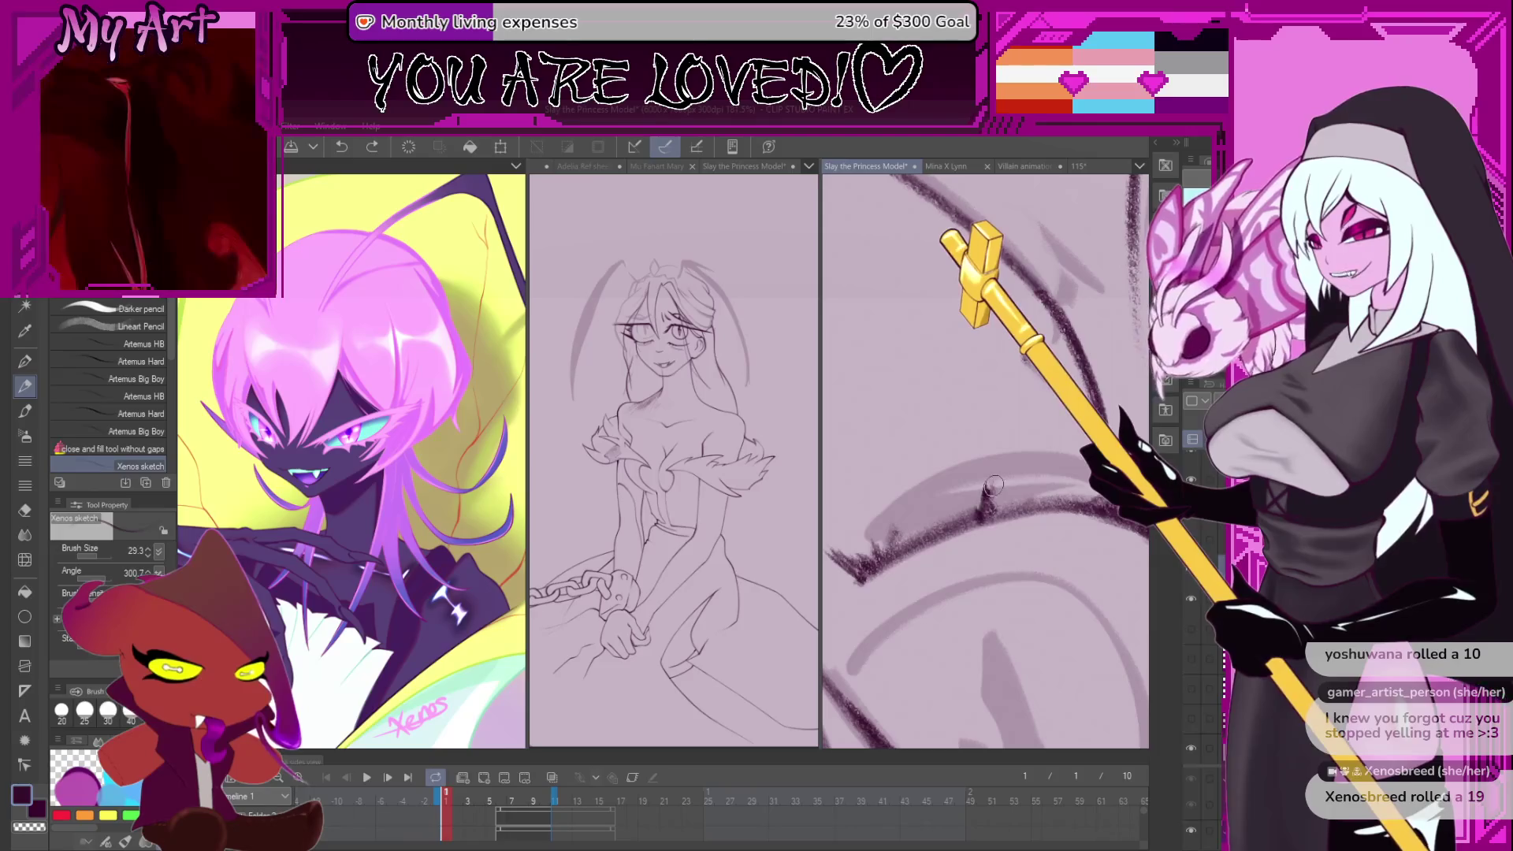
# - Add a small stroke near the eye line, toggling undo and redo to compare
pyautogui.moveTo(982, 517)
pyautogui.mouseDown()
pyautogui.moveTo(989, 482)
pyautogui.moveTo(1029, 523)
pyautogui.mouseUp()
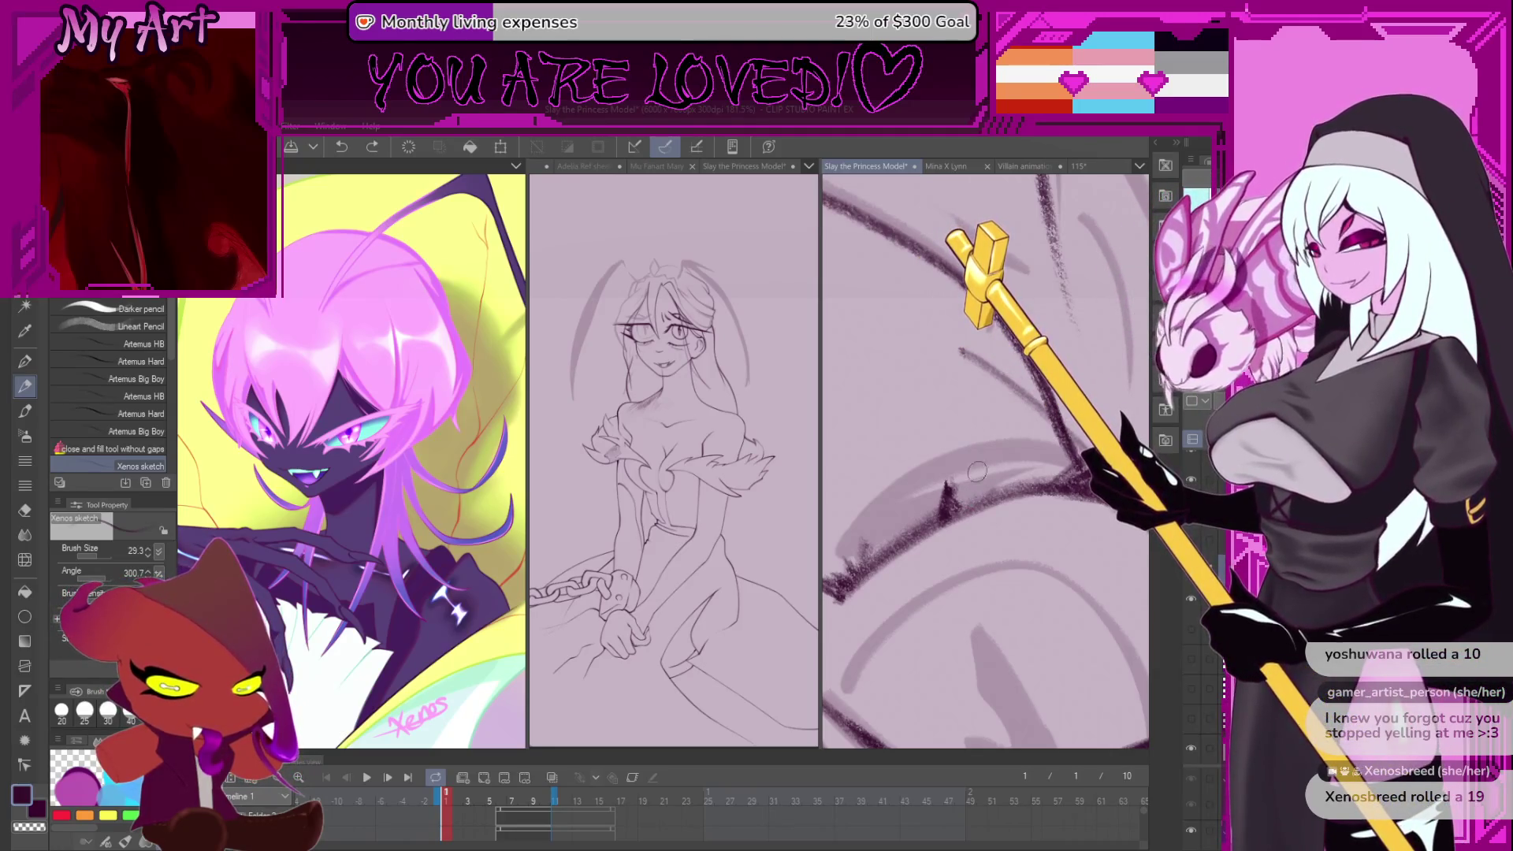
pyautogui.hotkey('ctrl', 'z')
pyautogui.hotkey('ctrl', 'y')
pyautogui.hotkey('ctrl', 'z')
pyautogui.hotkey('ctrl', 'y')
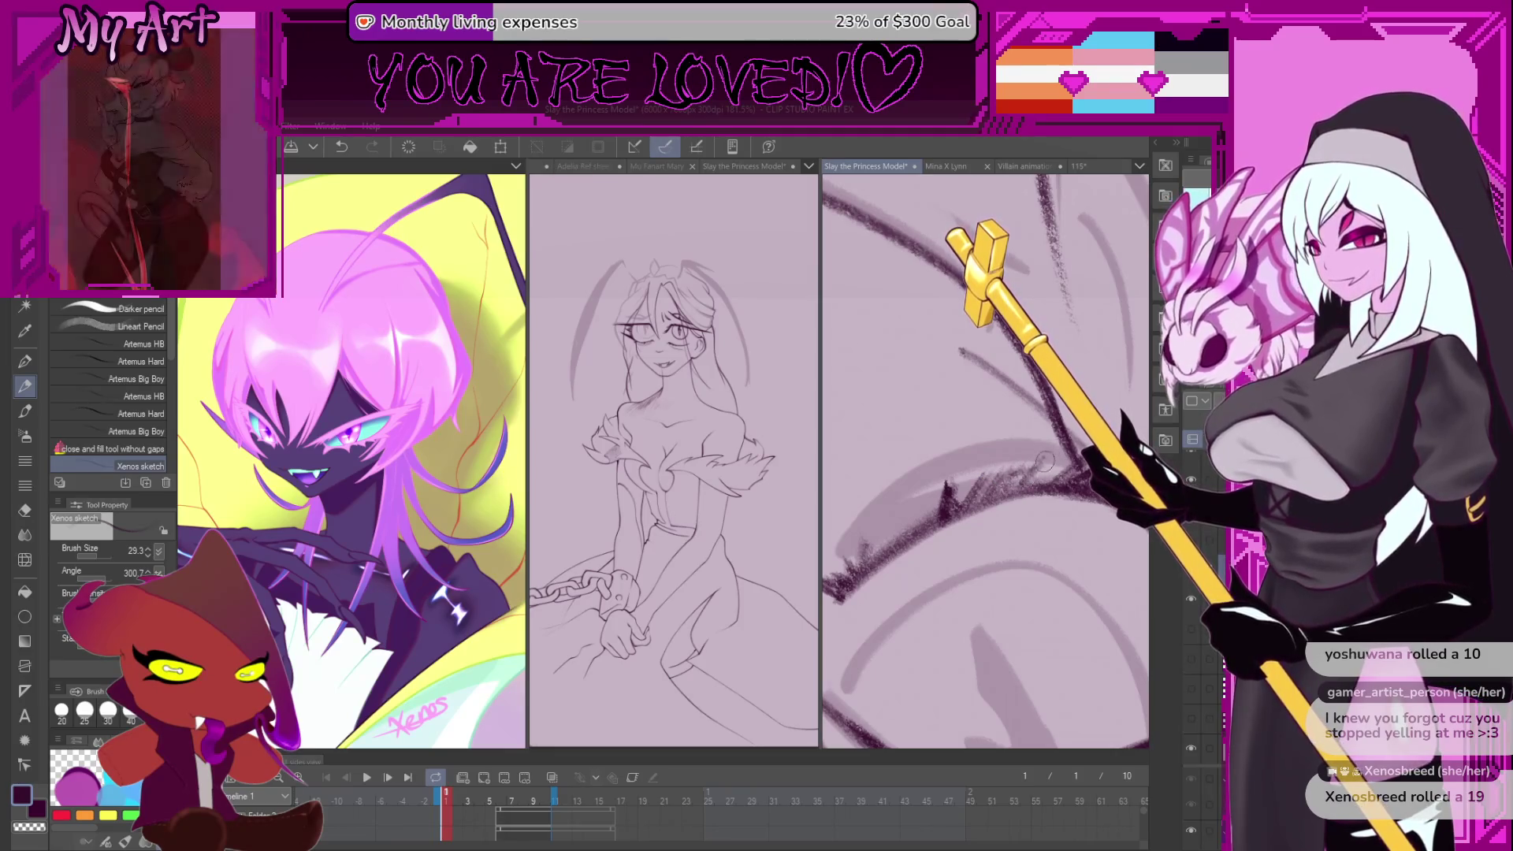
# - Darken the upper lash line with heavy marks at a comfortable view angle
pyautogui.moveTo(1073, 452); pyautogui.dragTo(965, 528)
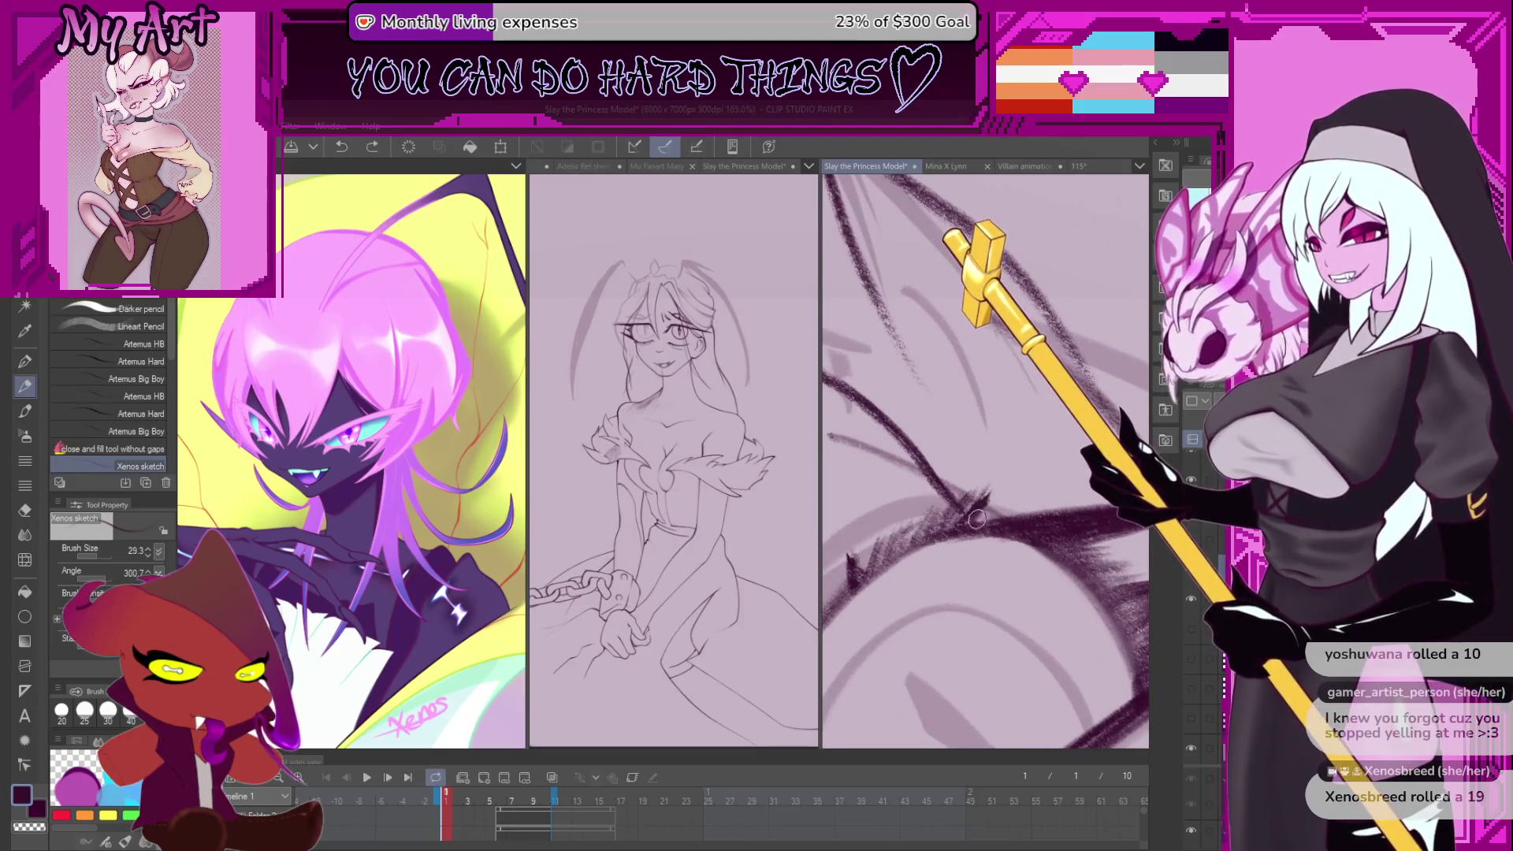
pyautogui.moveTo(986, 482); pyautogui.dragTo(985, 473)
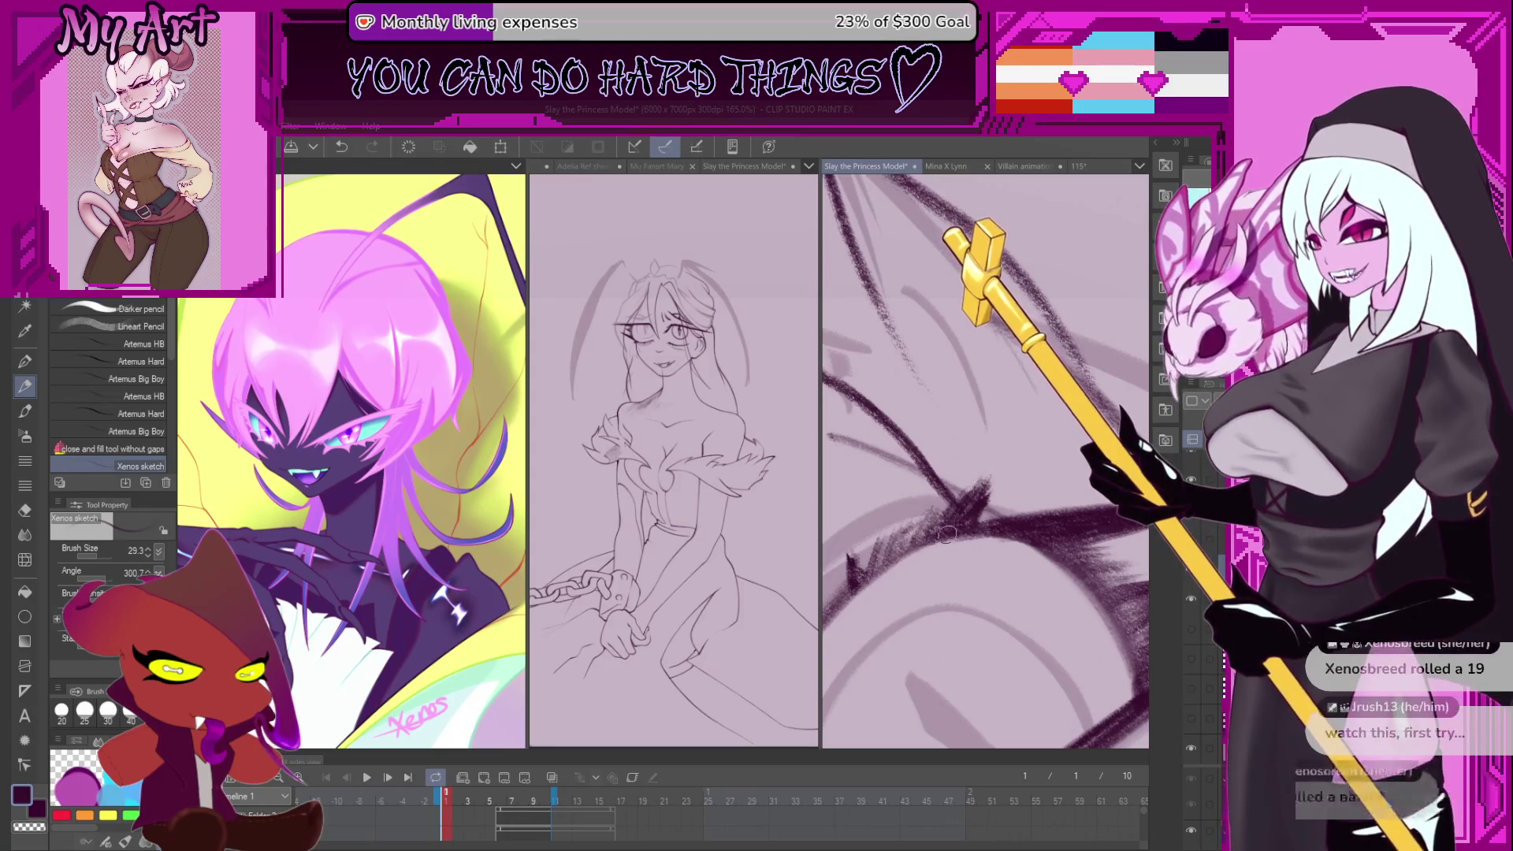
pyautogui.scroll(-5, 946, 535)
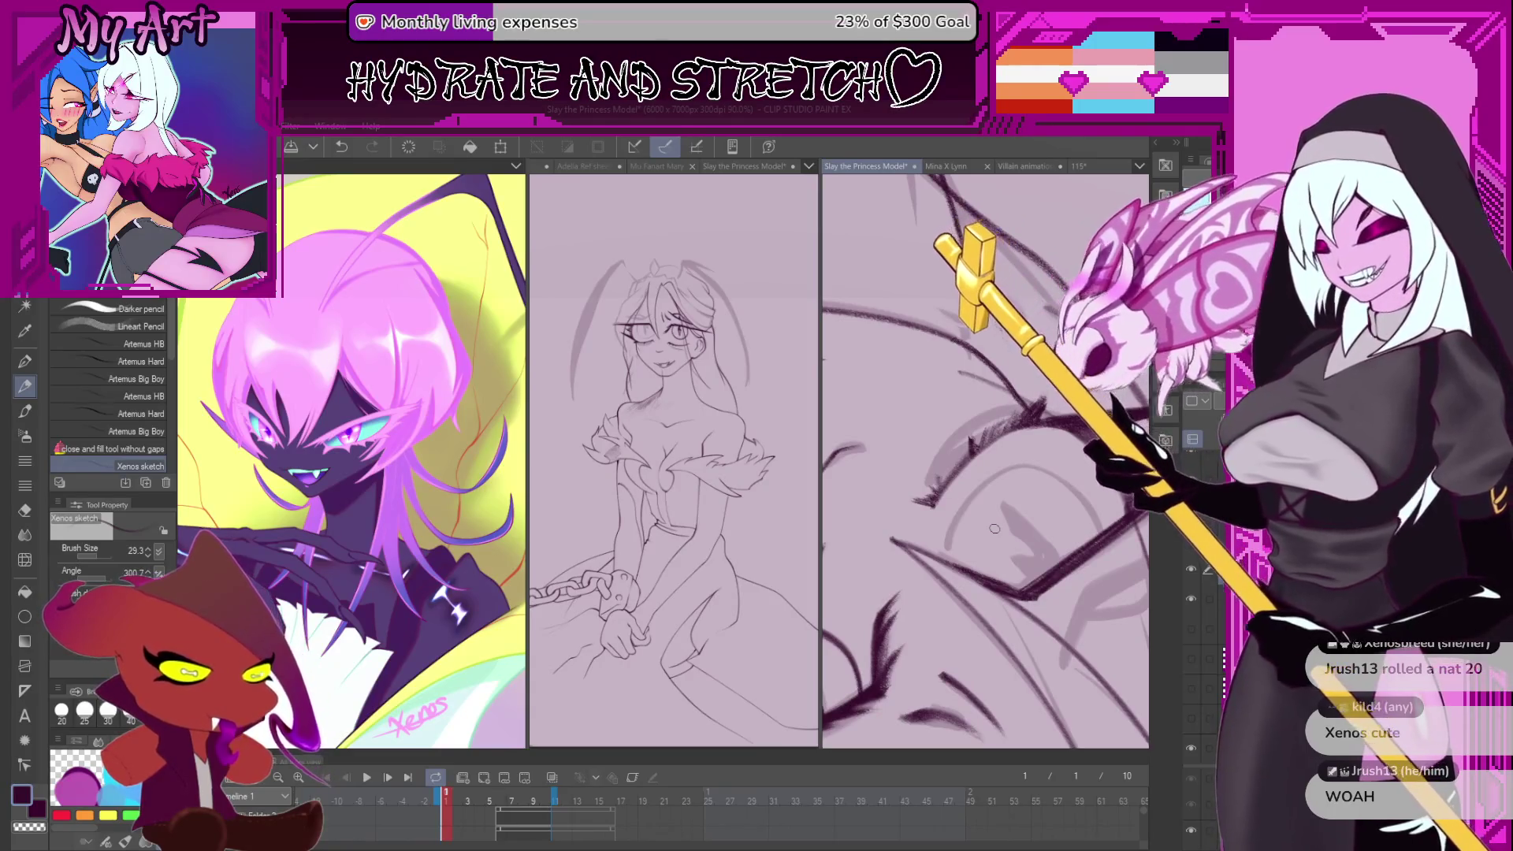
pyautogui.moveTo(865, 585)
pyautogui.mouseDown()
pyautogui.moveTo(974, 462)
pyautogui.moveTo(994, 519)
pyautogui.mouseUp()
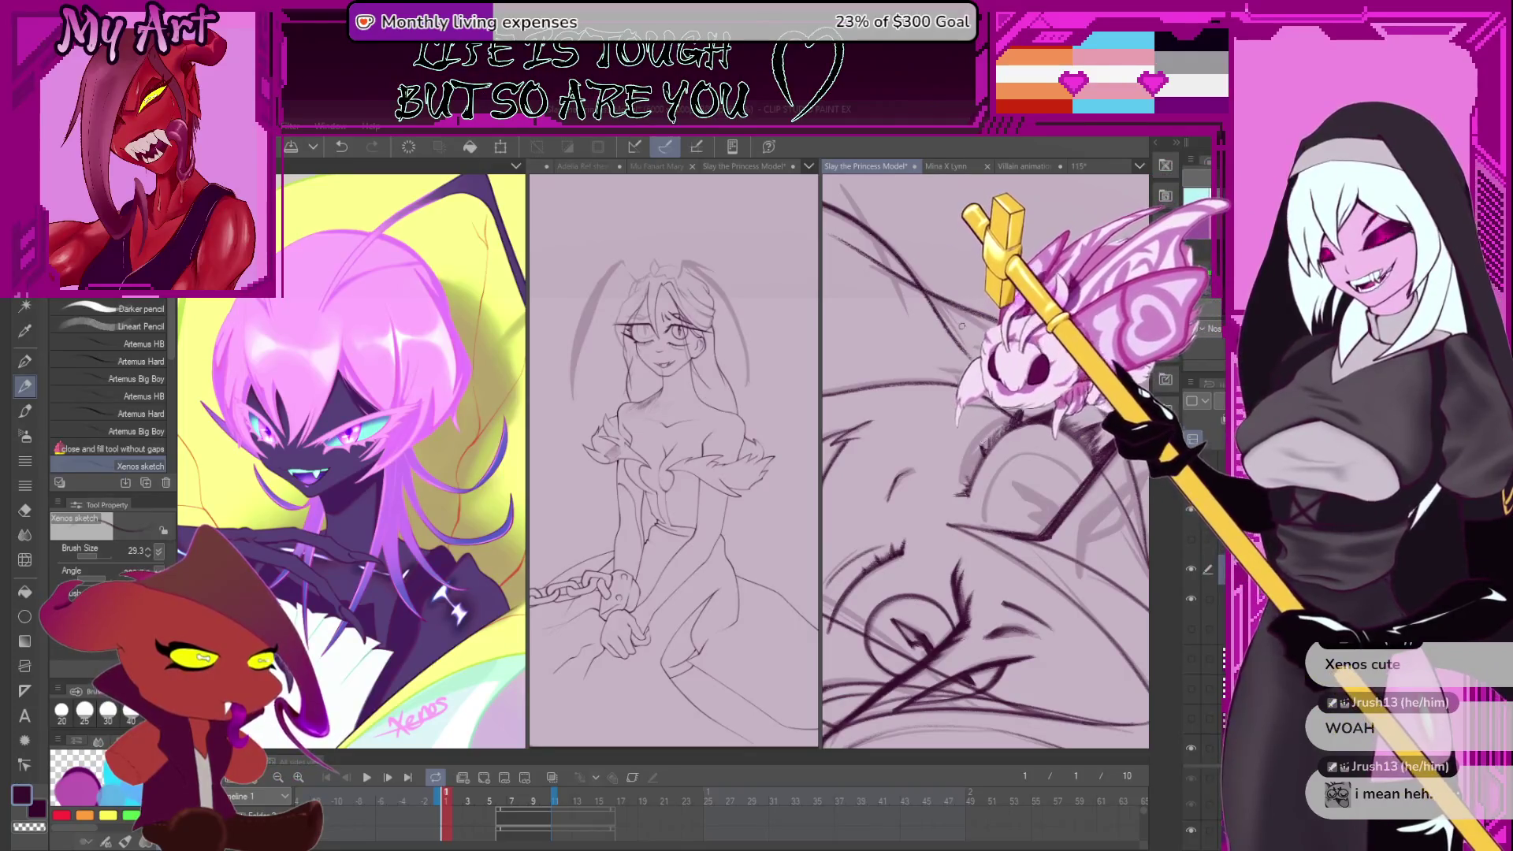
pyautogui.moveTo(977, 441)
pyautogui.mouseDown()
pyautogui.moveTo(991, 354)
pyautogui.moveTo(858, 524)
pyautogui.moveTo(988, 455)
pyautogui.moveTo(1078, 484)
pyautogui.moveTo(914, 532)
pyautogui.moveTo(974, 549)
pyautogui.moveTo(1052, 516)
pyautogui.moveTo(1032, 455)
pyautogui.moveTo(884, 494)
pyautogui.moveTo(1022, 528)
pyautogui.mouseUp()
pyautogui.press('m')
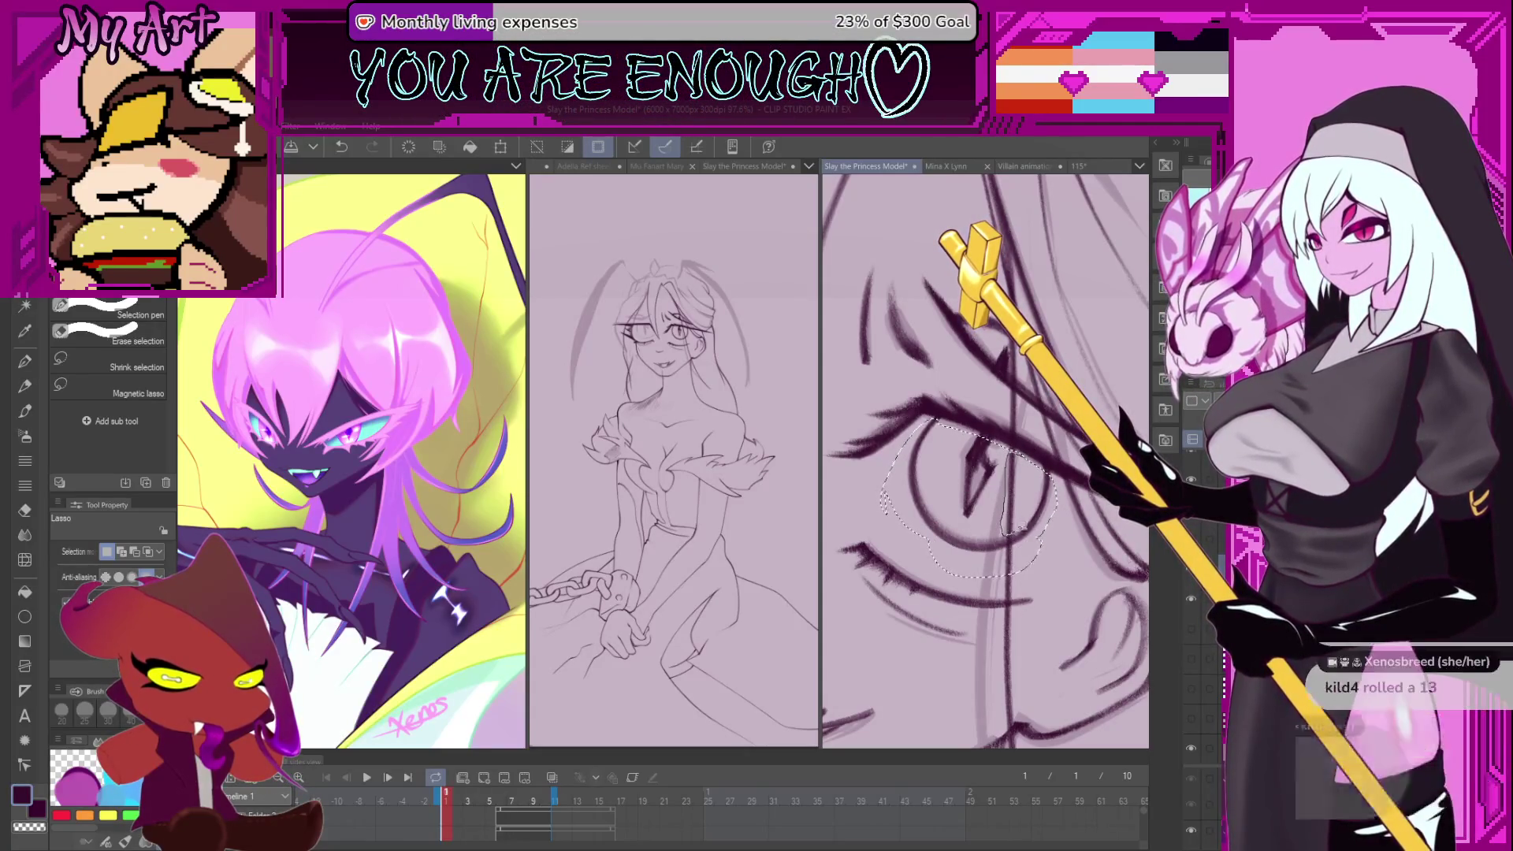
# - Move the lasso-selected eye up and left, then deselect and return to the pencil
pyautogui.scroll(2, 1028, 471)
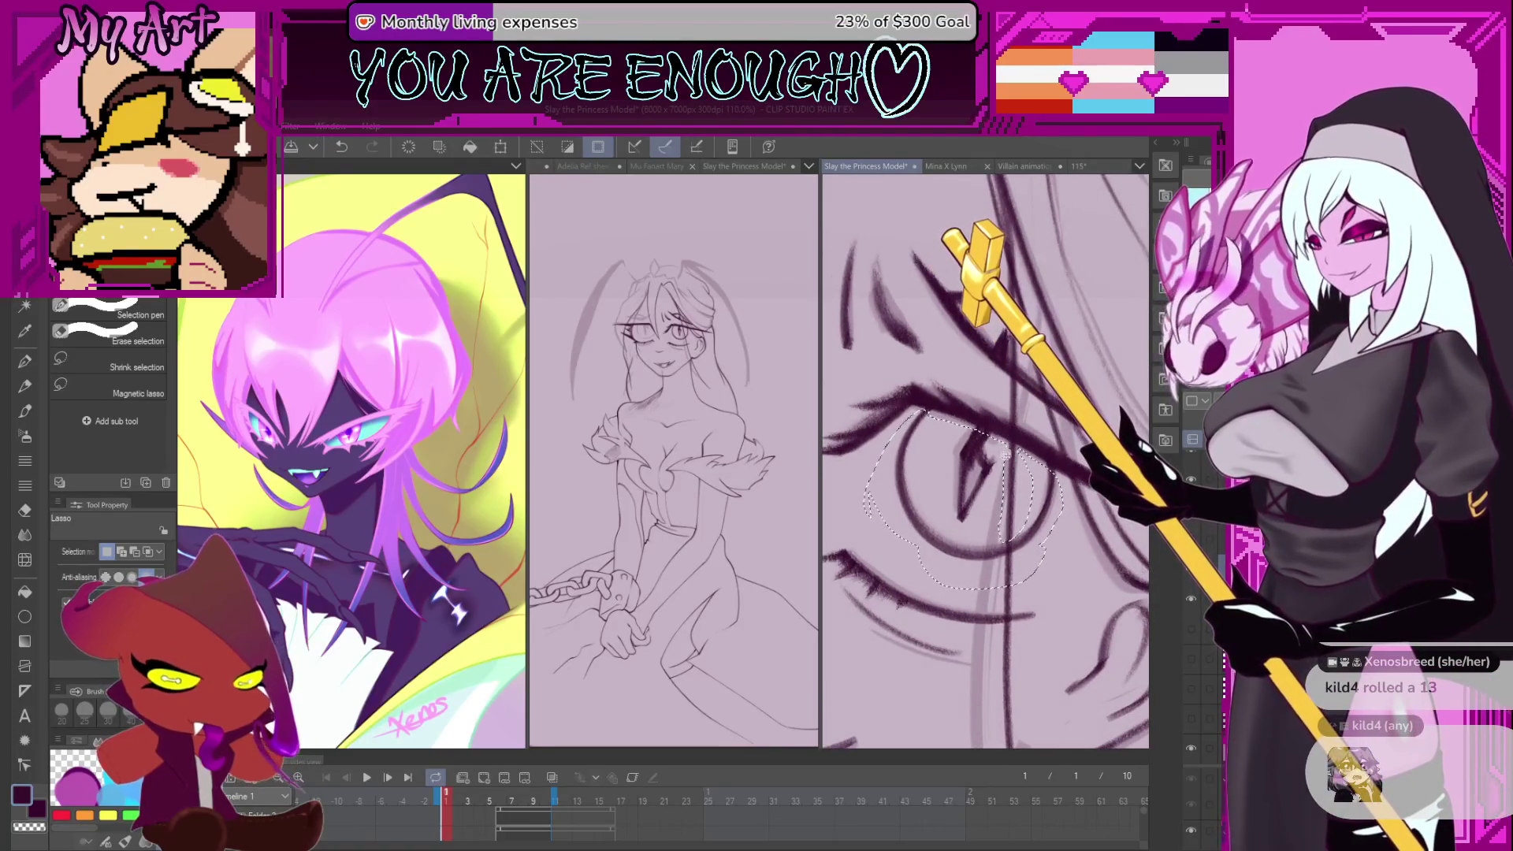
pyautogui.scroll(-4, 1032, 504)
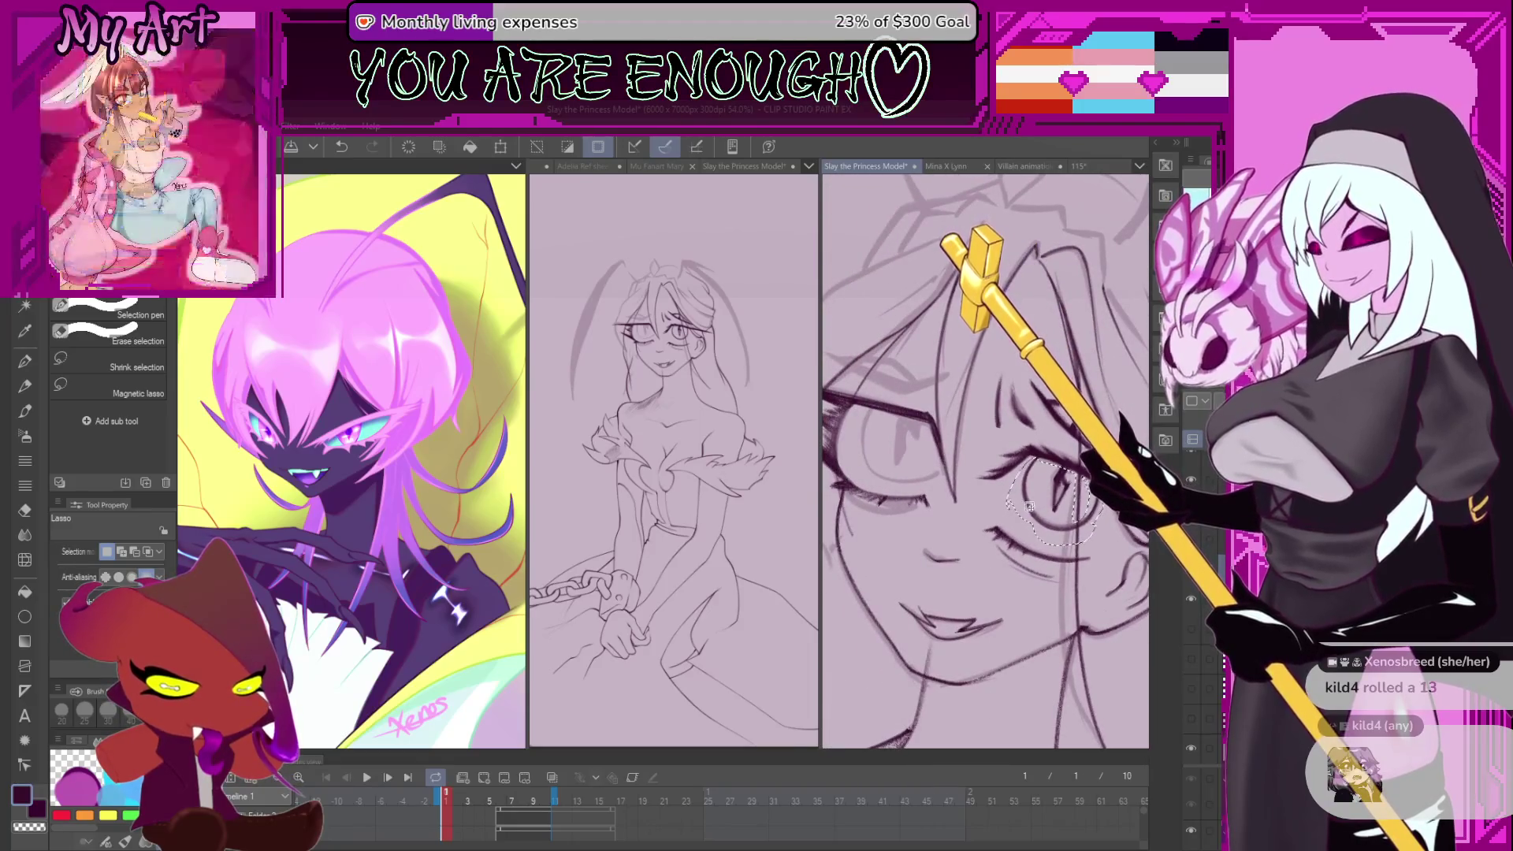
pyautogui.press('k')
pyautogui.moveTo(1030, 504); pyautogui.dragTo(905, 453)
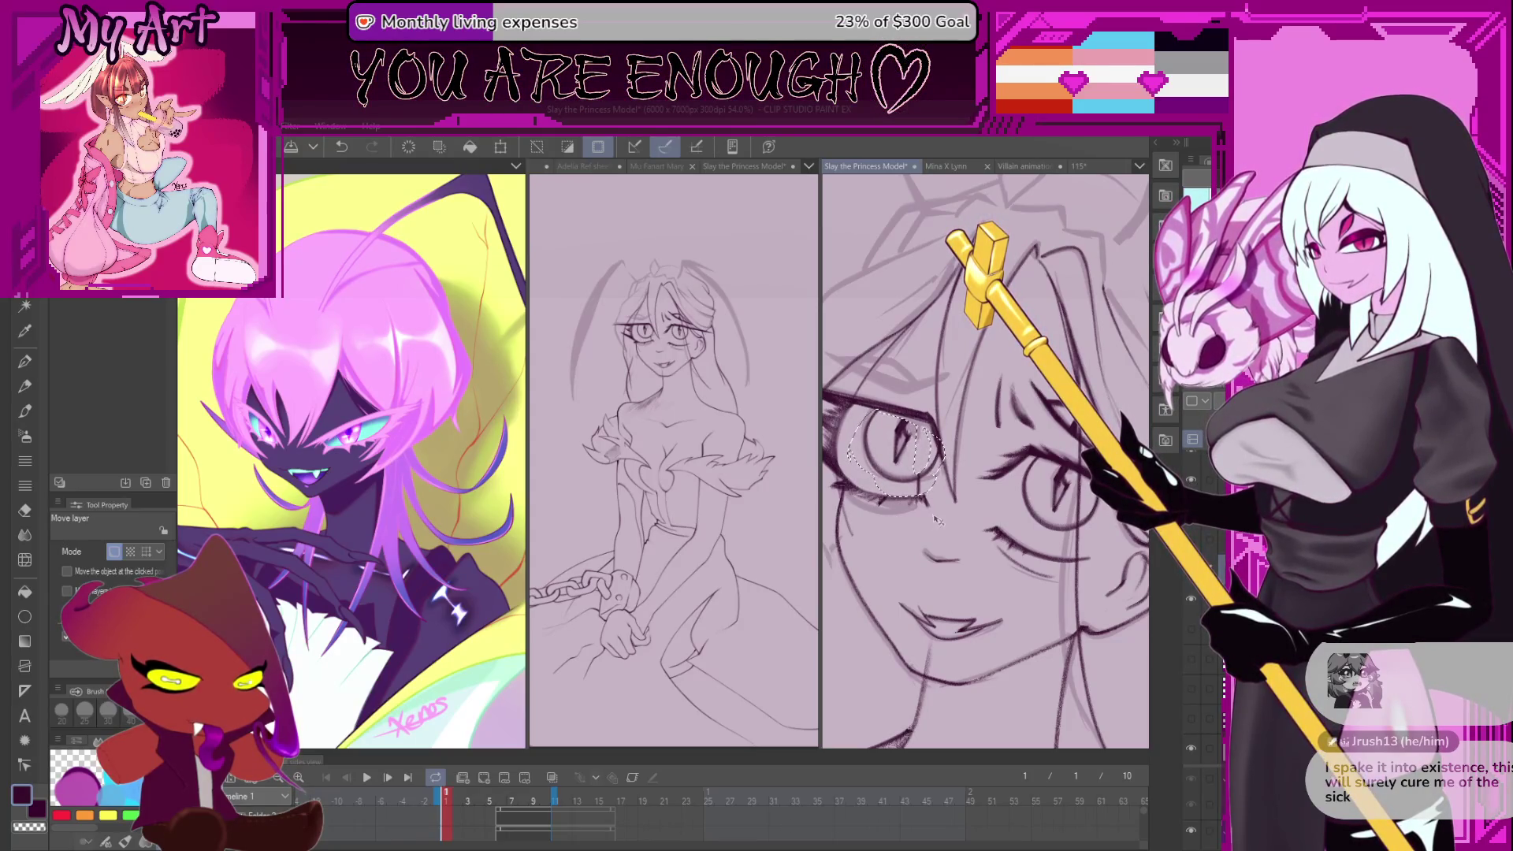
pyautogui.press('p')
pyautogui.hotkey('ctrl', 'd')
pyautogui.hotkey('ctrl', 'z')
pyautogui.scroll(5, 925, 460)
# - Return to the sketching pencil and tilt and zoom the view onto the eye
pyautogui.press('p')
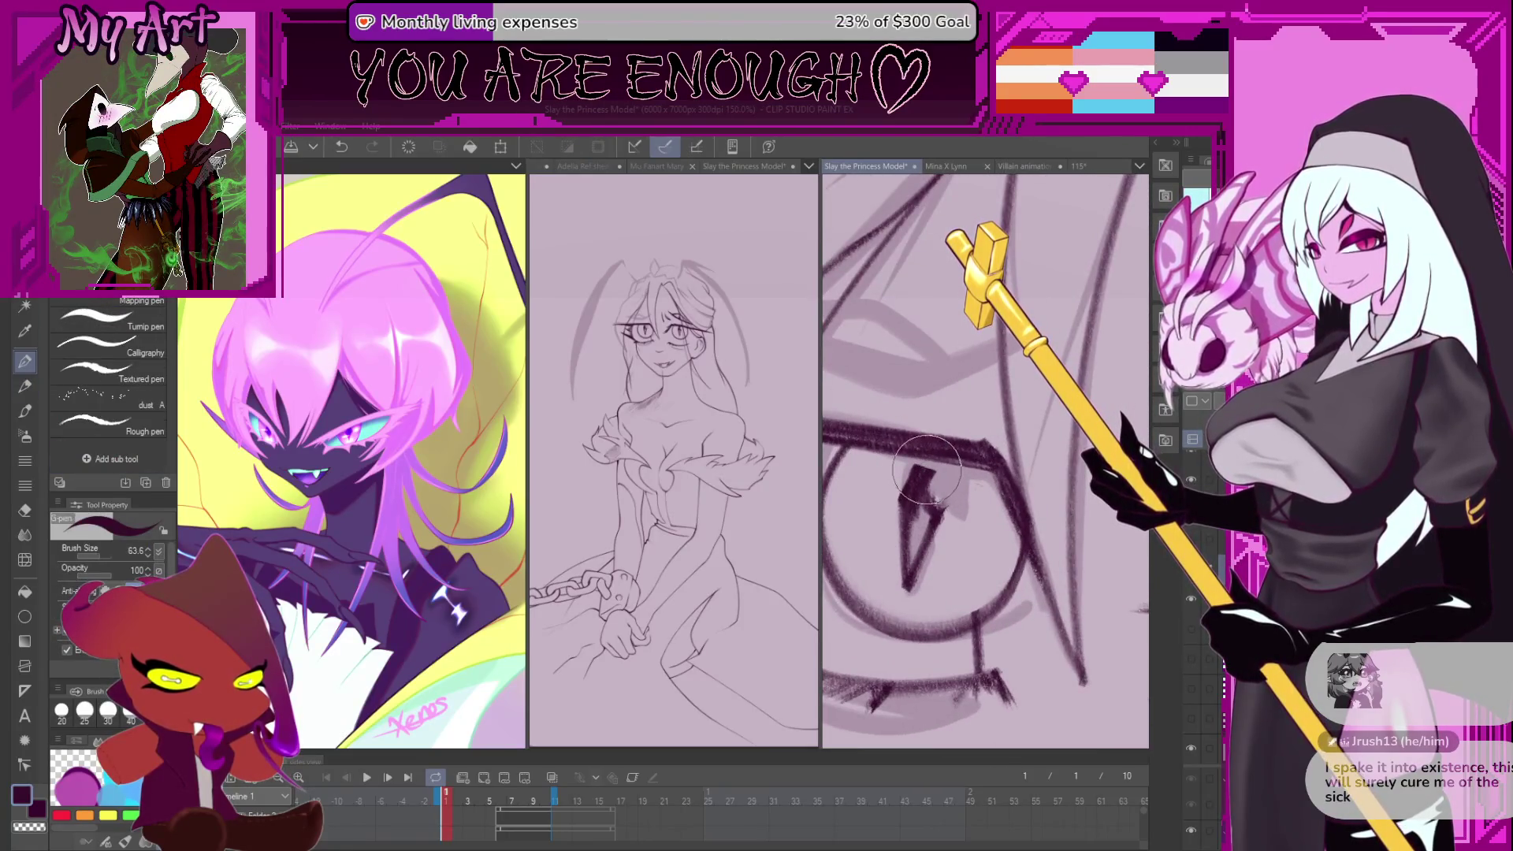
pyautogui.press('p')
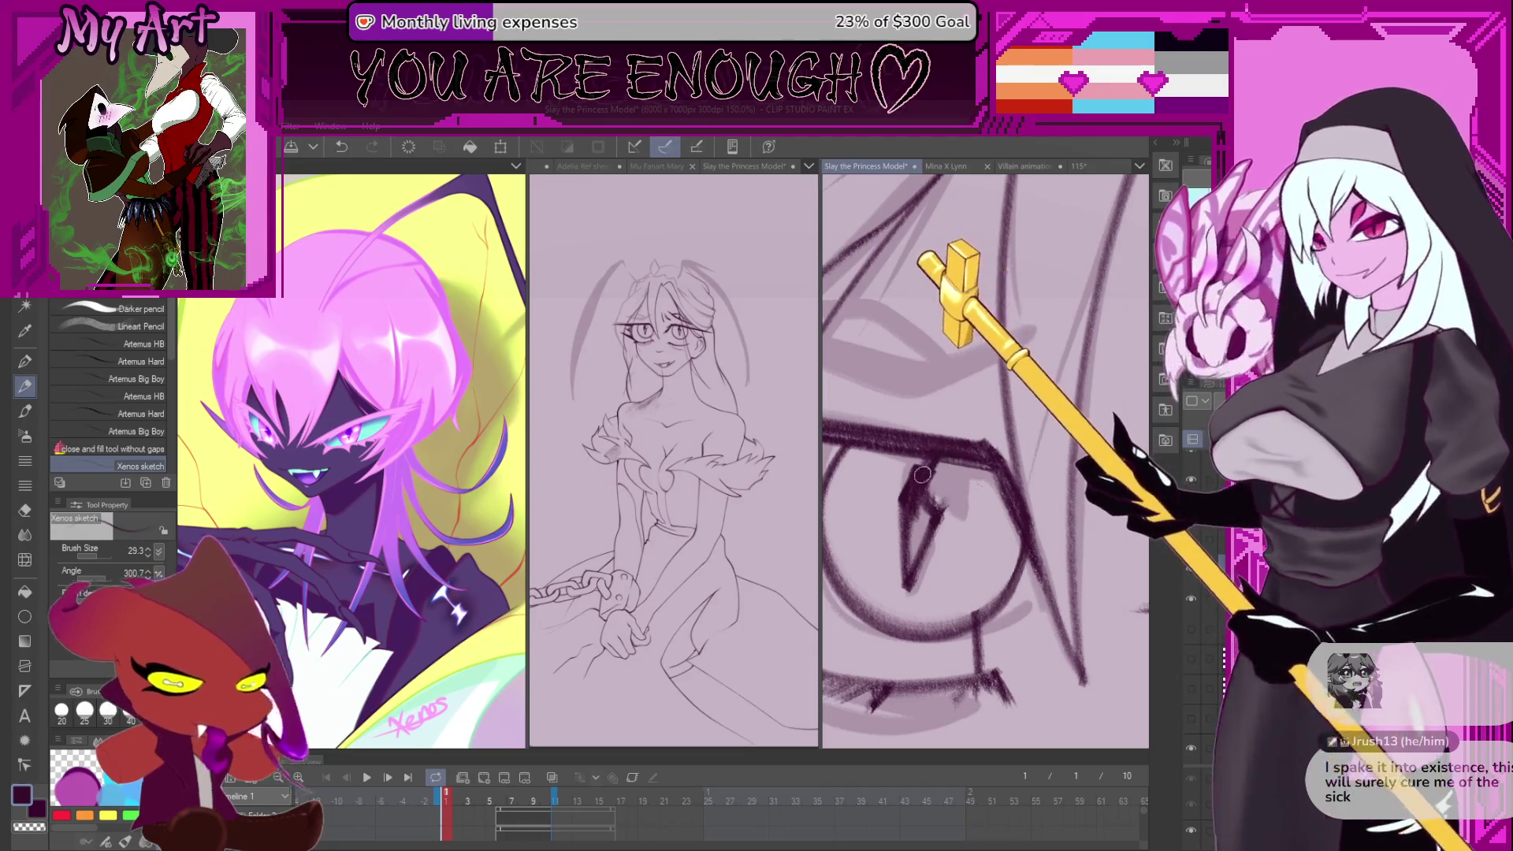
pyautogui.scroll(-3, 938, 461)
pyautogui.moveTo(985, 461); pyautogui.dragTo(997, 463)
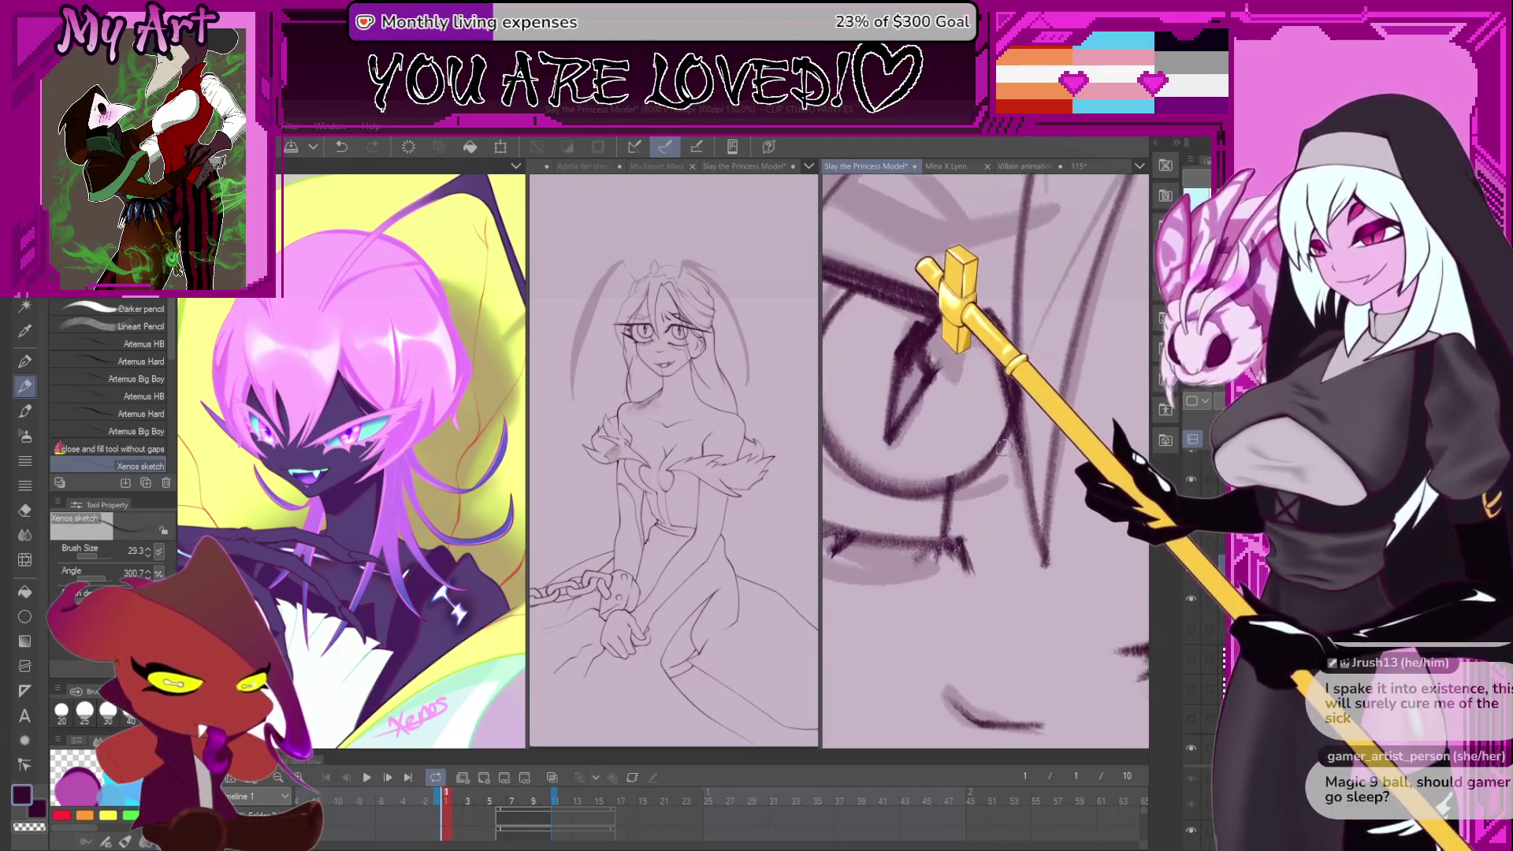
pyautogui.scroll(3, 1008, 466)
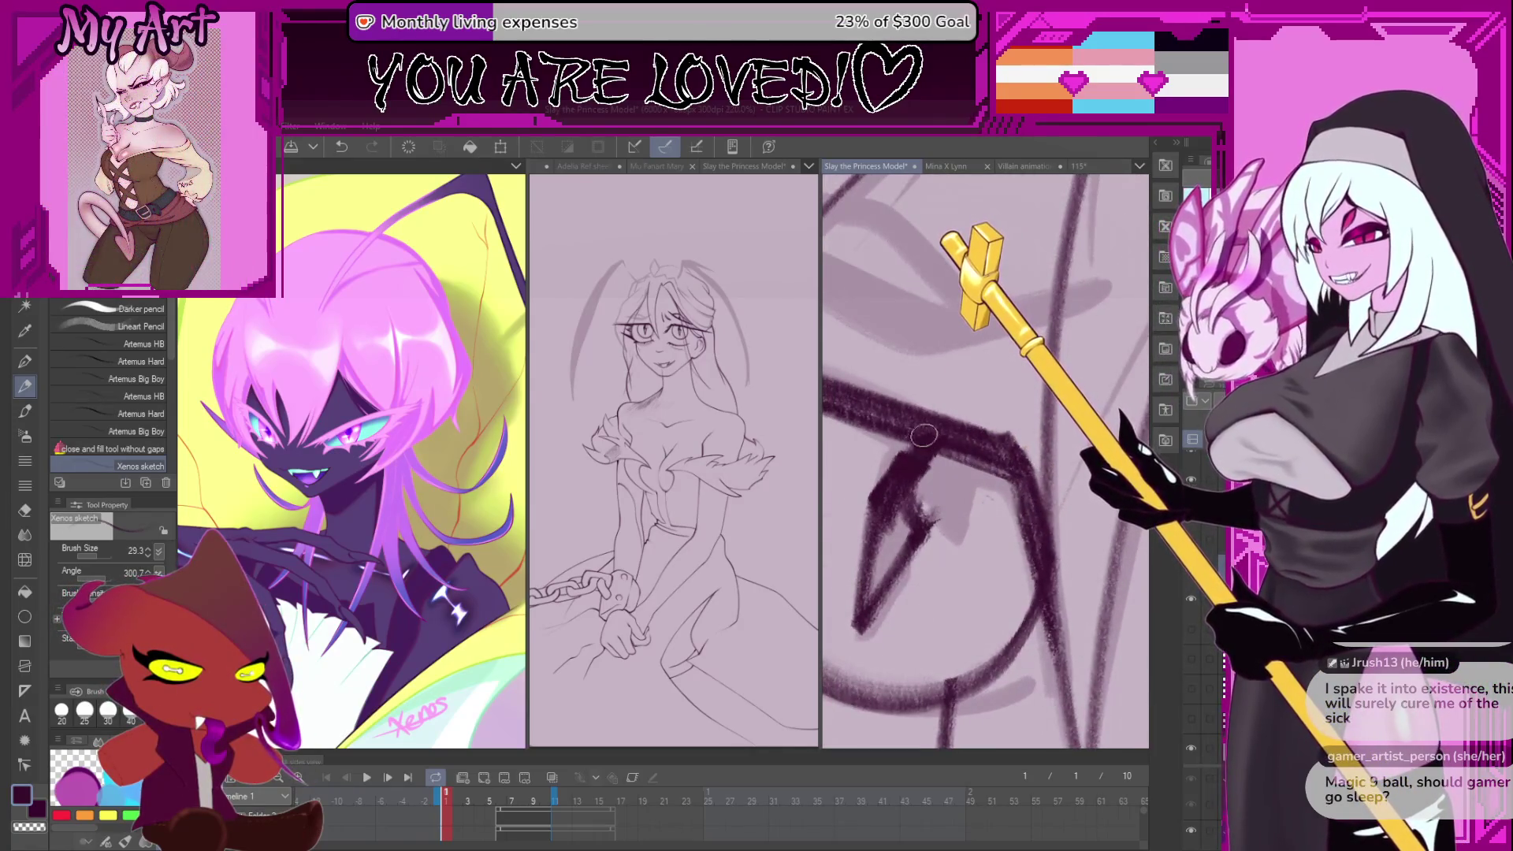
pyautogui.scroll(-4, 1022, 557)
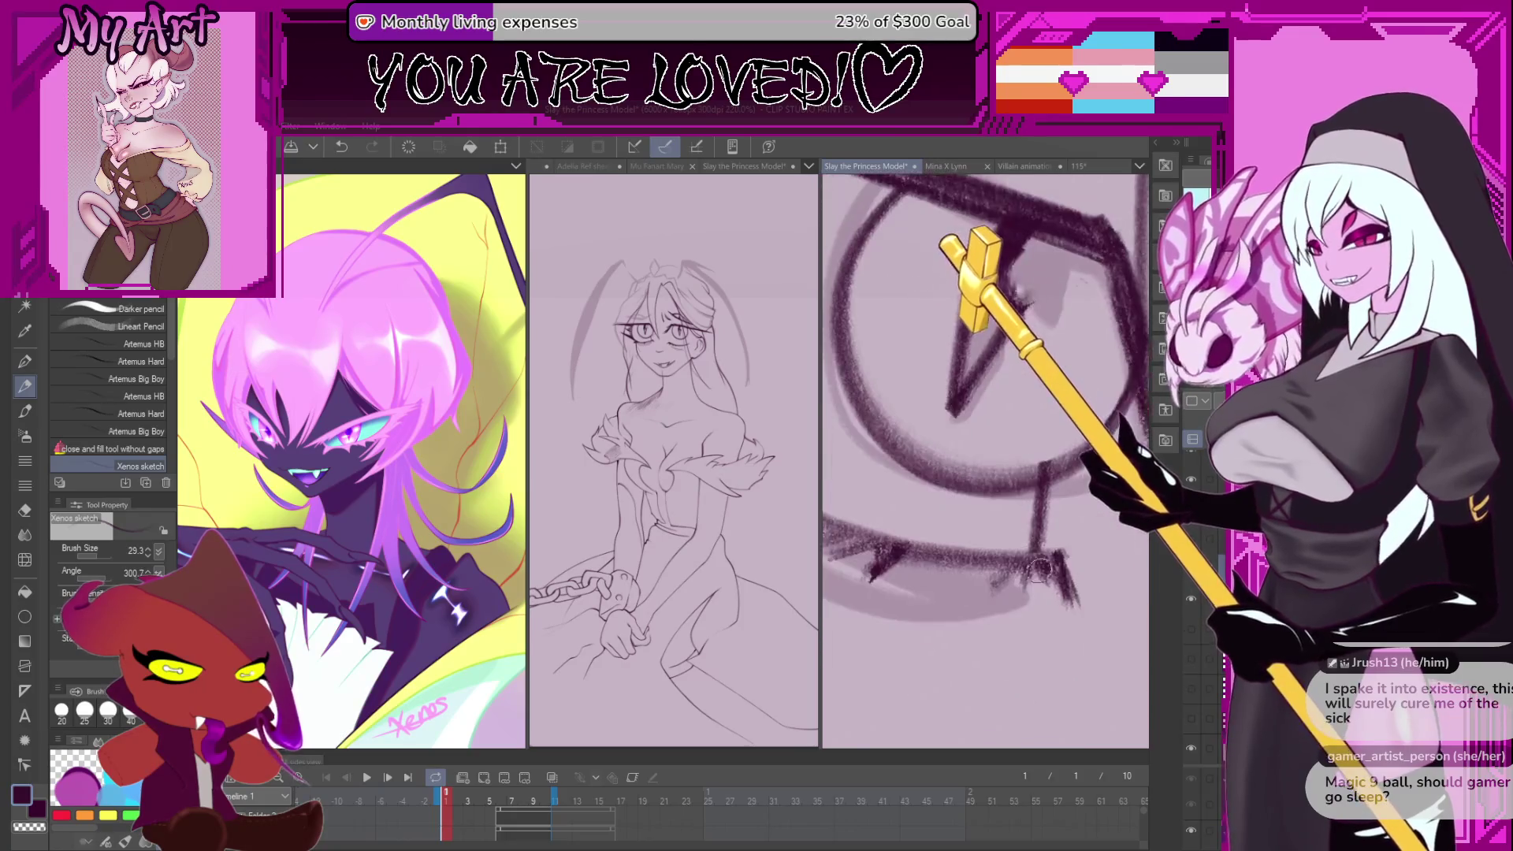
pyautogui.scroll(3, 927, 470)
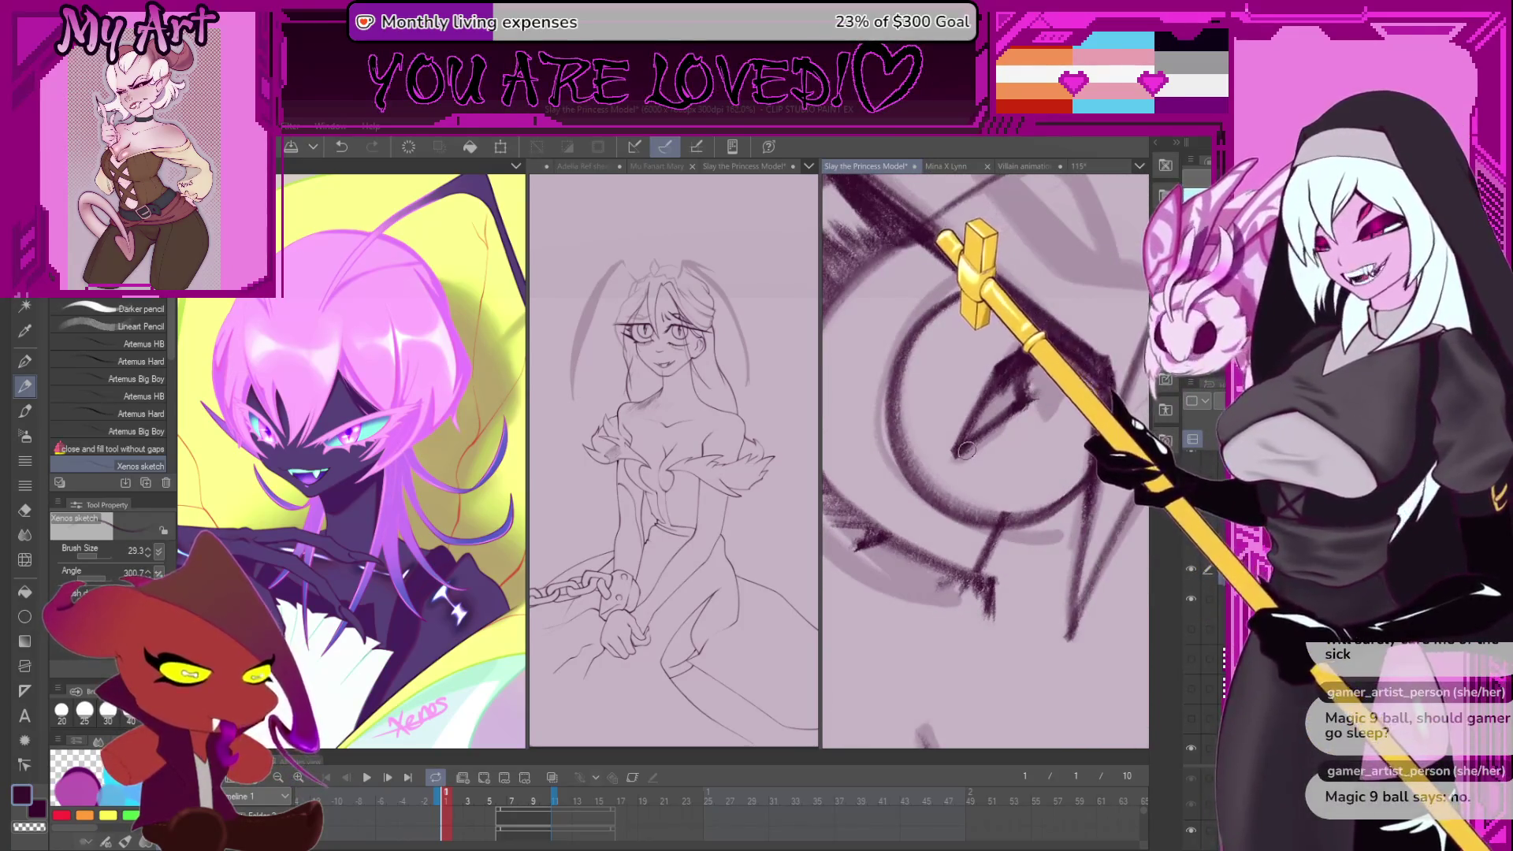
pyautogui.scroll(4, 928, 470)
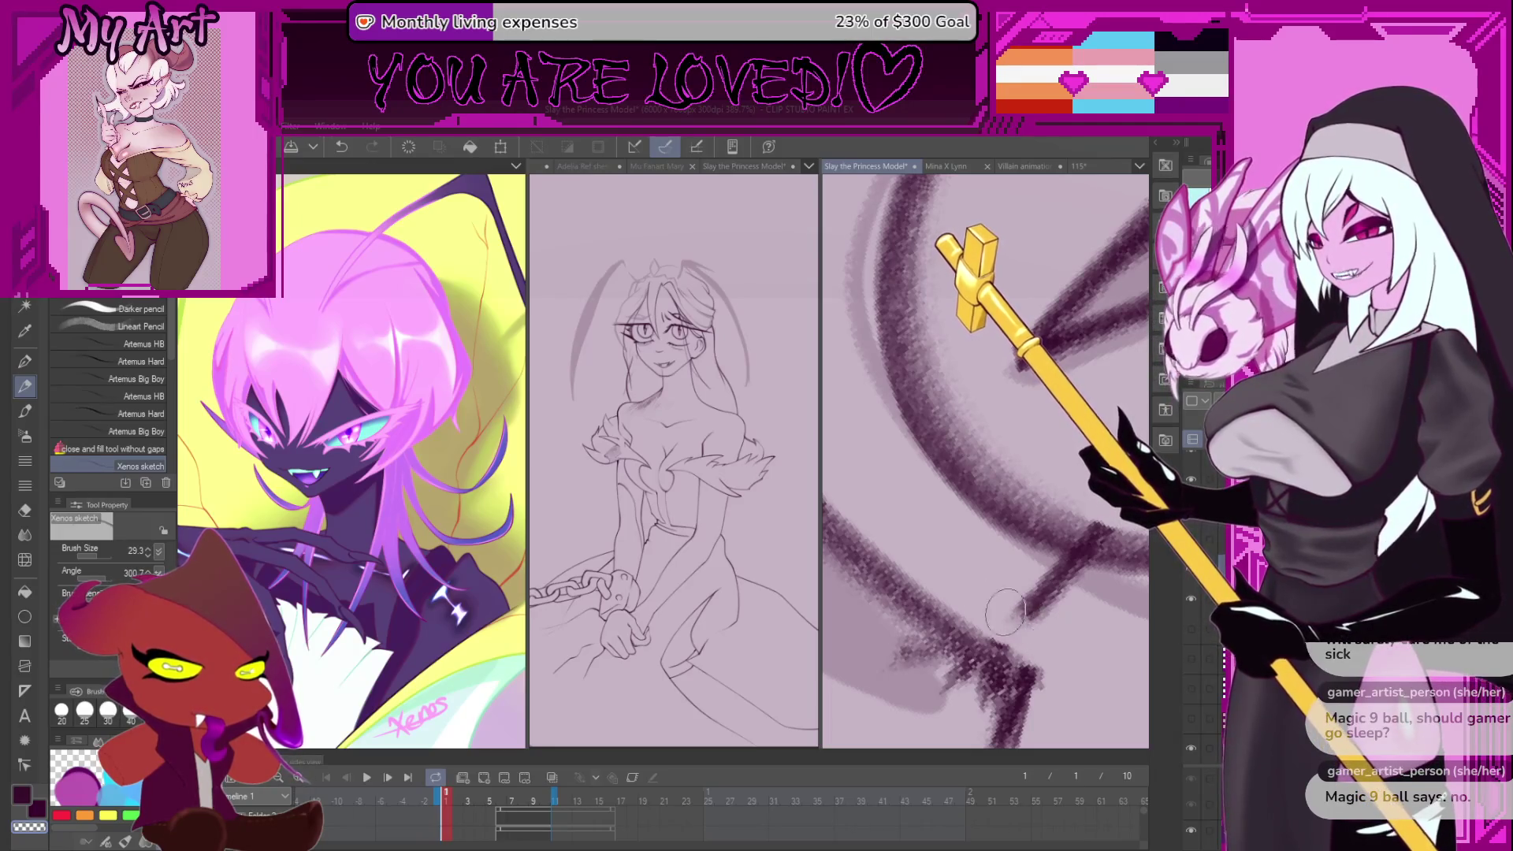
pyautogui.scroll(-5, 1034, 634)
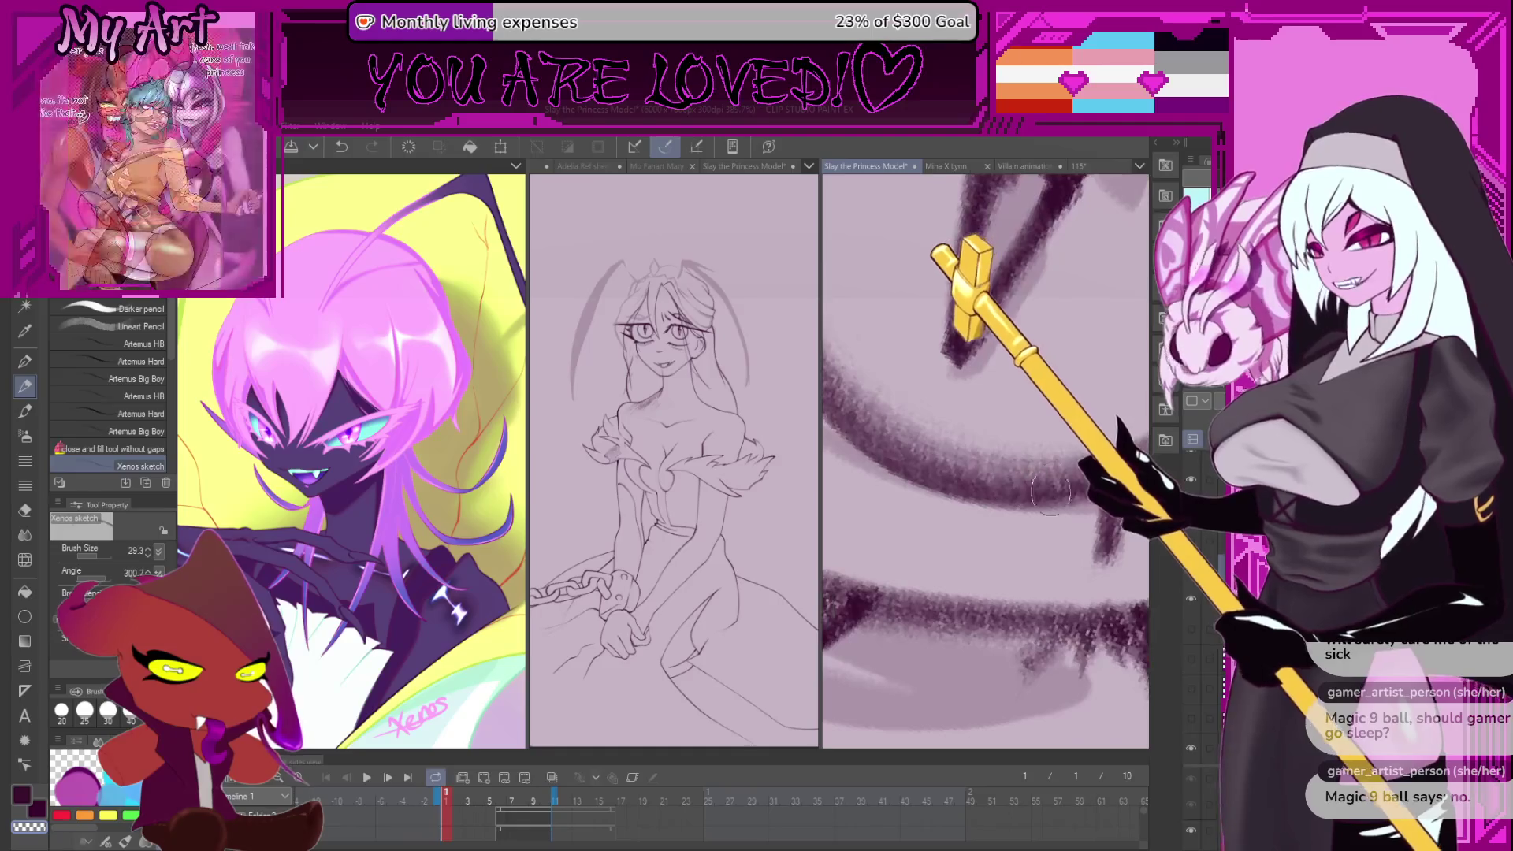
pyautogui.scroll(3, 988, 426)
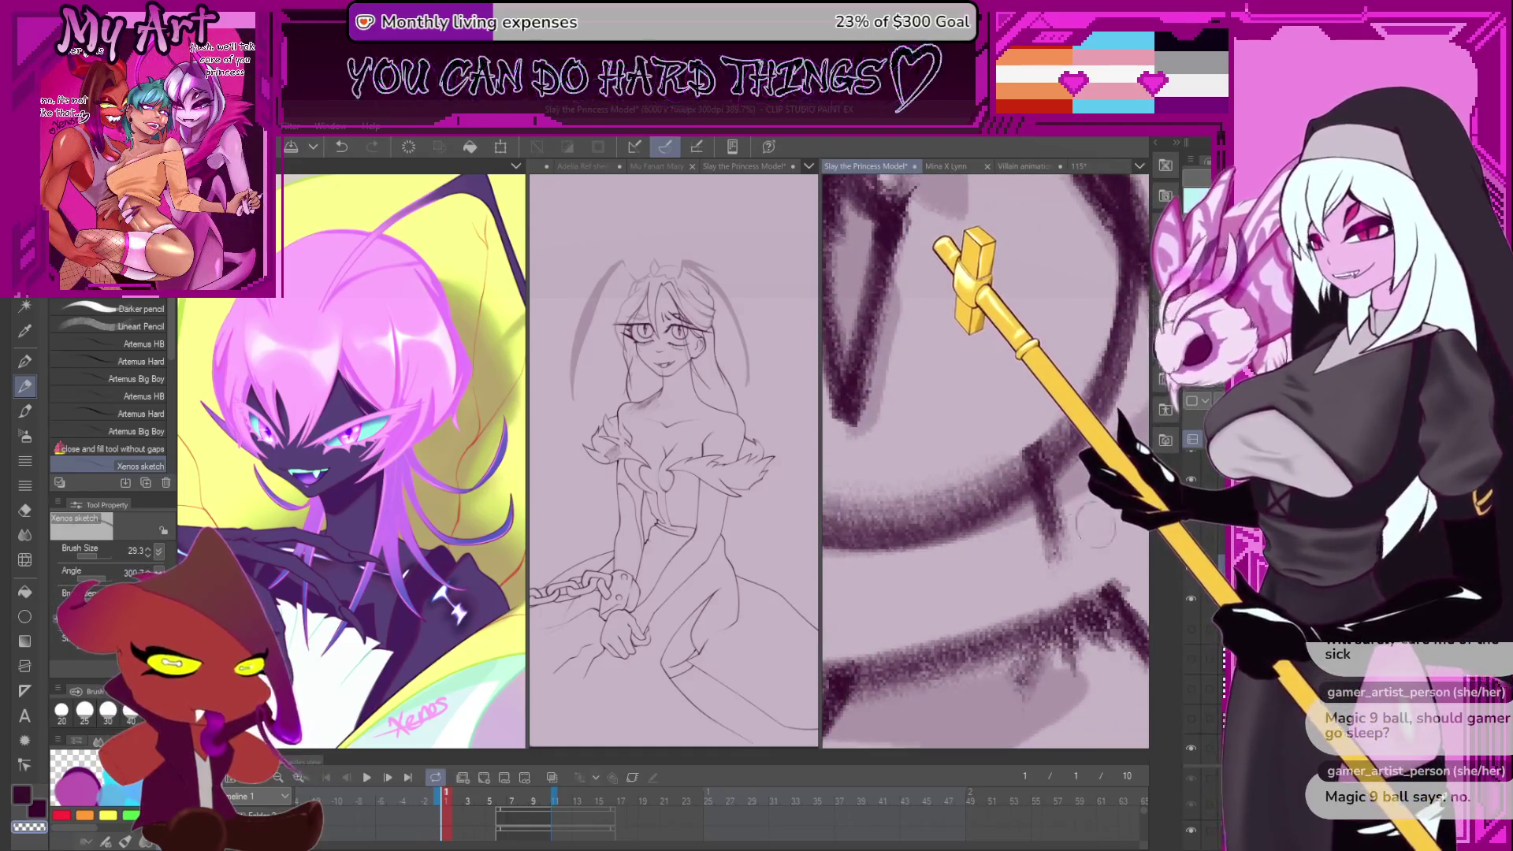
# - Lasso part of the eye strokes, clear the selection, and resume sketching
pyautogui.press('m')
pyautogui.moveTo(1052, 484)
pyautogui.mouseDown()
pyautogui.moveTo(1028, 571)
pyautogui.moveTo(1101, 516)
pyautogui.mouseUp()
pyautogui.hotkey('ctrl', 'd')
pyautogui.press('p')
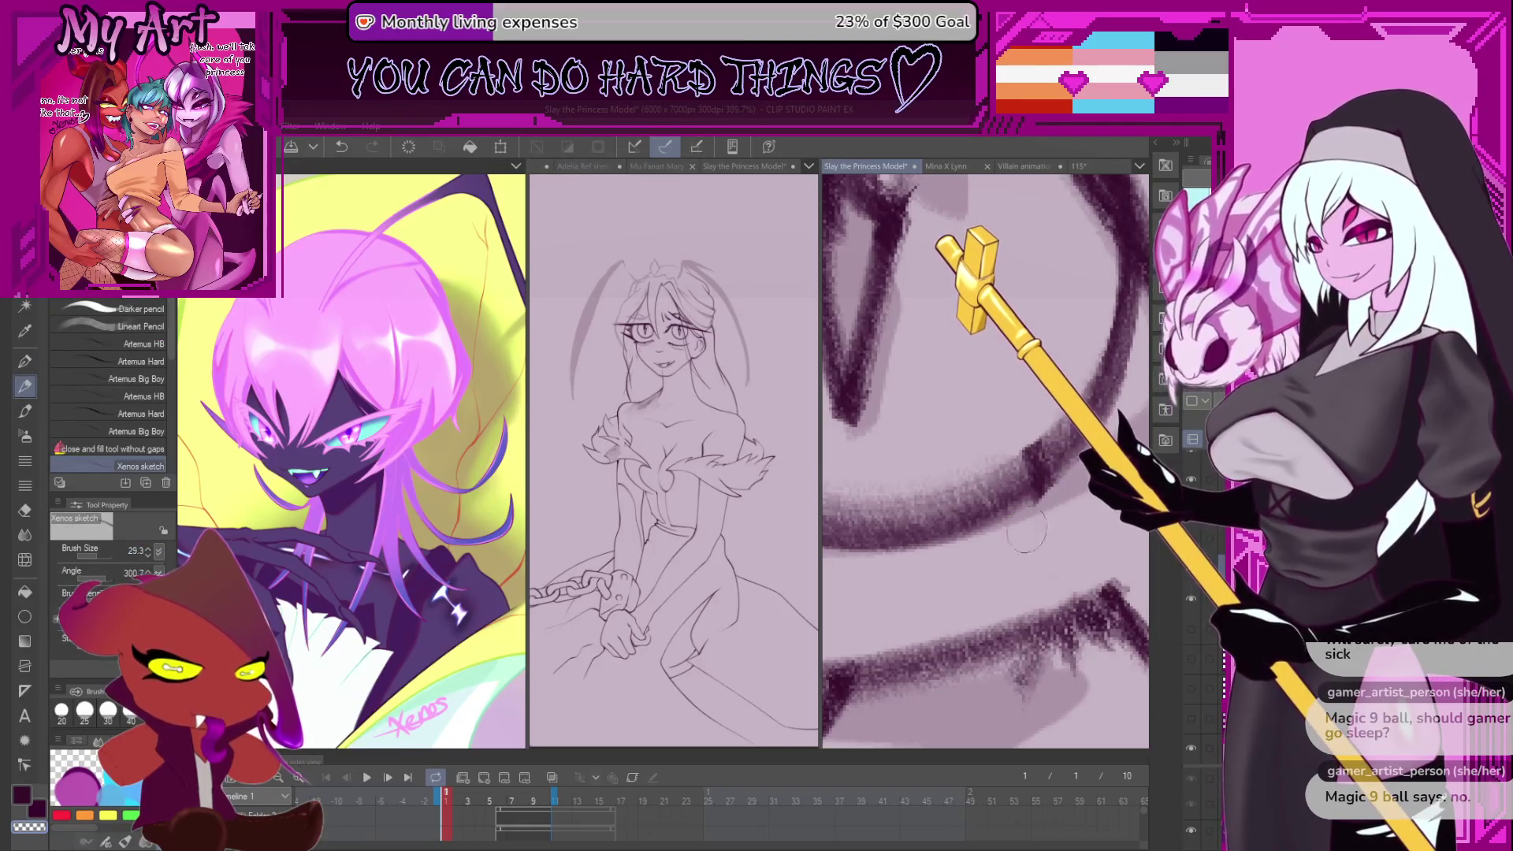
pyautogui.scroll(-3, 1012, 544)
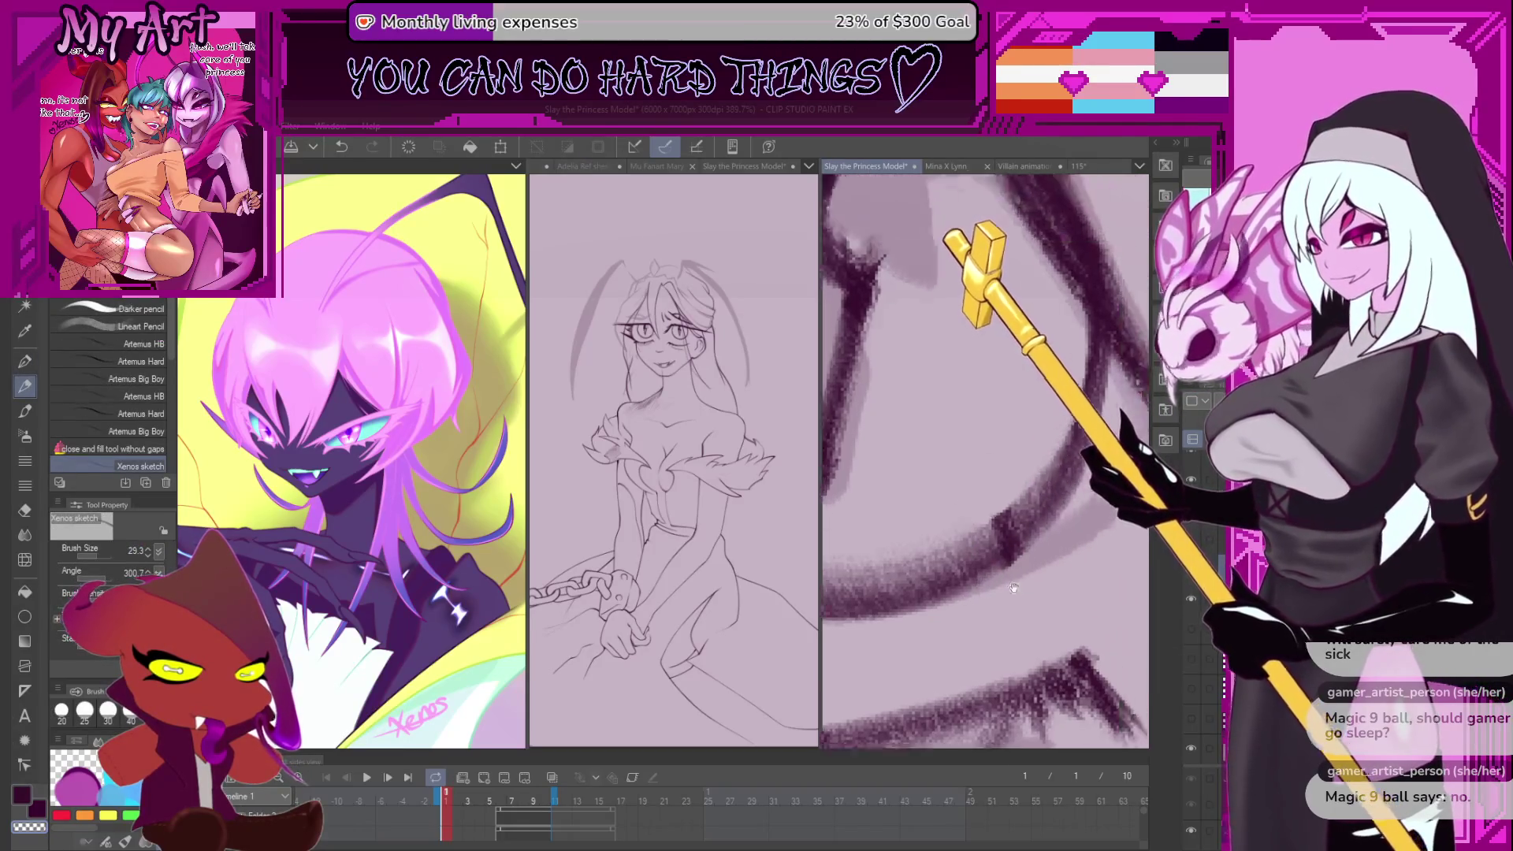
pyautogui.scroll(-5, 1017, 573)
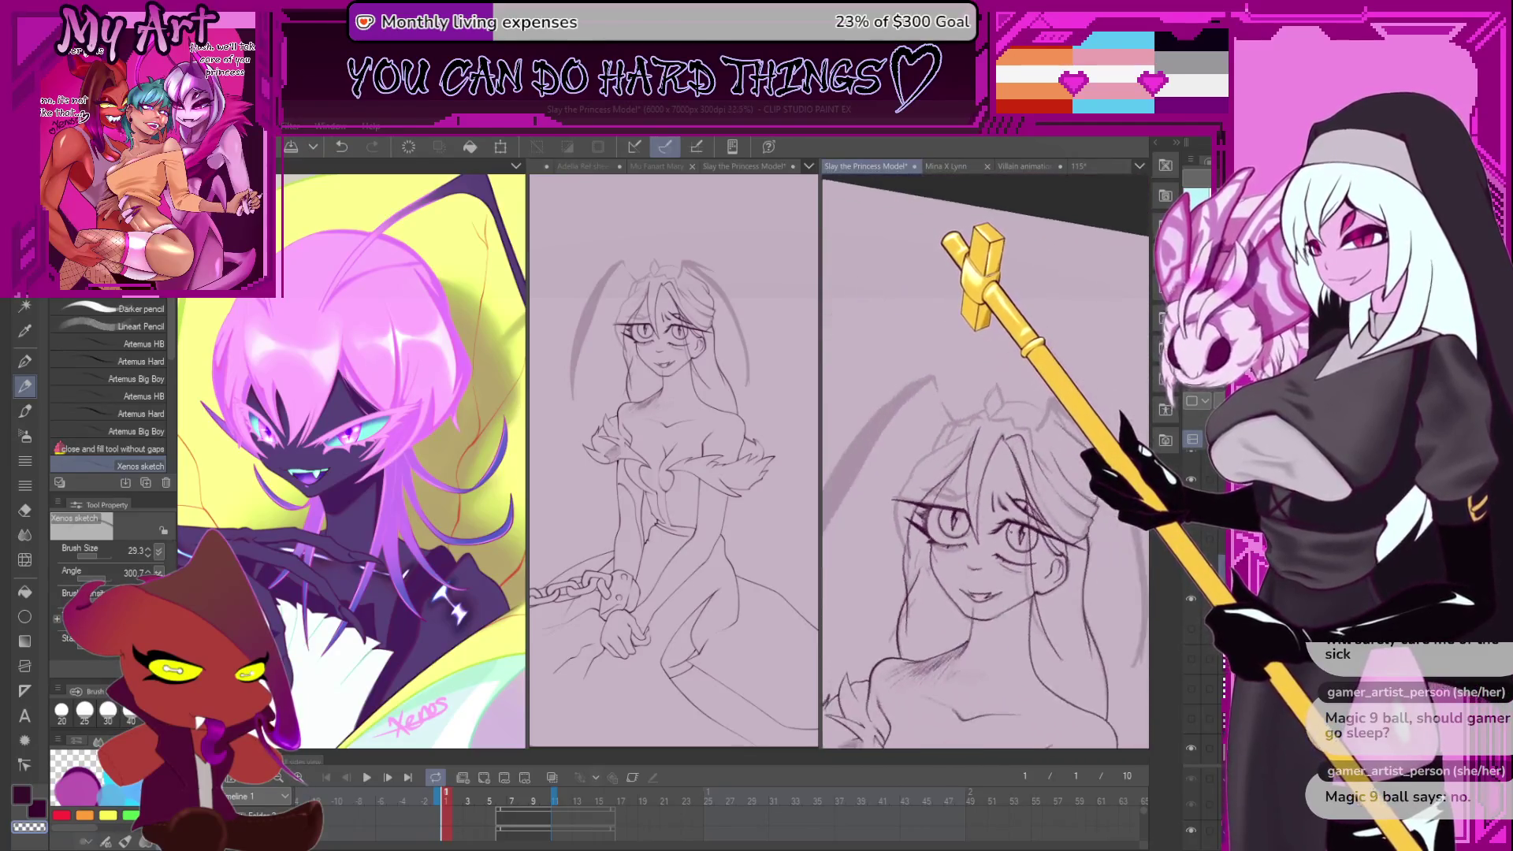
# - Undo the last stroke and raise the brush size to 40.6
pyautogui.scroll(5, 978, 463)
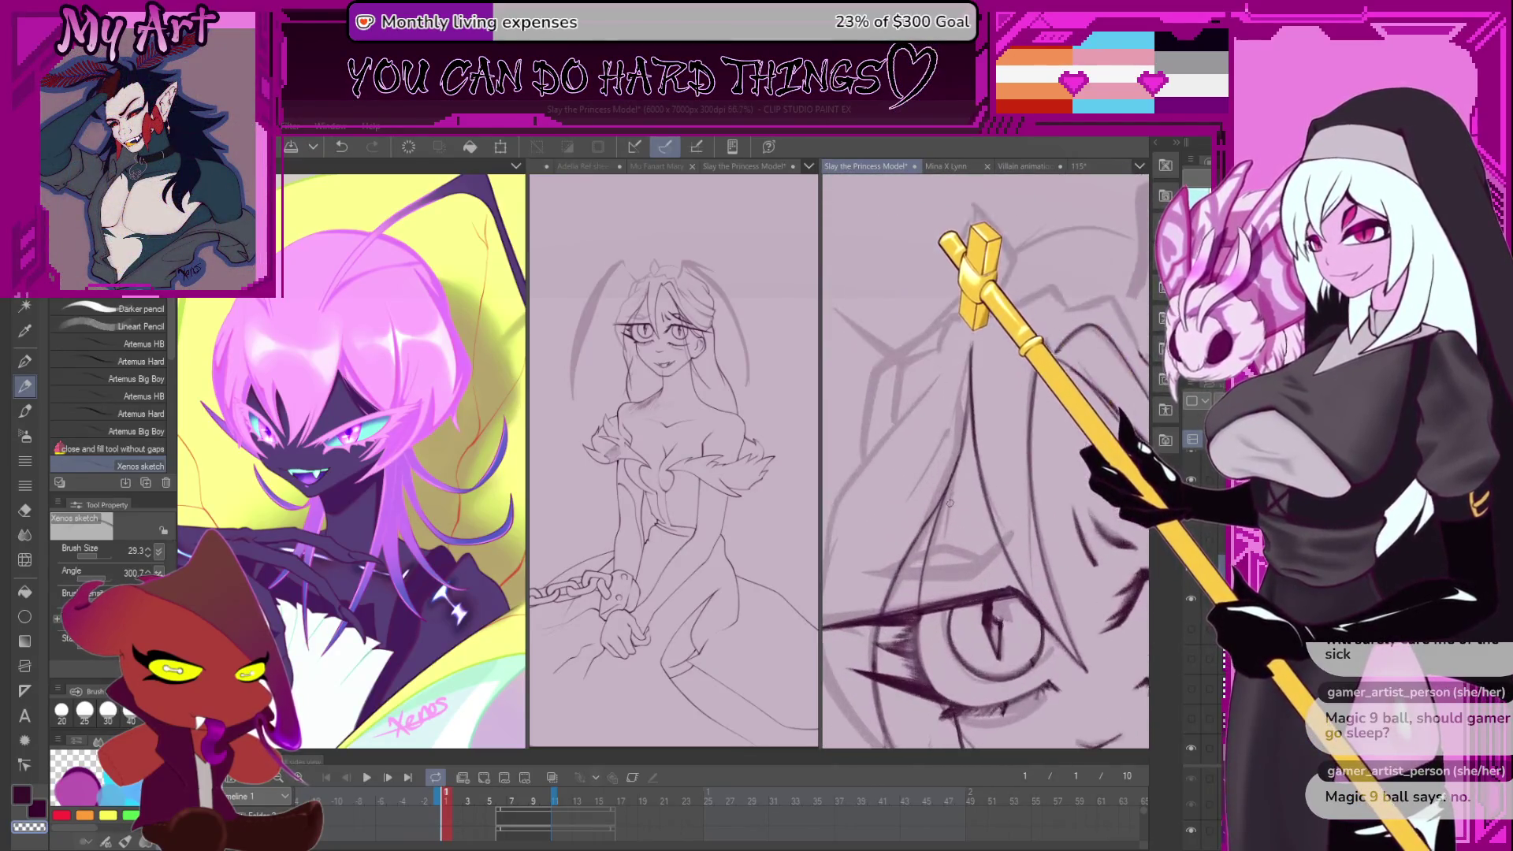
pyautogui.scroll(2, 978, 462)
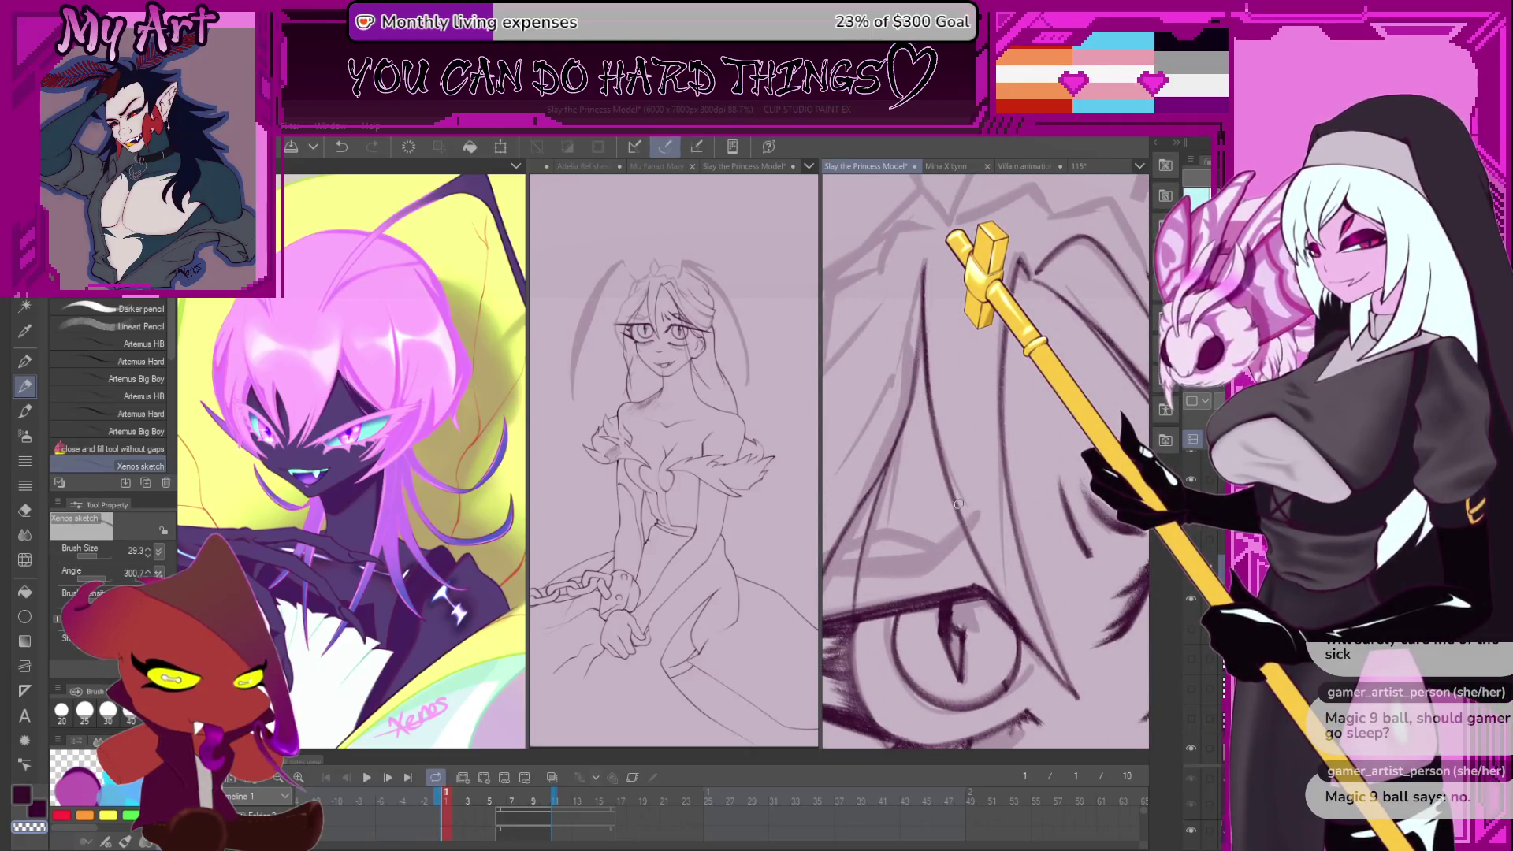
pyautogui.hotkey('ctrl', 'z')
pyautogui.moveTo(985, 531)
pyautogui.mouseDown()
pyautogui.moveTo(975, 540)
pyautogui.moveTo(951, 493)
pyautogui.mouseUp()
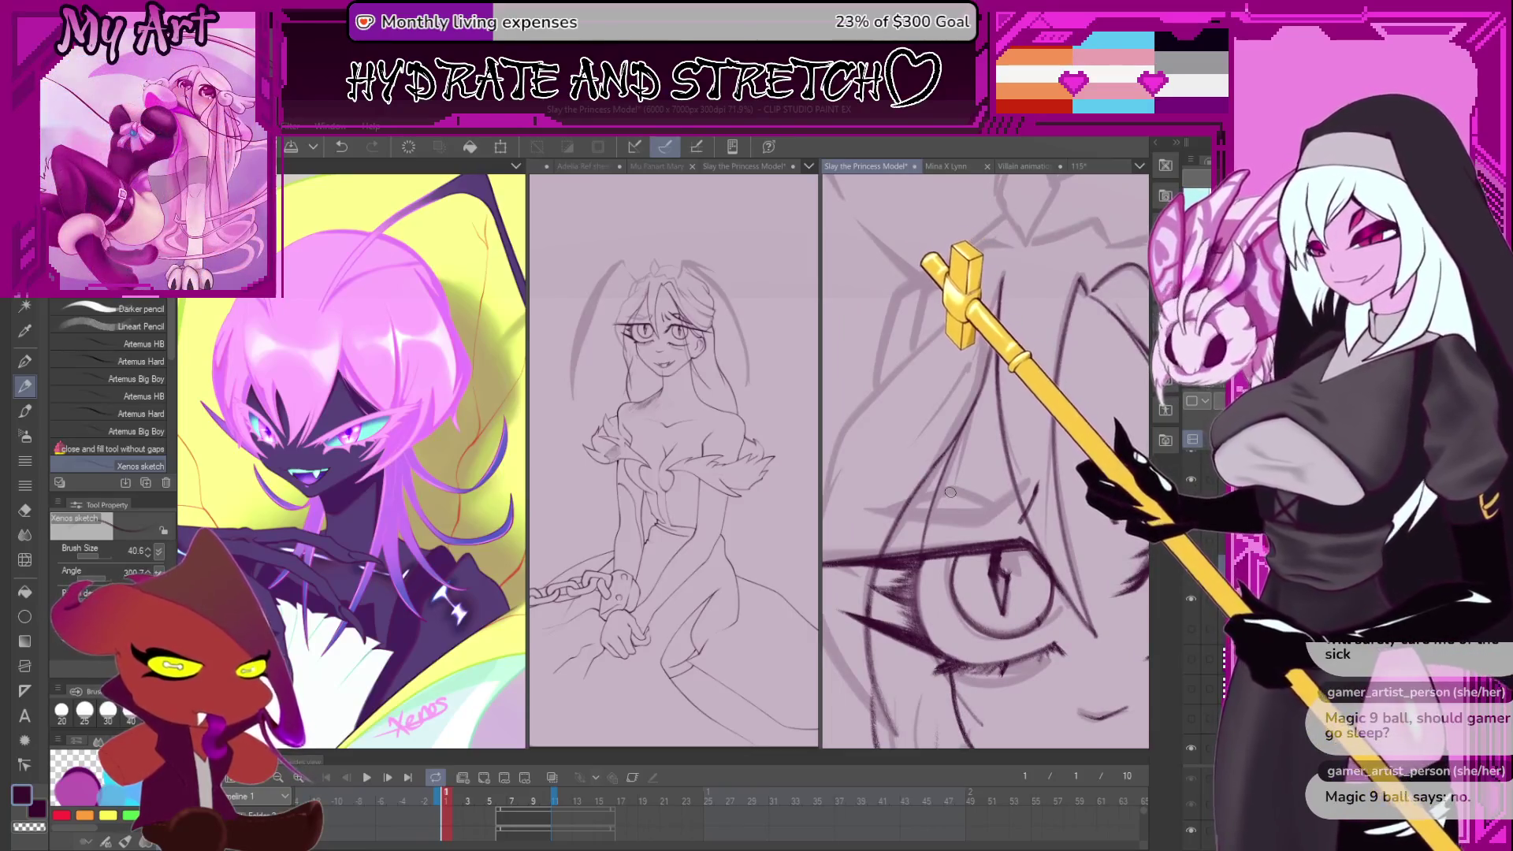